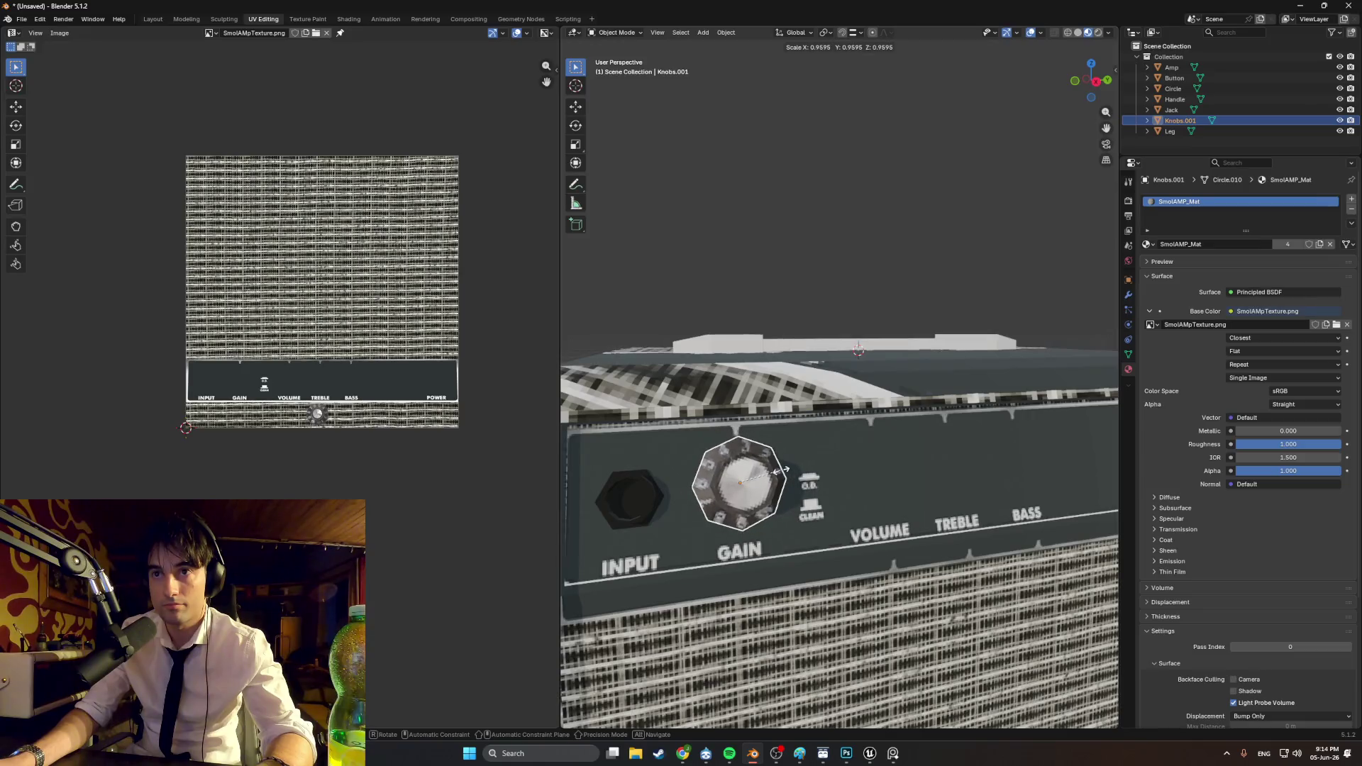
Step: Scale the GAIN knob and move it onto the control panel, lowering it vertically
{"action": "left_click", "coordinate": [781, 471]}
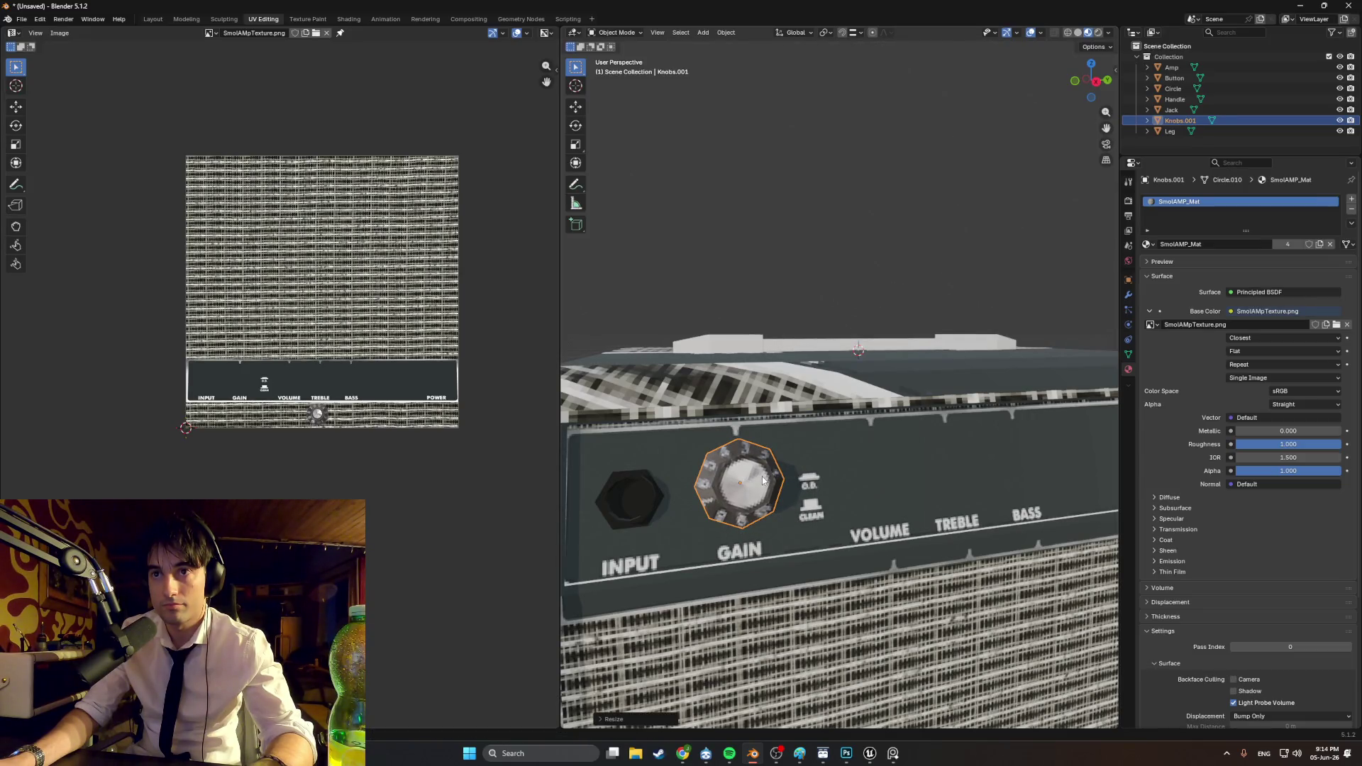
{"action": "key", "text": "g"}
{"action": "left_click", "coordinate": [761, 473]}
{"action": "middle_click_drag", "start_coordinate": [762, 473], "coordinate": [745, 485]}
{"action": "key", "text": "g"}
{"action": "key", "text": "z"}
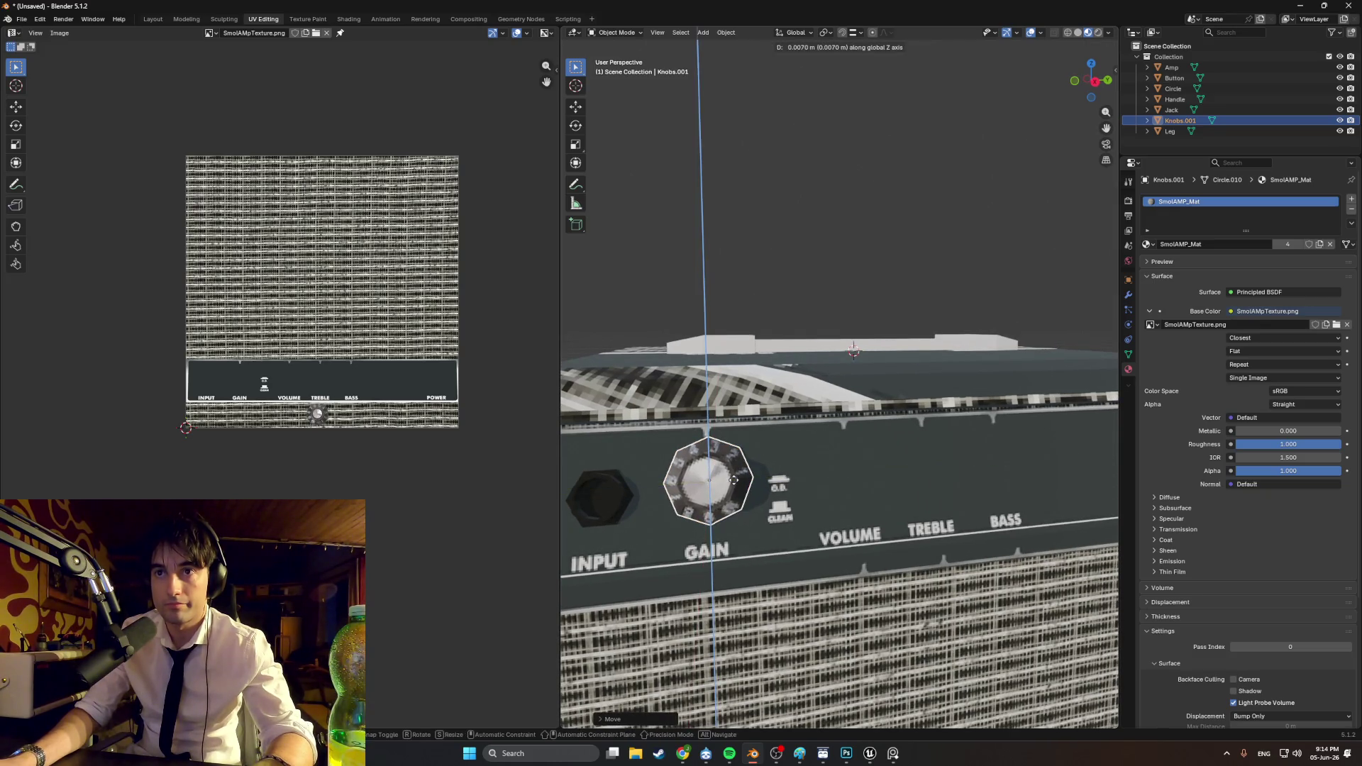
{"action": "left_click", "coordinate": [731, 480]}
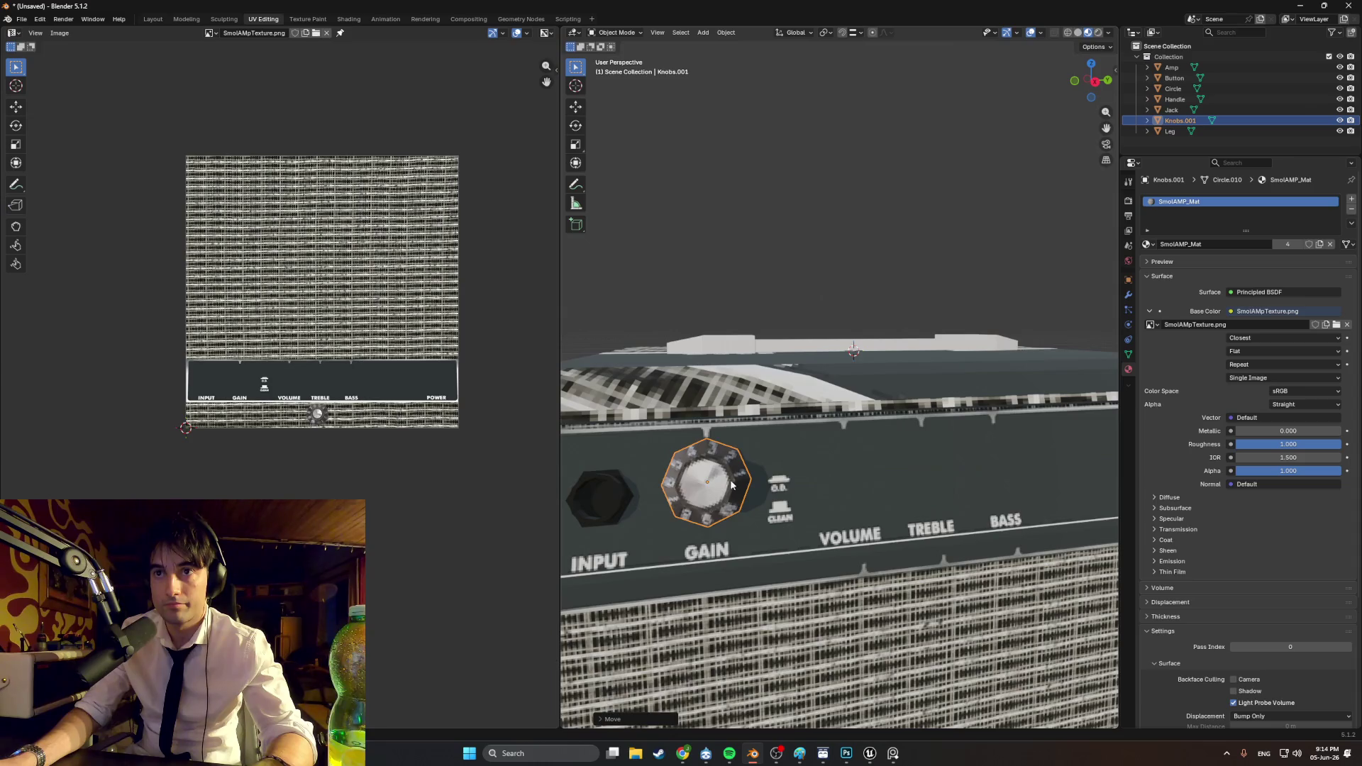
{"action": "scroll", "coordinate": [734, 486], "scroll_direction": "up", "scroll_amount": 3}
{"action": "mouse_move", "coordinate": [734, 485]}
{"action": "middle_mouse_down"}
{"action": "mouse_move", "coordinate": [767, 486]}
{"action": "mouse_move", "coordinate": [681, 488]}
{"action": "middle_mouse_up"}
Step: Refine the knob's height with a Z-constrained move, abandoning a front-to-back adjustment
{"action": "key", "text": "g"}
{"action": "key", "text": "y"}
{"action": "right_click", "coordinate": [755, 482]}
{"action": "key", "text": "g"}
{"action": "key", "text": "z"}
{"action": "left_click", "coordinate": [769, 487]}
Step: In Front Orthographic wireframe, frame the knob and move it above the GAIN label
{"action": "key", "text": "KP_1"}
{"action": "key", "text": "shift+z"}
{"action": "key", "text": "KP_Decimal"}
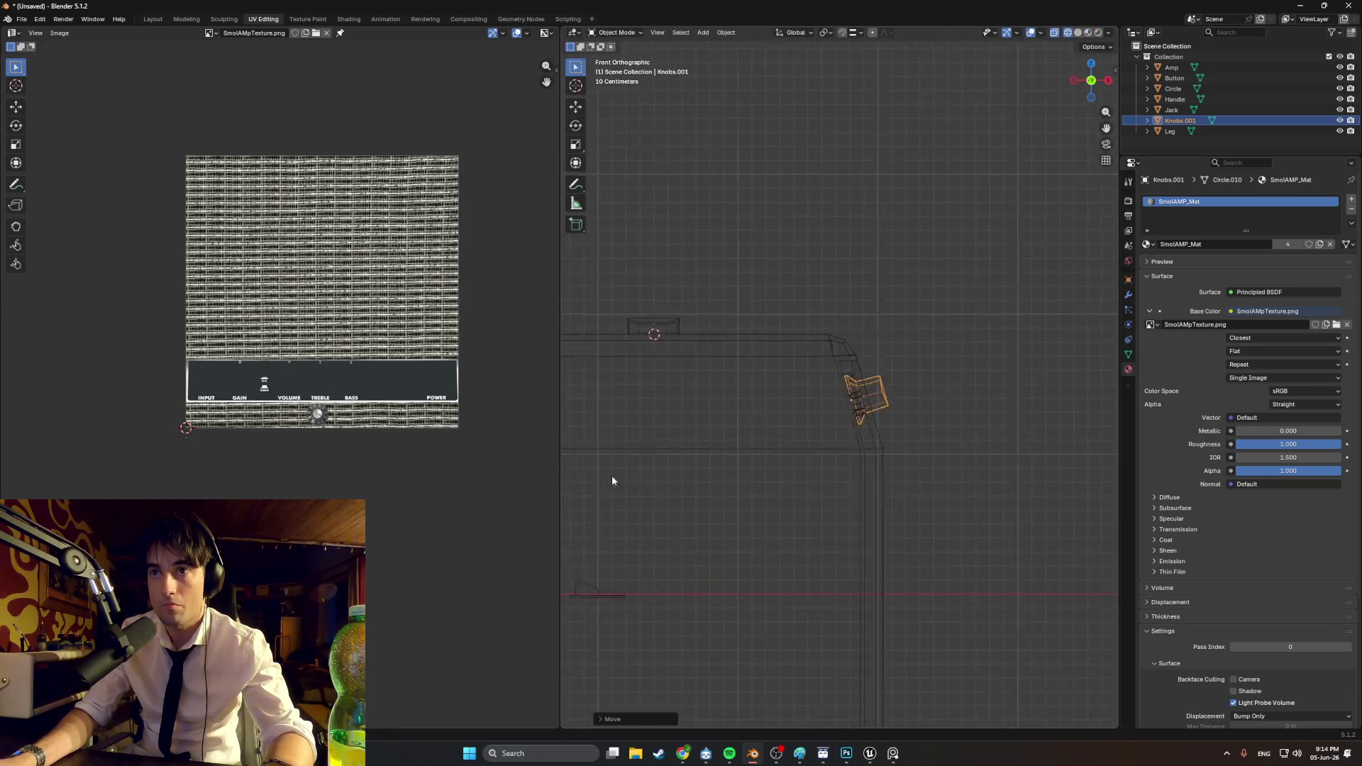
{"action": "scroll", "coordinate": [903, 387], "scroll_direction": "up", "scroll_amount": 3}
{"action": "key", "text": "g"}
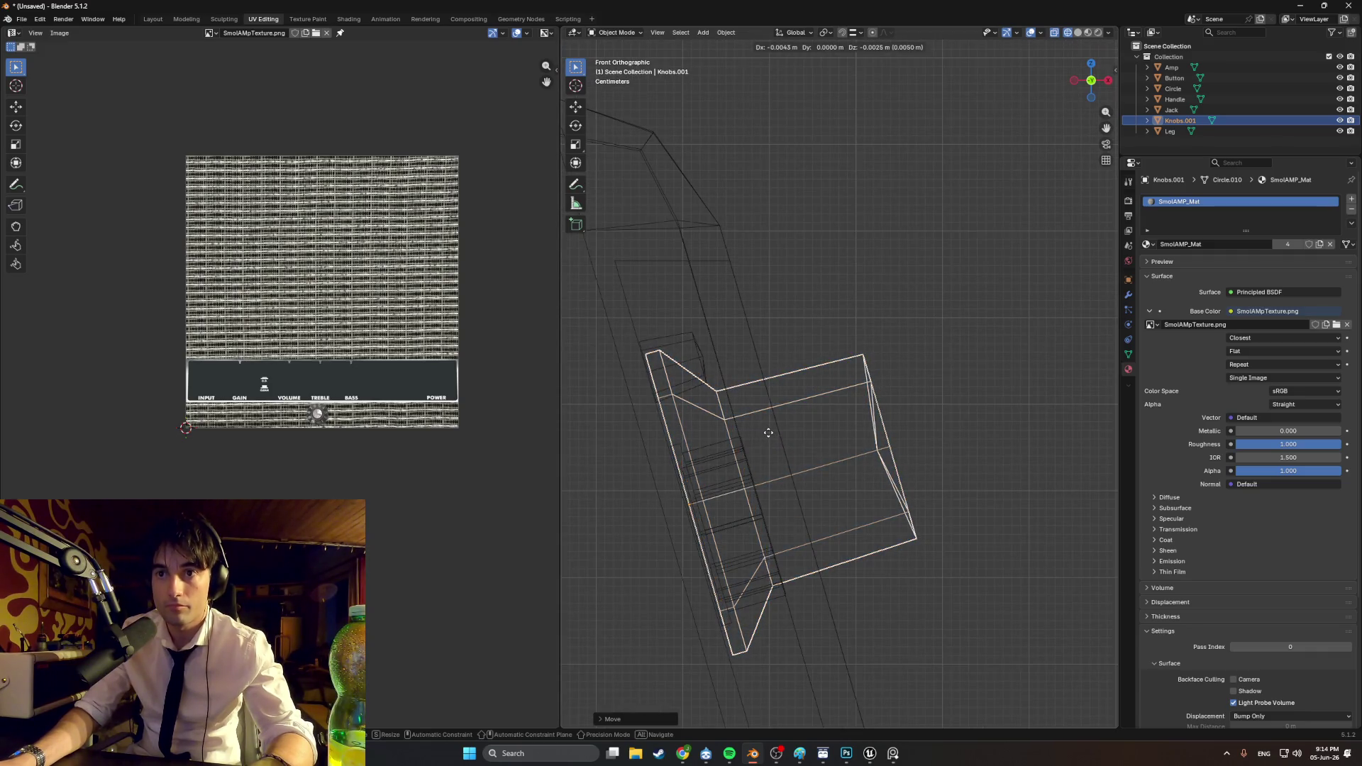
{"action": "left_click", "coordinate": [766, 433]}
{"action": "mouse_move", "coordinate": [767, 432]}
{"action": "middle_mouse_down"}
{"action": "mouse_move", "coordinate": [823, 444]}
{"action": "mouse_move", "coordinate": [727, 462]}
{"action": "mouse_move", "coordinate": [833, 460]}
{"action": "mouse_move", "coordinate": [750, 448]}
{"action": "mouse_move", "coordinate": [883, 461]}
{"action": "middle_mouse_up"}
Step: Switch the viewport to Material Preview and orbit around the textured amp
{"action": "key", "text": "ctrl+KP_1"}
{"action": "scroll", "coordinate": [810, 459], "scroll_direction": "down", "scroll_amount": 3}
{"action": "key", "text": "z"}
{"action": "left_click", "coordinate": [810, 464]}
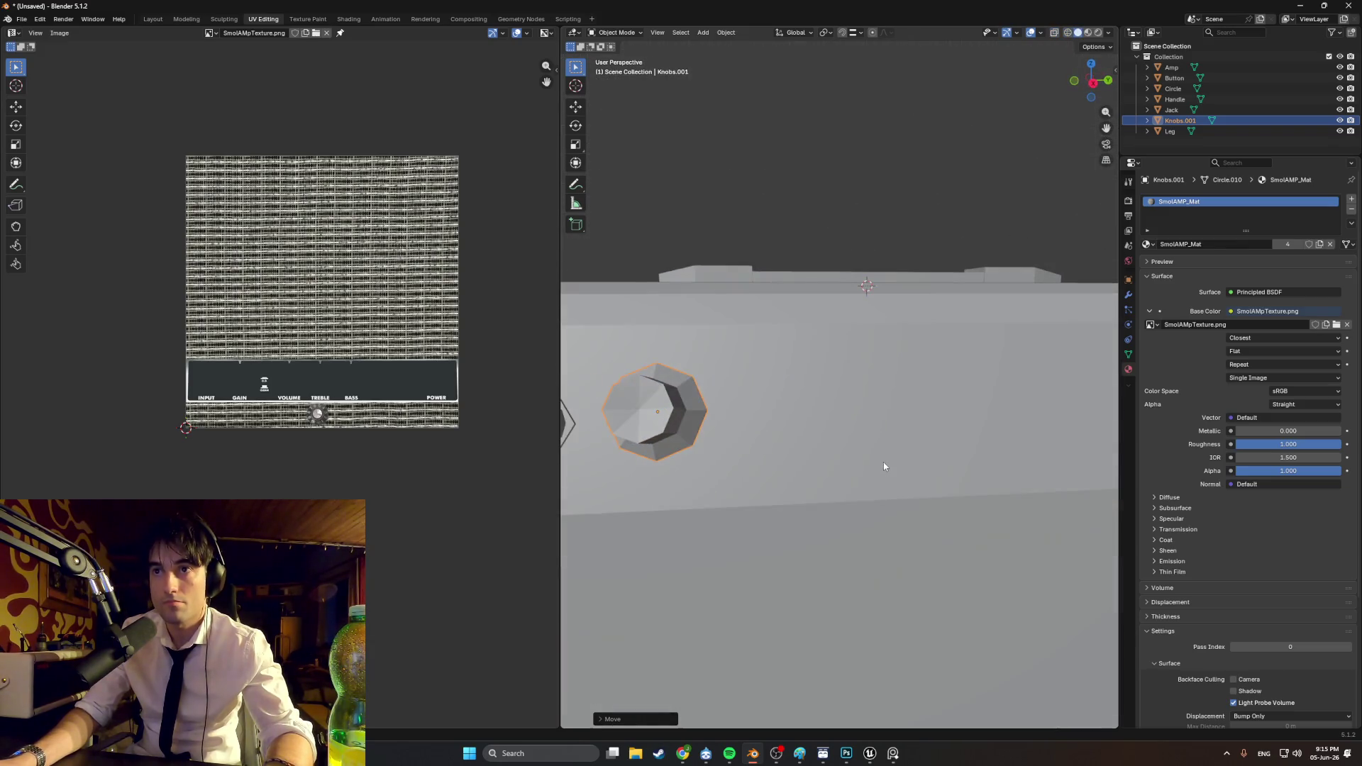
{"action": "key", "text": "z"}
{"action": "left_click", "coordinate": [799, 513]}
{"action": "scroll", "coordinate": [768, 439], "scroll_direction": "down", "scroll_amount": 3}
{"action": "middle_click_drag", "start_coordinate": [768, 449], "coordinate": [778, 448]}
{"action": "scroll", "coordinate": [862, 450], "scroll_direction": "down", "scroll_amount": 2}
{"action": "middle_click_drag", "start_coordinate": [862, 449], "coordinate": [823, 434]}
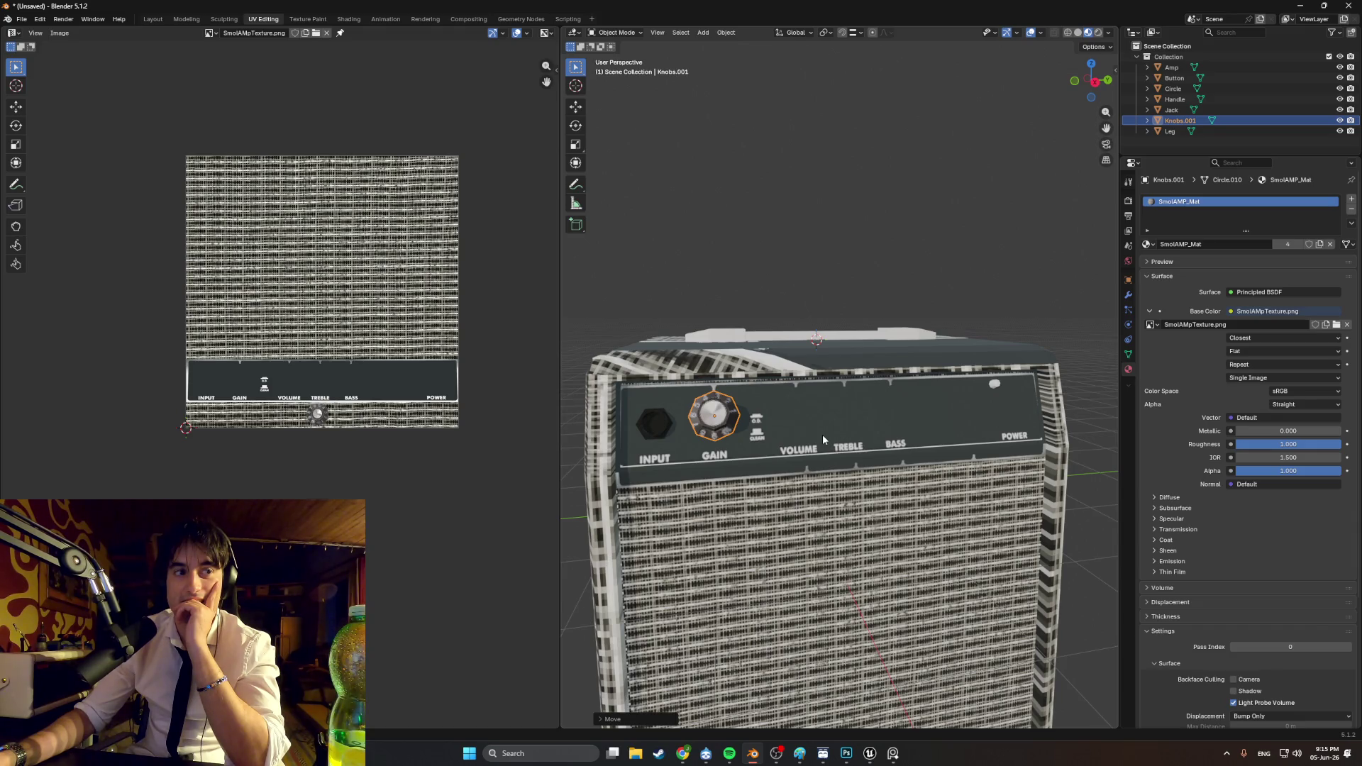
Step: Keep the amp texture's Closest interpolation in the Shading workspace, then return to Modeling
{"action": "scroll", "coordinate": [799, 406], "scroll_direction": "up", "scroll_amount": 3}
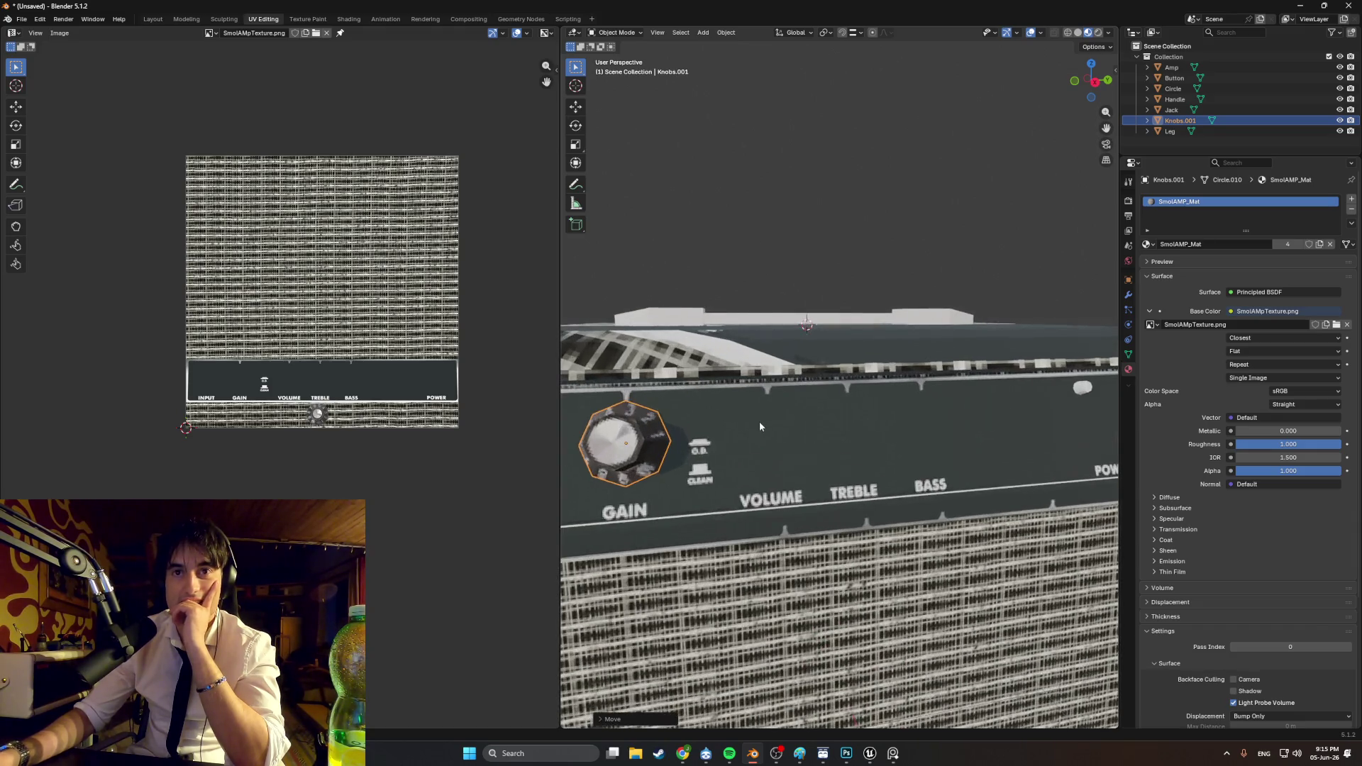
{"action": "mouse_move", "coordinate": [785, 427]}
{"action": "middle_mouse_down"}
{"action": "mouse_move", "coordinate": [841, 431]}
{"action": "mouse_move", "coordinate": [768, 424]}
{"action": "mouse_move", "coordinate": [826, 417]}
{"action": "middle_mouse_up"}
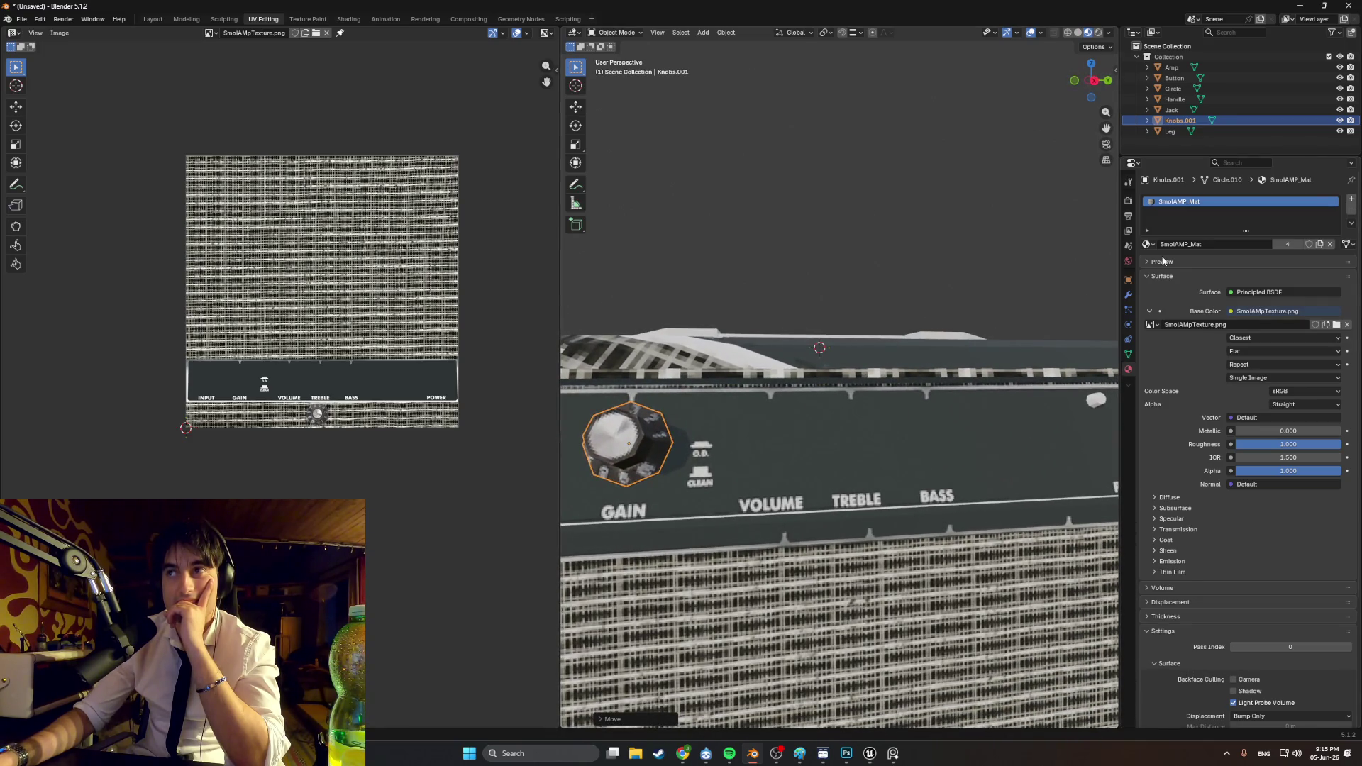
{"action": "left_click", "coordinate": [349, 20]}
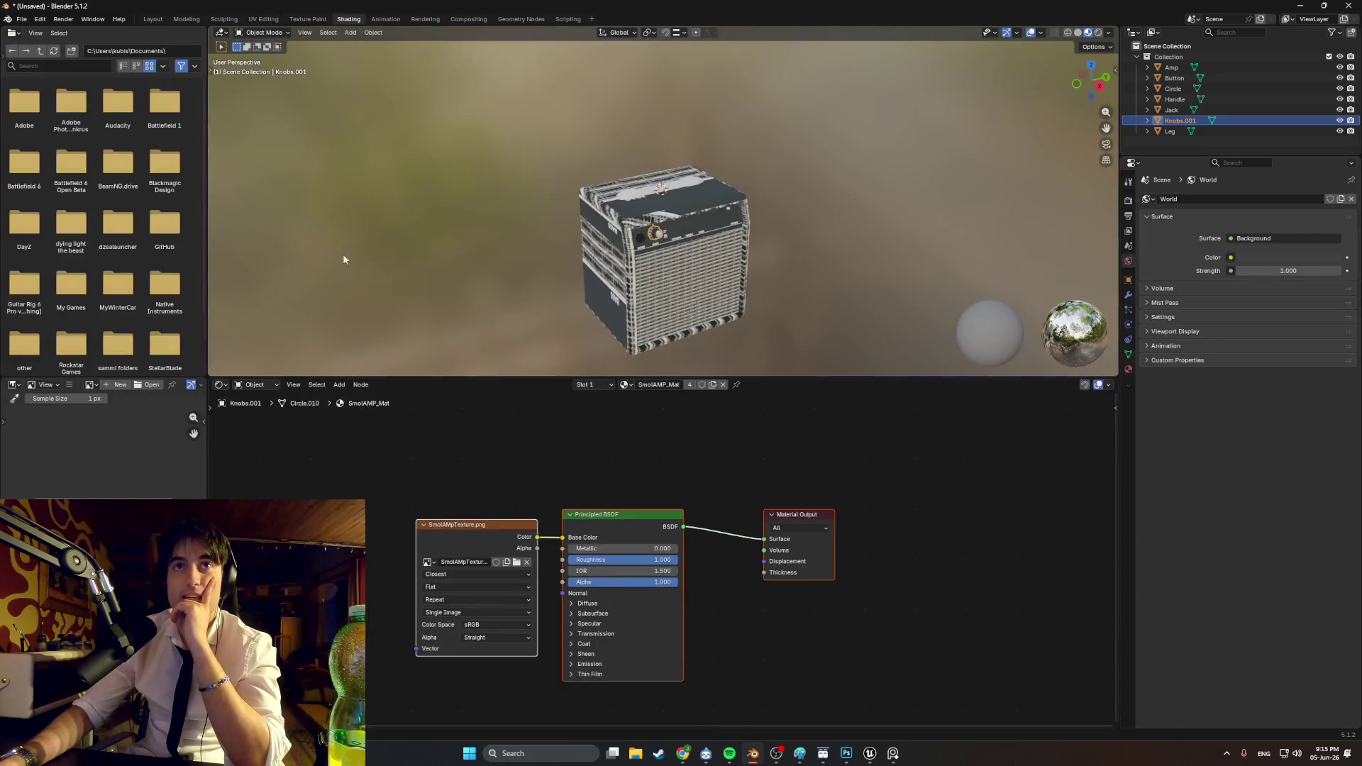
{"action": "left_click", "coordinate": [478, 584]}
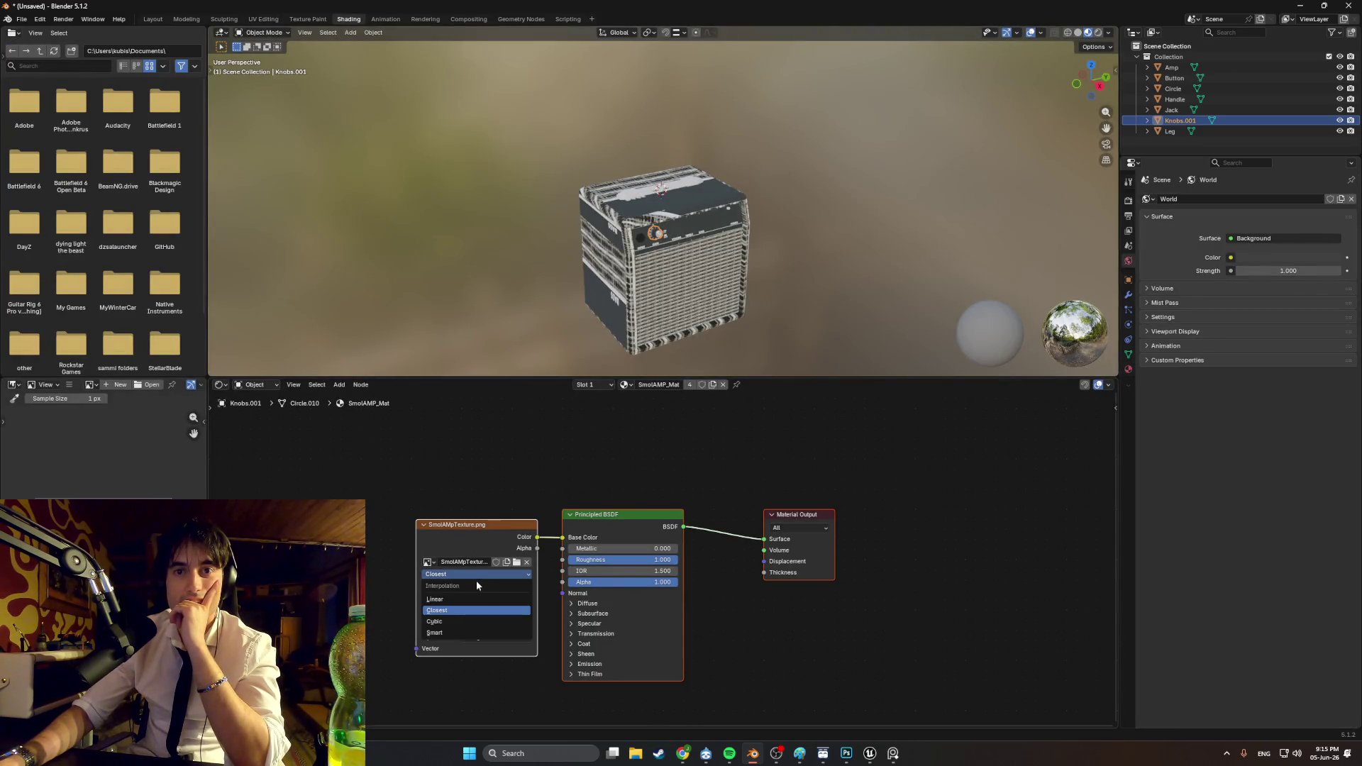
{"action": "left_click", "coordinate": [459, 606]}
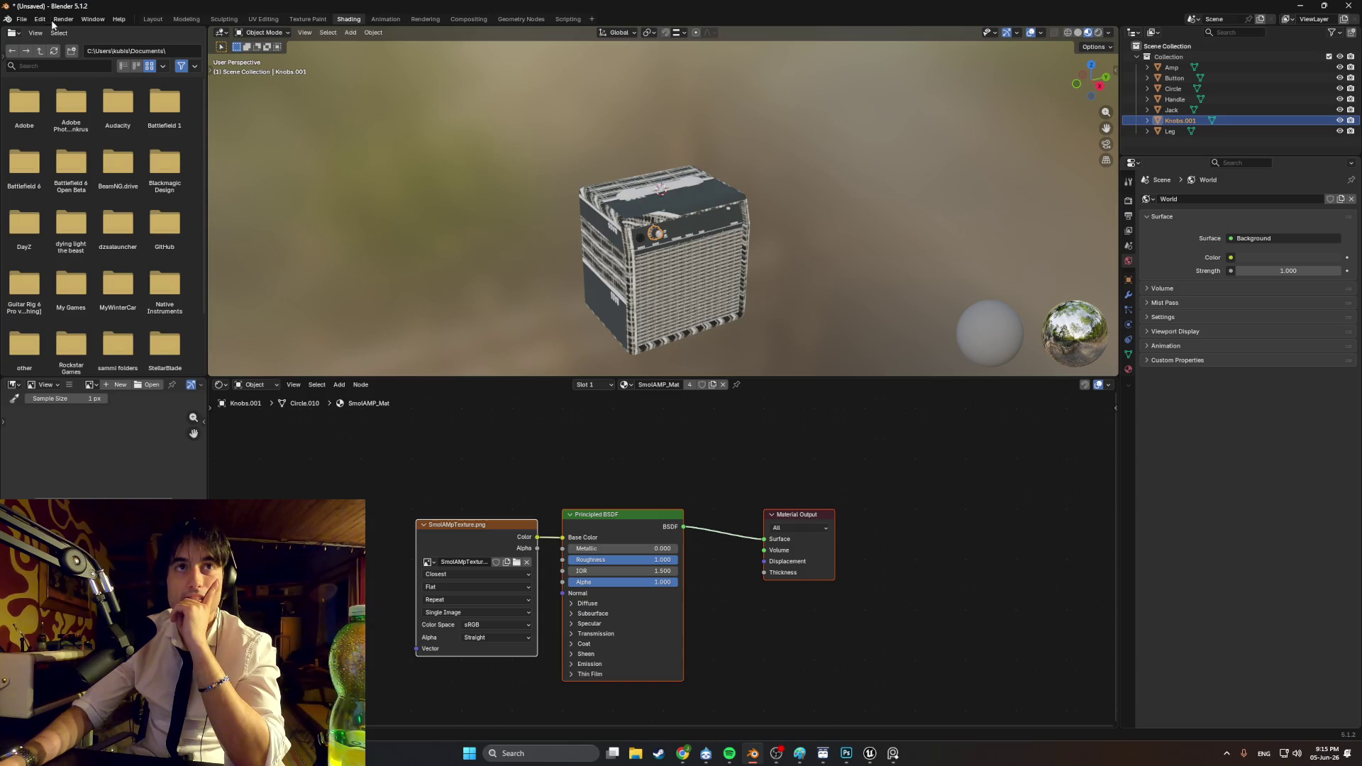
{"action": "left_click", "coordinate": [186, 19]}
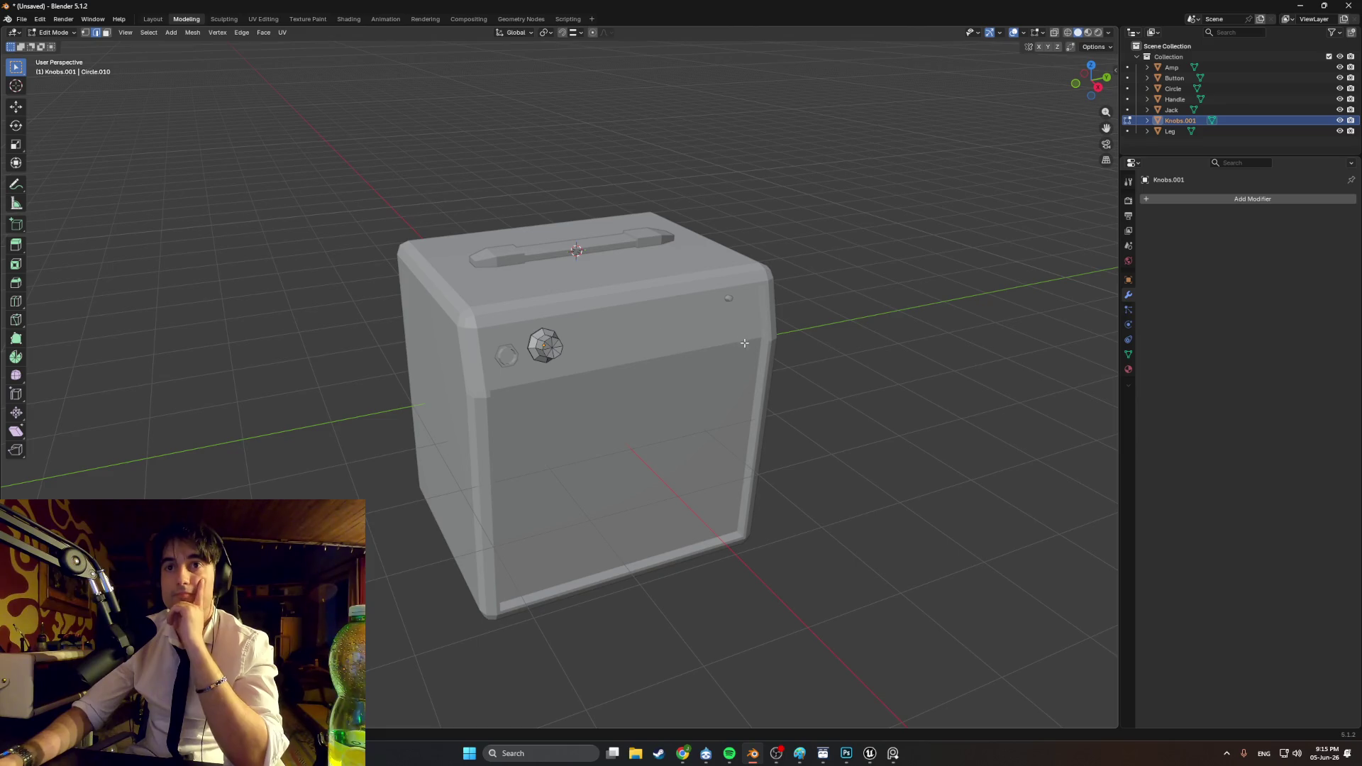
Step: Show the amp in Material Preview shading, facing its front
{"action": "key", "text": "z"}
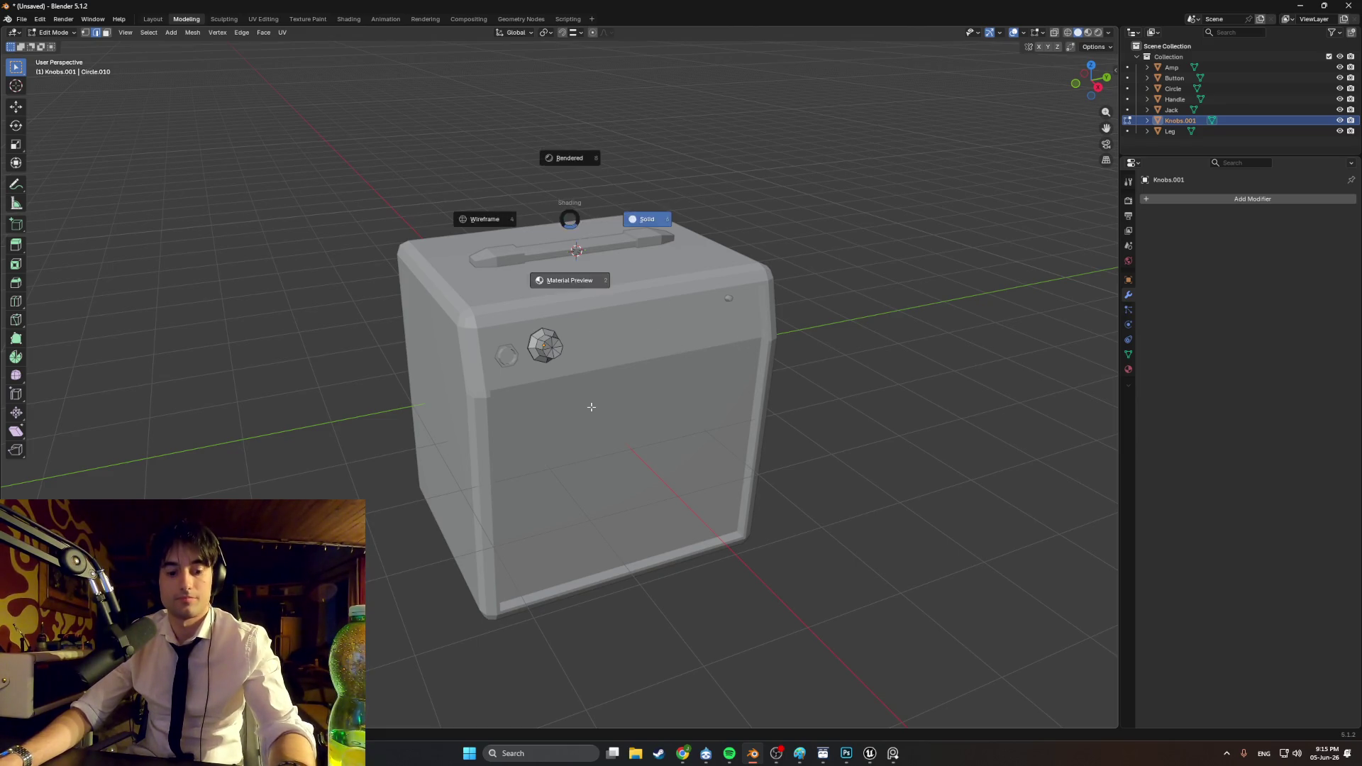
{"action": "left_click", "coordinate": [648, 218]}
{"action": "mouse_move", "coordinate": [647, 219]}
{"action": "middle_mouse_down"}
{"action": "mouse_move", "coordinate": [527, 336]}
{"action": "mouse_move", "coordinate": [534, 368]}
{"action": "mouse_move", "coordinate": [578, 401]}
{"action": "middle_mouse_up"}
{"action": "scroll", "coordinate": [527, 336], "scroll_direction": "up", "scroll_amount": 5}
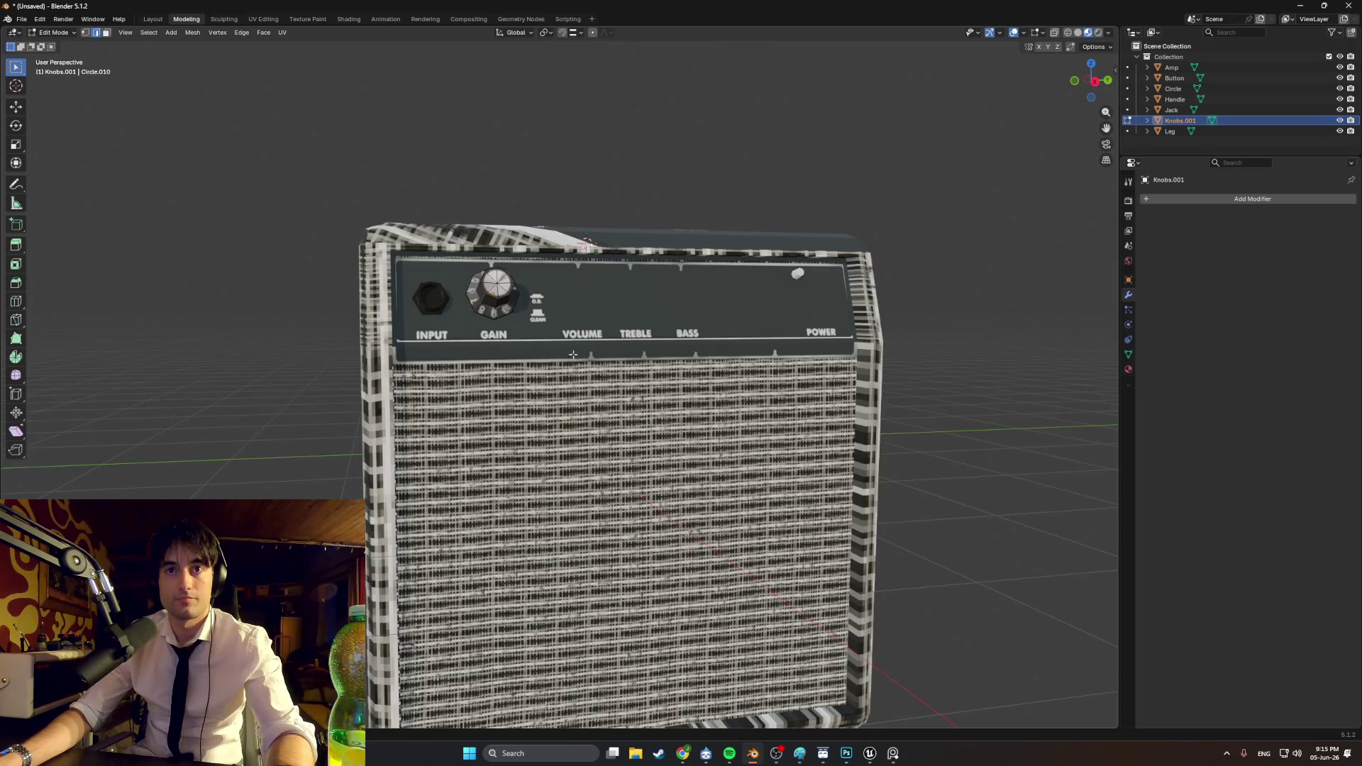
Step: Return to Object Mode, select the Amp body and open the UV Editing workspace
{"action": "key", "text": "Tab"}
{"action": "left_click", "coordinate": [504, 377]}
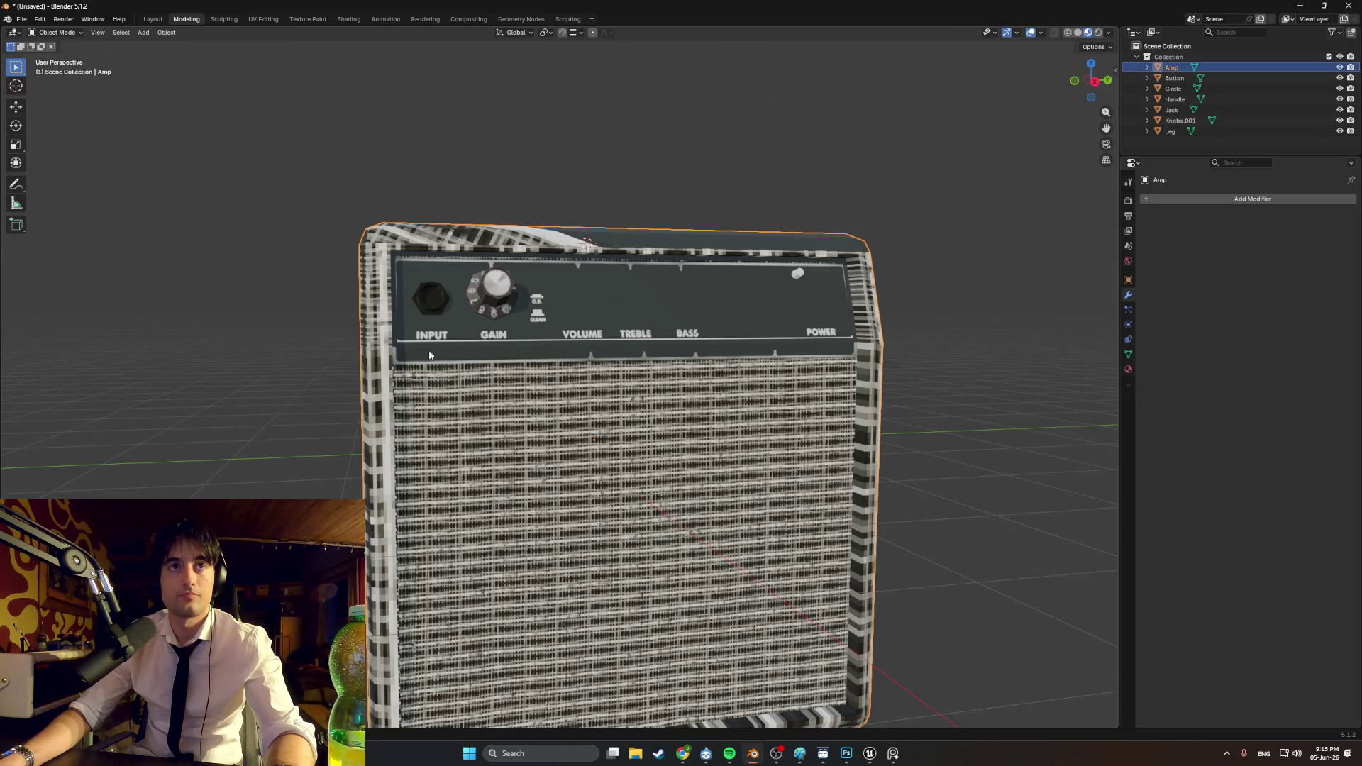
{"action": "left_click", "coordinate": [252, 19]}
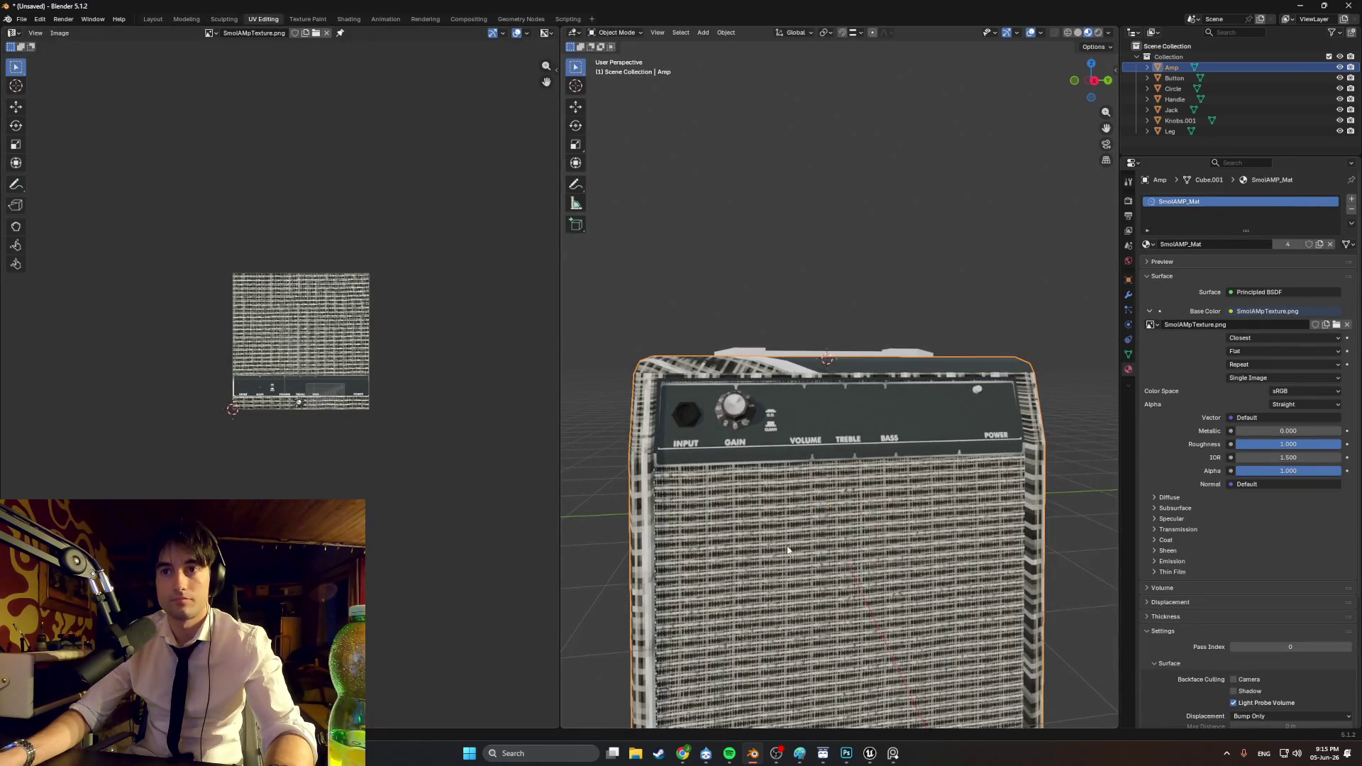
Step: In Edit Mode, select only the amp's front grille face to show its UV island
{"action": "scroll", "coordinate": [287, 347], "scroll_direction": "up", "scroll_amount": 2}
{"action": "key", "text": "Tab"}
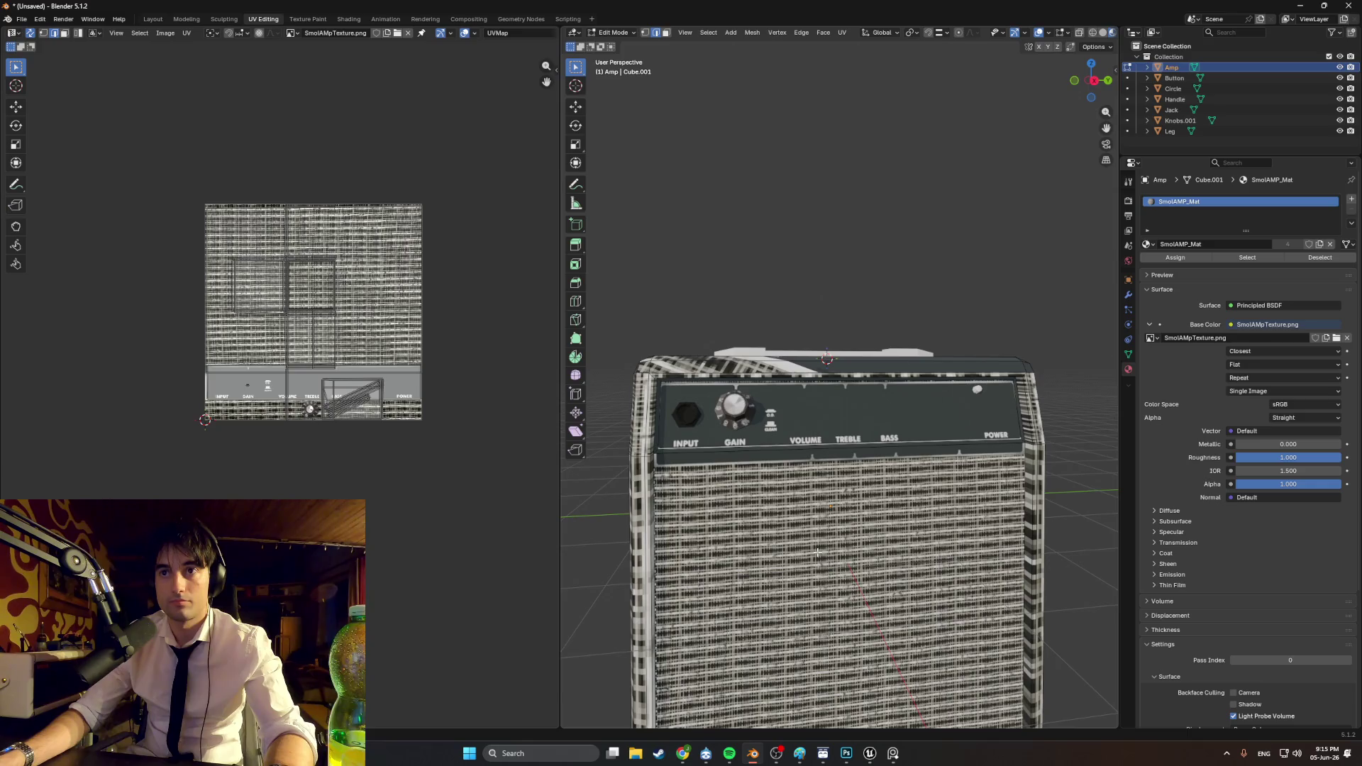
{"action": "key", "text": "a"}
{"action": "key", "text": "alt+a"}
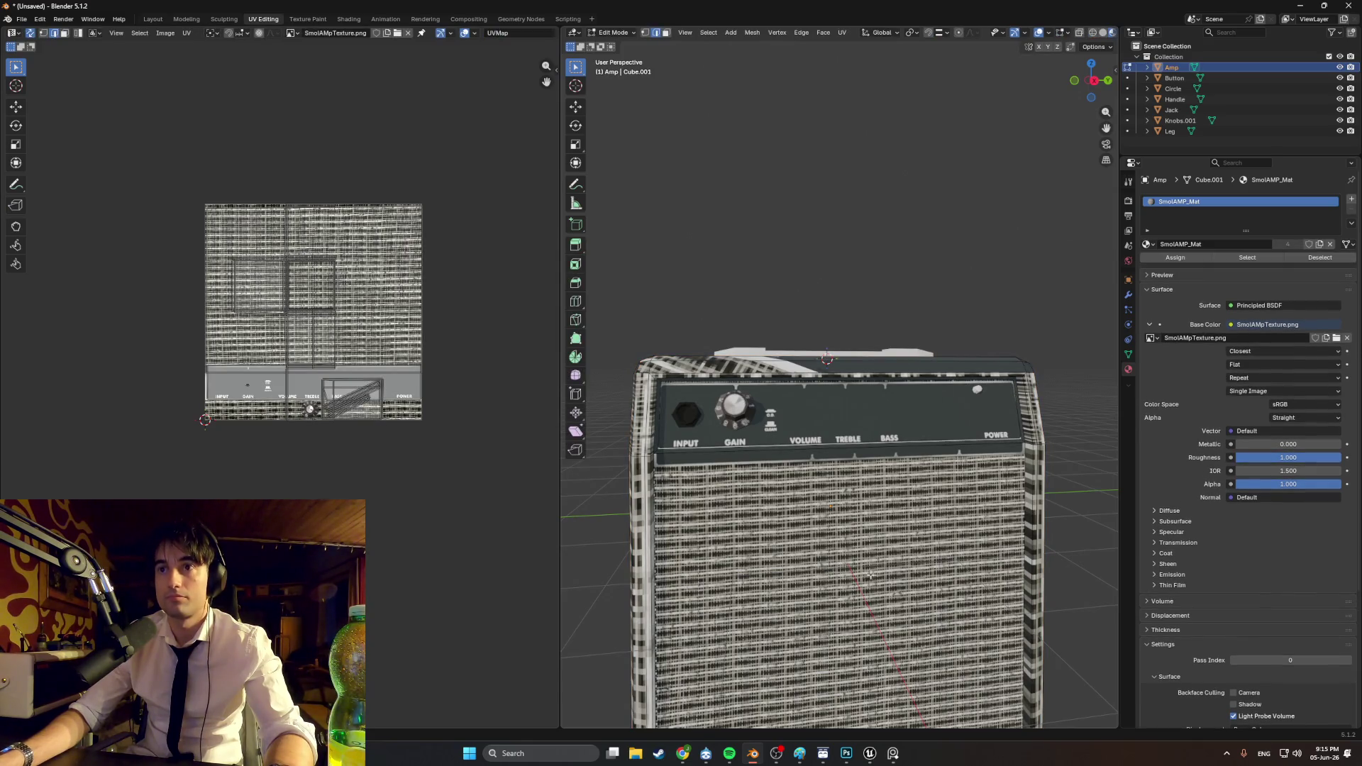
{"action": "middle_click_drag", "start_coordinate": [871, 575], "coordinate": [870, 573]}
{"action": "left_click", "coordinate": [831, 611]}
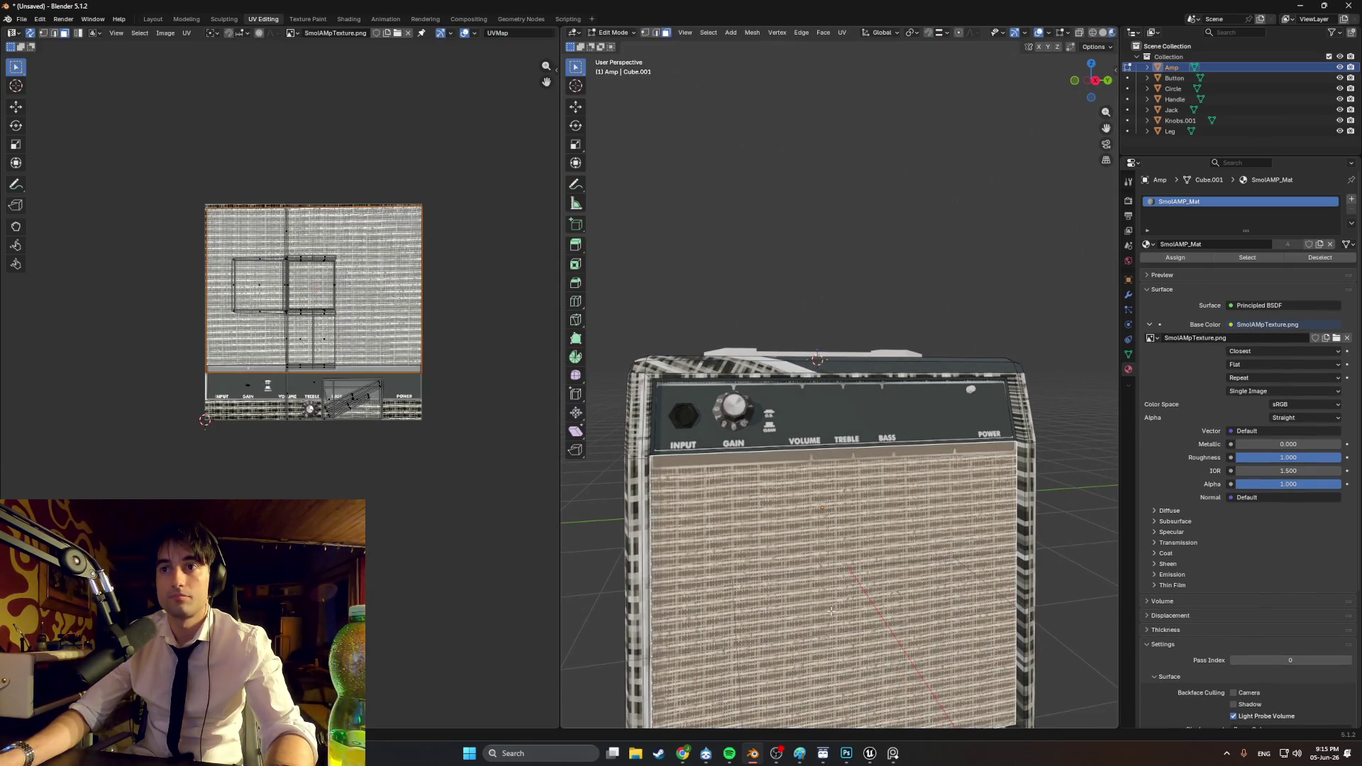
{"action": "scroll", "coordinate": [312, 287], "scroll_direction": "up", "scroll_amount": 3}
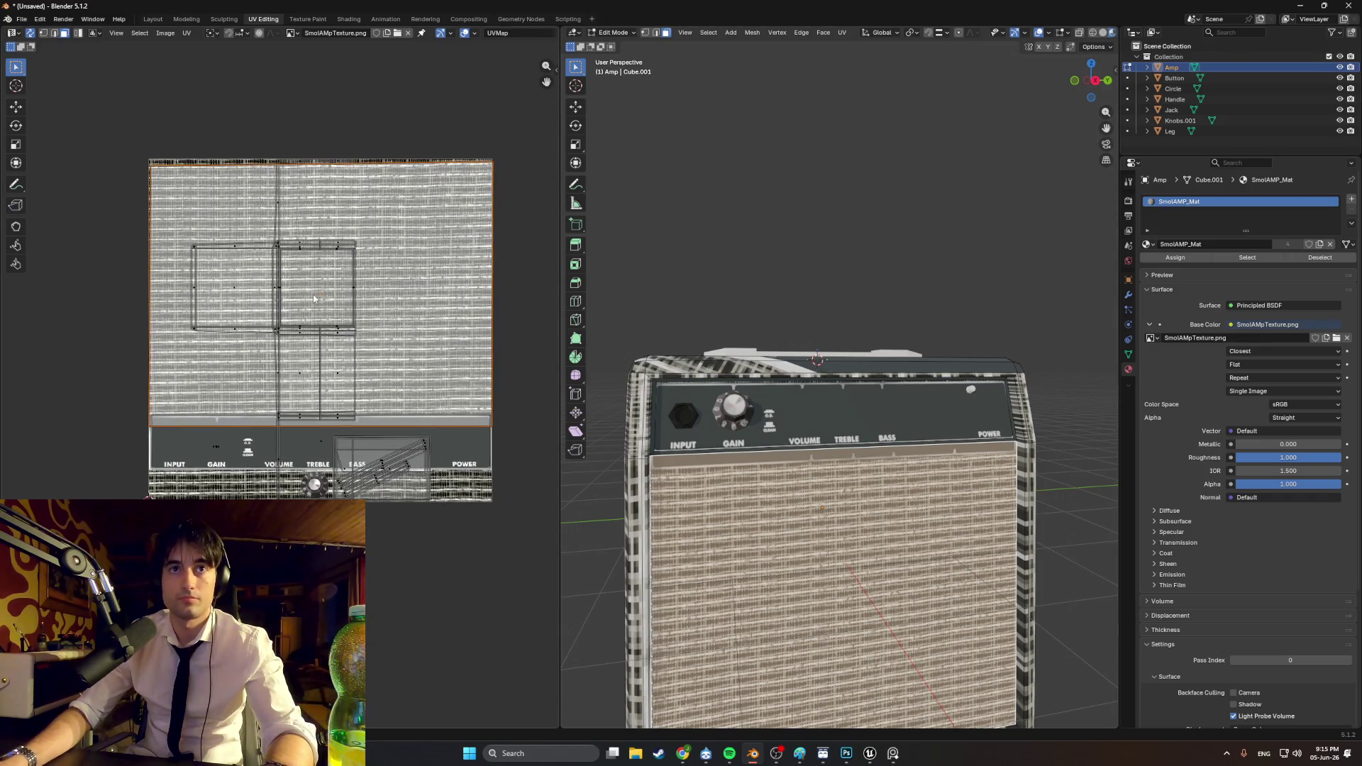
{"action": "key", "text": "r"}
{"action": "key", "text": "Escape"}
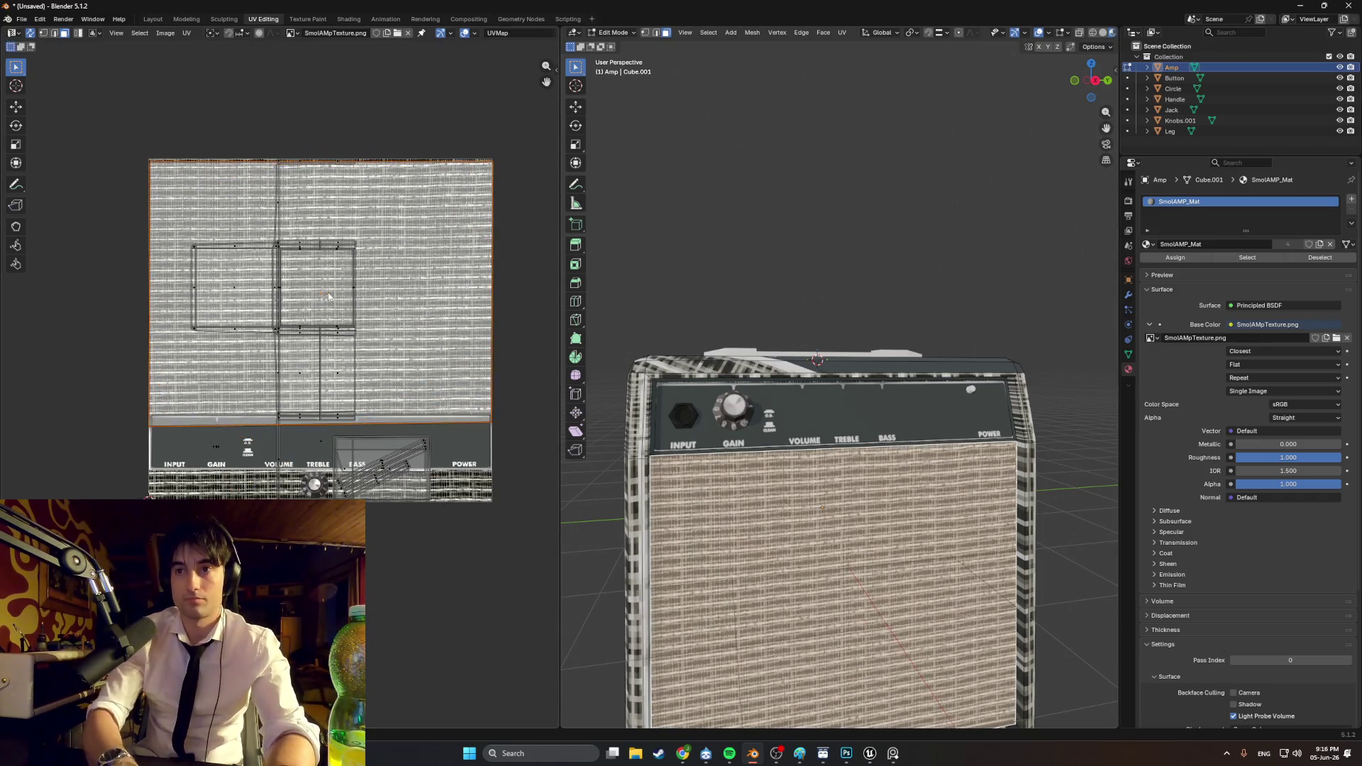
Step: Raise the grille island's bottom UV edge and select its right edge
{"action": "scroll", "coordinate": [316, 261], "scroll_direction": "up", "scroll_amount": 2}
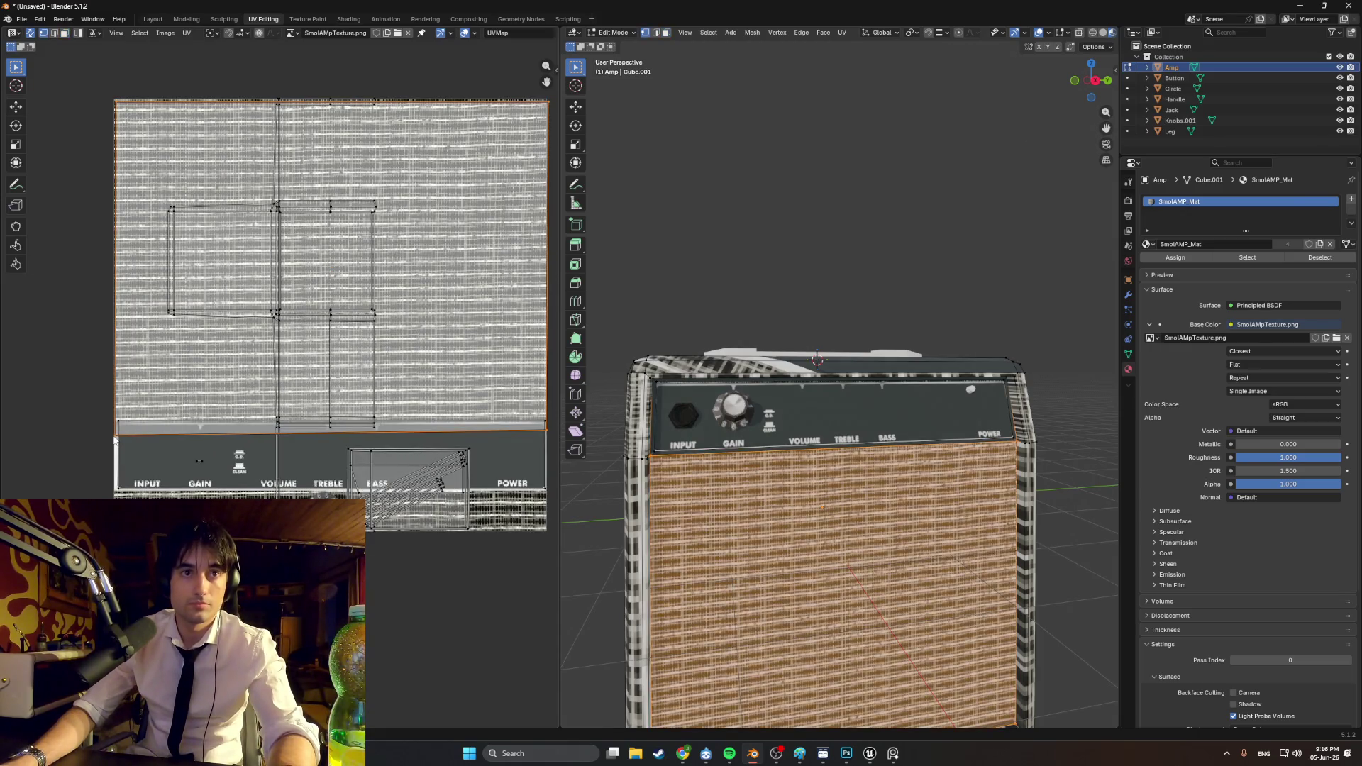
{"action": "left_click", "coordinate": [117, 440]}
{"action": "key", "text": "g"}
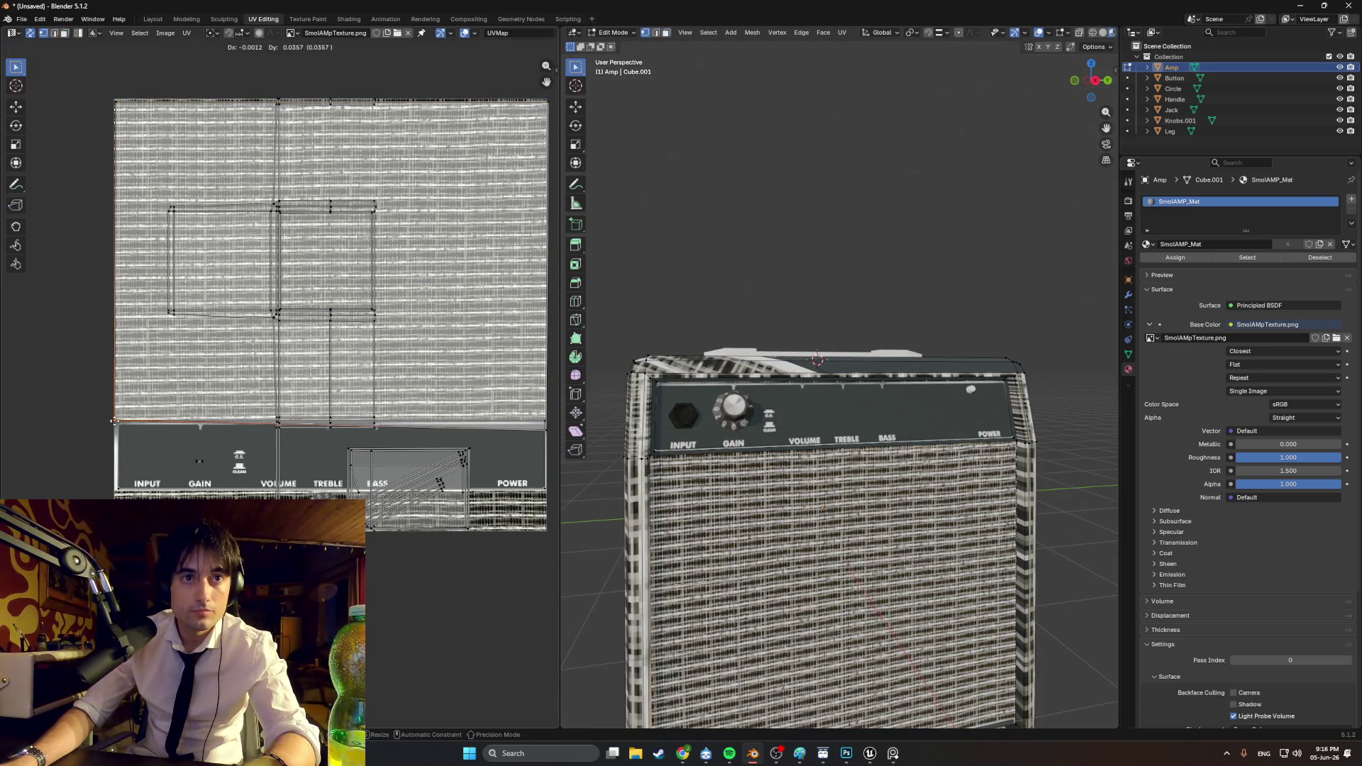
{"action": "left_click", "coordinate": [325, 425]}
{"action": "scroll", "coordinate": [325, 426], "scroll_direction": "right", "scroll_amount": 3, "text": "ctrl"}
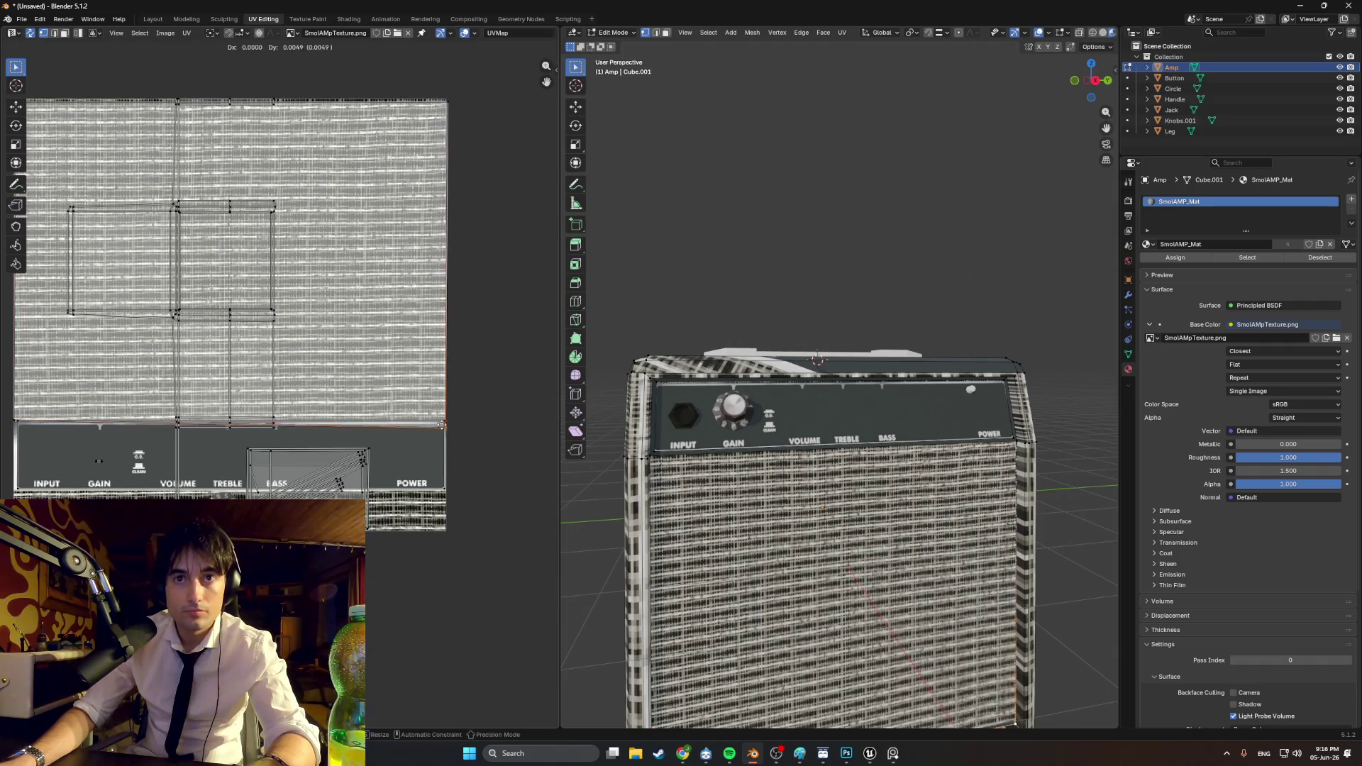
{"action": "left_click", "coordinate": [445, 298]}
{"action": "middle_click_drag", "start_coordinate": [820, 490], "coordinate": [822, 406], "text": "shift"}
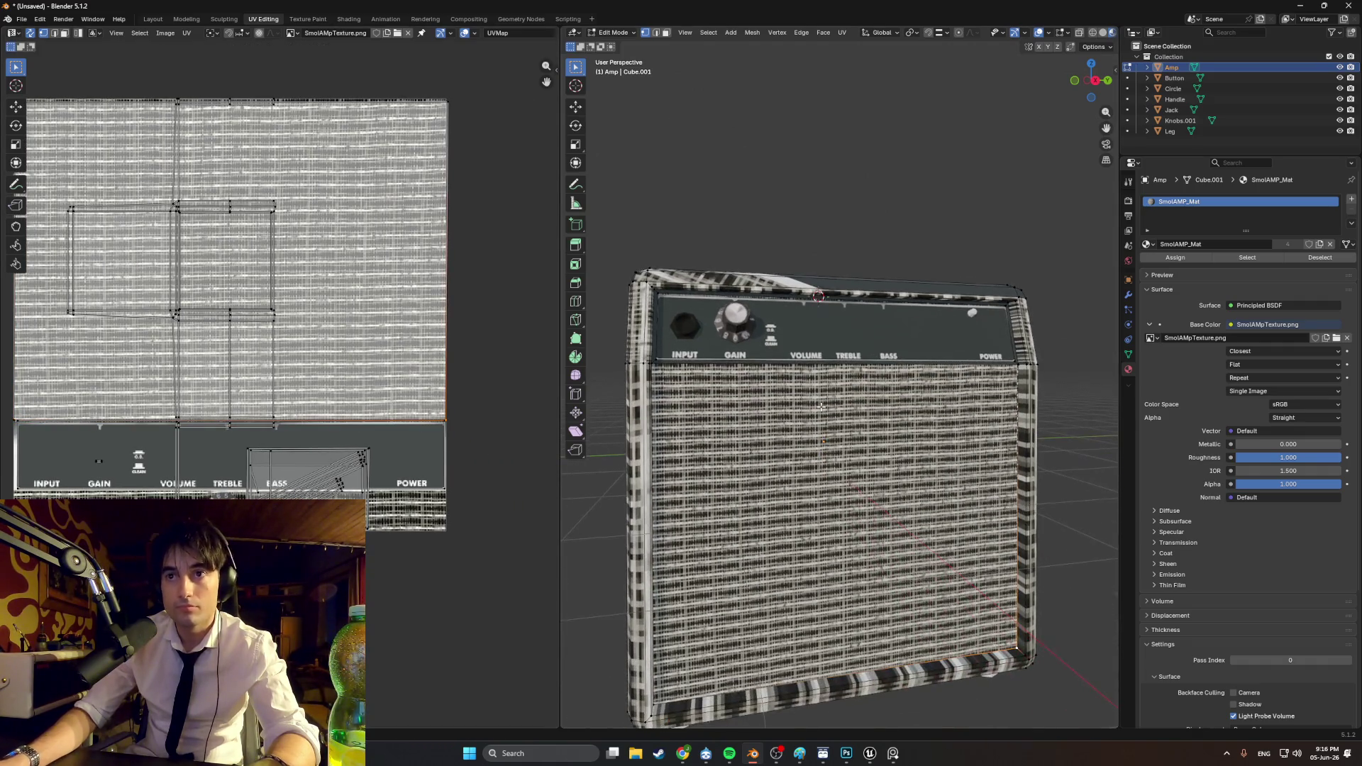
{"action": "scroll", "coordinate": [59, 195], "scroll_direction": "left", "scroll_amount": 2, "text": "ctrl"}
{"action": "scroll", "coordinate": [58, 195], "scroll_direction": "up", "scroll_amount": 2, "text": "shift"}
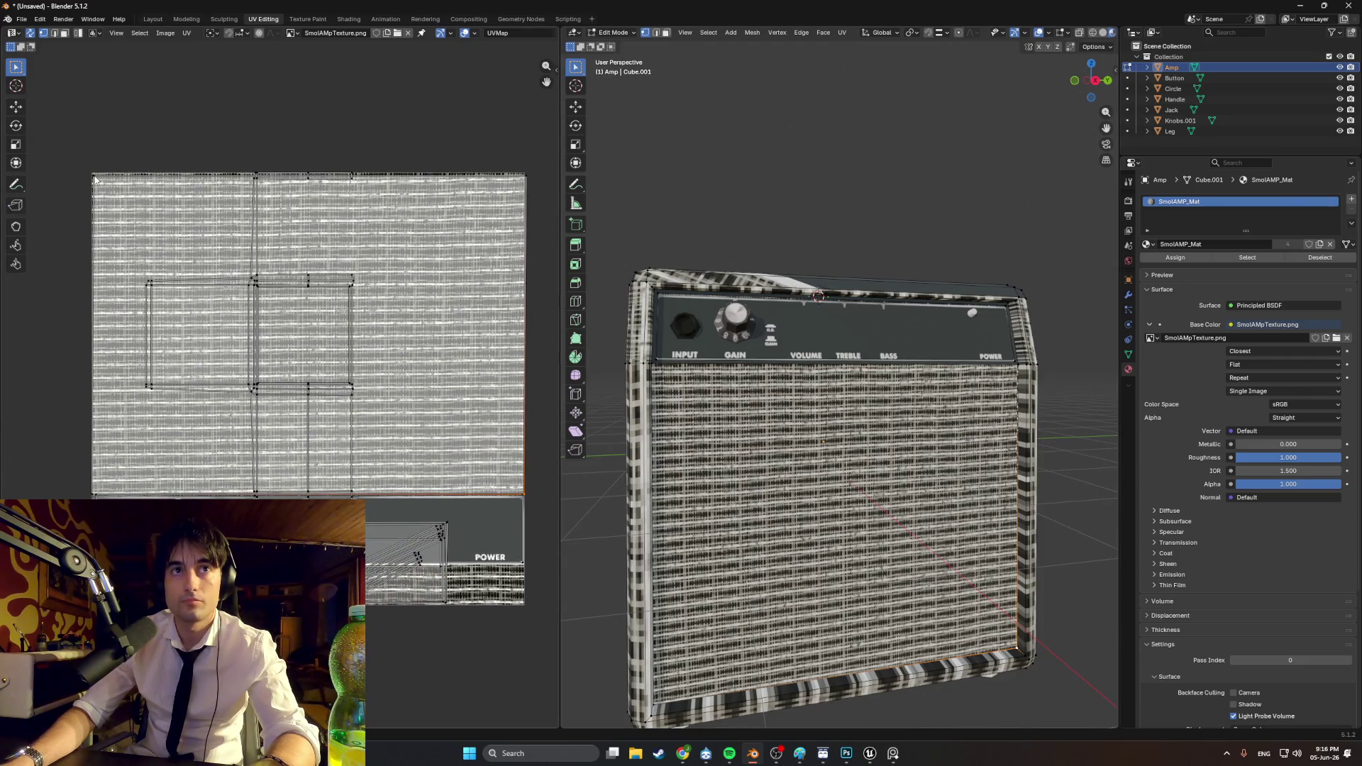
Step: Raise the grille island's top UV edge and nudge its bottom edge down slightly
{"action": "left_click", "coordinate": [94, 180]}
{"action": "key", "text": "g"}
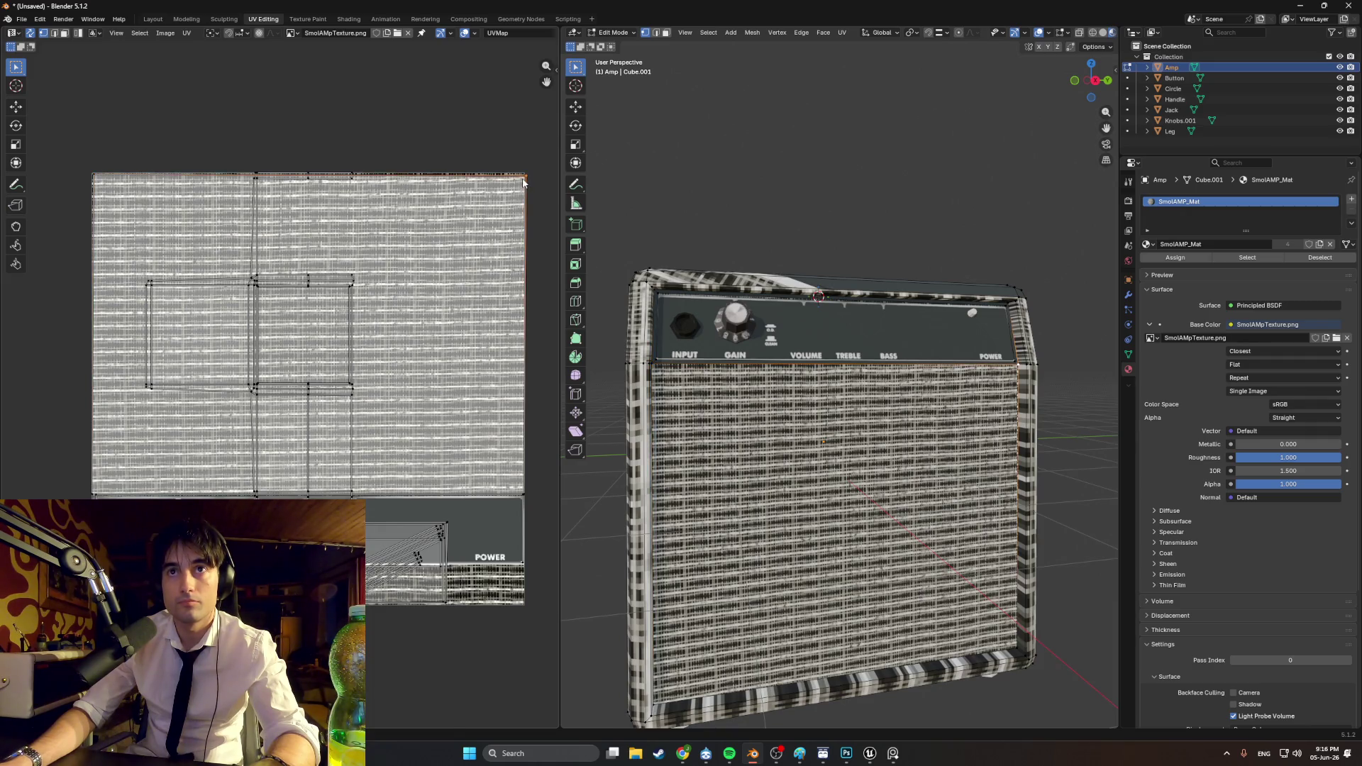
{"action": "key", "text": "g"}
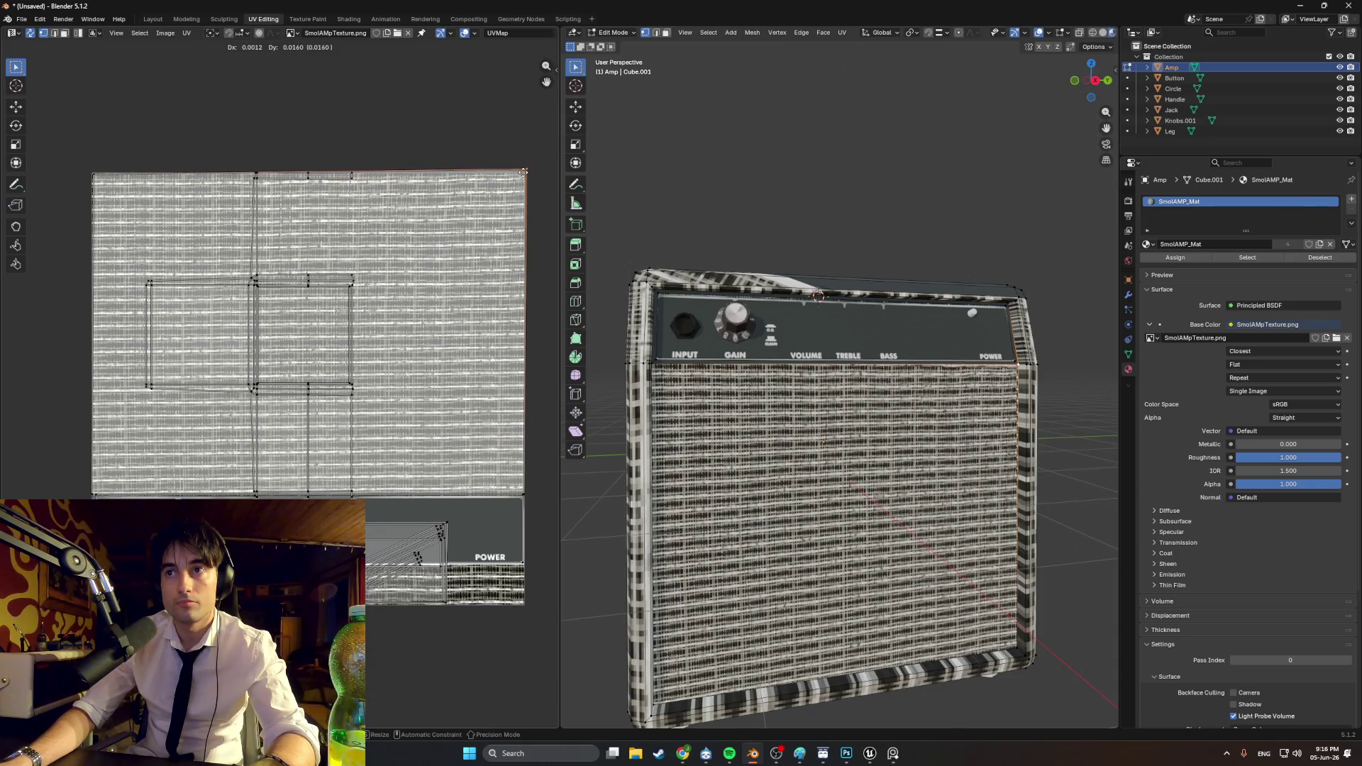
{"action": "left_click", "coordinate": [525, 171]}
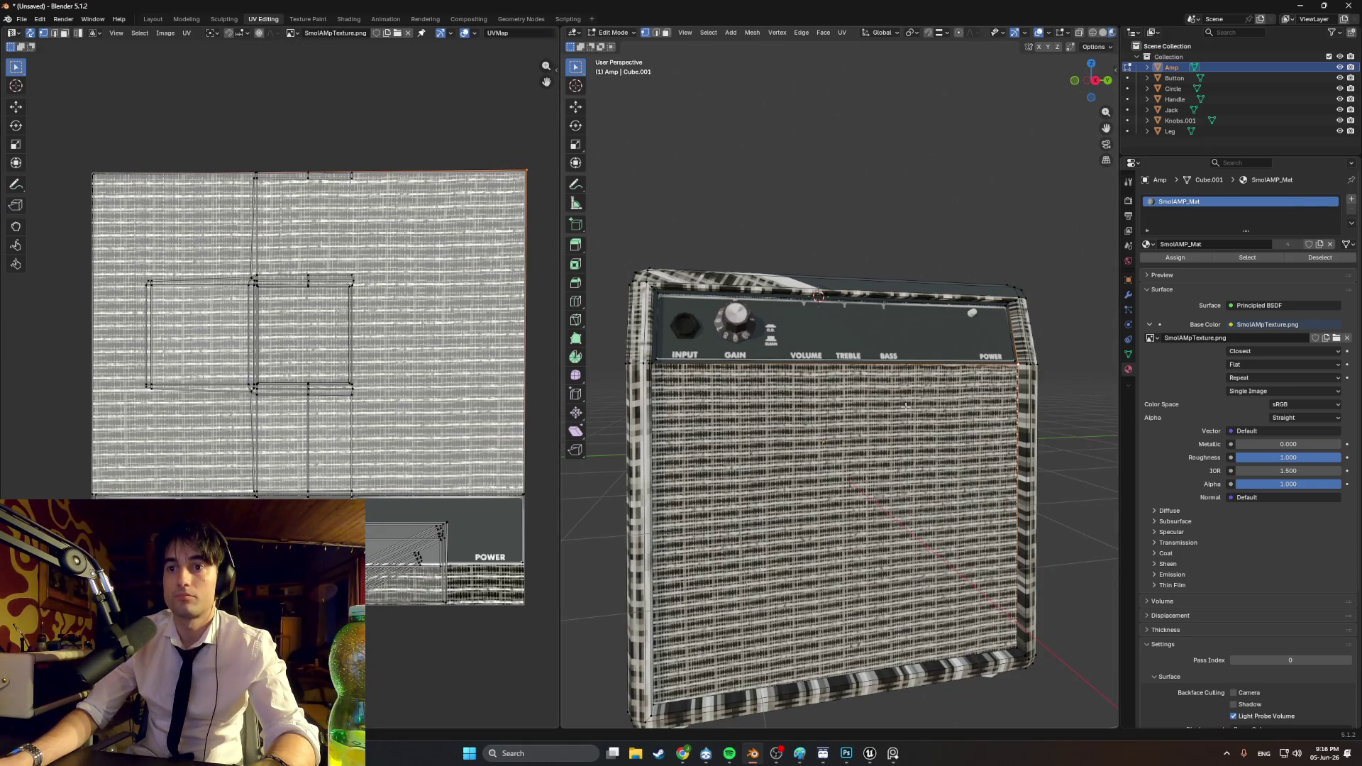
{"action": "left_click", "coordinate": [522, 492]}
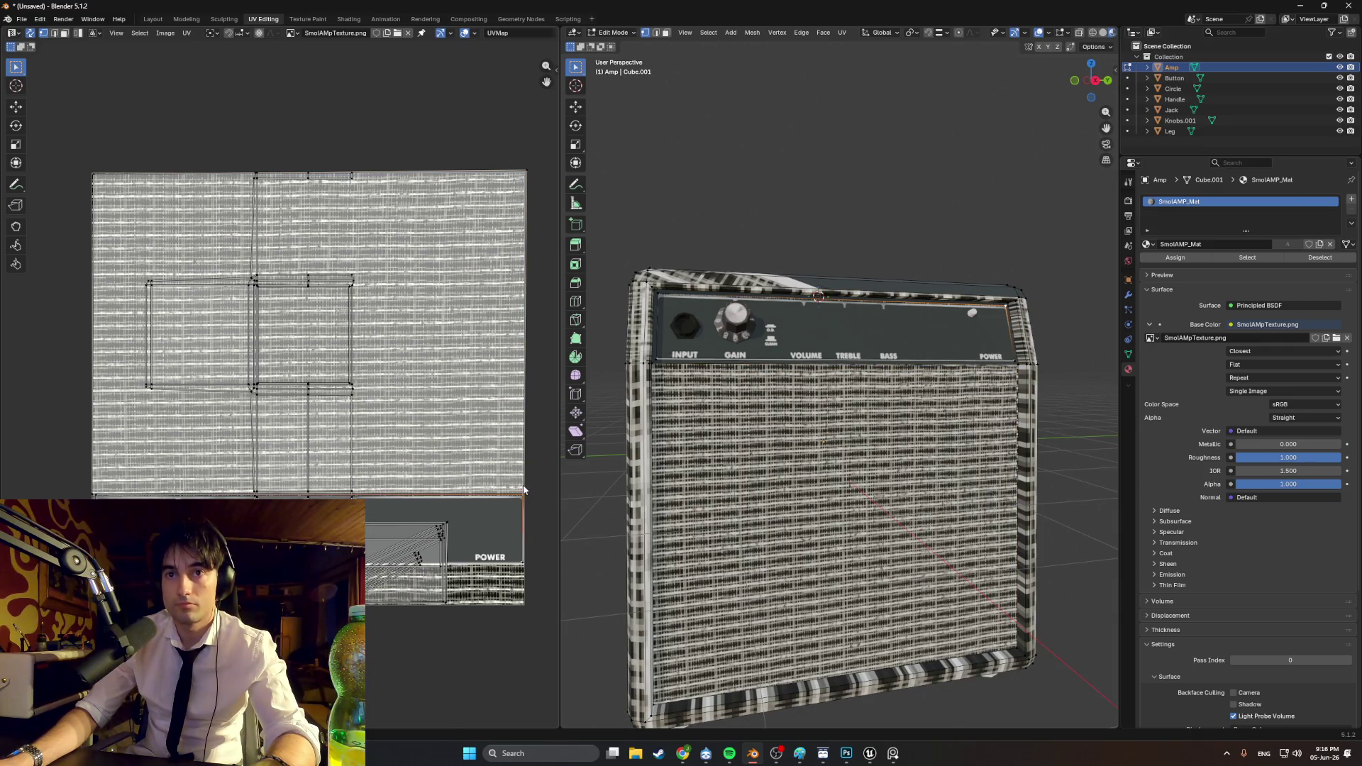
{"action": "key", "text": "g"}
{"action": "left_click", "coordinate": [523, 490]}
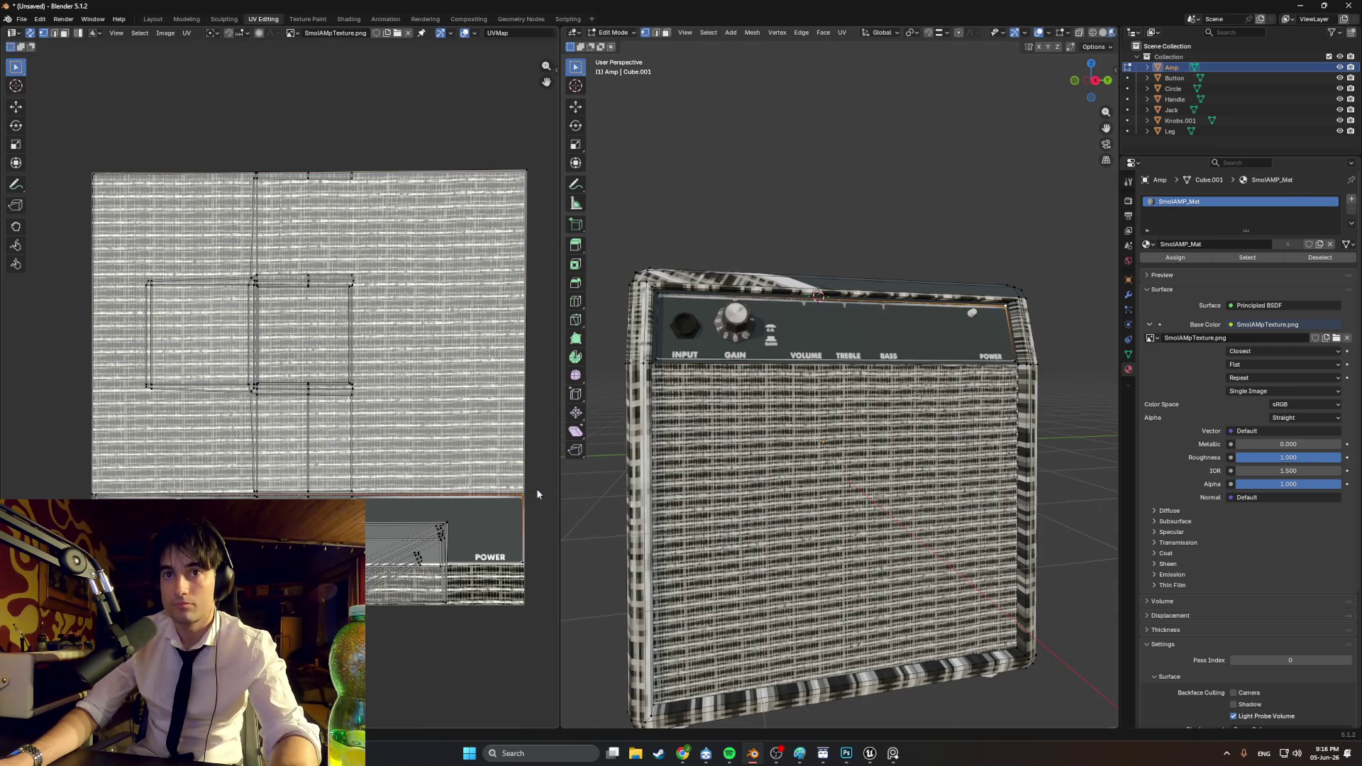
Step: Select the amp's lower-right edge loop and shift its UV edges to fit the grille texture
{"action": "left_click", "coordinate": [1017, 652], "text": "alt"}
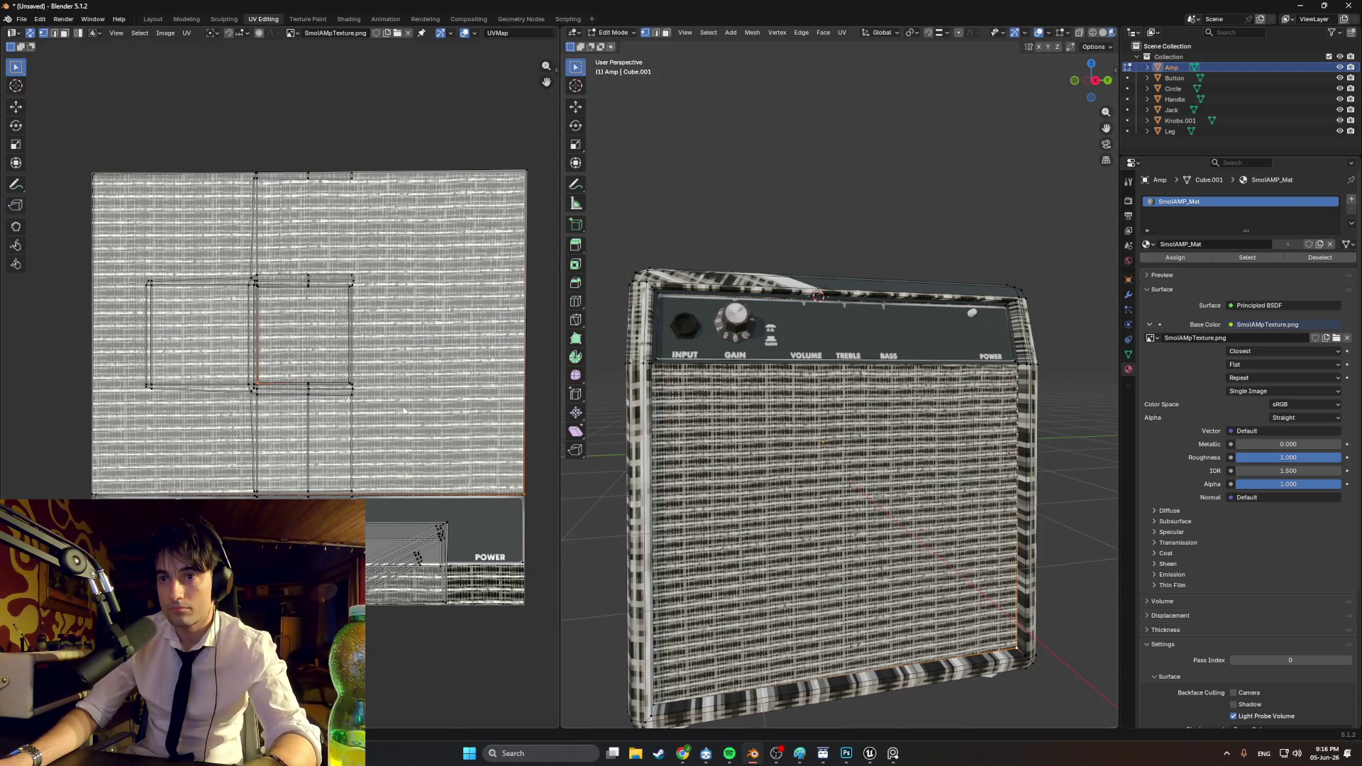
{"action": "key", "text": "g"}
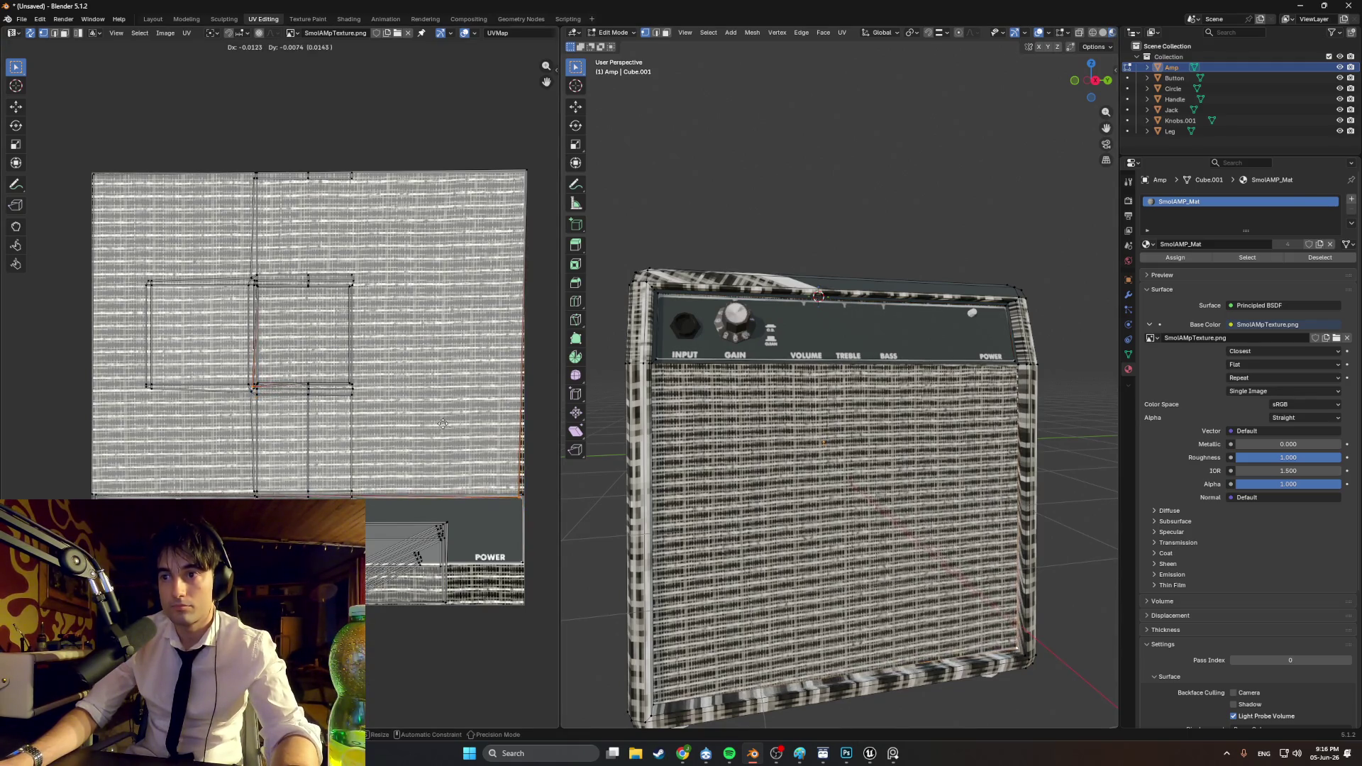
{"action": "left_click", "coordinate": [502, 465]}
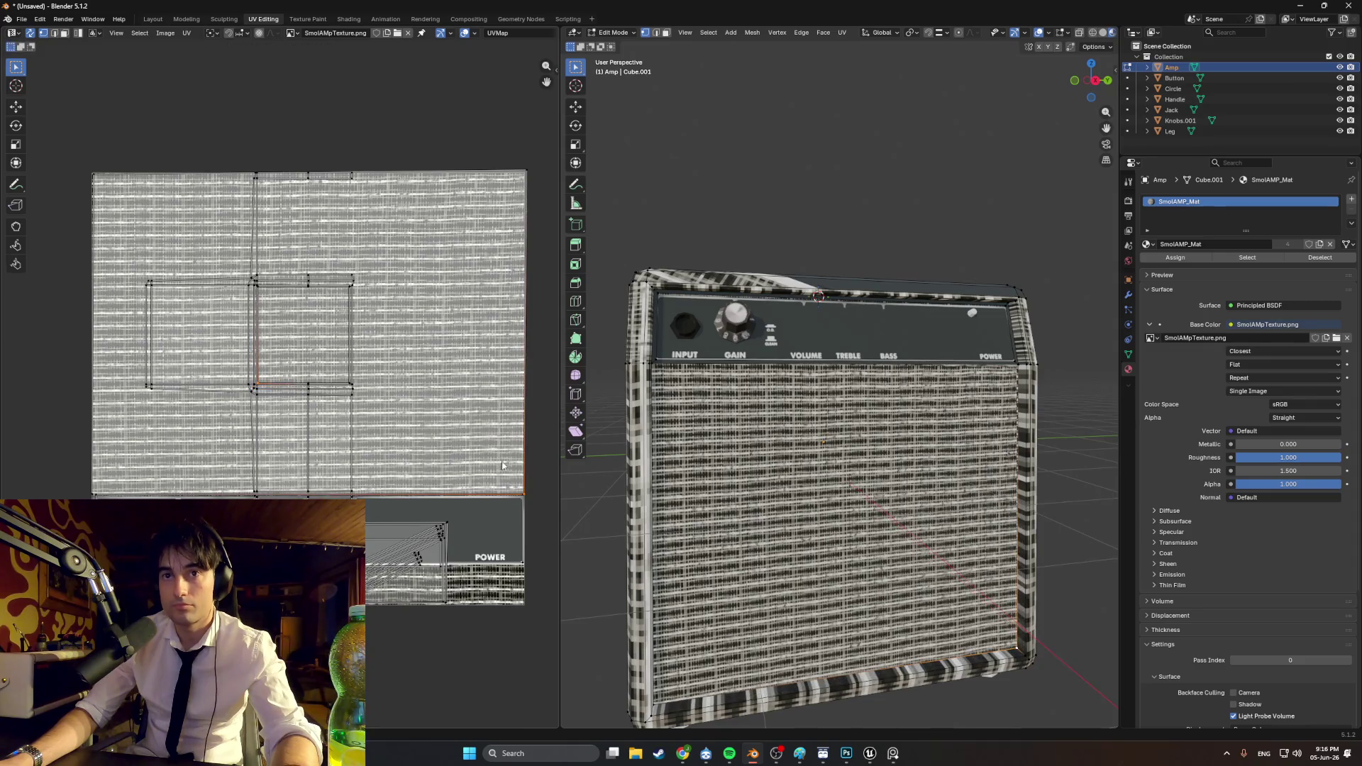
{"action": "scroll", "coordinate": [538, 495], "scroll_direction": "up", "scroll_amount": 5}
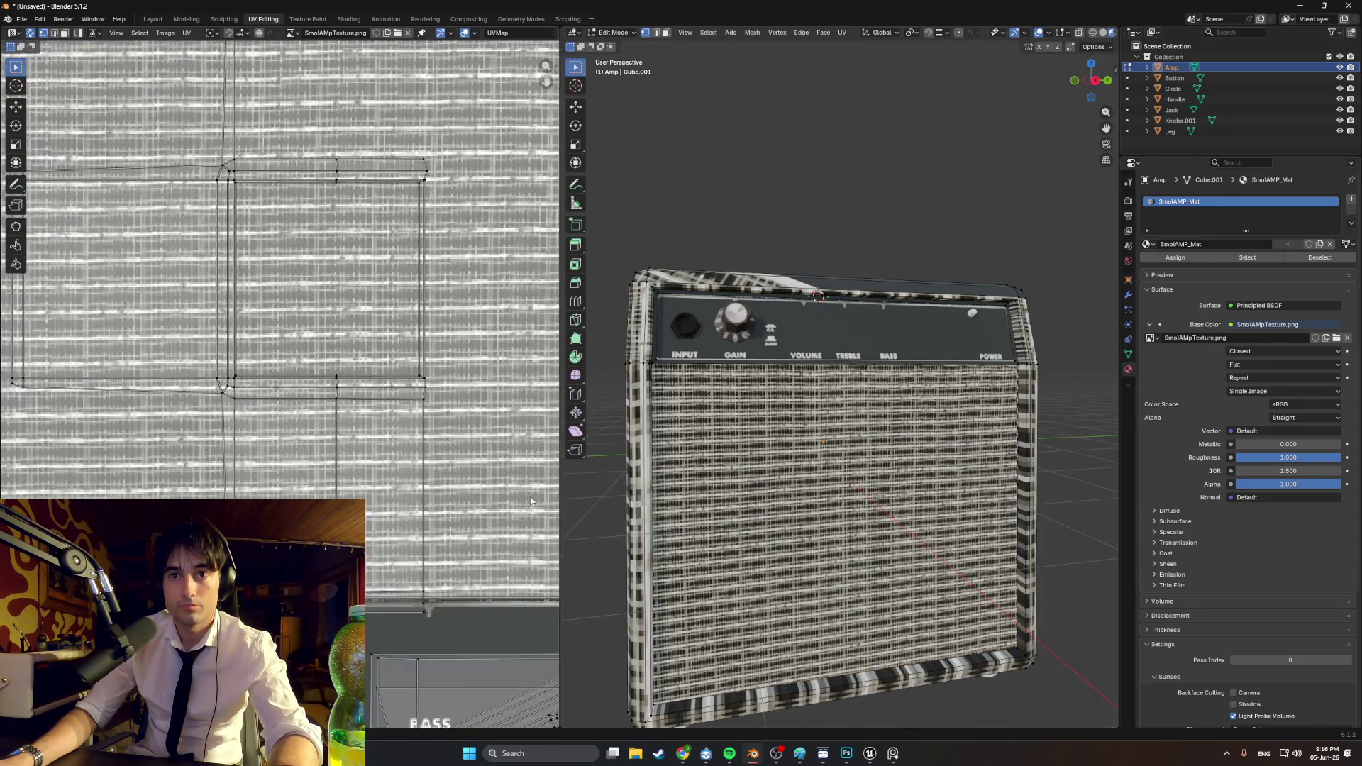
{"action": "scroll", "coordinate": [334, 428], "scroll_direction": "up", "scroll_amount": 4}
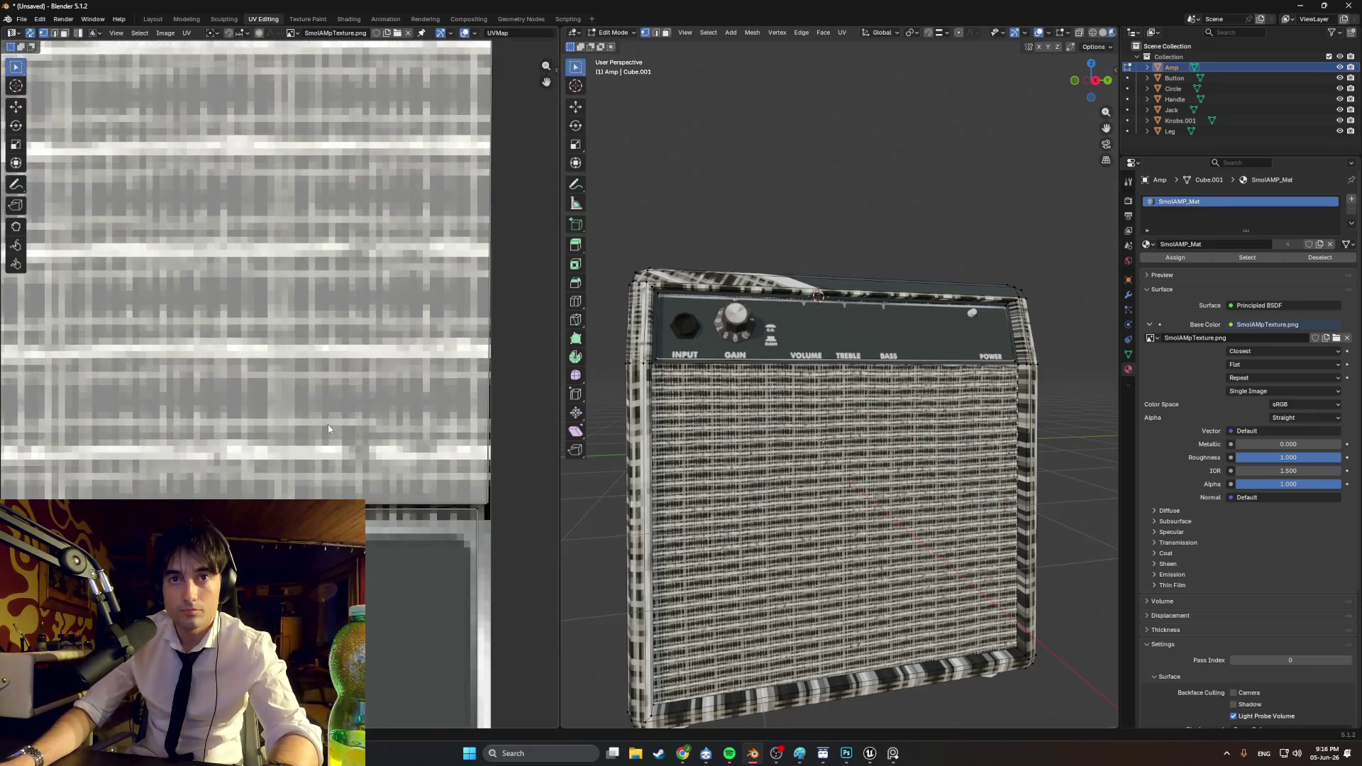
{"action": "key", "text": "g"}
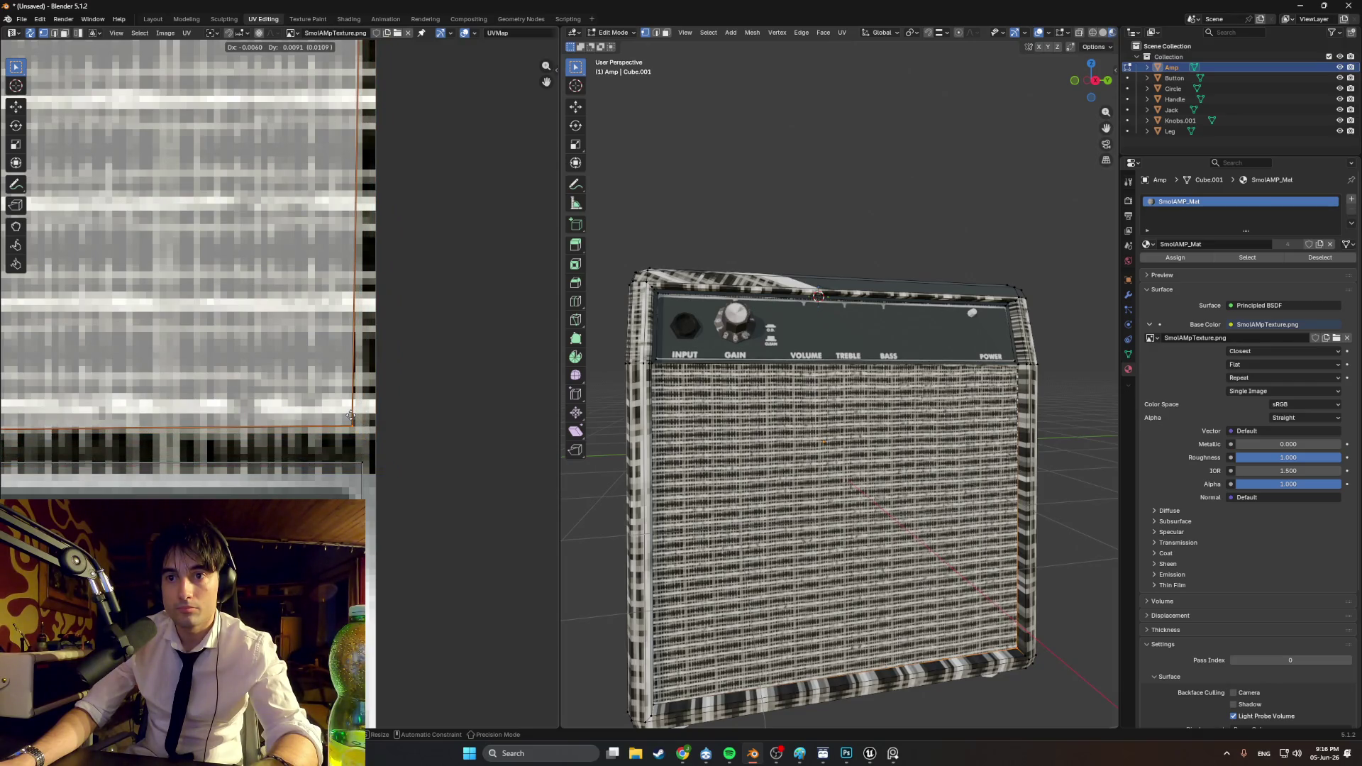
{"action": "left_click", "coordinate": [350, 417]}
Step: Inspect the retextured amp from several angles and return to Object Mode
{"action": "scroll", "coordinate": [862, 242], "scroll_direction": "down", "scroll_amount": 3}
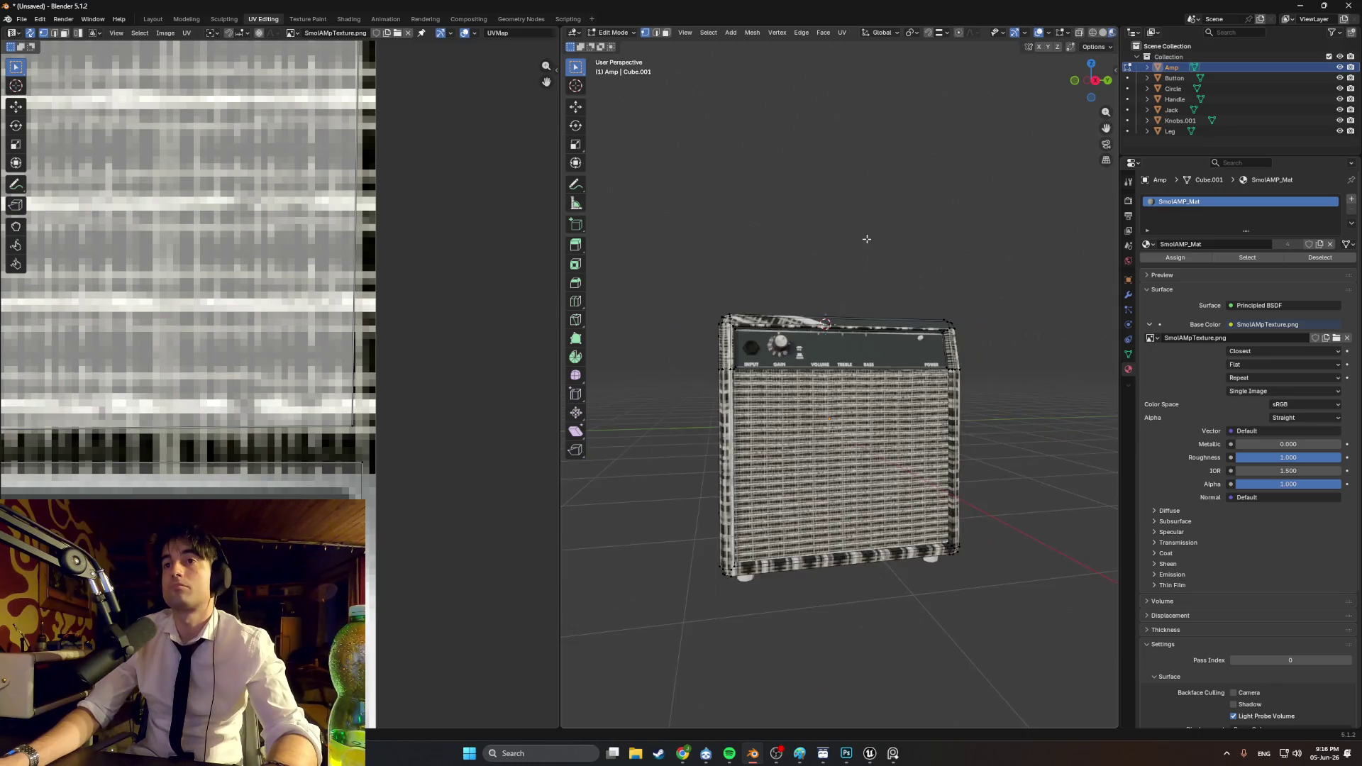
{"action": "mouse_move", "coordinate": [866, 234]}
{"action": "middle_mouse_down"}
{"action": "mouse_move", "coordinate": [806, 249]}
{"action": "mouse_move", "coordinate": [829, 362]}
{"action": "mouse_move", "coordinate": [809, 355]}
{"action": "mouse_move", "coordinate": [847, 333]}
{"action": "mouse_move", "coordinate": [862, 352]}
{"action": "middle_mouse_up"}
{"action": "scroll", "coordinate": [829, 362], "scroll_direction": "up", "scroll_amount": 4}
{"action": "scroll", "coordinate": [862, 353], "scroll_direction": "down", "scroll_amount": 3}
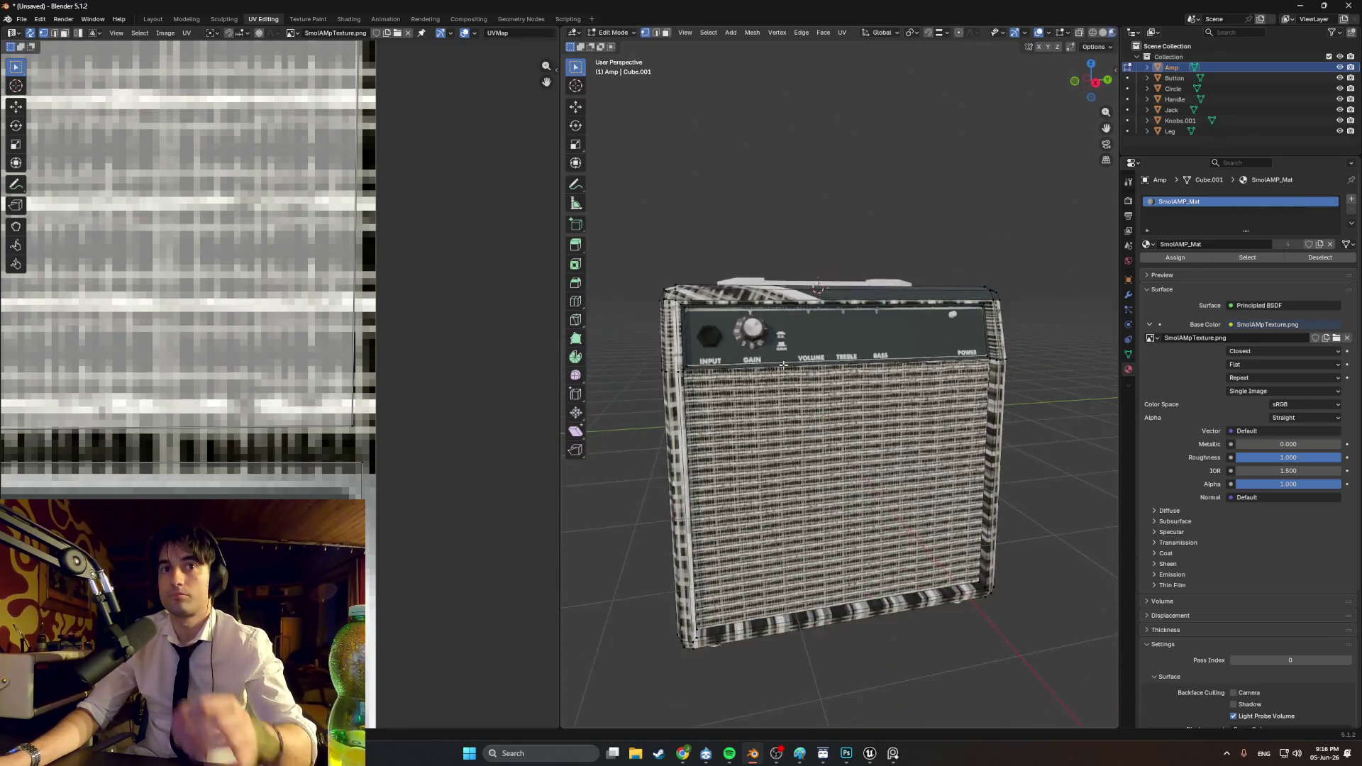
{"action": "scroll", "coordinate": [322, 362], "scroll_direction": "down", "scroll_amount": 5}
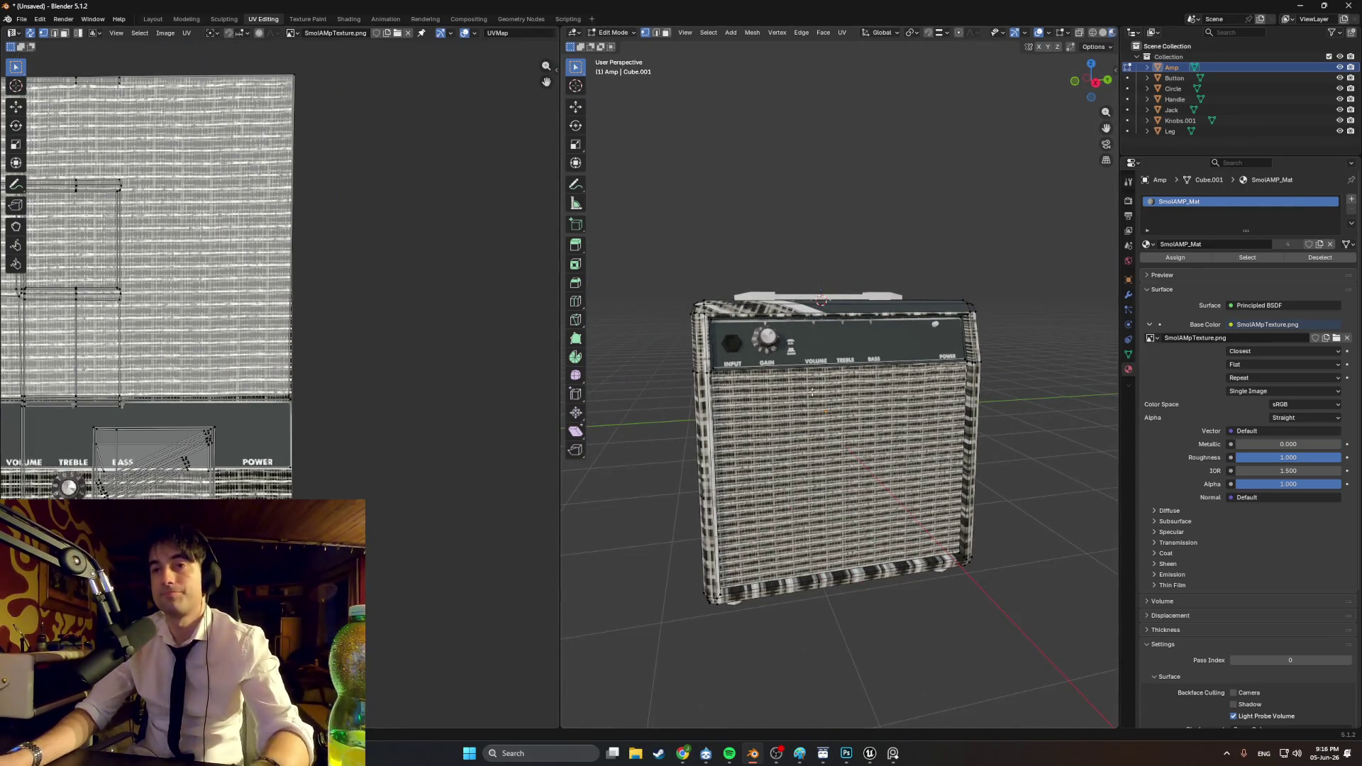
{"action": "mouse_move", "coordinate": [844, 383]}
{"action": "middle_mouse_down"}
{"action": "mouse_move", "coordinate": [815, 386]}
{"action": "mouse_move", "coordinate": [852, 387]}
{"action": "mouse_move", "coordinate": [776, 332]}
{"action": "middle_mouse_up"}
{"action": "scroll", "coordinate": [777, 332], "scroll_direction": "up", "scroll_amount": 4}
{"action": "scroll", "coordinate": [780, 340], "scroll_direction": "down", "scroll_amount": 3}
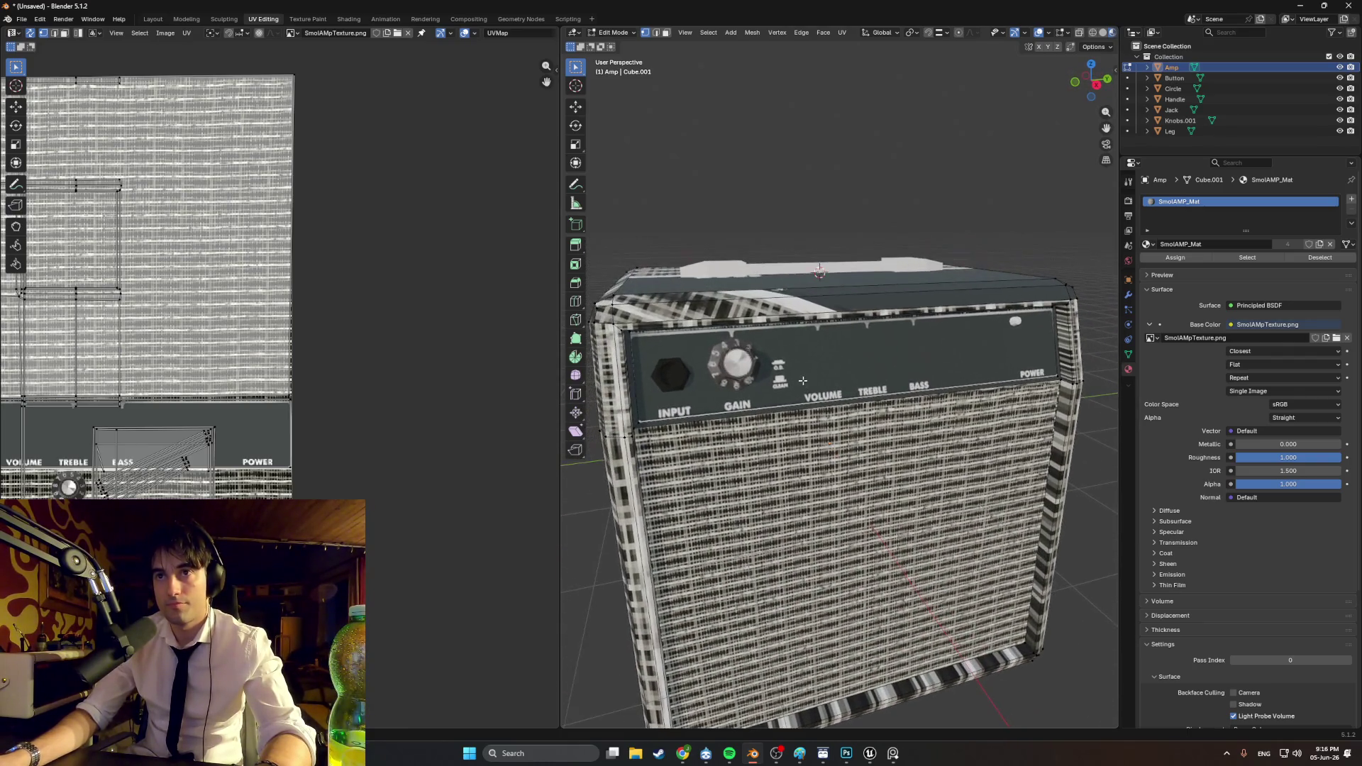
{"action": "scroll", "coordinate": [787, 362], "scroll_direction": "up", "scroll_amount": 3}
{"action": "key", "text": "Tab"}
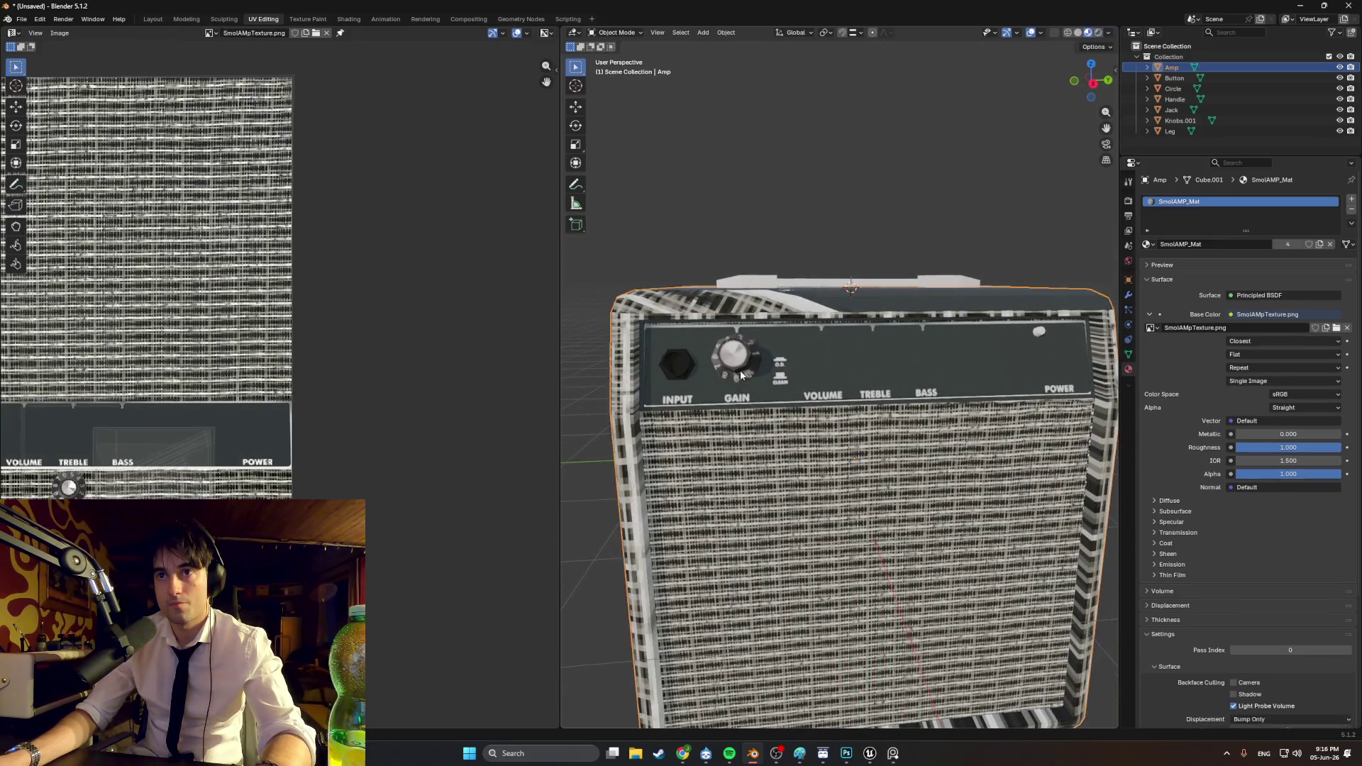
Step: Duplicate the gain knob along Y and place the copy above the VOLUME label
{"action": "left_click", "coordinate": [738, 369]}
{"action": "scroll", "coordinate": [773, 368], "scroll_direction": "down", "scroll_amount": 1}
{"action": "middle_click_drag", "start_coordinate": [780, 367], "coordinate": [765, 370]}
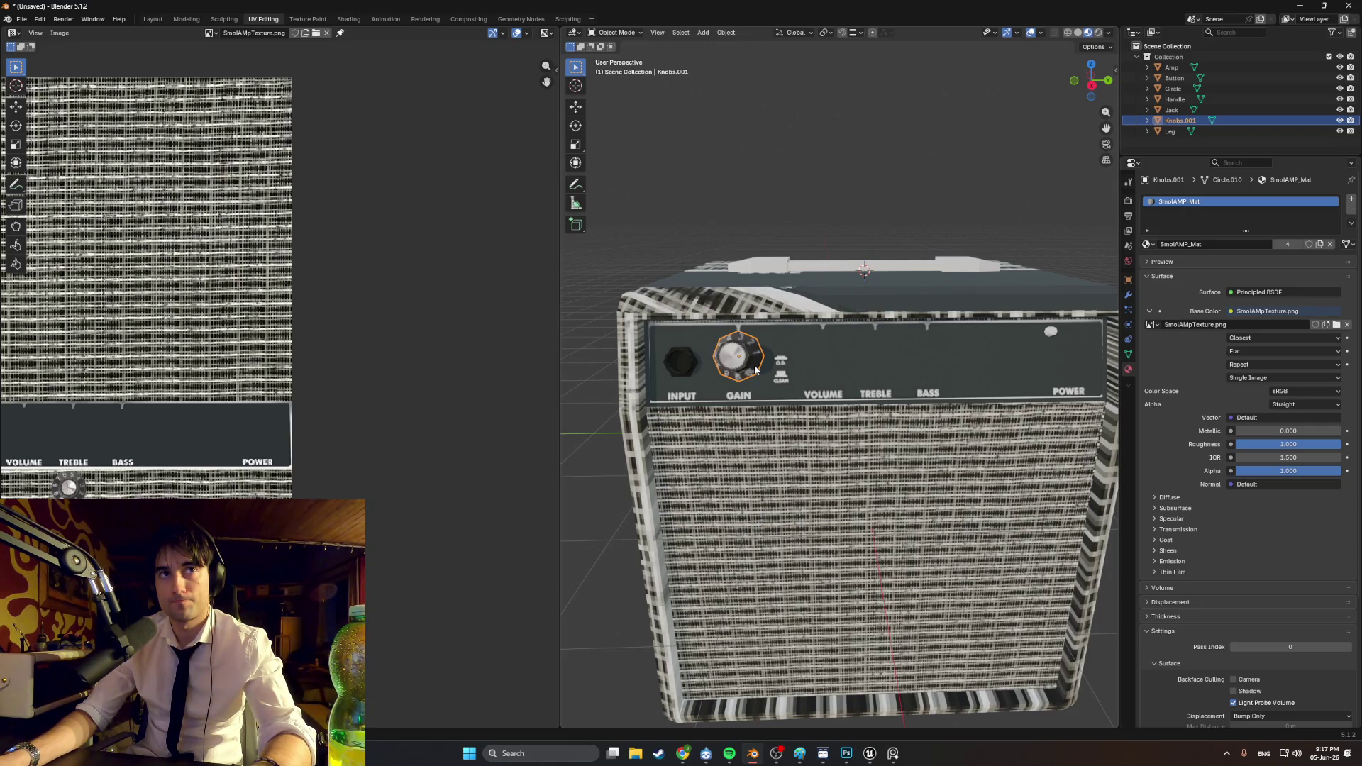
{"action": "middle_click_drag", "start_coordinate": [756, 370], "coordinate": [762, 370]}
{"action": "key", "text": "shift+d"}
{"action": "key", "text": "y"}
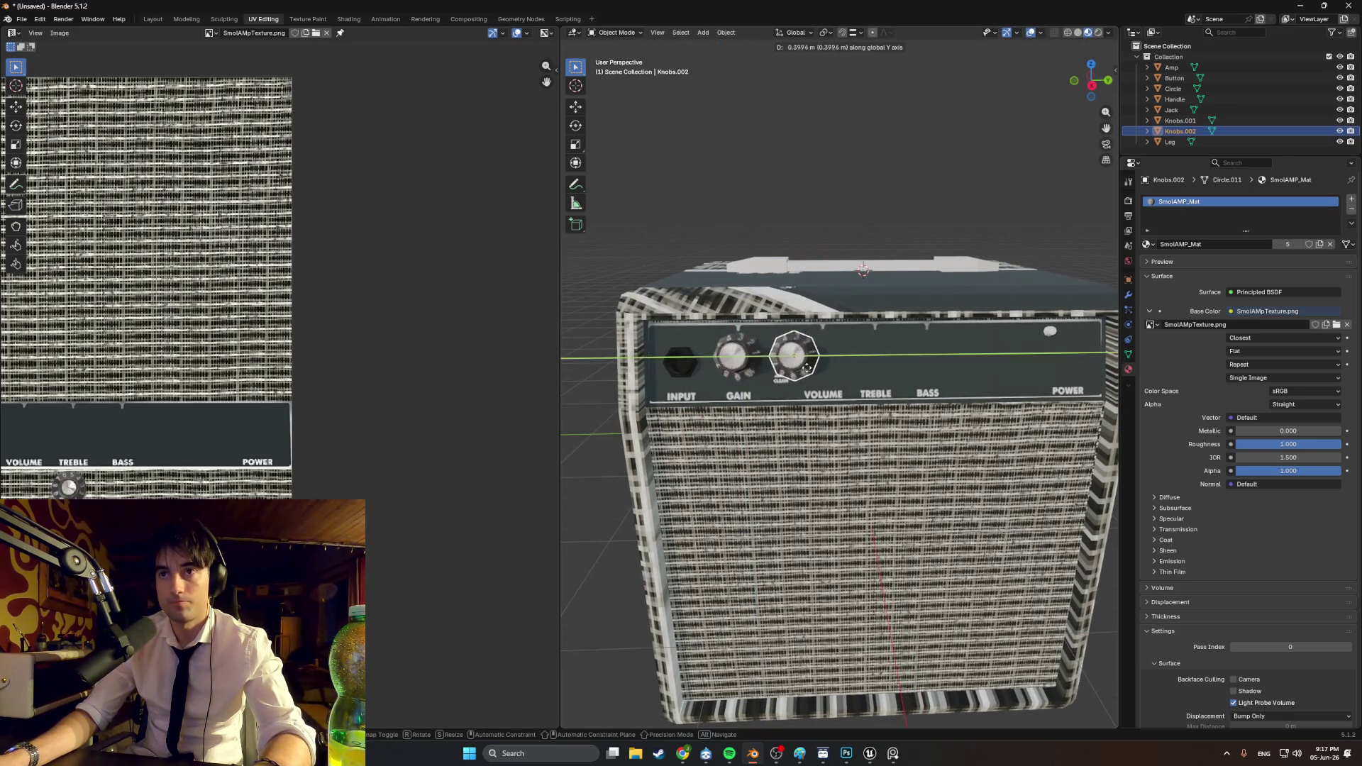
{"action": "left_click", "coordinate": [835, 366]}
Step: Add two more Y-axis knob copies above the TREBLE and BASS labels
{"action": "middle_click_drag", "start_coordinate": [836, 366], "coordinate": [849, 367]}
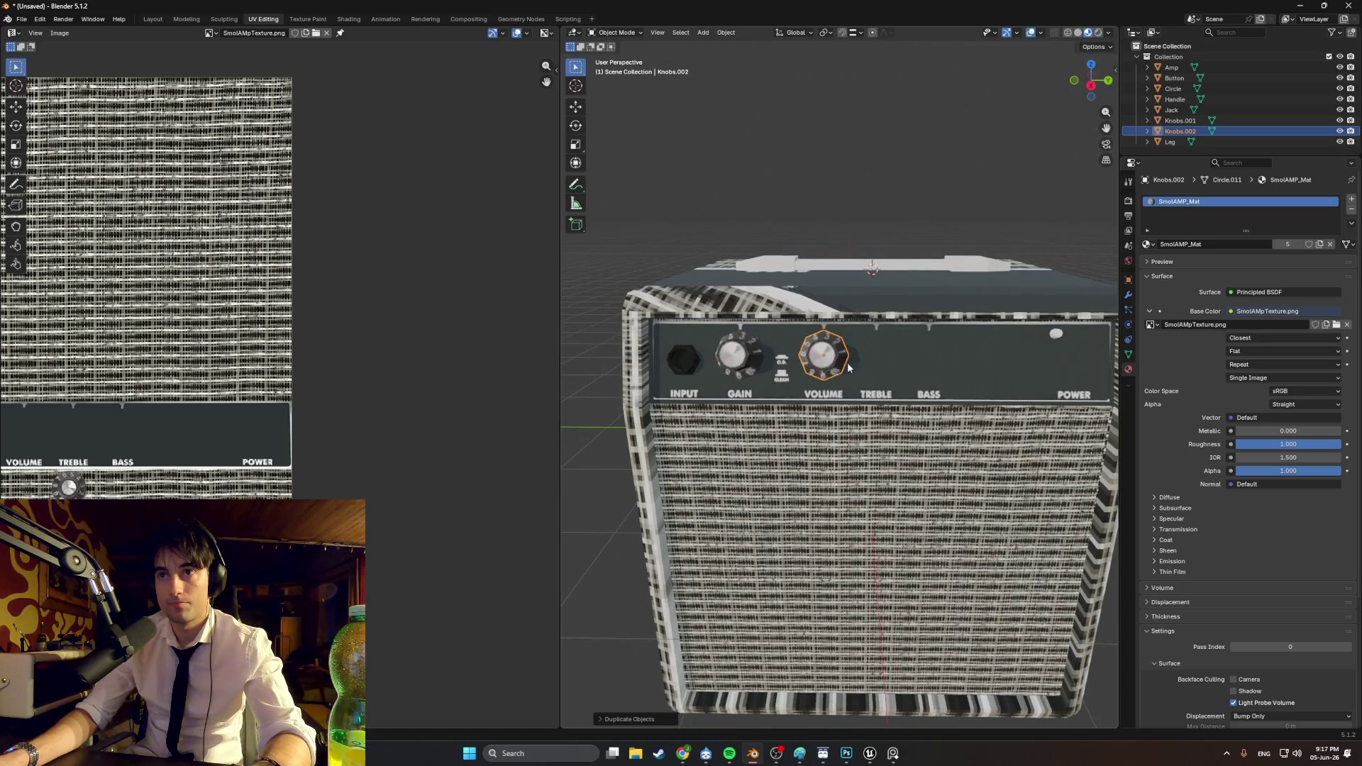
{"action": "key", "text": "shift+d"}
{"action": "key", "text": "y"}
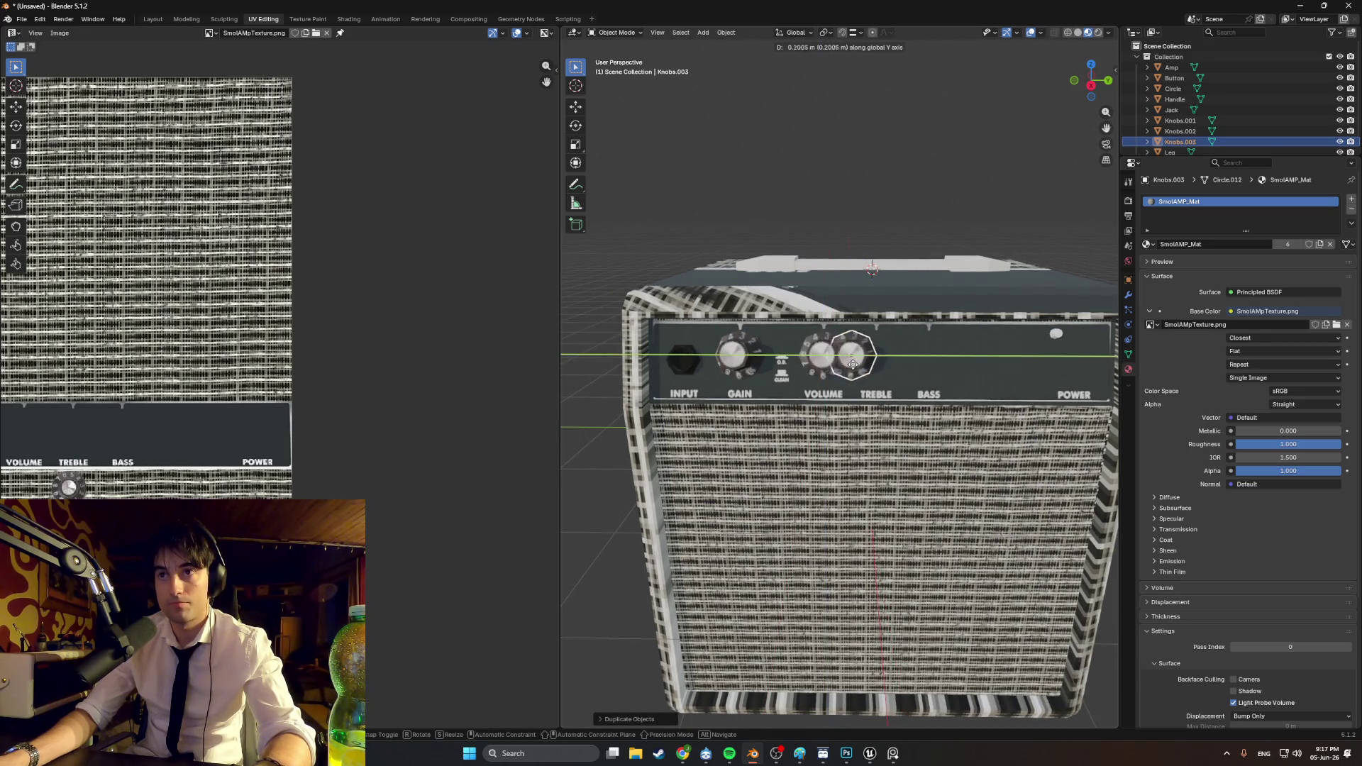
{"action": "left_click", "coordinate": [935, 376]}
{"action": "middle_click_drag", "start_coordinate": [936, 376], "coordinate": [874, 372]}
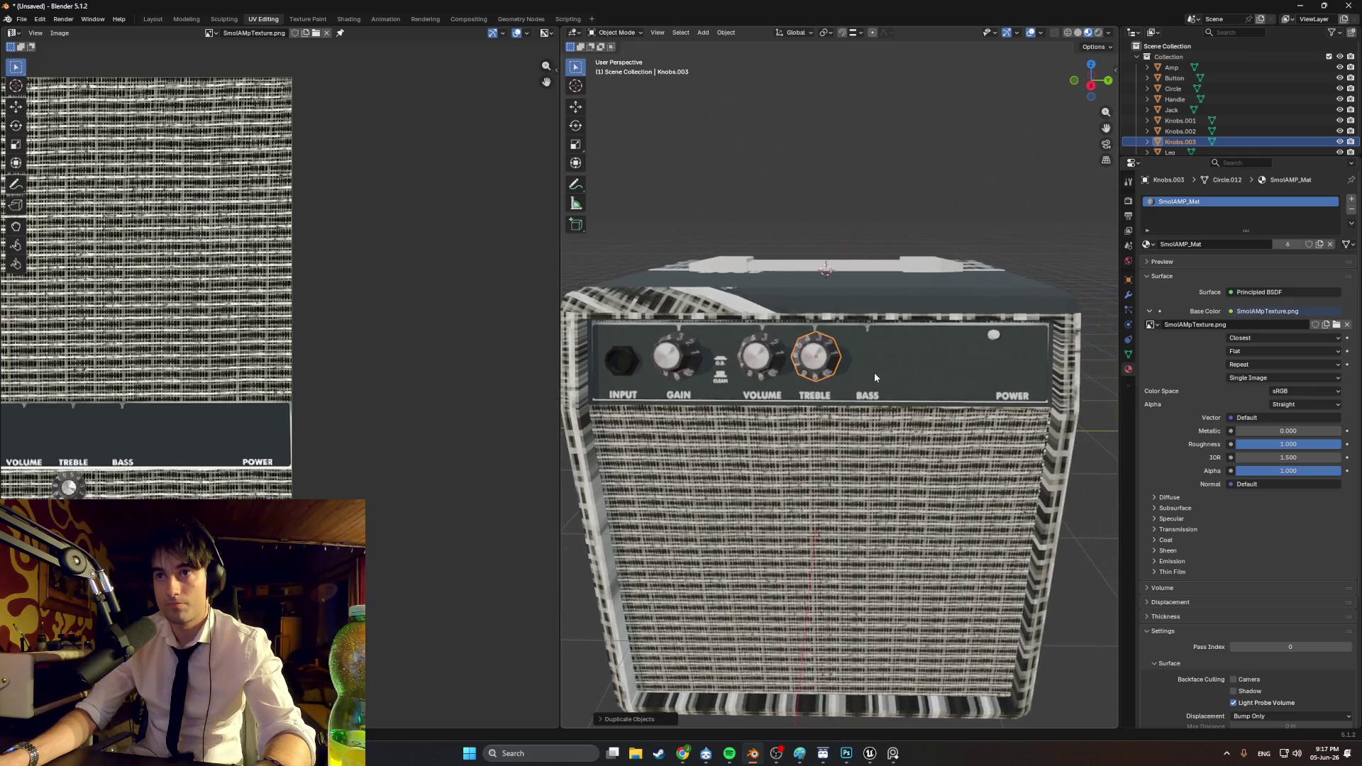
{"action": "key", "text": "shift+d"}
{"action": "key", "text": "y"}
{"action": "left_click", "coordinate": [869, 361]}
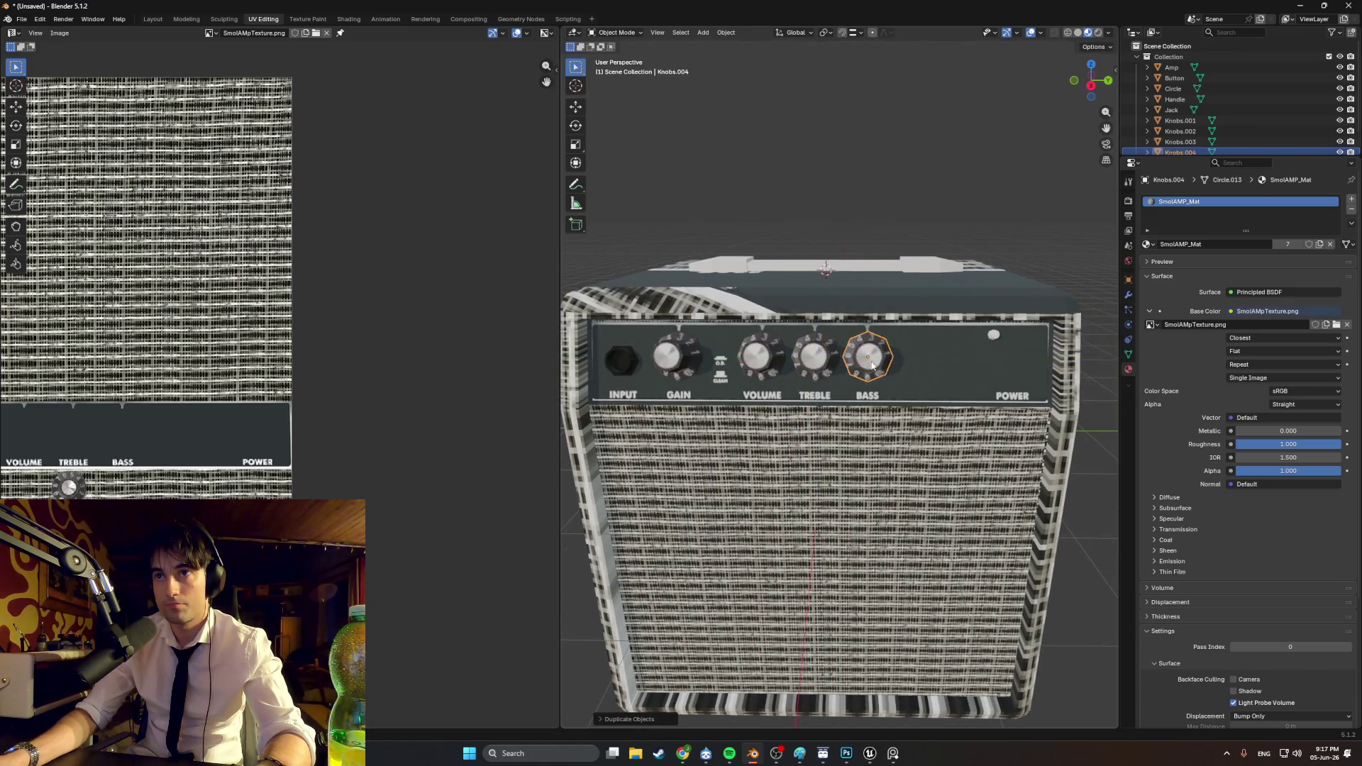
{"action": "scroll", "coordinate": [869, 358], "scroll_direction": "up", "scroll_amount": 5}
{"action": "scroll", "coordinate": [862, 351], "scroll_direction": "down", "scroll_amount": 1}
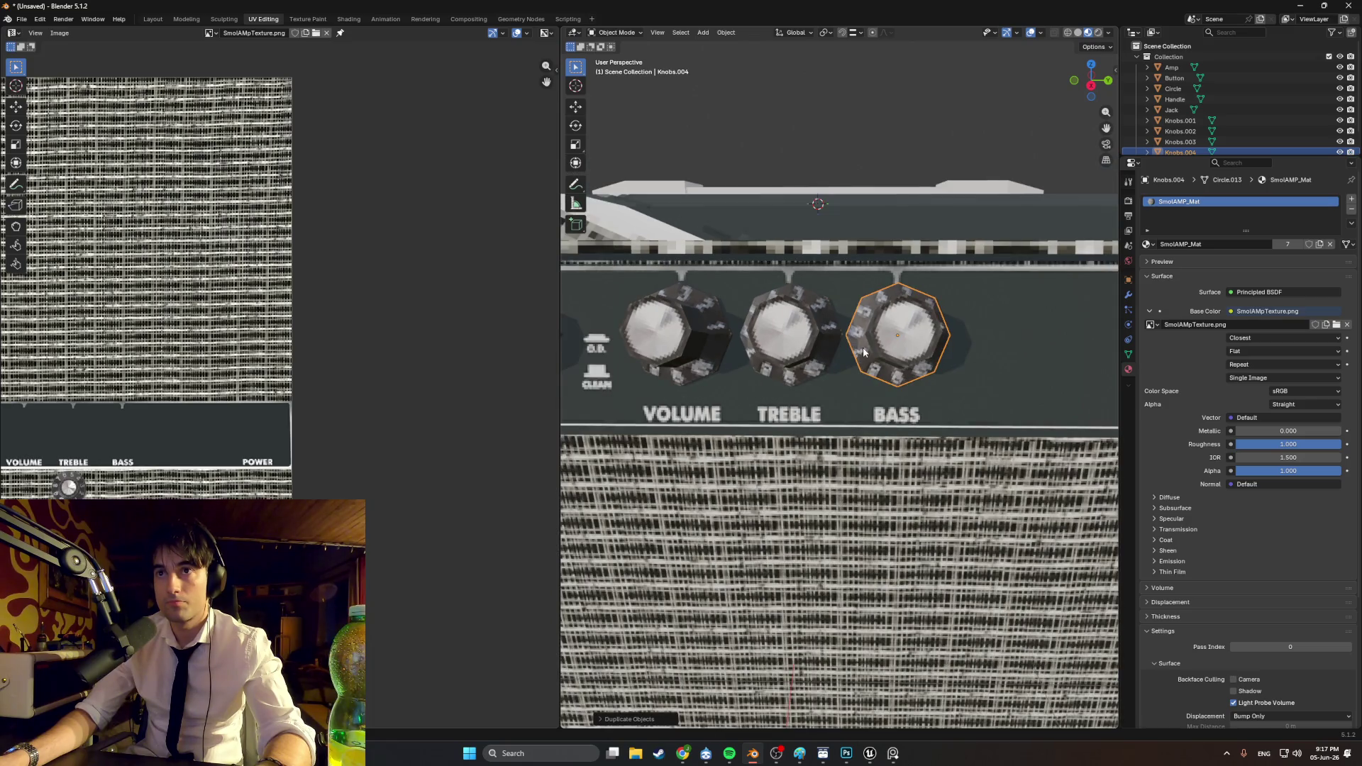
{"action": "scroll", "coordinate": [862, 347], "scroll_direction": "down", "scroll_amount": 7}
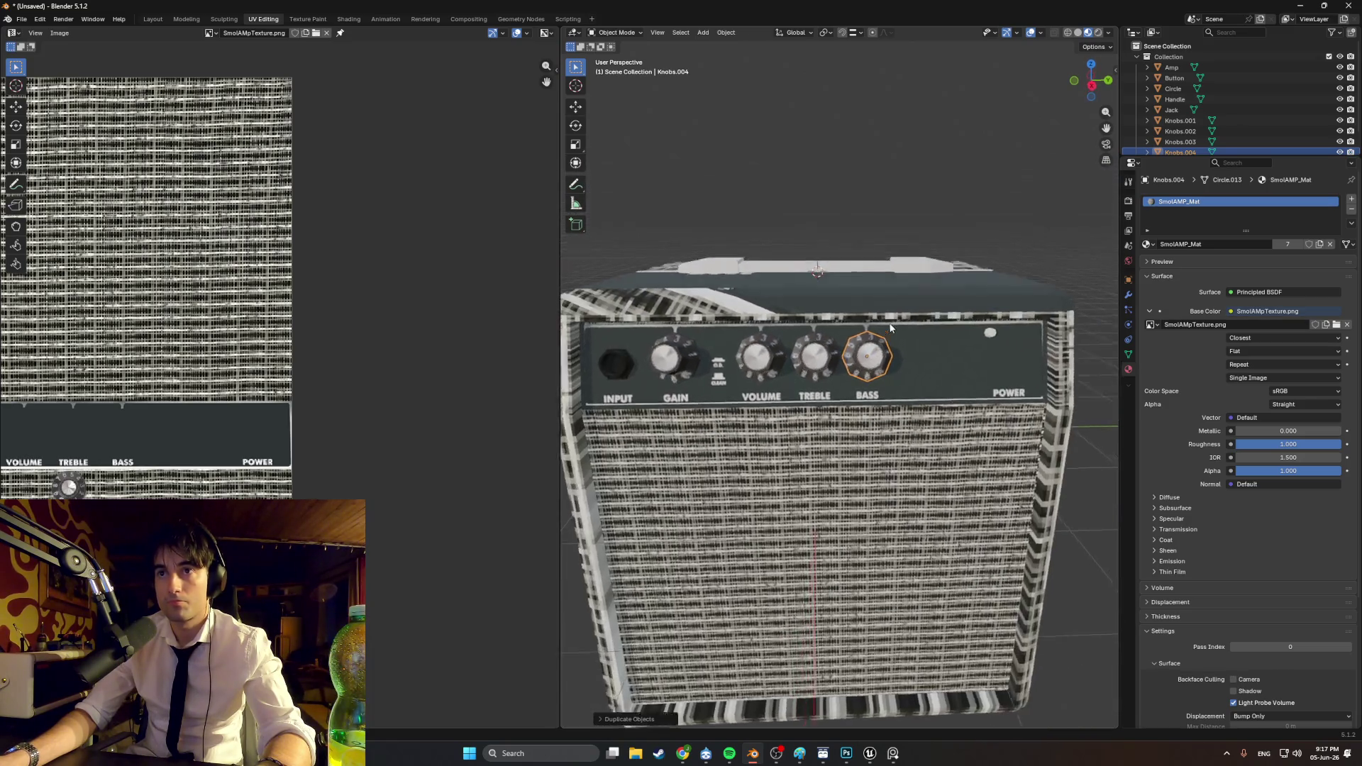
{"action": "mouse_move", "coordinate": [890, 328]}
{"action": "middle_mouse_down"}
{"action": "mouse_move", "coordinate": [908, 303]}
{"action": "mouse_move", "coordinate": [880, 290]}
{"action": "mouse_move", "coordinate": [929, 324]}
{"action": "mouse_move", "coordinate": [848, 308]}
{"action": "mouse_move", "coordinate": [909, 301]}
{"action": "mouse_move", "coordinate": [887, 309]}
{"action": "mouse_move", "coordinate": [896, 331]}
{"action": "middle_mouse_up"}
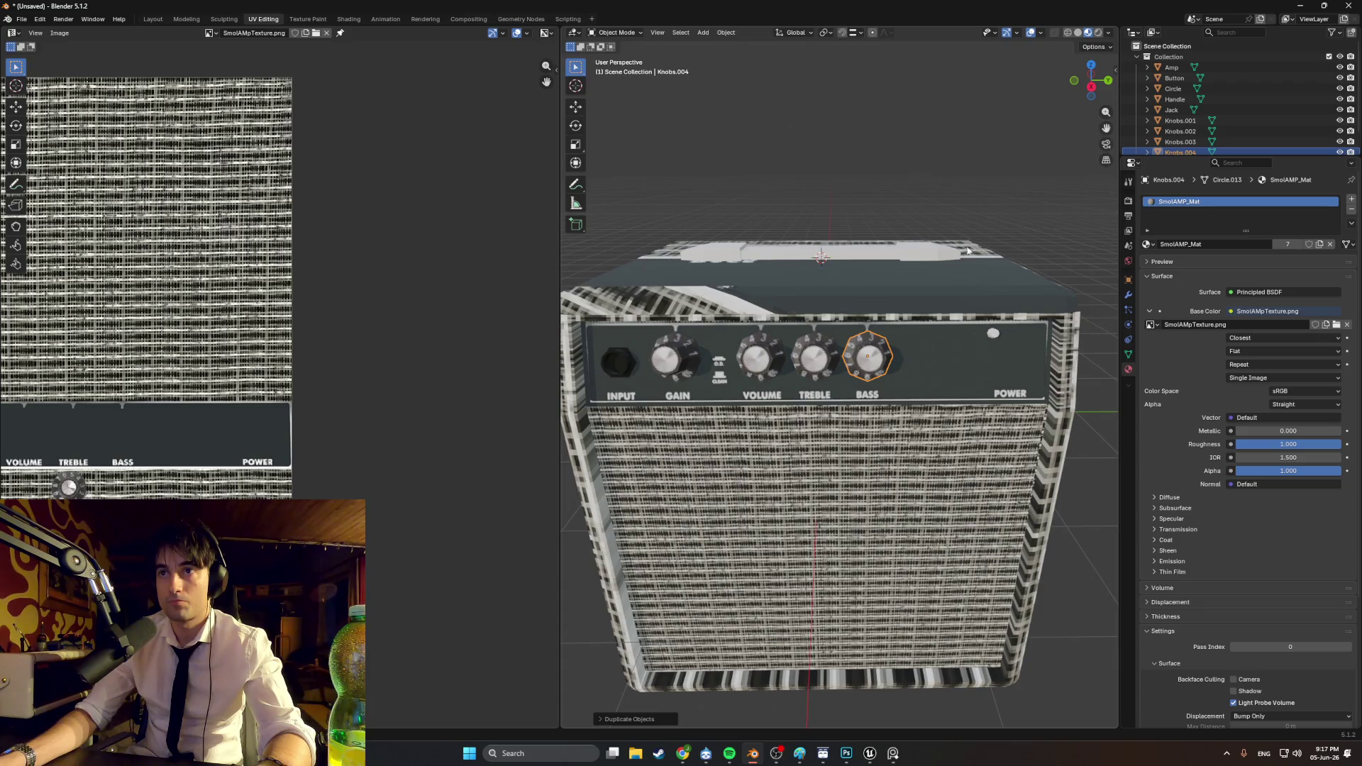
{"action": "scroll", "coordinate": [909, 333], "scroll_direction": "up", "scroll_amount": 3}
{"action": "scroll", "coordinate": [900, 338], "scroll_direction": "down", "scroll_amount": 3}
{"action": "scroll", "coordinate": [886, 344], "scroll_direction": "up", "scroll_amount": 2}
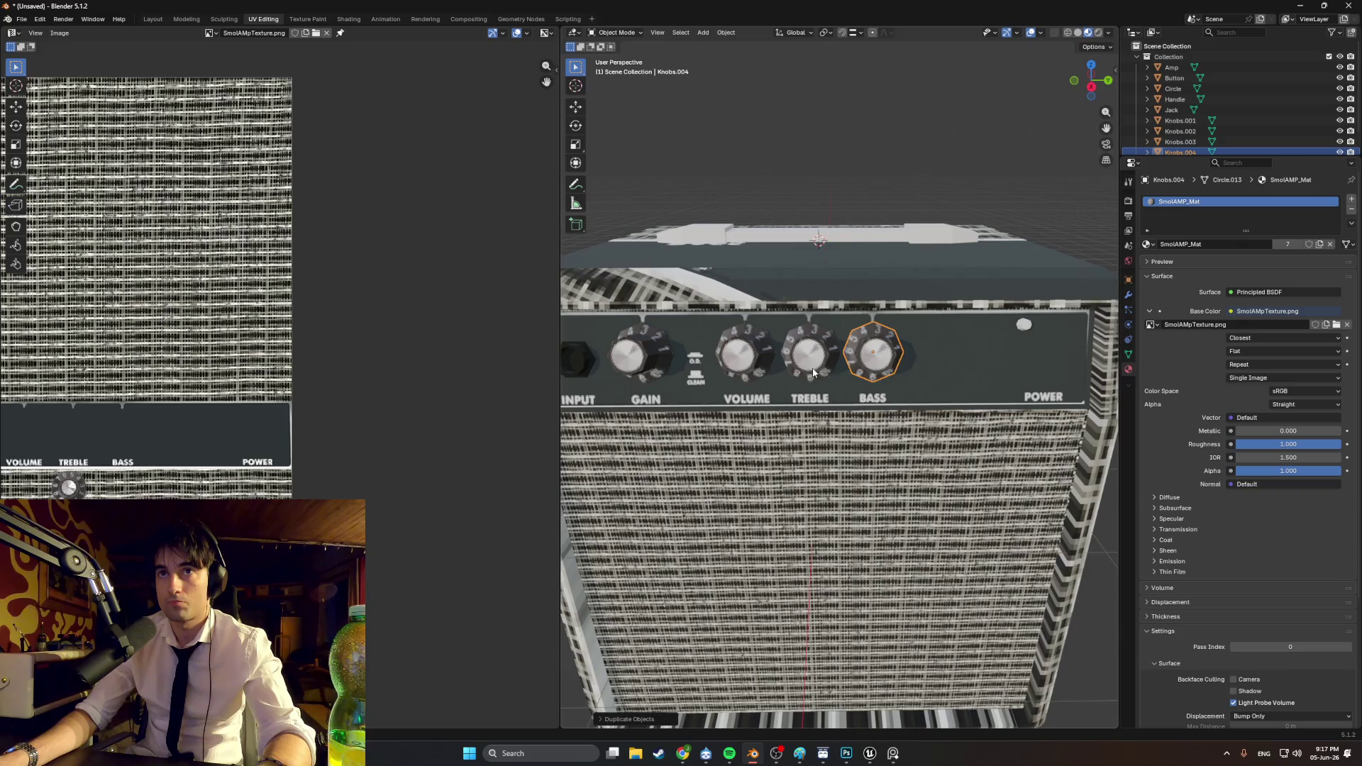
{"action": "mouse_move", "coordinate": [813, 372]}
{"action": "middle_mouse_down"}
{"action": "mouse_move", "coordinate": [907, 365]}
{"action": "mouse_move", "coordinate": [741, 347]}
{"action": "mouse_move", "coordinate": [794, 365]}
{"action": "mouse_move", "coordinate": [777, 343]}
{"action": "middle_mouse_up"}
{"action": "scroll", "coordinate": [795, 366], "scroll_direction": "down", "scroll_amount": 2}
{"action": "scroll", "coordinate": [776, 342], "scroll_direction": "down", "scroll_amount": 3}
{"action": "mouse_move", "coordinate": [919, 374]}
{"action": "middle_mouse_down"}
{"action": "mouse_move", "coordinate": [831, 345]}
{"action": "mouse_move", "coordinate": [913, 363]}
{"action": "mouse_move", "coordinate": [920, 383]}
{"action": "mouse_move", "coordinate": [977, 354]}
{"action": "mouse_move", "coordinate": [1036, 386]}
{"action": "mouse_move", "coordinate": [901, 369]}
{"action": "mouse_move", "coordinate": [936, 396]}
{"action": "middle_mouse_up"}
{"action": "left_click", "coordinate": [1037, 386]}
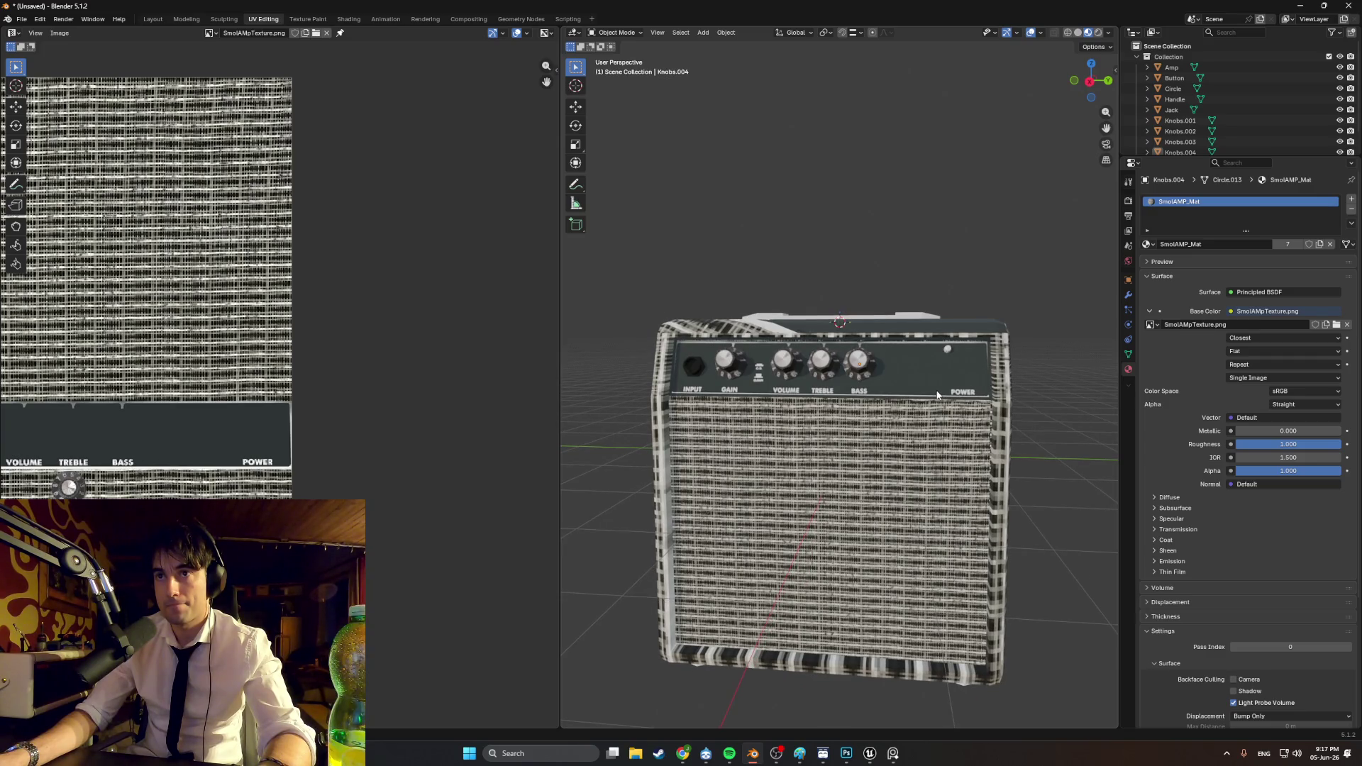
{"action": "scroll", "coordinate": [939, 383], "scroll_direction": "up", "scroll_amount": 4}
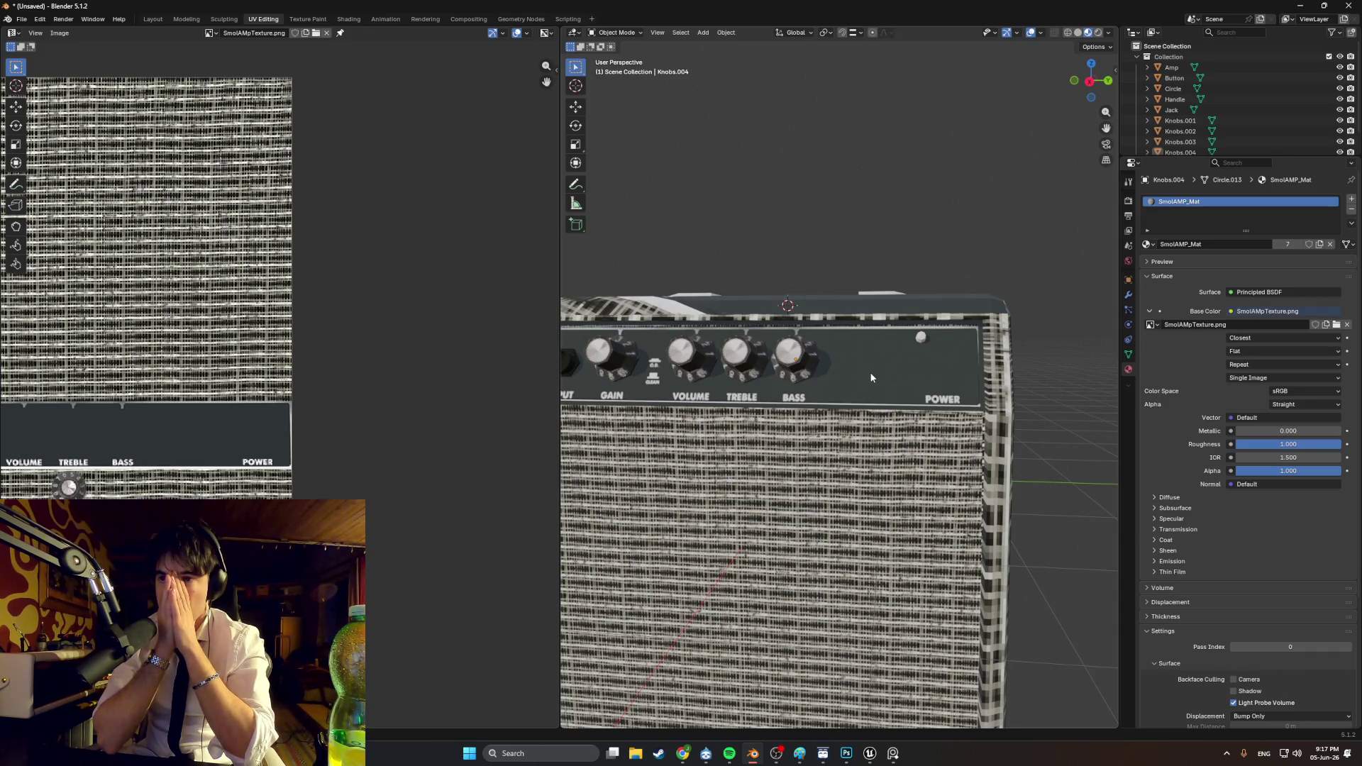
{"action": "scroll", "coordinate": [869, 371], "scroll_direction": "down", "scroll_amount": 5}
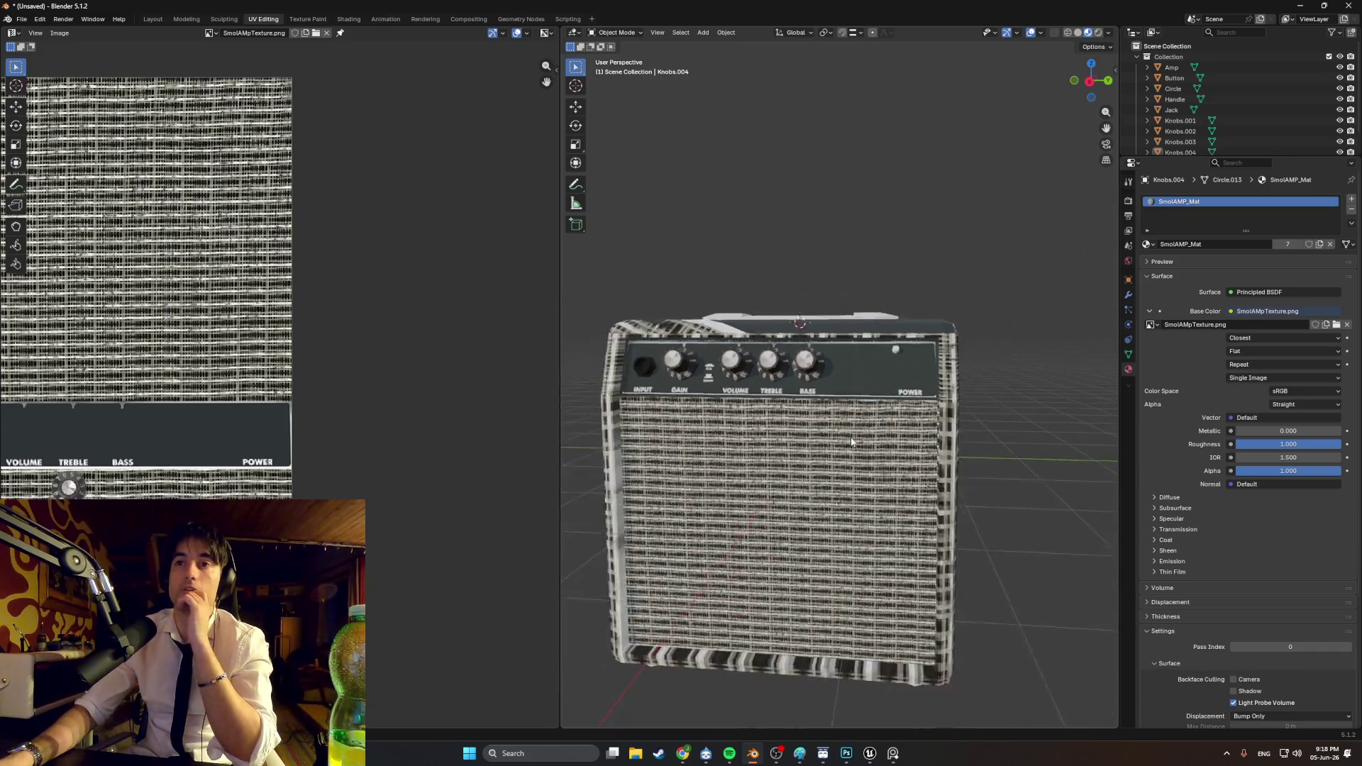
{"action": "scroll", "coordinate": [850, 441], "scroll_direction": "up", "scroll_amount": 1}
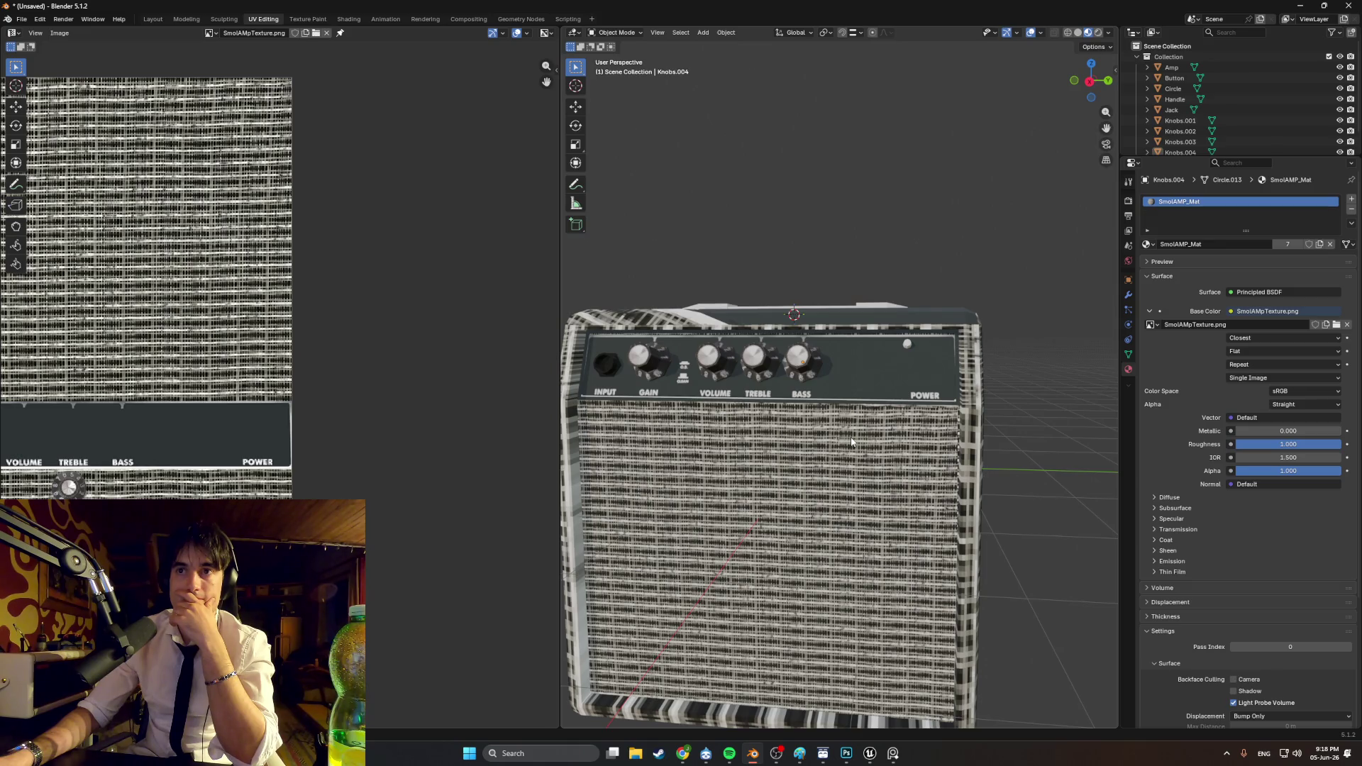
{"action": "mouse_move", "coordinate": [851, 441]}
{"action": "middle_mouse_down"}
{"action": "mouse_move", "coordinate": [805, 452]}
{"action": "mouse_move", "coordinate": [850, 454]}
{"action": "mouse_move", "coordinate": [795, 437]}
{"action": "mouse_move", "coordinate": [843, 443]}
{"action": "middle_mouse_up"}
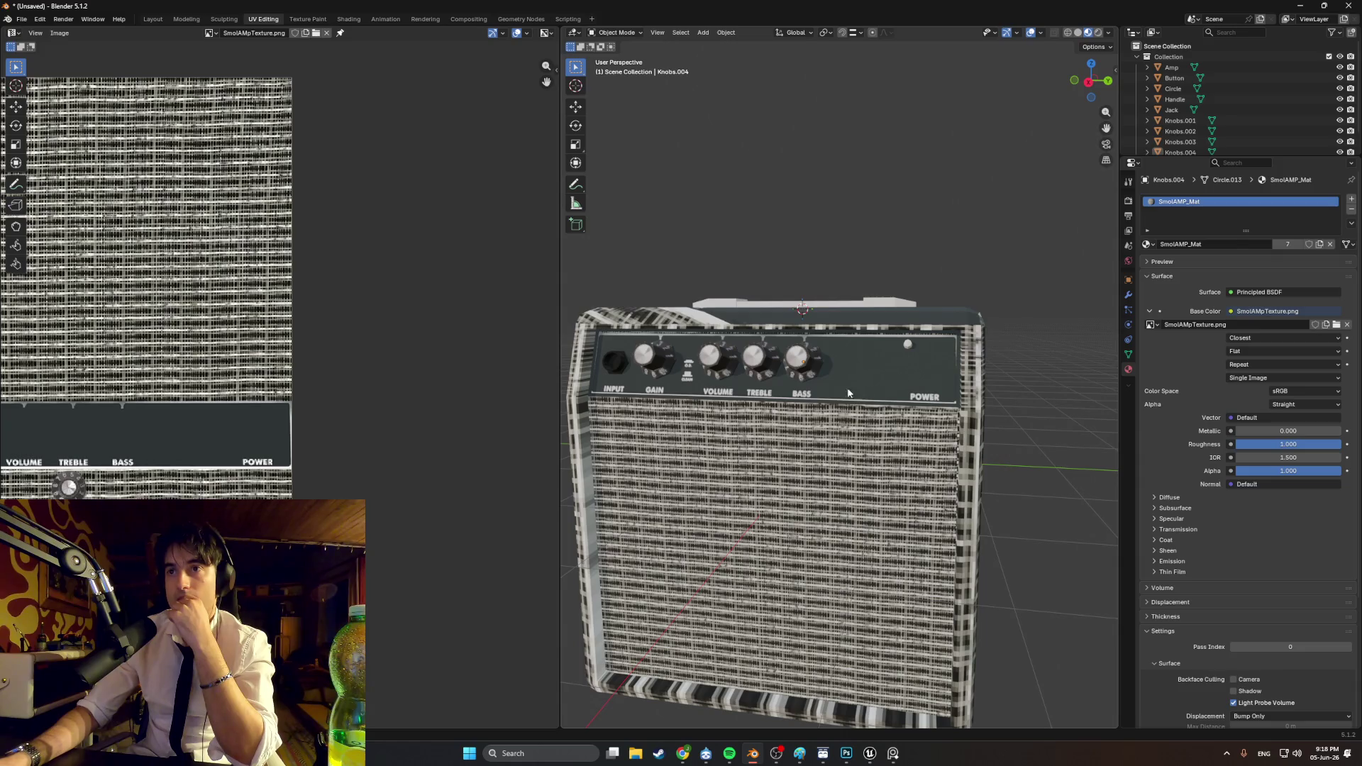
{"action": "middle_click_drag", "start_coordinate": [896, 375], "coordinate": [908, 376]}
{"action": "scroll", "coordinate": [887, 377], "scroll_direction": "up", "scroll_amount": 2}
{"action": "scroll", "coordinate": [908, 382], "scroll_direction": "down", "scroll_amount": 4}
{"action": "scroll", "coordinate": [912, 391], "scroll_direction": "up", "scroll_amount": 2}
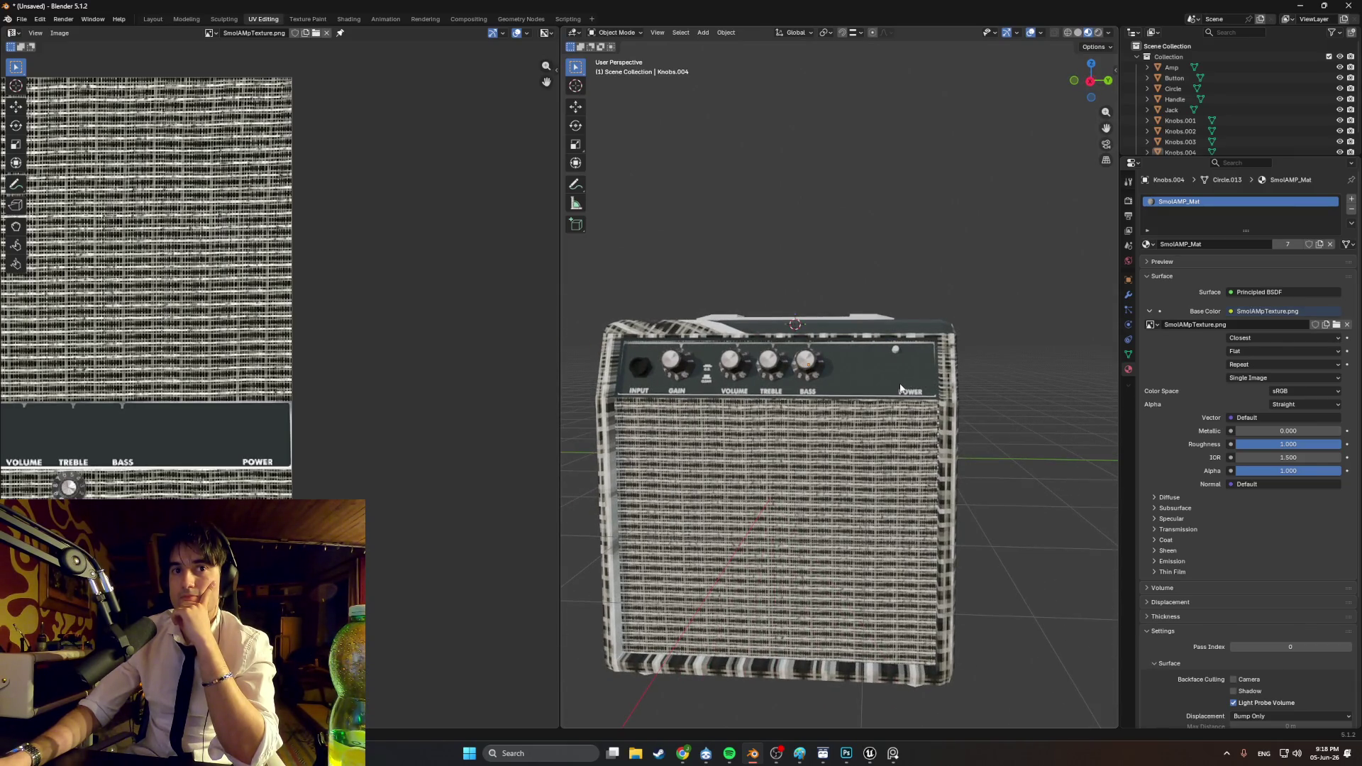
{"action": "mouse_move", "coordinate": [885, 404]}
{"action": "middle_mouse_down"}
{"action": "mouse_move", "coordinate": [891, 370]}
{"action": "mouse_move", "coordinate": [973, 420]}
{"action": "mouse_move", "coordinate": [953, 434]}
{"action": "middle_mouse_up"}
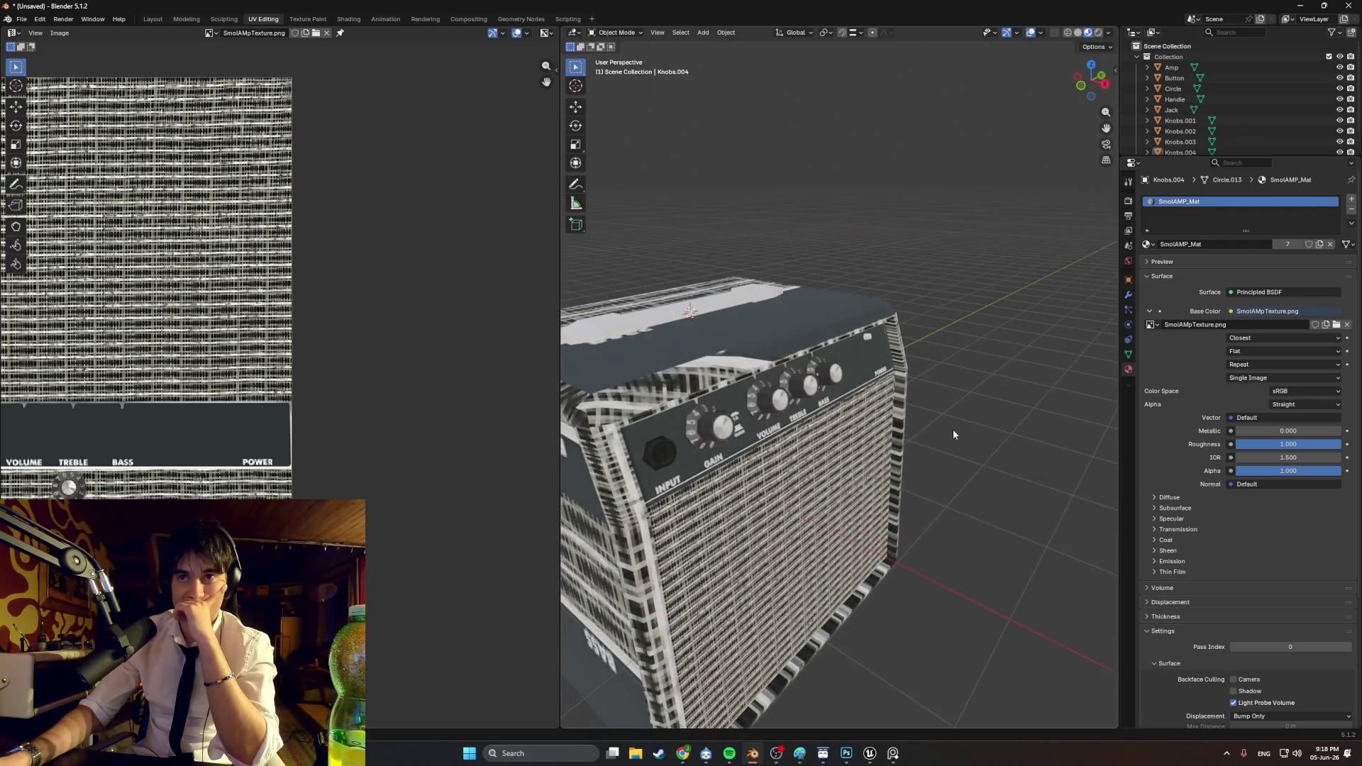
{"action": "middle_click_drag", "start_coordinate": [861, 436], "coordinate": [778, 419]}
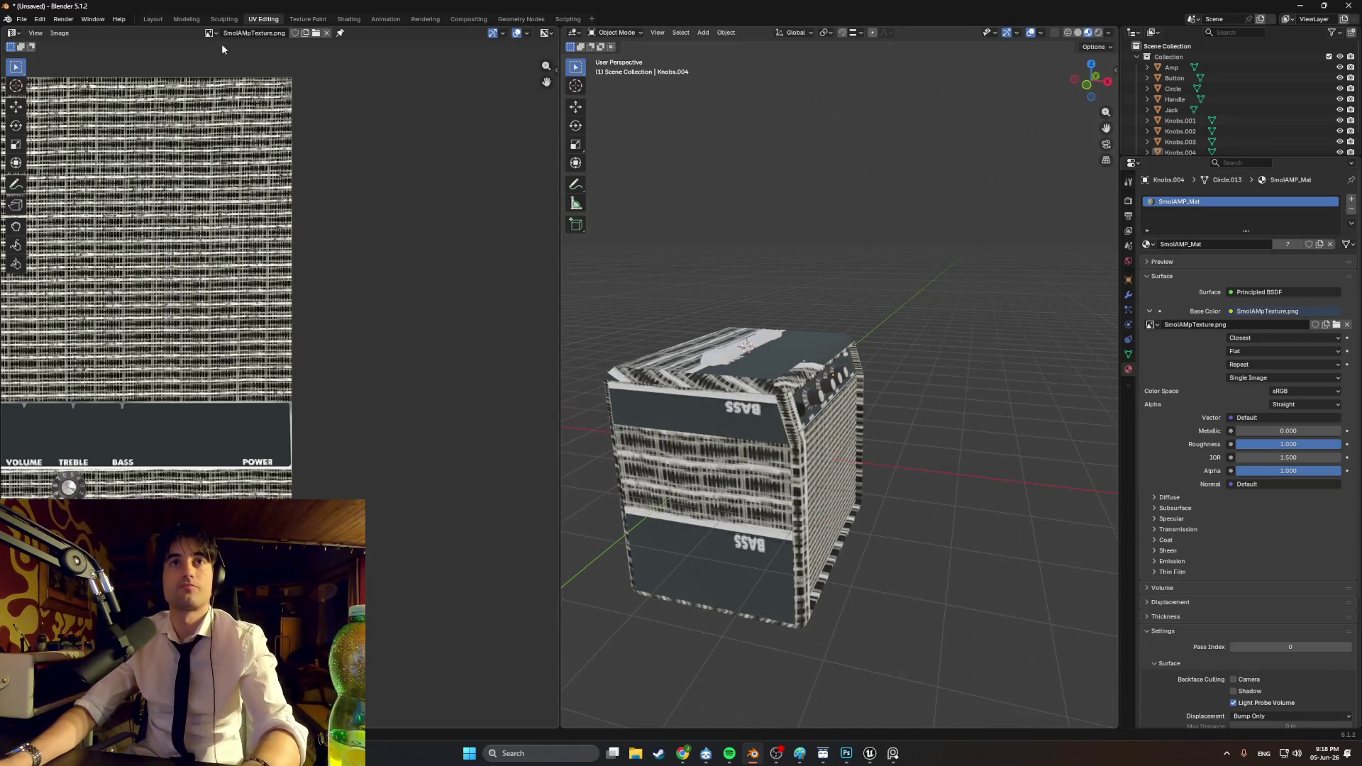
{"action": "left_click", "coordinate": [846, 754]}
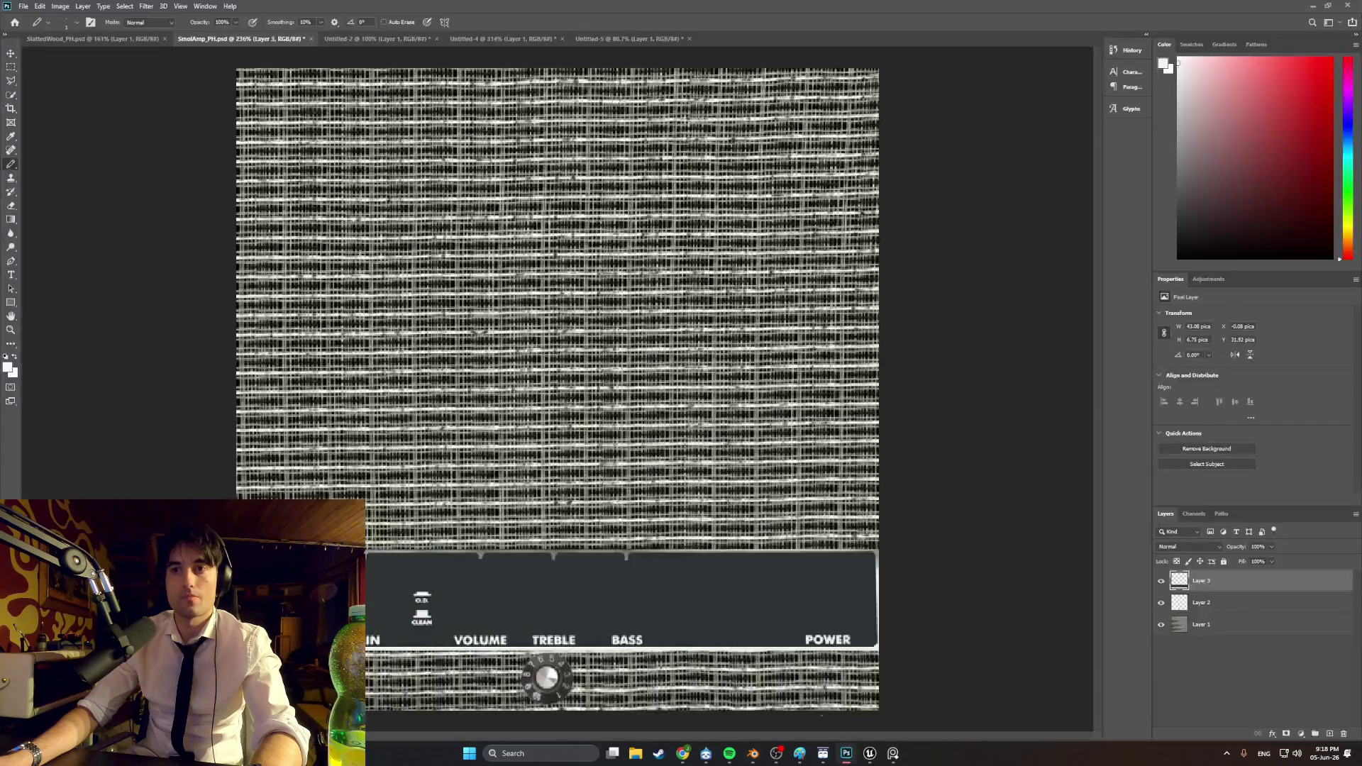
Step: Quick Export the leather texture document as a PNG from the File menu
{"action": "left_click", "coordinate": [586, 39]}
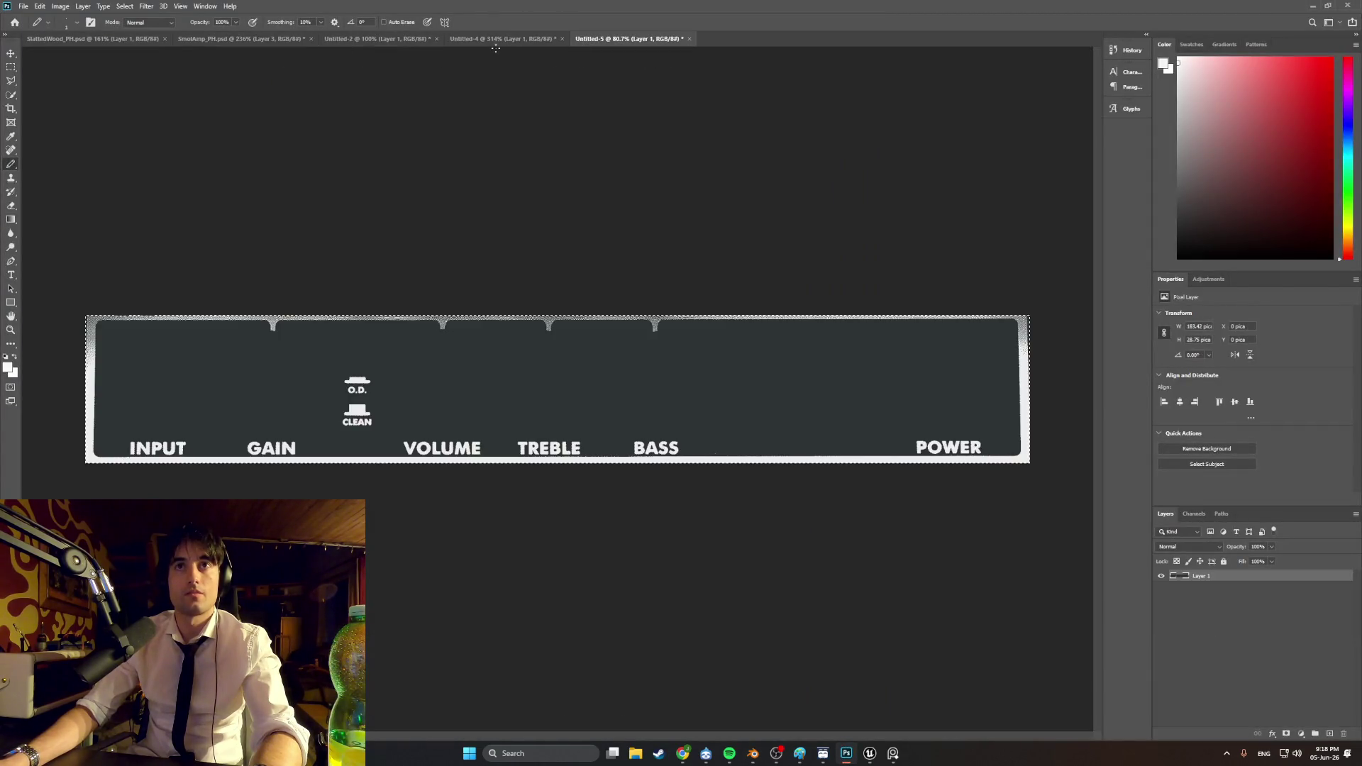
{"action": "left_click", "coordinate": [495, 39]}
{"action": "left_click", "coordinate": [24, 7]}
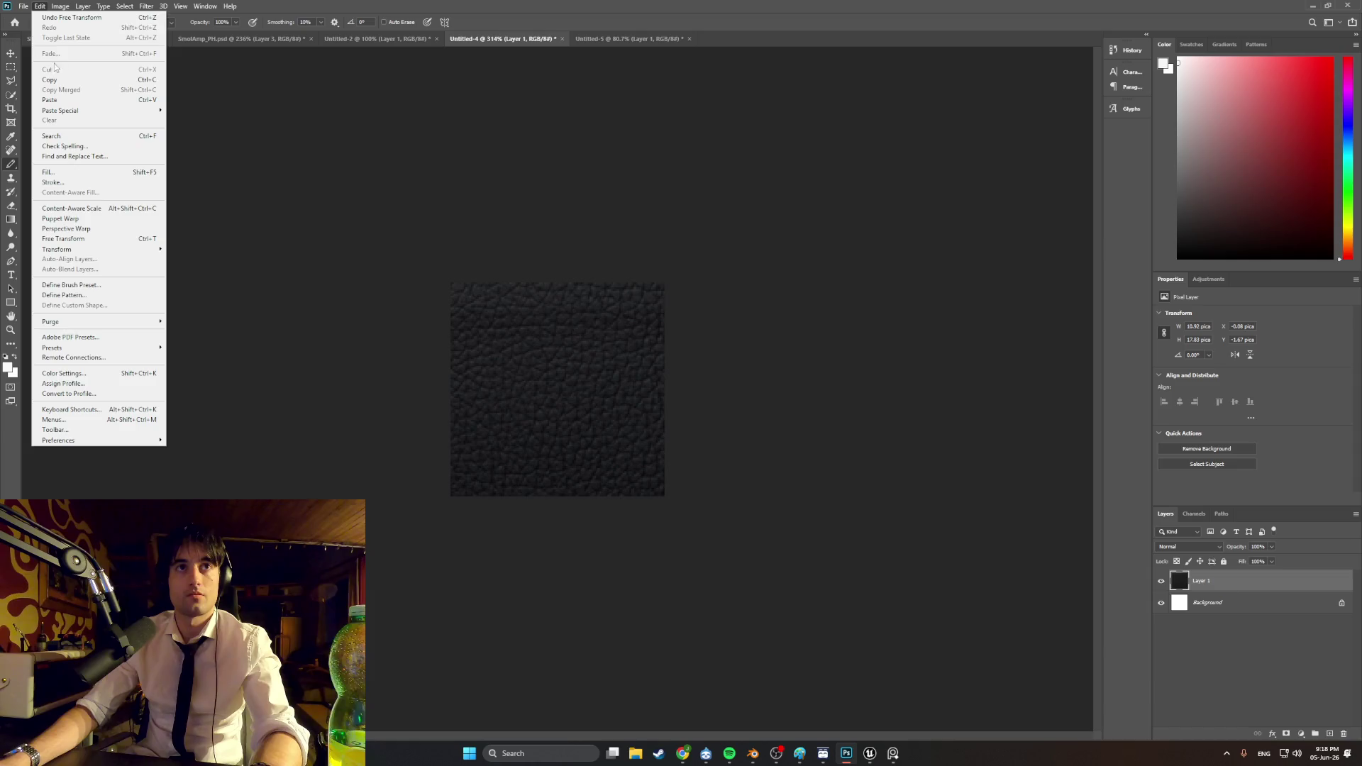
{"action": "mouse_move", "coordinate": [64, 163]}
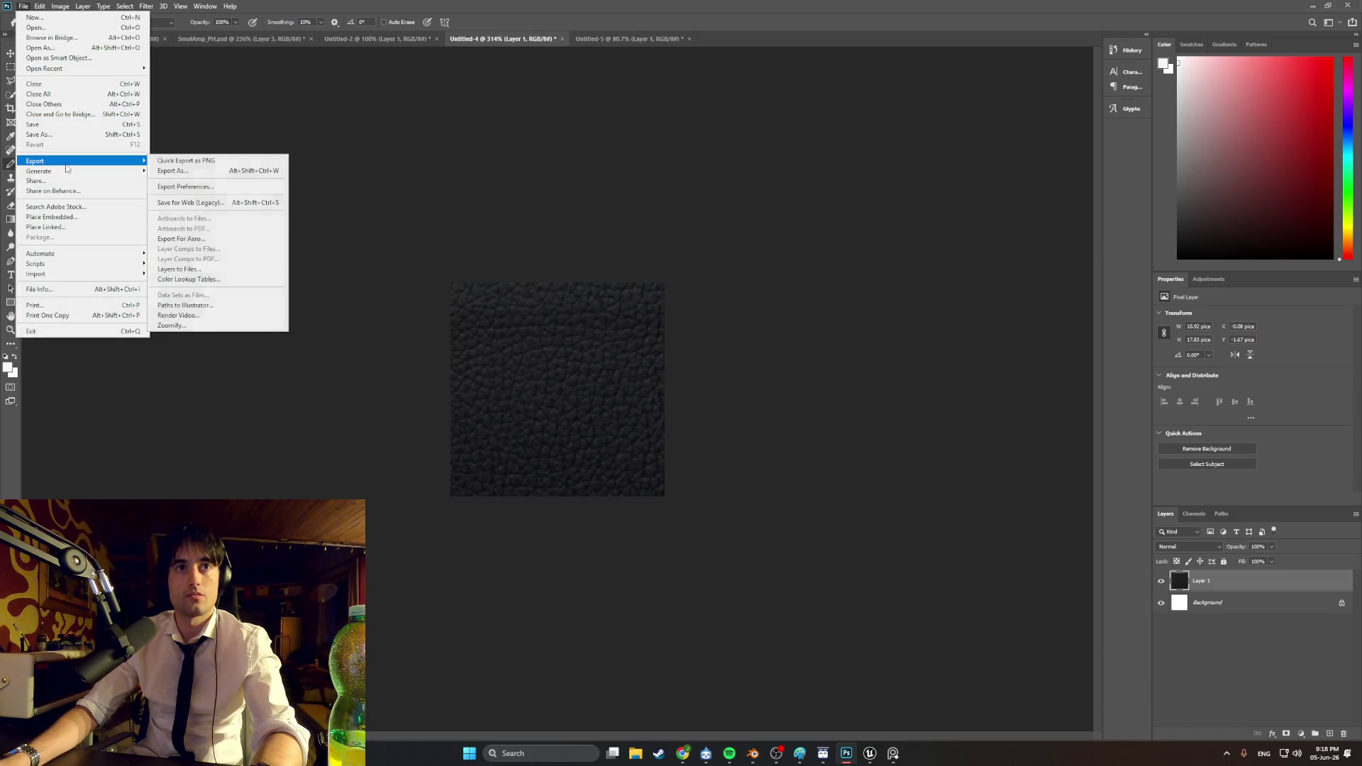
{"action": "left_click", "coordinate": [160, 161]}
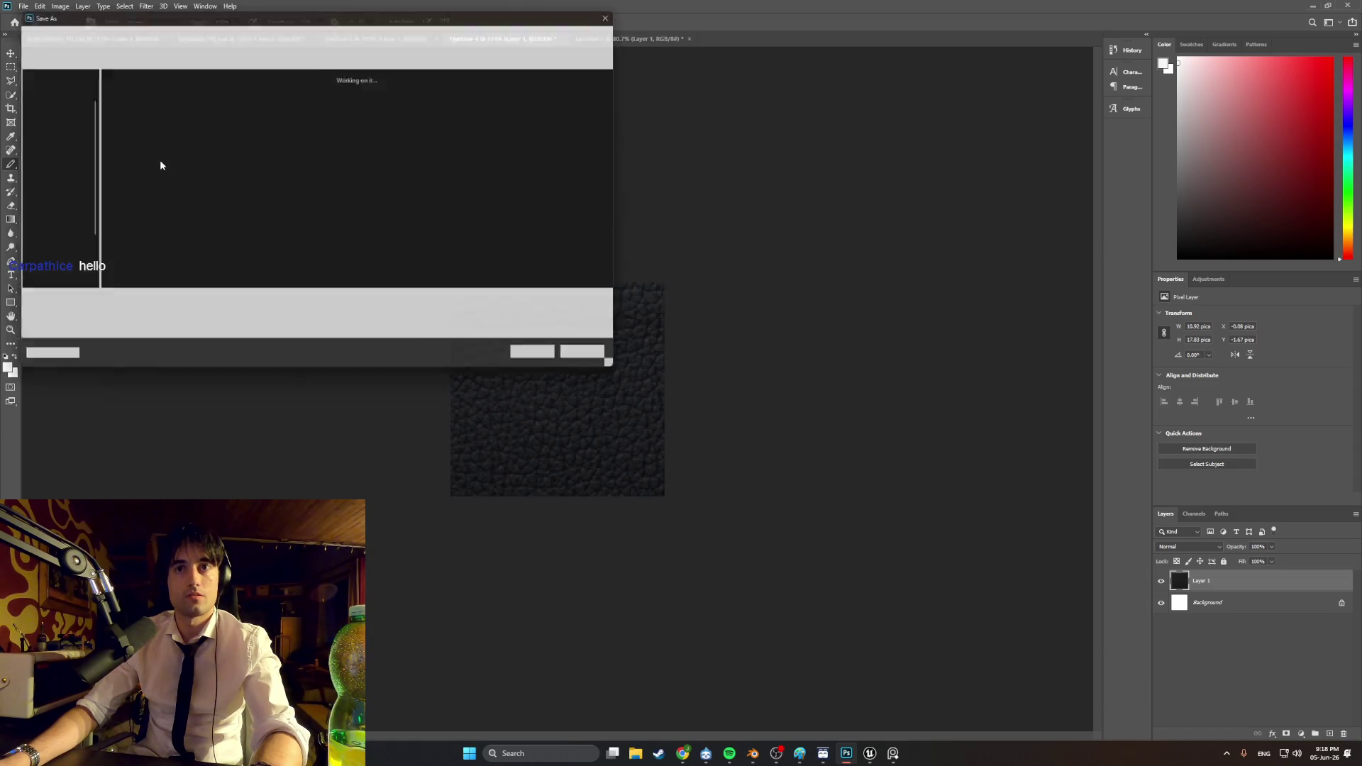
Step: Save it as FakeLeatherTexture in WEEDMAN/PhotoshopFiles/Textures and go back to Blender
{"action": "left_click", "coordinate": [66, 110]}
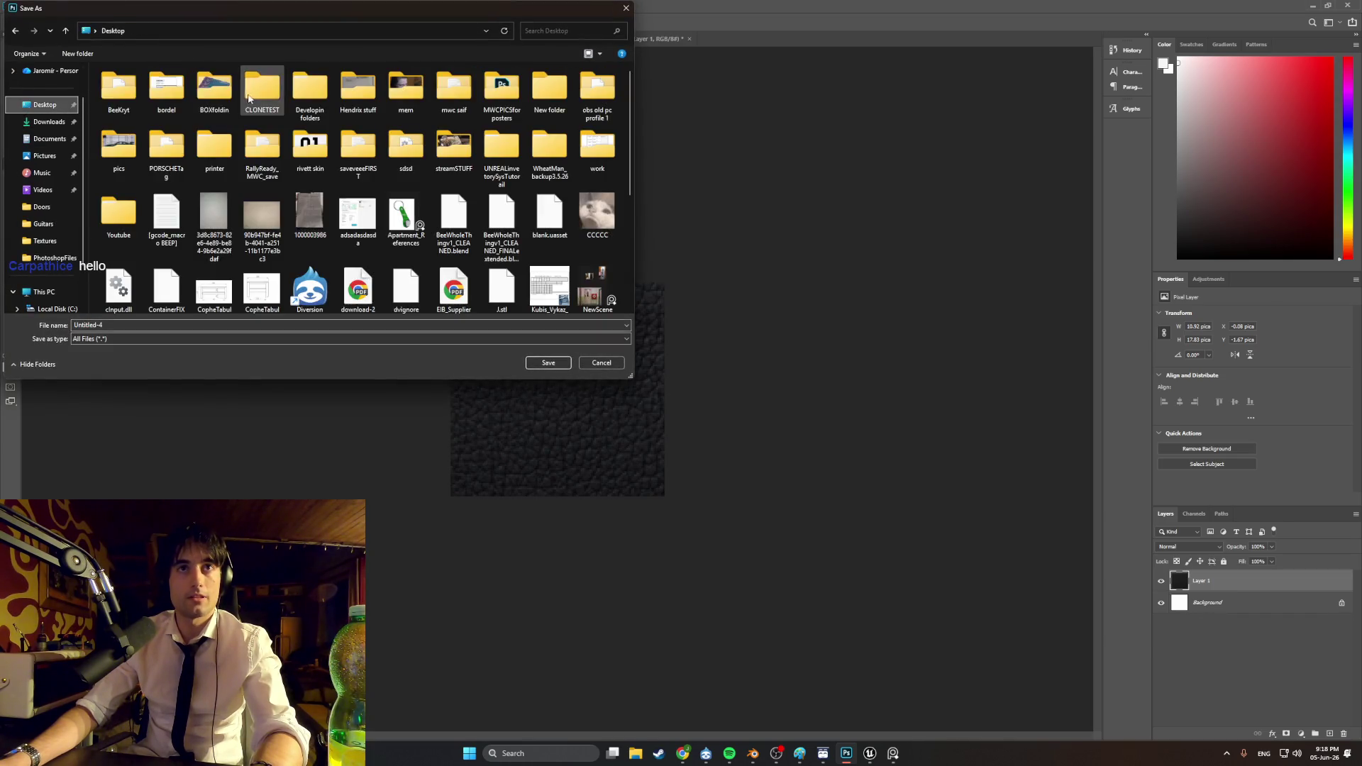
{"action": "double_click", "coordinate": [318, 88]}
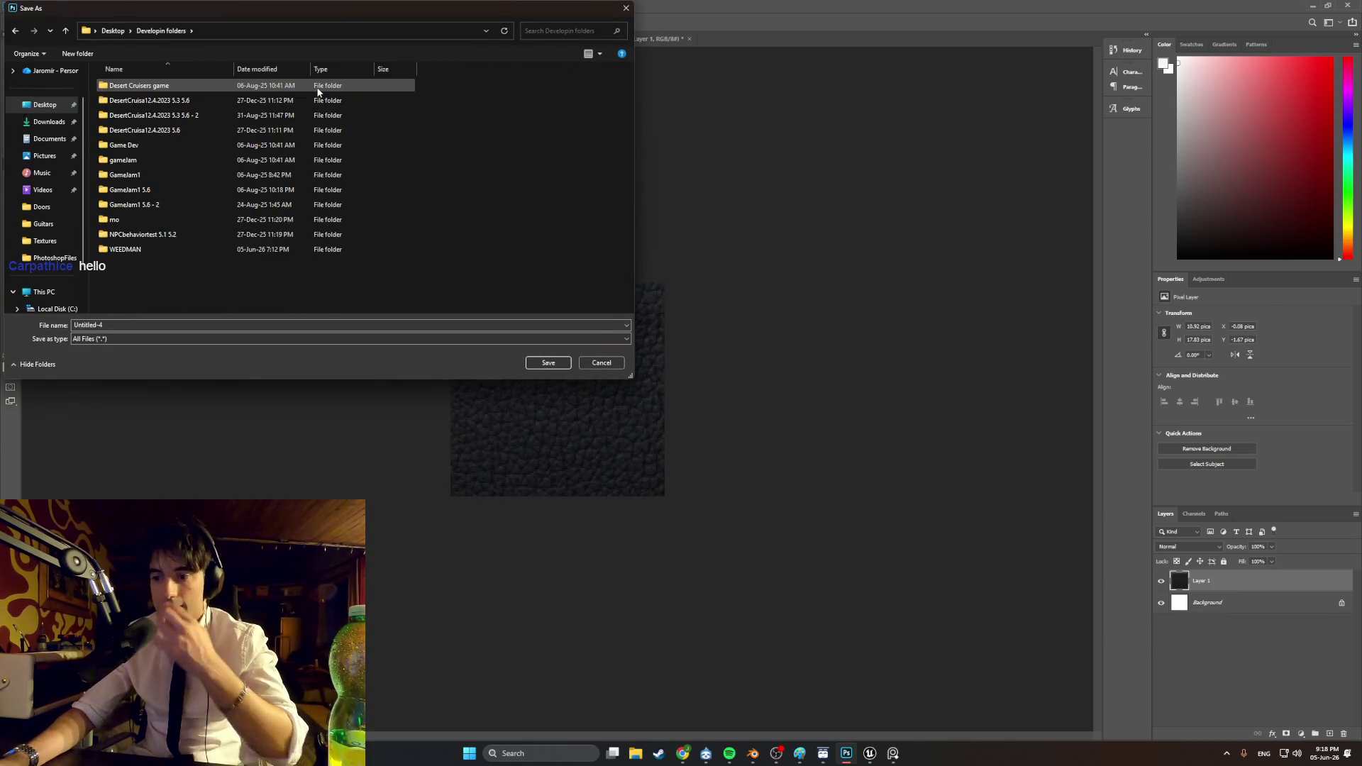
{"action": "left_click", "coordinate": [149, 252]}
{"action": "double_click", "coordinate": [149, 252]}
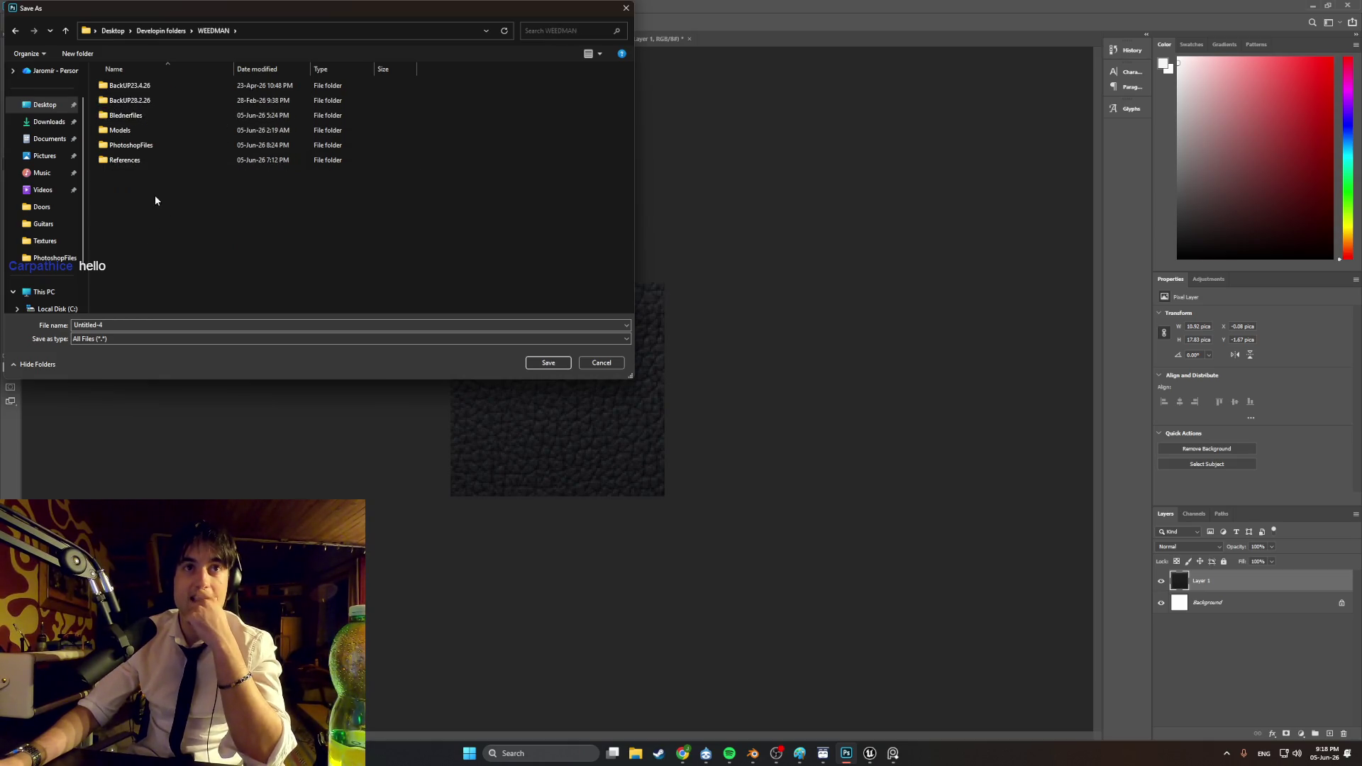
{"action": "double_click", "coordinate": [154, 146]}
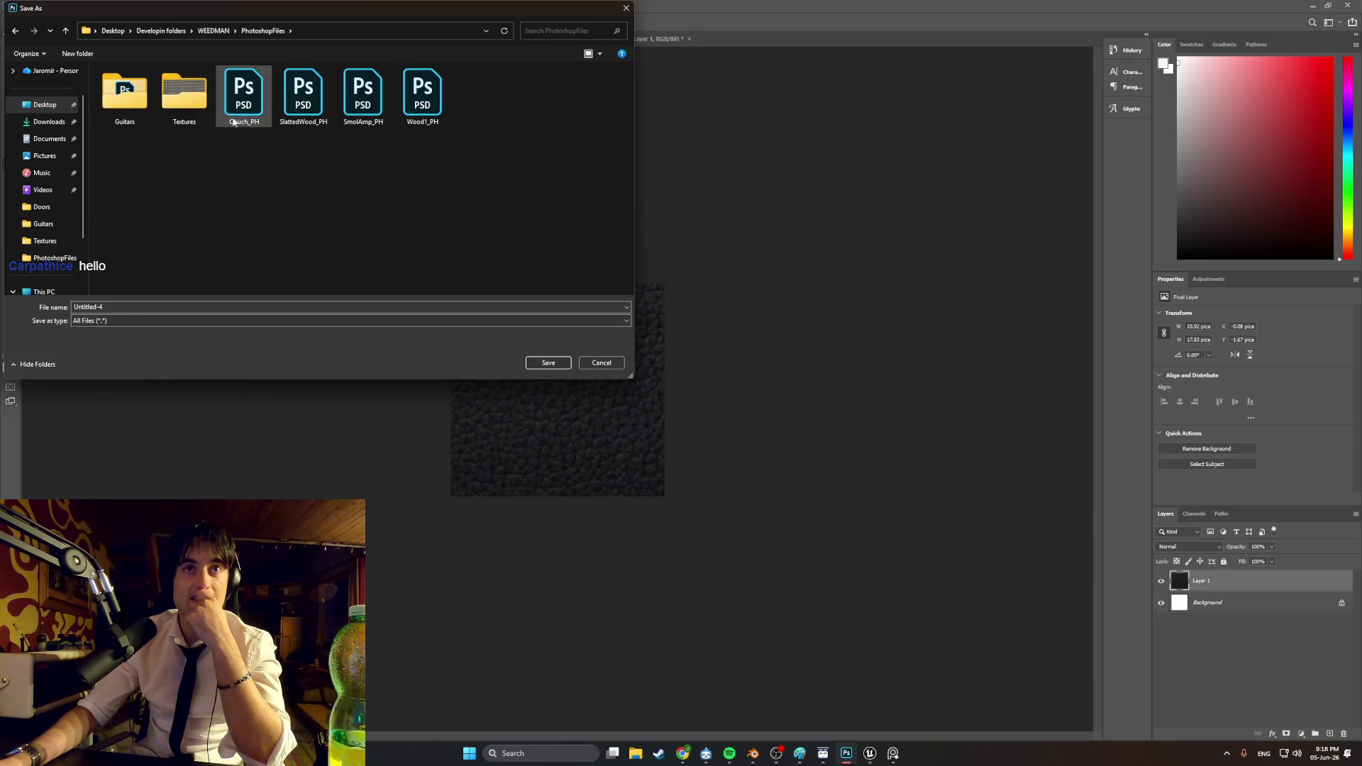
{"action": "double_click", "coordinate": [184, 92]}
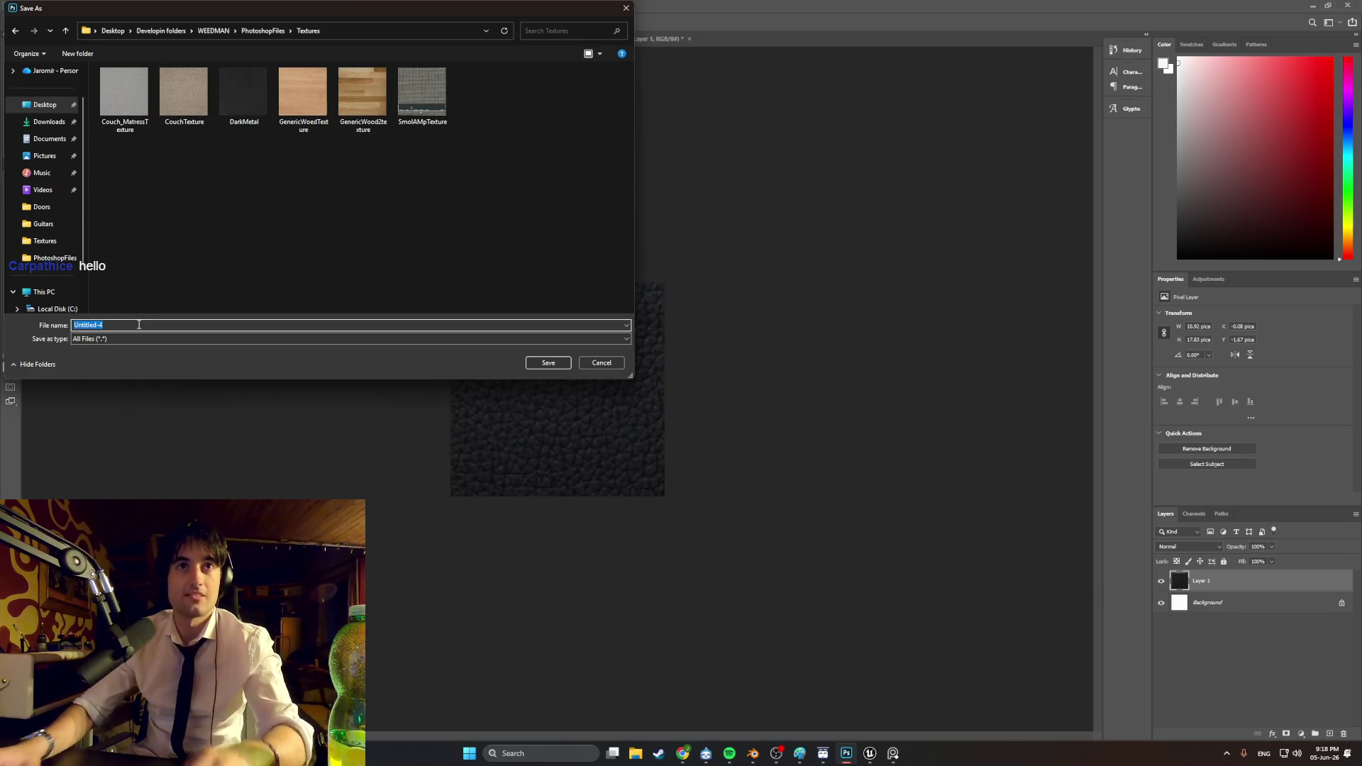
{"action": "type", "text": "FakeLea"}
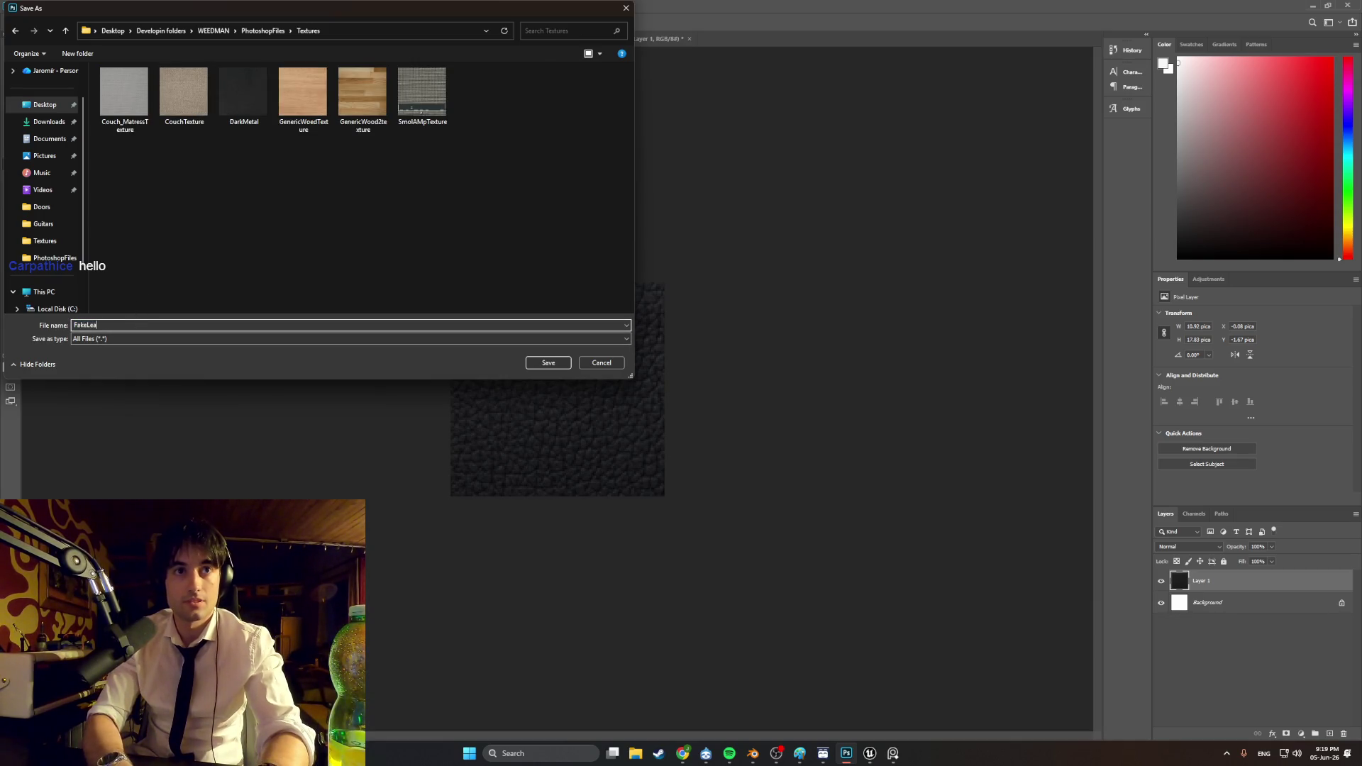
{"action": "type", "text": "therTexture"}
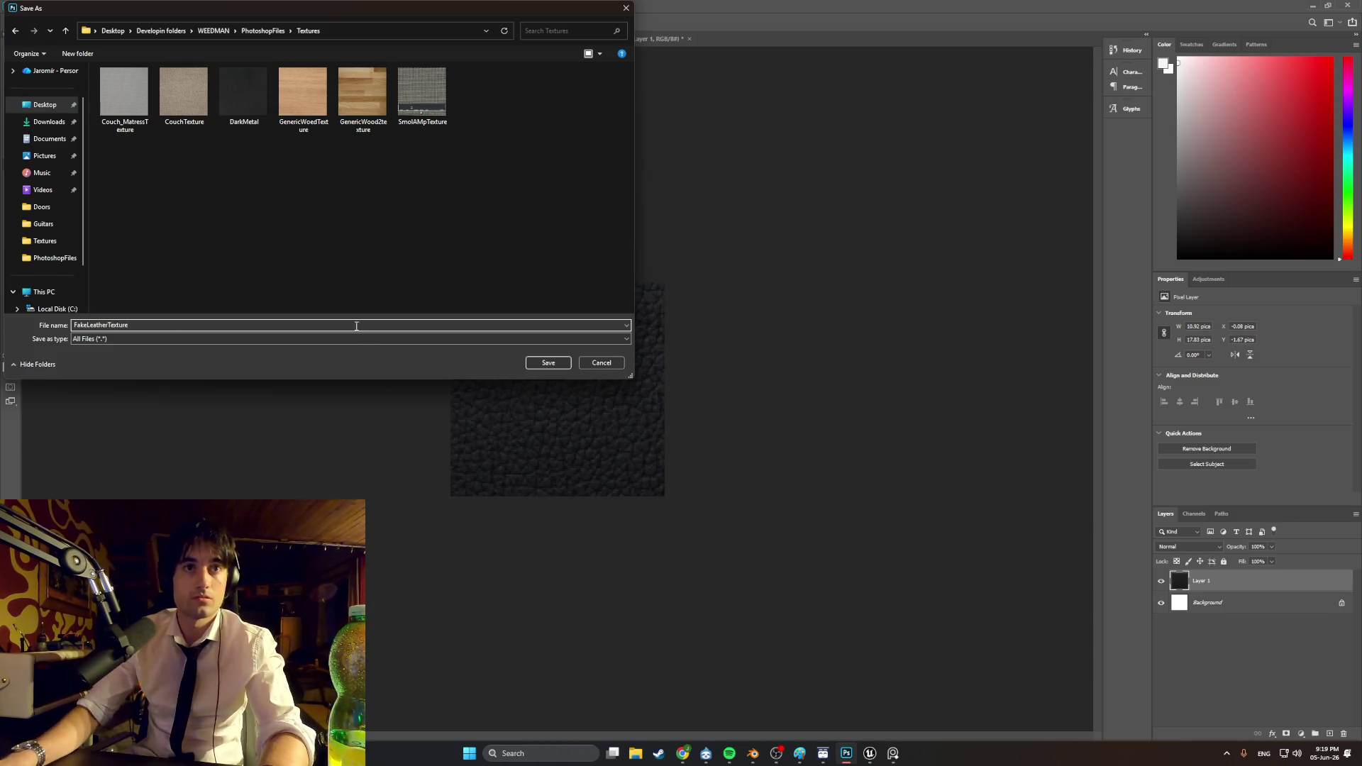
{"action": "left_click", "coordinate": [545, 362]}
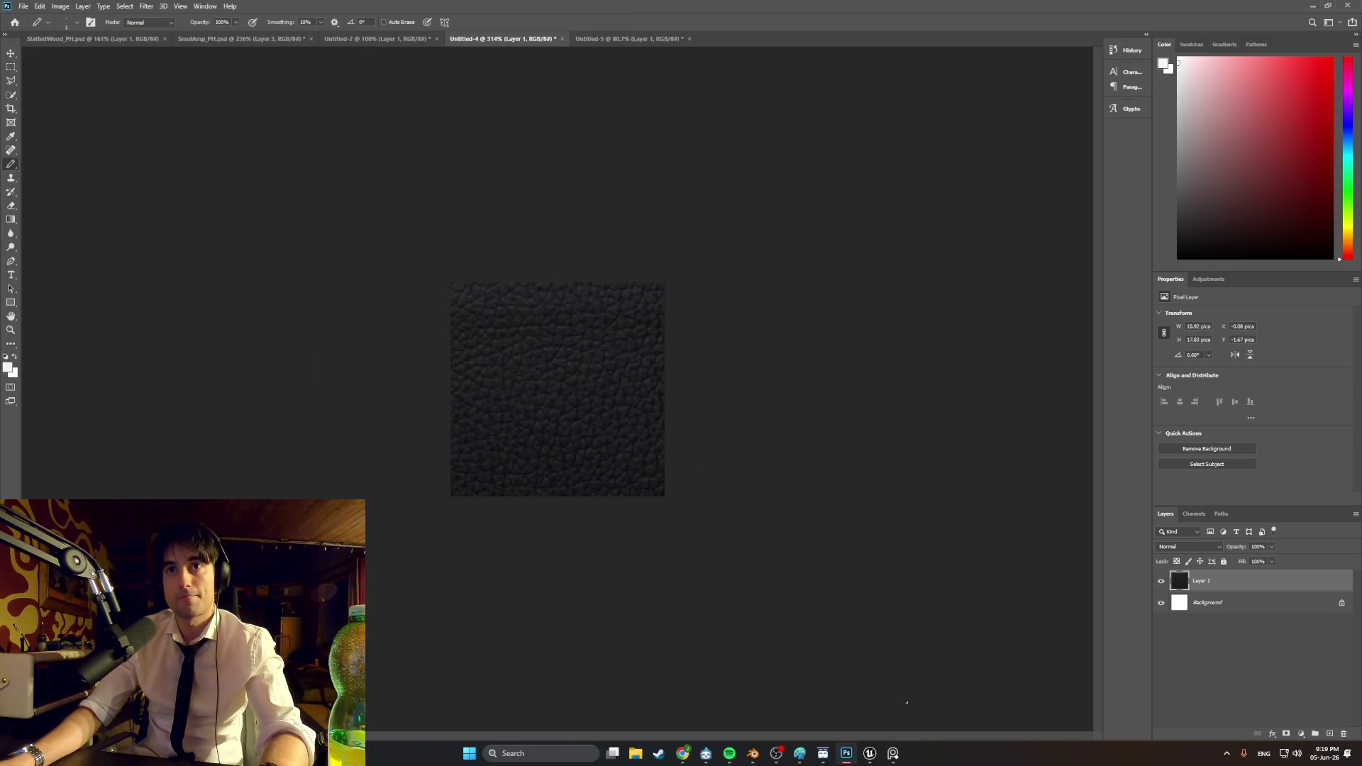
{"action": "left_click", "coordinate": [753, 753]}
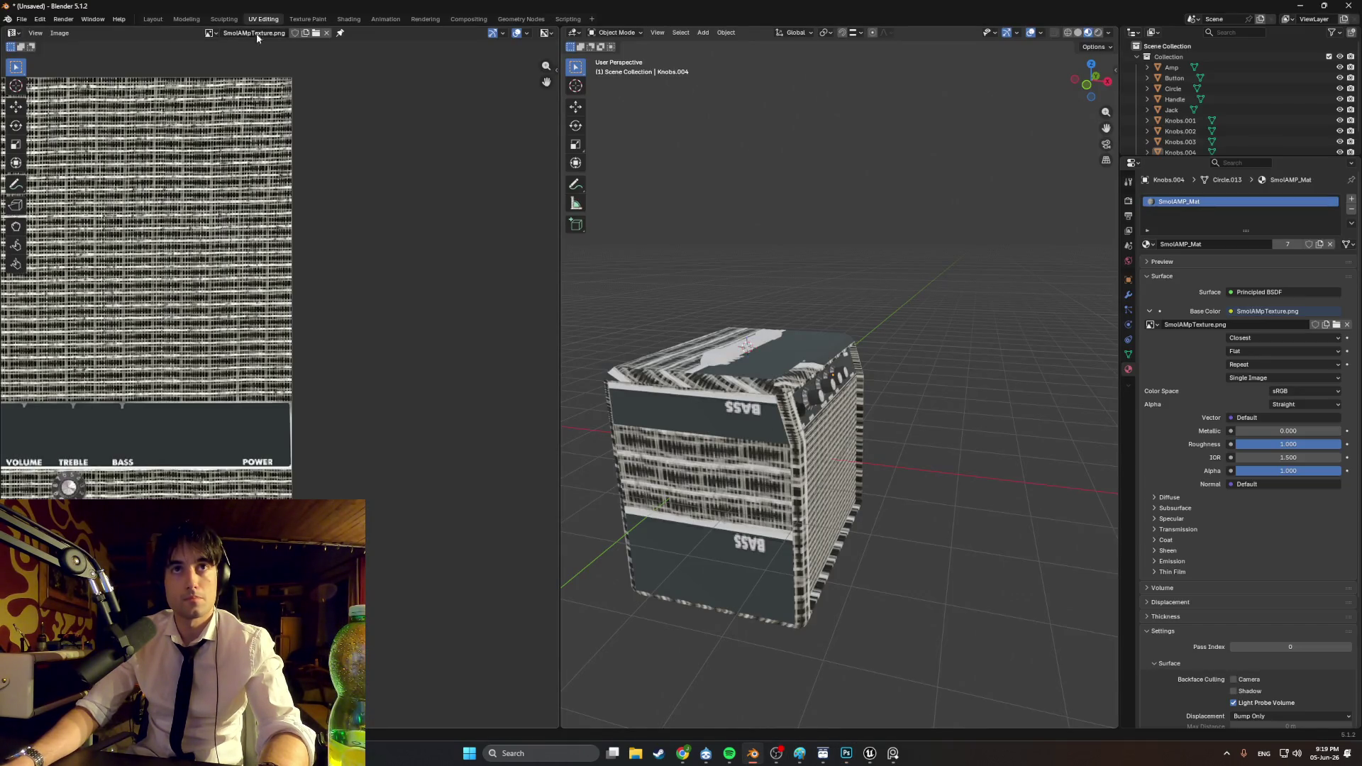
Step: Open FakeLeatherTexture.png in the UV editor and bring it into view
{"action": "left_click", "coordinate": [211, 34]}
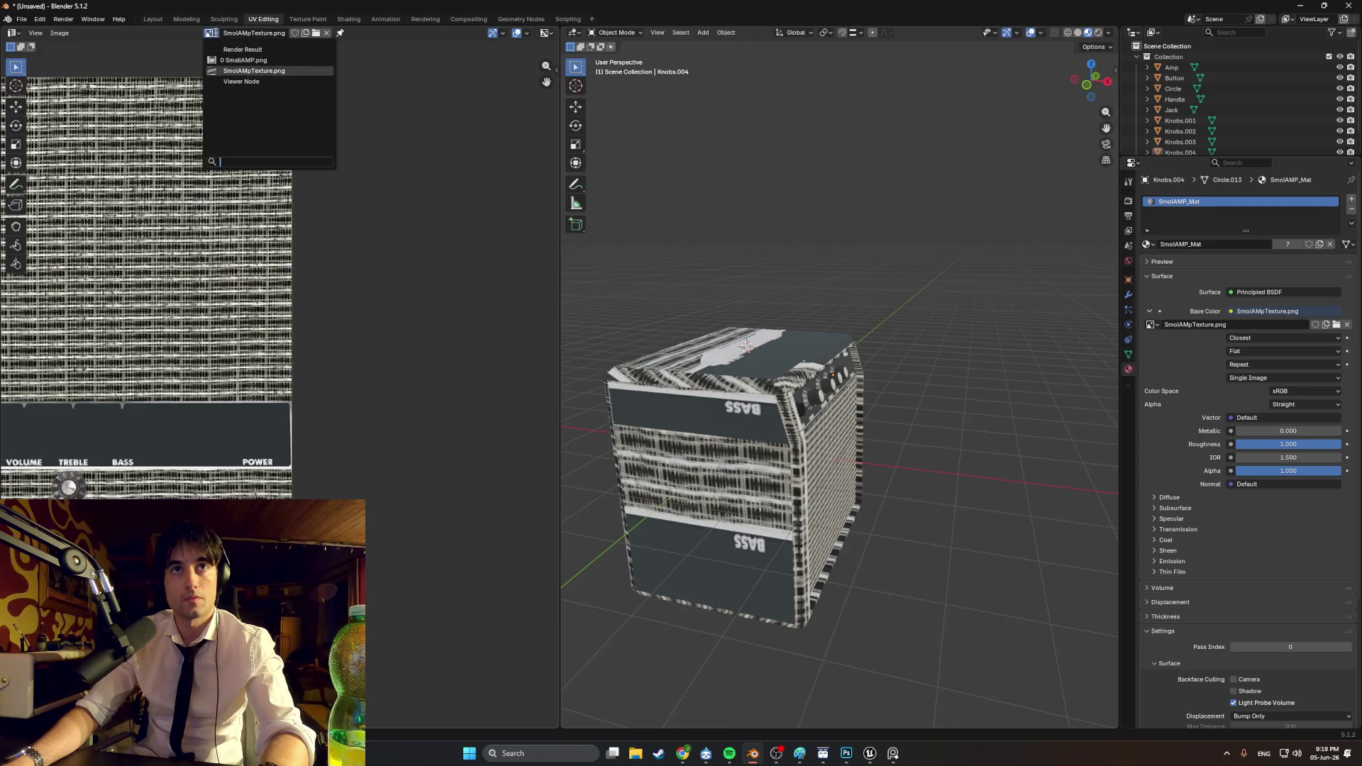
{"action": "left_click", "coordinate": [291, 40]}
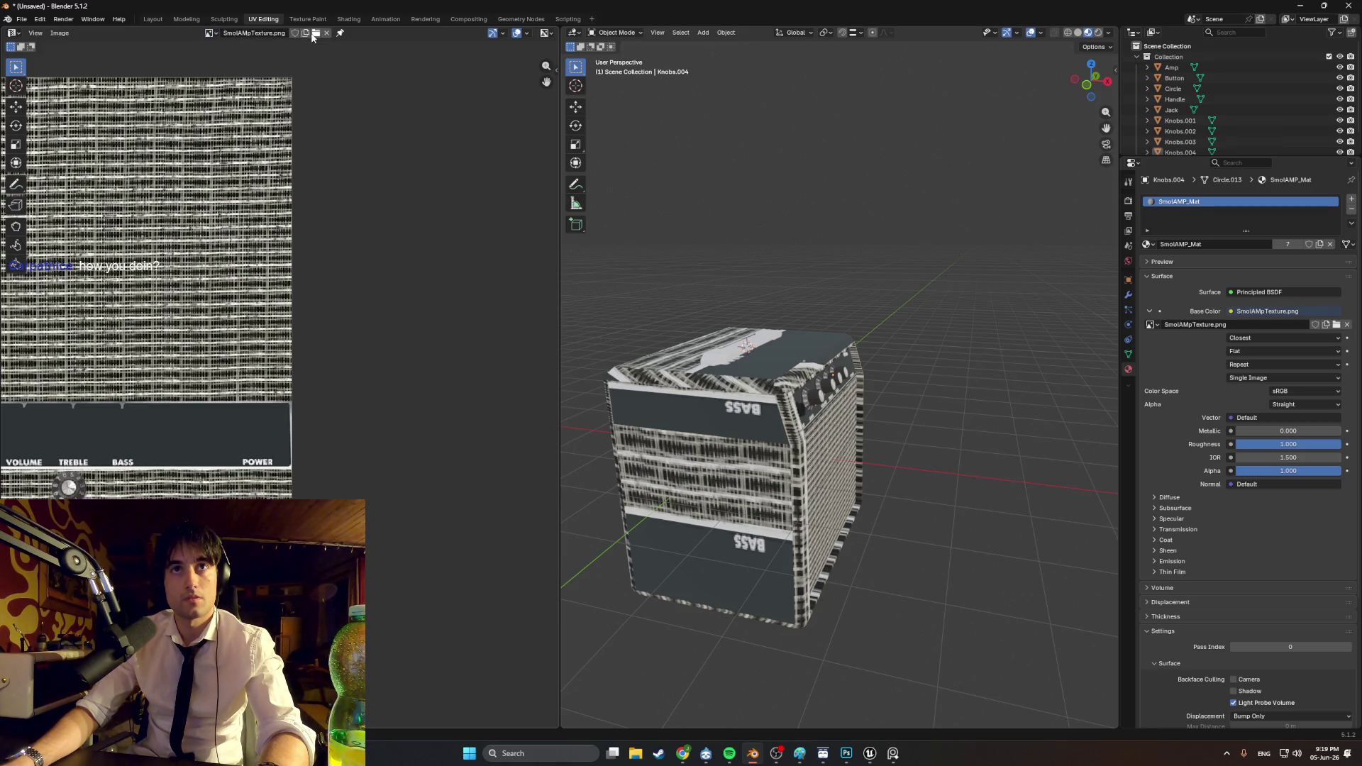
{"action": "left_click", "coordinate": [315, 34]}
{"action": "double_click", "coordinate": [632, 171]}
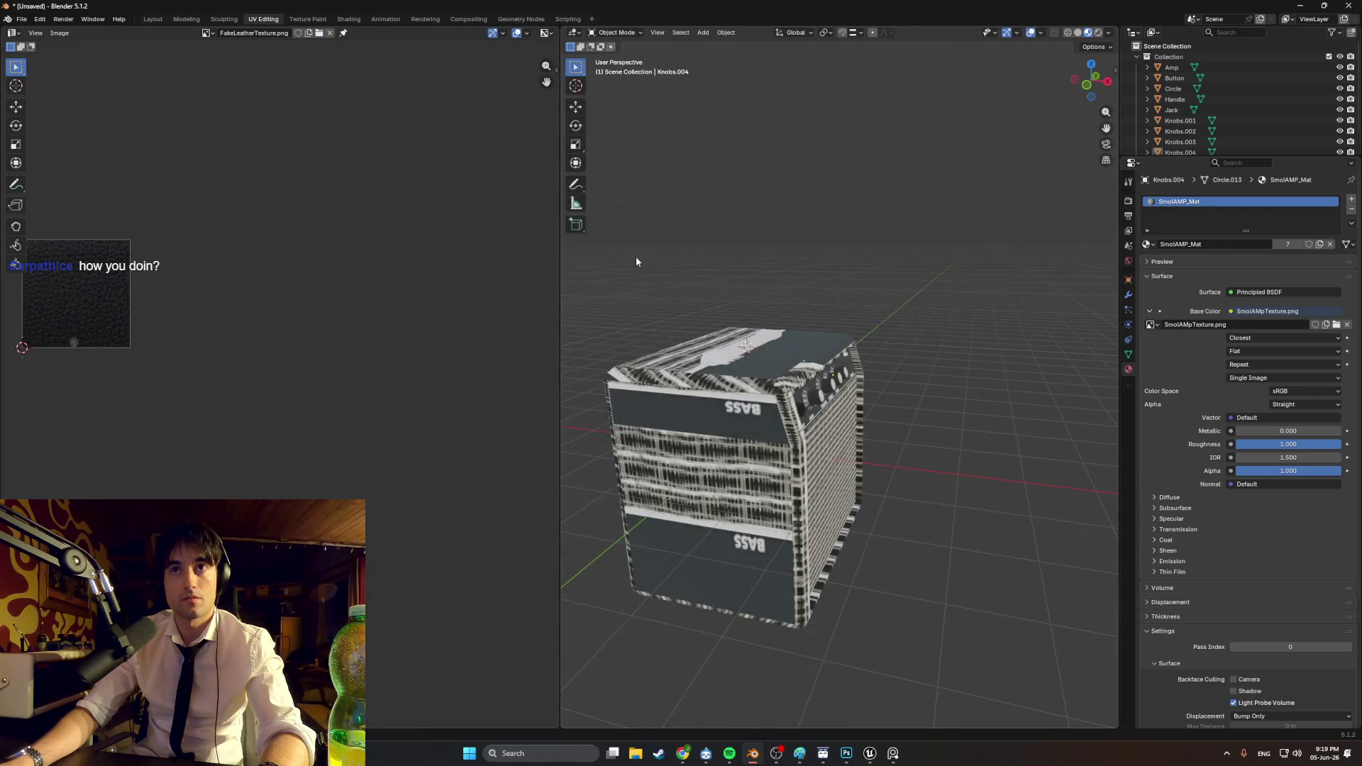
{"action": "middle_click_drag", "start_coordinate": [635, 256], "coordinate": [710, 258]}
{"action": "middle_click_drag", "start_coordinate": [355, 322], "coordinate": [378, 327]}
{"action": "scroll", "coordinate": [222, 358], "scroll_direction": "up", "scroll_amount": 6}
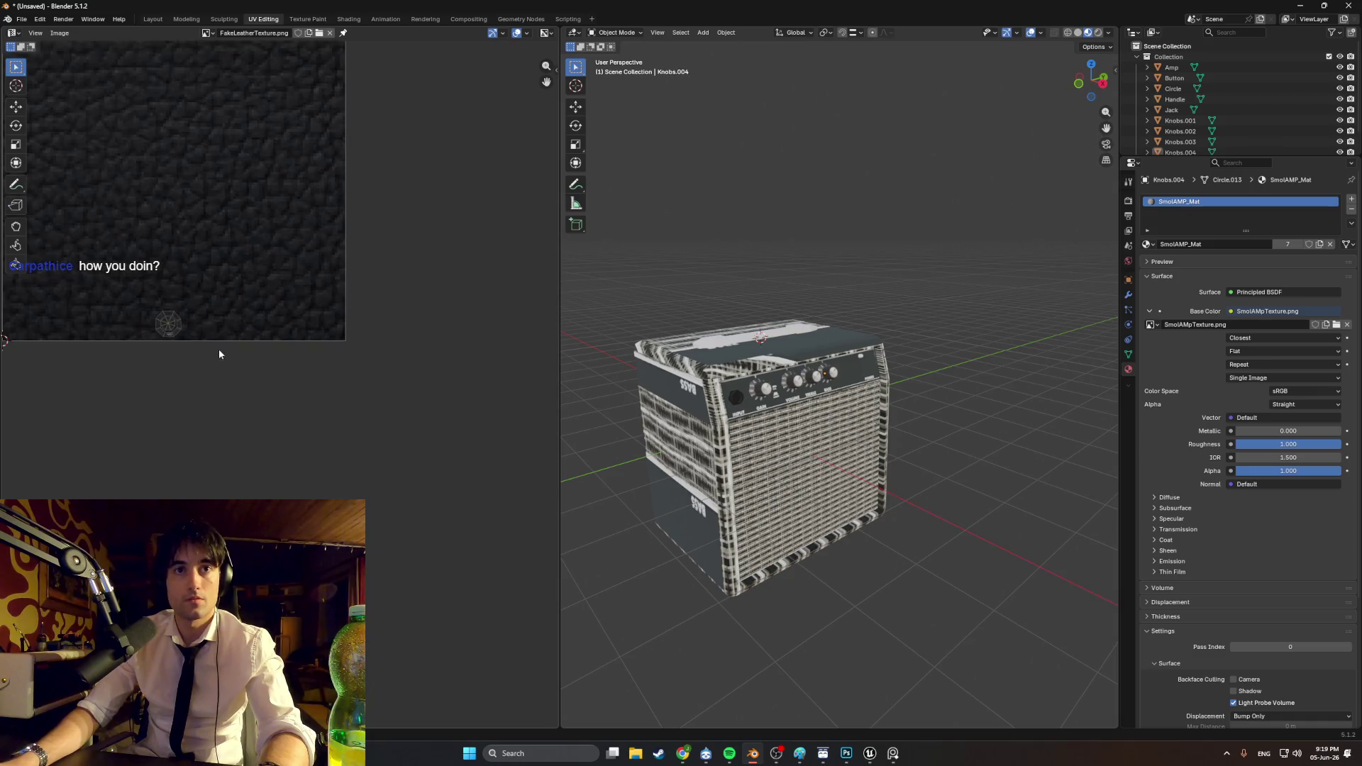
Step: Select all of the Amp body's mesh in Edit Mode and add a new material slot
{"action": "middle_click_drag", "start_coordinate": [933, 487], "coordinate": [848, 440]}
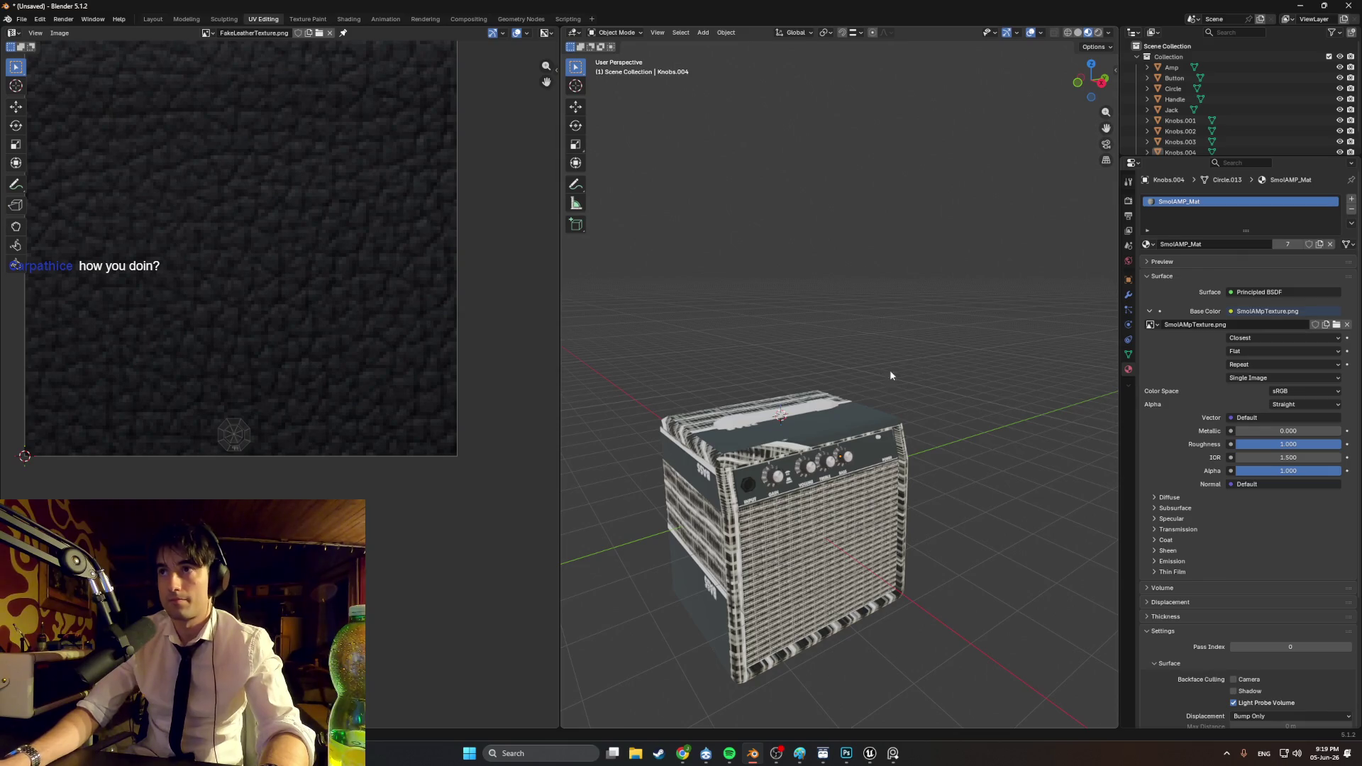
{"action": "left_click", "coordinate": [730, 486]}
{"action": "key", "text": "Tab"}
{"action": "mouse_move", "coordinate": [759, 465]}
{"action": "middle_mouse_down"}
{"action": "mouse_move", "coordinate": [758, 514]}
{"action": "mouse_move", "coordinate": [780, 492]}
{"action": "middle_mouse_up"}
{"action": "key", "text": "a"}
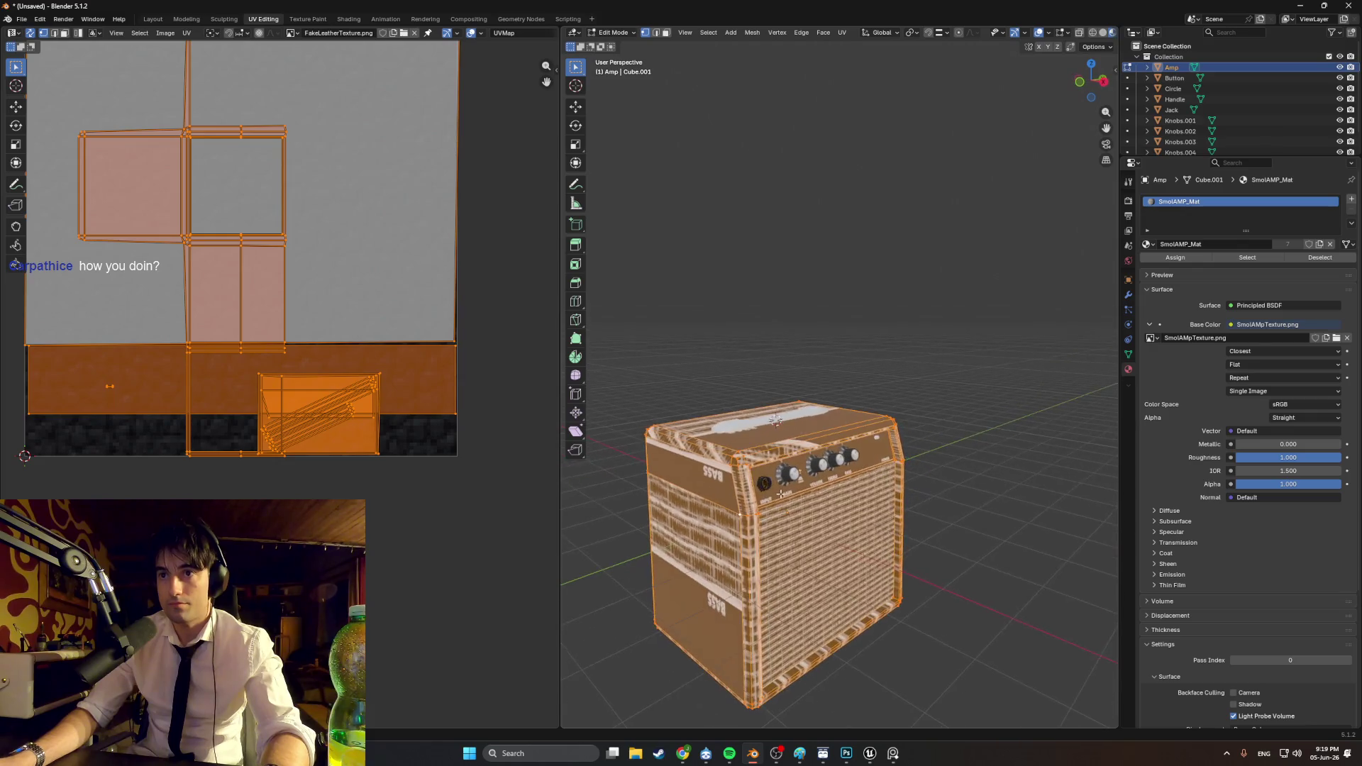
{"action": "scroll", "coordinate": [807, 518], "scroll_direction": "up", "scroll_amount": 6}
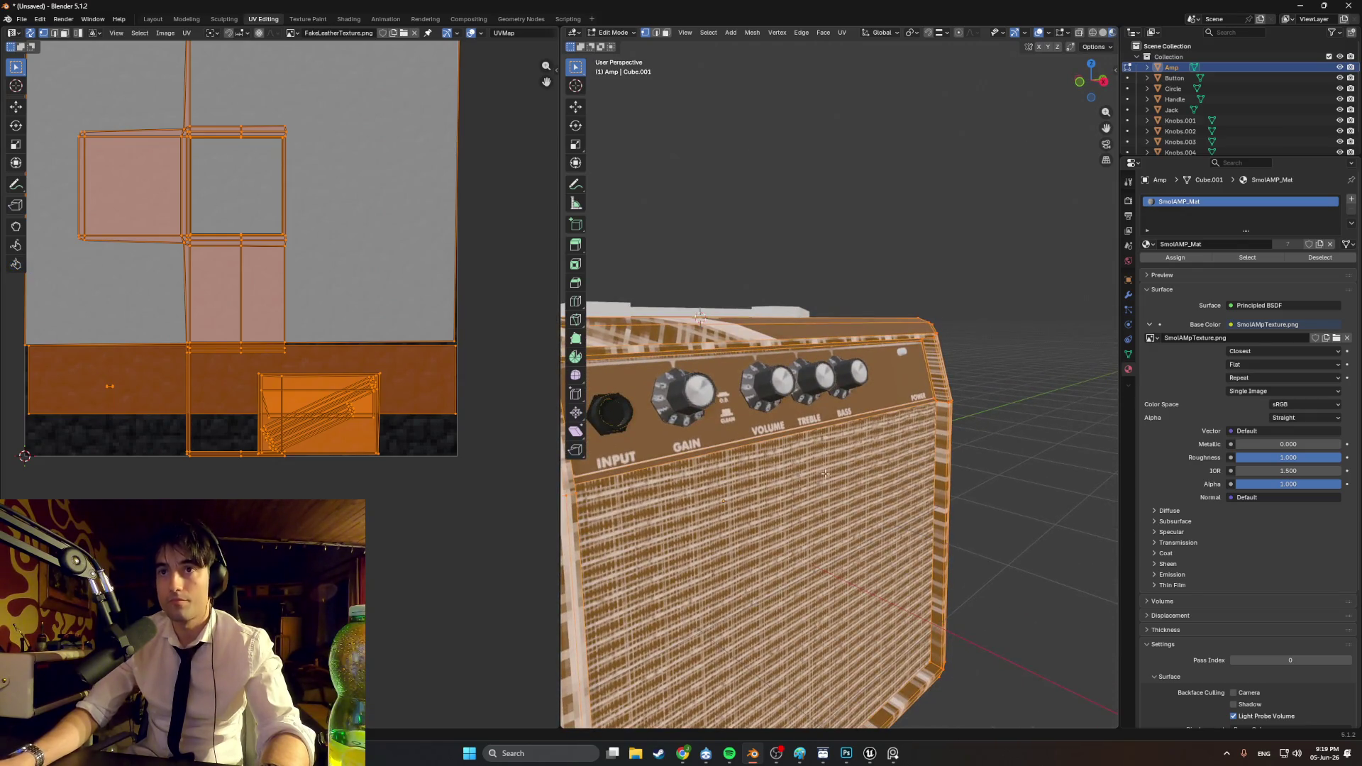
{"action": "middle_click_drag", "start_coordinate": [815, 510], "coordinate": [904, 400]}
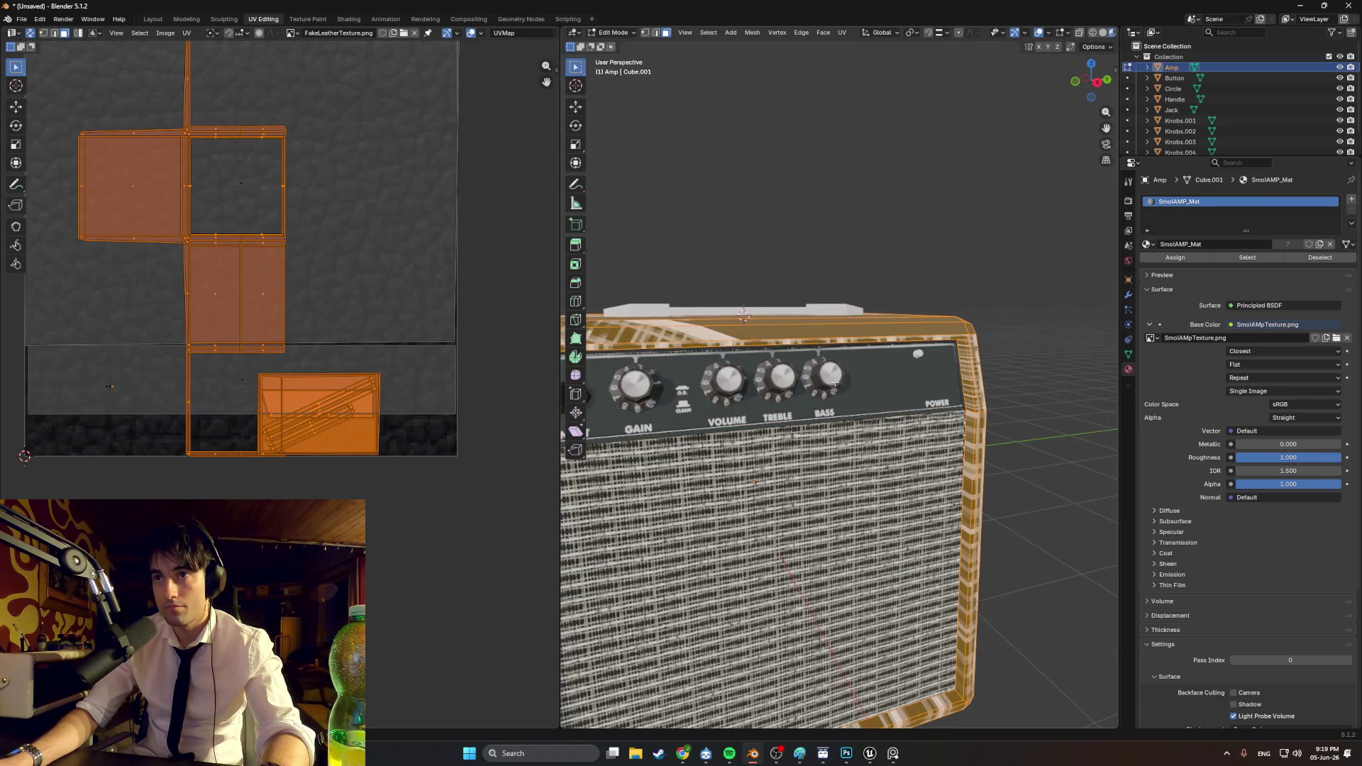
{"action": "middle_click_drag", "start_coordinate": [908, 341], "coordinate": [749, 380]}
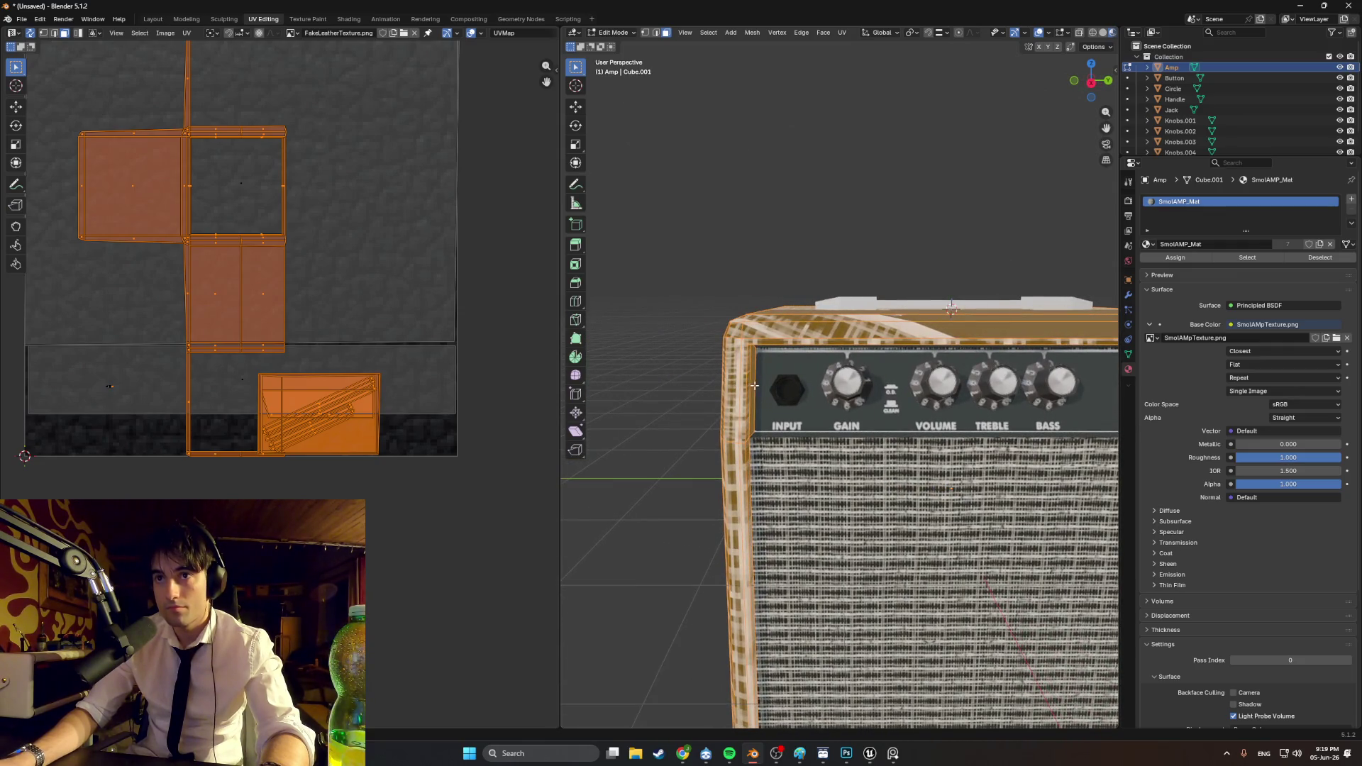
{"action": "scroll", "coordinate": [808, 408], "scroll_direction": "up", "scroll_amount": 5}
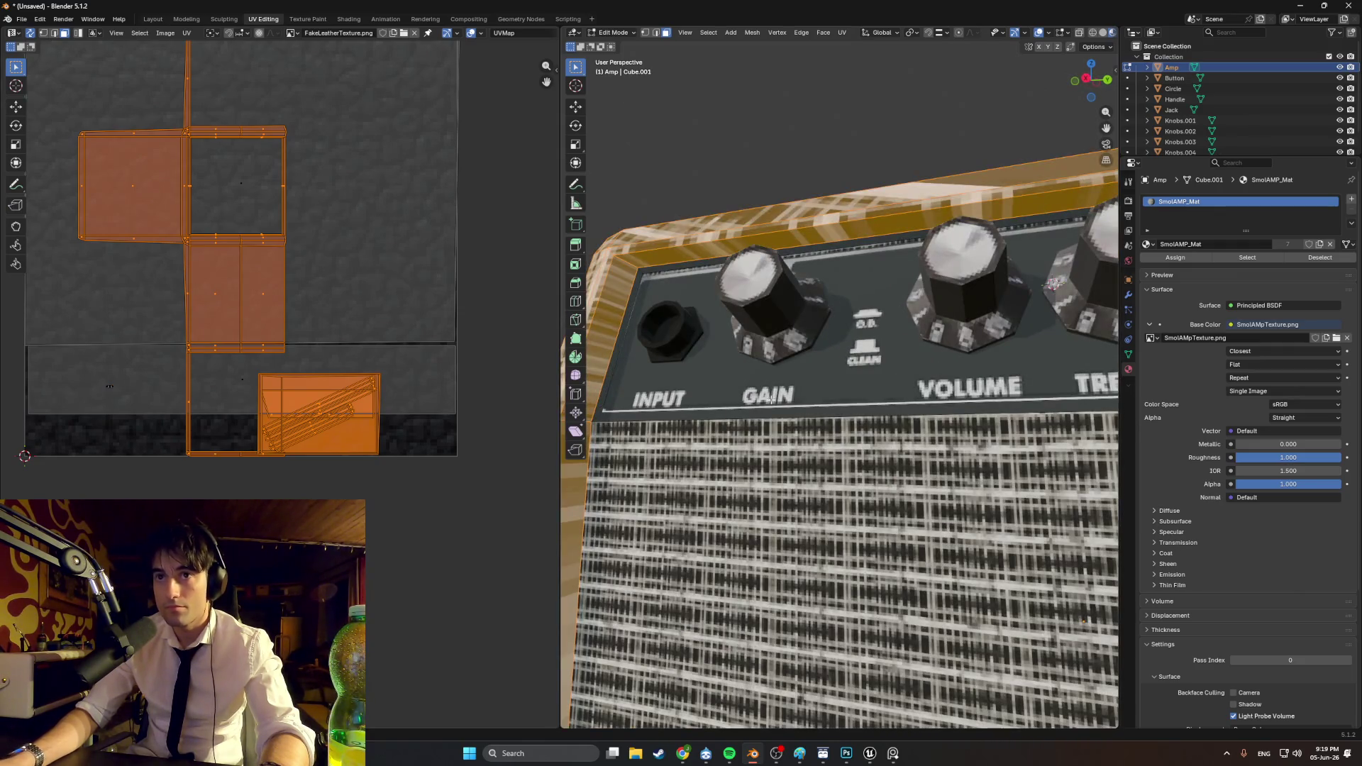
{"action": "scroll", "coordinate": [770, 399], "scroll_direction": "down", "scroll_amount": 8}
{"action": "middle_click_drag", "start_coordinate": [770, 399], "coordinate": [966, 401]}
{"action": "scroll", "coordinate": [834, 392], "scroll_direction": "down", "scroll_amount": 4}
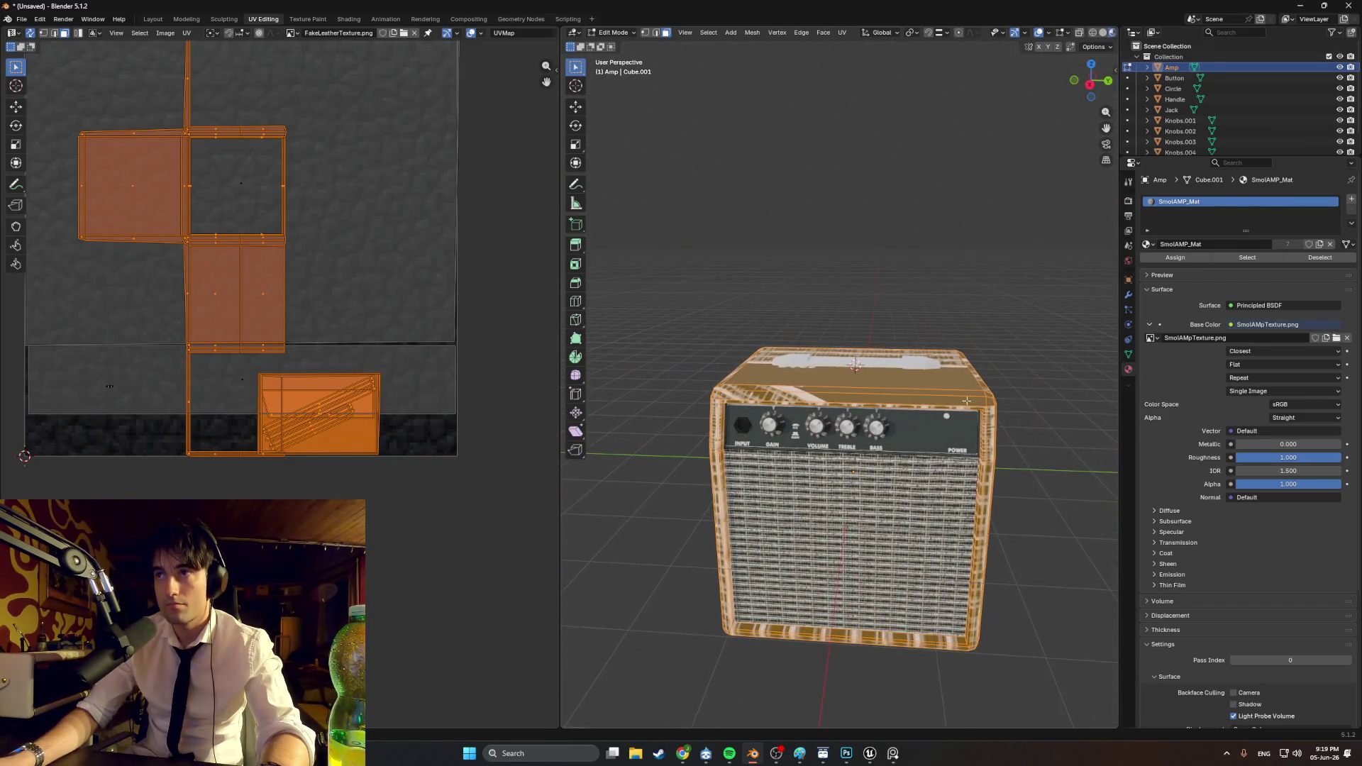
{"action": "left_click", "coordinate": [1351, 200]}
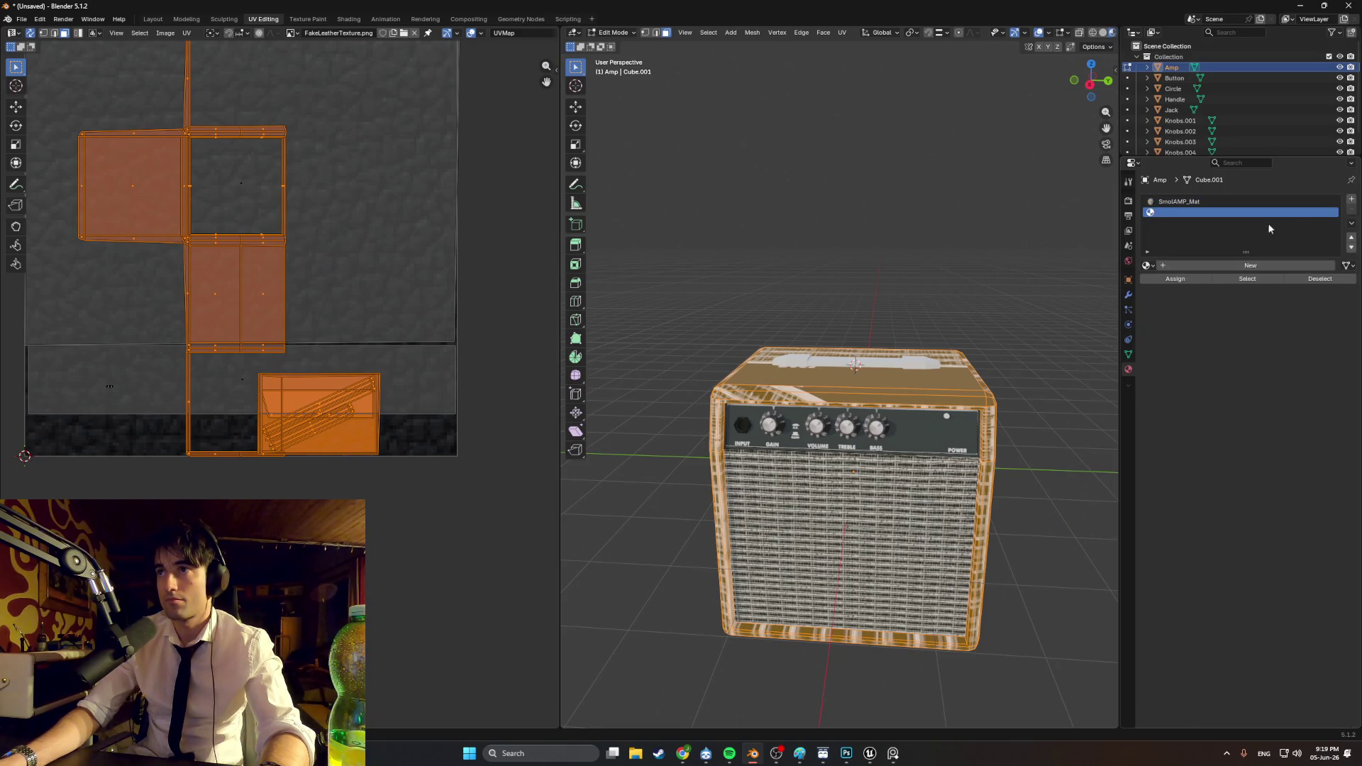
Step: Create a material named SmolAmp_Leather_Mat and assign it to the amp body
{"action": "left_click", "coordinate": [1213, 265]}
{"action": "left_click", "coordinate": [1212, 265]}
{"action": "type", "text": "SmallAmp_"}
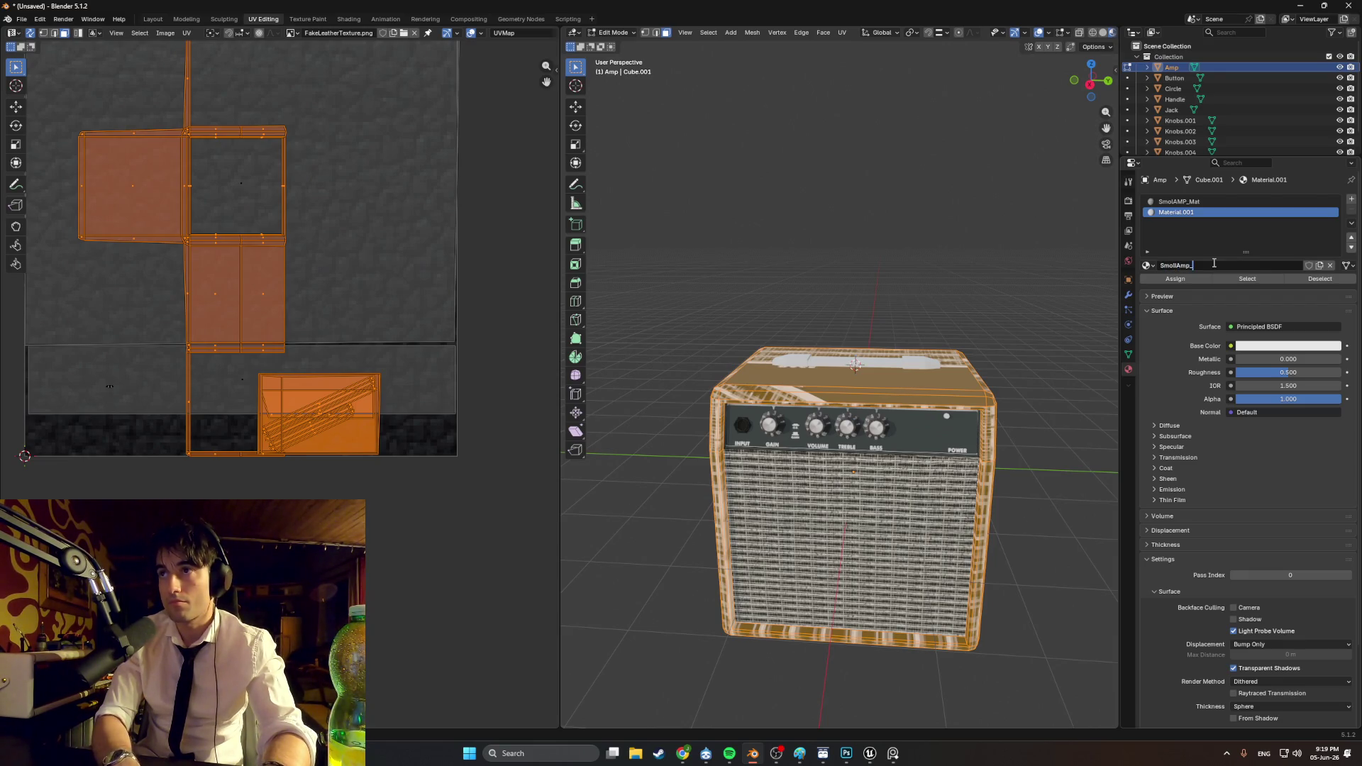
{"action": "type", "text": "LeatherMat"}
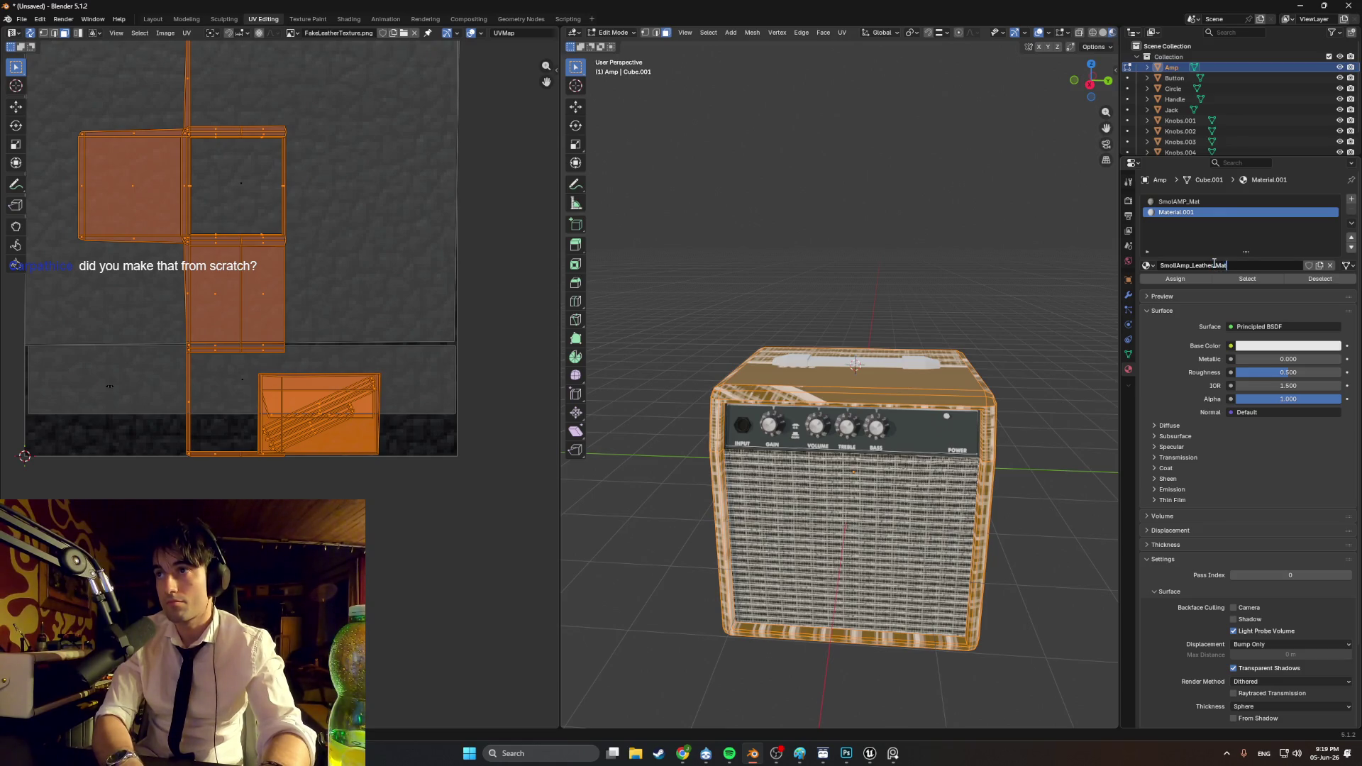
{"action": "key", "text": "Return"}
{"action": "left_click", "coordinate": [1182, 280]}
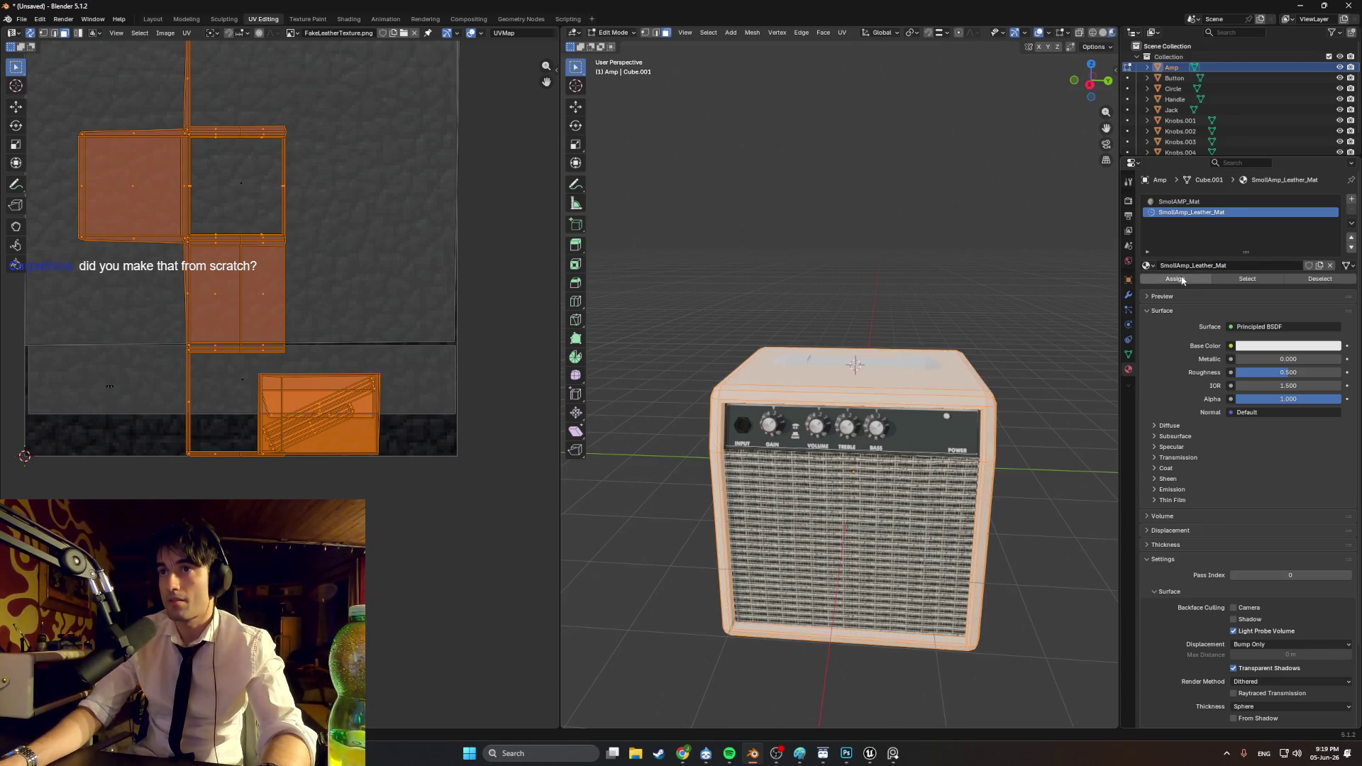
Step: Use FakeLeatherTexture.png as the base colour, then start the Unreal project's standalone playtest
{"action": "left_click", "coordinate": [1231, 346]}
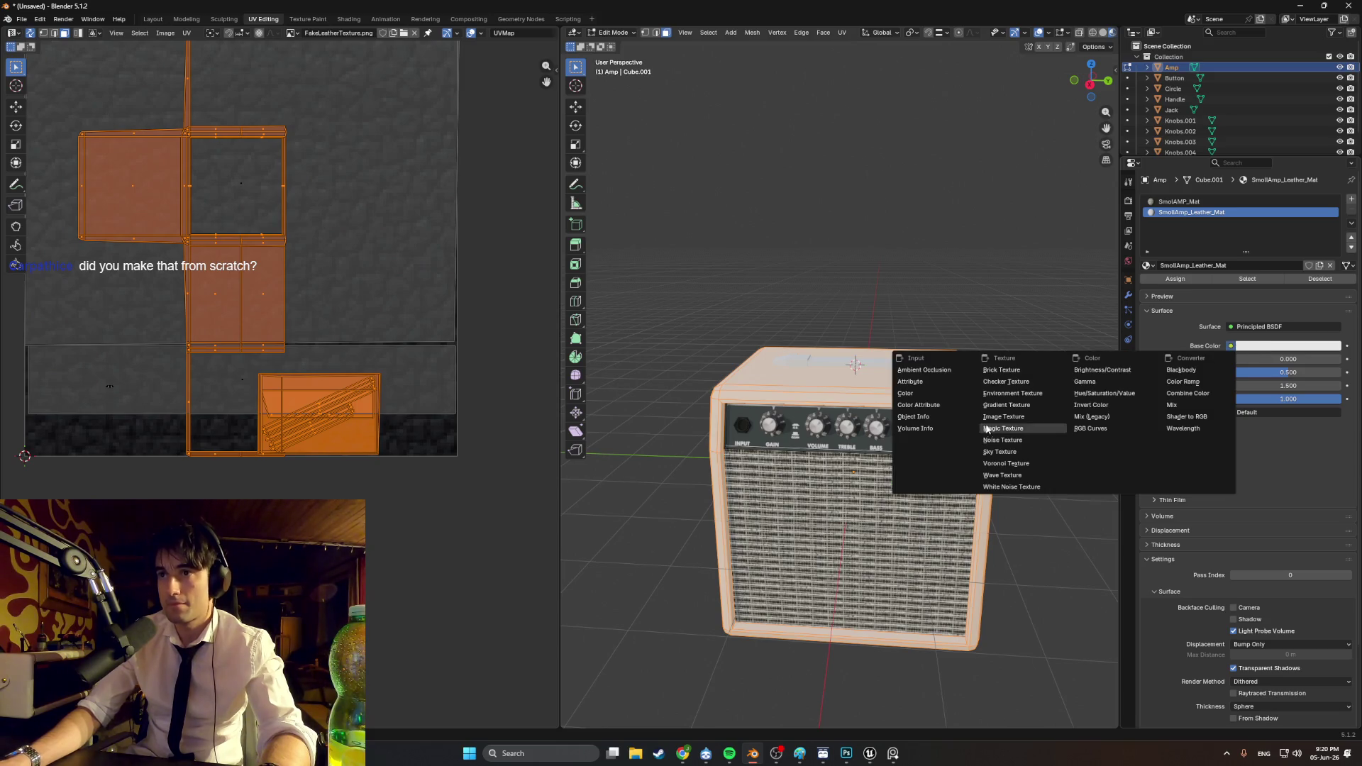
{"action": "left_click", "coordinate": [1023, 428]}
{"action": "left_click", "coordinate": [1292, 359]}
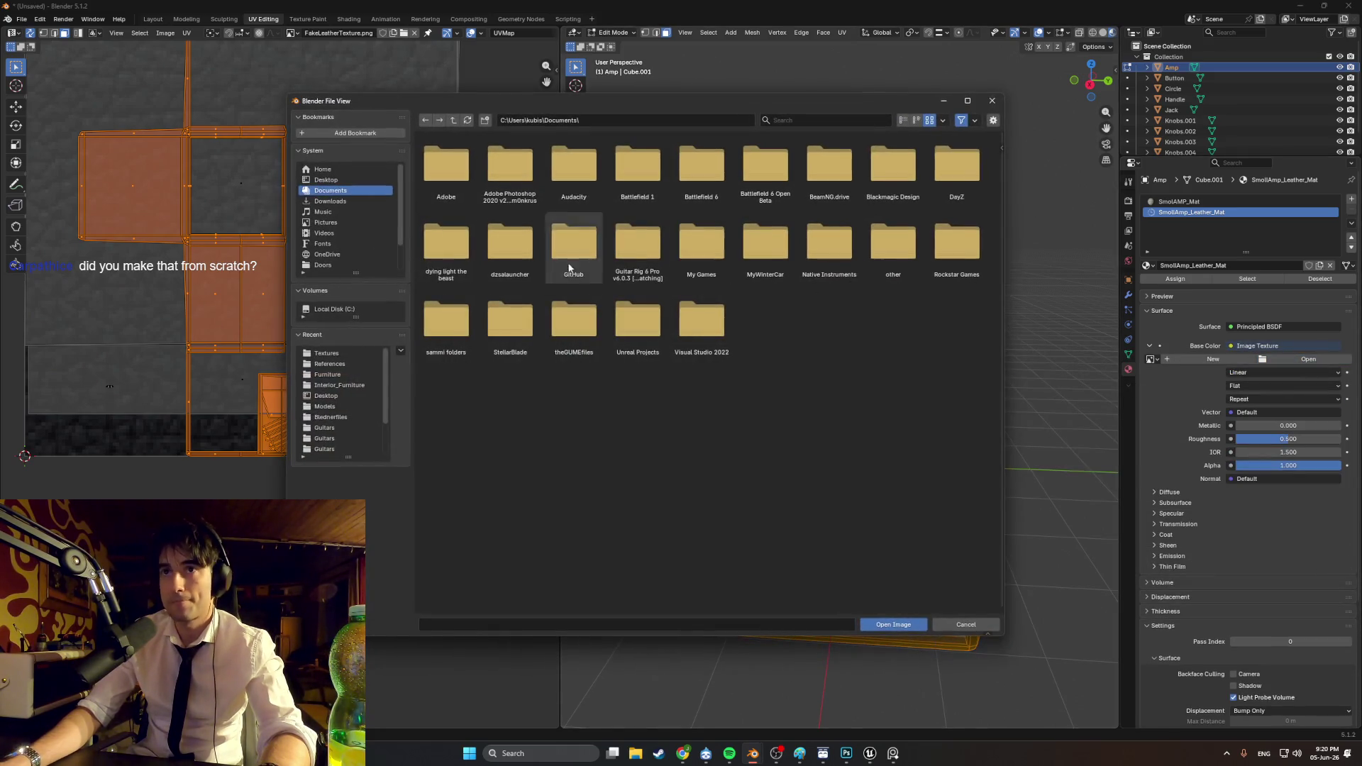
{"action": "left_click", "coordinate": [339, 358]}
{"action": "double_click", "coordinate": [642, 176]}
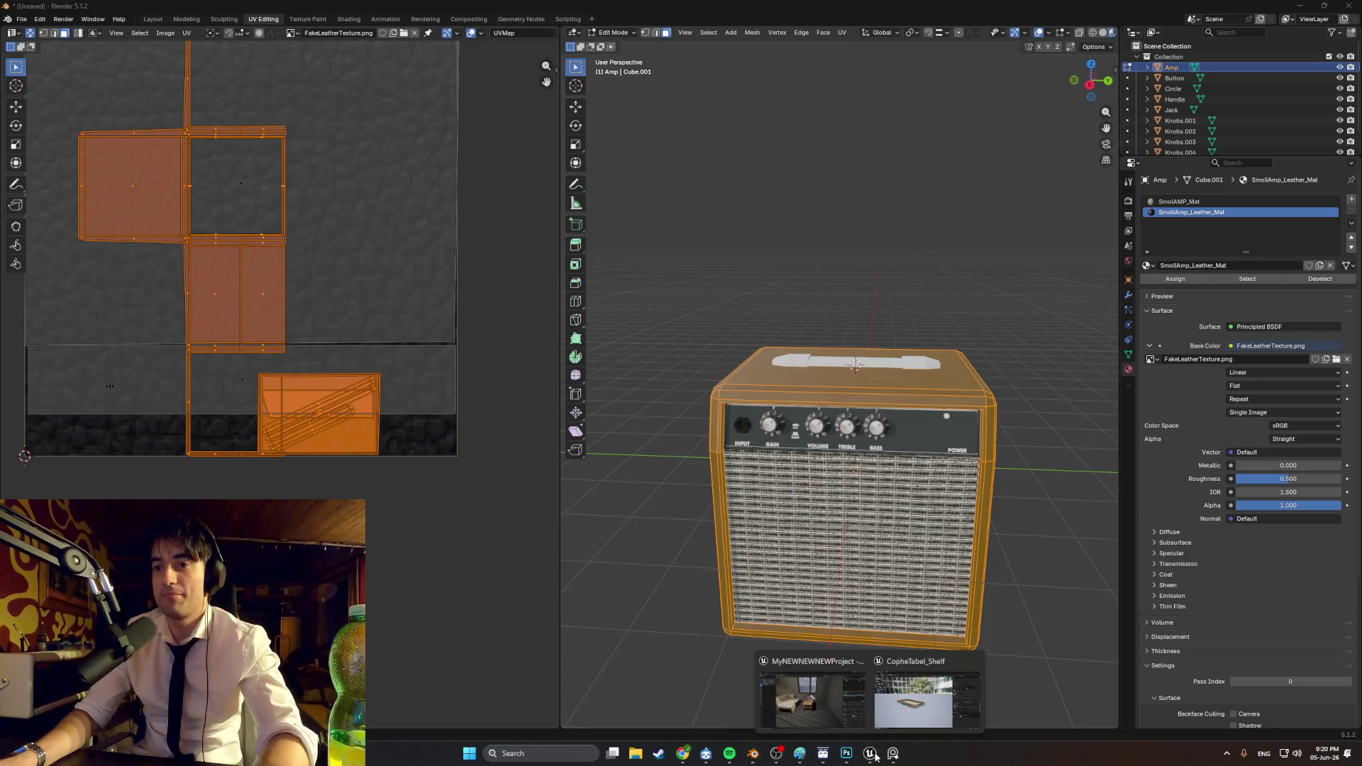
{"action": "left_click", "coordinate": [816, 691]}
{"action": "left_click", "coordinate": [263, 40]}
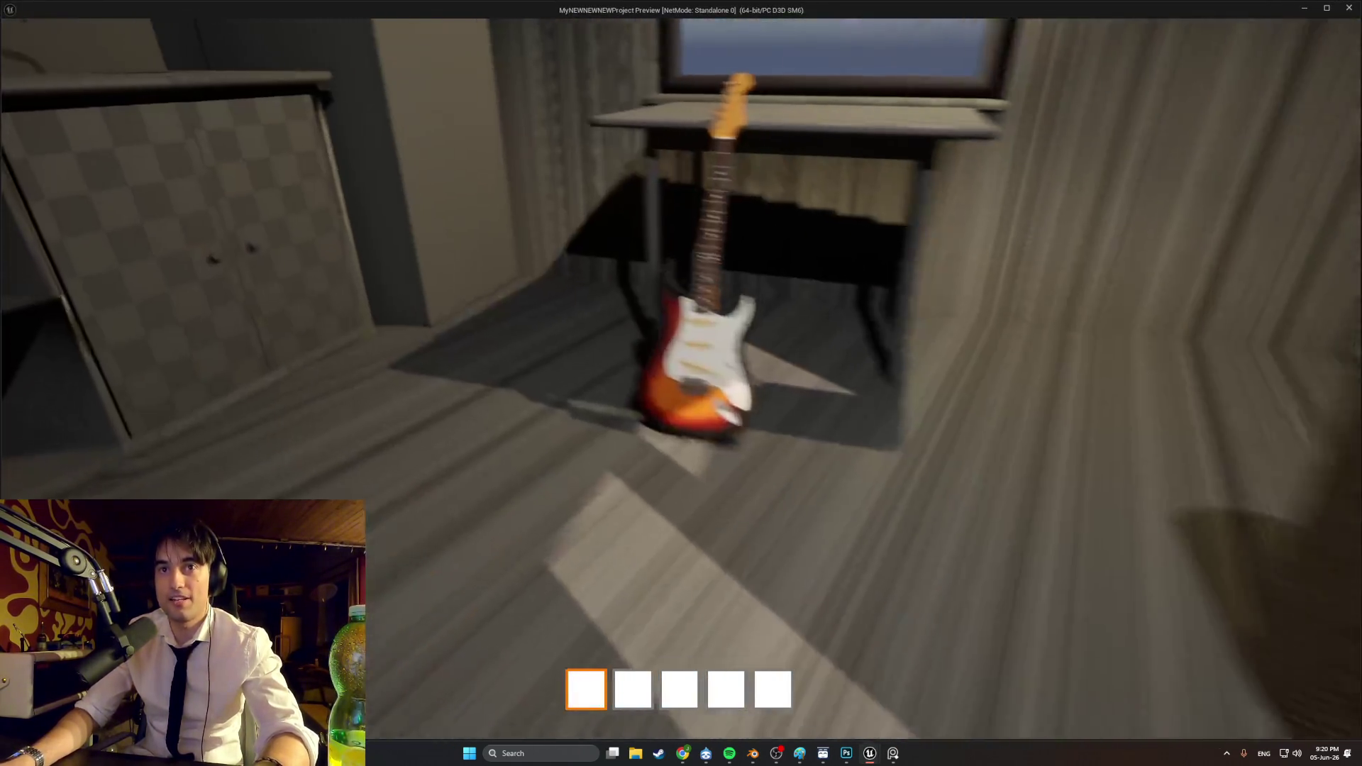
Step: Drop the guitar on the sofa and put the green jar in the coffee table drawer
{"action": "left_click_drag", "start_coordinate": [681, 383], "coordinate": [681, 383]}
{"action": "key", "text": "s"}
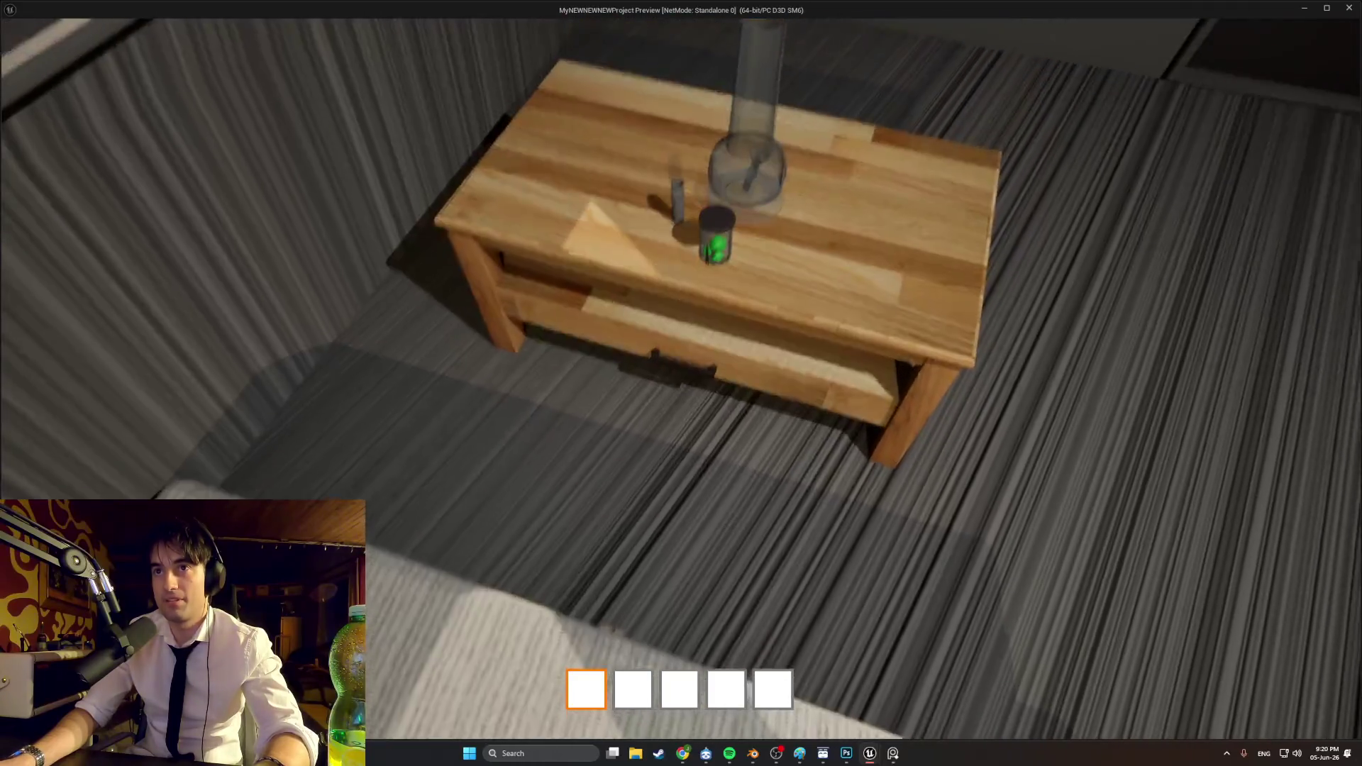
{"action": "left_click", "coordinate": [681, 383]}
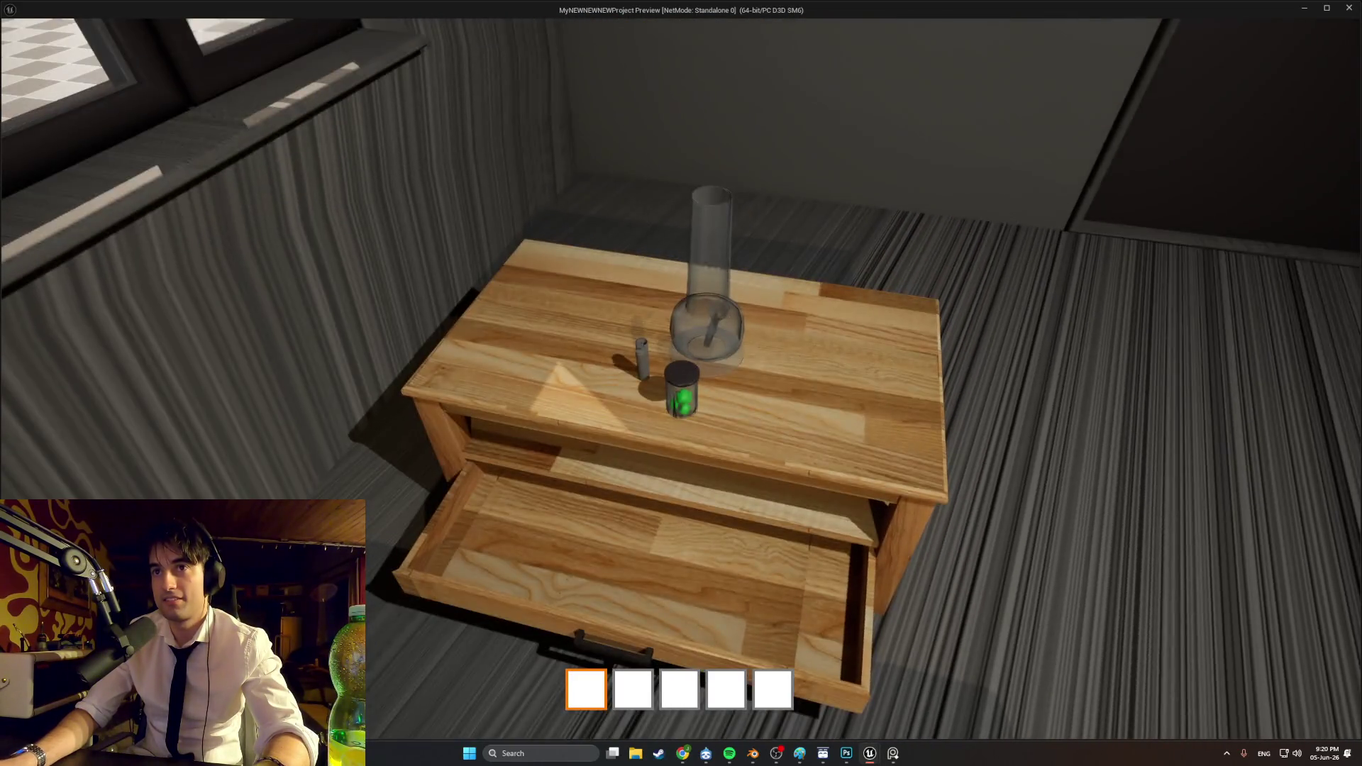
{"action": "left_click_drag", "start_coordinate": [681, 383], "coordinate": [681, 383]}
{"action": "left_click", "coordinate": [681, 383]}
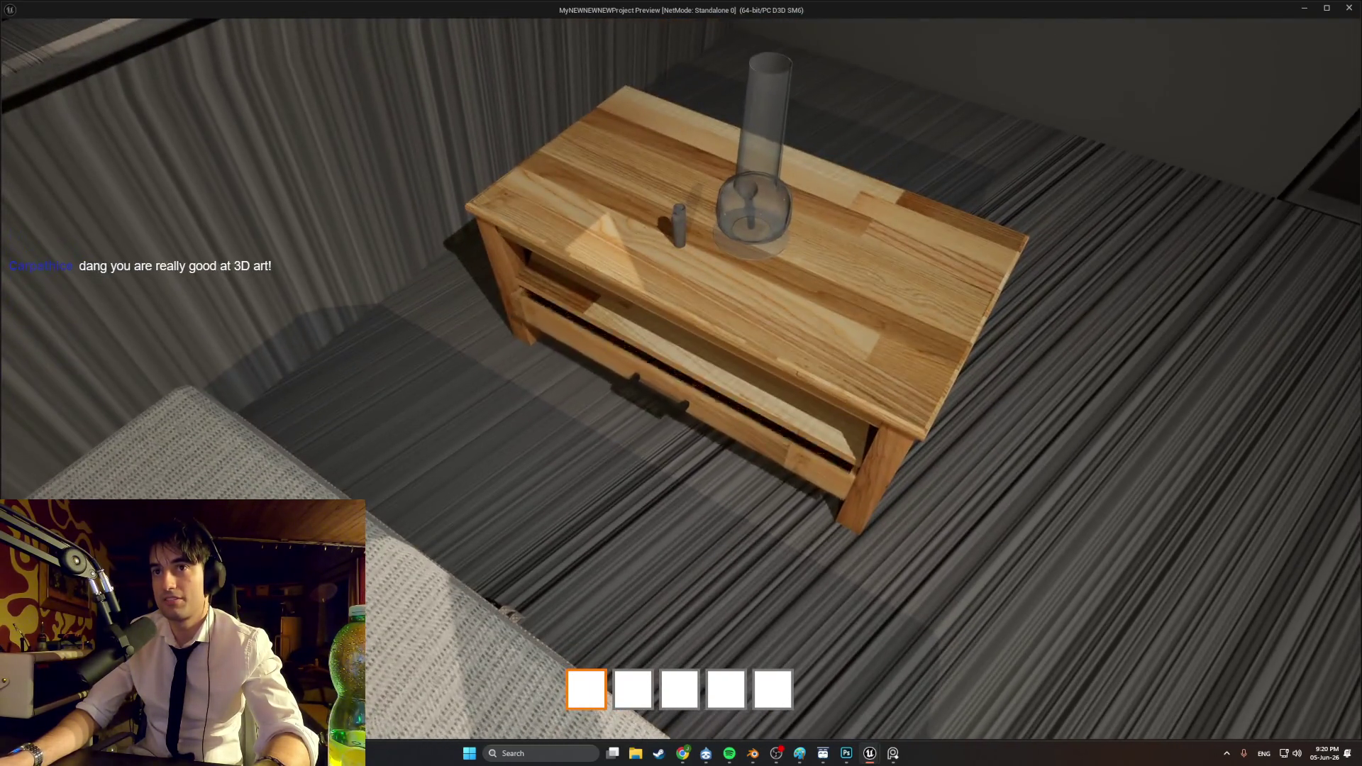
Step: Reopen the drawer to check the jar, exit the preview and return to Blender
{"action": "left_click", "coordinate": [681, 383]}
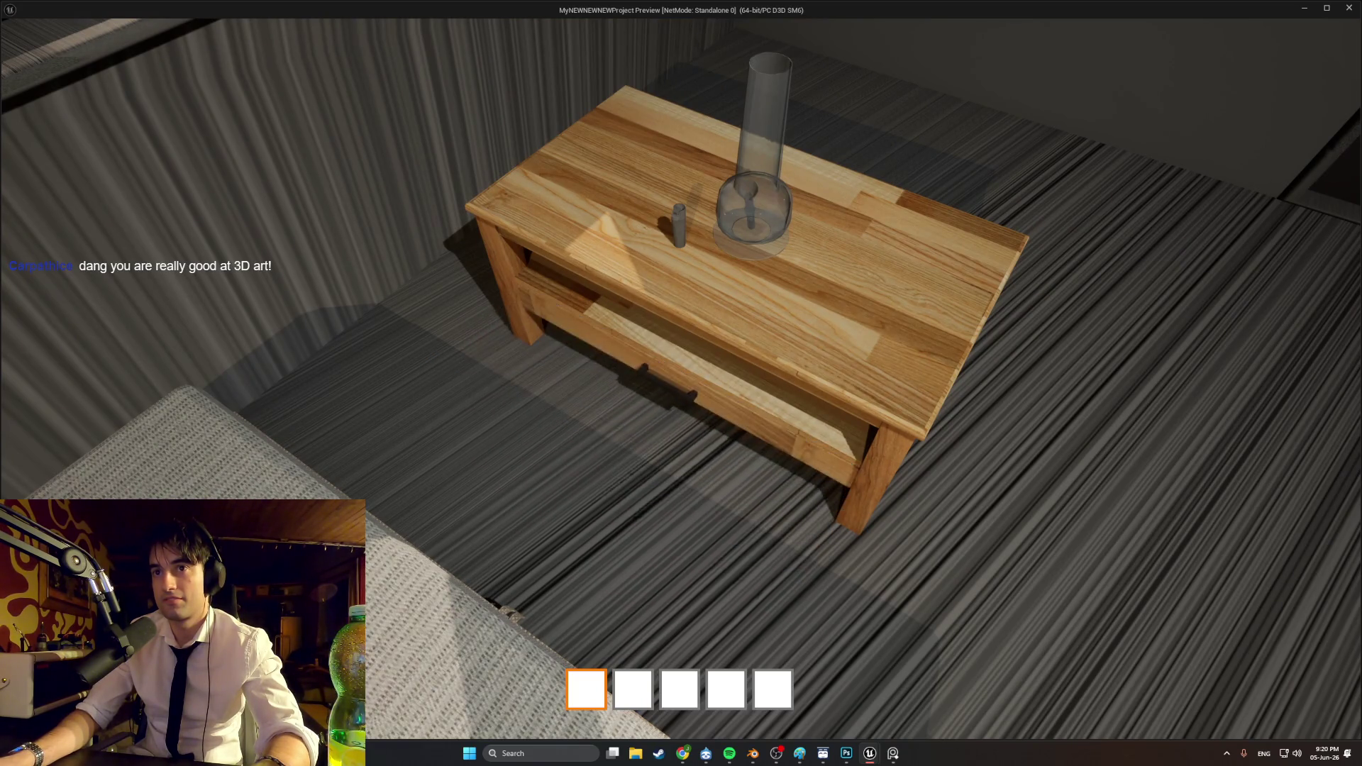
{"action": "left_click", "coordinate": [681, 383]}
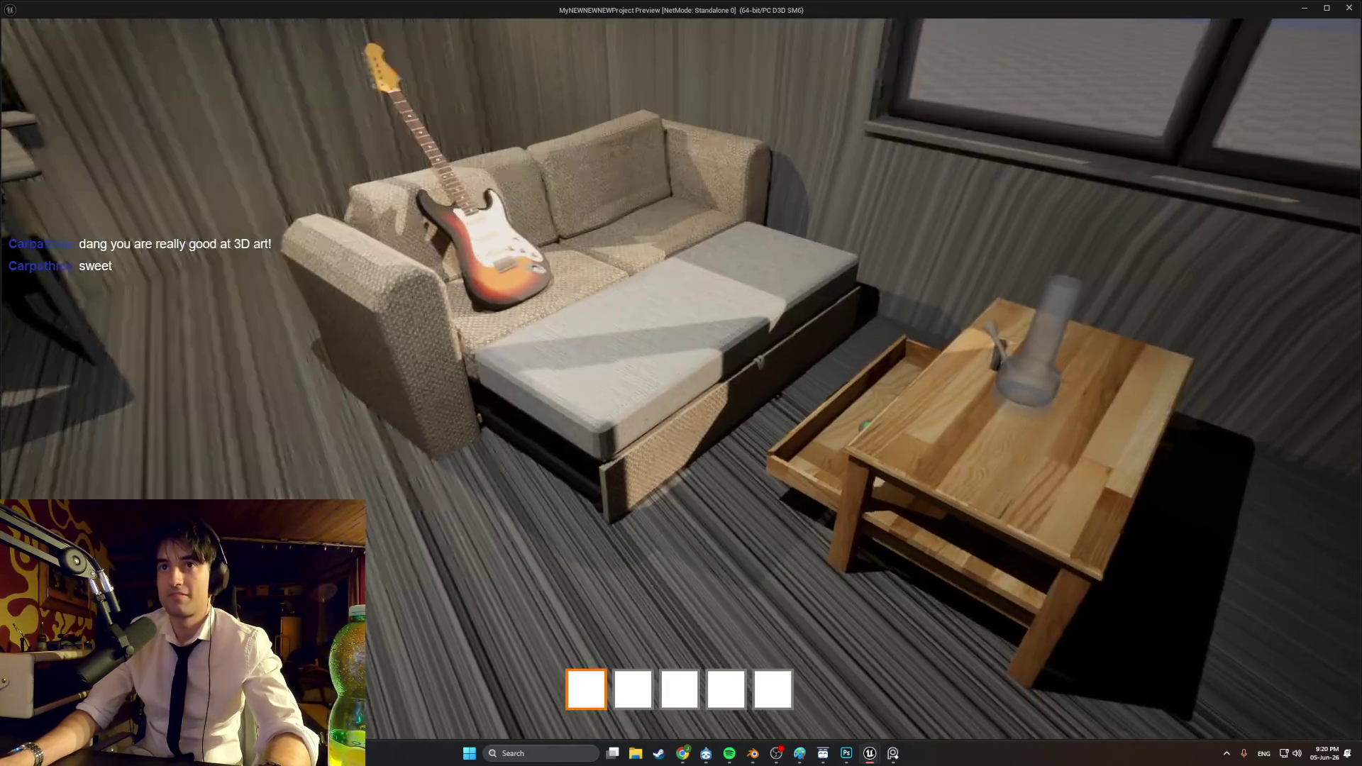
{"action": "key", "text": "Escape"}
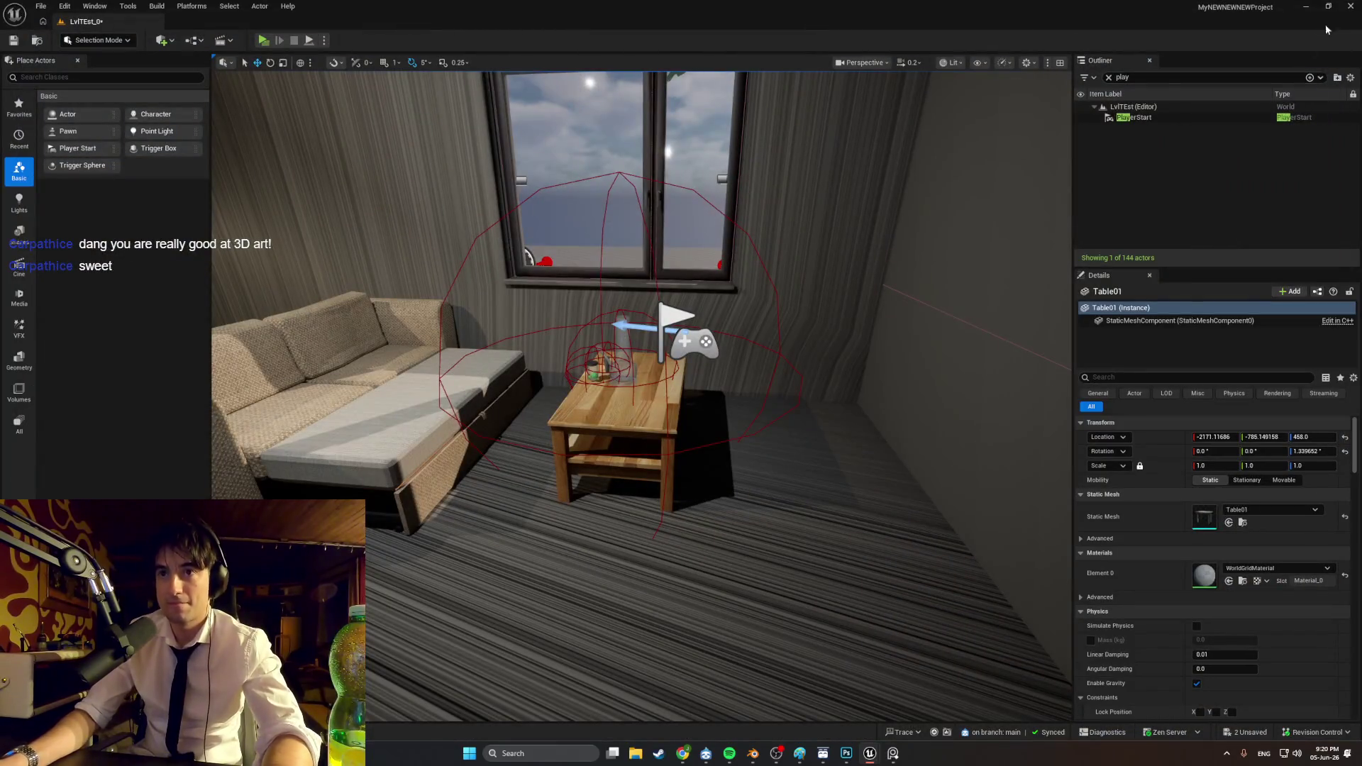
{"action": "left_click", "coordinate": [752, 753]}
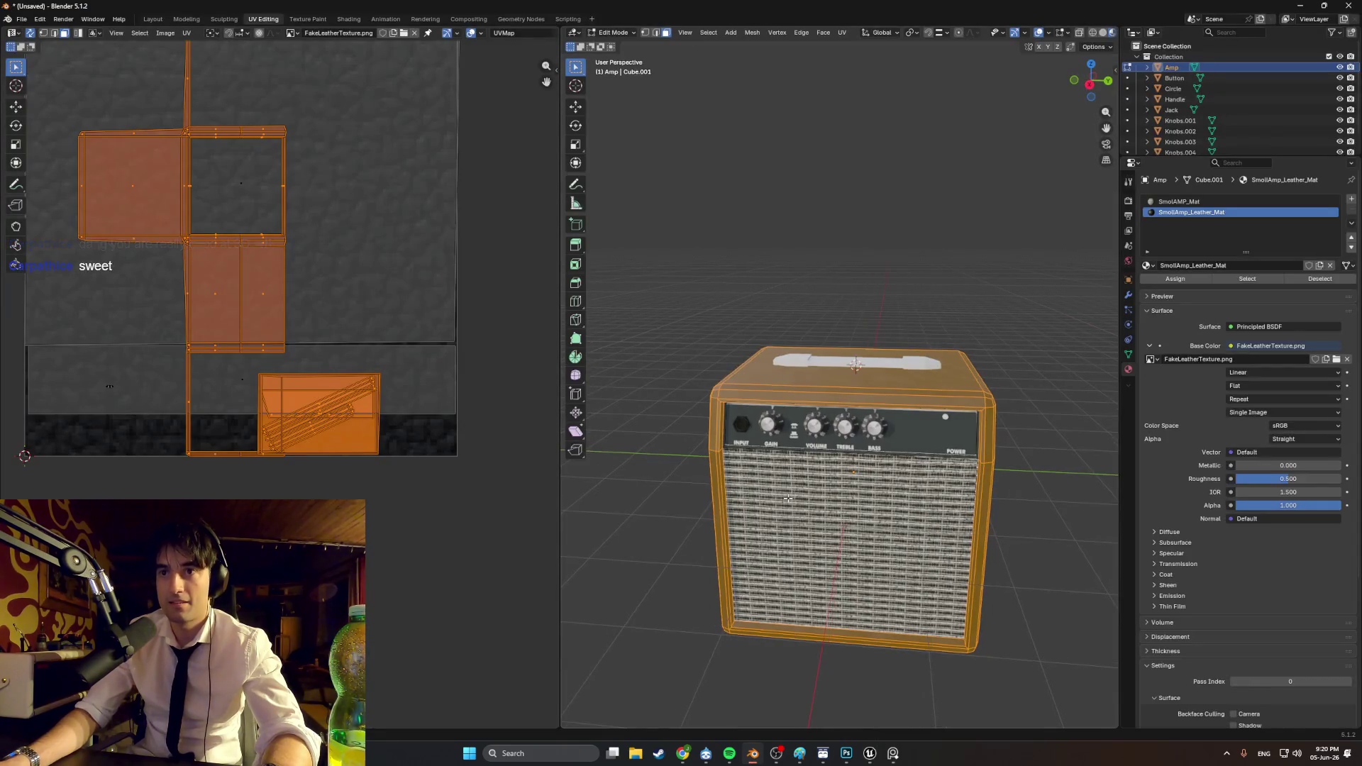
Step: Orbit around the amp and select its top face
{"action": "middle_click_drag", "start_coordinate": [816, 495], "coordinate": [870, 447]}
{"action": "scroll", "coordinate": [870, 446], "scroll_direction": "up", "scroll_amount": 3}
{"action": "scroll", "coordinate": [882, 435], "scroll_direction": "down", "scroll_amount": 2}
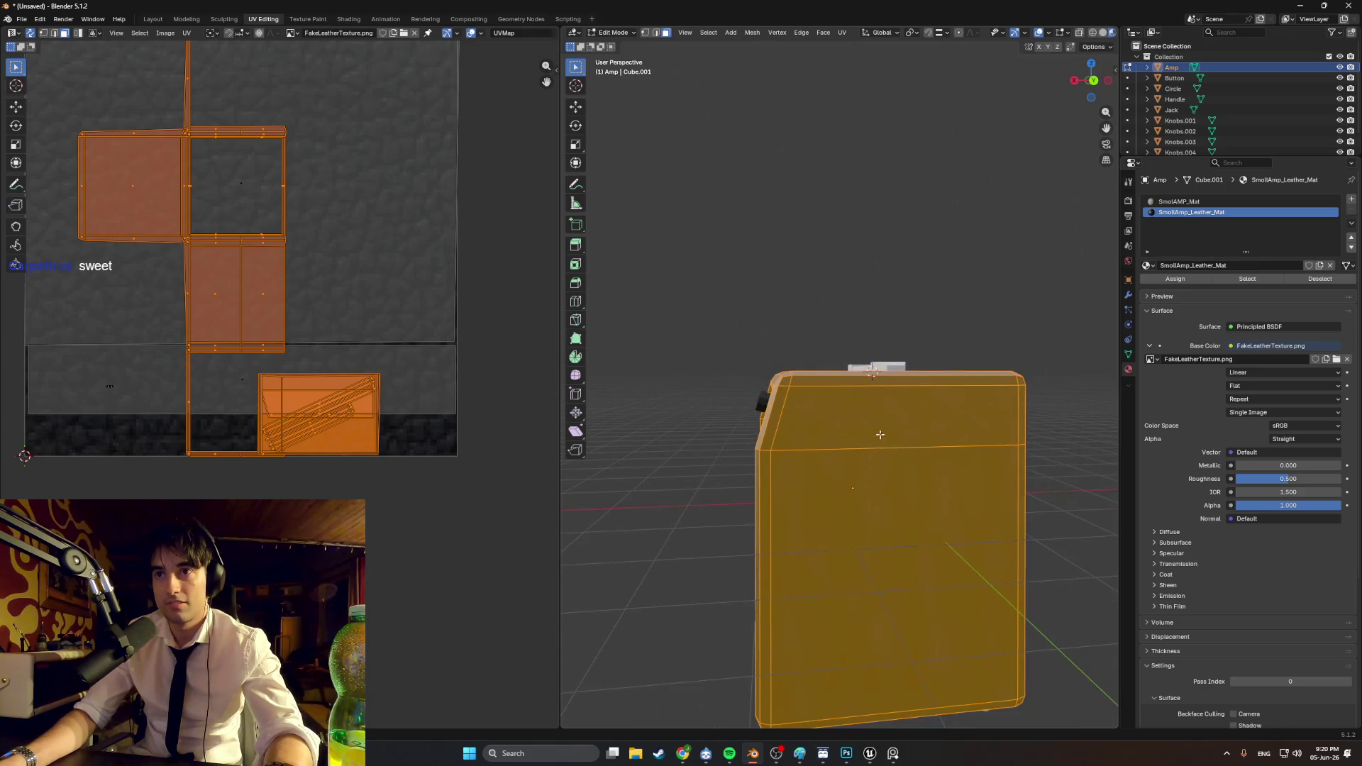
{"action": "left_click", "coordinate": [788, 298]}
{"action": "mouse_move", "coordinate": [788, 297]}
{"action": "middle_mouse_down"}
{"action": "mouse_move", "coordinate": [785, 384]}
{"action": "mouse_move", "coordinate": [990, 391]}
{"action": "middle_mouse_up"}
{"action": "scroll", "coordinate": [470, 322], "scroll_direction": "down", "scroll_amount": 2}
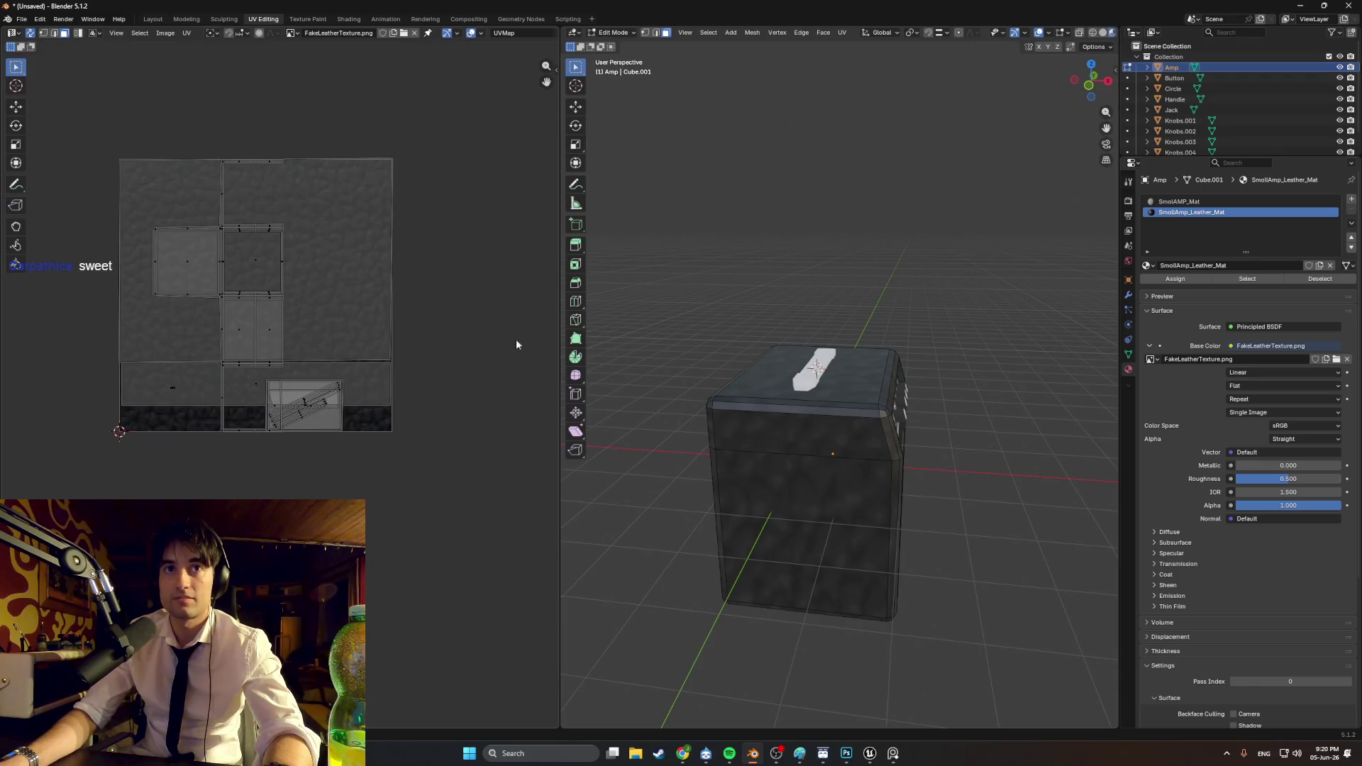
{"action": "scroll", "coordinate": [761, 388], "scroll_direction": "up", "scroll_amount": 3}
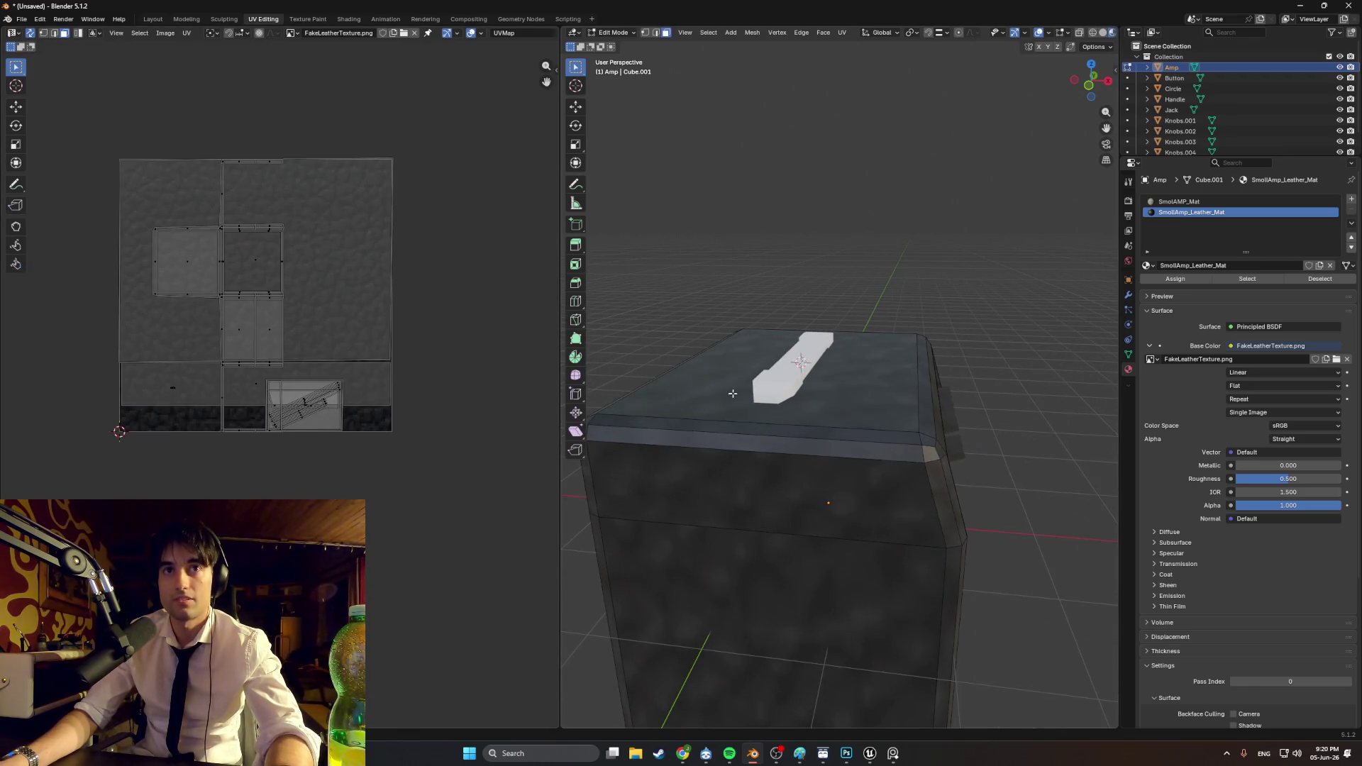
{"action": "left_click", "coordinate": [732, 394]}
{"action": "middle_click_drag", "start_coordinate": [732, 394], "coordinate": [520, 447]}
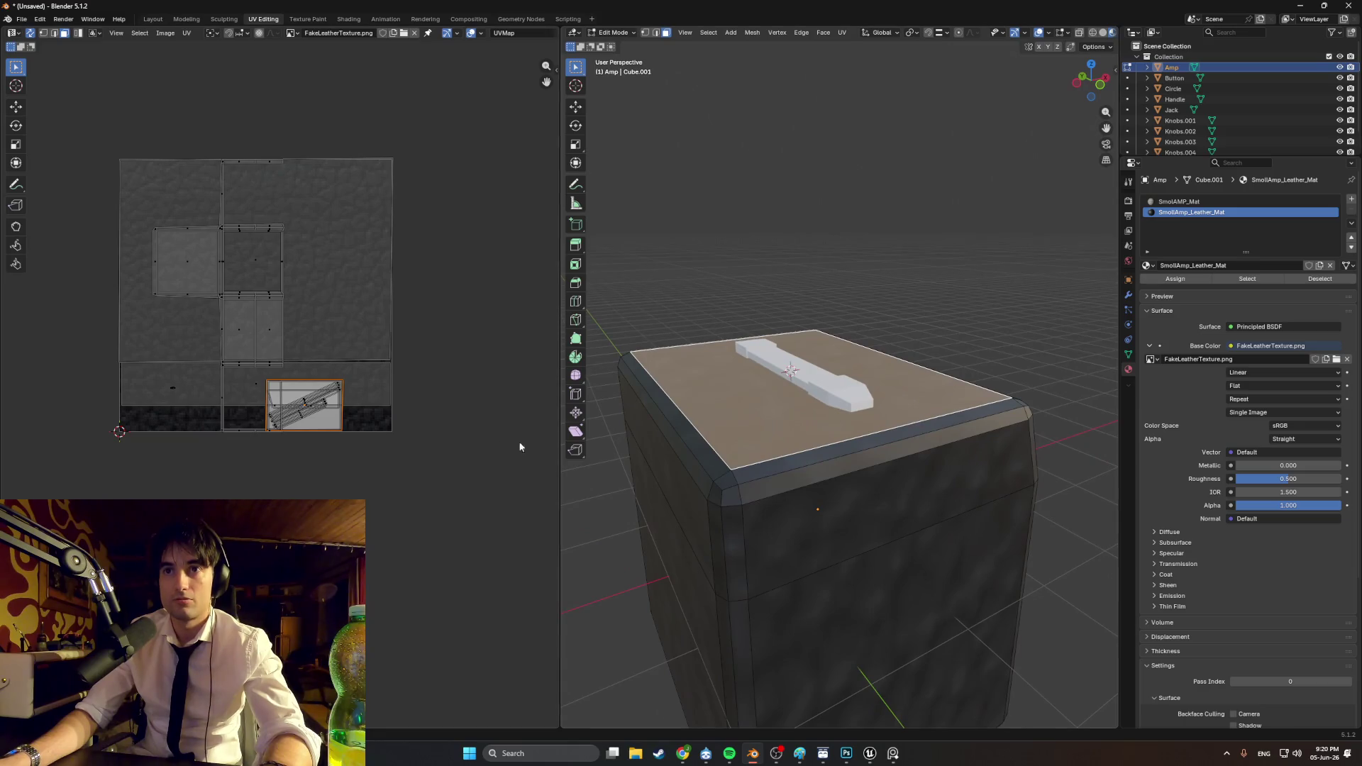
Step: Enlarge and reposition the top face's UV island over the leather texture
{"action": "key", "text": "s"}
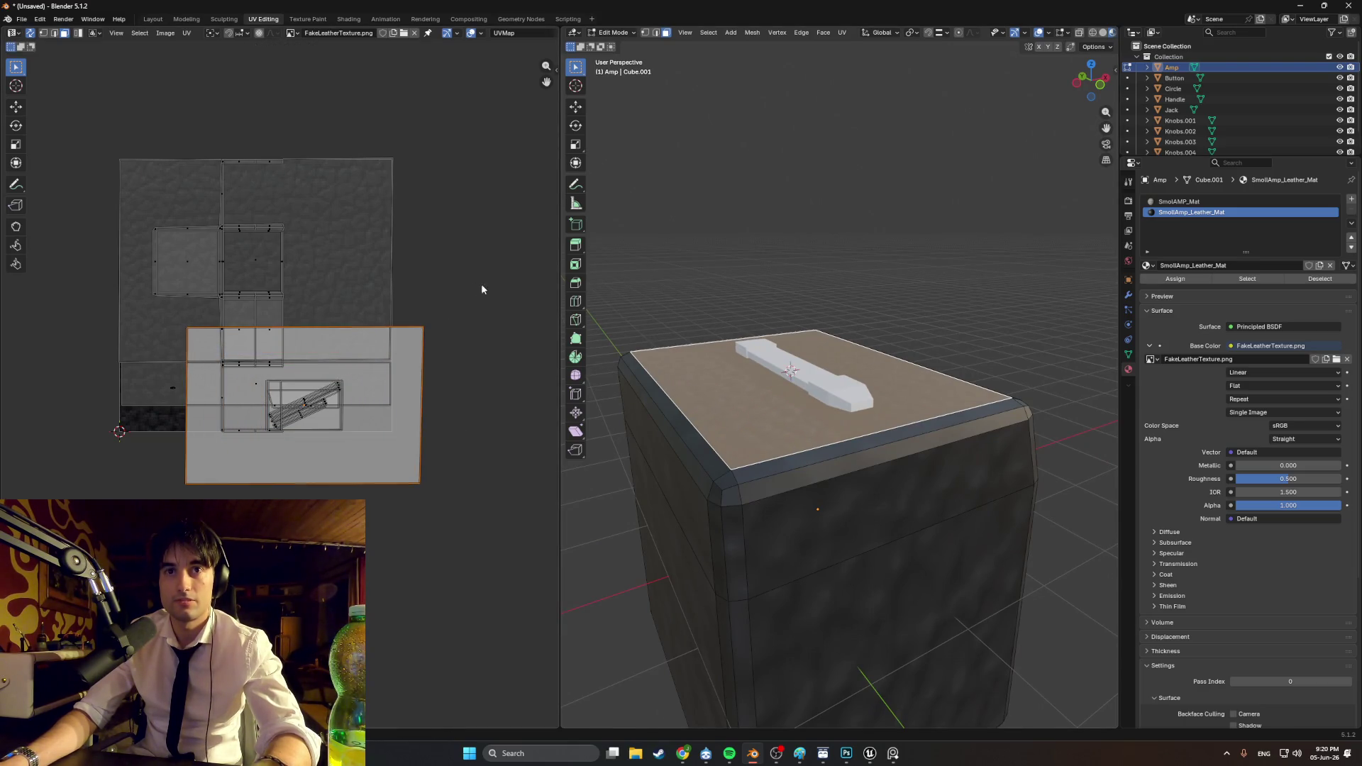
{"action": "key", "text": "g"}
{"action": "left_click", "coordinate": [340, 315]}
{"action": "middle_click_drag", "start_coordinate": [780, 496], "coordinate": [837, 440]}
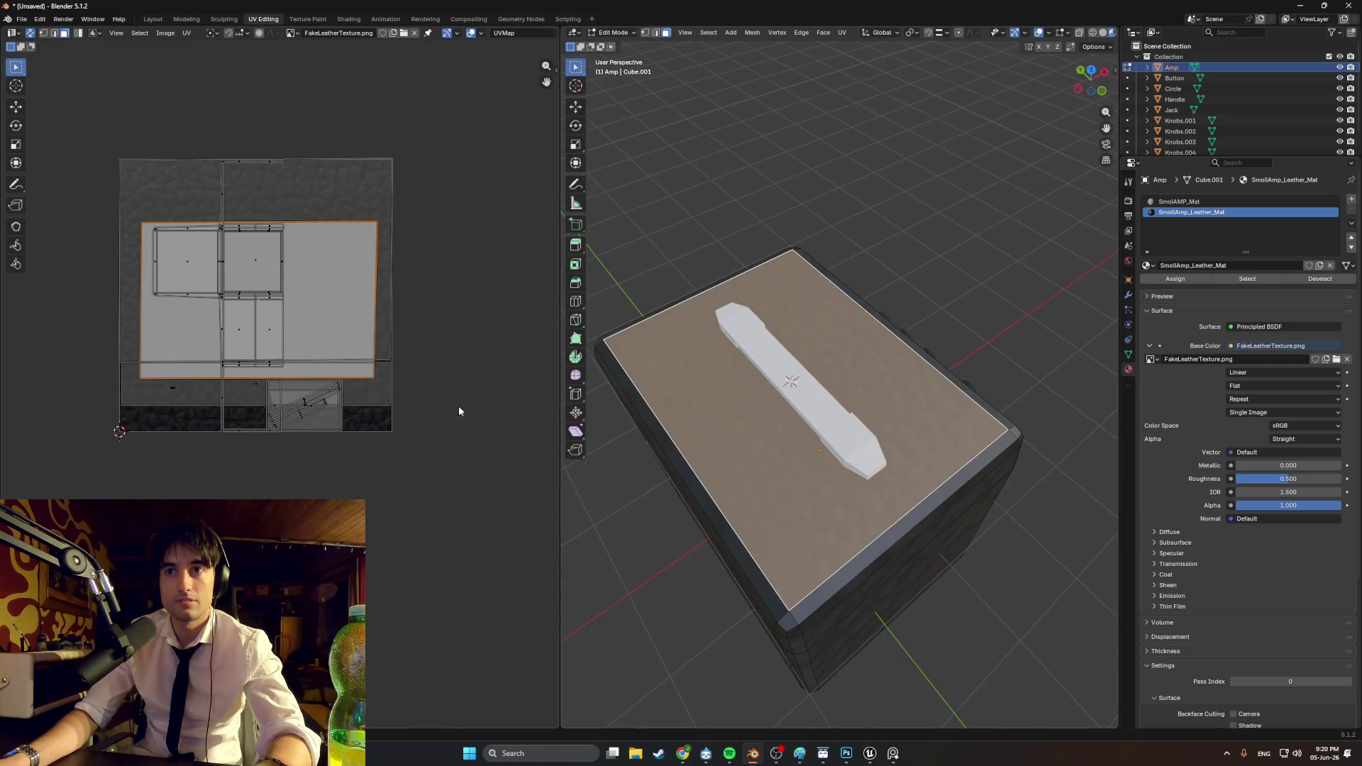
{"action": "key", "text": "s"}
{"action": "left_click", "coordinate": [213, 279]}
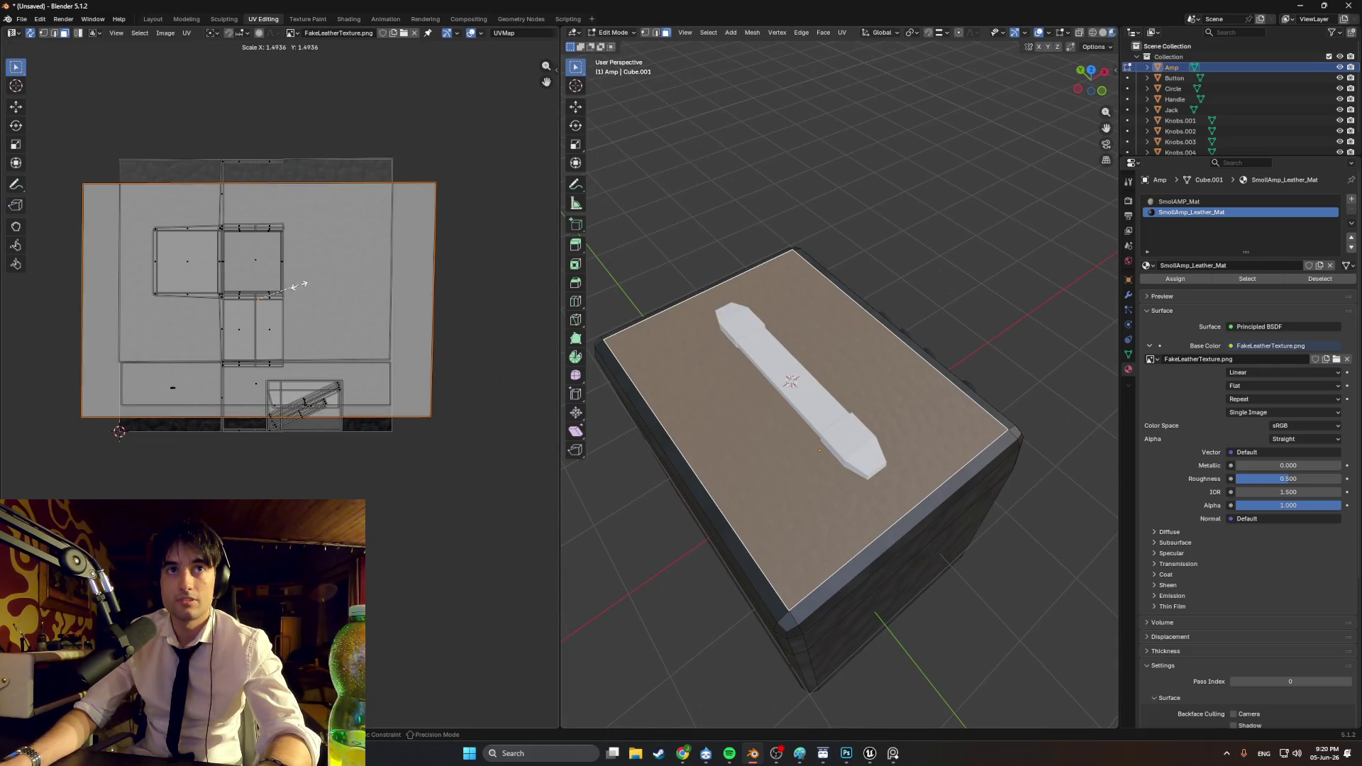
Step: Align the island's left, top, right and bottom edges with the texture borders
{"action": "left_click", "coordinate": [79, 287]}
{"action": "key", "text": "g"}
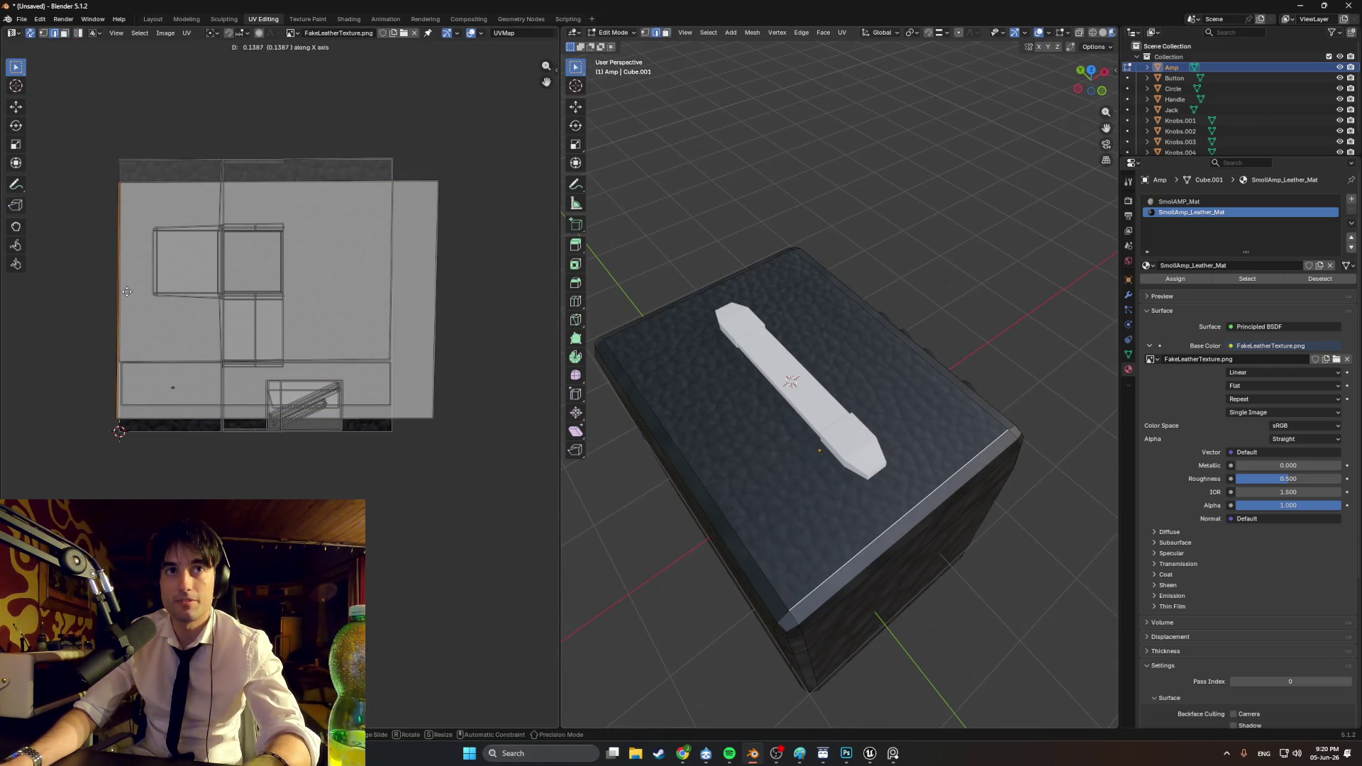
{"action": "left_click", "coordinate": [126, 296]}
{"action": "left_click", "coordinate": [257, 182]}
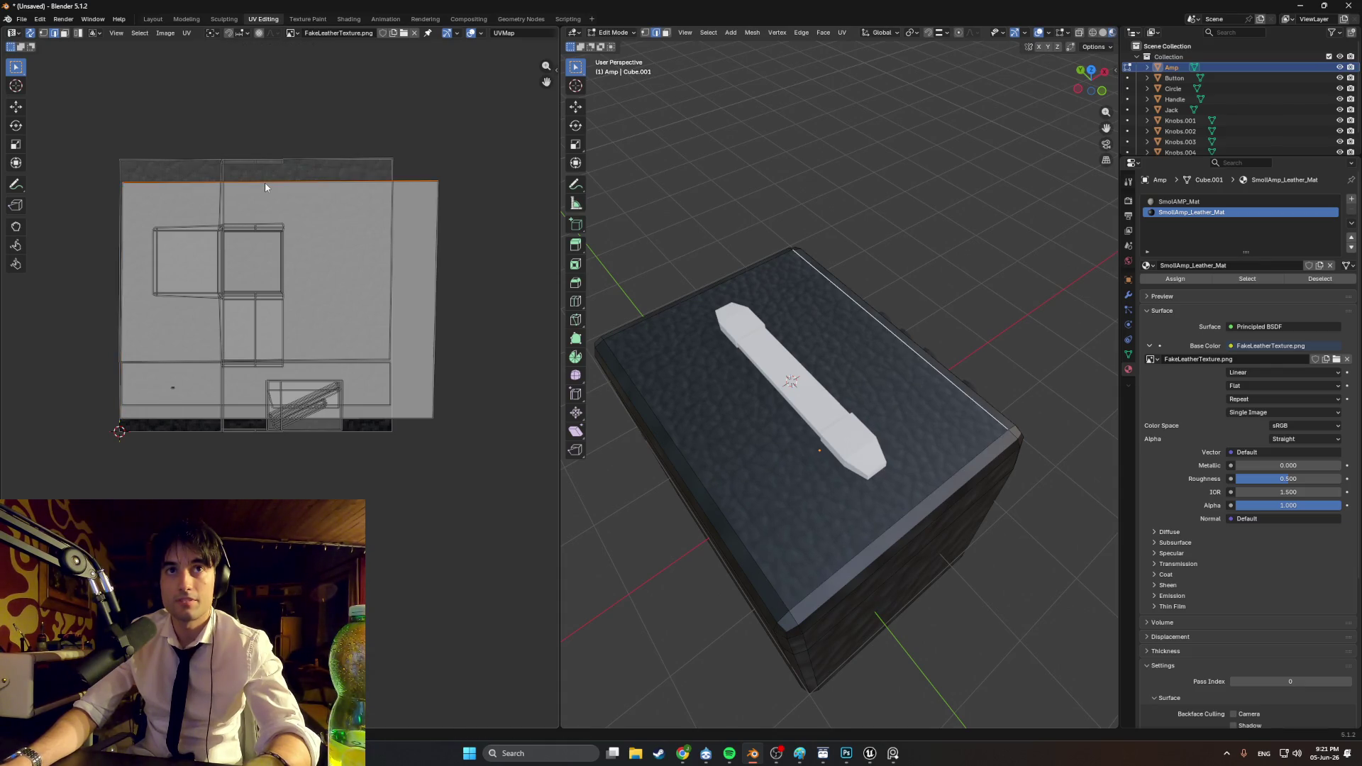
{"action": "key", "text": "g"}
{"action": "left_click", "coordinate": [263, 164]}
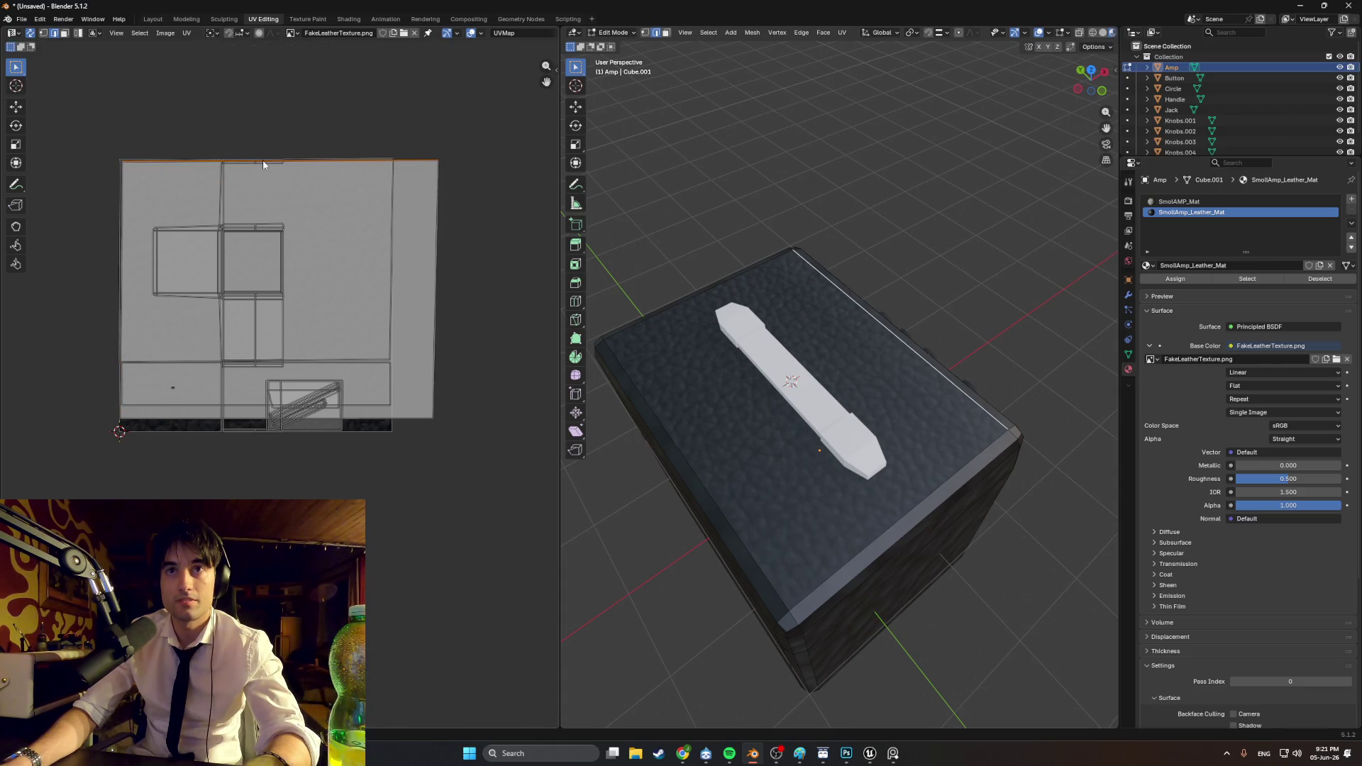
{"action": "left_click", "coordinate": [434, 272]}
{"action": "key", "text": "g"}
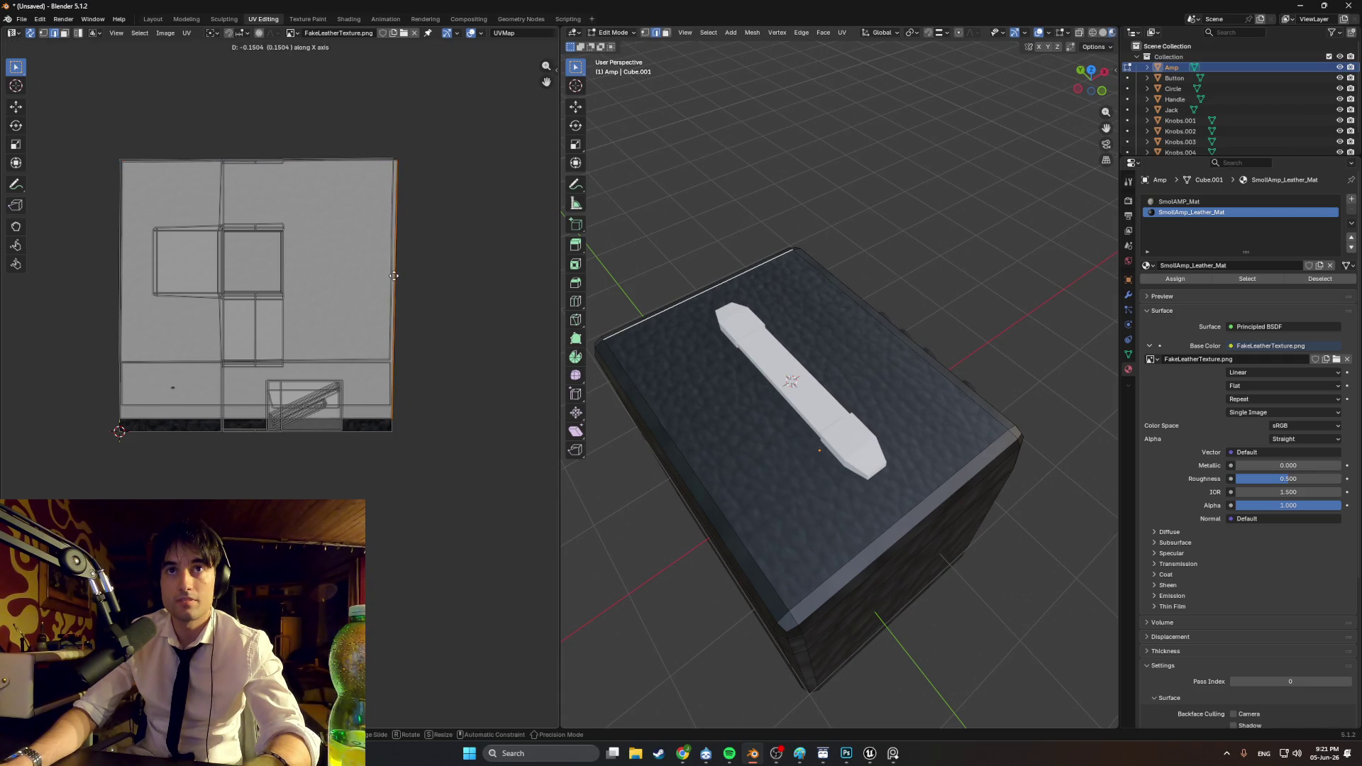
{"action": "left_click", "coordinate": [388, 276]}
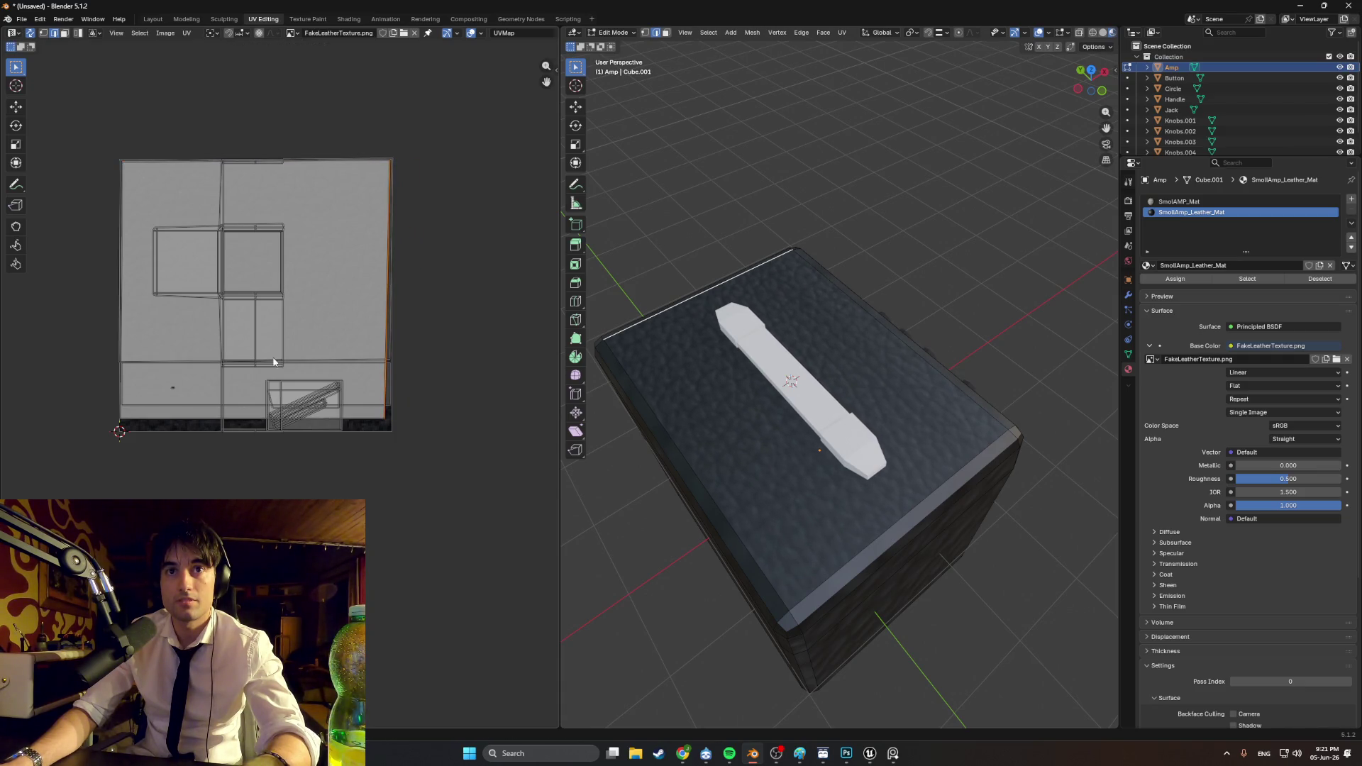
{"action": "left_click", "coordinate": [175, 424]}
{"action": "key", "text": "g"}
{"action": "left_click", "coordinate": [175, 430]}
{"action": "middle_click_drag", "start_coordinate": [709, 454], "coordinate": [1280, 445]}
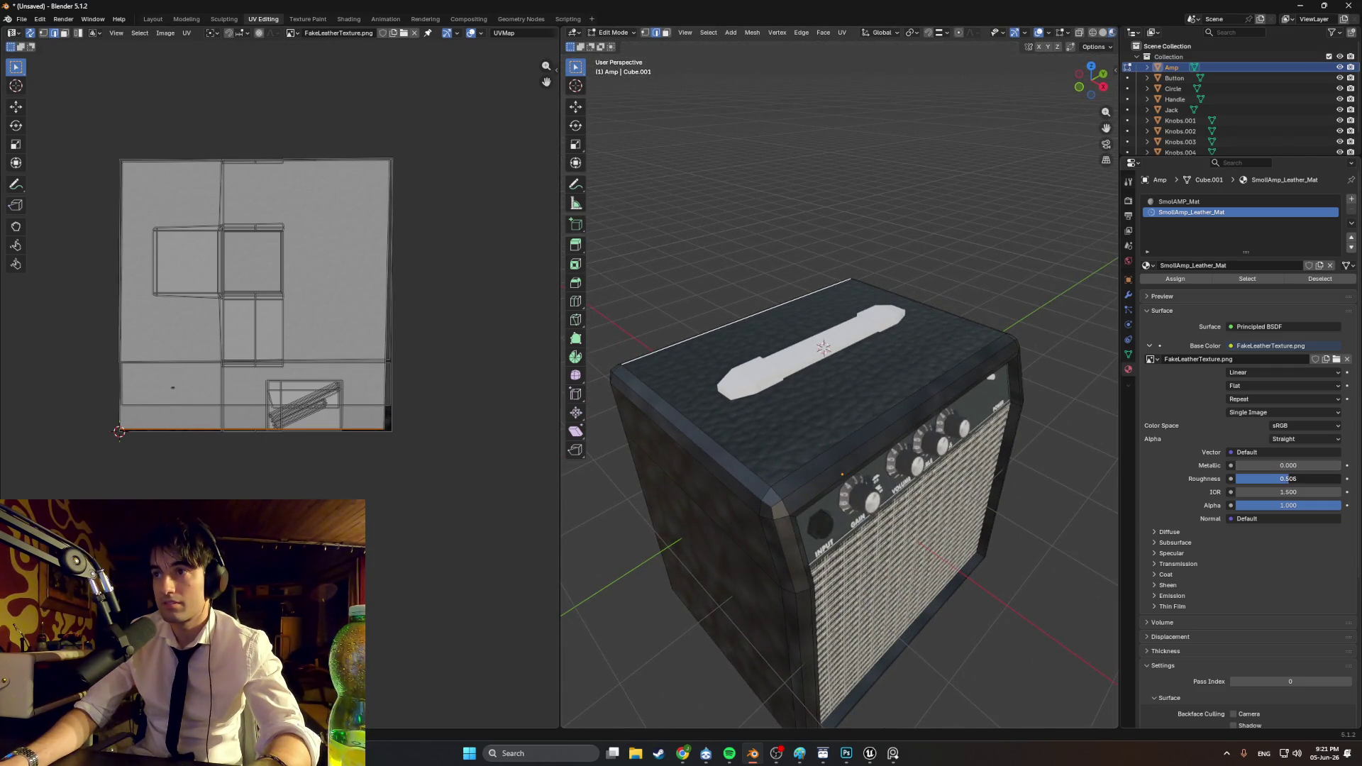
Step: Raise the leather roughness to about 0.94 and rescale the top face's UV island
{"action": "mouse_move", "coordinate": [1287, 479]}
{"action": "left_mouse_down"}
{"action": "mouse_move", "coordinate": [1334, 479]}
{"action": "mouse_move", "coordinate": [1320, 479]}
{"action": "left_mouse_up"}
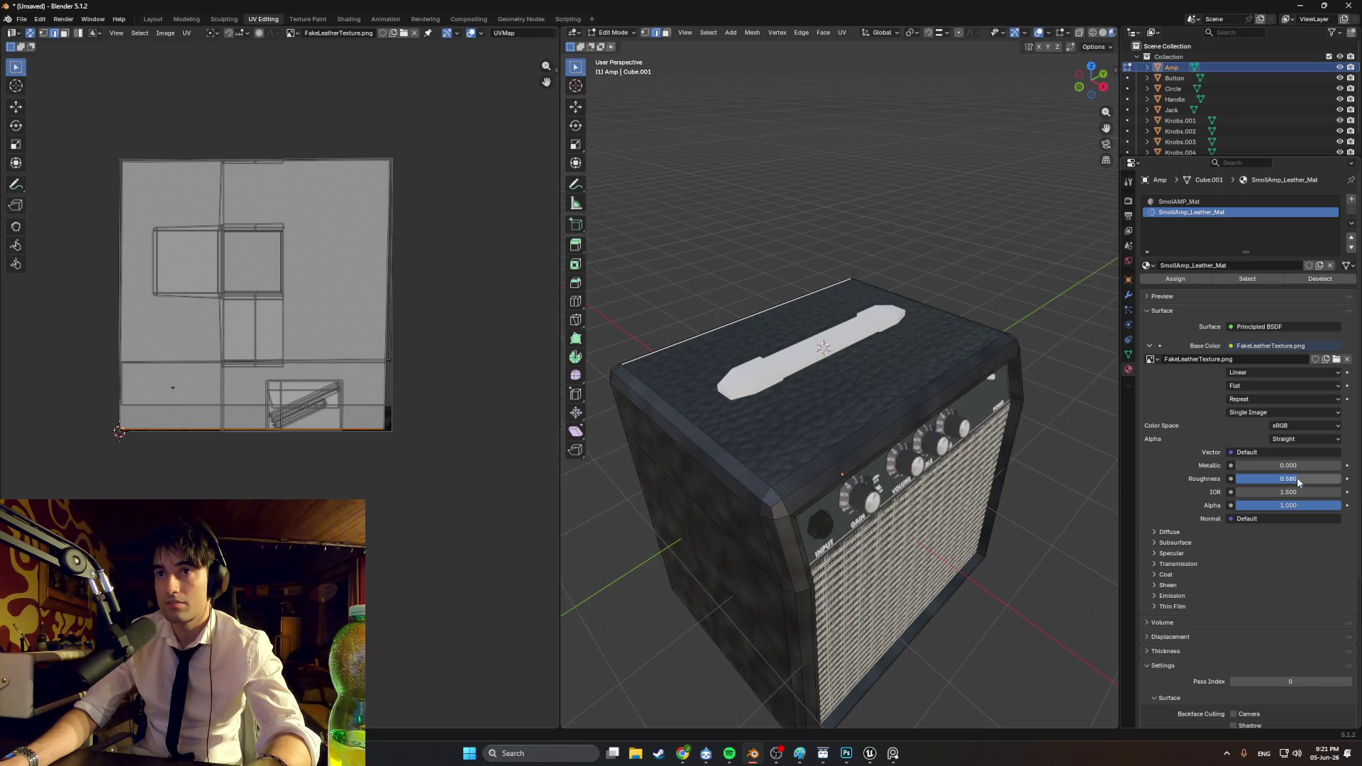
{"action": "left_click", "coordinate": [681, 369]}
{"action": "key", "text": "s"}
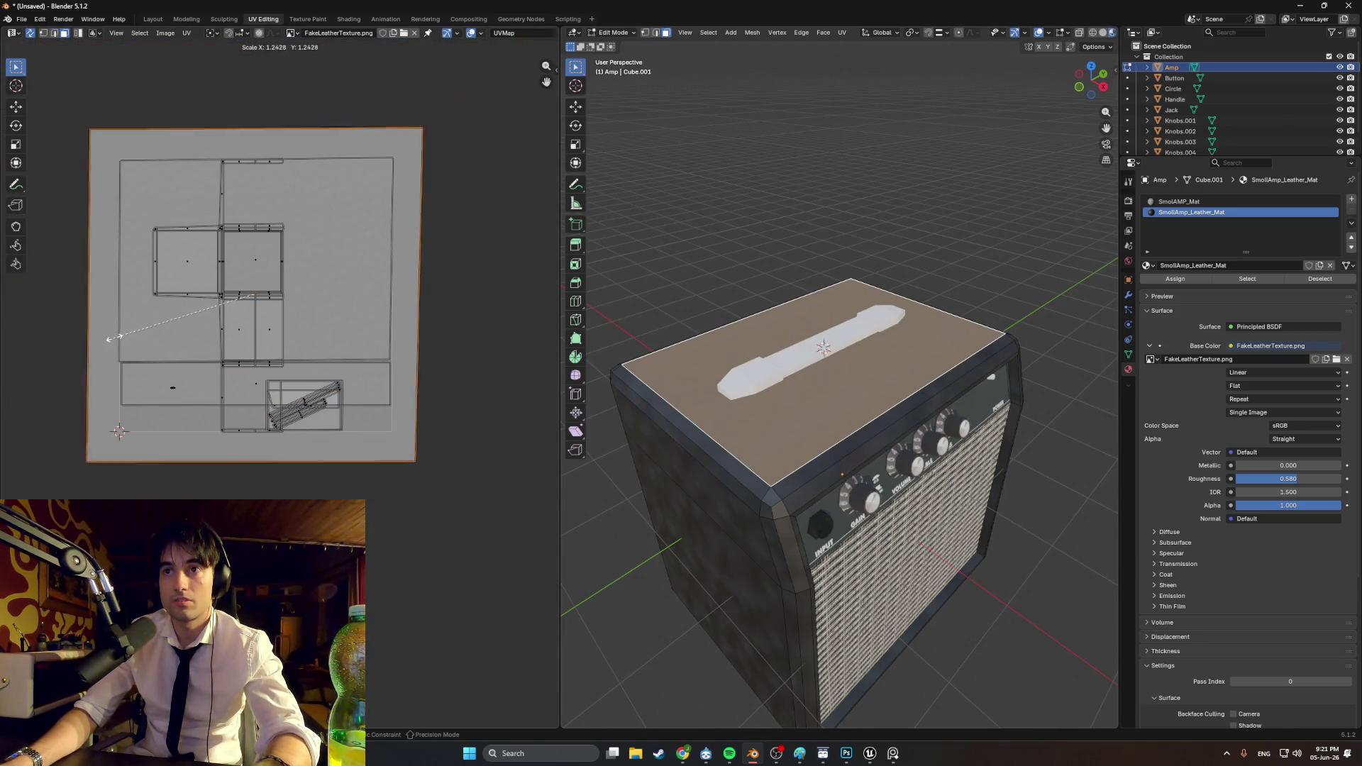
{"action": "left_click", "coordinate": [141, 330]}
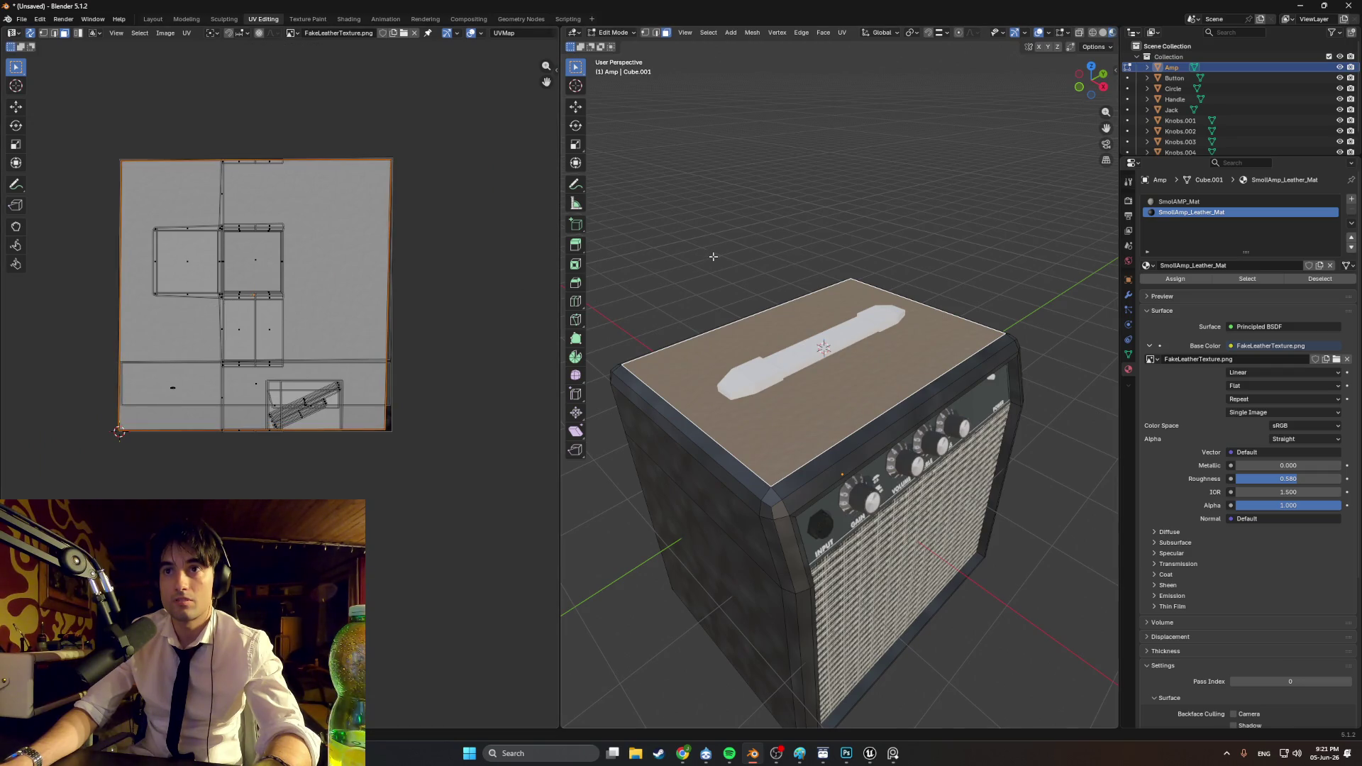
{"action": "mouse_move", "coordinate": [780, 355]}
{"action": "middle_mouse_down"}
{"action": "mouse_move", "coordinate": [841, 265]}
{"action": "mouse_move", "coordinate": [796, 462]}
{"action": "middle_mouse_up"}
Step: Smart UV Project the front face, front bevel strip and top strip
{"action": "left_click", "coordinate": [818, 509]}
{"action": "middle_click_drag", "start_coordinate": [818, 530], "coordinate": [807, 487]}
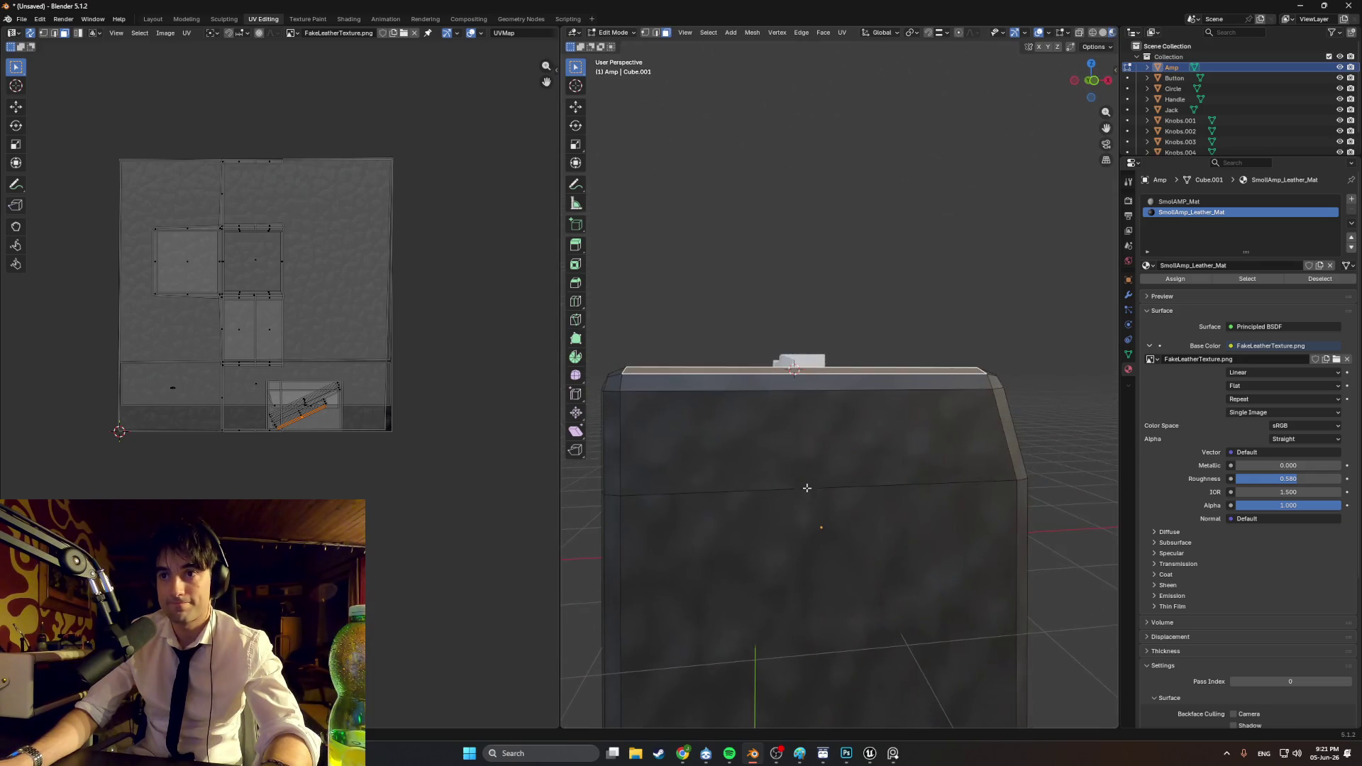
{"action": "left_click", "coordinate": [826, 560]}
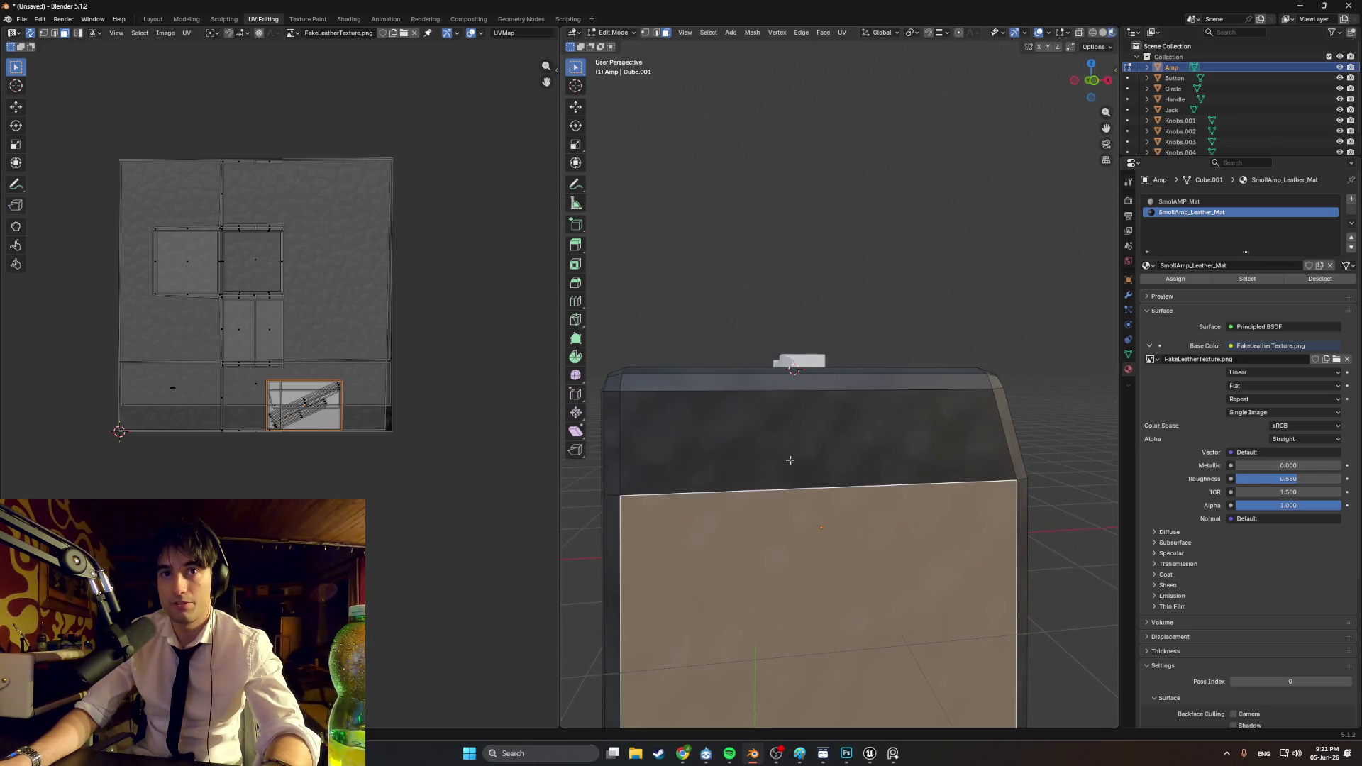
{"action": "left_click", "coordinate": [790, 460], "text": "shift"}
{"action": "key", "text": "u"}
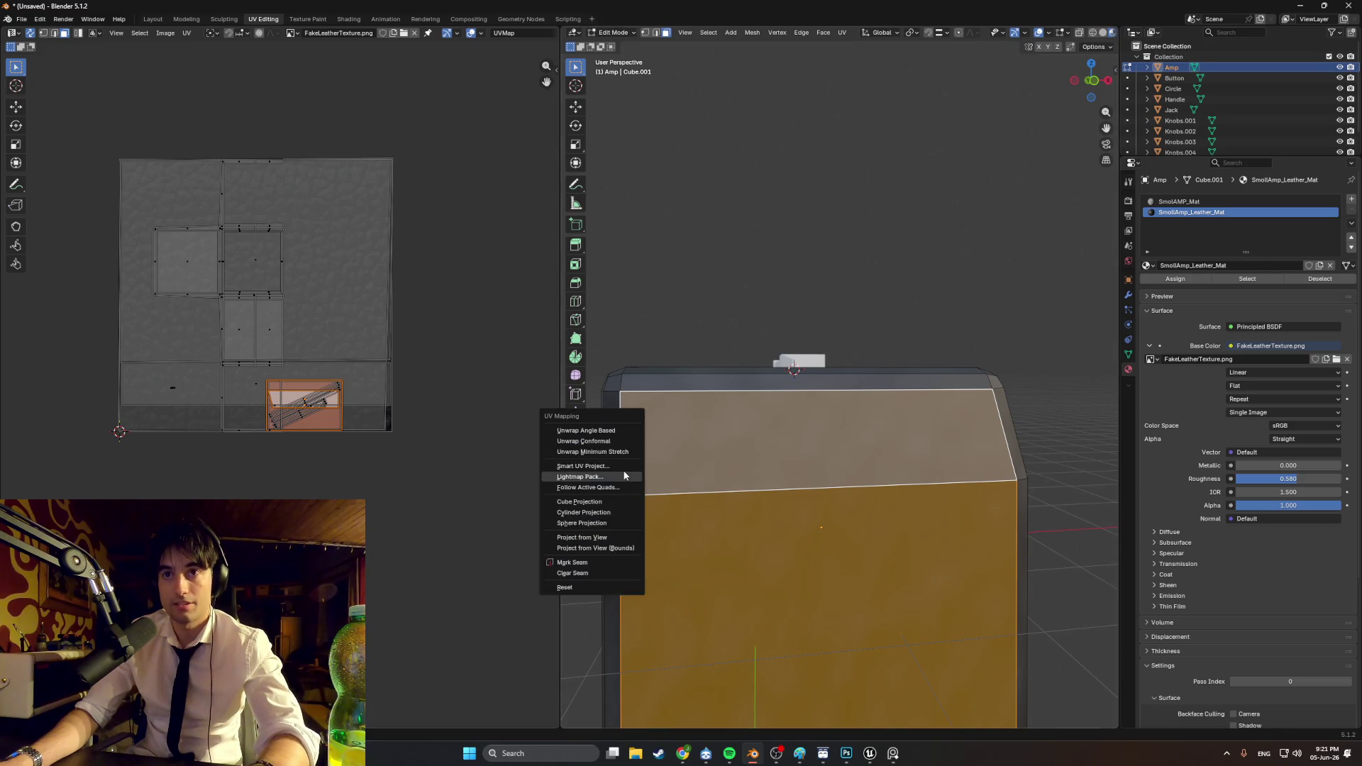
{"action": "left_click", "coordinate": [605, 466]}
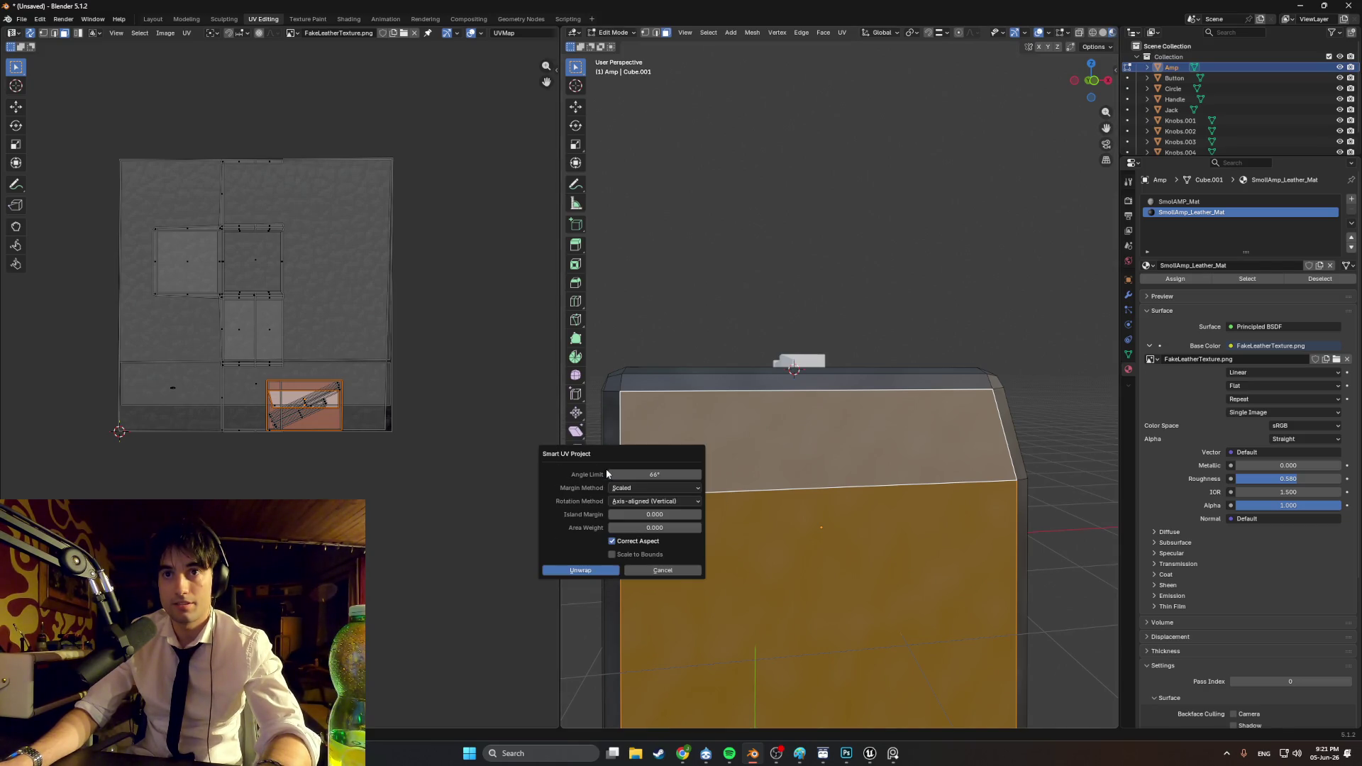
{"action": "left_click", "coordinate": [581, 573]}
Step: Scale the new front UV islands, then clear the face selection
{"action": "middle_click_drag", "start_coordinate": [780, 461], "coordinate": [815, 463]}
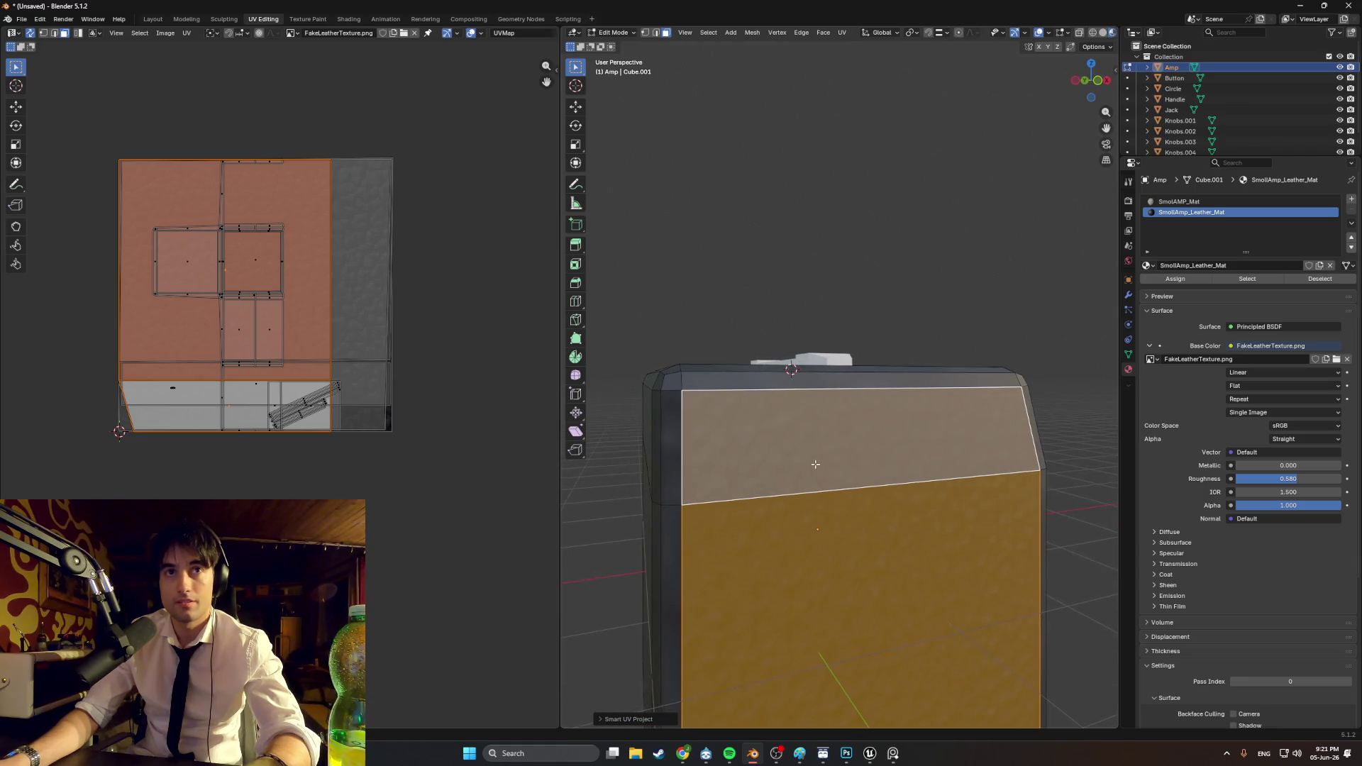
{"action": "key", "text": "s"}
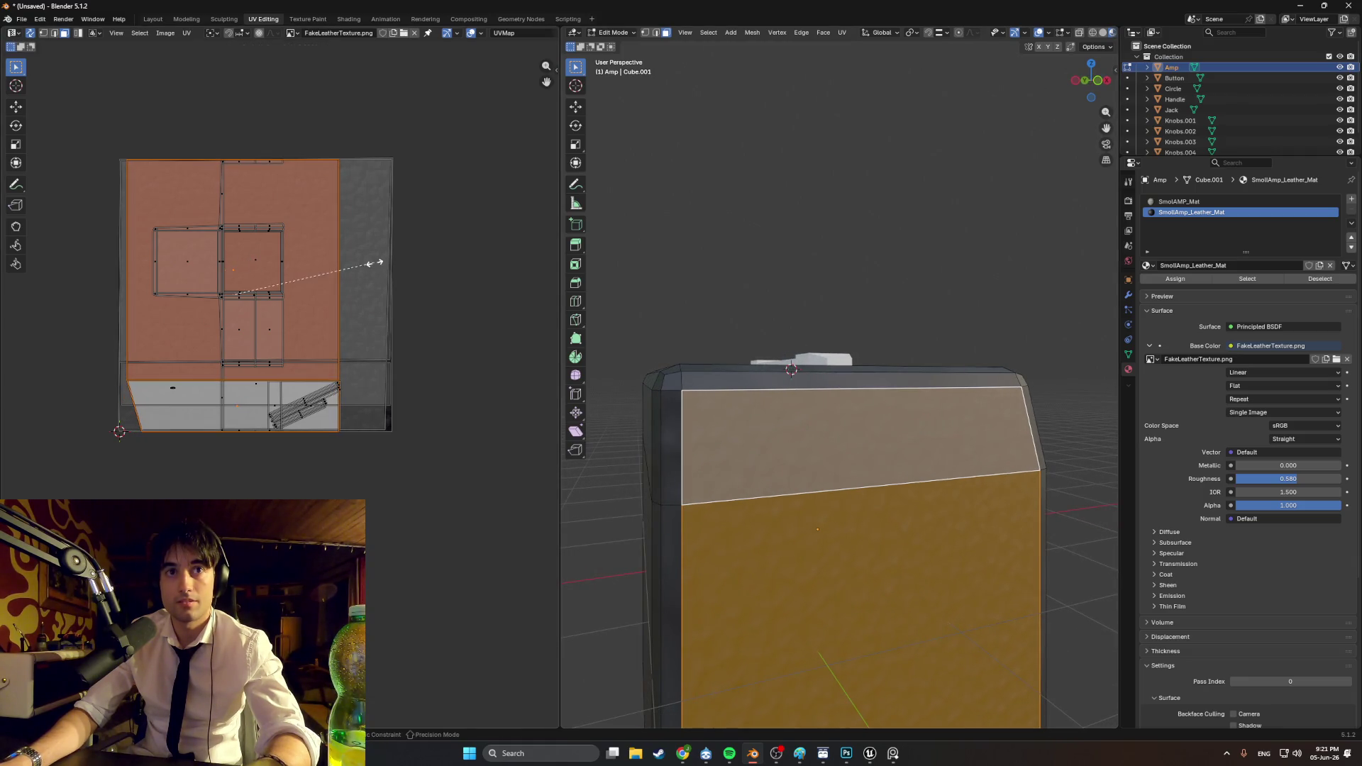
{"action": "left_click", "coordinate": [376, 262]}
{"action": "left_click", "coordinate": [712, 295]}
{"action": "mouse_move", "coordinate": [712, 295]}
{"action": "middle_mouse_down"}
{"action": "mouse_move", "coordinate": [690, 298]}
{"action": "mouse_move", "coordinate": [796, 444]}
{"action": "middle_mouse_up"}
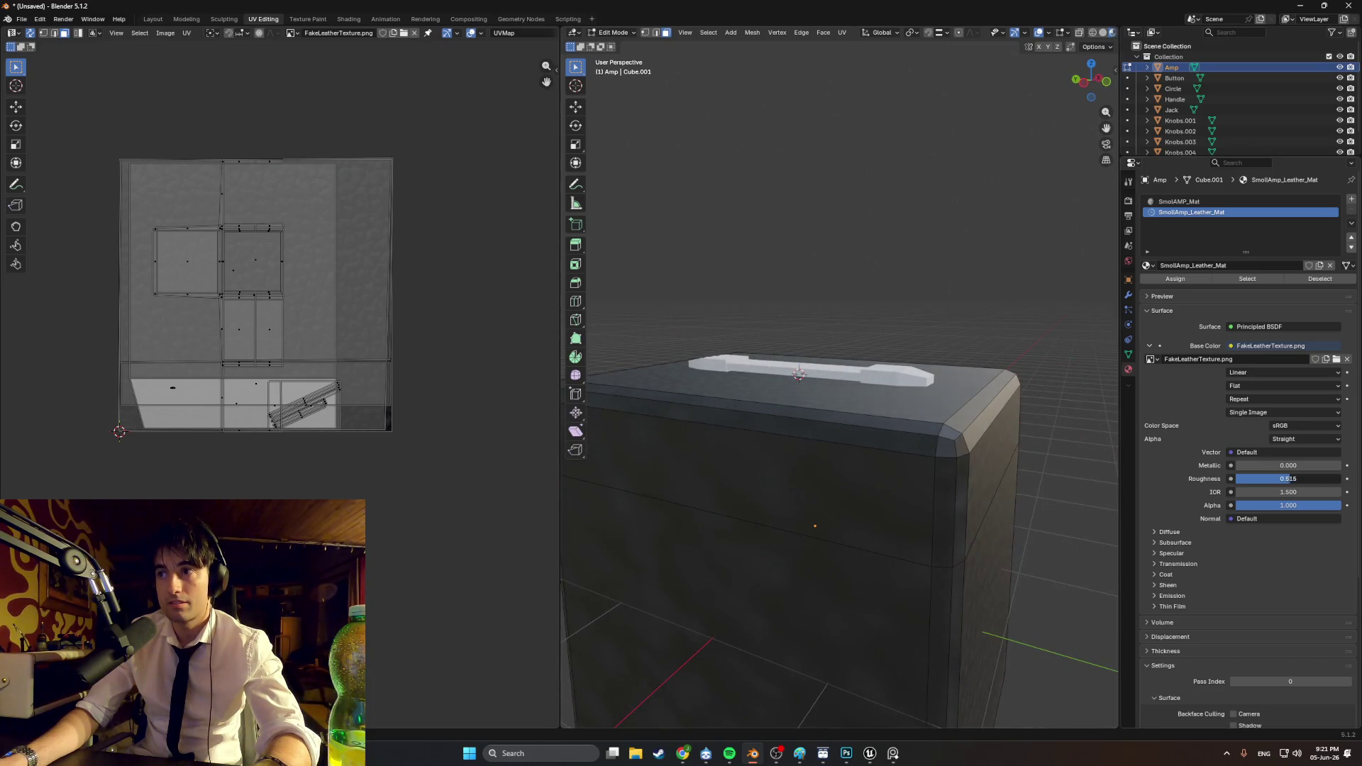
Step: Raise the leather roughness to 1.000 and inspect the matte amp body
{"action": "left_click_drag", "start_coordinate": [1288, 478], "coordinate": [1313, 479]}
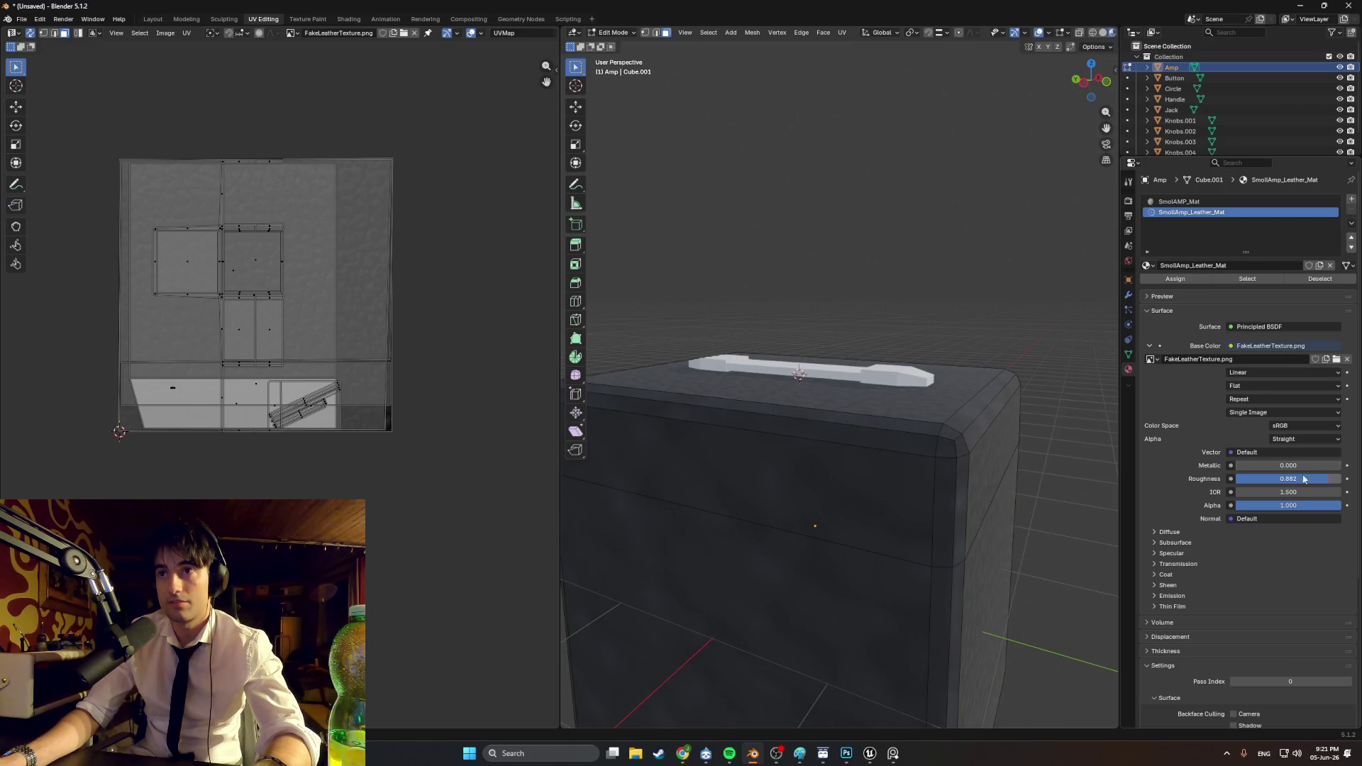
{"action": "scroll", "coordinate": [891, 307], "scroll_direction": "down", "scroll_amount": 3}
{"action": "mouse_move", "coordinate": [890, 307]}
{"action": "middle_mouse_down"}
{"action": "mouse_move", "coordinate": [784, 304]}
{"action": "mouse_move", "coordinate": [798, 323]}
{"action": "mouse_move", "coordinate": [764, 304]}
{"action": "mouse_move", "coordinate": [800, 274]}
{"action": "mouse_move", "coordinate": [763, 298]}
{"action": "mouse_move", "coordinate": [779, 317]}
{"action": "middle_mouse_up"}
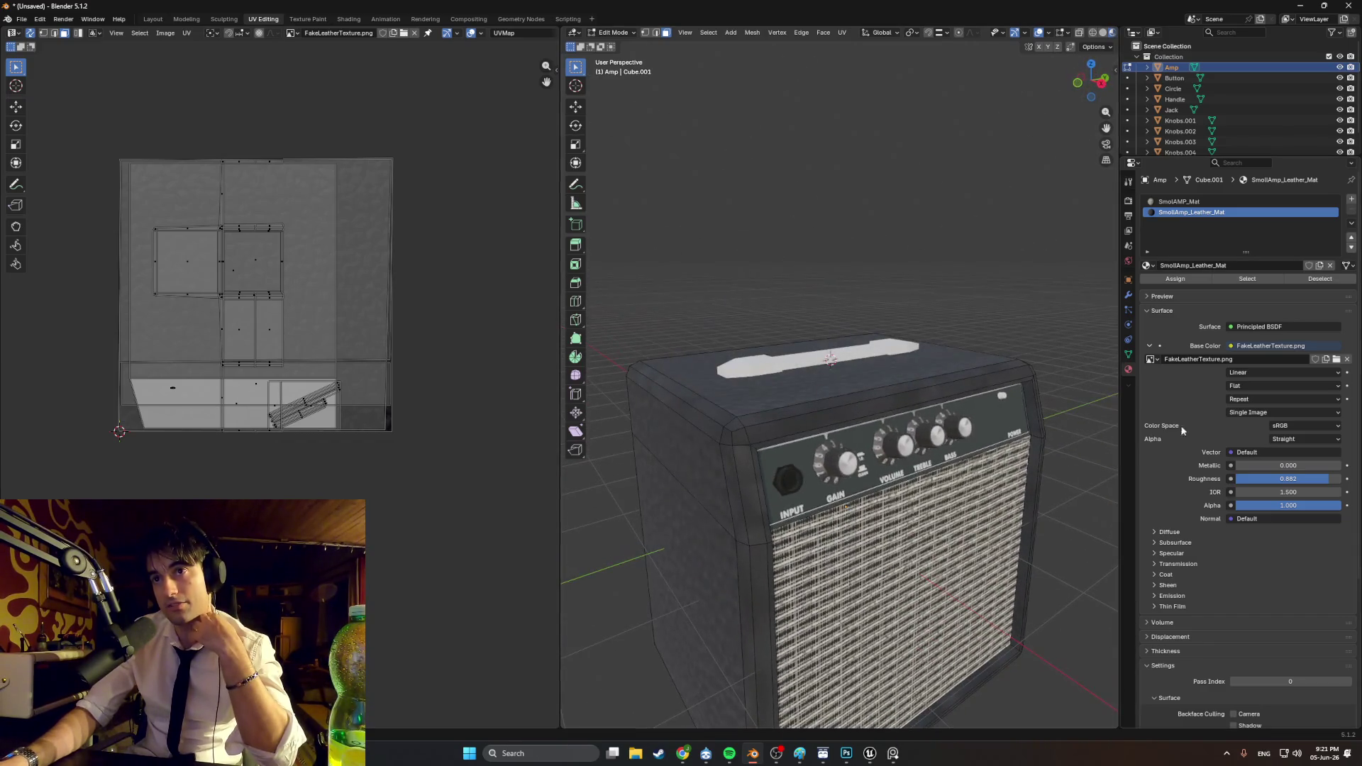
{"action": "scroll", "coordinate": [700, 353], "scroll_direction": "up", "scroll_amount": 5}
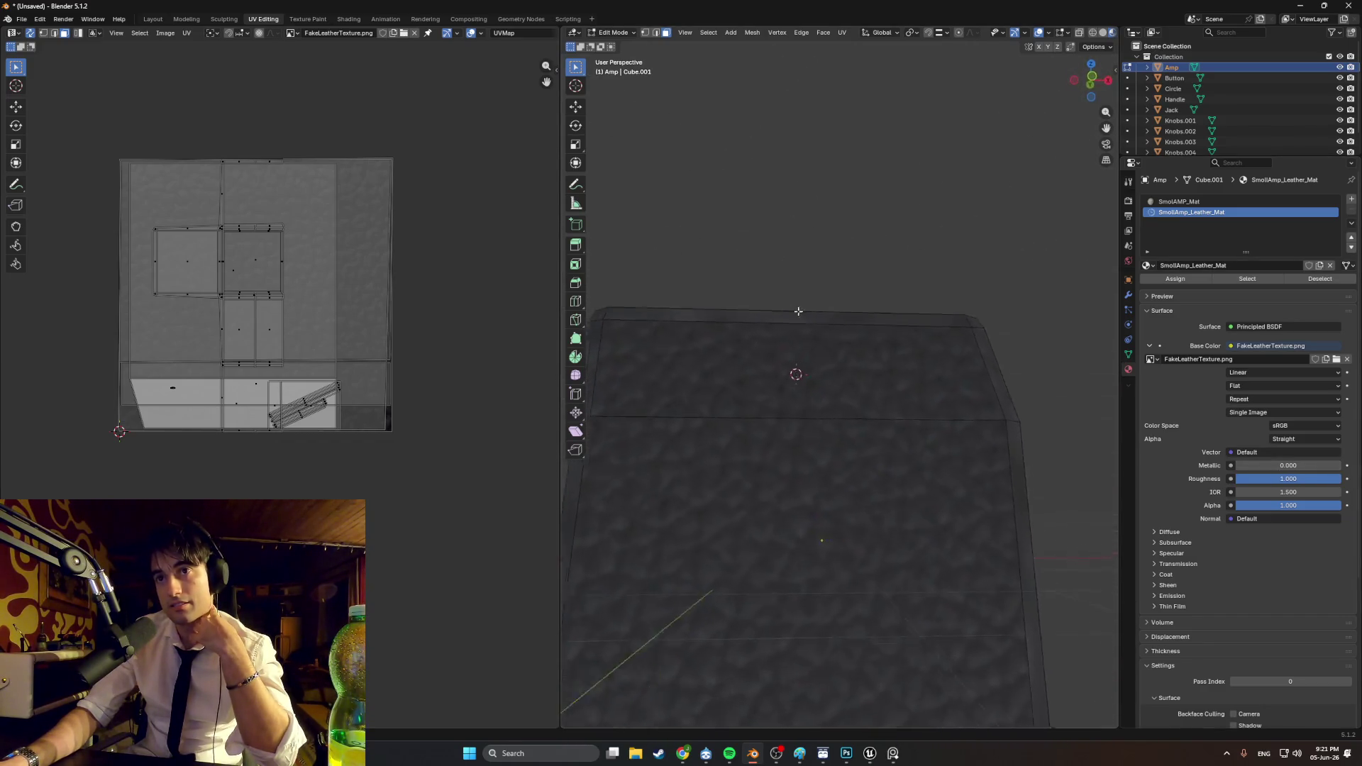
{"action": "scroll", "coordinate": [700, 354], "scroll_direction": "down", "scroll_amount": 4}
{"action": "scroll", "coordinate": [700, 354], "scroll_direction": "down", "scroll_amount": 2}
{"action": "mouse_move", "coordinate": [700, 354]}
{"action": "middle_mouse_down"}
{"action": "mouse_move", "coordinate": [674, 344]}
{"action": "mouse_move", "coordinate": [895, 414]}
{"action": "mouse_move", "coordinate": [879, 376]}
{"action": "mouse_move", "coordinate": [942, 352]}
{"action": "mouse_move", "coordinate": [898, 366]}
{"action": "mouse_move", "coordinate": [944, 454]}
{"action": "middle_mouse_up"}
{"action": "scroll", "coordinate": [674, 343], "scroll_direction": "up", "scroll_amount": 4}
{"action": "scroll", "coordinate": [922, 426], "scroll_direction": "up", "scroll_amount": 2}
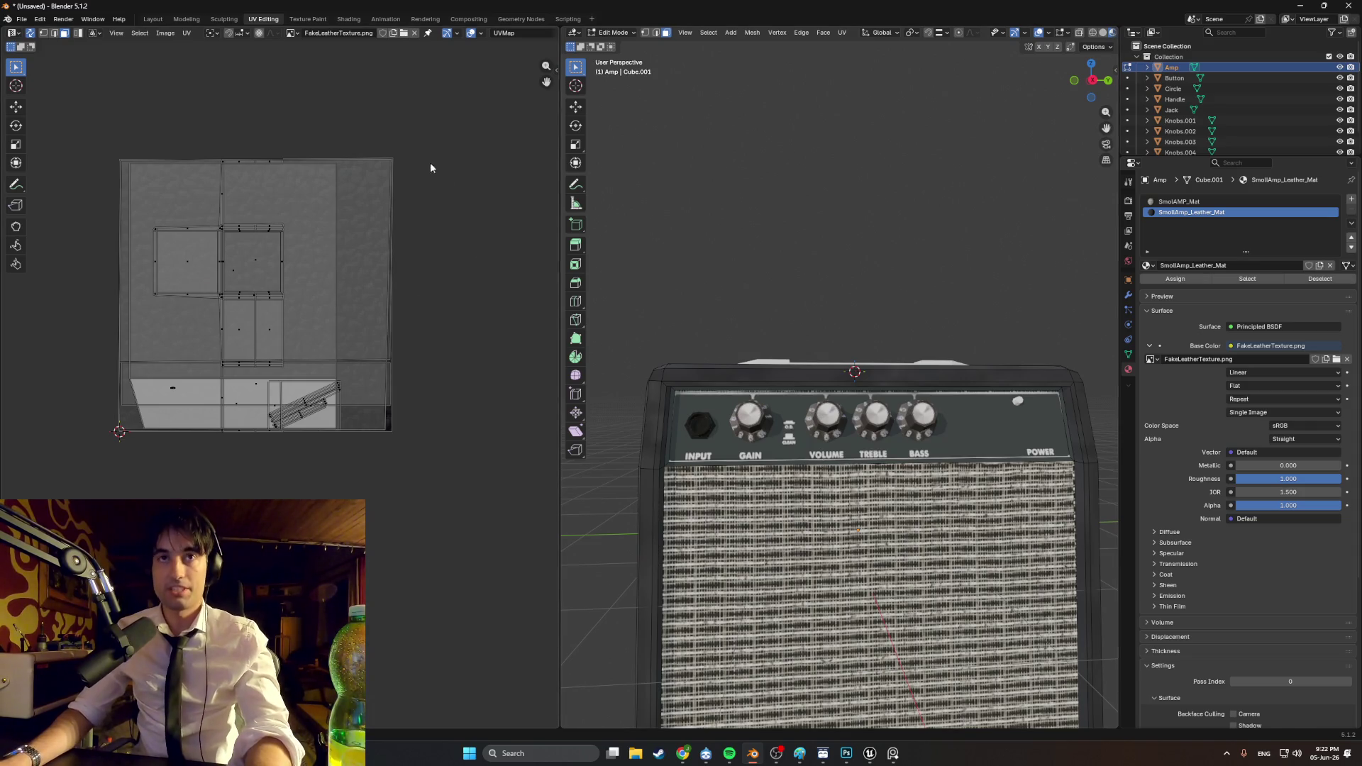
{"action": "left_click", "coordinate": [846, 753]}
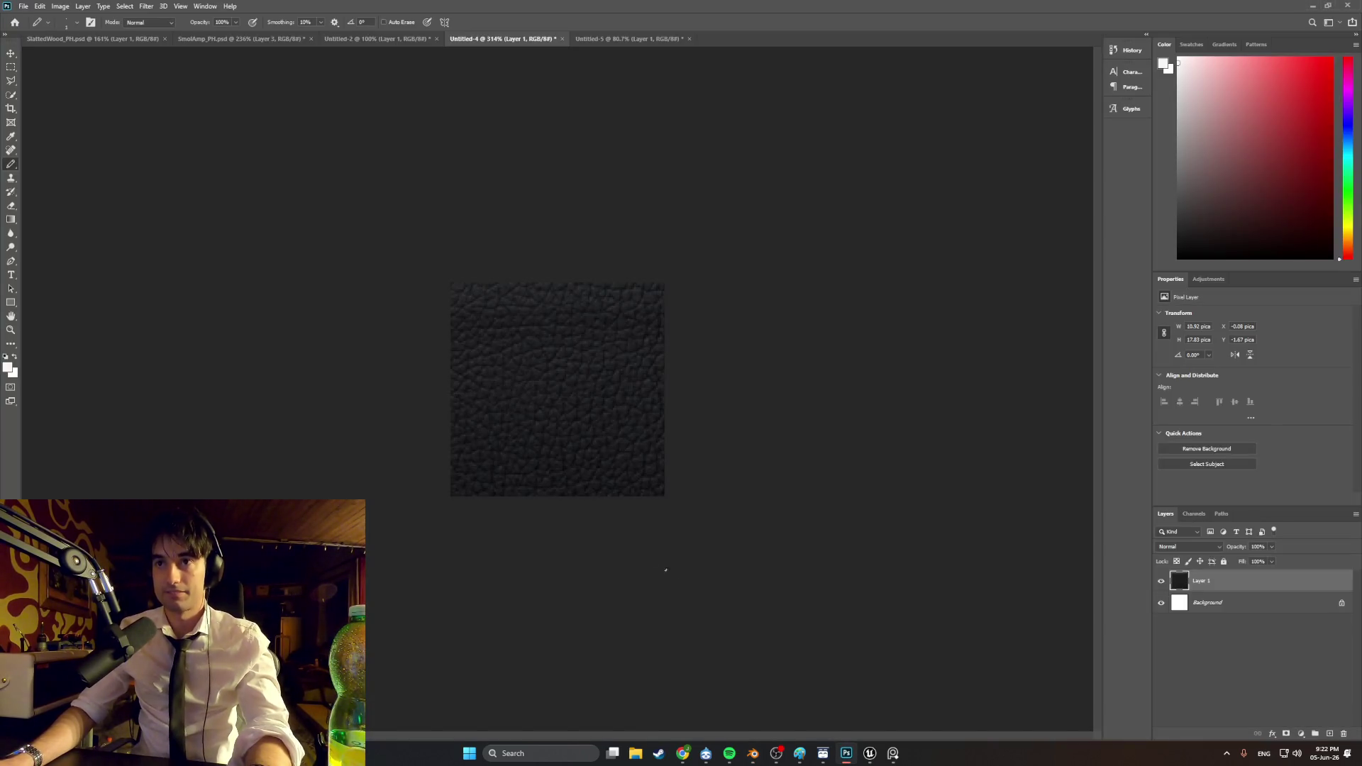
Step: In SmolAmp_PH.psd, shrink the Layer 3 control panel strip with Free Transform
{"action": "left_click", "coordinate": [335, 40]}
{"action": "left_click", "coordinate": [278, 40]}
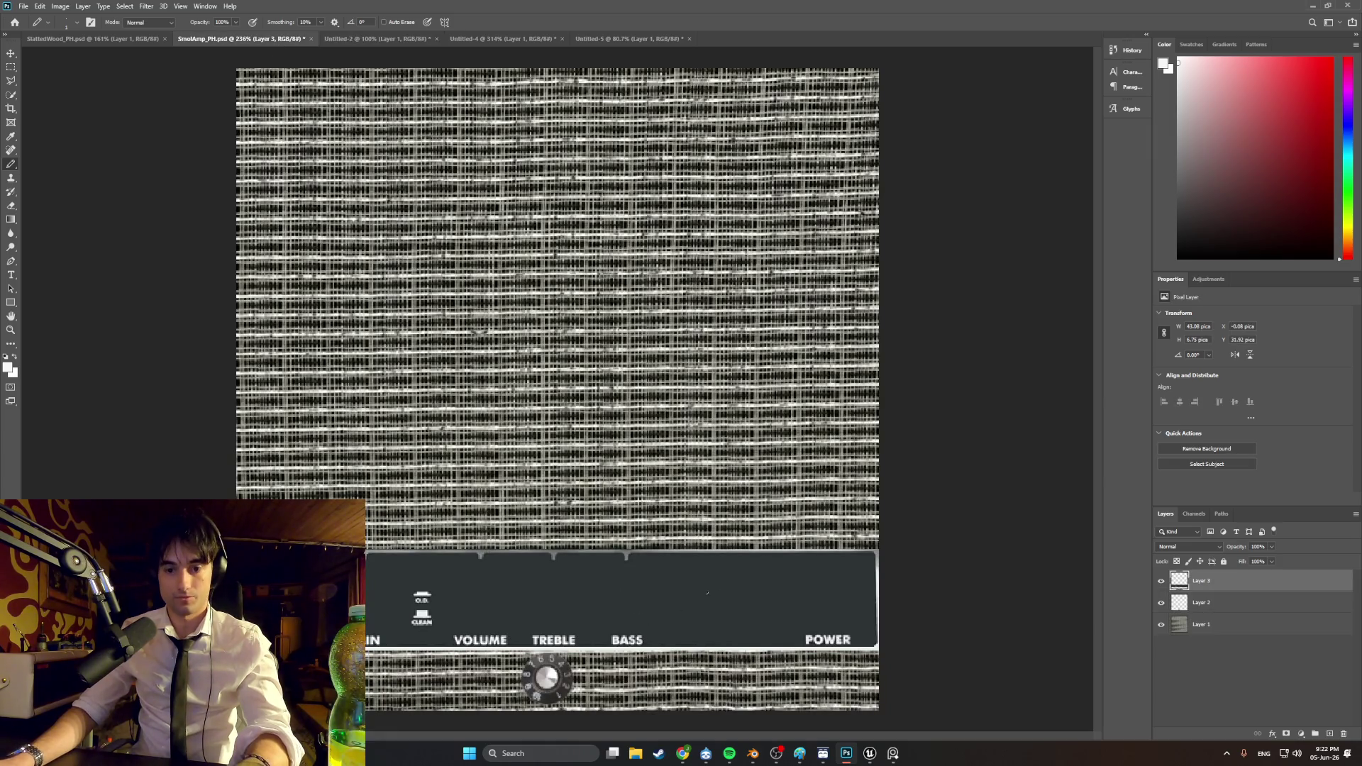
{"action": "key", "text": "ctrl+t"}
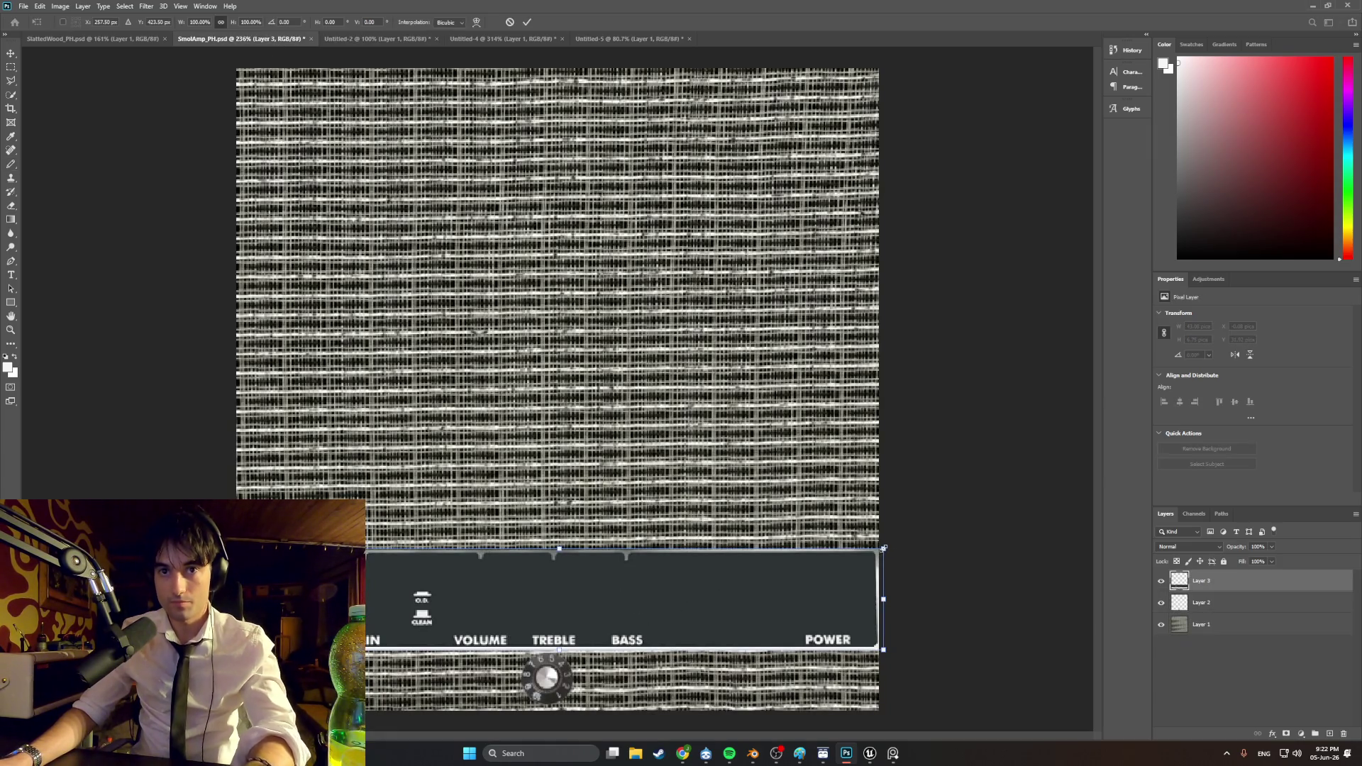
{"action": "left_click_drag", "start_coordinate": [883, 548], "coordinate": [472, 598]}
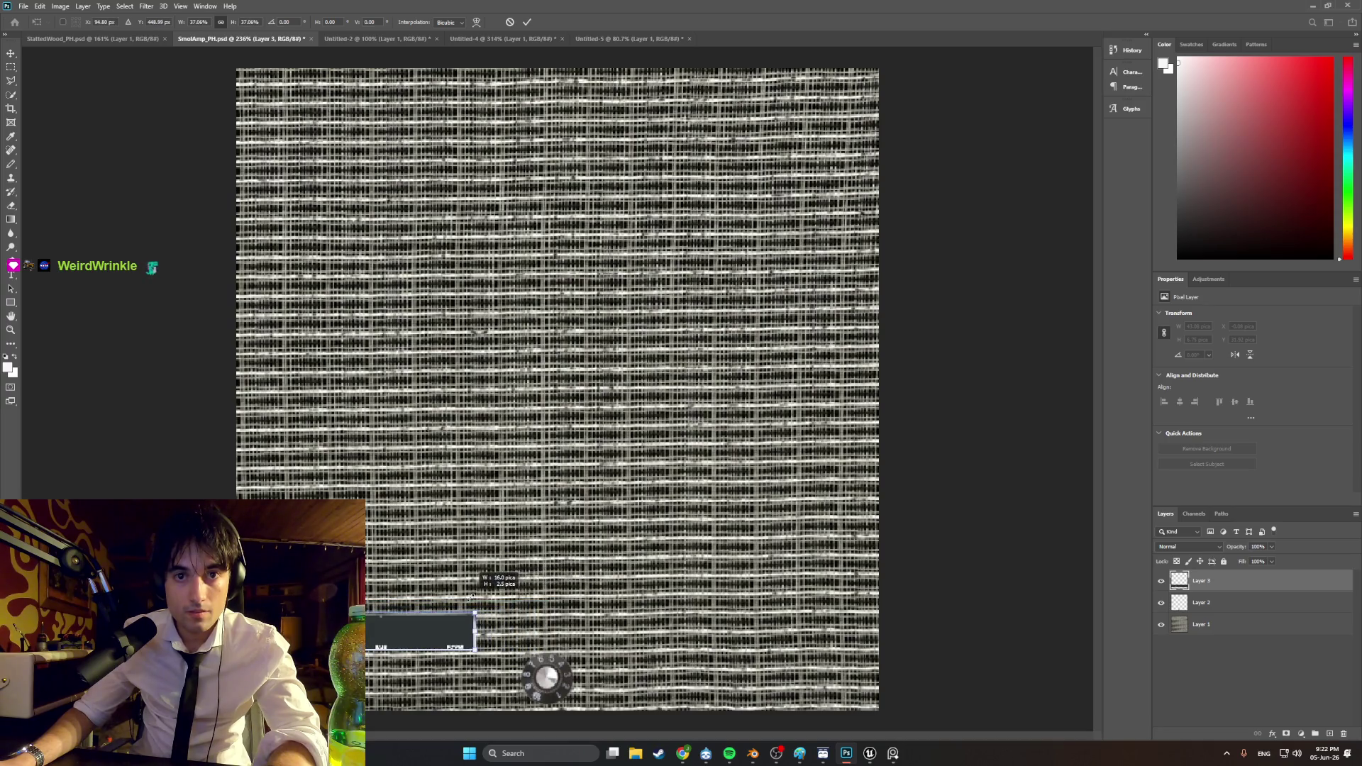
Step: Move the shrunken control panel strip lower, then return to Blender
{"action": "scroll", "coordinate": [380, 630], "scroll_direction": "up", "scroll_amount": 5, "text": "alt"}
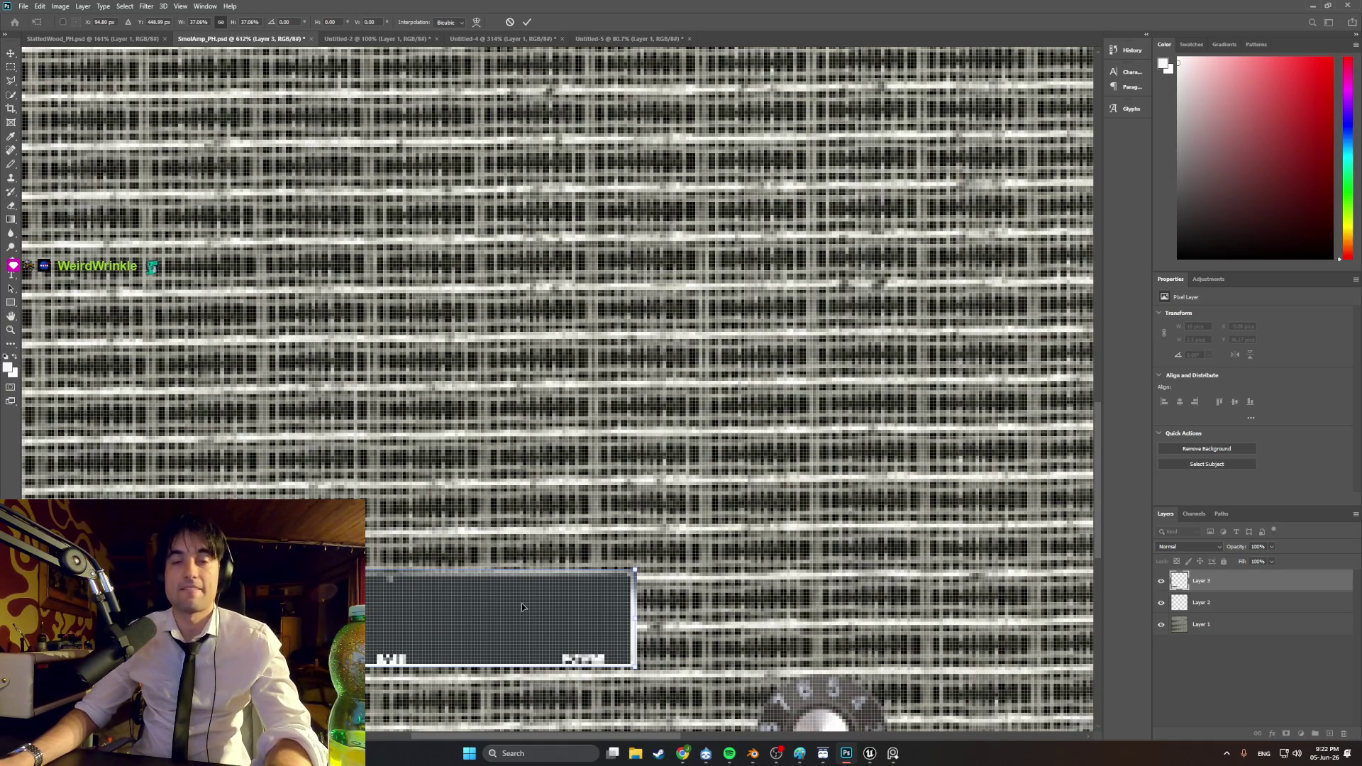
{"action": "scroll", "coordinate": [522, 607], "scroll_direction": "down", "scroll_amount": 2, "text": "alt"}
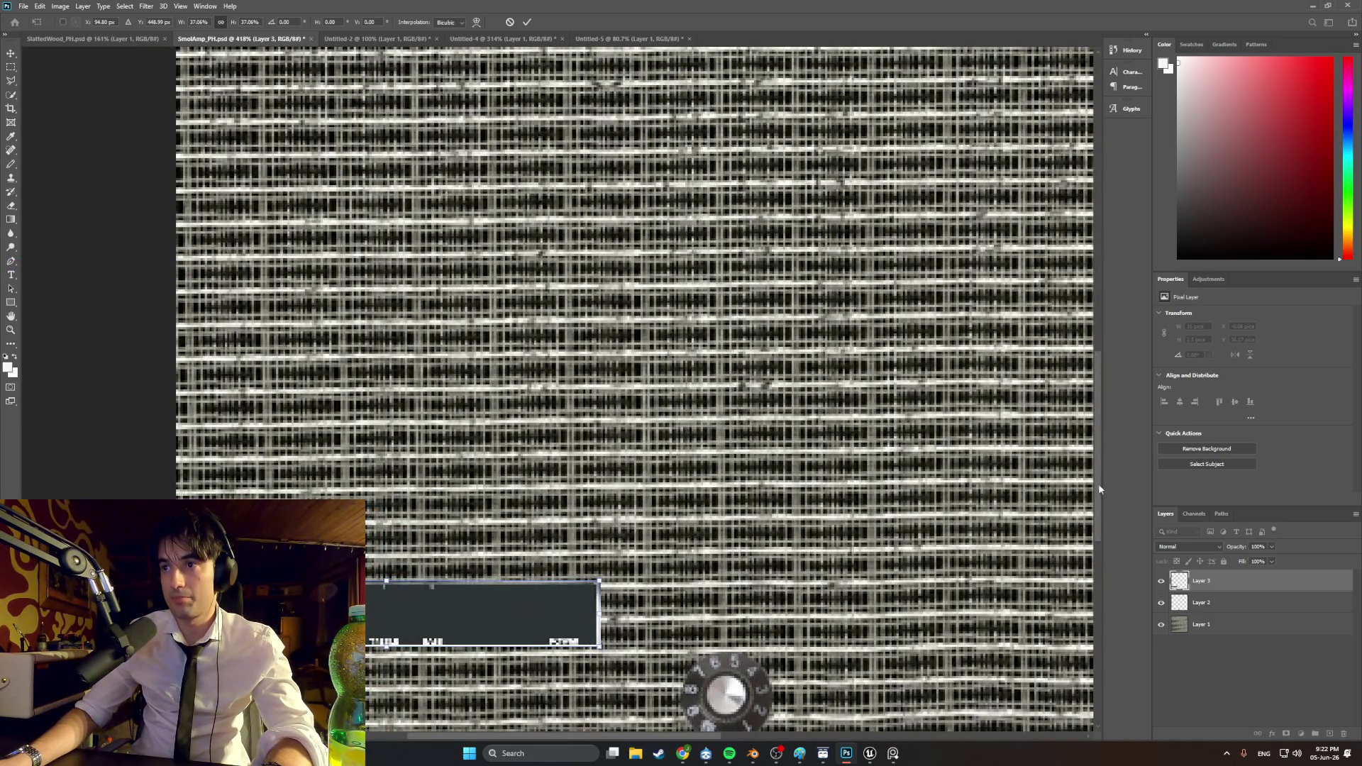
{"action": "scroll", "coordinate": [842, 503], "scroll_direction": "down", "scroll_amount": 3}
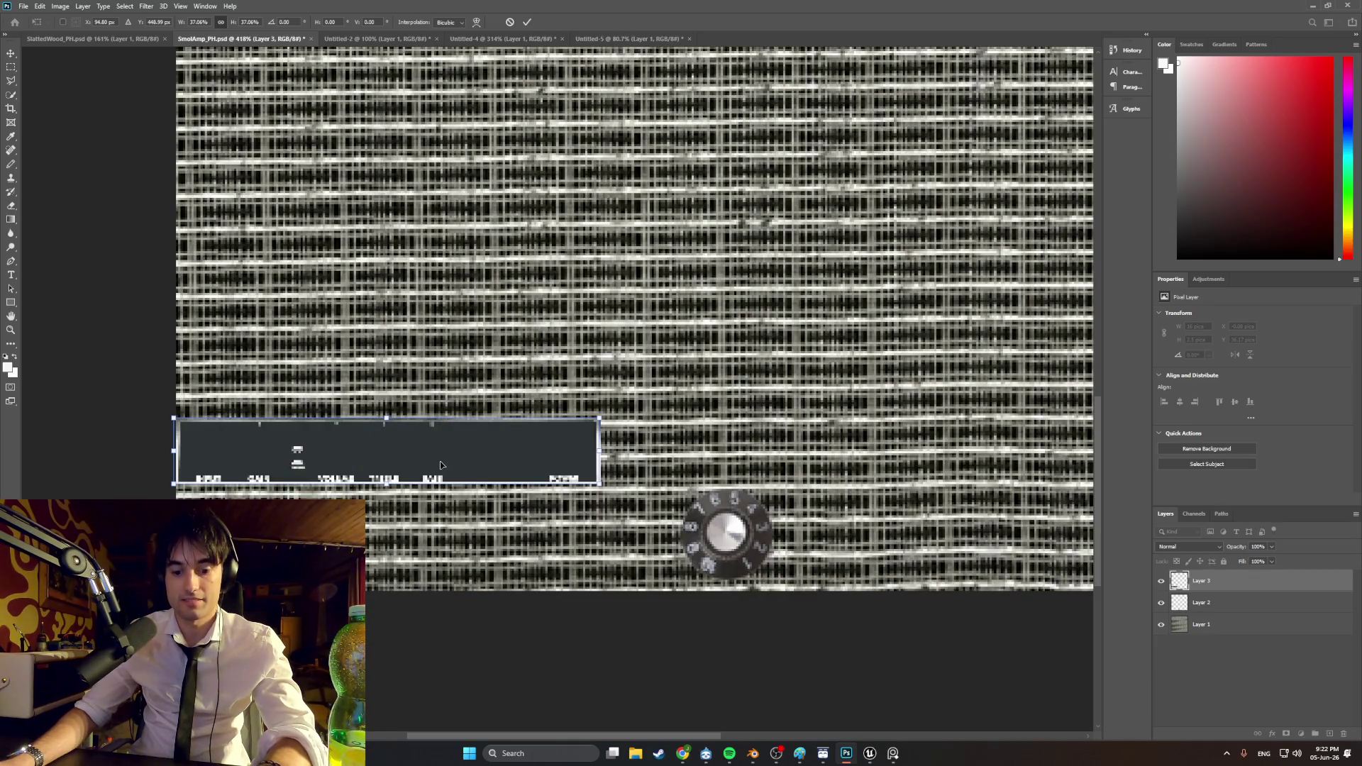
{"action": "left_click_drag", "start_coordinate": [439, 465], "coordinate": [437, 533]}
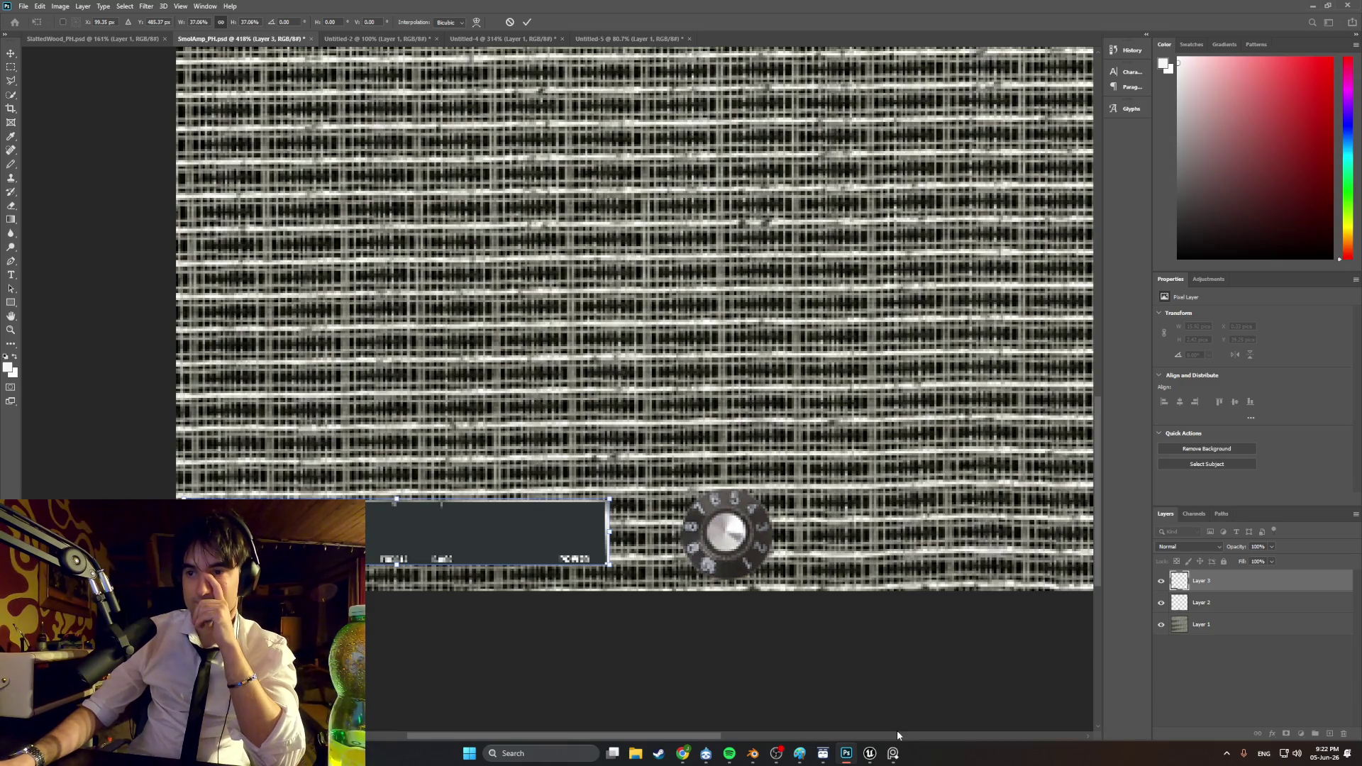
{"action": "left_click", "coordinate": [755, 754]}
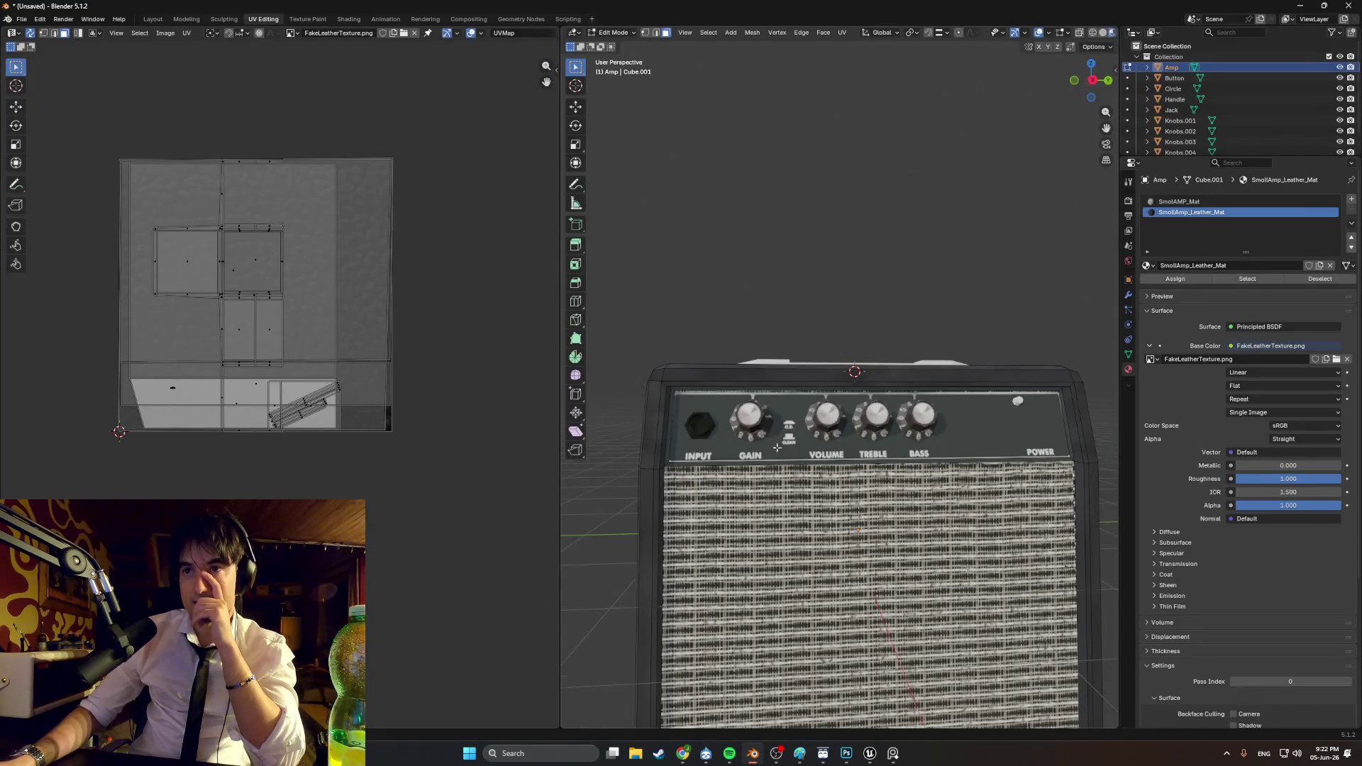
{"action": "scroll", "coordinate": [777, 447], "scroll_direction": "up", "scroll_amount": 3}
{"action": "scroll", "coordinate": [744, 513], "scroll_direction": "down", "scroll_amount": 3}
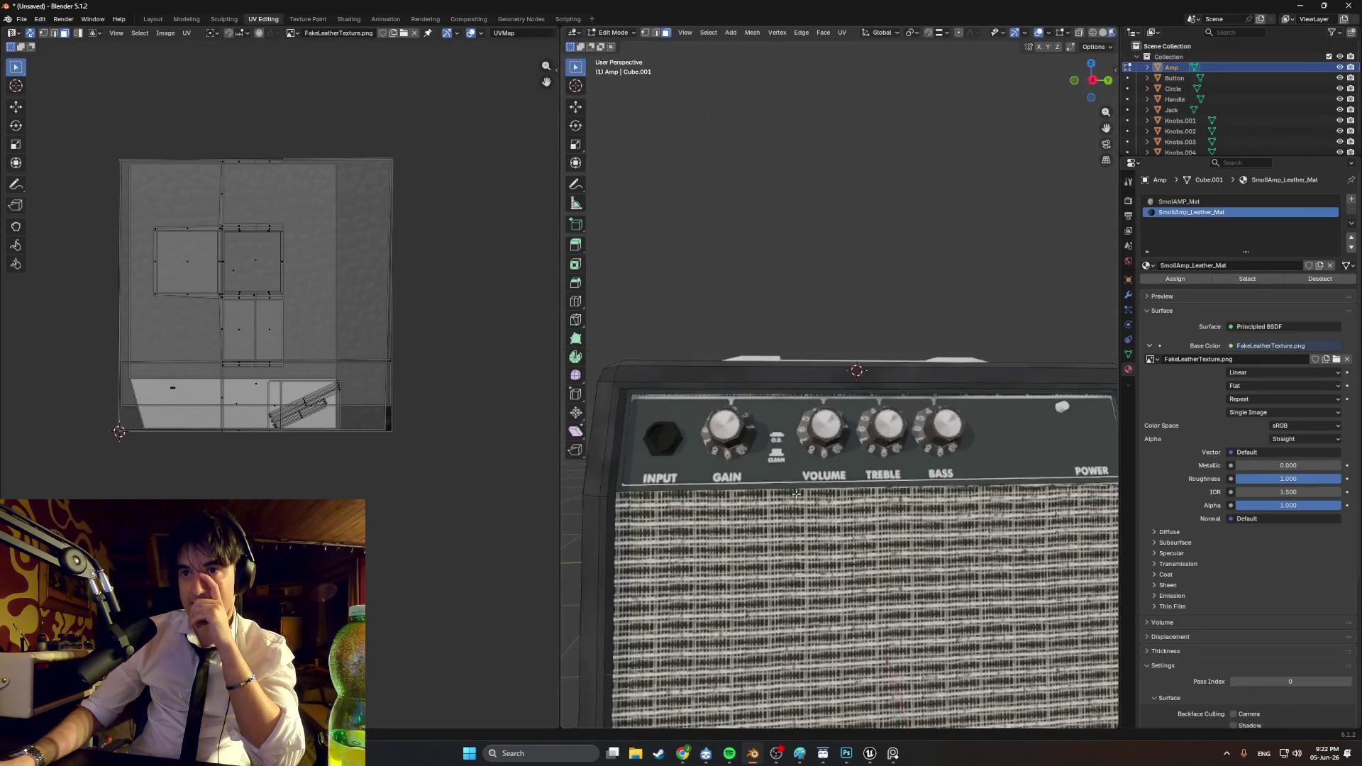
{"action": "mouse_move", "coordinate": [744, 513]}
{"action": "middle_mouse_down"}
{"action": "mouse_move", "coordinate": [841, 468]}
{"action": "mouse_move", "coordinate": [876, 471]}
{"action": "mouse_move", "coordinate": [857, 495]}
{"action": "middle_mouse_up"}
{"action": "mouse_move", "coordinate": [890, 437]}
{"action": "middle_mouse_down"}
{"action": "mouse_move", "coordinate": [903, 428]}
{"action": "mouse_move", "coordinate": [899, 446]}
{"action": "mouse_move", "coordinate": [866, 447]}
{"action": "middle_mouse_up"}
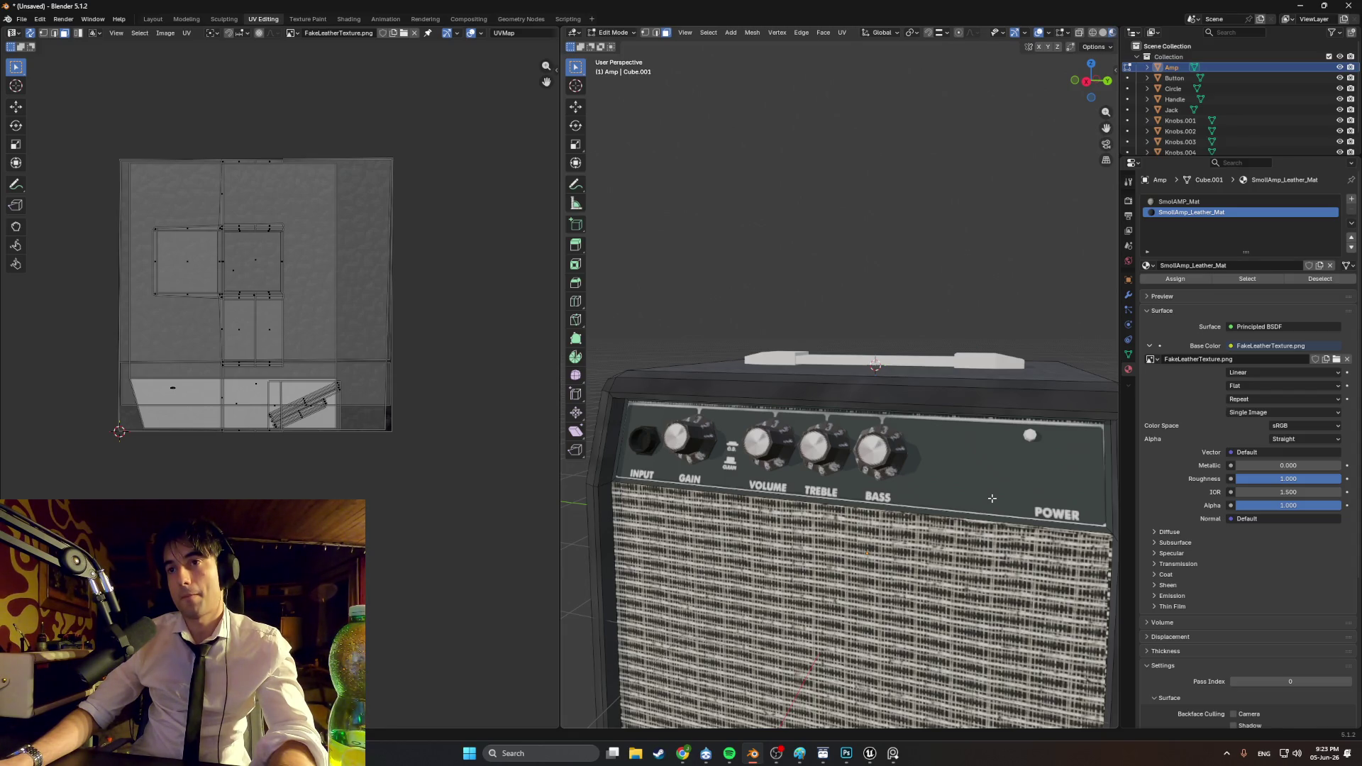
{"action": "key", "text": "Up"}
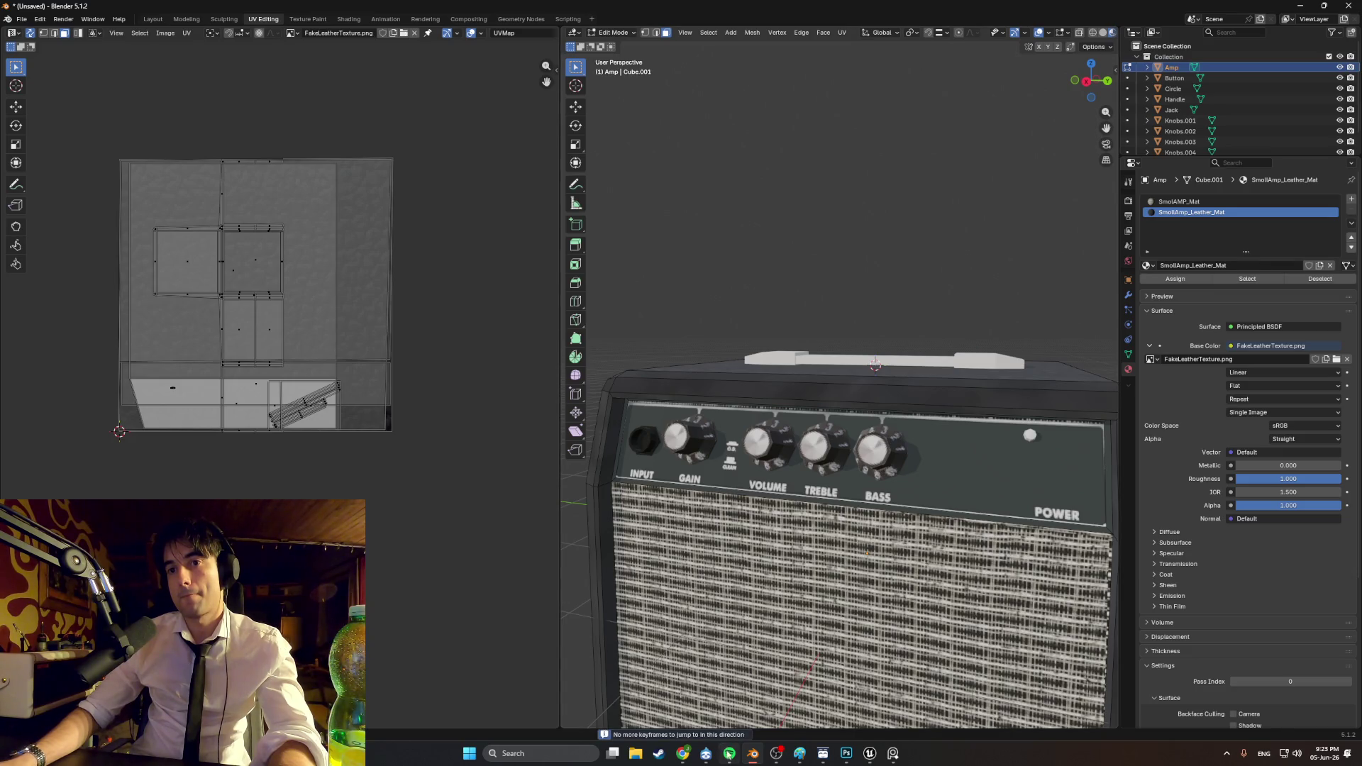
{"action": "left_click", "coordinate": [729, 753]}
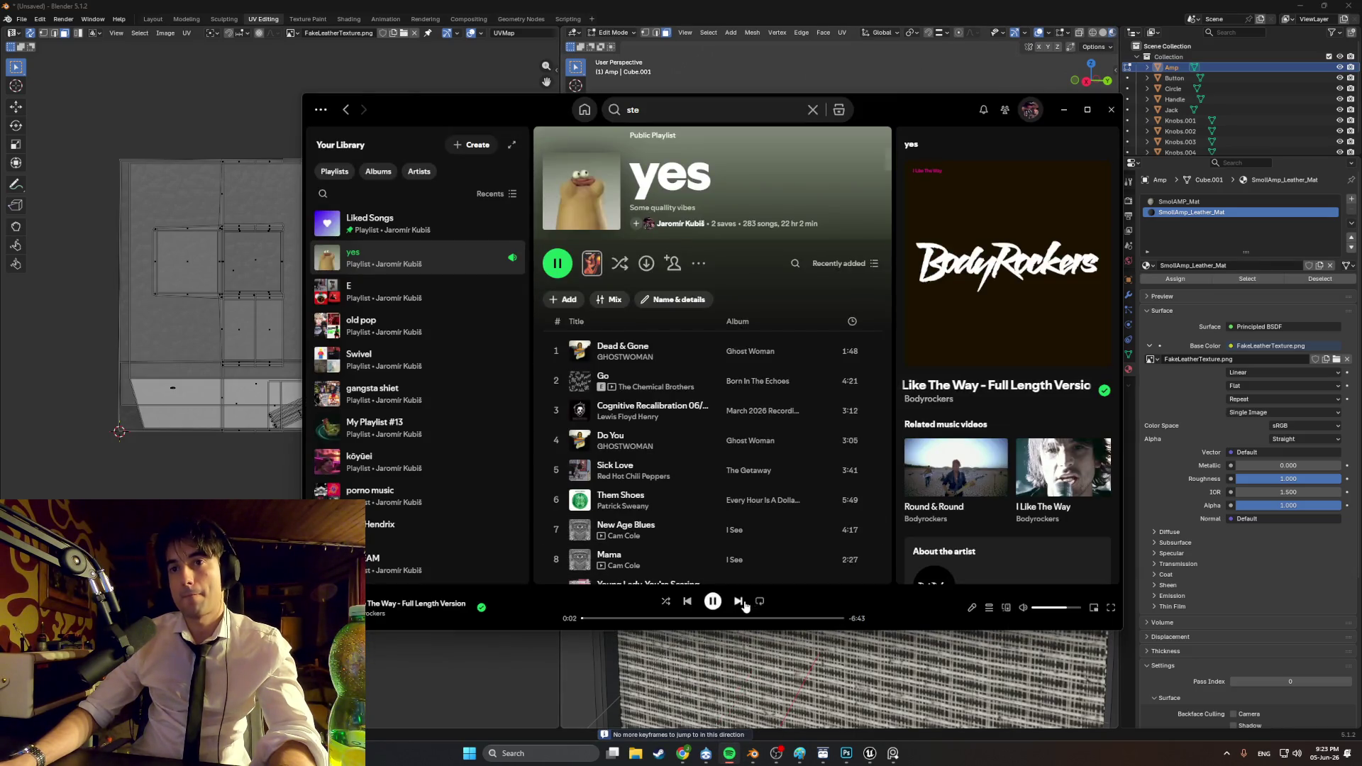
{"action": "left_click", "coordinate": [1064, 109]}
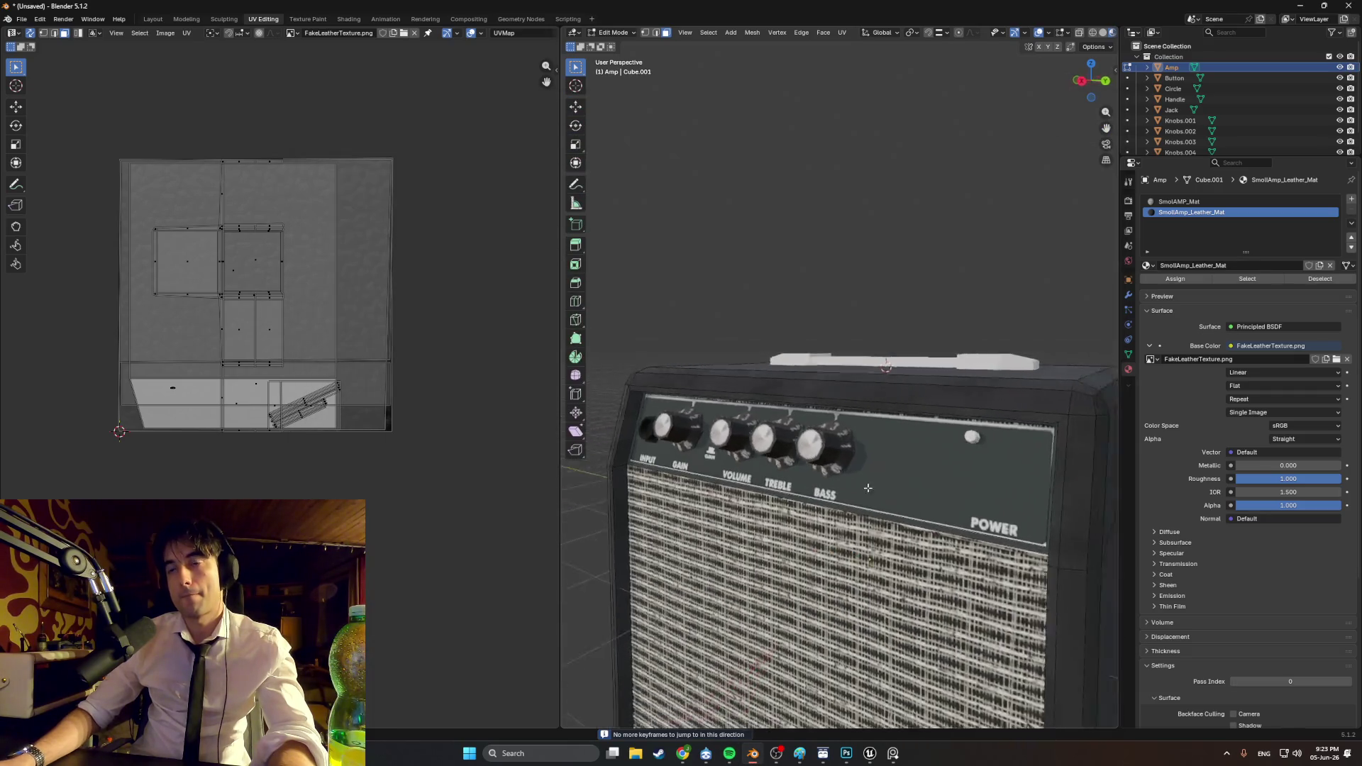
{"action": "middle_click_drag", "start_coordinate": [867, 487], "coordinate": [905, 489]}
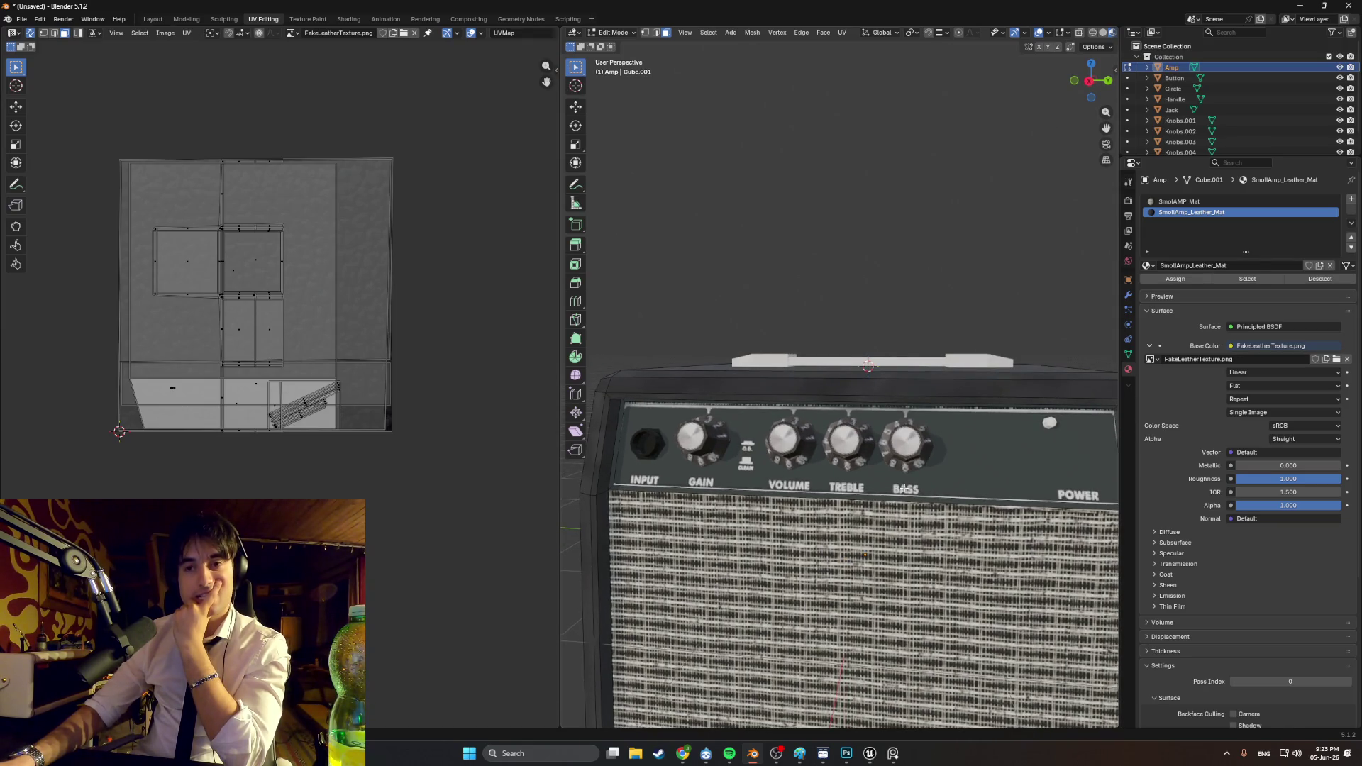
{"action": "mouse_move", "coordinate": [905, 488]}
{"action": "middle_mouse_down"}
{"action": "mouse_move", "coordinate": [956, 488]}
{"action": "mouse_move", "coordinate": [884, 477]}
{"action": "mouse_move", "coordinate": [909, 492]}
{"action": "middle_mouse_up"}
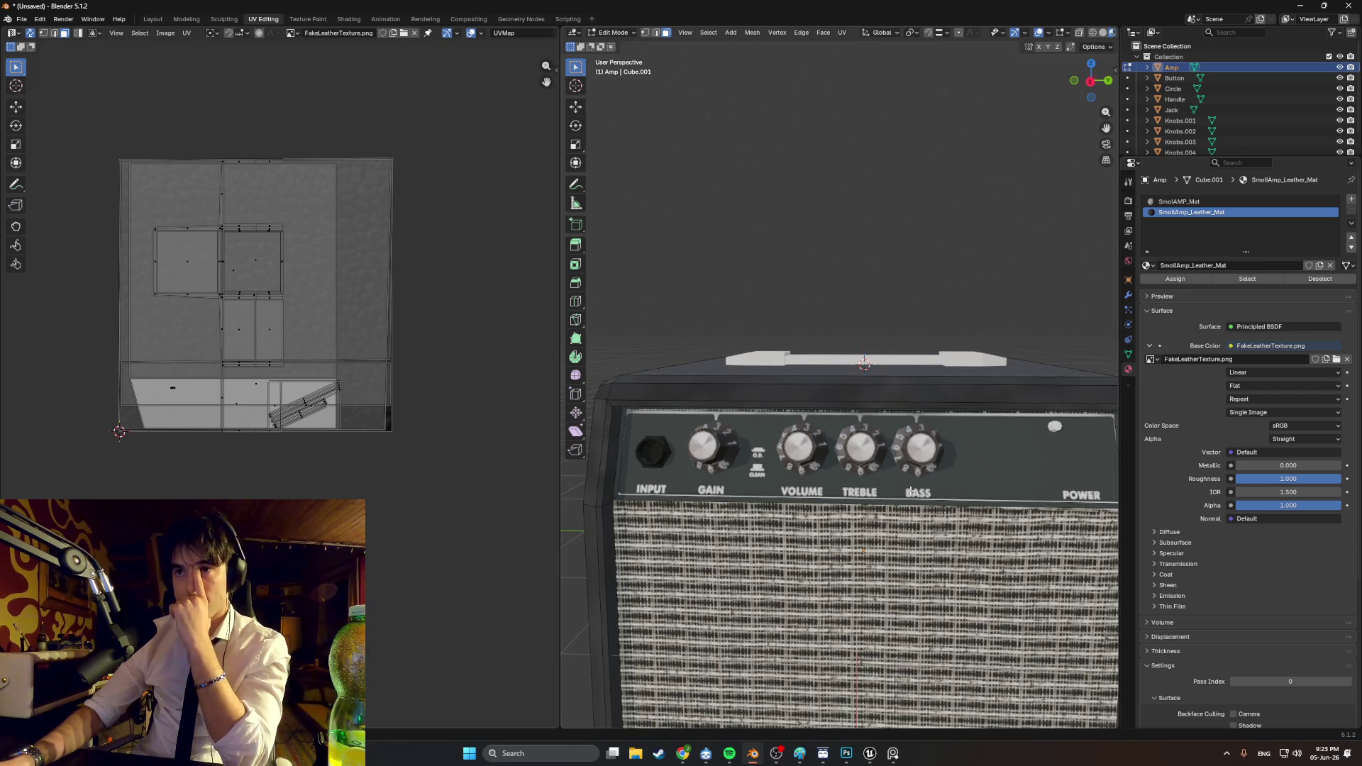
{"action": "middle_click_drag", "start_coordinate": [911, 492], "coordinate": [930, 491]}
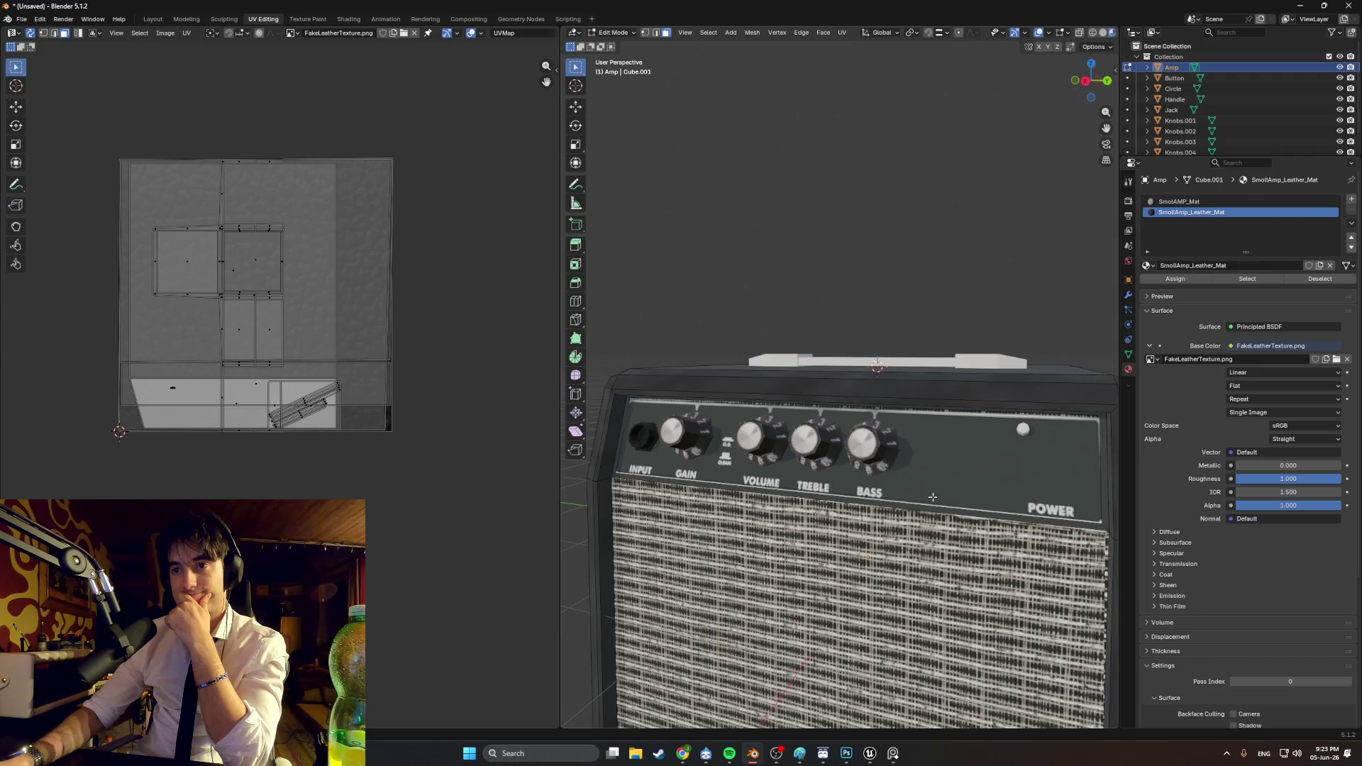
{"action": "middle_click_drag", "start_coordinate": [939, 495], "coordinate": [885, 441]}
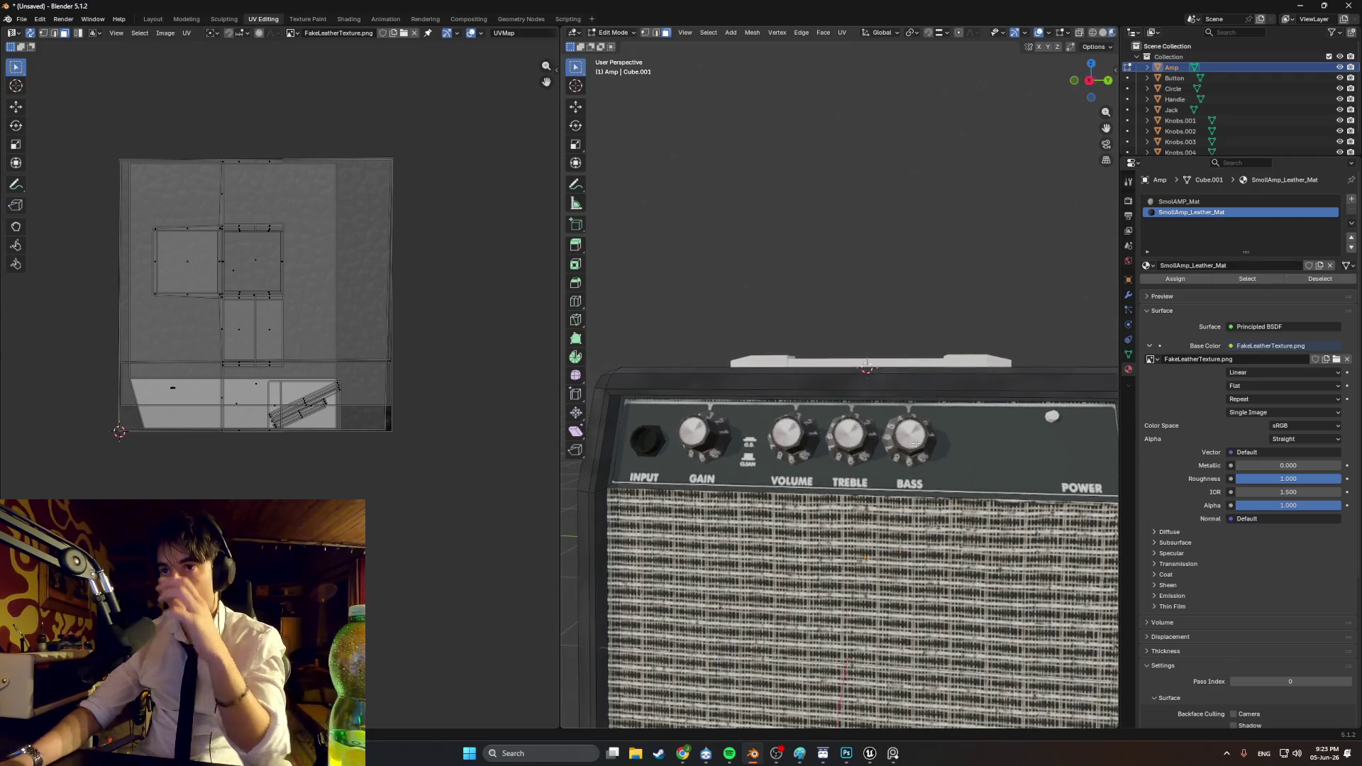
{"action": "left_click", "coordinate": [885, 442]}
Step: In Object Mode, scale the four knobs slightly larger and move them along Y
{"action": "key", "text": "Tab"}
{"action": "left_click", "coordinate": [909, 448]}
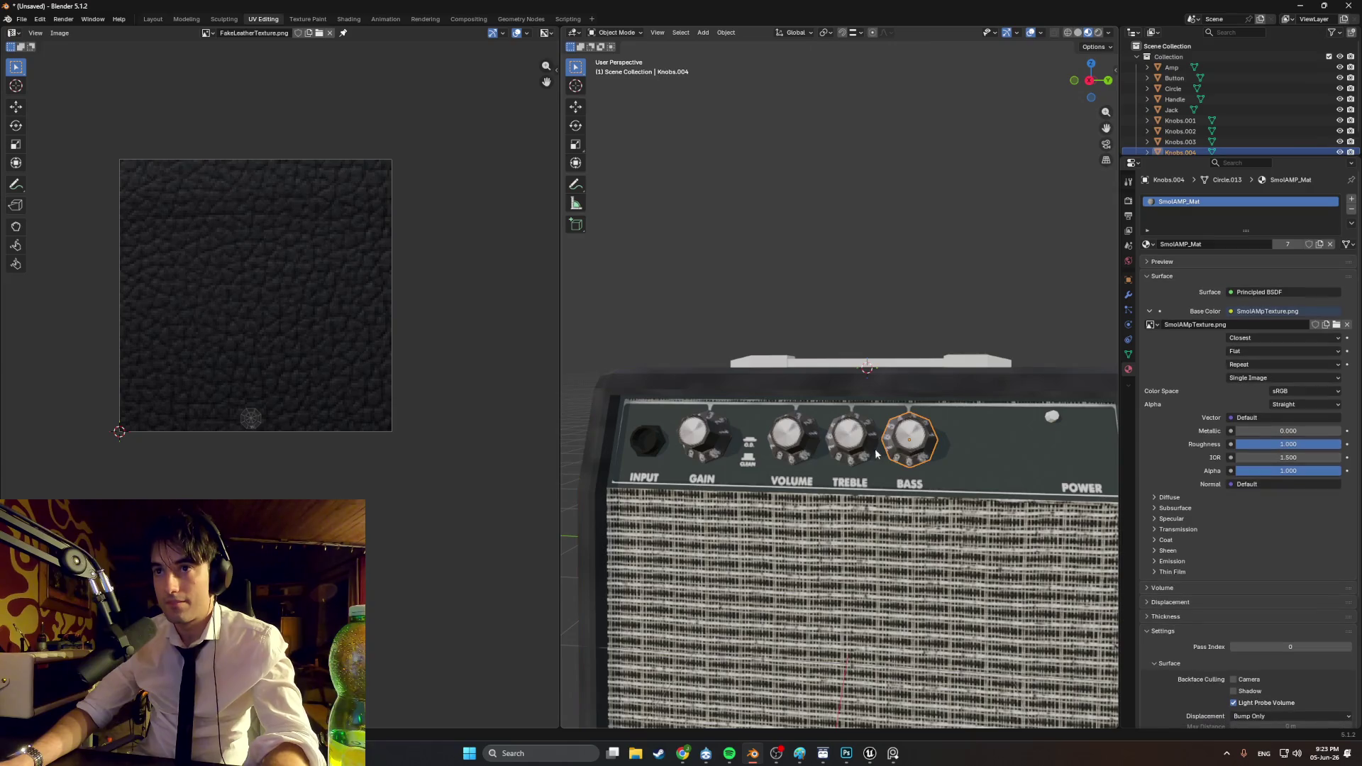
{"action": "left_click", "coordinate": [851, 436], "text": "shift"}
{"action": "left_click", "coordinate": [792, 436], "text": "shift"}
{"action": "left_click", "coordinate": [707, 434], "text": "shift"}
{"action": "key", "text": "s"}
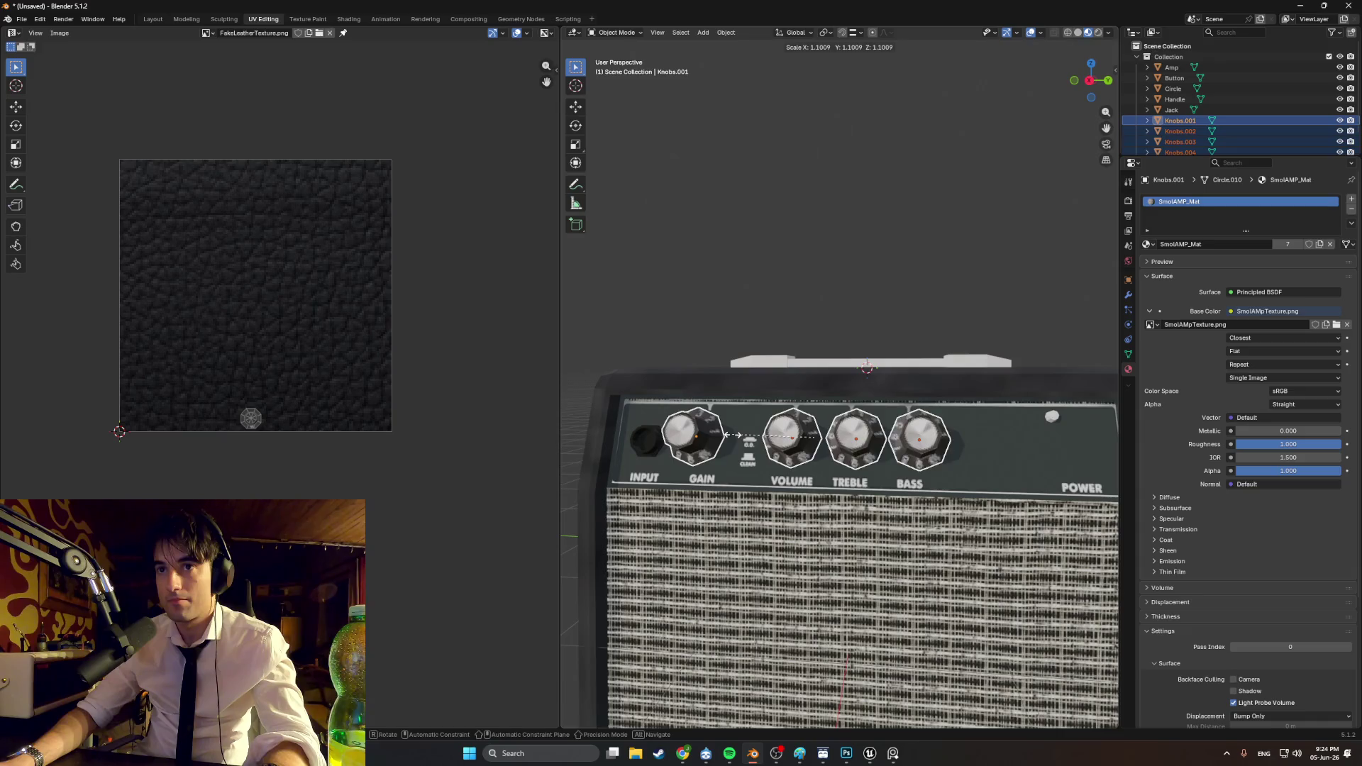
{"action": "left_click", "coordinate": [736, 436]}
{"action": "key", "text": "g"}
{"action": "key", "text": "y"}
{"action": "left_click", "coordinate": [738, 436]}
Step: Check the knob placement in front orthographic wireframe view
{"action": "key", "text": "KP_1"}
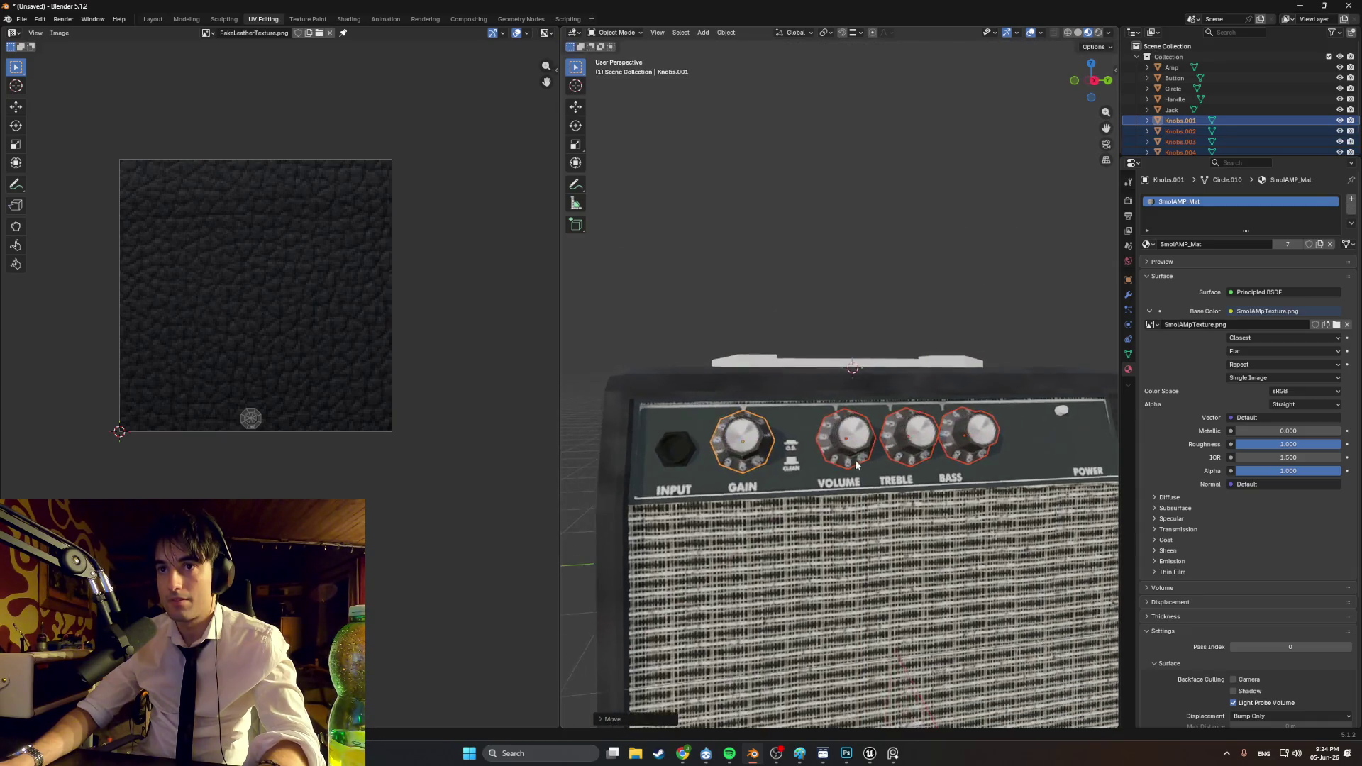
{"action": "key", "text": "shift+z"}
{"action": "scroll", "coordinate": [991, 469], "scroll_direction": "up", "scroll_amount": 6}
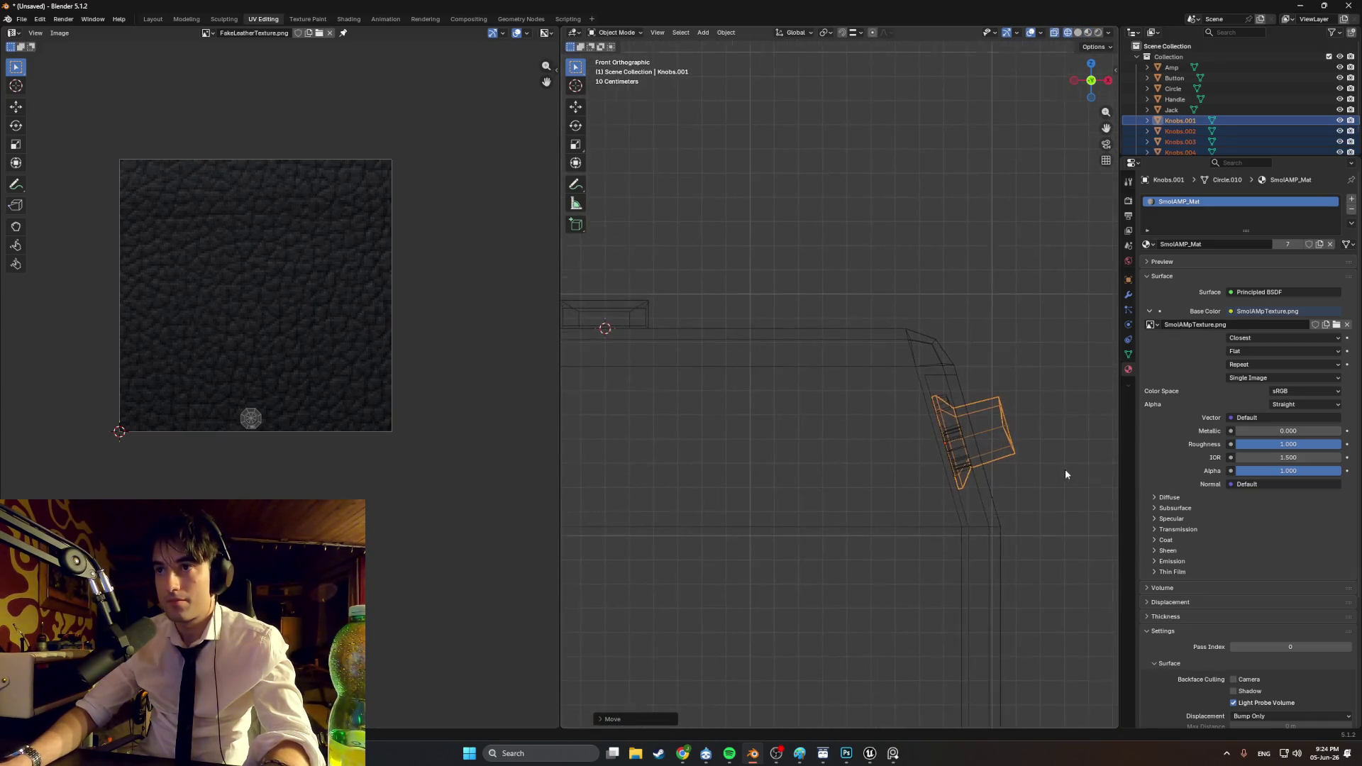
{"action": "mouse_move", "coordinate": [869, 396]}
{"action": "middle_mouse_down", "text": "shift"}
{"action": "mouse_move", "coordinate": [825, 375]}
{"action": "mouse_move", "coordinate": [754, 386]}
{"action": "mouse_move", "coordinate": [768, 395]}
{"action": "middle_mouse_up", "text": "shift"}
{"action": "scroll", "coordinate": [831, 380], "scroll_direction": "down", "scroll_amount": 5}
{"action": "key", "text": "shift+z"}
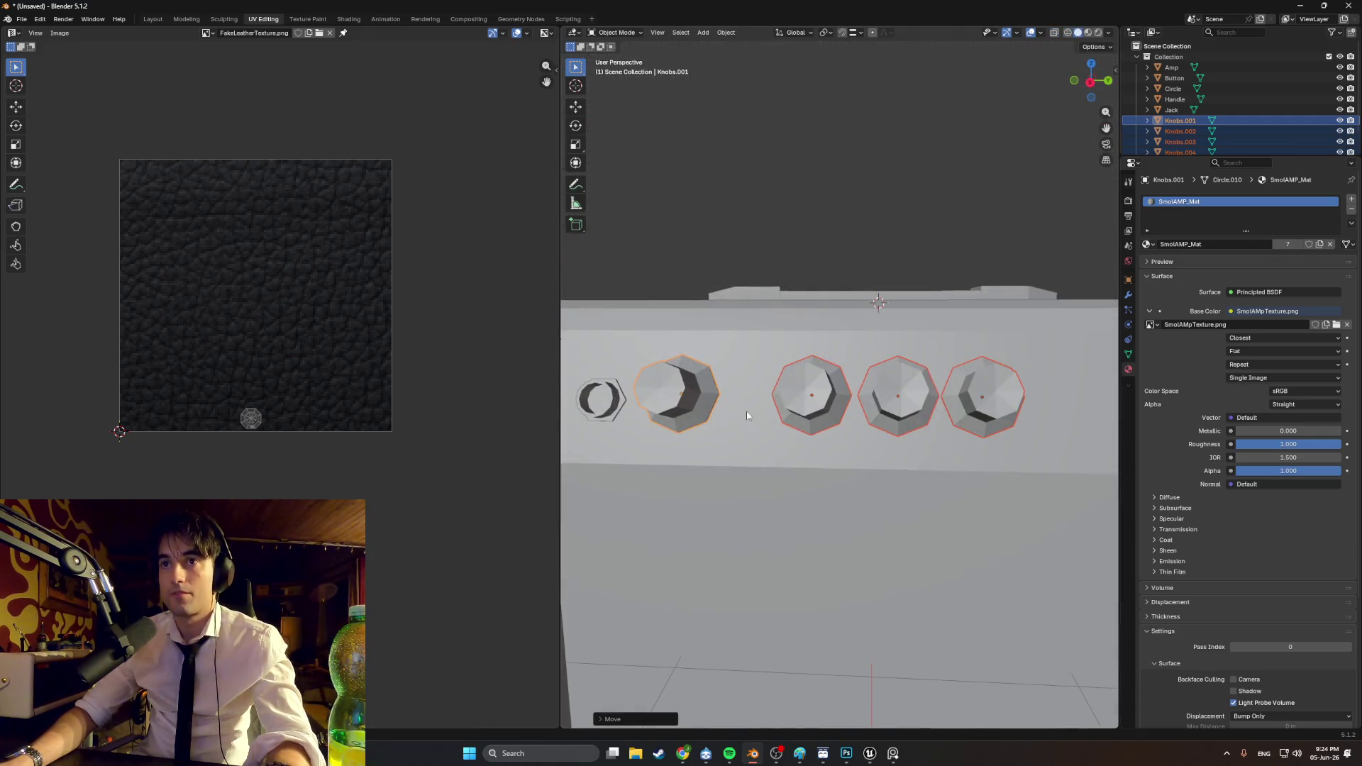
Step: Switch to Material Preview and orbit to inspect the textured knobs and amp
{"action": "key", "text": "z"}
{"action": "left_click", "coordinate": [744, 457]}
{"action": "mouse_move", "coordinate": [745, 458]}
{"action": "middle_mouse_down"}
{"action": "mouse_move", "coordinate": [730, 460]}
{"action": "mouse_move", "coordinate": [788, 468]}
{"action": "mouse_move", "coordinate": [891, 430]}
{"action": "middle_mouse_up"}
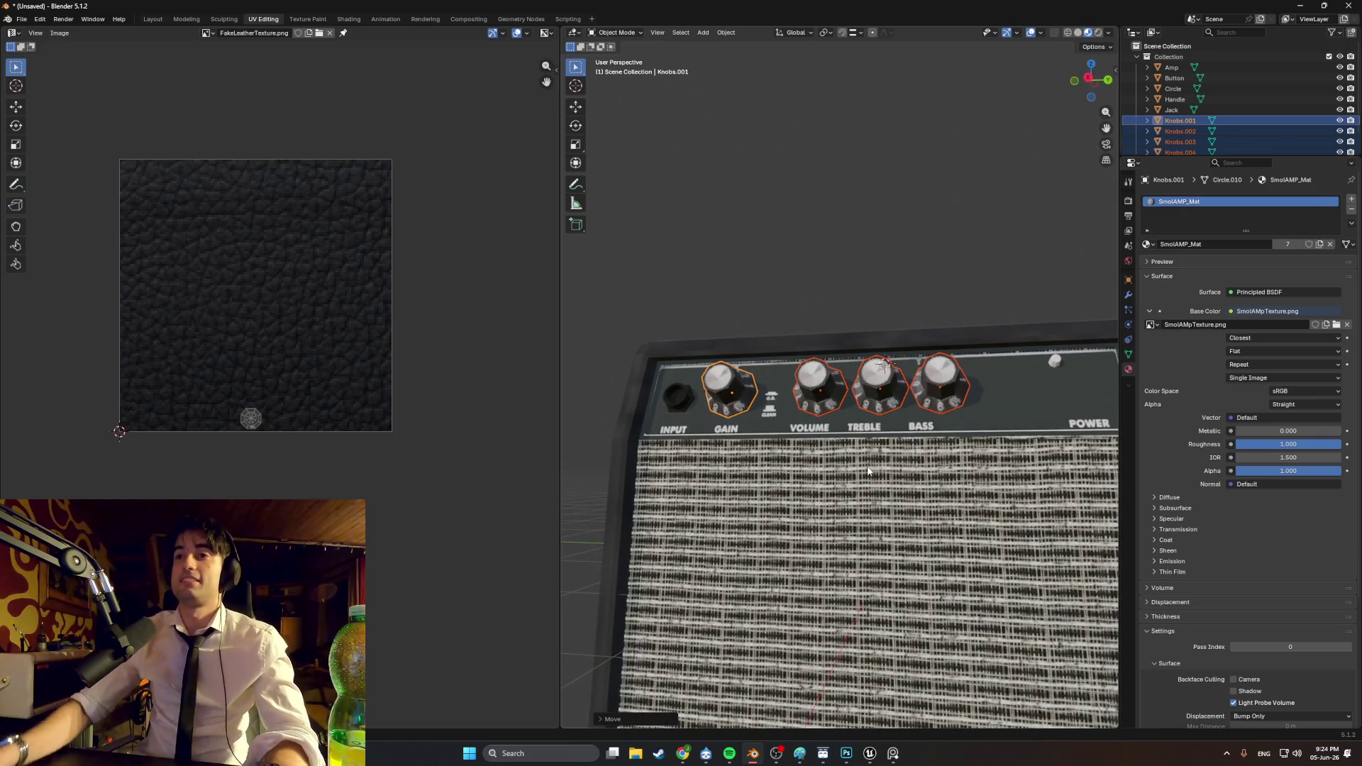
{"action": "scroll", "coordinate": [866, 471], "scroll_direction": "up", "scroll_amount": 5}
{"action": "scroll", "coordinate": [846, 451], "scroll_direction": "down", "scroll_amount": 5}
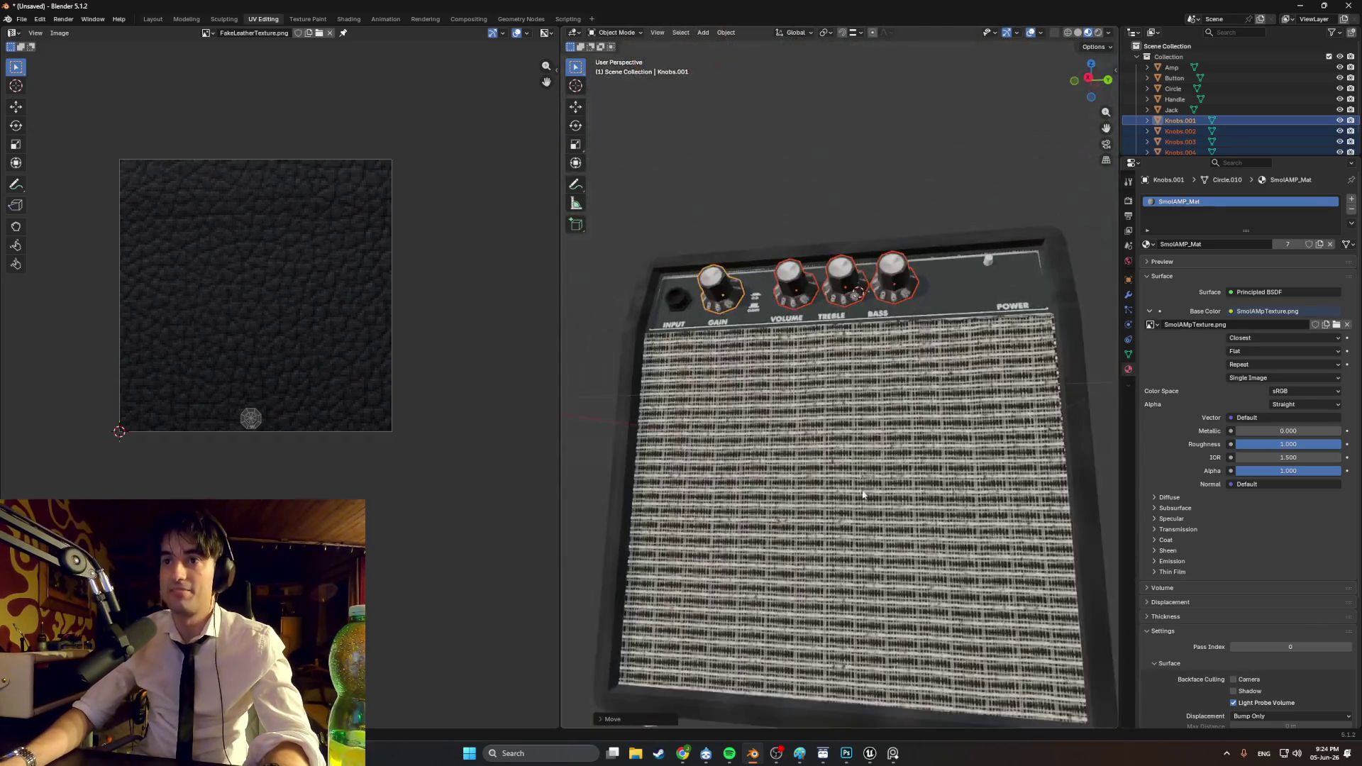
{"action": "scroll", "coordinate": [898, 495], "scroll_direction": "up", "scroll_amount": 6}
{"action": "scroll", "coordinate": [898, 494], "scroll_direction": "down", "scroll_amount": 5}
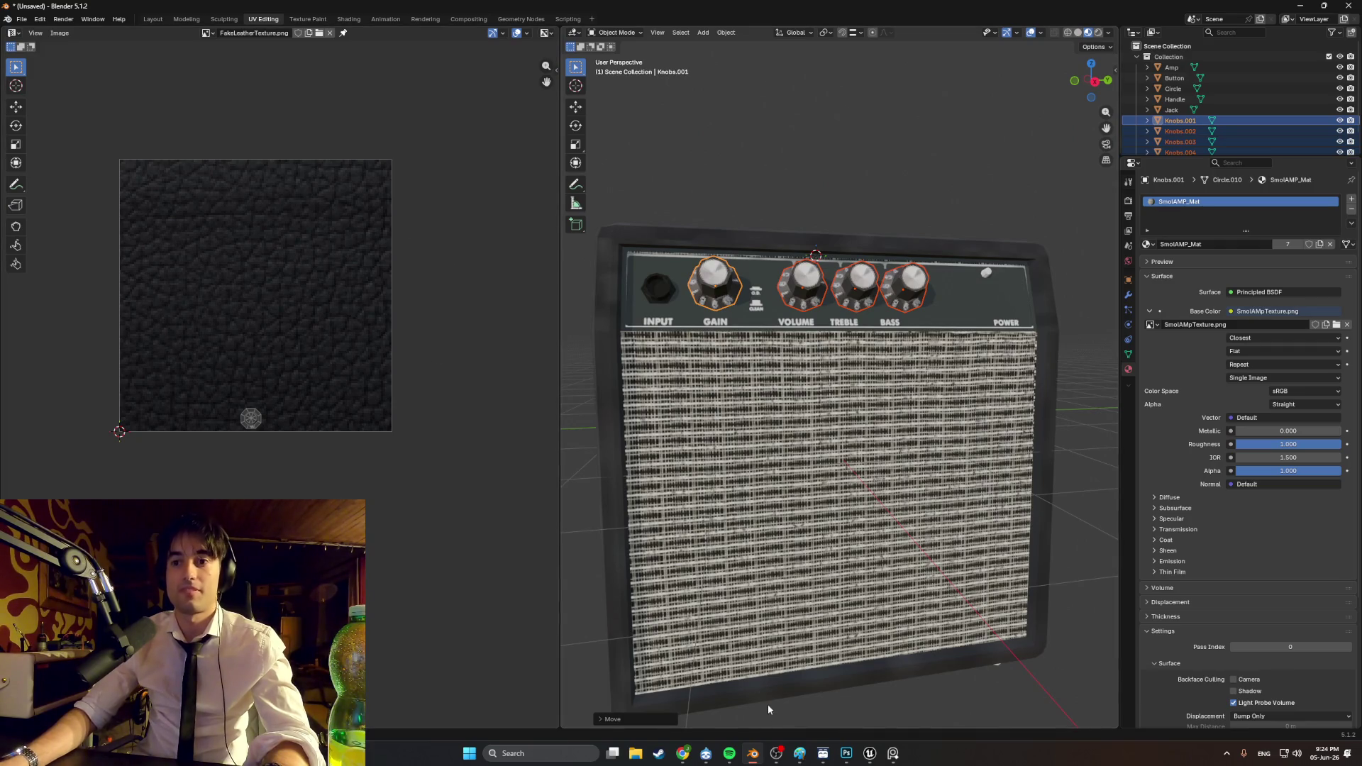
{"action": "mouse_move", "coordinate": [776, 390]}
{"action": "middle_mouse_down"}
{"action": "mouse_move", "coordinate": [866, 434]}
{"action": "mouse_move", "coordinate": [820, 456]}
{"action": "mouse_move", "coordinate": [875, 423]}
{"action": "mouse_move", "coordinate": [816, 435]}
{"action": "mouse_move", "coordinate": [879, 356]}
{"action": "mouse_move", "coordinate": [922, 373]}
{"action": "mouse_move", "coordinate": [912, 413]}
{"action": "mouse_move", "coordinate": [869, 435]}
{"action": "mouse_move", "coordinate": [796, 413]}
{"action": "mouse_move", "coordinate": [776, 381]}
{"action": "mouse_move", "coordinate": [748, 376]}
{"action": "middle_mouse_up"}
{"action": "mouse_move", "coordinate": [362, 342]}
{"action": "middle_mouse_down"}
{"action": "mouse_move", "coordinate": [459, 346]}
{"action": "mouse_move", "coordinate": [419, 355]}
{"action": "mouse_move", "coordinate": [437, 369]}
{"action": "middle_mouse_up"}
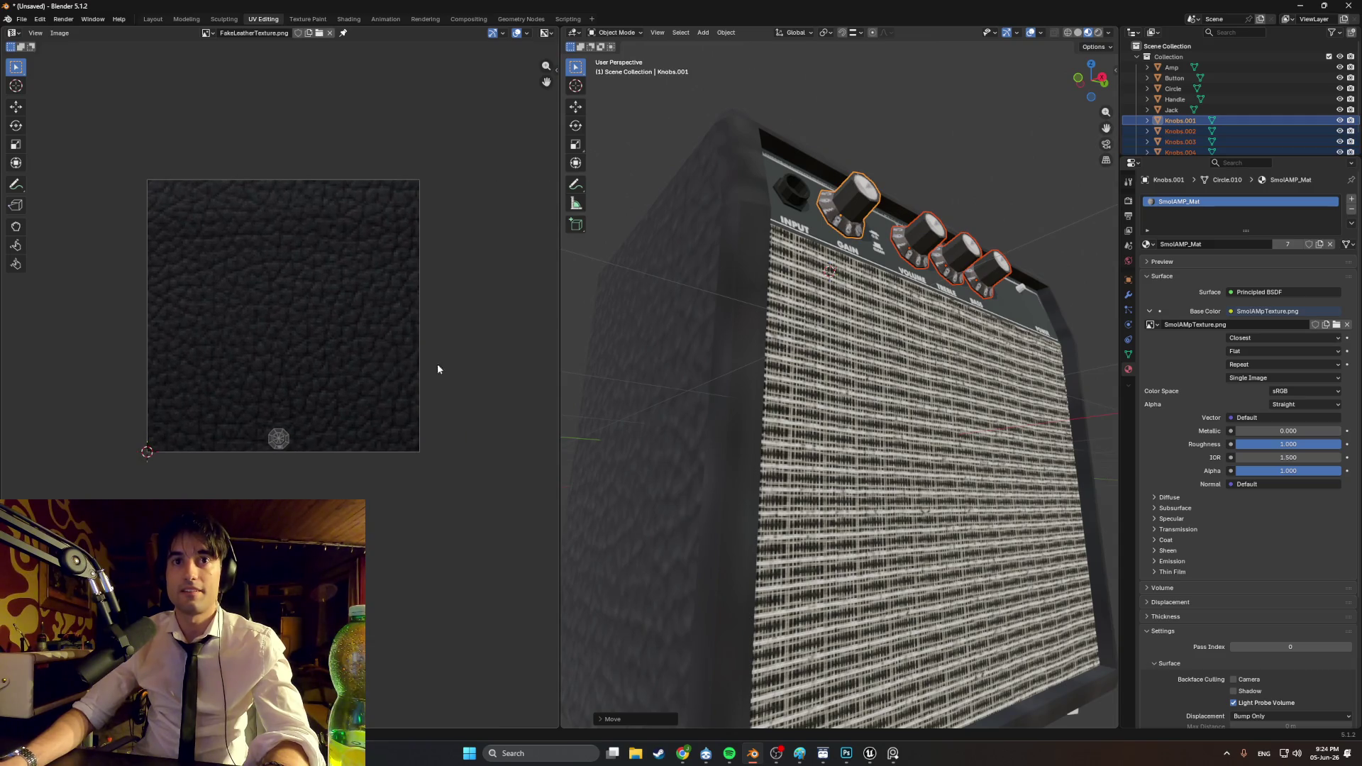
{"action": "scroll", "coordinate": [769, 395], "scroll_direction": "up", "scroll_amount": 8}
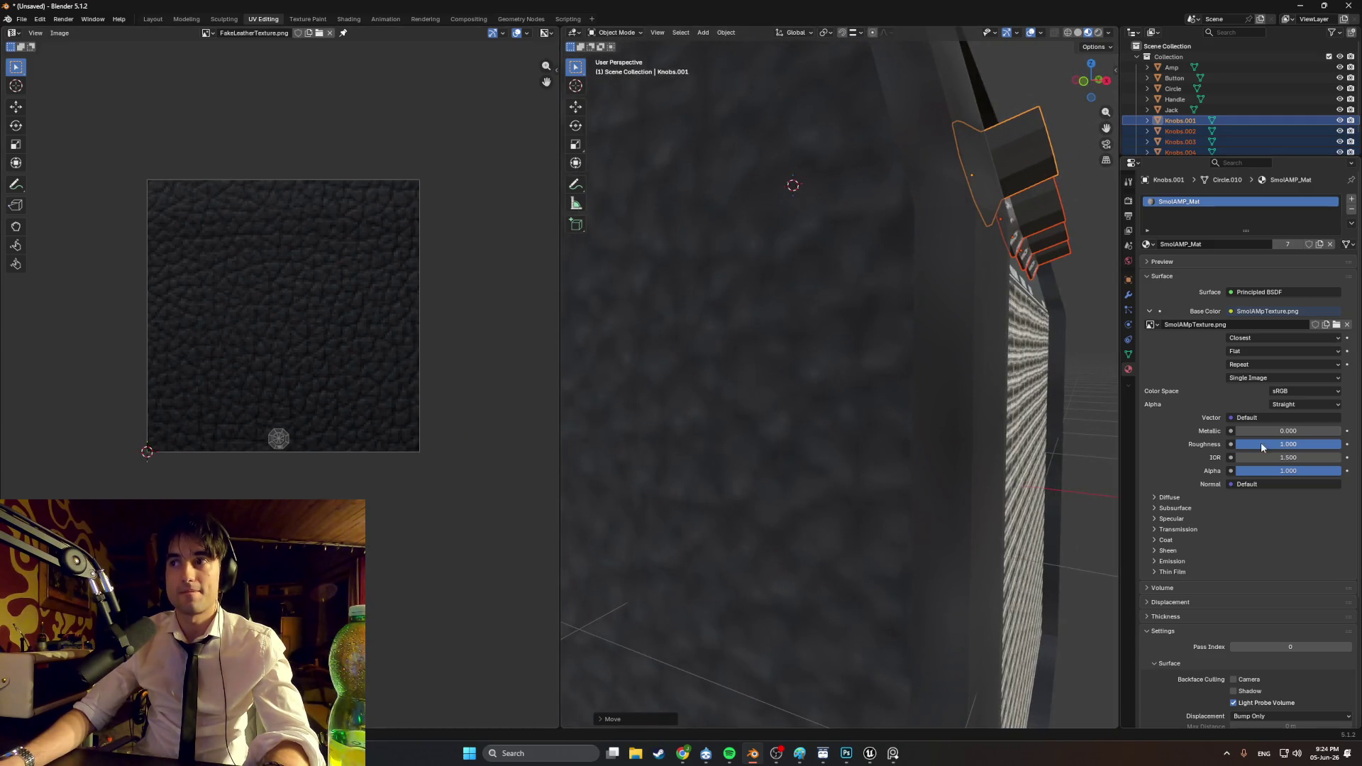
{"action": "mouse_move", "coordinate": [1321, 471]}
{"action": "left_mouse_down"}
{"action": "mouse_move", "coordinate": [1288, 471]}
{"action": "mouse_move", "coordinate": [1341, 471]}
{"action": "left_mouse_up"}
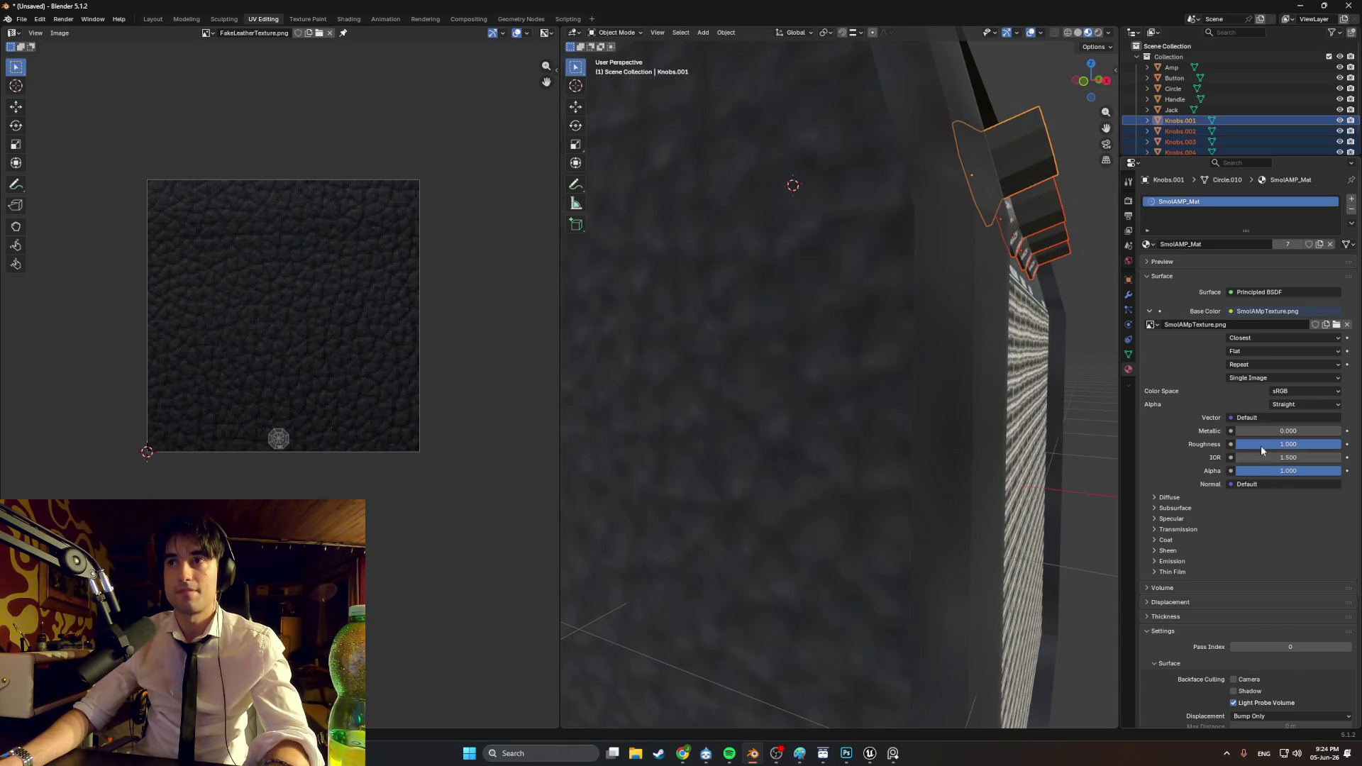
{"action": "left_click_drag", "start_coordinate": [1288, 431], "coordinate": [1329, 431]}
{"action": "mouse_move", "coordinate": [1014, 405]}
{"action": "middle_mouse_down"}
{"action": "mouse_move", "coordinate": [922, 412]}
{"action": "mouse_move", "coordinate": [939, 395]}
{"action": "middle_mouse_up"}
{"action": "scroll", "coordinate": [922, 411], "scroll_direction": "up", "scroll_amount": 2}
{"action": "key", "text": "ctrl+z"}
{"action": "scroll", "coordinate": [904, 417], "scroll_direction": "up", "scroll_amount": 1}
{"action": "scroll", "coordinate": [903, 417], "scroll_direction": "down", "scroll_amount": 3}
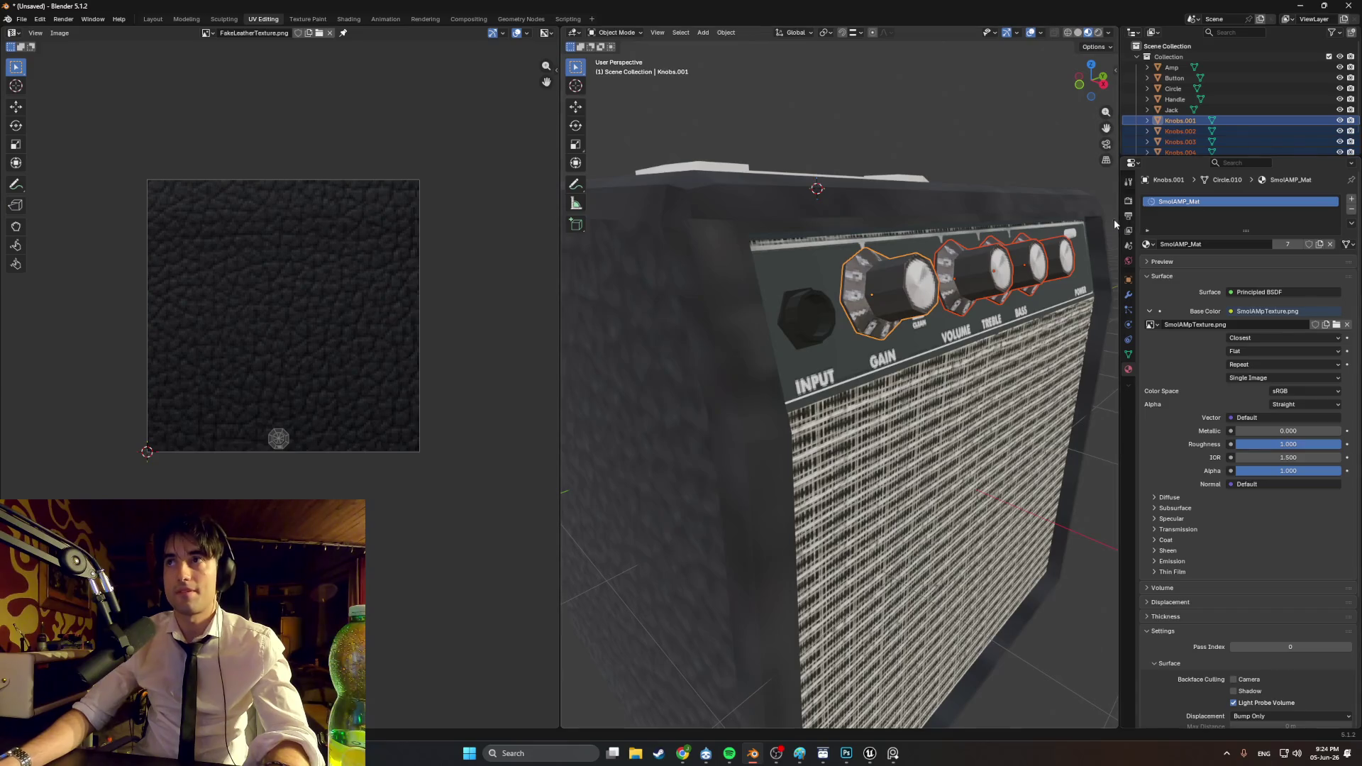
{"action": "mouse_move", "coordinate": [714, 377]}
{"action": "middle_mouse_down"}
{"action": "mouse_move", "coordinate": [754, 405]}
{"action": "mouse_move", "coordinate": [827, 402]}
{"action": "mouse_move", "coordinate": [830, 371]}
{"action": "mouse_move", "coordinate": [797, 392]}
{"action": "mouse_move", "coordinate": [866, 430]}
{"action": "mouse_move", "coordinate": [845, 426]}
{"action": "mouse_move", "coordinate": [979, 383]}
{"action": "mouse_move", "coordinate": [899, 409]}
{"action": "mouse_move", "coordinate": [838, 465]}
{"action": "mouse_move", "coordinate": [790, 469]}
{"action": "mouse_move", "coordinate": [1181, 420]}
{"action": "middle_mouse_up"}
{"action": "left_click", "coordinate": [830, 395]}
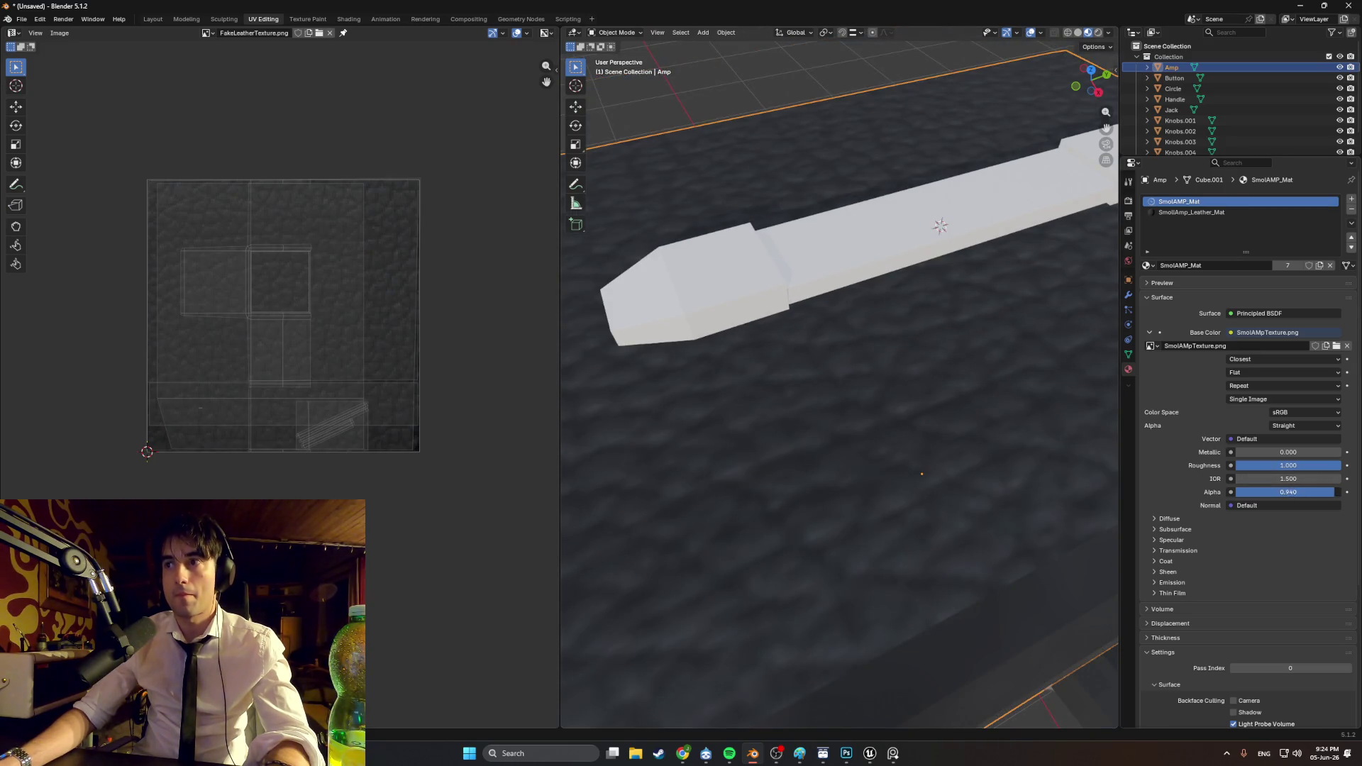
{"action": "mouse_move", "coordinate": [1278, 491]}
{"action": "left_mouse_down"}
{"action": "mouse_move", "coordinate": [1255, 492]}
{"action": "mouse_move", "coordinate": [1318, 492]}
{"action": "mouse_move", "coordinate": [1238, 491]}
{"action": "left_mouse_up"}
{"action": "middle_click_drag", "start_coordinate": [922, 482], "coordinate": [907, 424]}
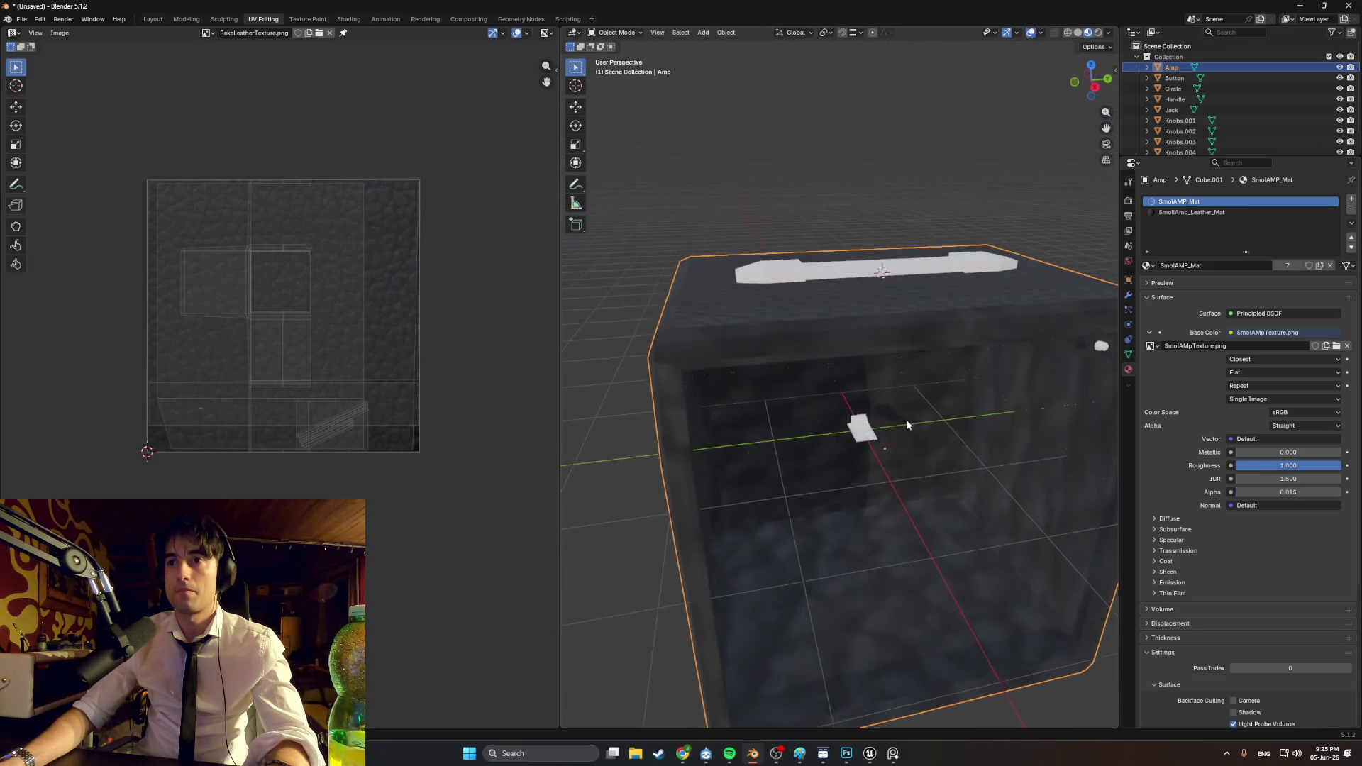
{"action": "key", "text": "ctrl+z"}
{"action": "key", "text": "ctrl+z"}
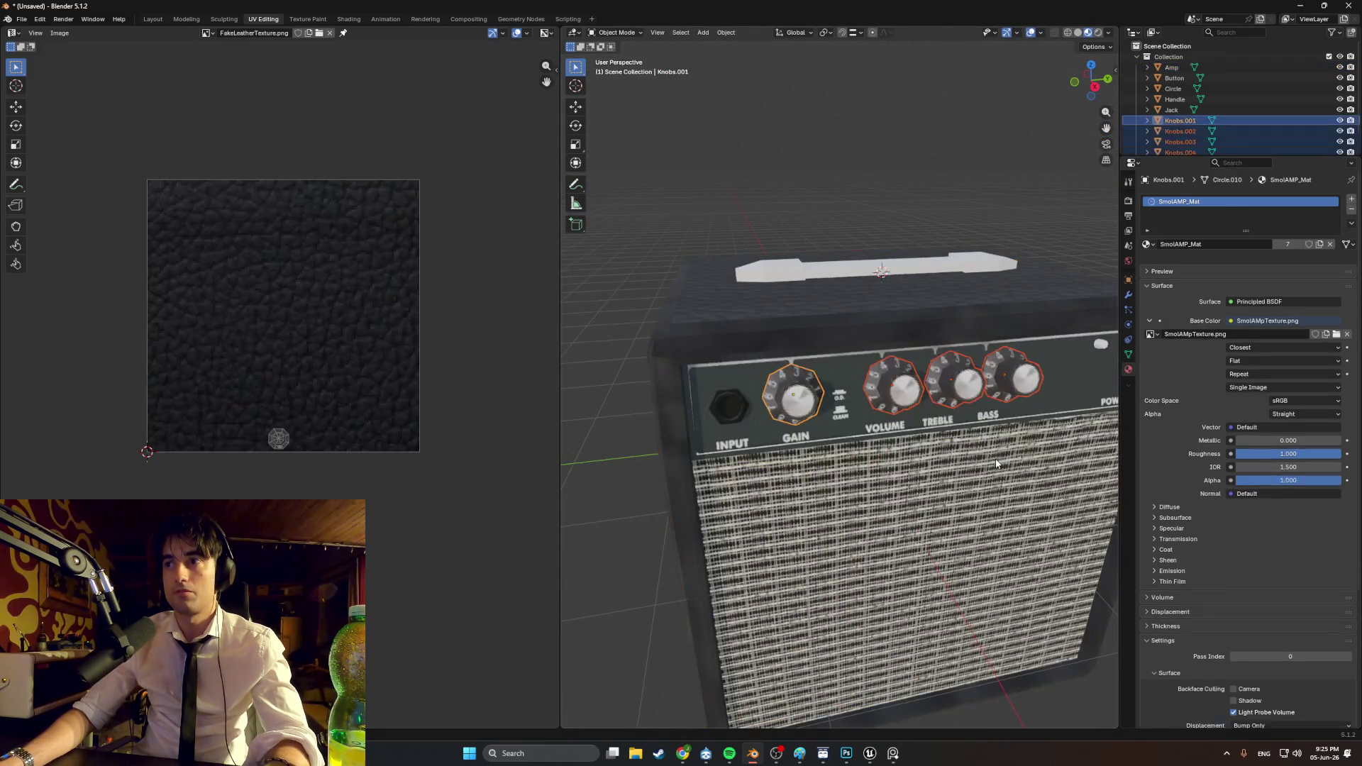
{"action": "middle_click_drag", "start_coordinate": [994, 459], "coordinate": [854, 364]}
{"action": "key", "text": "ctrl+z"}
{"action": "key", "text": "ctrl+z"}
{"action": "key", "text": "ctrl+z"}
{"action": "key", "text": "ctrl+z"}
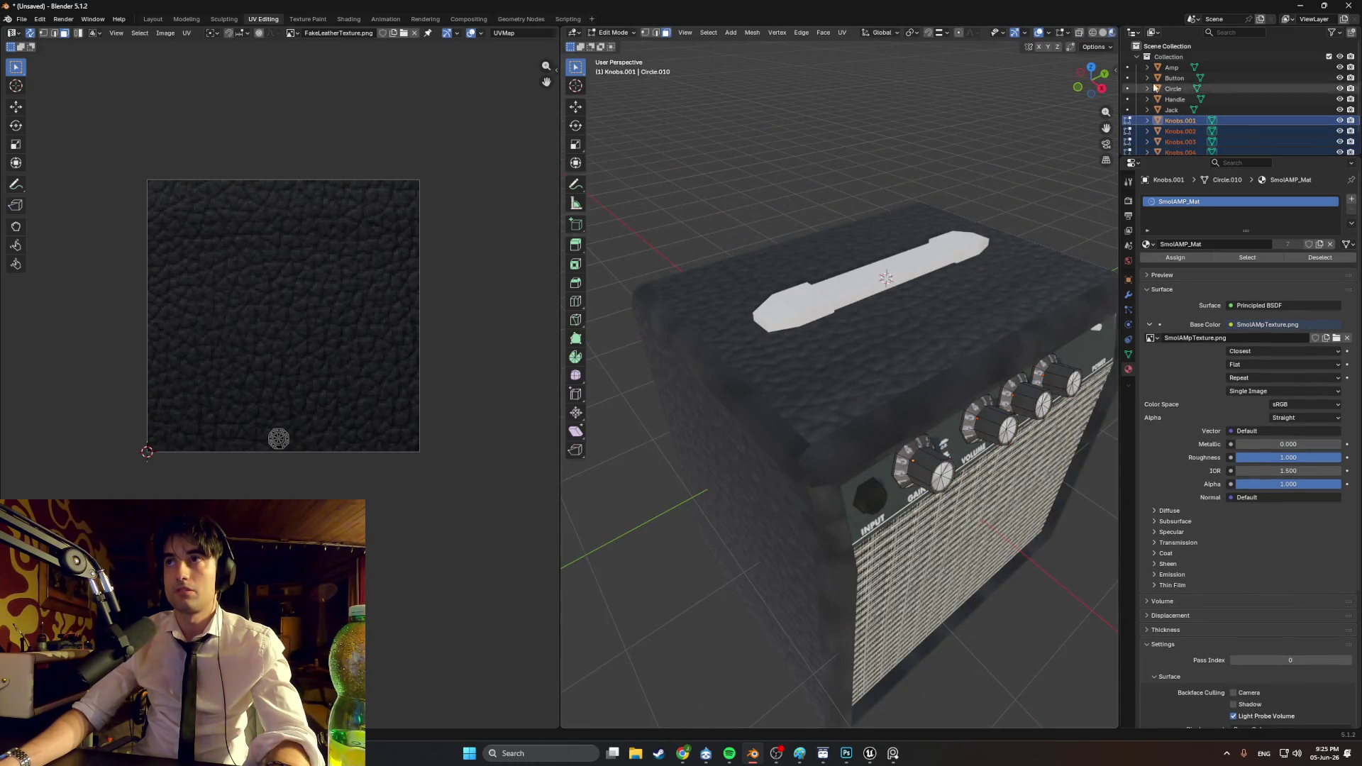
{"action": "scroll", "coordinate": [893, 342], "scroll_direction": "up", "scroll_amount": 3}
{"action": "key", "text": "Tab"}
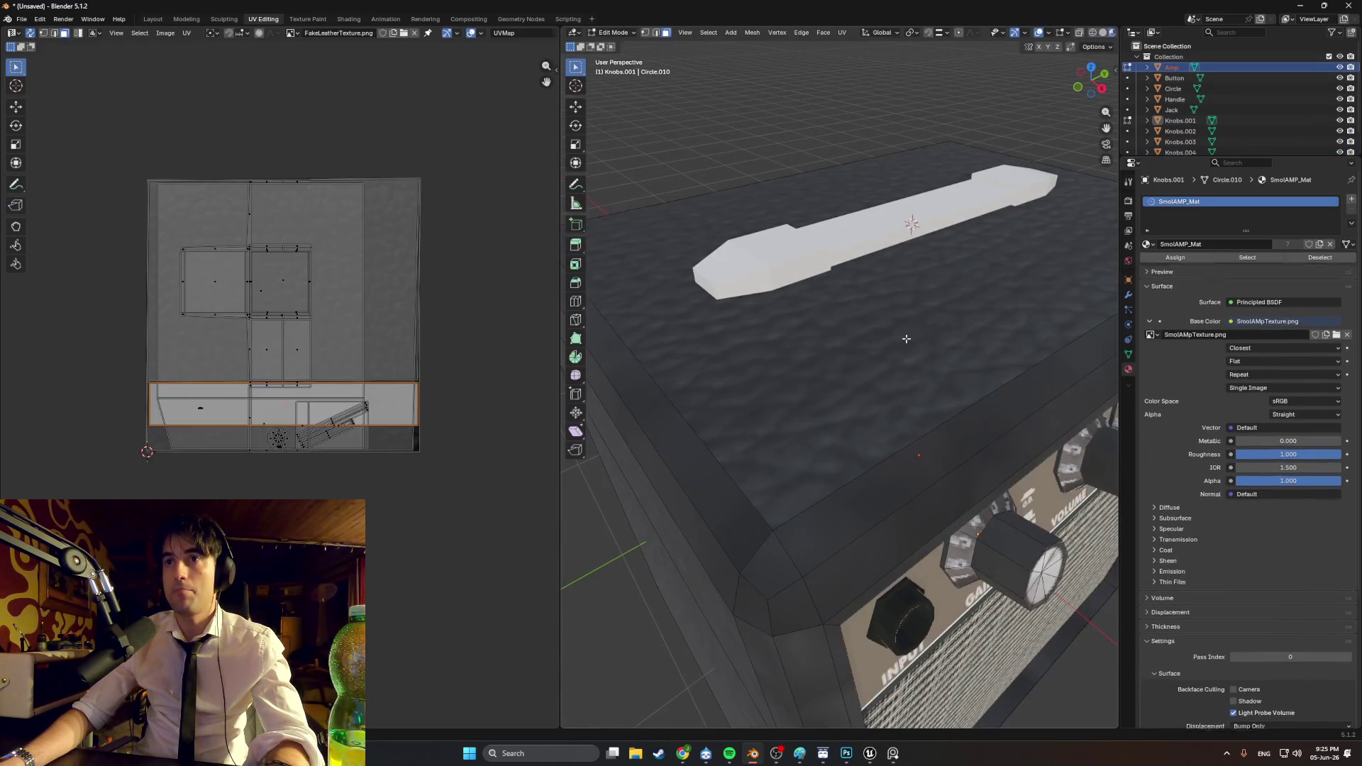
{"action": "key", "text": "a"}
{"action": "key", "text": "alt+a"}
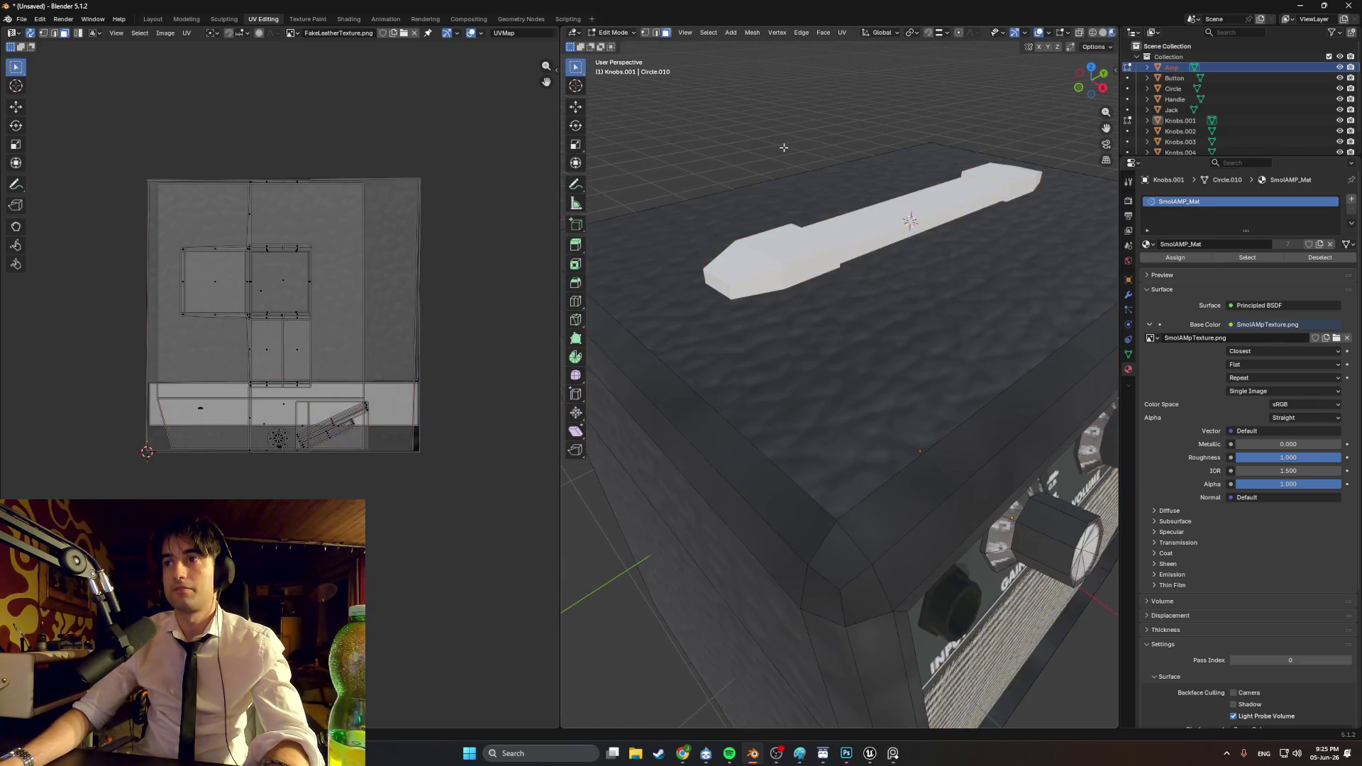
{"action": "left_click_drag", "start_coordinate": [1288, 483], "coordinate": [1266, 484]}
{"action": "key", "text": "ctrl+z"}
{"action": "key", "text": "ctrl+z"}
{"action": "key", "text": "ctrl+z"}
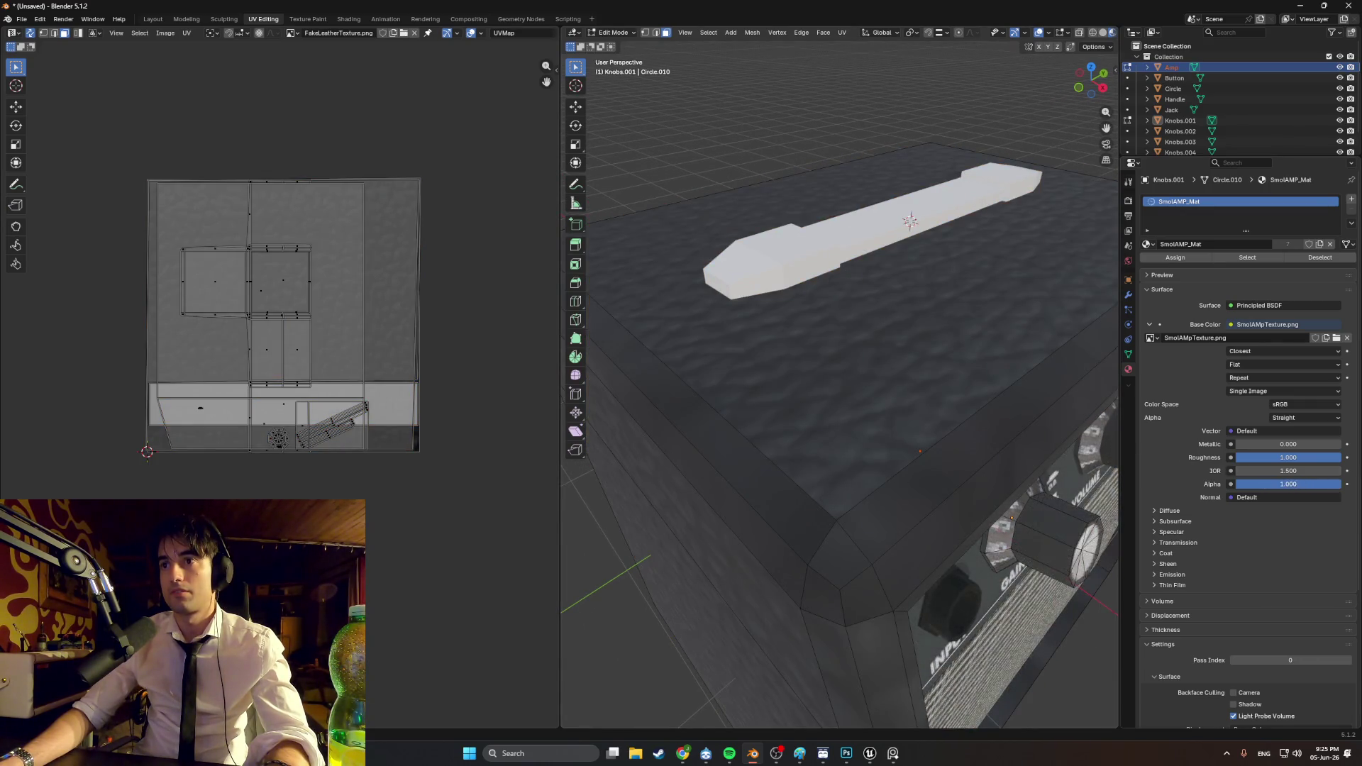
{"action": "scroll", "coordinate": [922, 355], "scroll_direction": "down", "scroll_amount": 5}
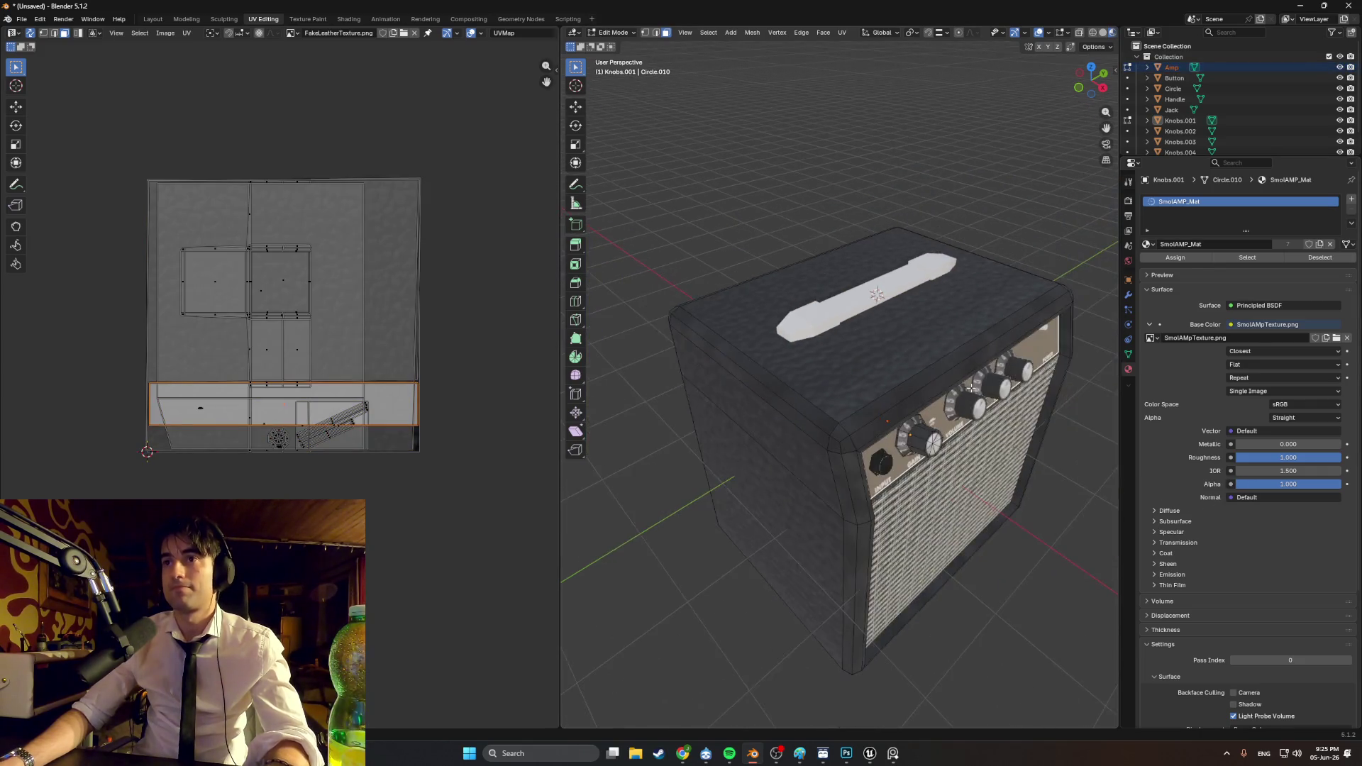
{"action": "mouse_move", "coordinate": [922, 354]}
{"action": "middle_mouse_down"}
{"action": "mouse_move", "coordinate": [932, 369]}
{"action": "mouse_move", "coordinate": [883, 366]}
{"action": "mouse_move", "coordinate": [911, 380]}
{"action": "mouse_move", "coordinate": [902, 367]}
{"action": "middle_mouse_up"}
{"action": "scroll", "coordinate": [708, 333], "scroll_direction": "up", "scroll_amount": 5}
{"action": "scroll", "coordinate": [708, 333], "scroll_direction": "down", "scroll_amount": 3}
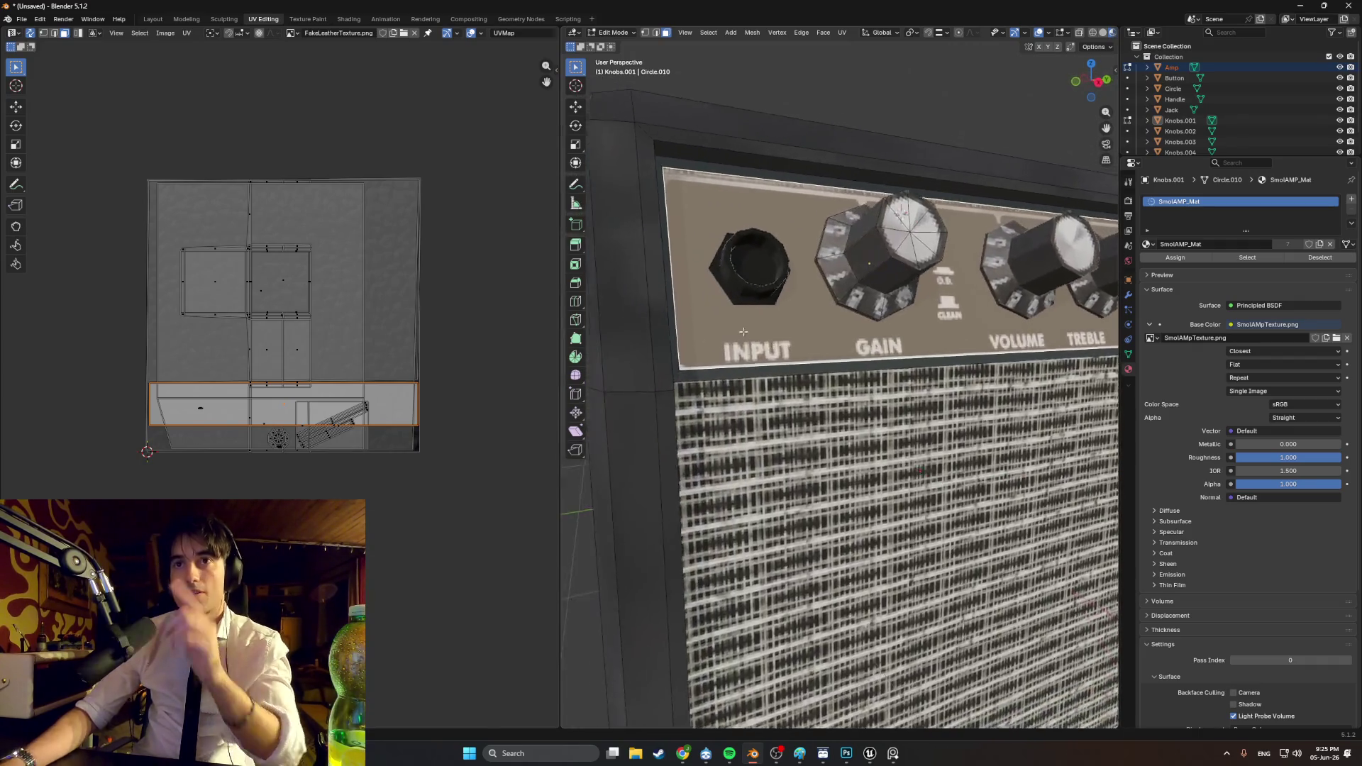
{"action": "scroll", "coordinate": [709, 337], "scroll_direction": "up", "scroll_amount": 5}
{"action": "middle_click_drag", "start_coordinate": [709, 337], "coordinate": [766, 347]}
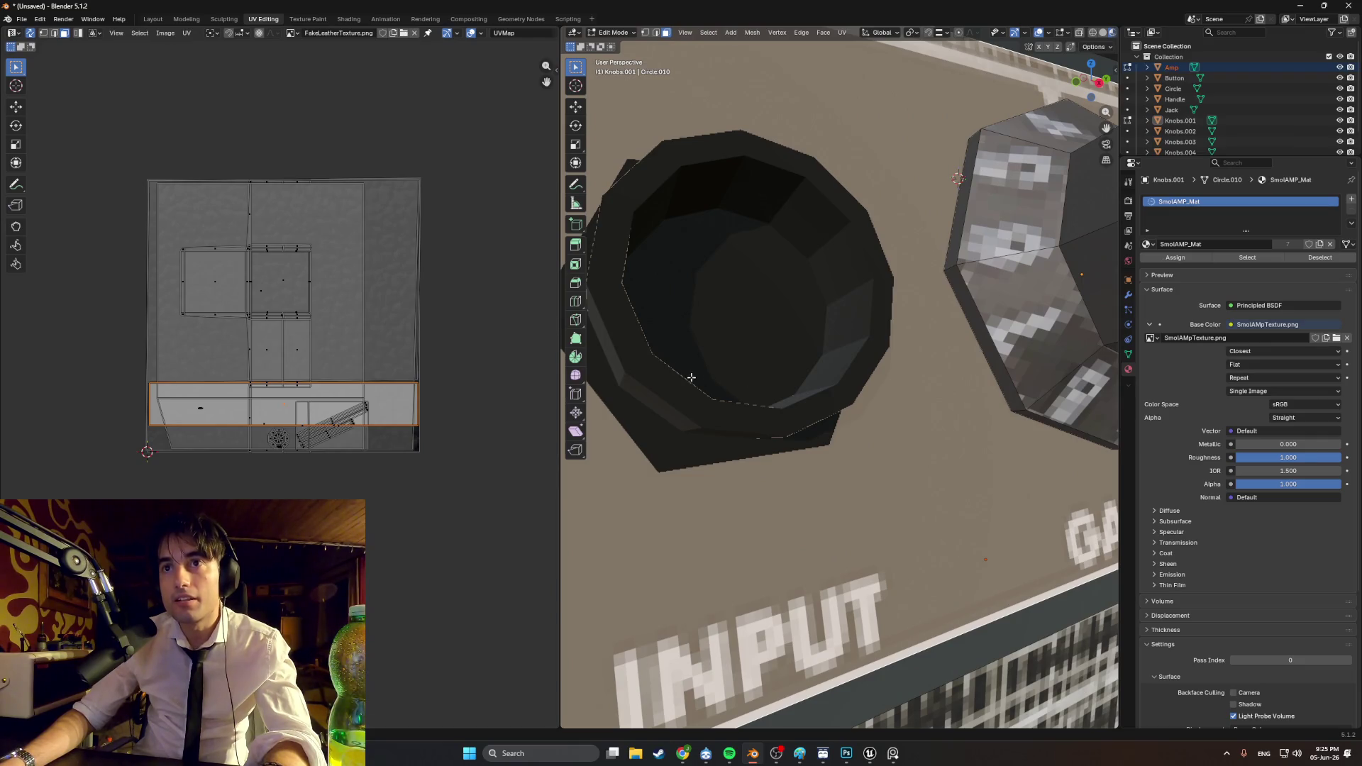
{"action": "key", "text": "alt+q"}
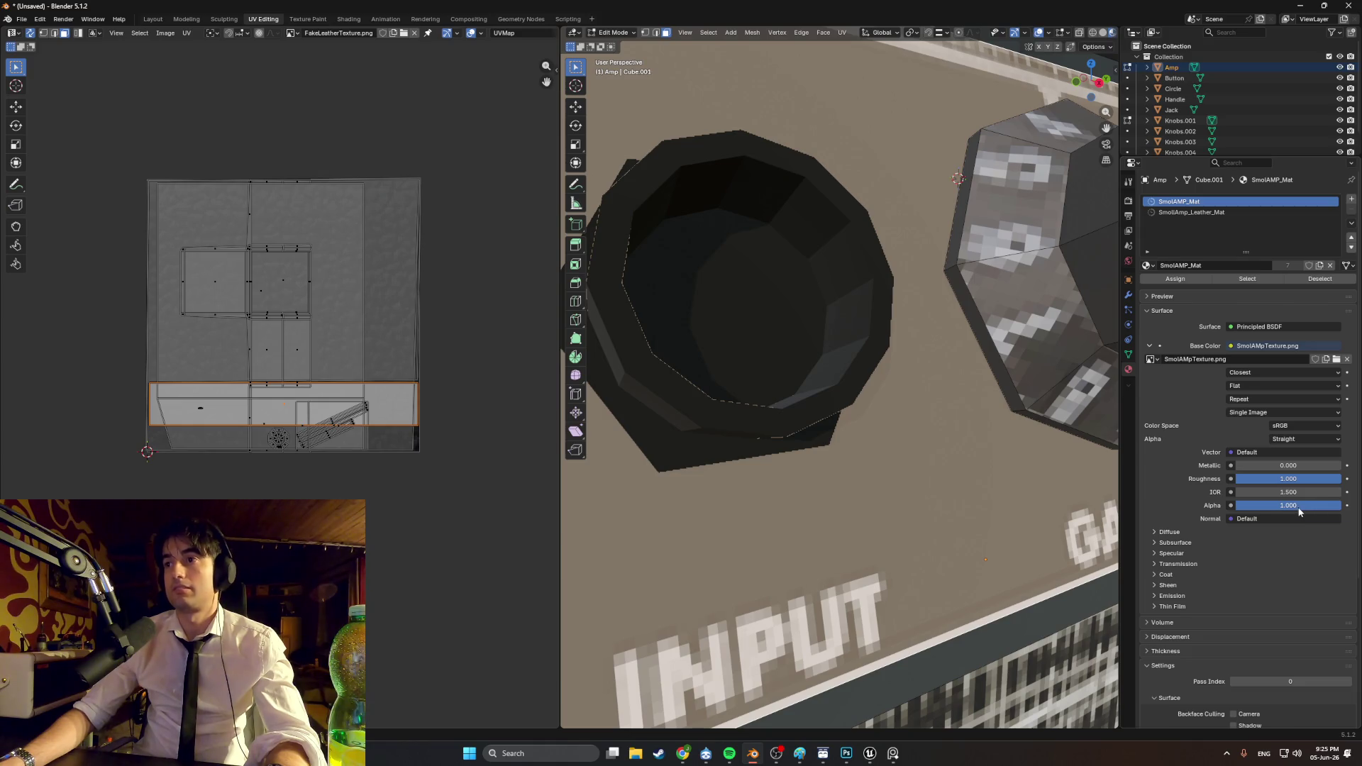
{"action": "left_click_drag", "start_coordinate": [1299, 506], "coordinate": [1250, 506]}
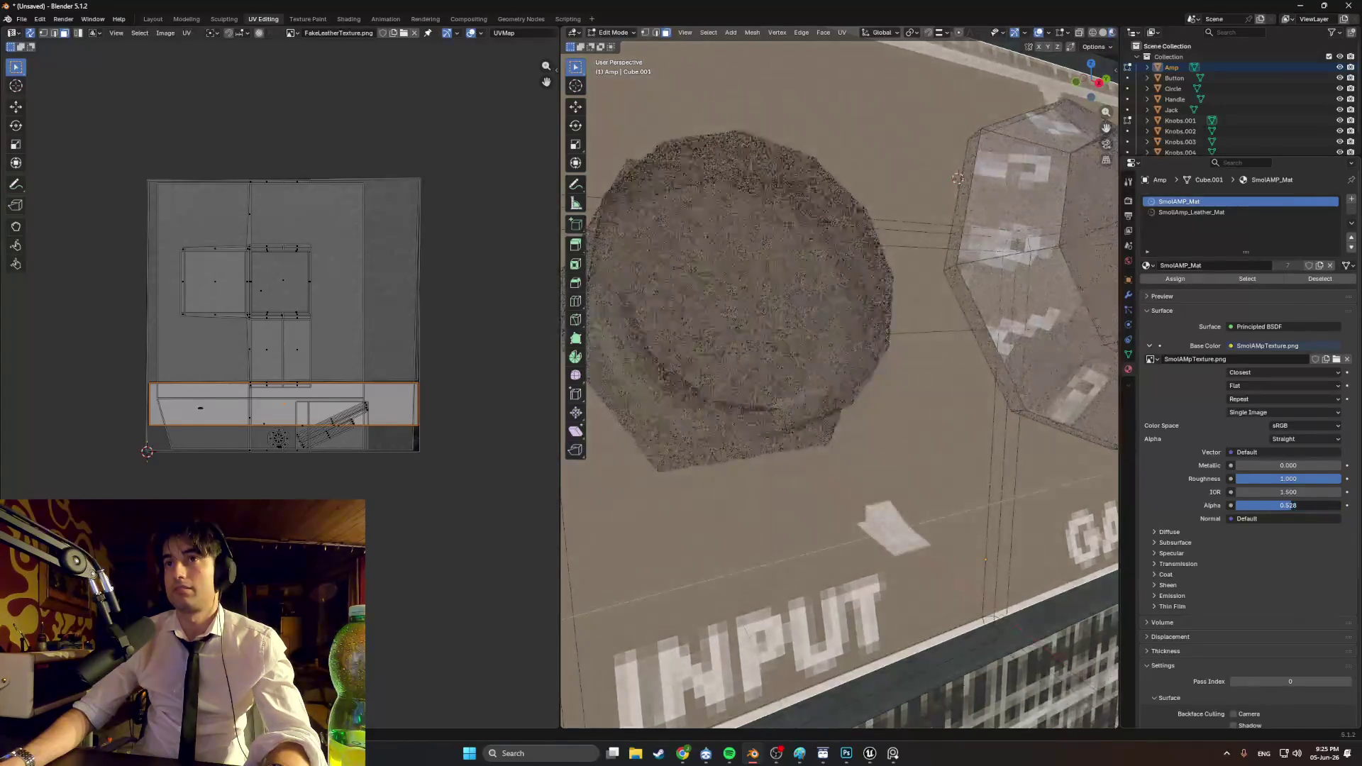
{"action": "scroll", "coordinate": [1016, 461], "scroll_direction": "down", "scroll_amount": 6}
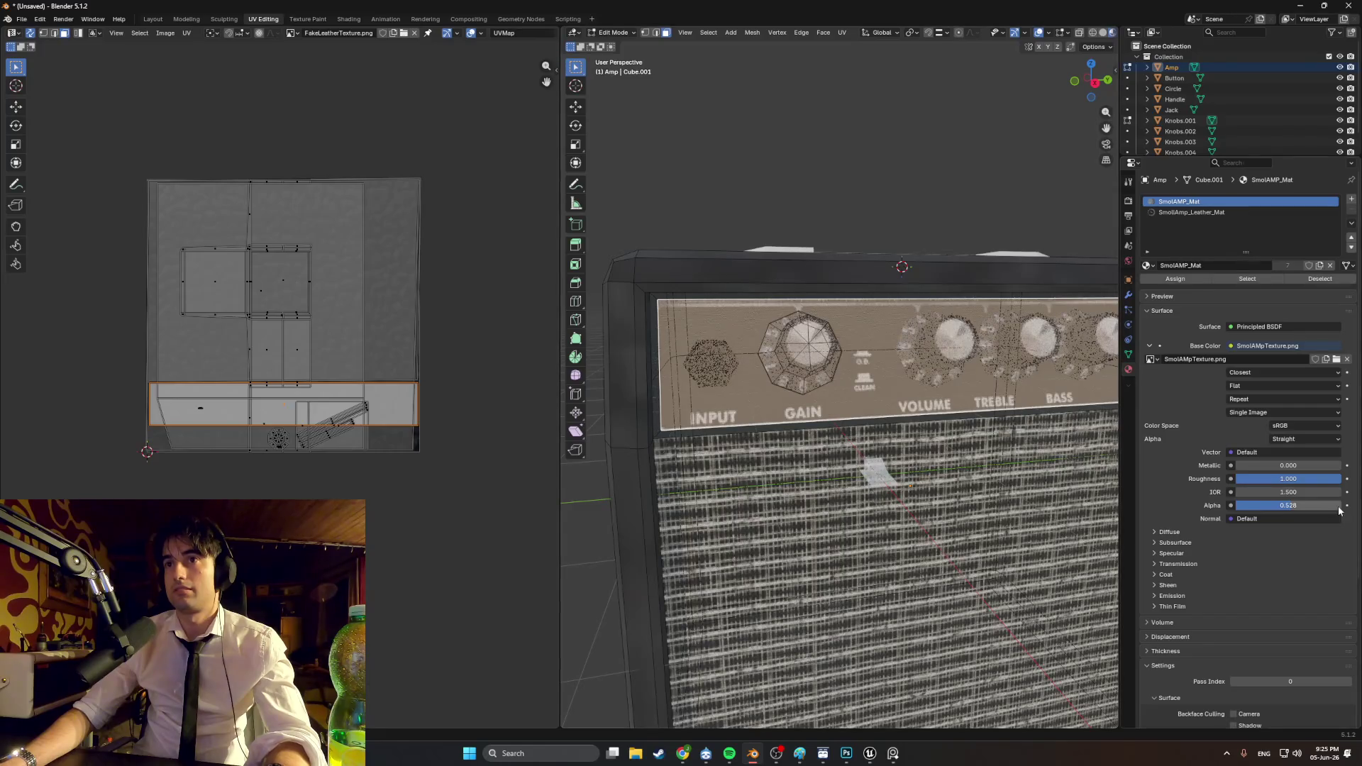
{"action": "key", "text": "ctrl+z"}
{"action": "key", "text": "Tab"}
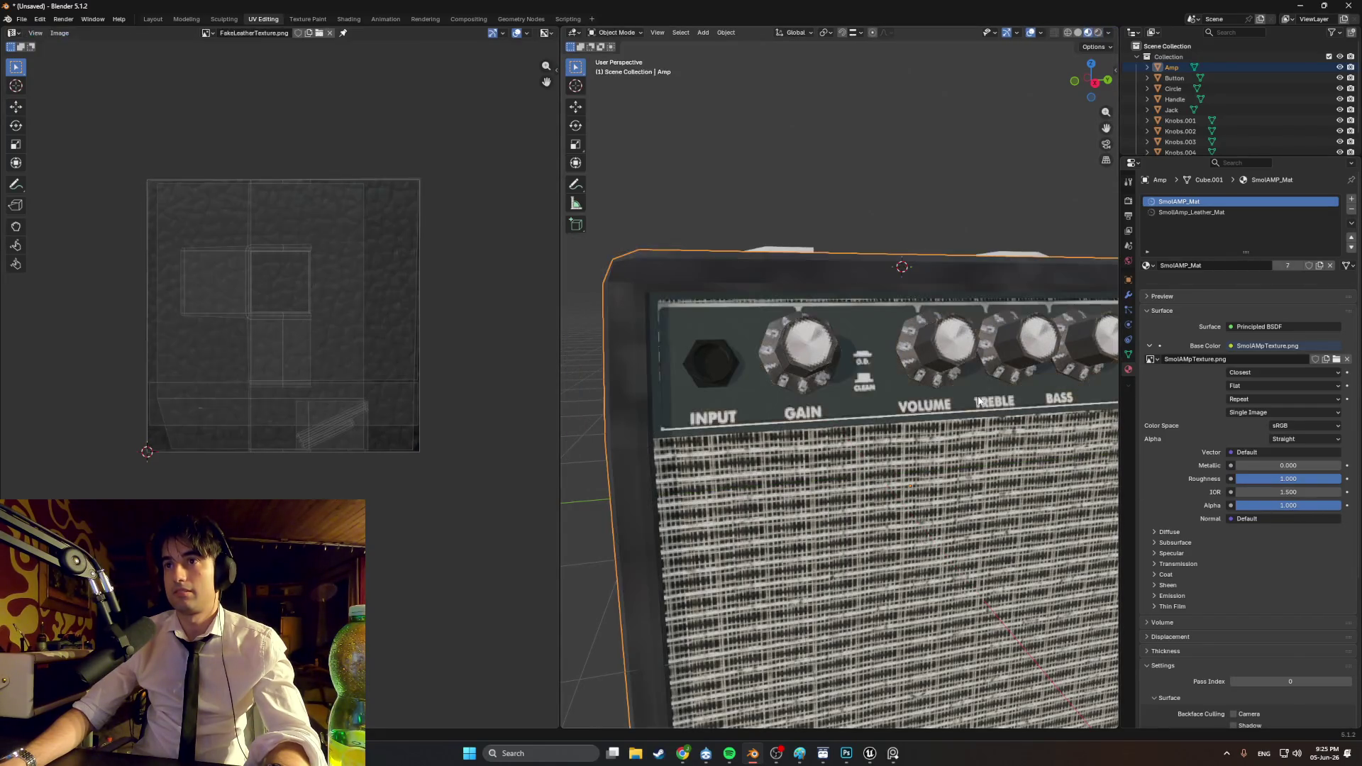
Step: Orbit around the amp's front panel, POWER label, leather side and knob-topped lid
{"action": "middle_click_drag", "start_coordinate": [925, 437], "coordinate": [957, 397]}
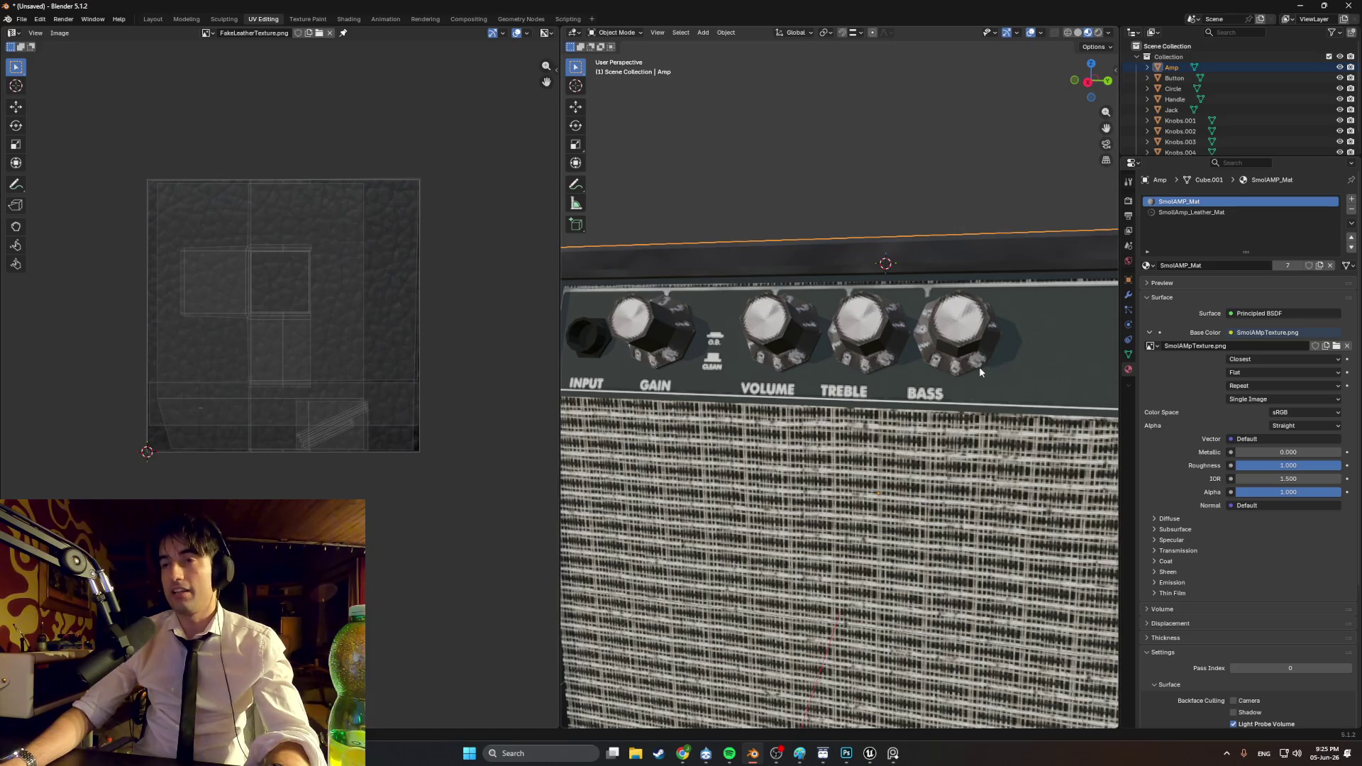
{"action": "scroll", "coordinate": [978, 366], "scroll_direction": "down", "scroll_amount": 4}
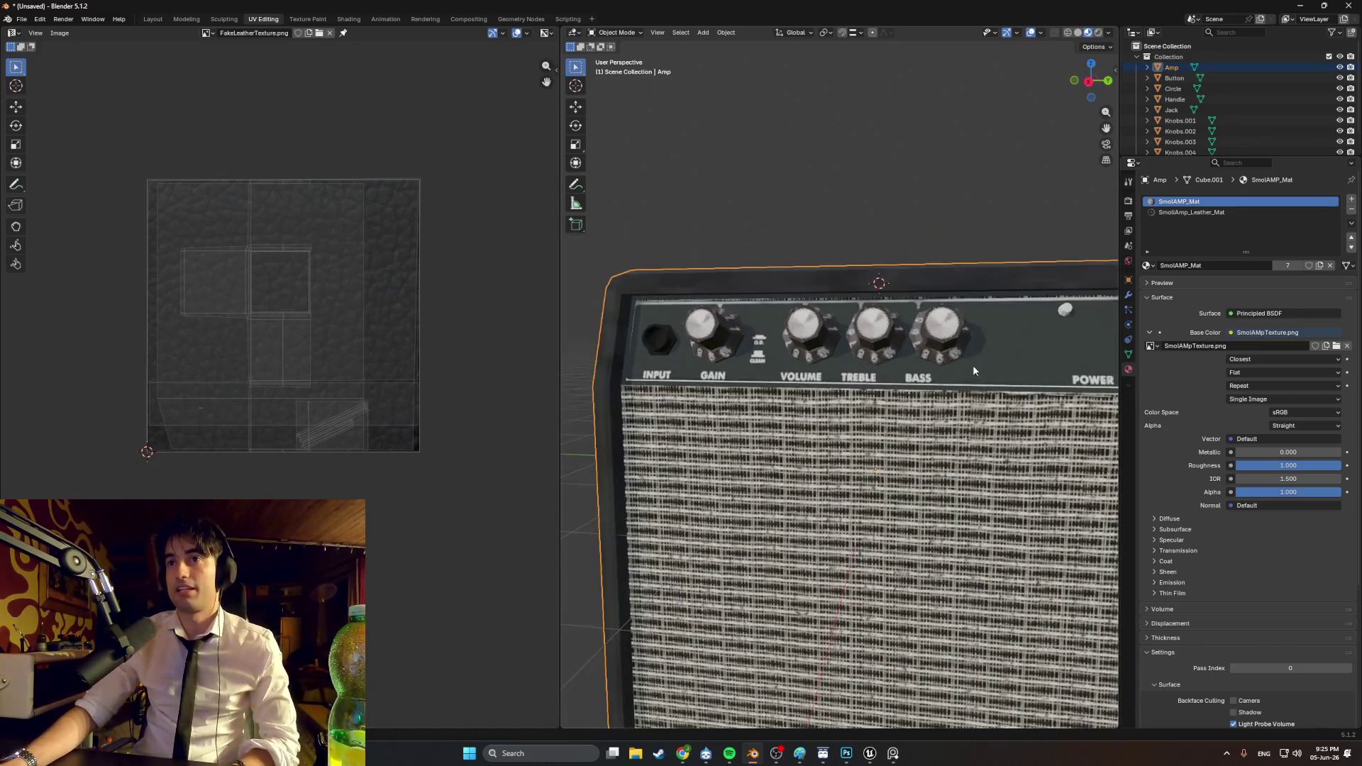
{"action": "scroll", "coordinate": [972, 365], "scroll_direction": "down", "scroll_amount": 2}
{"action": "scroll", "coordinate": [946, 369], "scroll_direction": "up", "scroll_amount": 3}
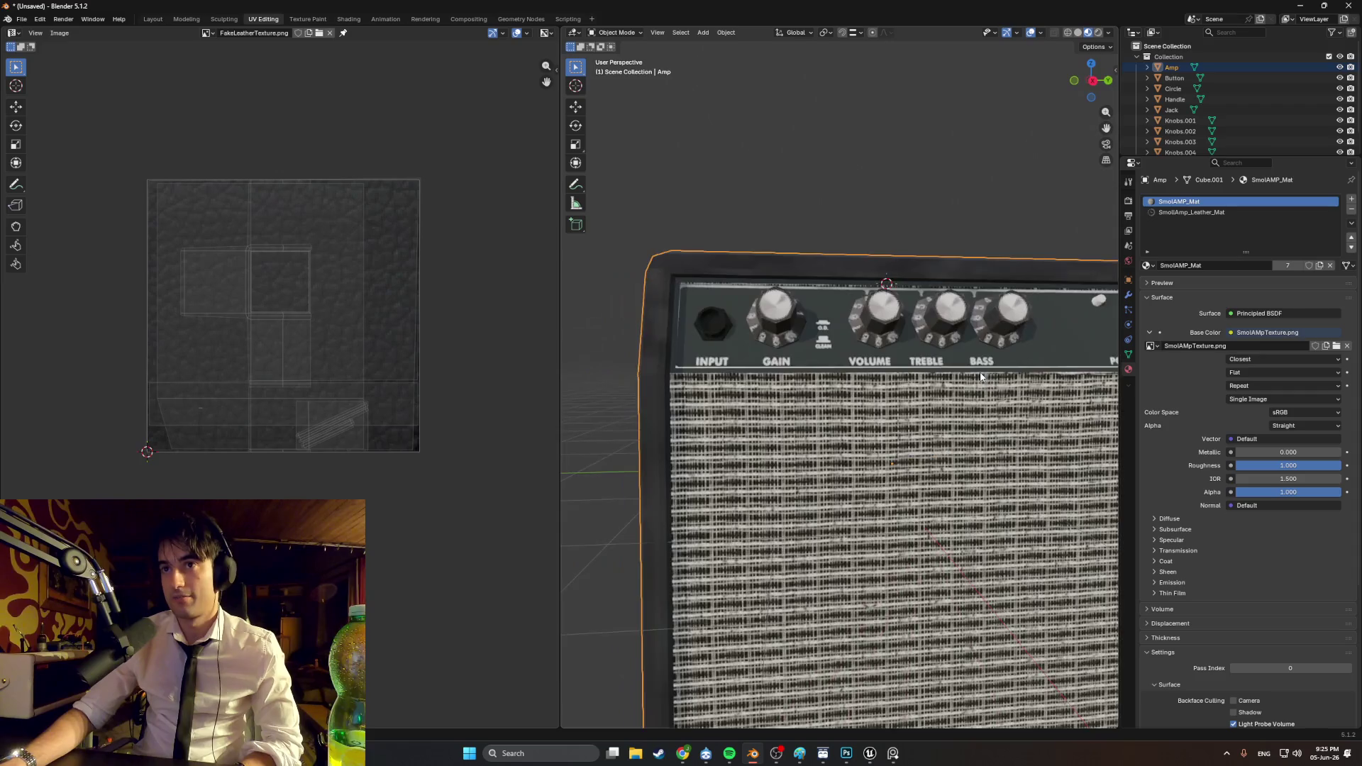
{"action": "middle_click_drag", "start_coordinate": [981, 376], "coordinate": [963, 379]}
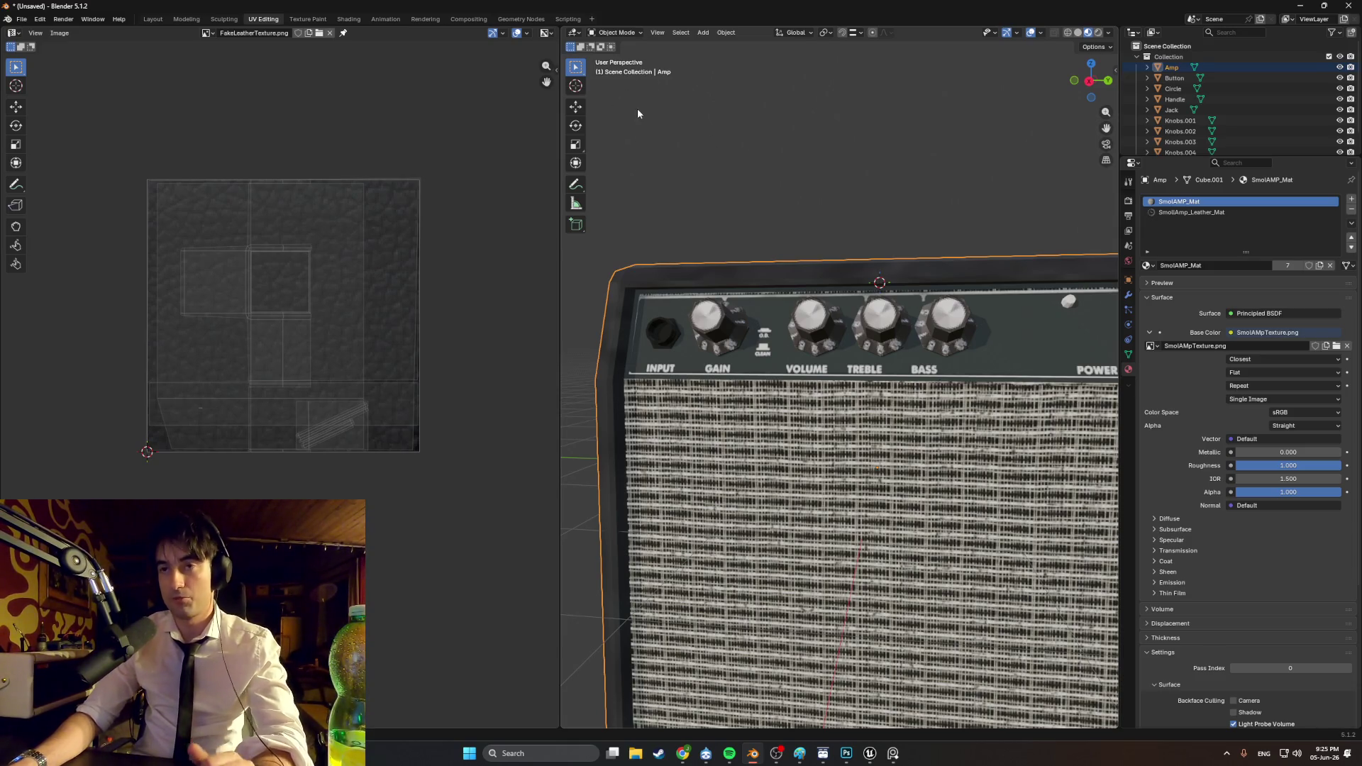
{"action": "scroll", "coordinate": [892, 377], "scroll_direction": "down", "scroll_amount": 5}
{"action": "middle_click_drag", "start_coordinate": [891, 377], "coordinate": [745, 477]}
{"action": "mouse_move", "coordinate": [1001, 539]}
{"action": "middle_mouse_down"}
{"action": "mouse_move", "coordinate": [848, 390]}
{"action": "mouse_move", "coordinate": [745, 363]}
{"action": "mouse_move", "coordinate": [883, 352]}
{"action": "mouse_move", "coordinate": [810, 343]}
{"action": "mouse_move", "coordinate": [886, 334]}
{"action": "mouse_move", "coordinate": [809, 338]}
{"action": "mouse_move", "coordinate": [824, 336]}
{"action": "middle_mouse_up"}
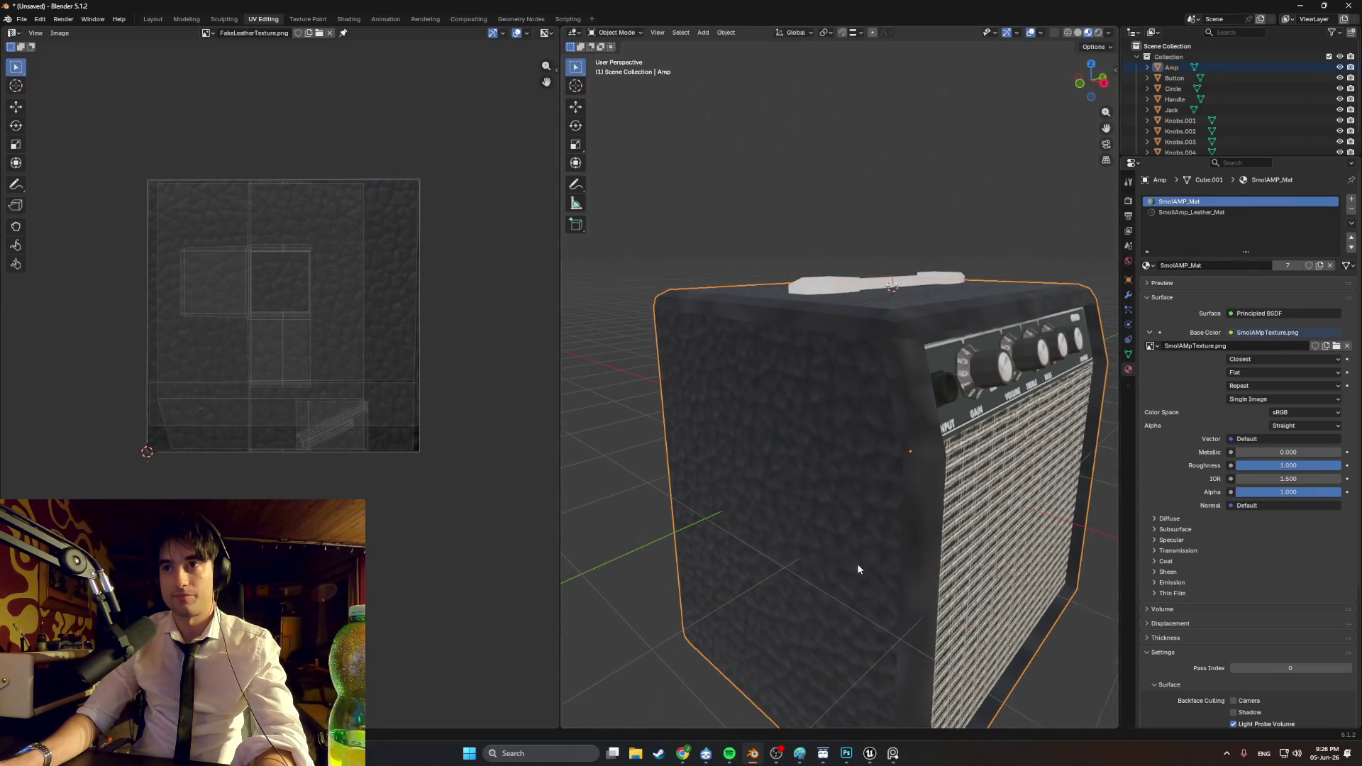
{"action": "middle_click_drag", "start_coordinate": [859, 569], "coordinate": [770, 566]}
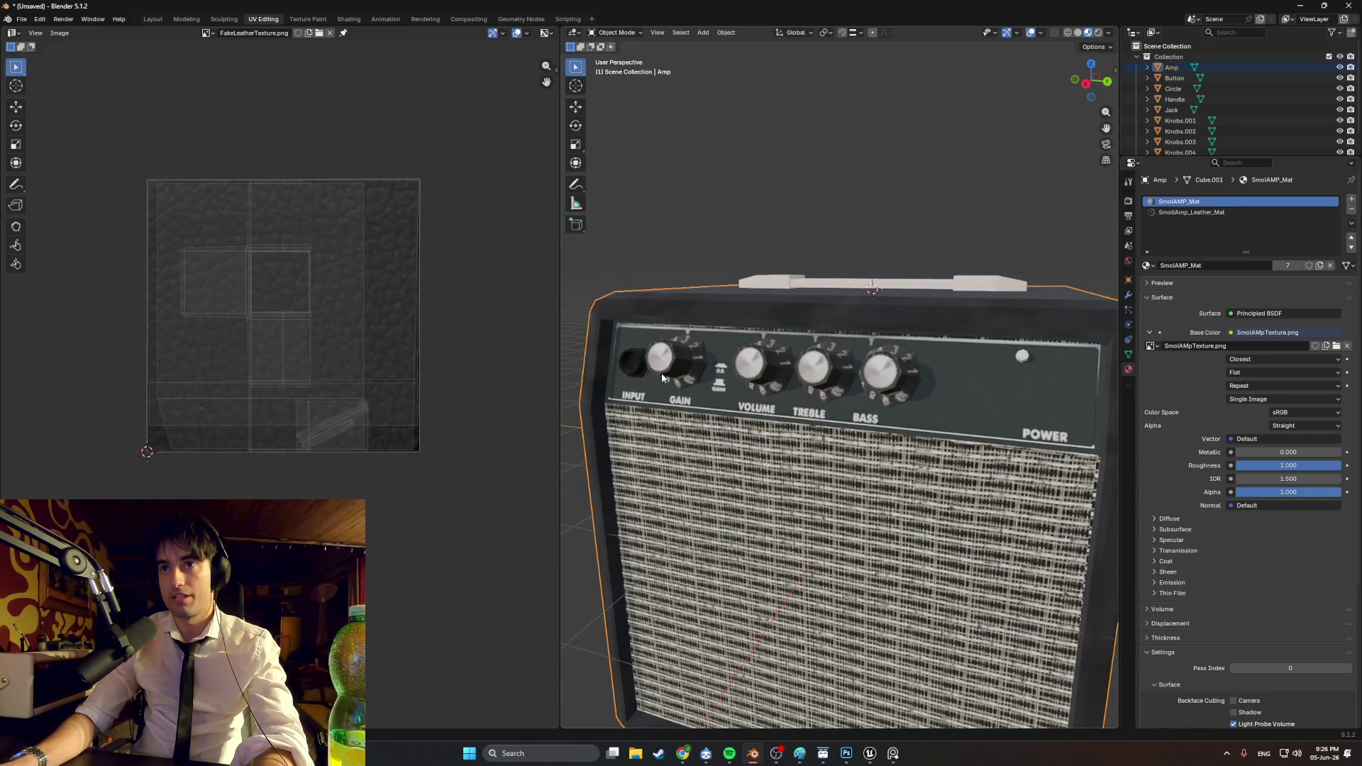
{"action": "middle_click_drag", "start_coordinate": [837, 360], "coordinate": [922, 370]}
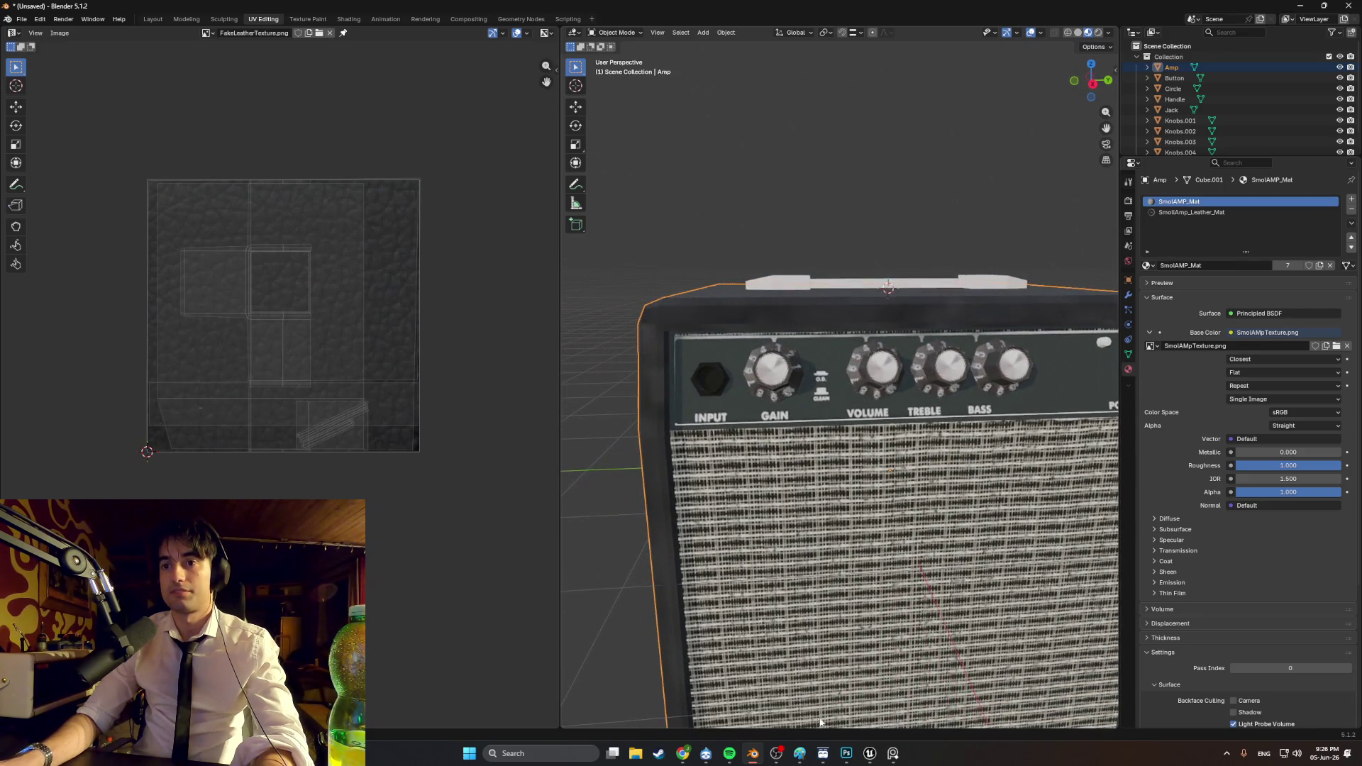
{"action": "left_click", "coordinate": [846, 751]}
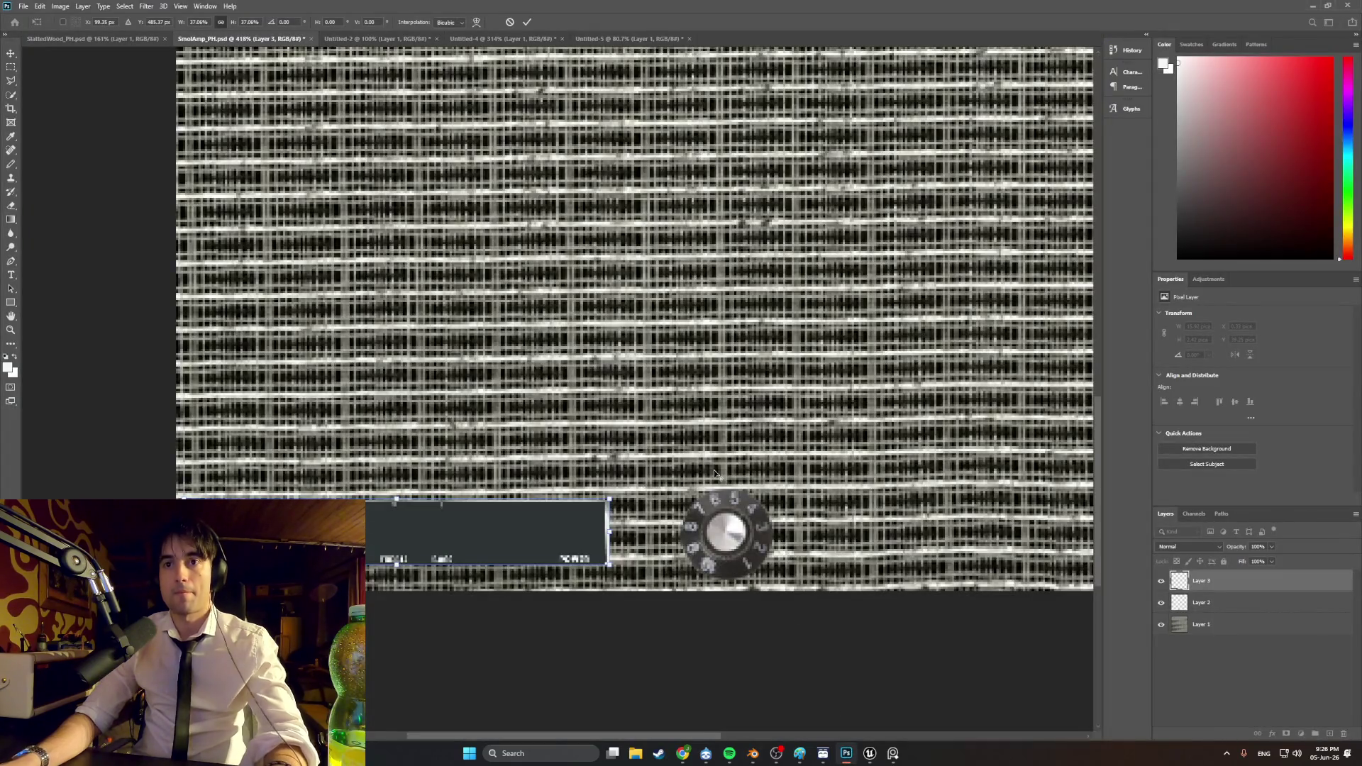
Step: Undo the pasted dark panel rectangle layer on the grille texture
{"action": "scroll", "coordinate": [560, 558], "scroll_direction": "down", "scroll_amount": 2, "text": "alt"}
{"action": "scroll", "coordinate": [560, 558], "scroll_direction": "up", "scroll_amount": 1, "text": "alt"}
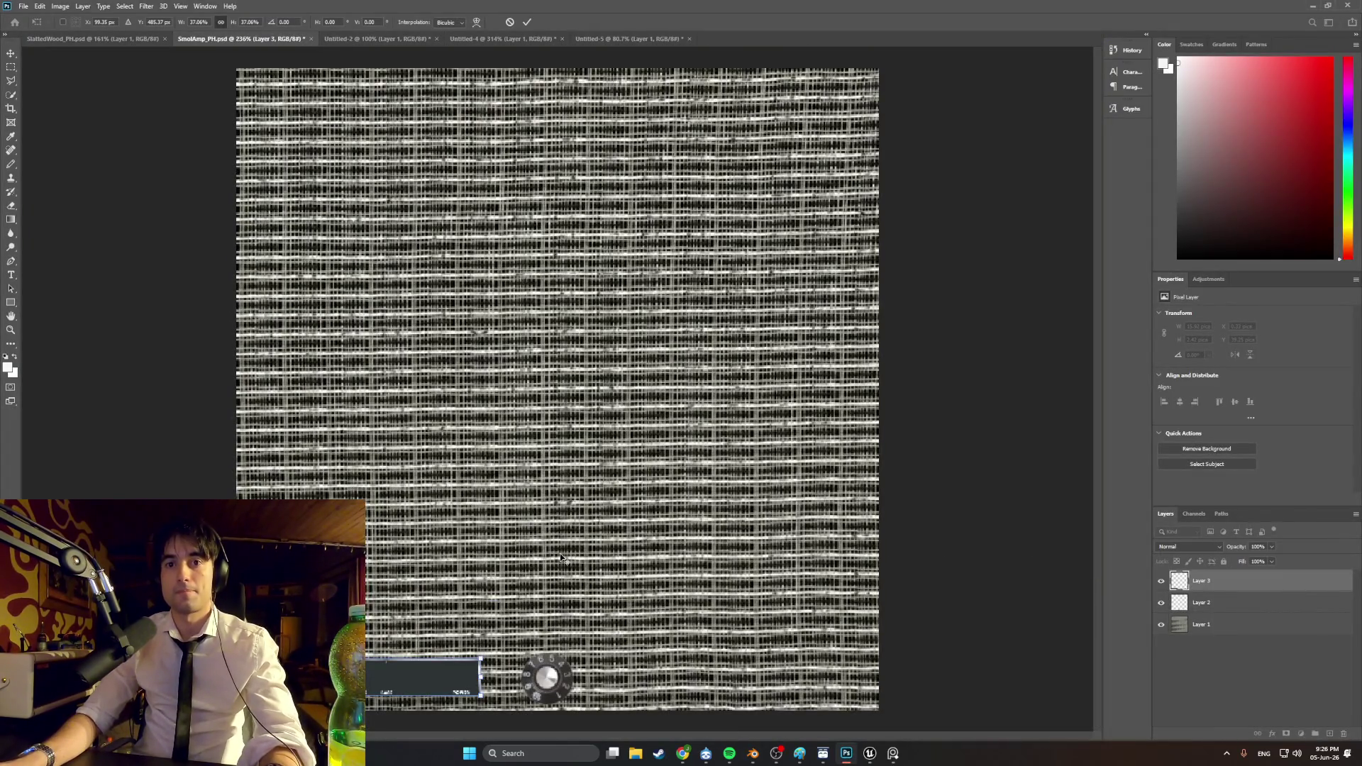
{"action": "scroll", "coordinate": [560, 557], "scroll_direction": "down", "scroll_amount": 2, "text": "alt"}
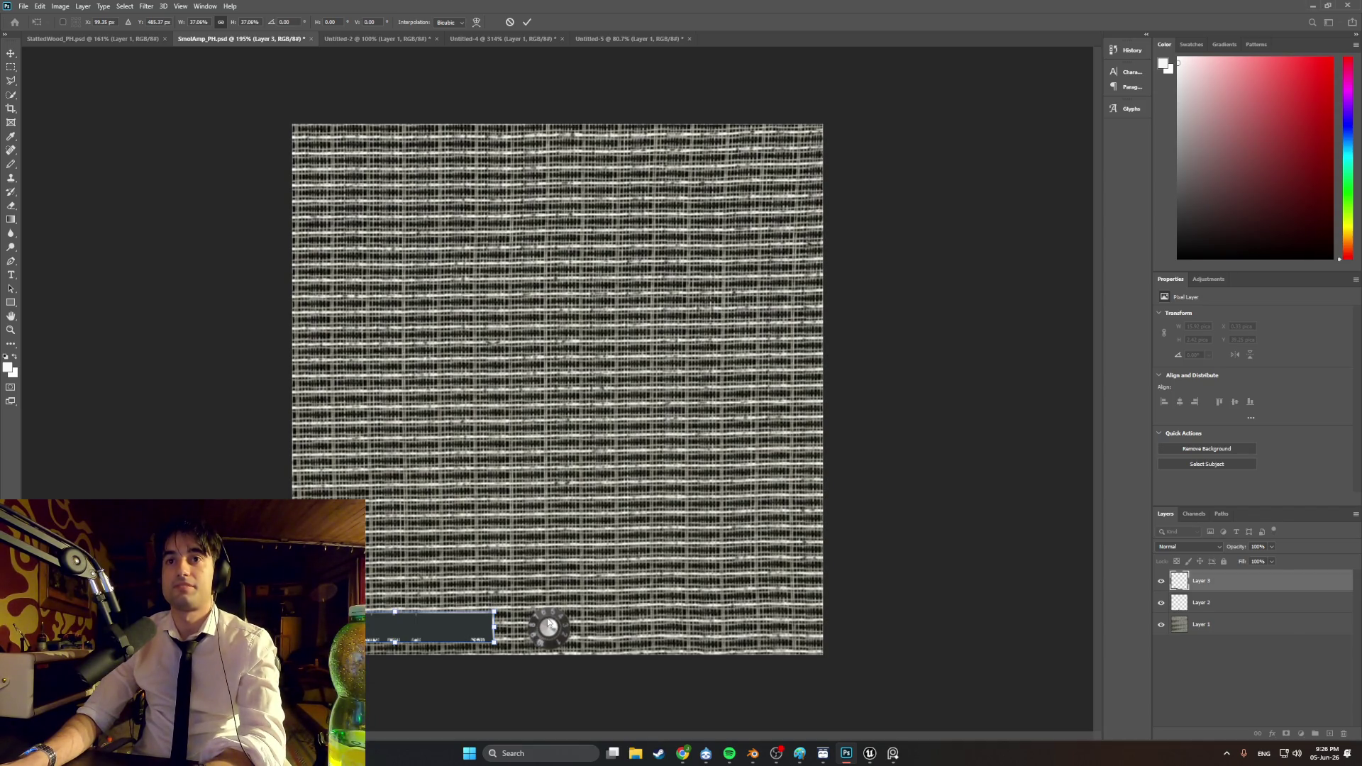
{"action": "key", "text": "ctrl+z"}
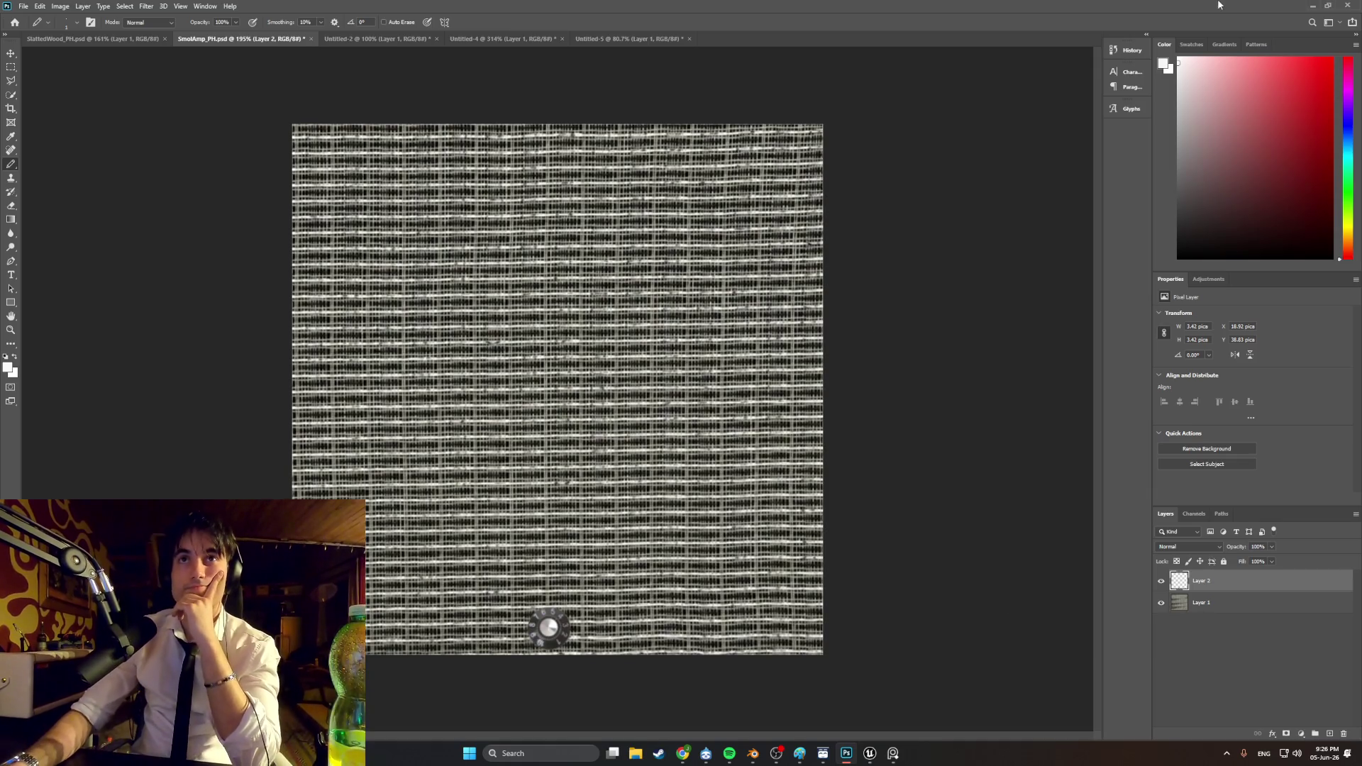
Step: Look through the Untitled-4 and Untitled-5 documents, then bring up the Fender reference page
{"action": "left_click", "coordinate": [555, 39]}
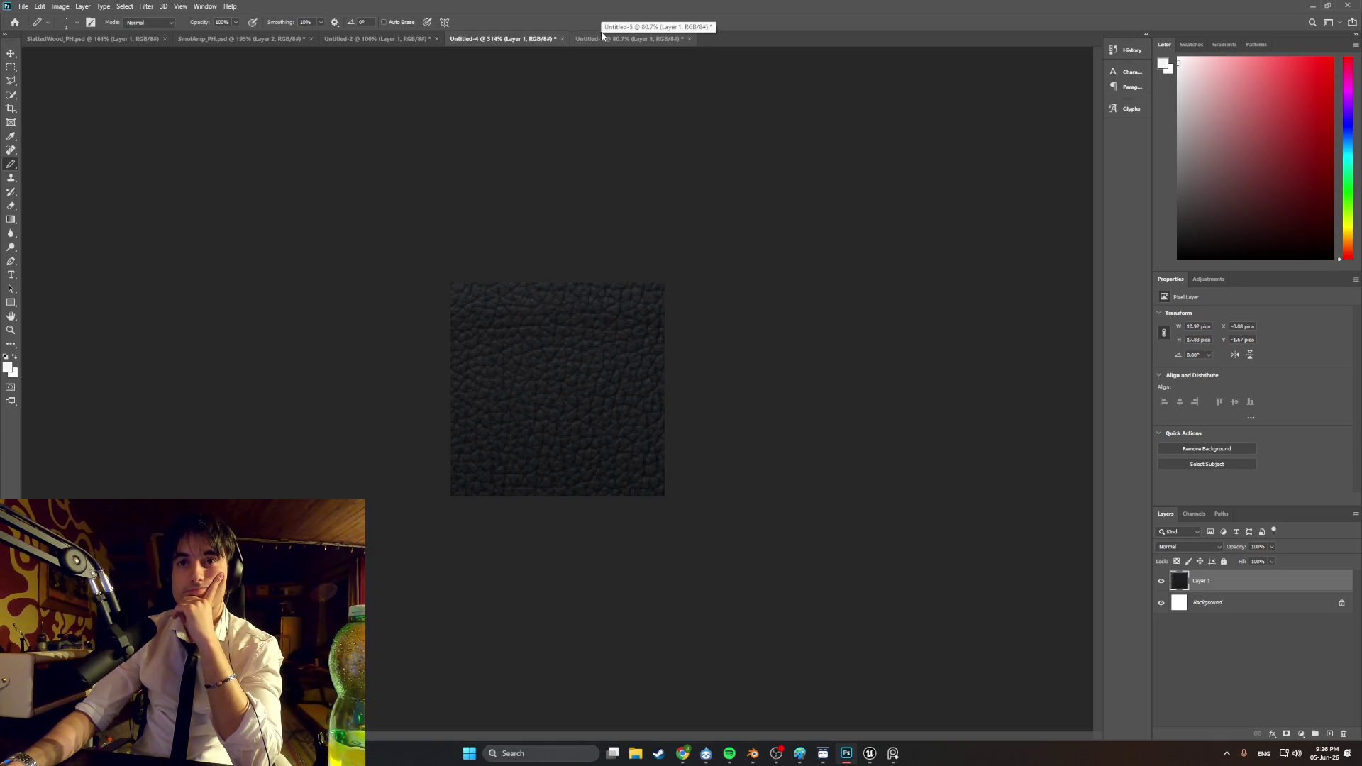
{"action": "left_click", "coordinate": [602, 37]}
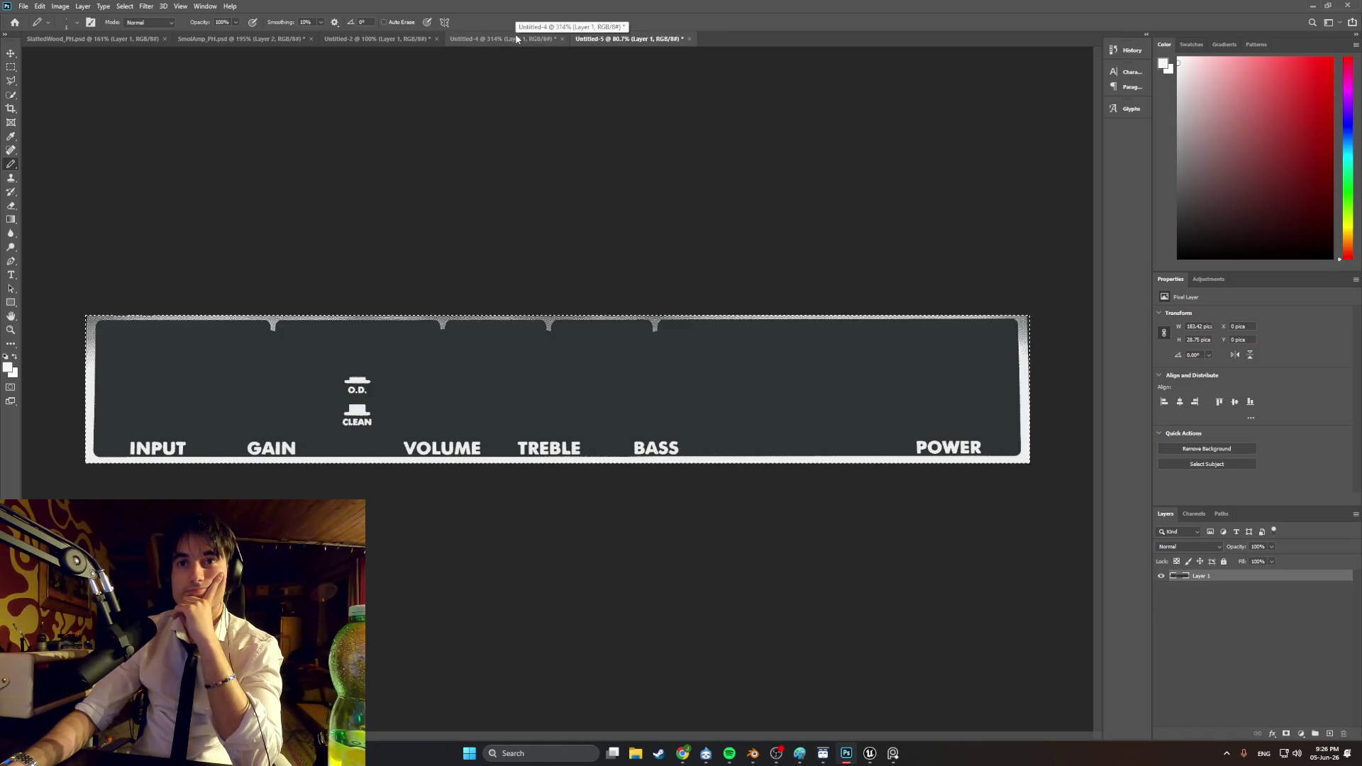
{"action": "left_click", "coordinate": [682, 754]}
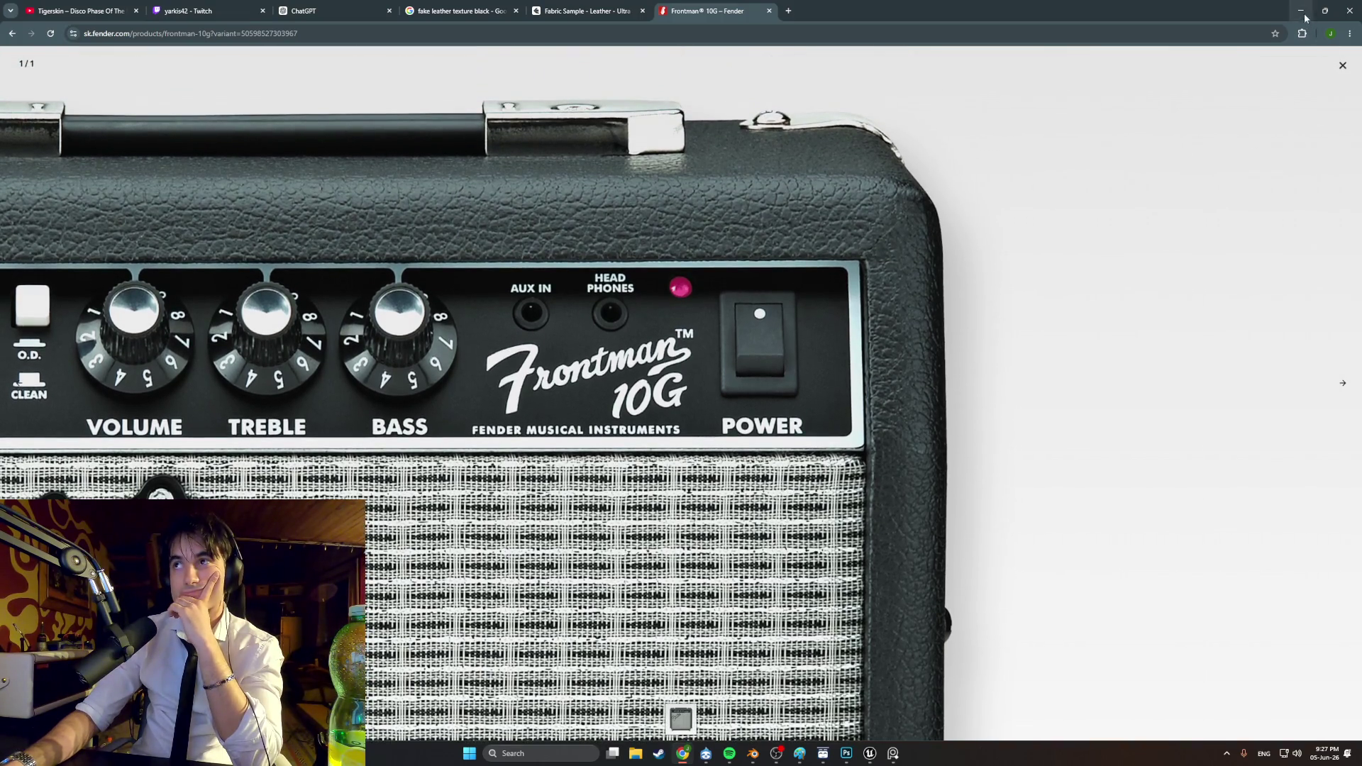
Step: Compare the Fender Frontman 10G photo with the amp faceplate design, then return to Blender
{"action": "left_click", "coordinate": [1304, 14]}
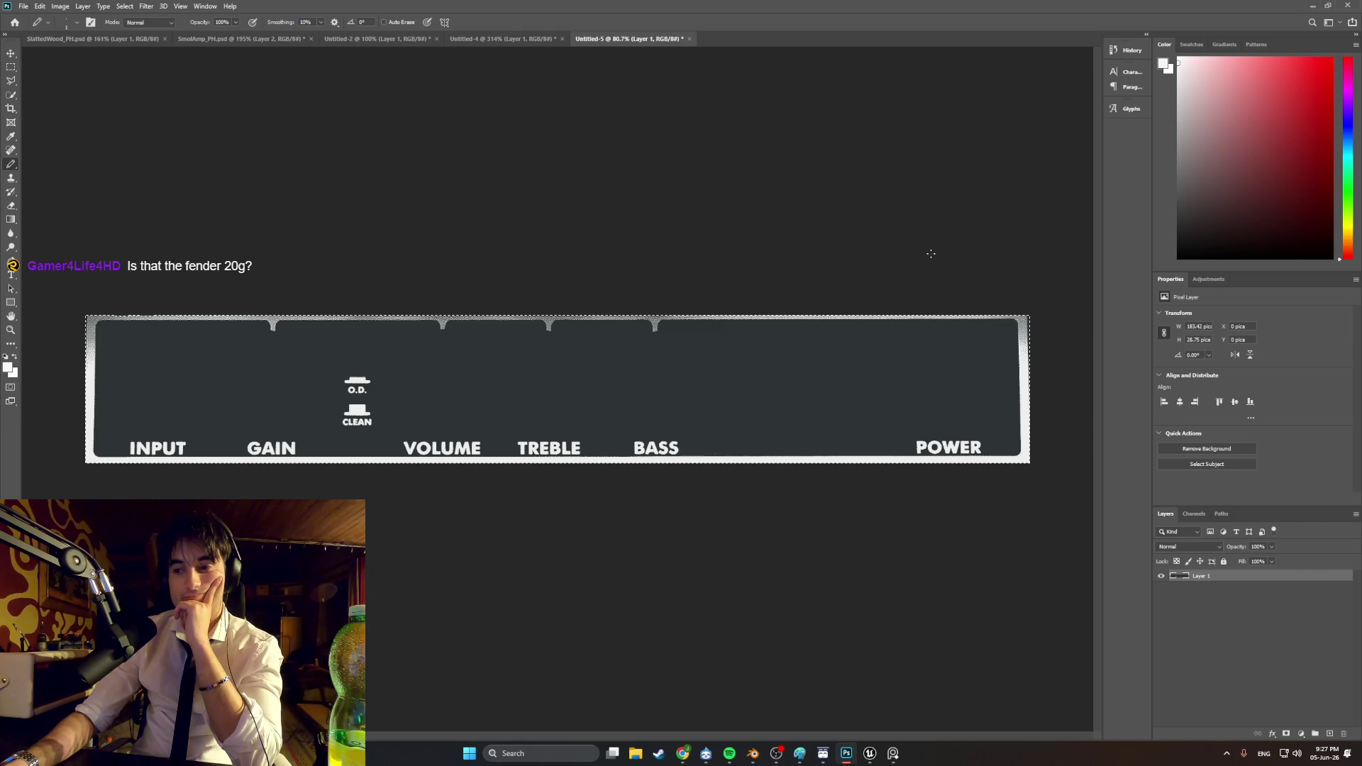
{"action": "left_click", "coordinate": [682, 753]}
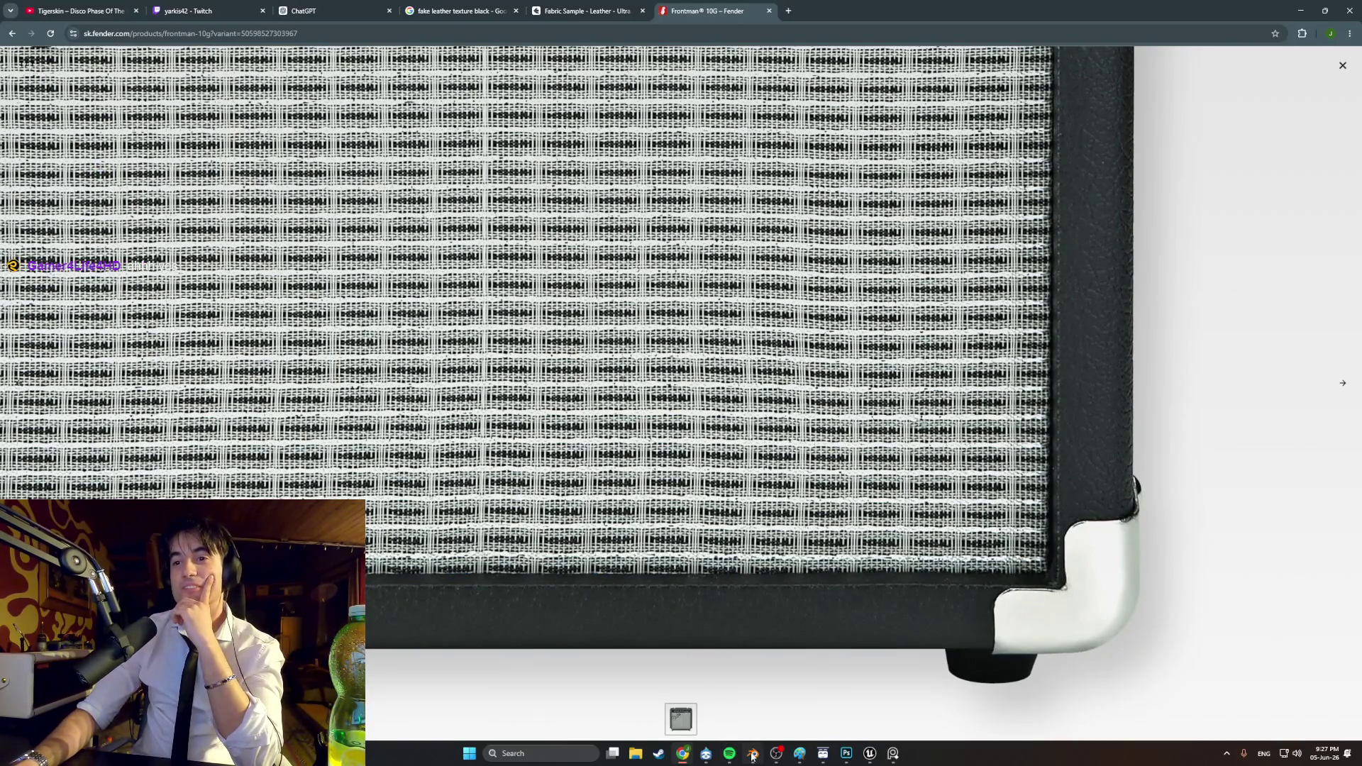
{"action": "left_click", "coordinate": [752, 756]}
{"action": "scroll", "coordinate": [814, 535], "scroll_direction": "down", "scroll_amount": 5}
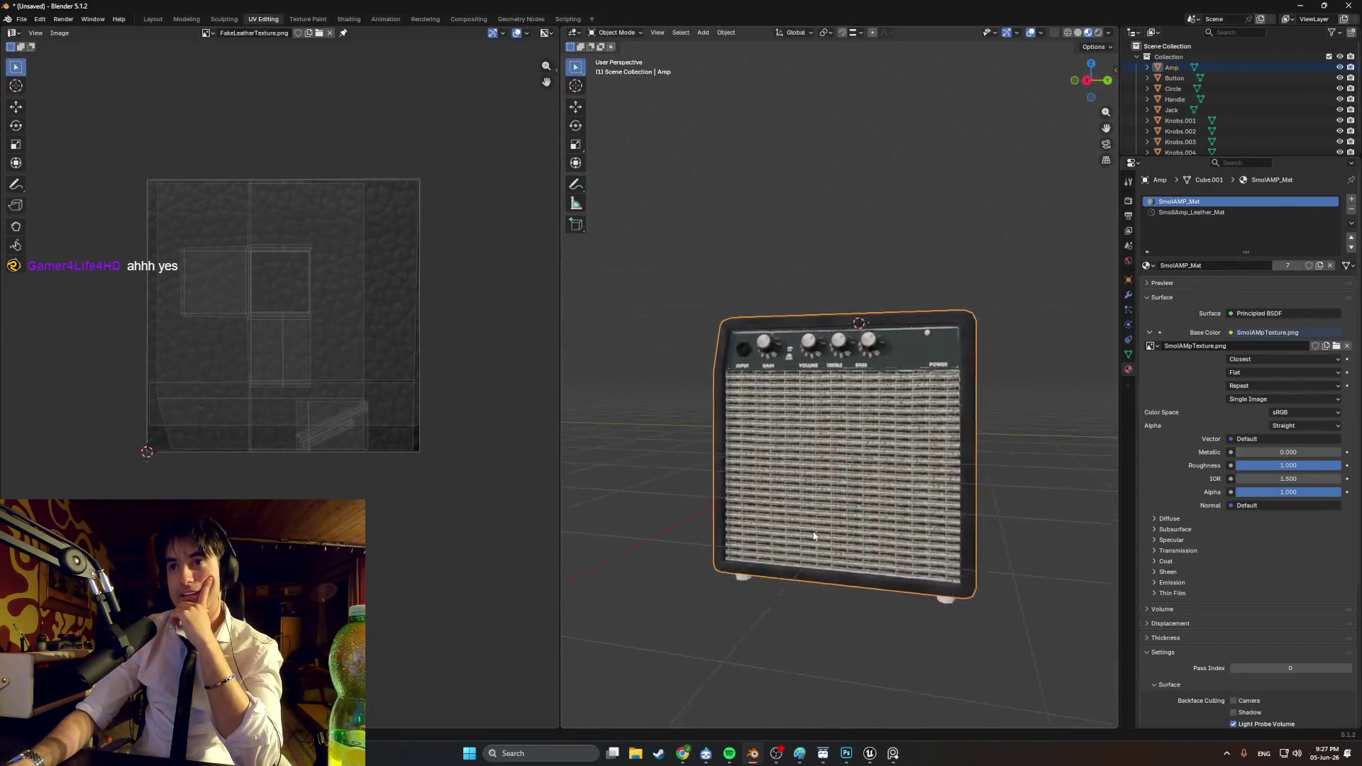
{"action": "mouse_move", "coordinate": [814, 536]}
{"action": "middle_mouse_down"}
{"action": "mouse_move", "coordinate": [857, 537]}
{"action": "mouse_move", "coordinate": [916, 479]}
{"action": "mouse_move", "coordinate": [807, 499]}
{"action": "mouse_move", "coordinate": [883, 517]}
{"action": "mouse_move", "coordinate": [878, 564]}
{"action": "mouse_move", "coordinate": [922, 542]}
{"action": "mouse_move", "coordinate": [827, 492]}
{"action": "mouse_move", "coordinate": [862, 494]}
{"action": "mouse_move", "coordinate": [835, 505]}
{"action": "mouse_move", "coordinate": [828, 542]}
{"action": "mouse_move", "coordinate": [769, 538]}
{"action": "mouse_move", "coordinate": [762, 515]}
{"action": "mouse_move", "coordinate": [794, 537]}
{"action": "mouse_move", "coordinate": [1122, 518]}
{"action": "middle_mouse_up"}
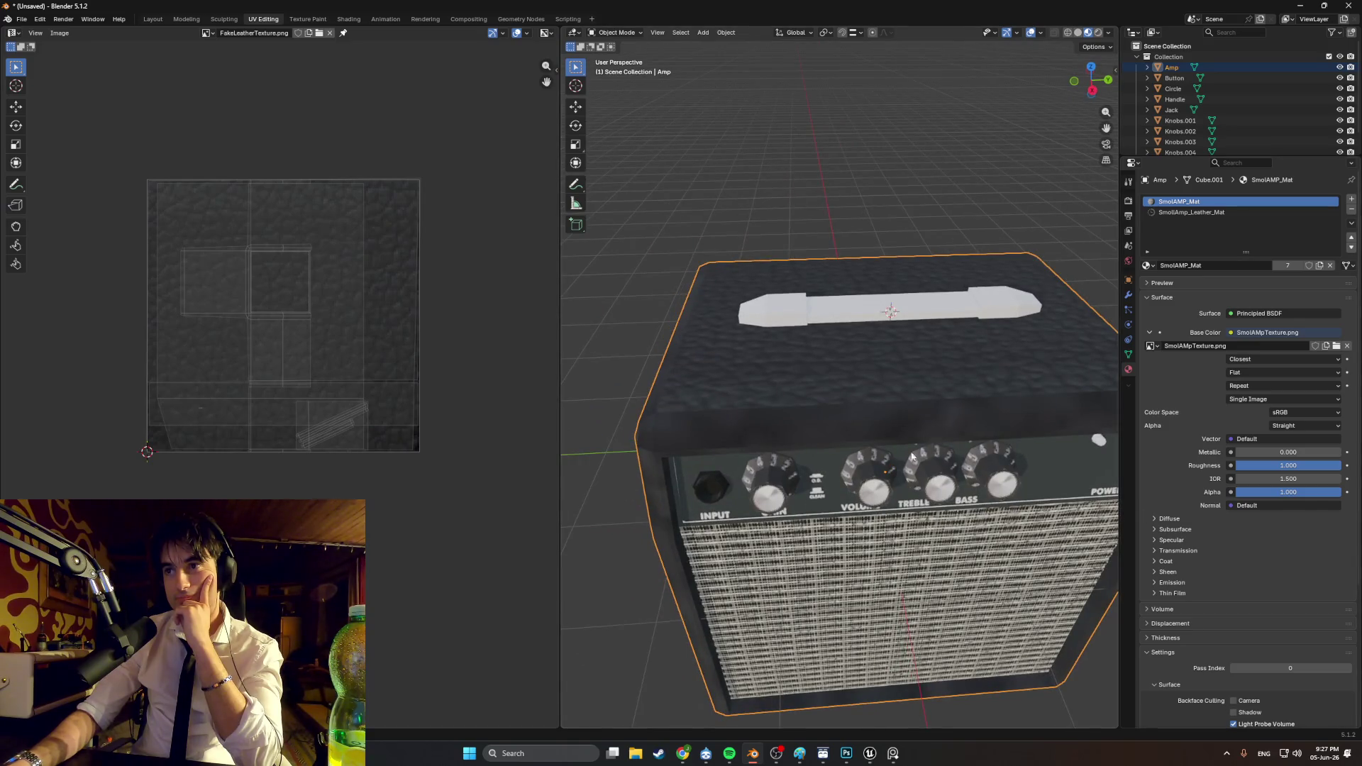
{"action": "mouse_move", "coordinate": [912, 456]}
{"action": "middle_mouse_down"}
{"action": "mouse_move", "coordinate": [980, 414]}
{"action": "mouse_move", "coordinate": [924, 420]}
{"action": "middle_mouse_up"}
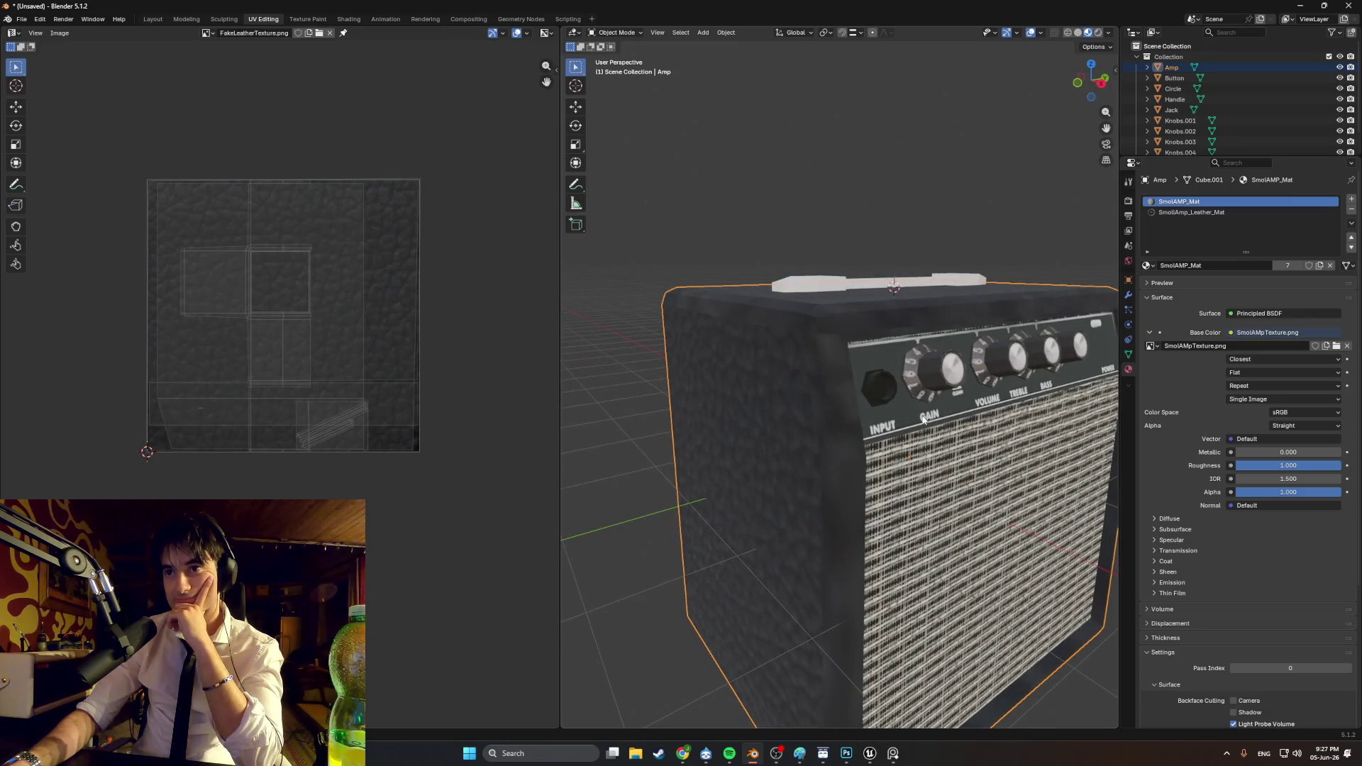
{"action": "left_click", "coordinate": [688, 756]}
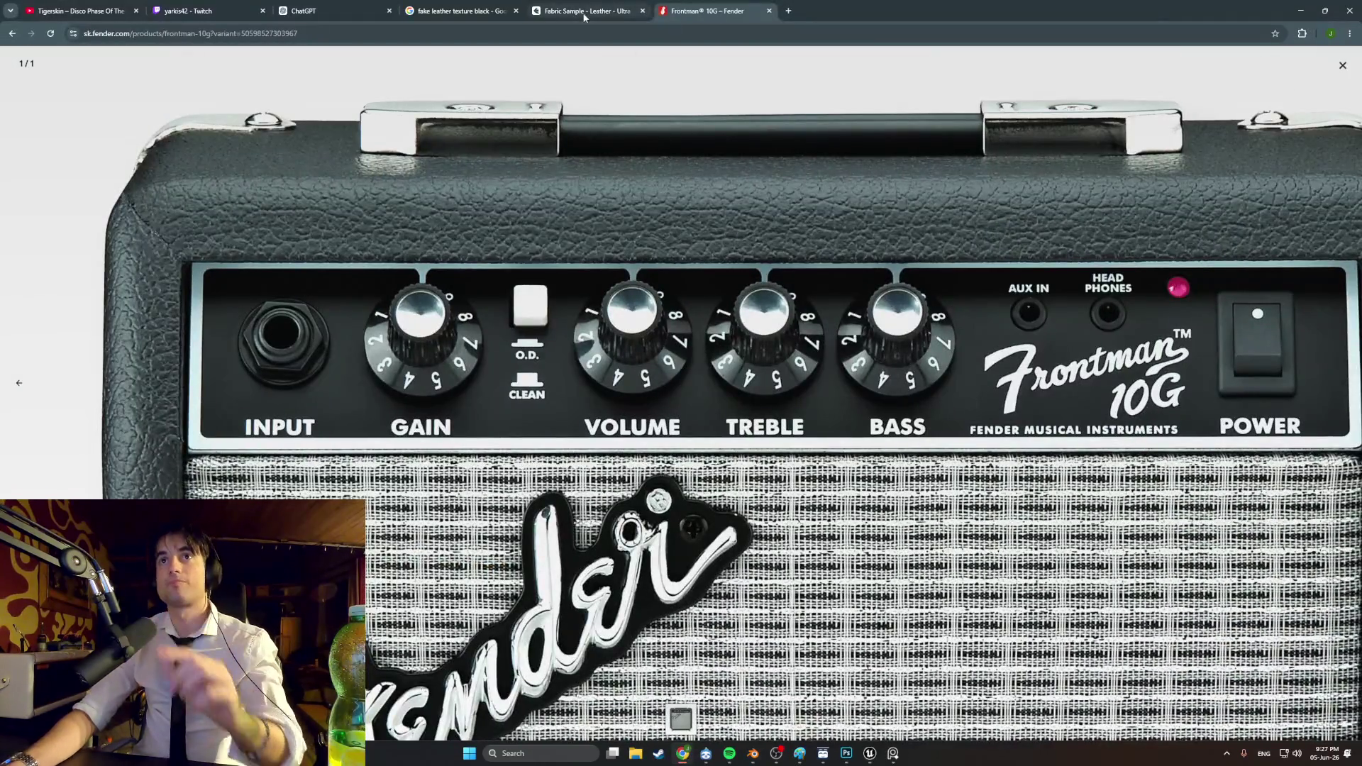
Step: Browse the 'fake leather texture black' image results and preview the Flickr close-up
{"action": "left_click", "coordinate": [583, 17]}
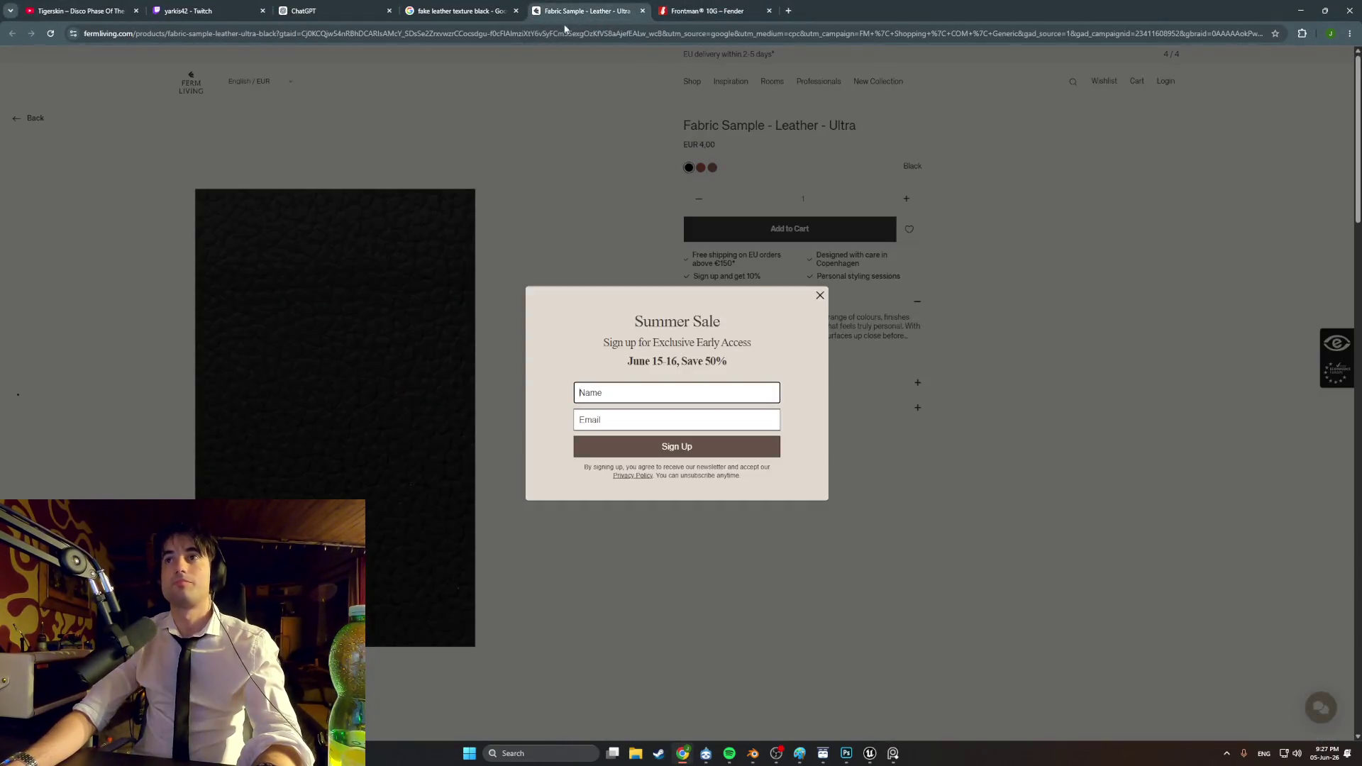
{"action": "left_click", "coordinate": [454, 6]}
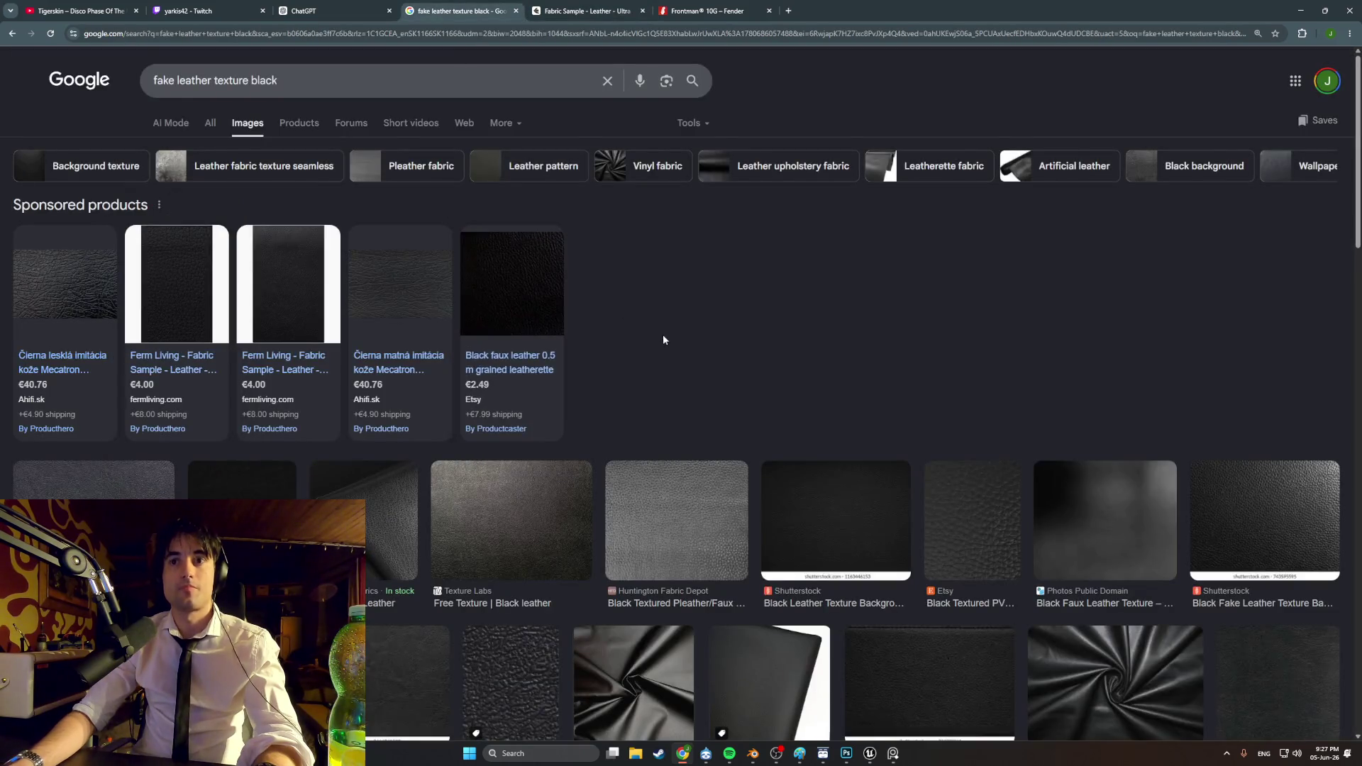
{"action": "scroll", "coordinate": [662, 334], "scroll_direction": "down", "scroll_amount": 5}
{"action": "scroll", "coordinate": [665, 347], "scroll_direction": "down", "scroll_amount": 6}
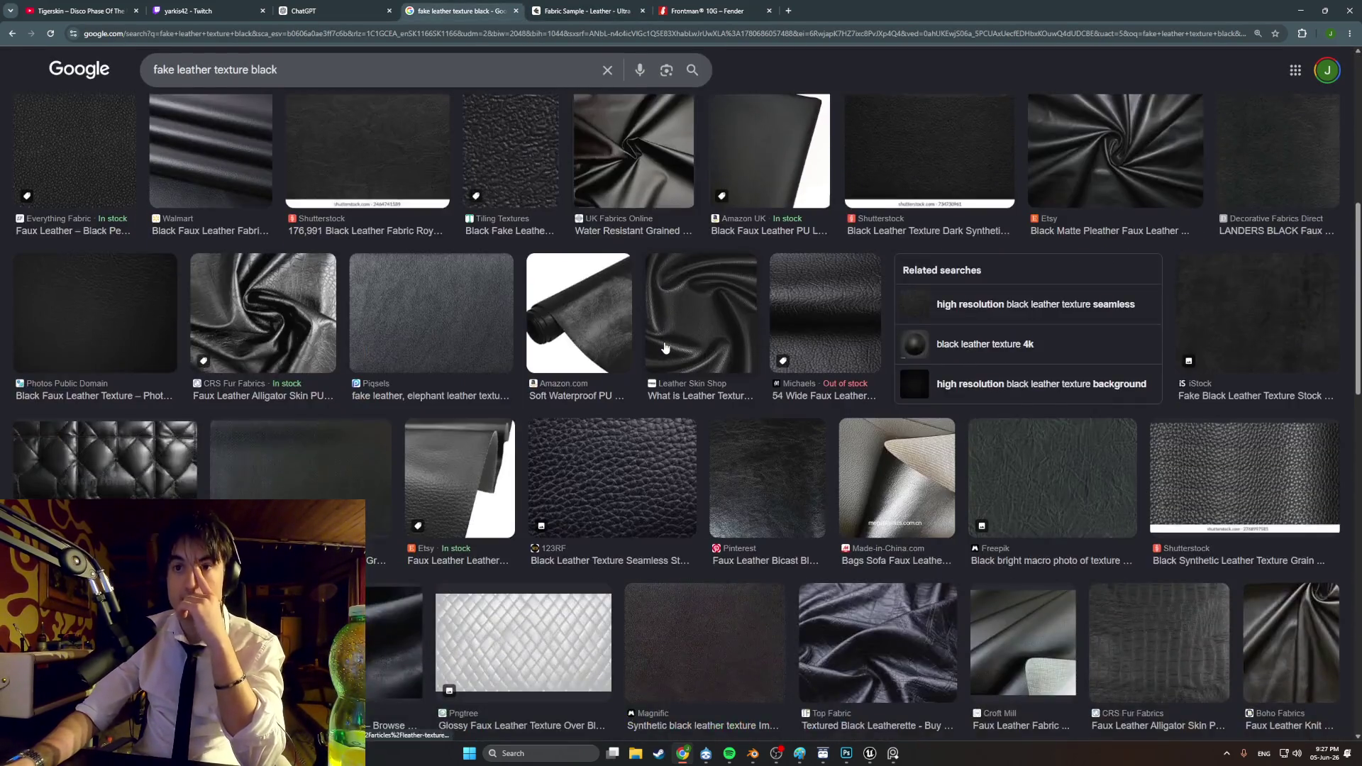
{"action": "scroll", "coordinate": [664, 348], "scroll_direction": "up", "scroll_amount": 15}
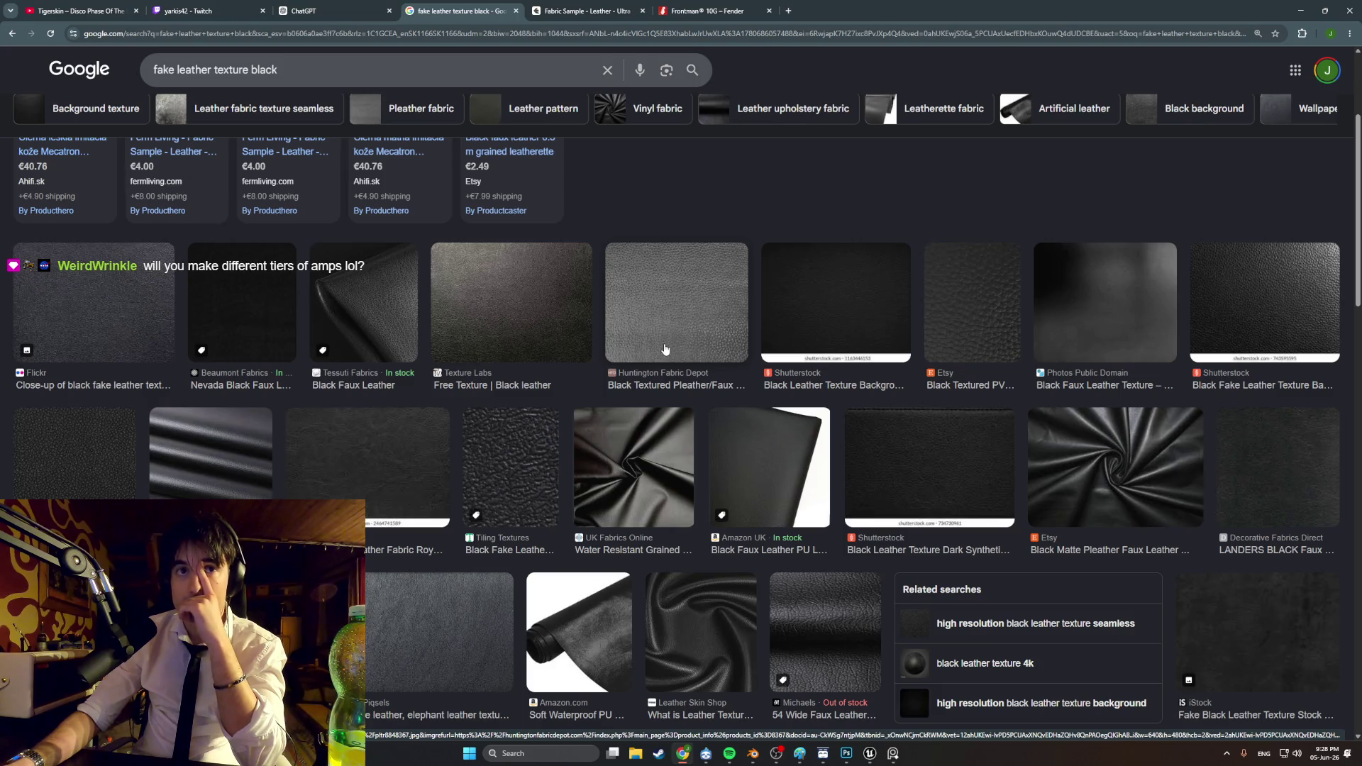
{"action": "left_click", "coordinate": [122, 313]}
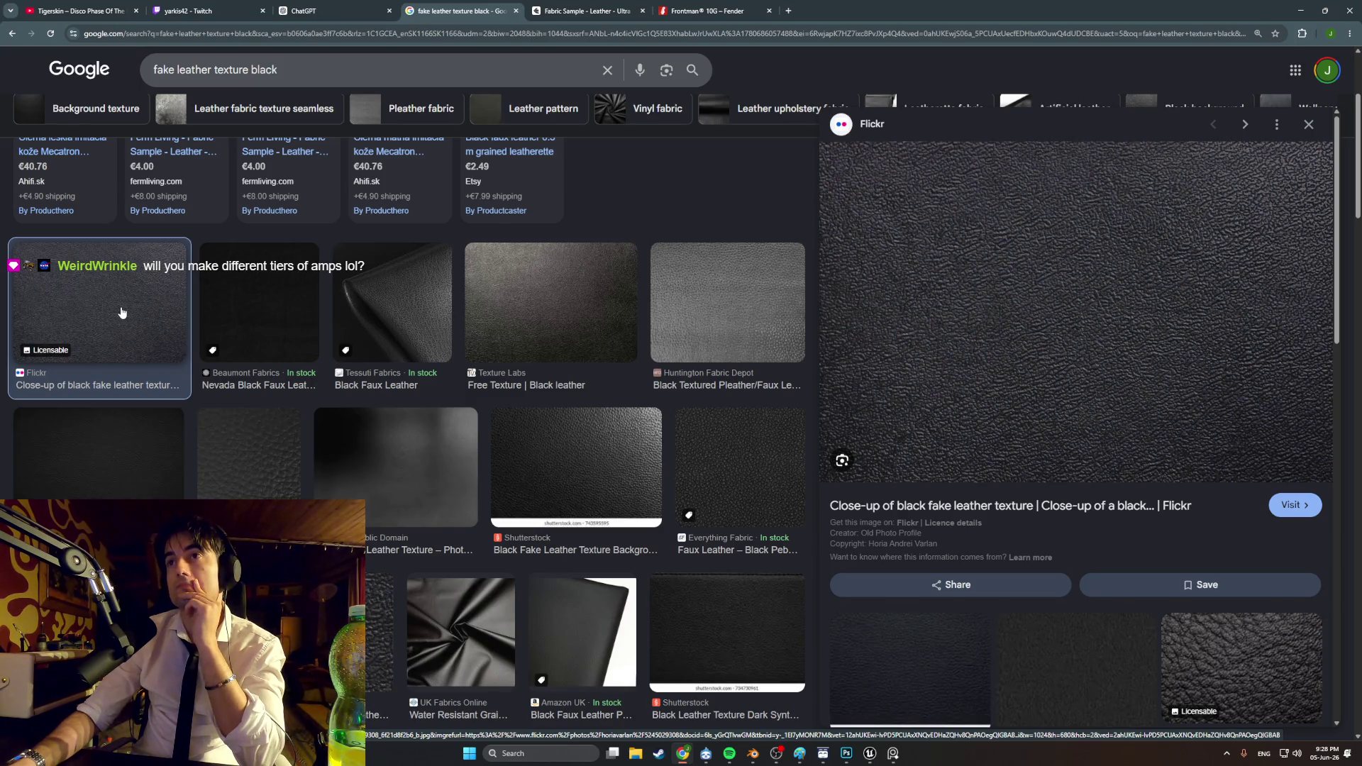
Step: Preview several black faux leather results: Nevada, Tessuti, Etsy PVC and Shutterstock textures
{"action": "left_click", "coordinate": [231, 309]}
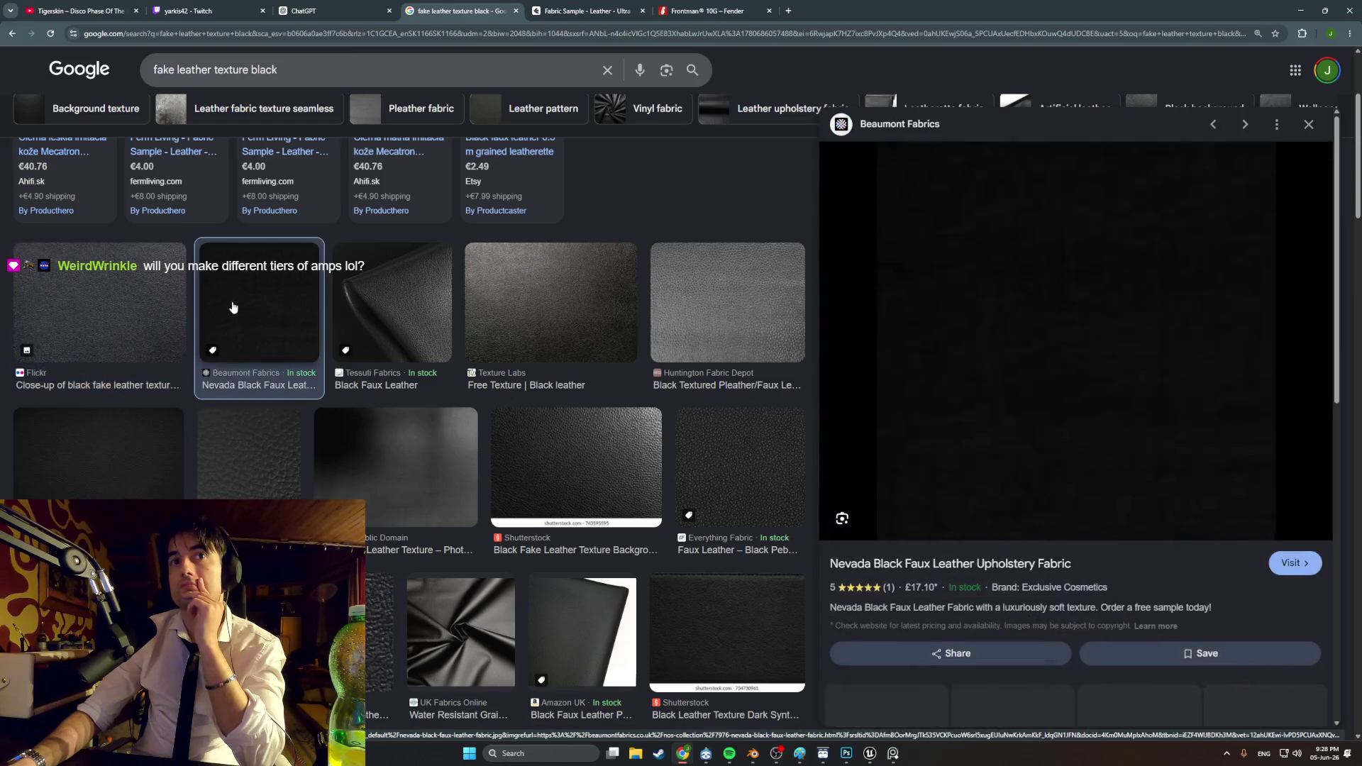
{"action": "left_click", "coordinate": [379, 312]}
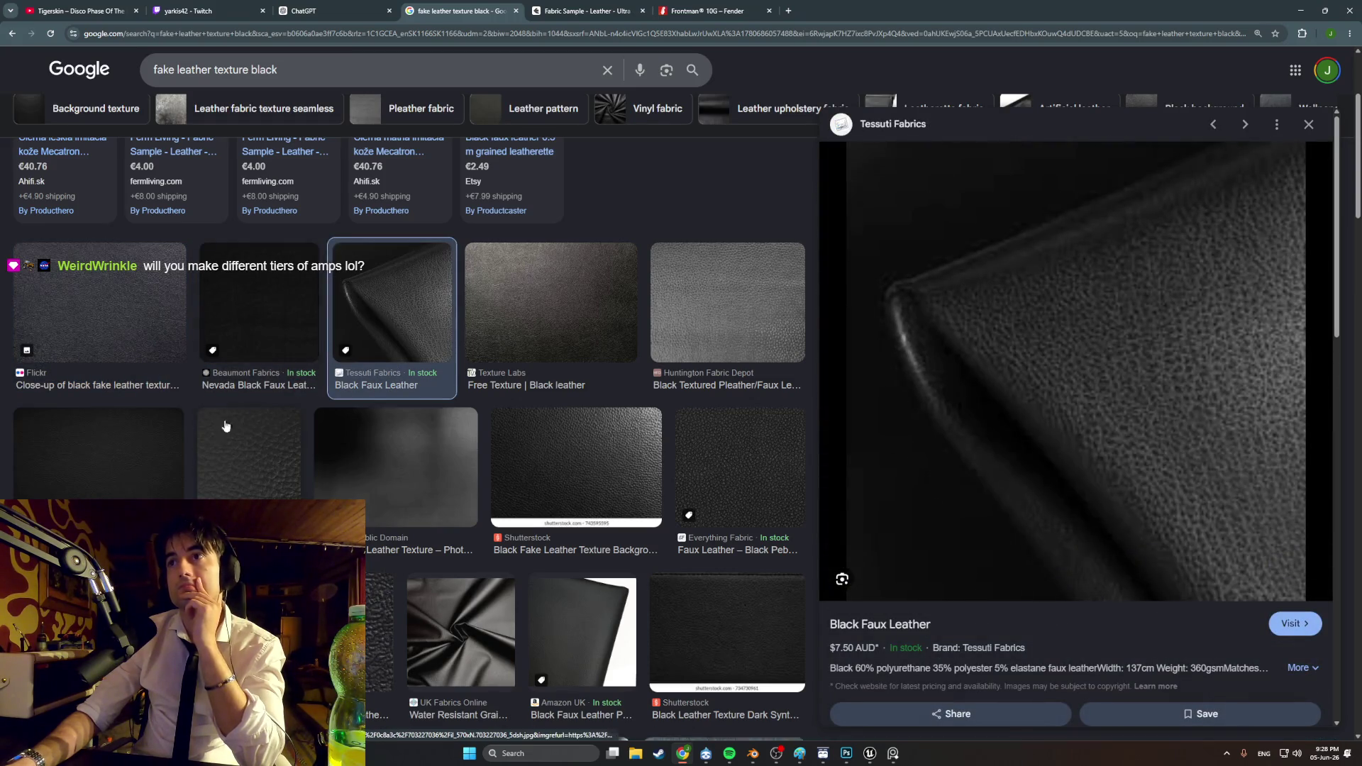
{"action": "left_click", "coordinate": [213, 446]}
{"action": "left_click", "coordinate": [135, 447]}
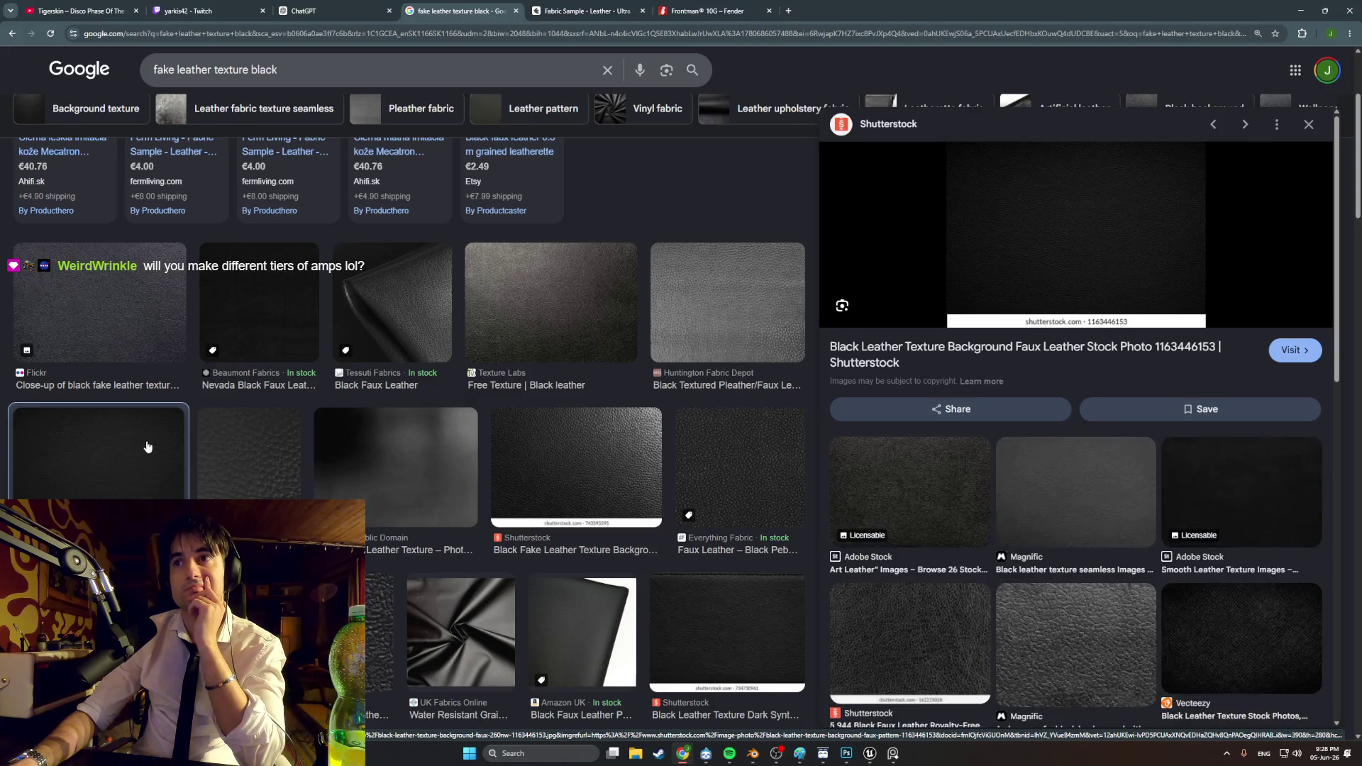
{"action": "scroll", "coordinate": [227, 458], "scroll_direction": "down", "scroll_amount": 2}
{"action": "left_click", "coordinate": [227, 458]}
{"action": "scroll", "coordinate": [227, 457], "scroll_direction": "down", "scroll_amount": 6}
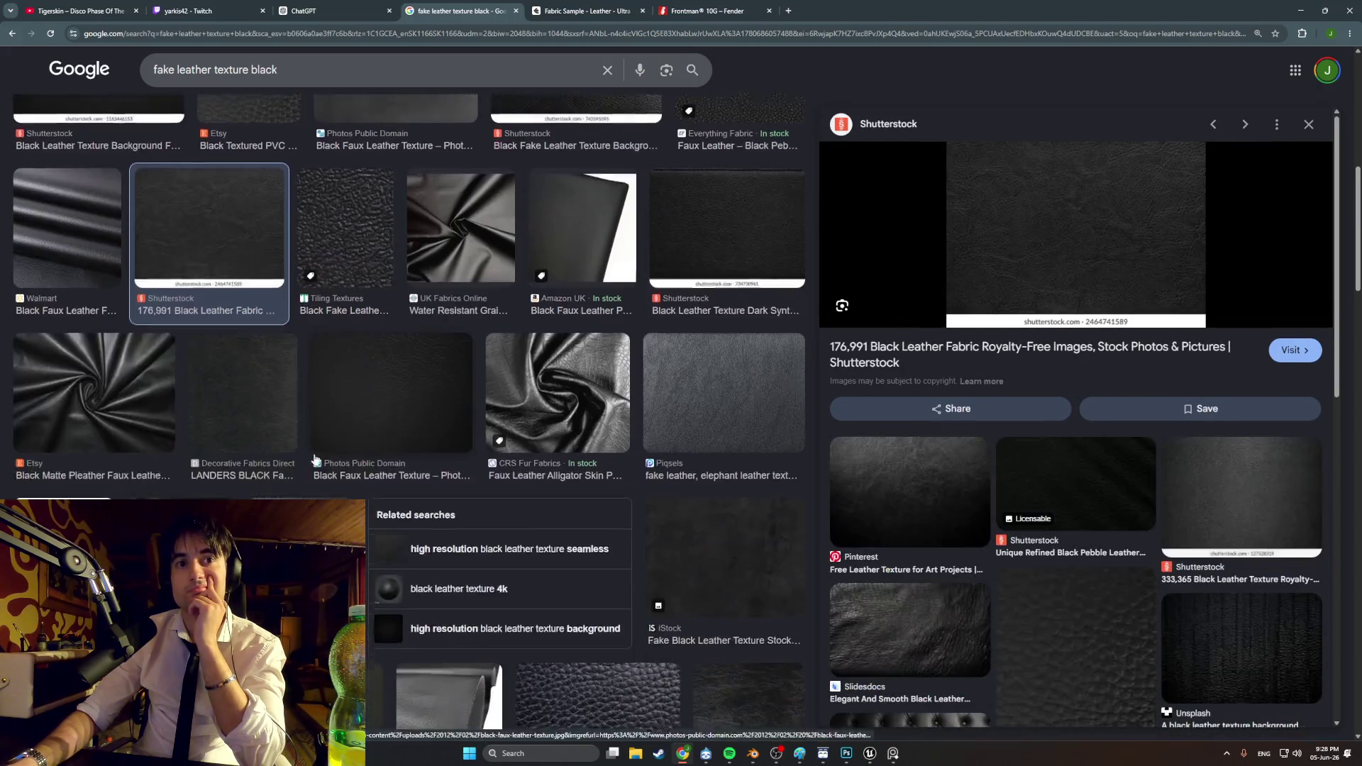
{"action": "scroll", "coordinate": [397, 397], "scroll_direction": "down", "scroll_amount": 12}
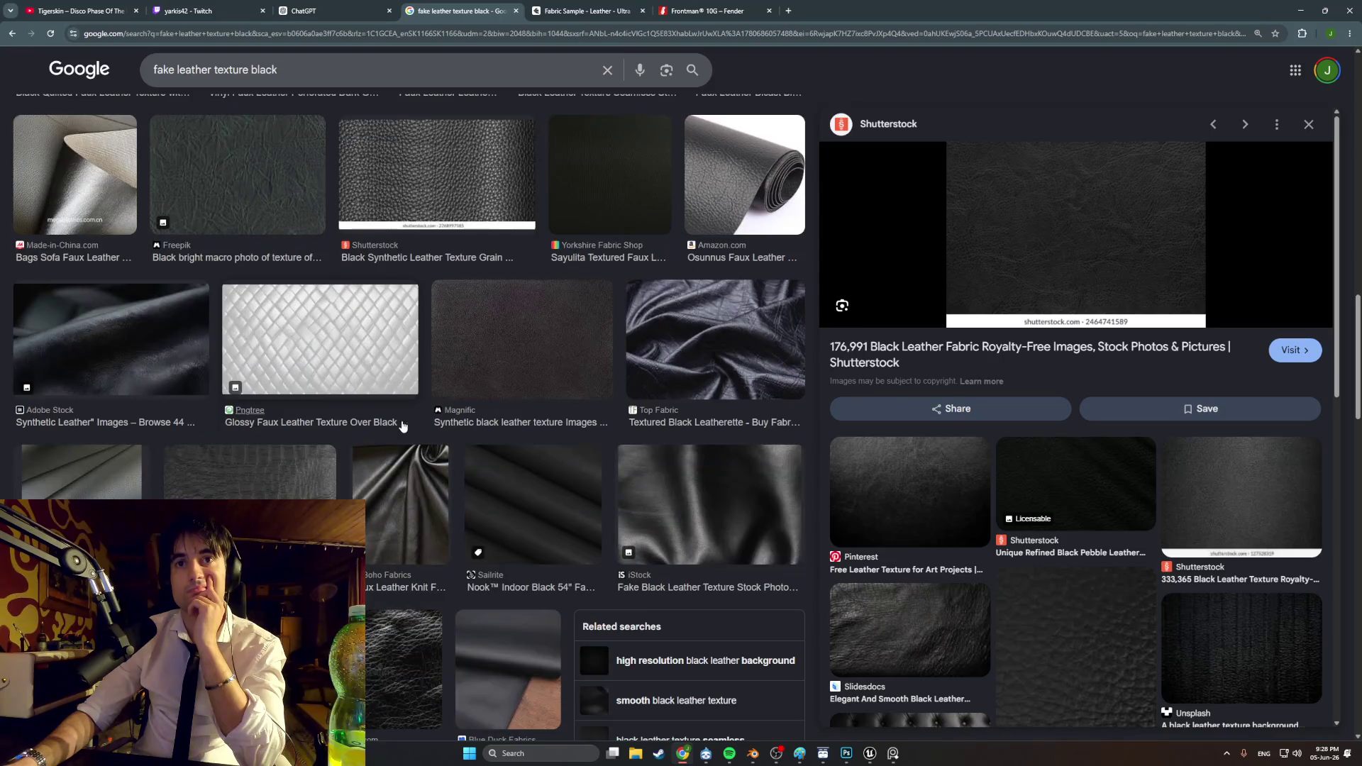
{"action": "scroll", "coordinate": [390, 355], "scroll_direction": "down", "scroll_amount": 5}
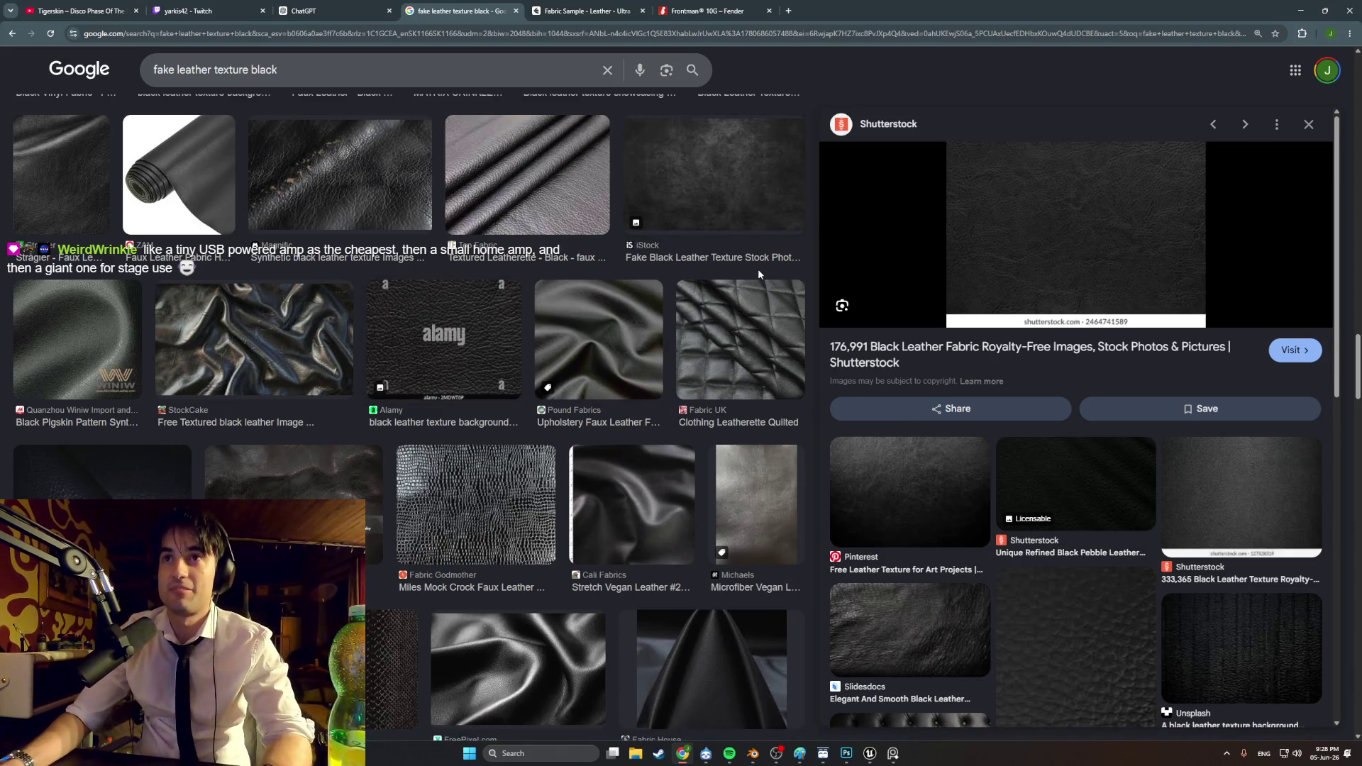
{"action": "scroll", "coordinate": [417, 250], "scroll_direction": "down", "scroll_amount": 5}
{"action": "scroll", "coordinate": [417, 250], "scroll_direction": "down", "scroll_amount": 8}
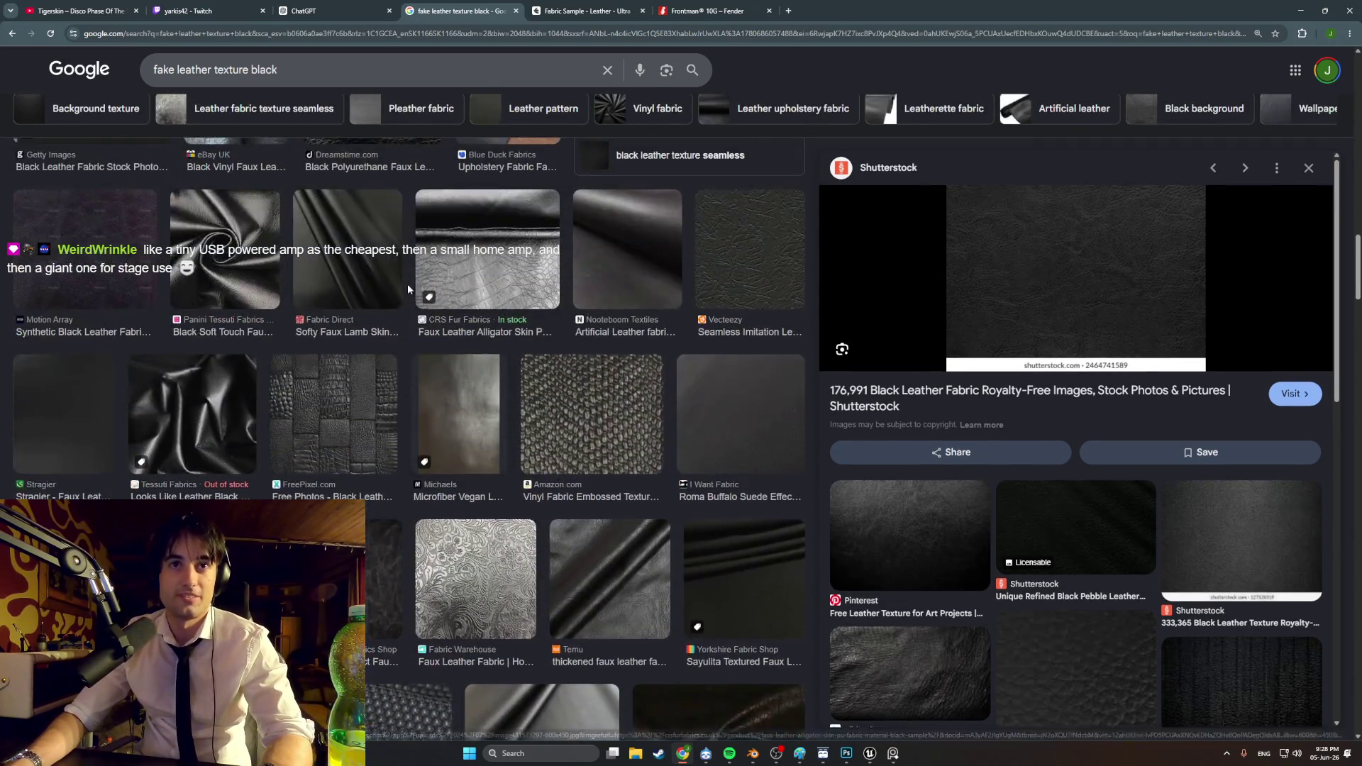
{"action": "scroll", "coordinate": [451, 315], "scroll_direction": "up", "scroll_amount": 2}
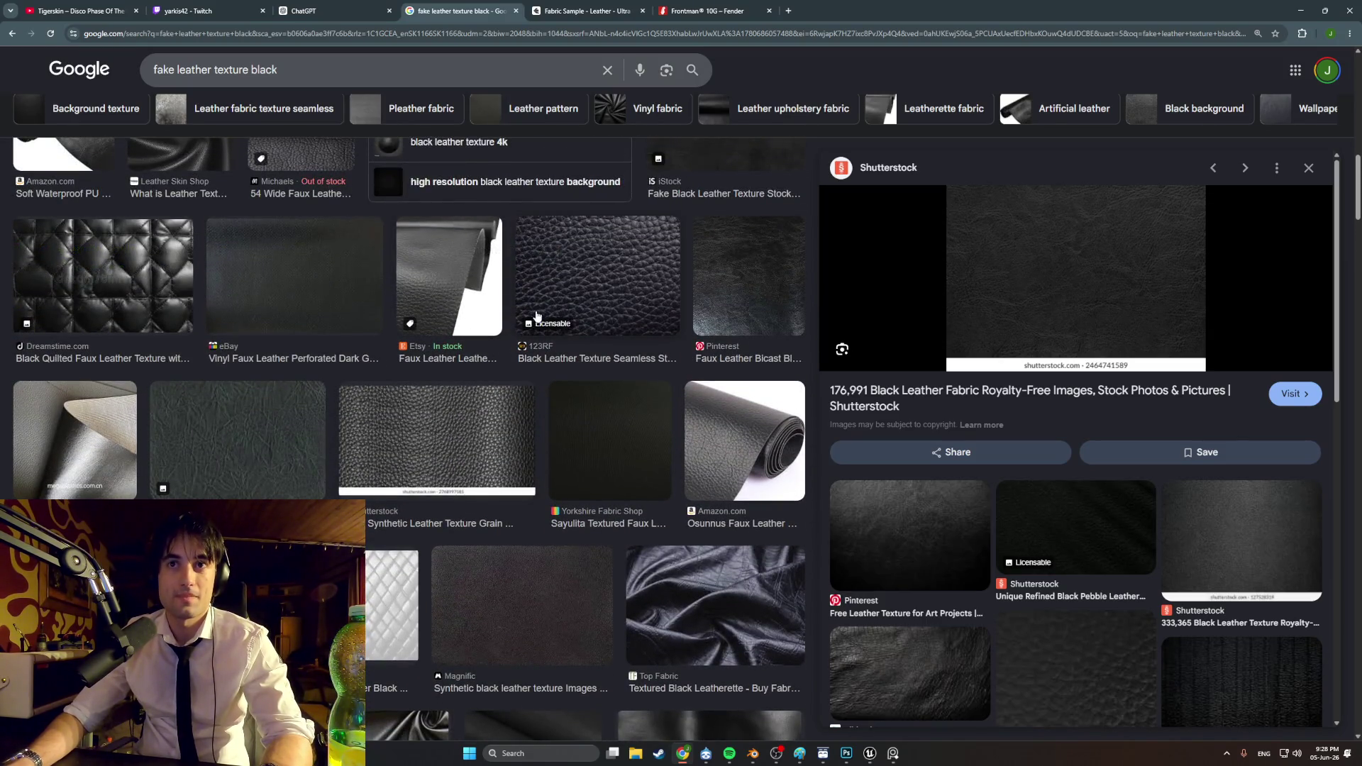
{"action": "scroll", "coordinate": [534, 314], "scroll_direction": "up", "scroll_amount": 10}
{"action": "scroll", "coordinate": [535, 314], "scroll_direction": "up", "scroll_amount": 2}
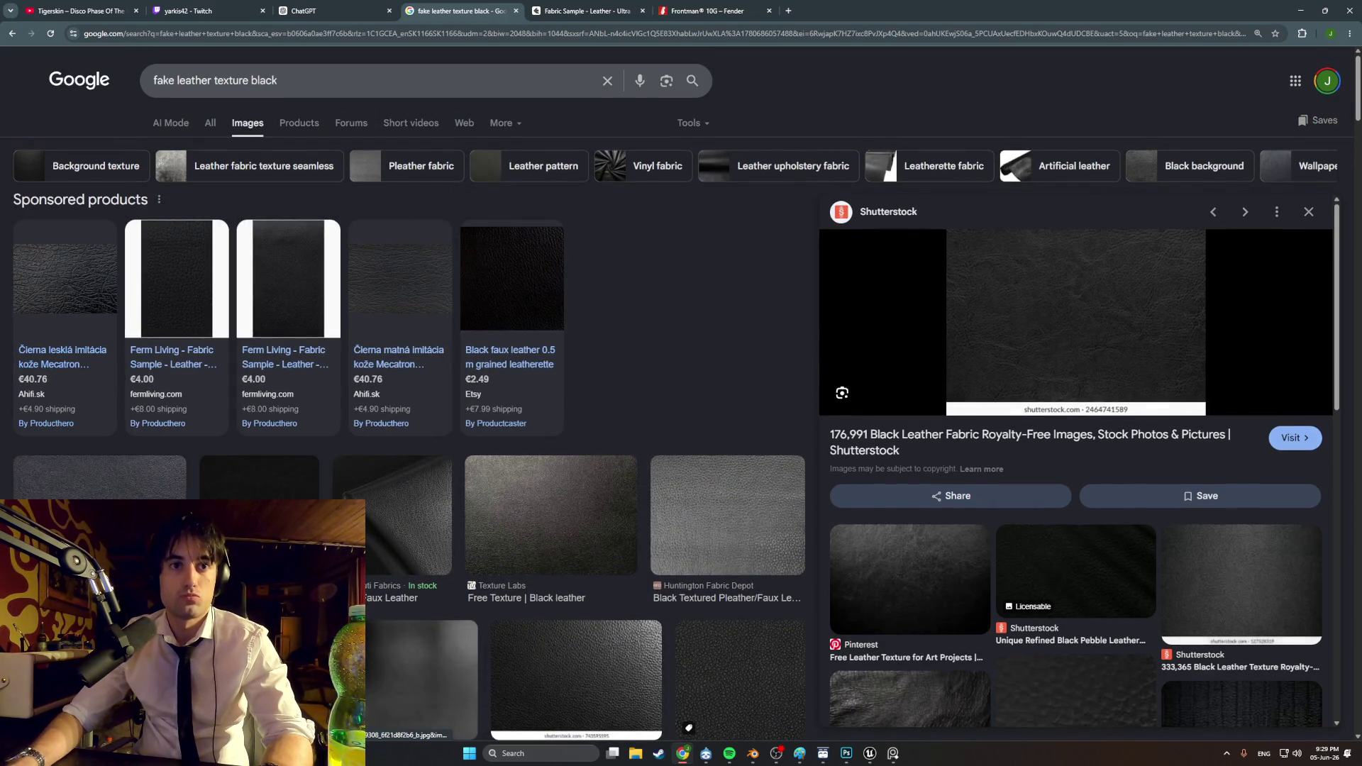
Step: Reopen the Flickr fake leather close-up and screen-capture its preview image
{"action": "left_click", "coordinate": [99, 477]}
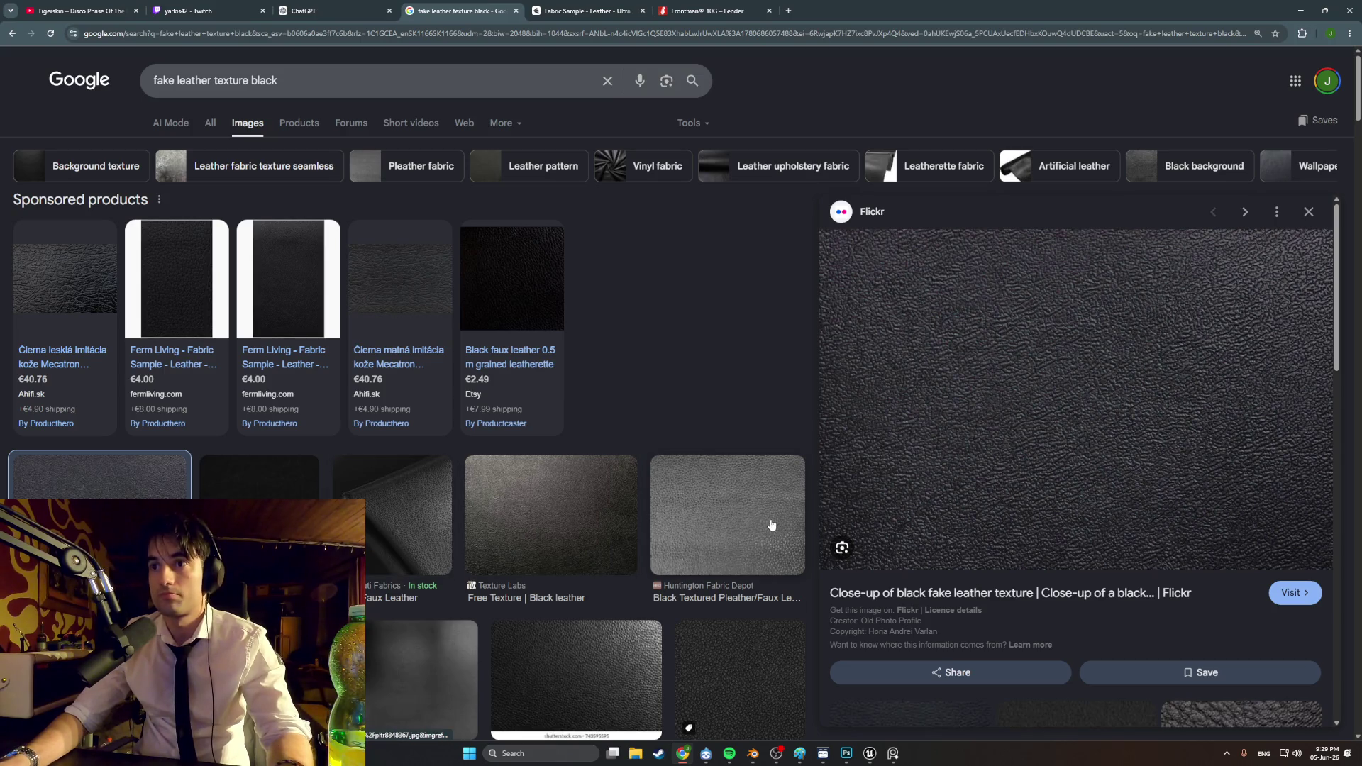
{"action": "key", "text": "super+shift+s"}
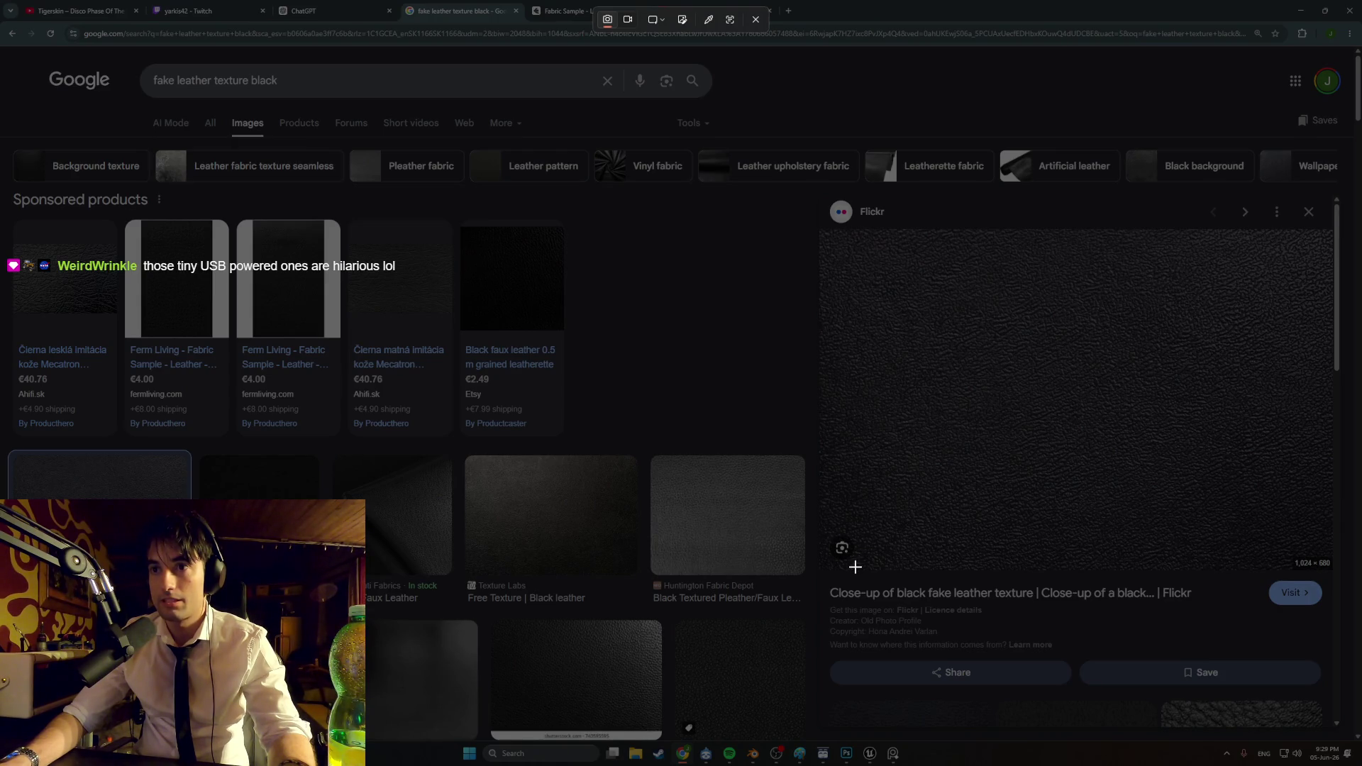
{"action": "mouse_move", "coordinate": [854, 568]}
{"action": "left_mouse_down"}
{"action": "mouse_move", "coordinate": [1073, 296]}
{"action": "mouse_move", "coordinate": [1229, 234]}
{"action": "mouse_move", "coordinate": [1275, 232]}
{"action": "mouse_move", "coordinate": [1233, 229]}
{"action": "left_mouse_up"}
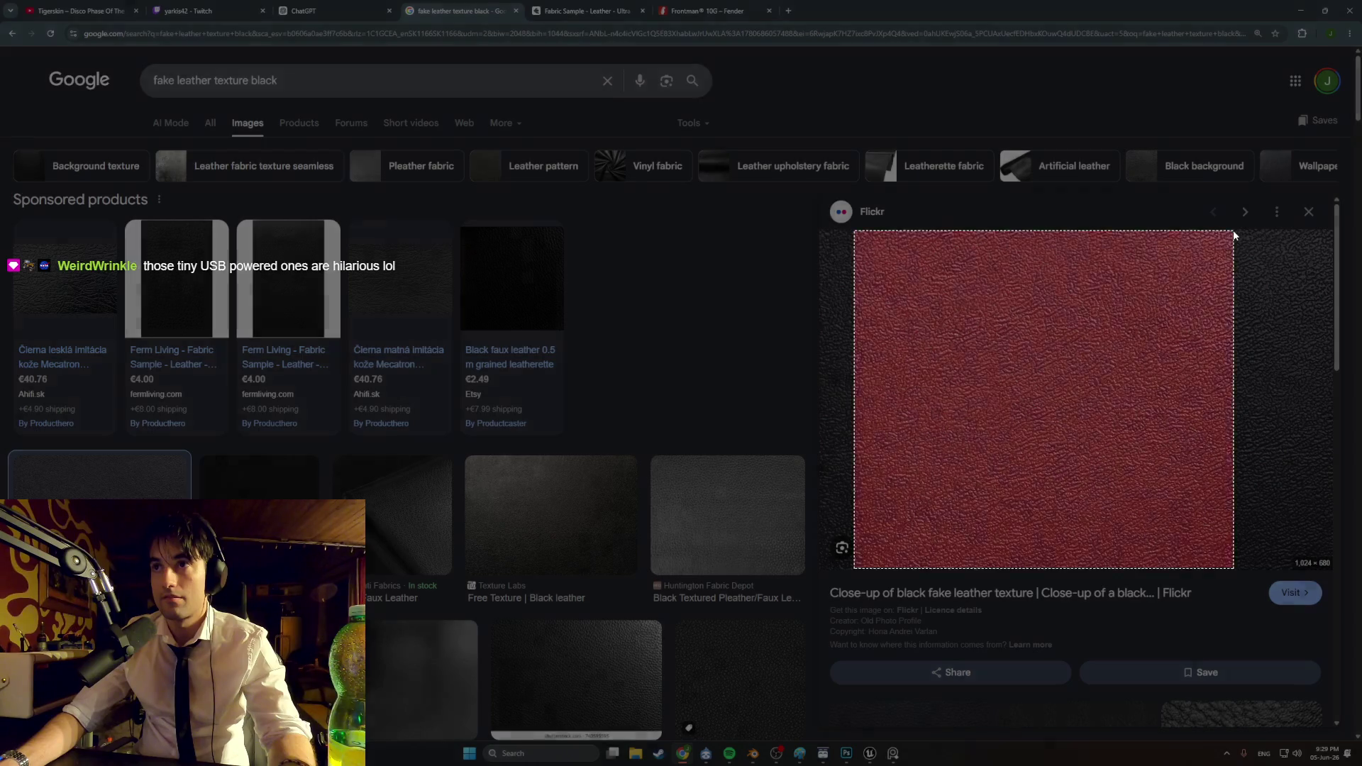
Step: Back in Photoshop's Untitled-4, create a blank document from the 2201×345 preset
{"action": "left_click", "coordinate": [846, 753]}
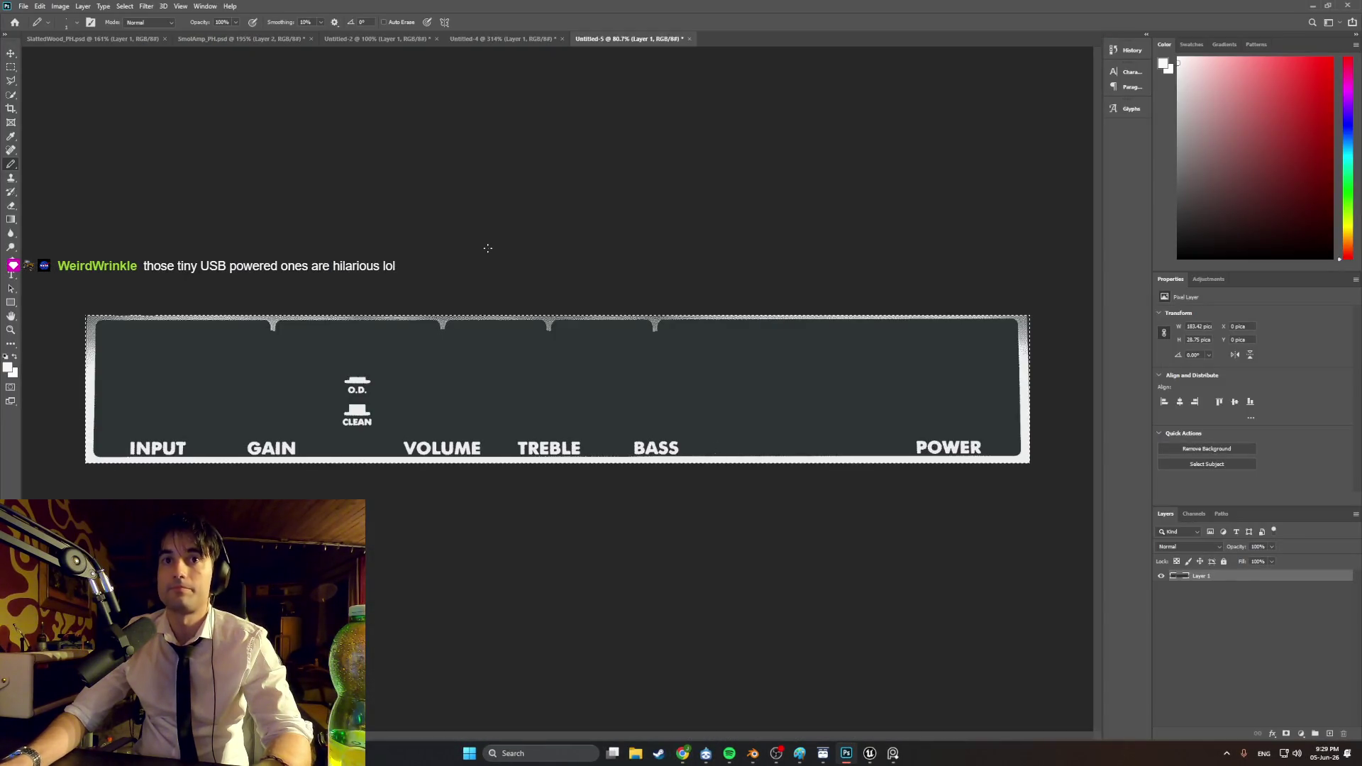
{"action": "left_click", "coordinate": [490, 40]}
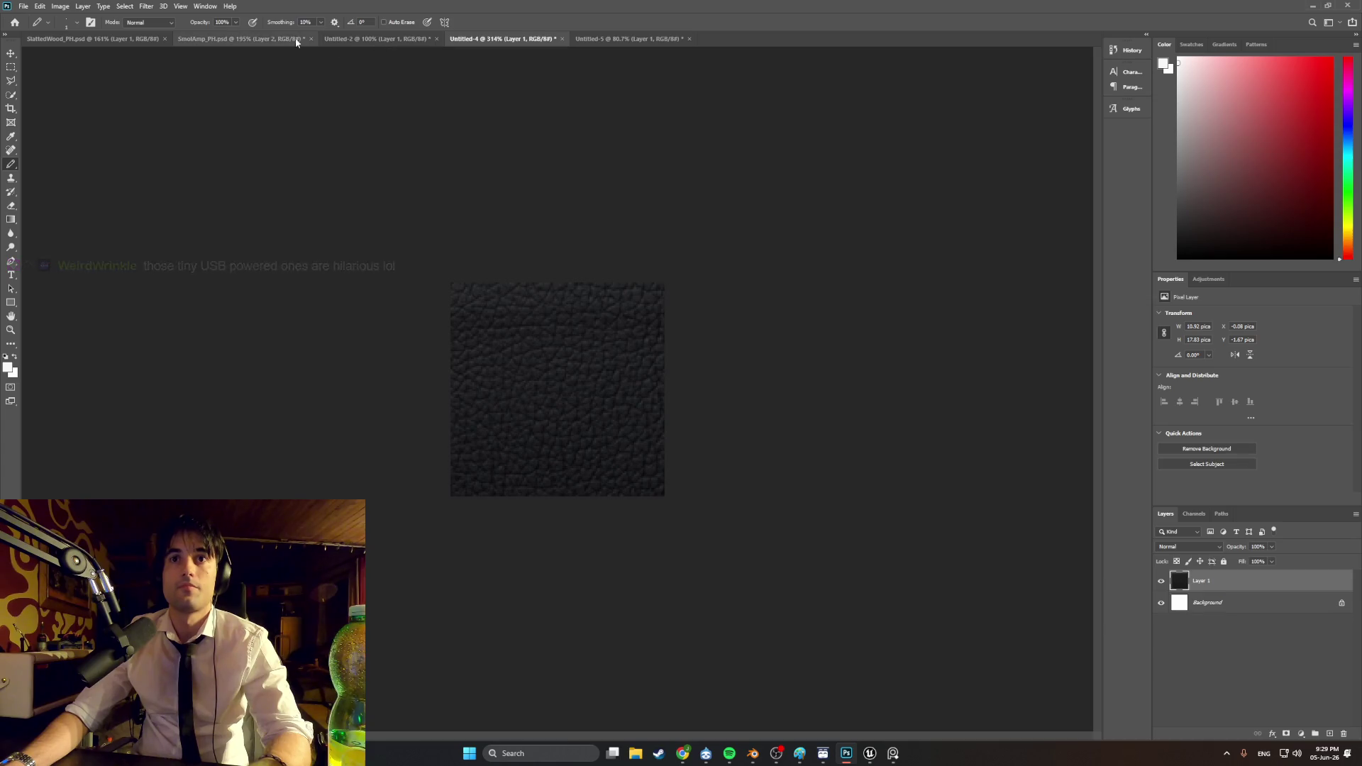
{"action": "left_click", "coordinate": [24, 5]}
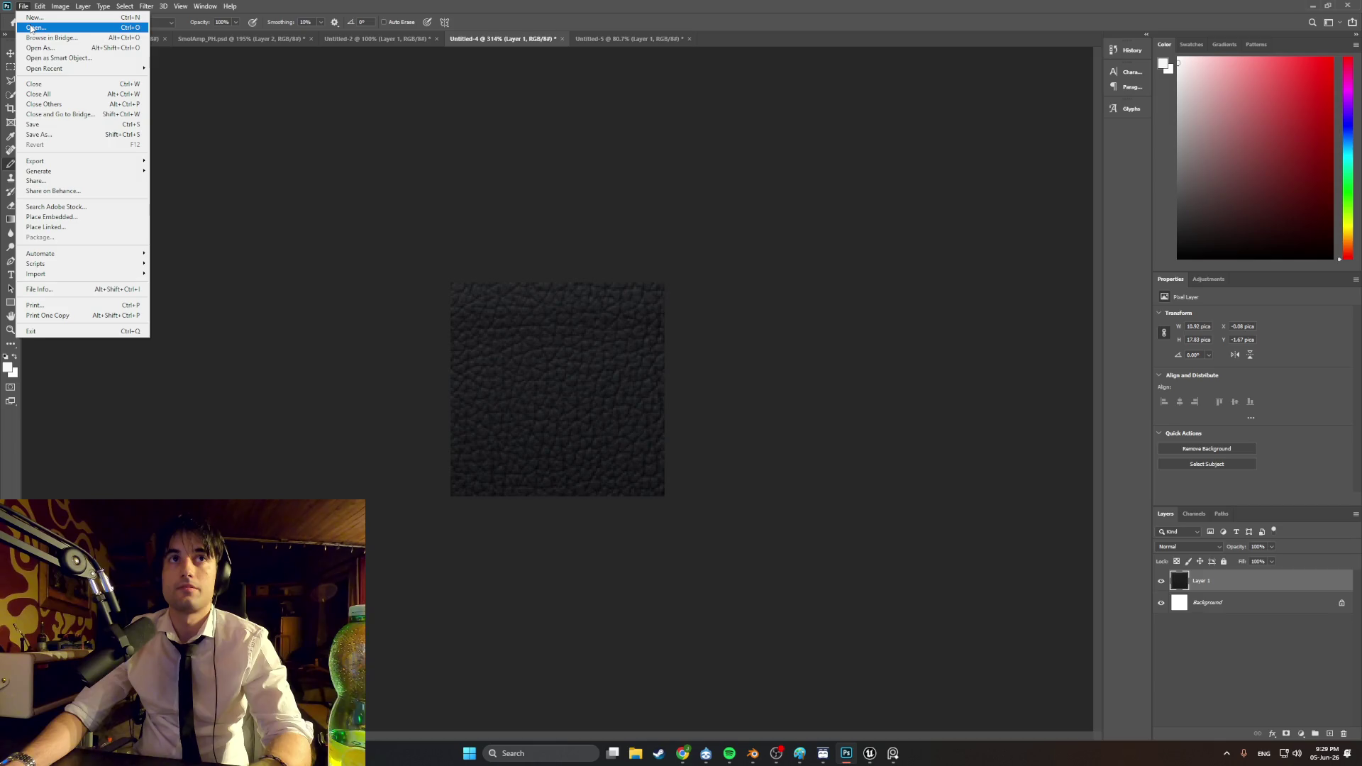
{"action": "left_click", "coordinate": [33, 17]}
{"action": "left_click", "coordinate": [563, 440]}
{"action": "double_click", "coordinate": [562, 441]}
Step: Create another new document with width and height set to 512 pixels
{"action": "left_click", "coordinate": [24, 5]}
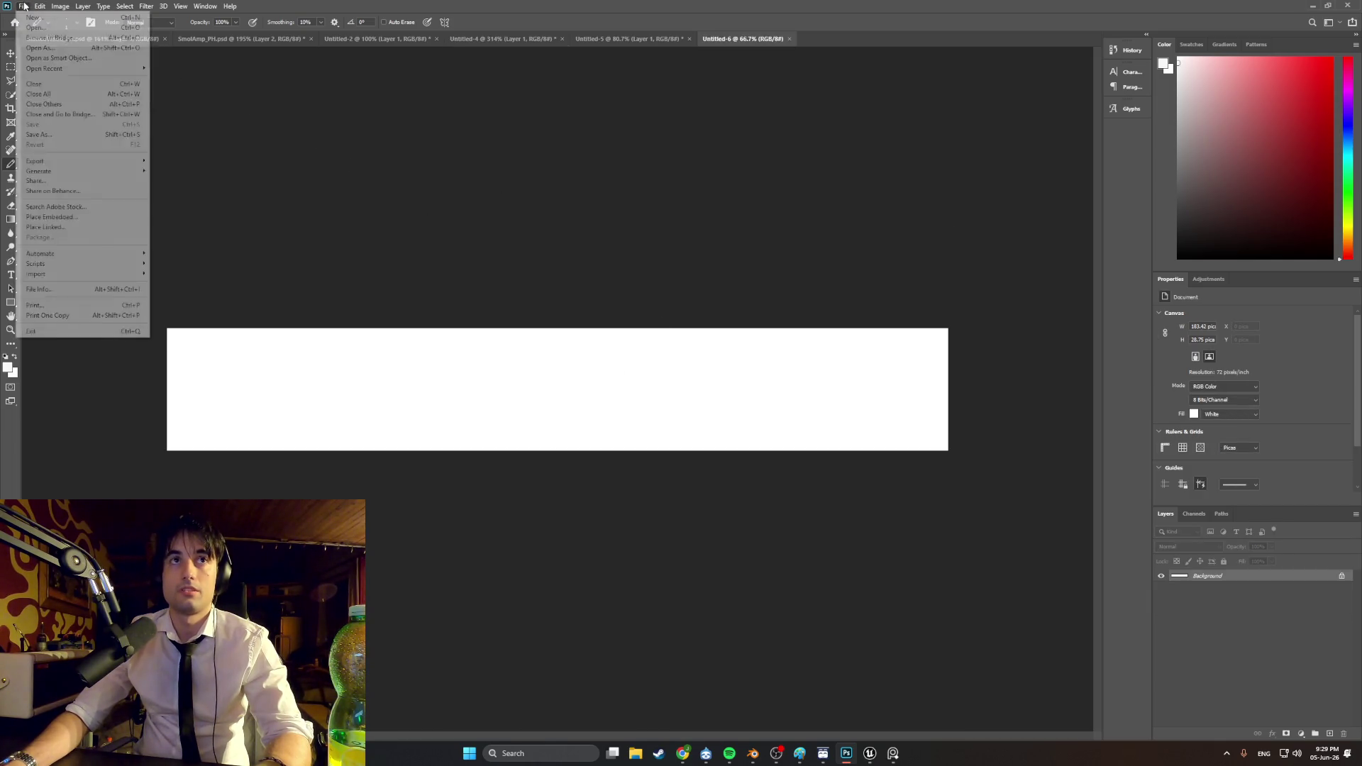
{"action": "left_click", "coordinate": [34, 17]}
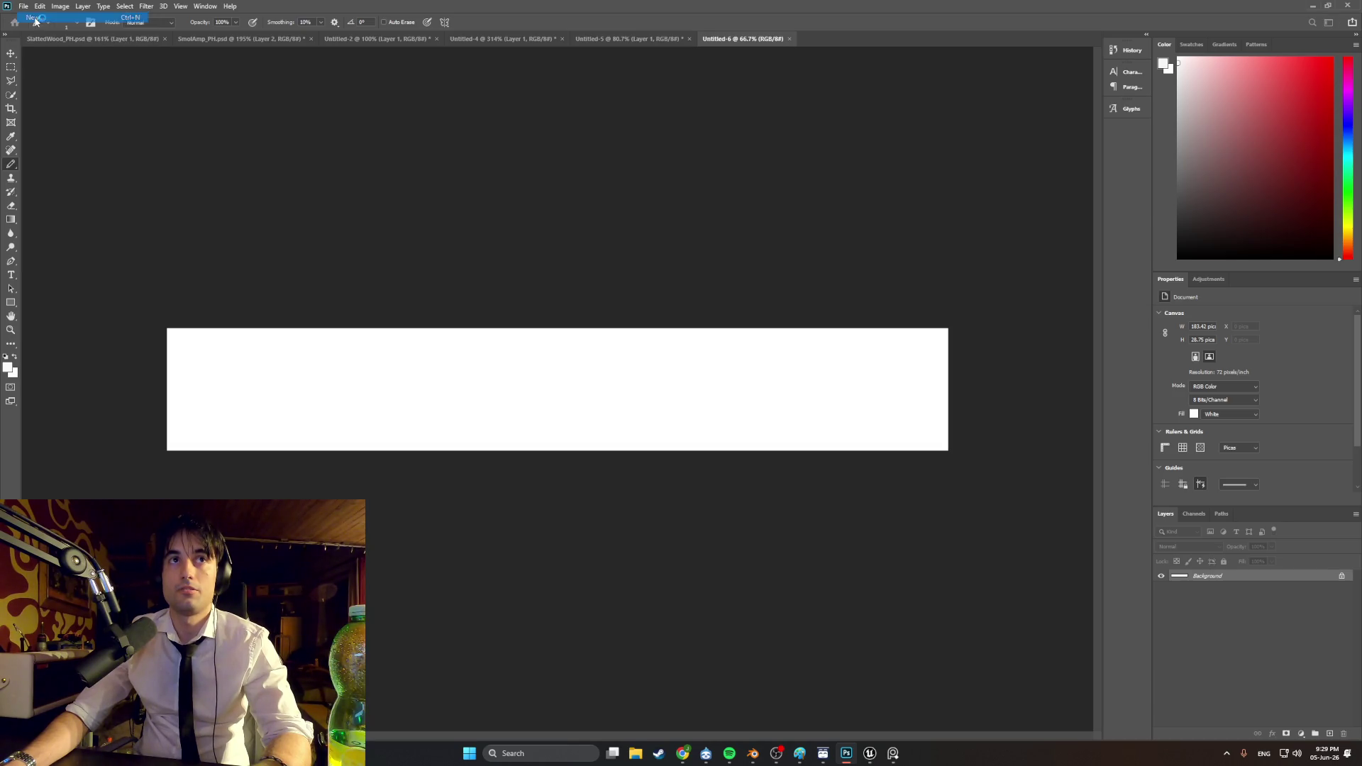
{"action": "left_click", "coordinate": [575, 433]}
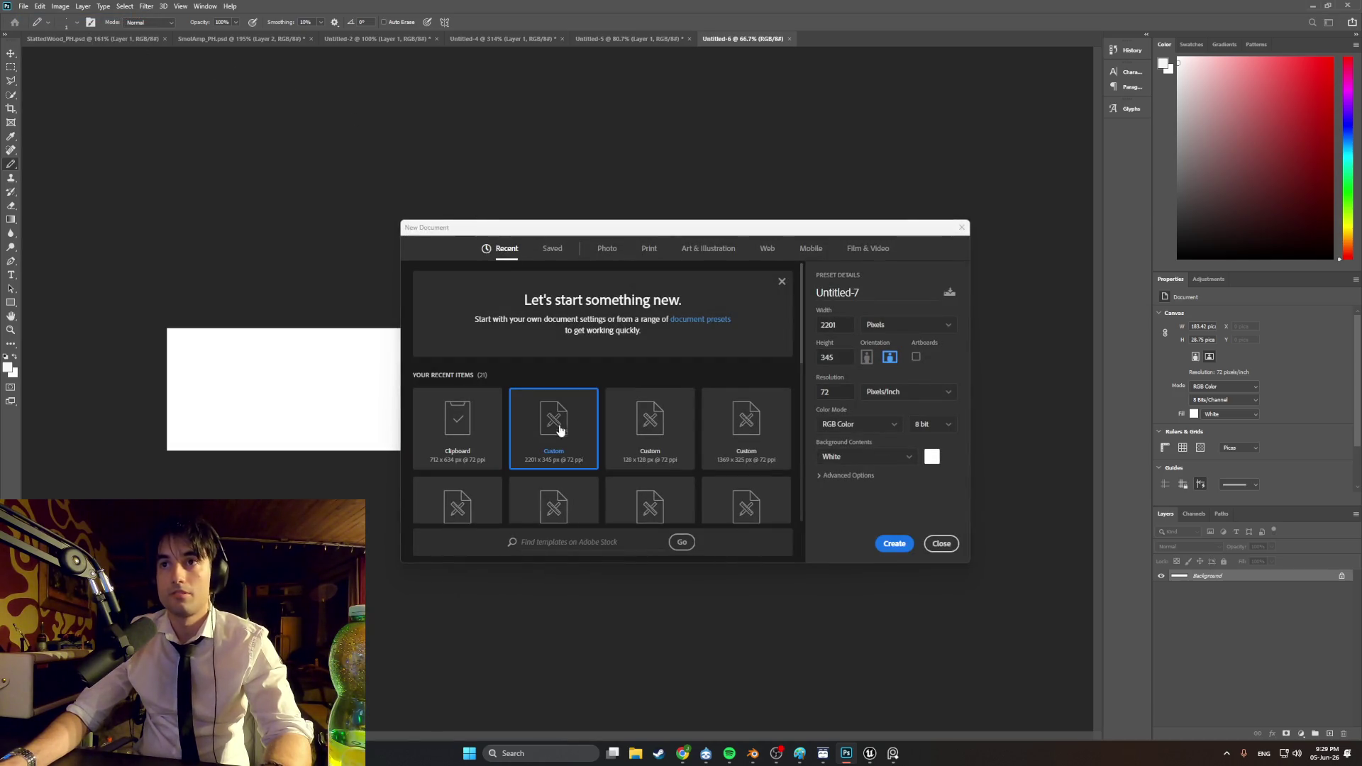
{"action": "double_click", "coordinate": [845, 325]}
{"action": "type", "text": "512"}
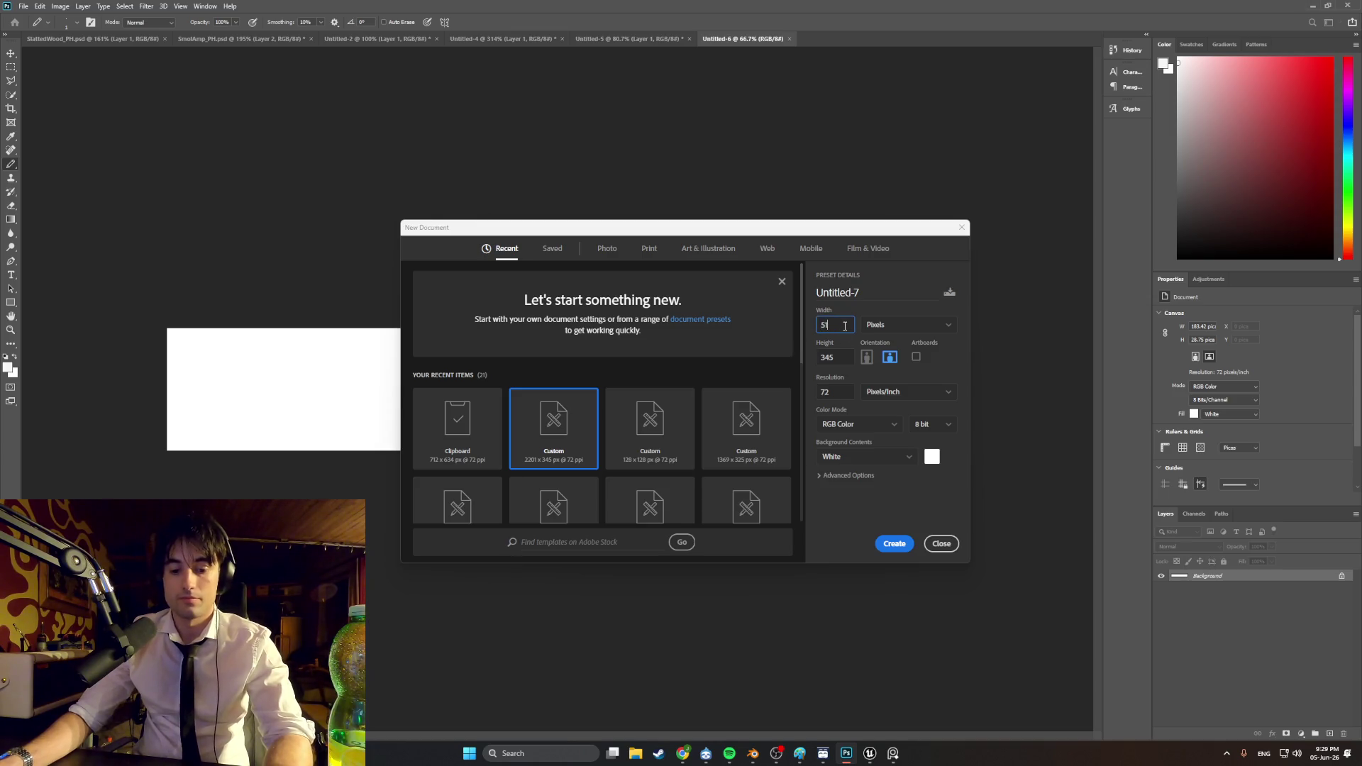
{"action": "key", "text": "Tab"}
{"action": "type", "text": "512"}
{"action": "left_click", "coordinate": [892, 544]}
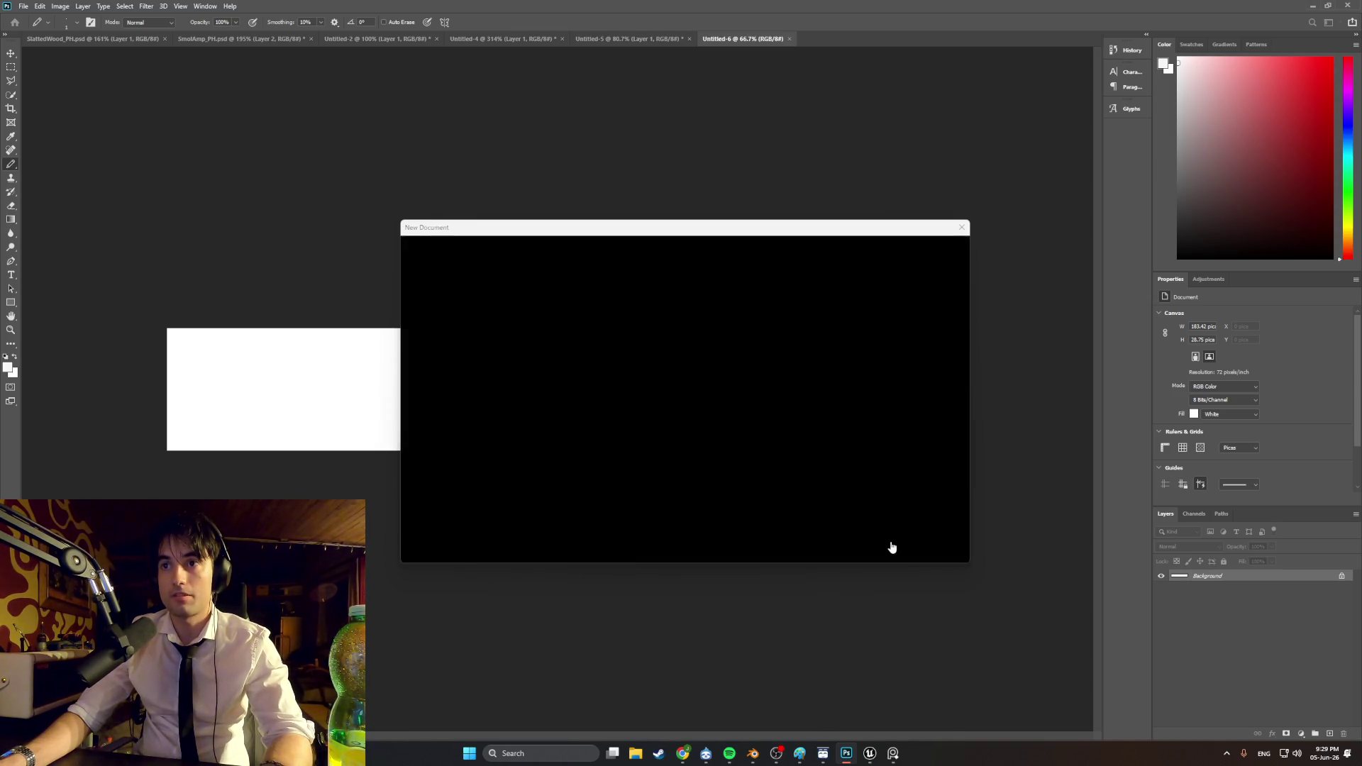
Step: Paste the leather texture, scale it to about 81% and position it to fill the 512×512 canvas
{"action": "key", "text": "ctrl+v"}
{"action": "key", "text": "ctrl+t"}
{"action": "mouse_move", "coordinate": [795, 589]}
{"action": "left_mouse_down"}
{"action": "mouse_move", "coordinate": [711, 526]}
{"action": "mouse_move", "coordinate": [721, 538]}
{"action": "left_mouse_up"}
{"action": "mouse_move", "coordinate": [615, 461]}
{"action": "left_mouse_down"}
{"action": "mouse_move", "coordinate": [589, 460]}
{"action": "mouse_move", "coordinate": [599, 457]}
{"action": "left_mouse_up"}
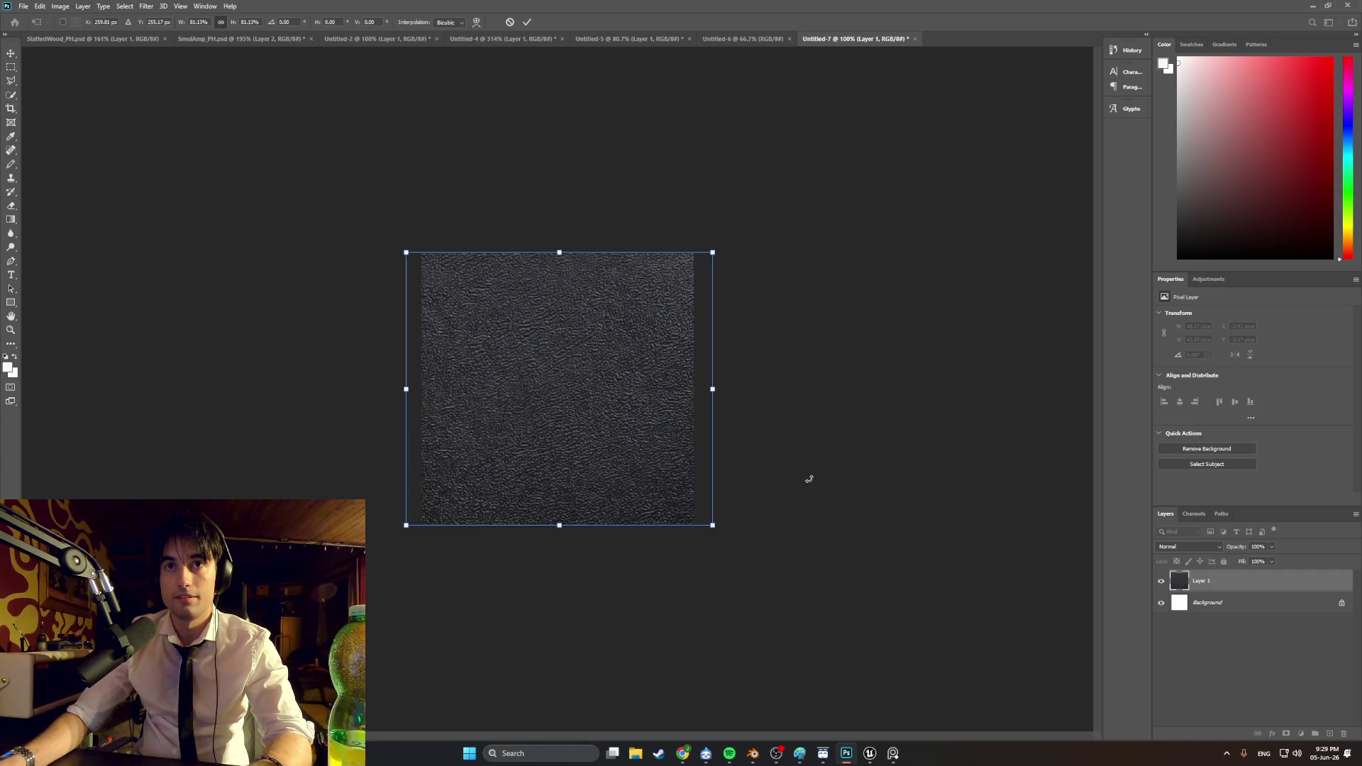
{"action": "mouse_move", "coordinate": [683, 468]}
{"action": "left_mouse_down"}
{"action": "mouse_move", "coordinate": [636, 434]}
{"action": "mouse_move", "coordinate": [625, 450]}
{"action": "left_mouse_up"}
{"action": "key", "text": "b"}
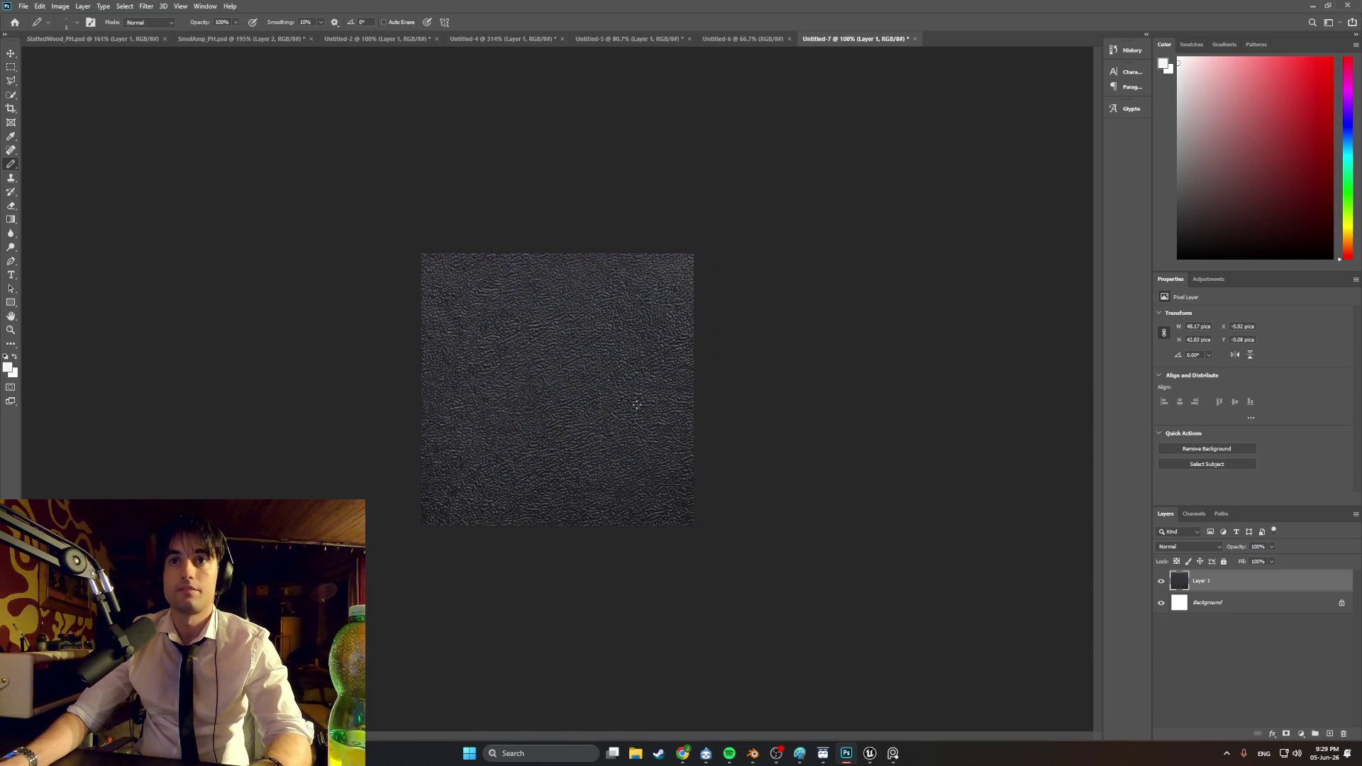
{"action": "scroll", "coordinate": [600, 387], "scroll_direction": "up", "scroll_amount": 3, "text": "alt"}
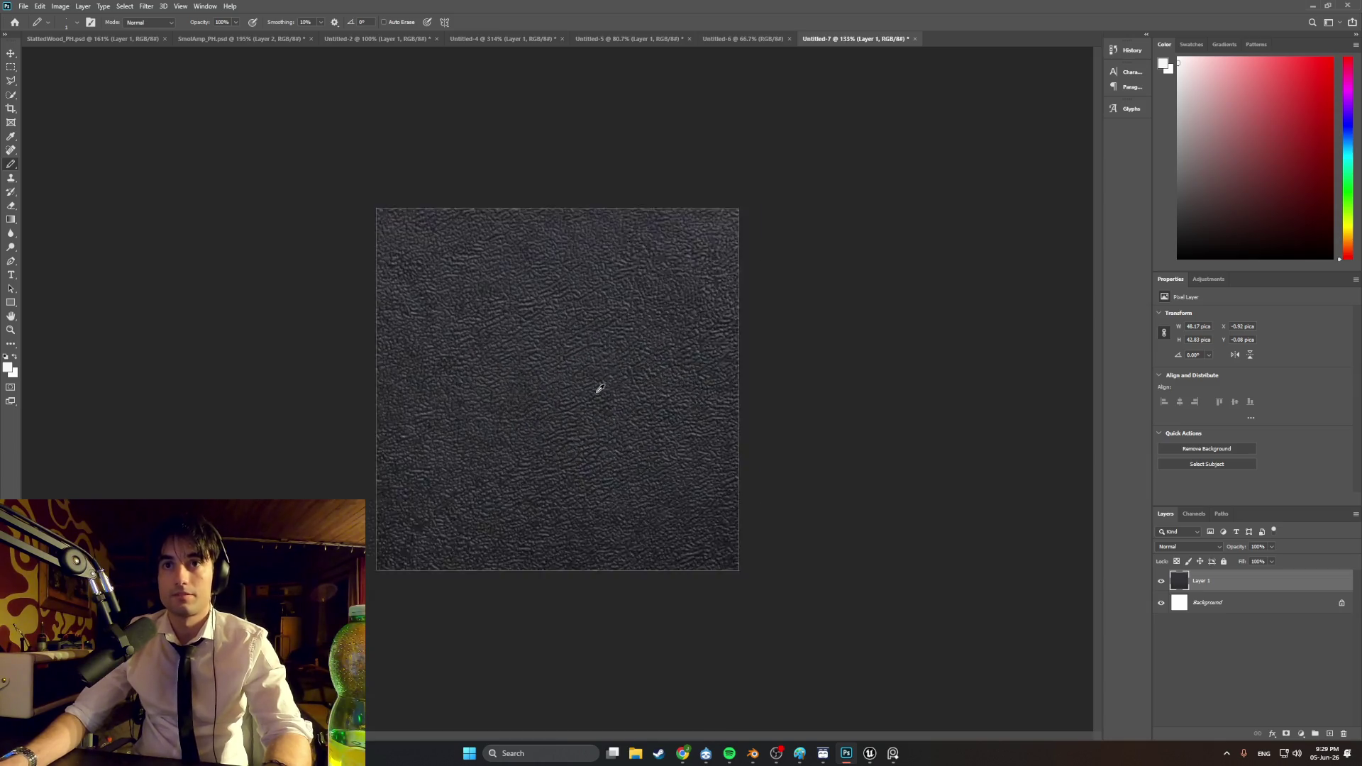
{"action": "scroll", "coordinate": [600, 387], "scroll_direction": "up", "scroll_amount": 5, "text": "alt"}
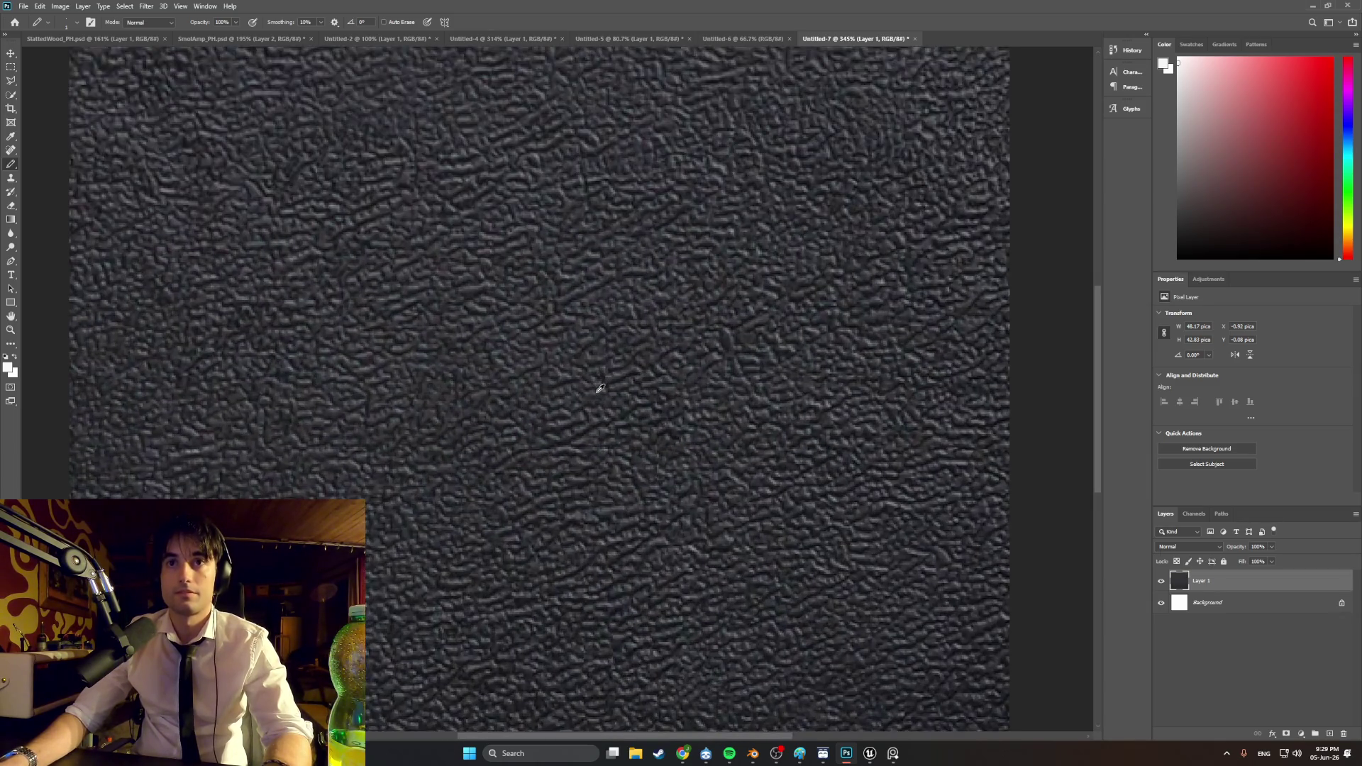
{"action": "scroll", "coordinate": [600, 388], "scroll_direction": "down", "scroll_amount": 4, "text": "alt"}
{"action": "scroll", "coordinate": [600, 387], "scroll_direction": "down", "scroll_amount": 6, "text": "alt"}
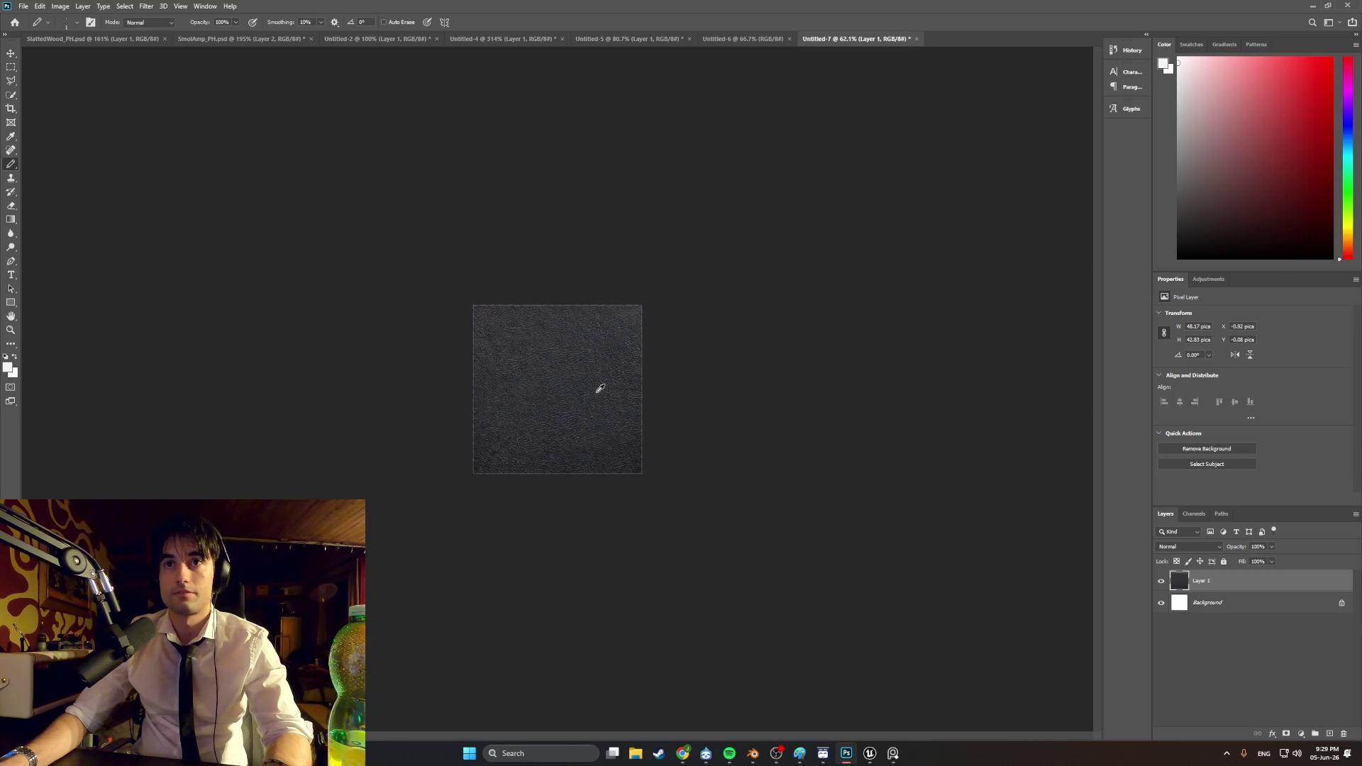
{"action": "scroll", "coordinate": [600, 388], "scroll_direction": "up", "scroll_amount": 5, "text": "alt"}
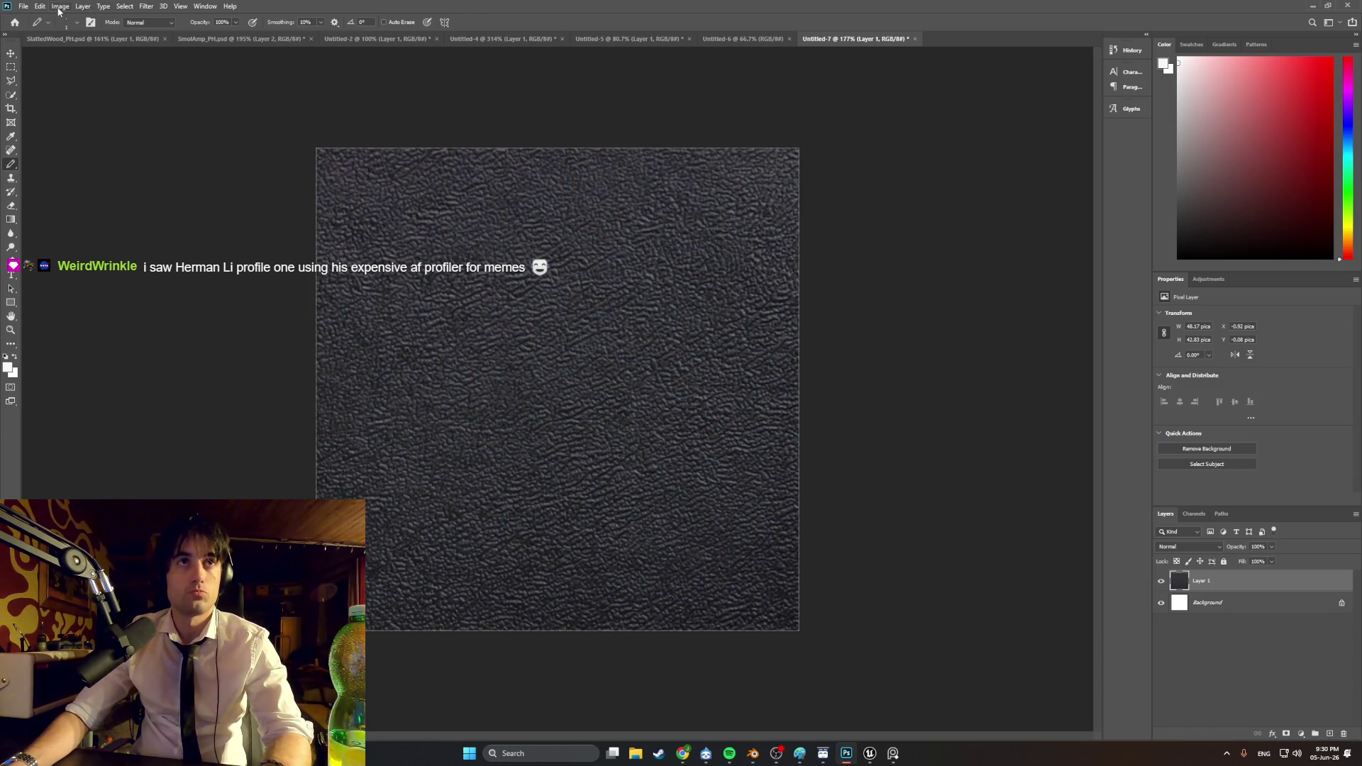
{"action": "left_click", "coordinate": [61, 7]}
{"action": "mouse_move", "coordinate": [113, 19]}
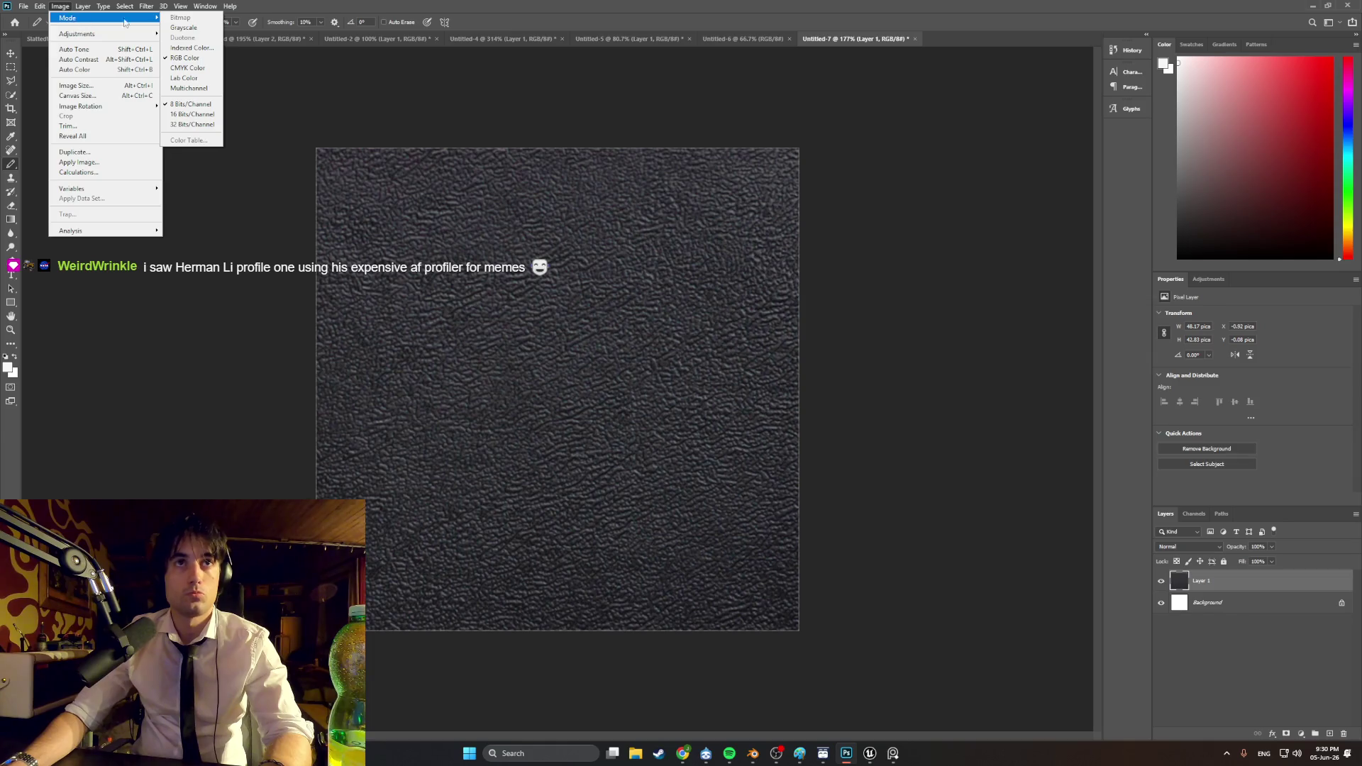
{"action": "left_click", "coordinate": [190, 48]}
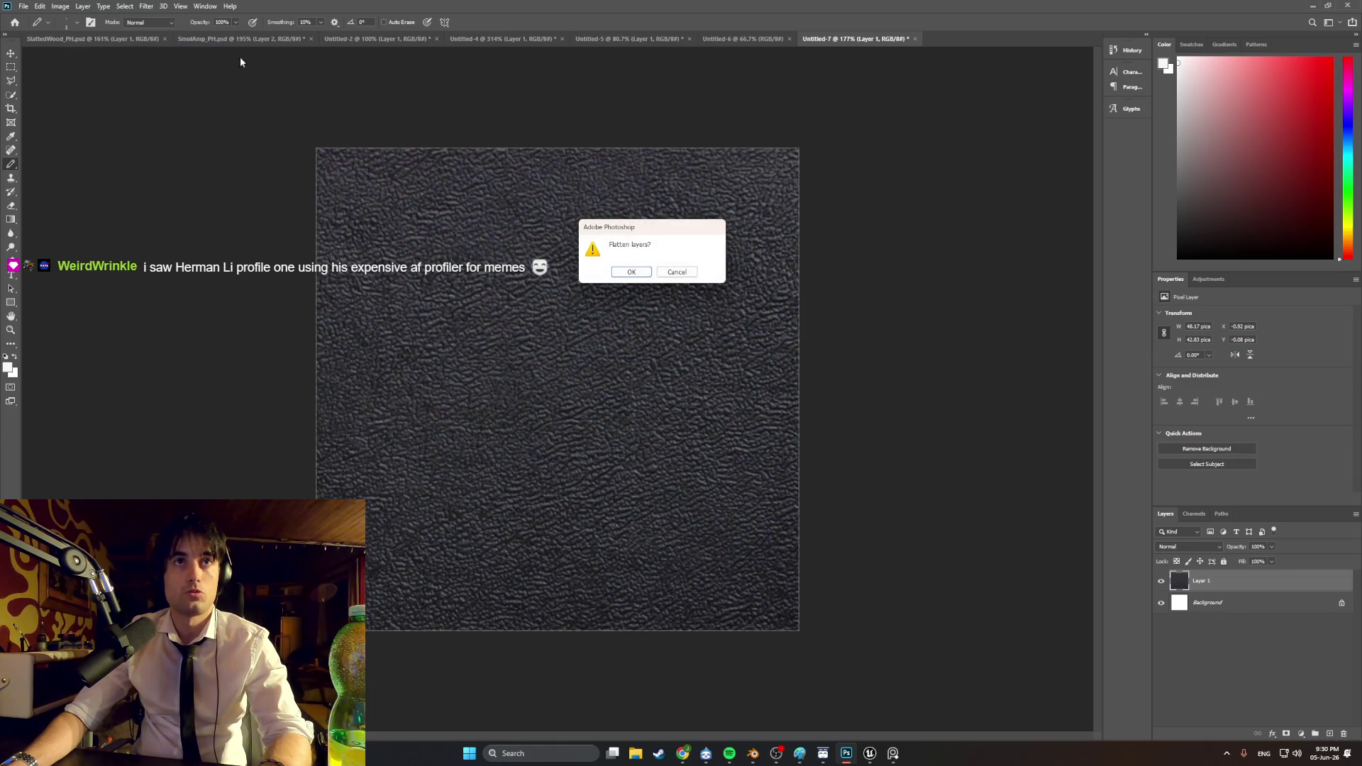
{"action": "left_click", "coordinate": [621, 272]}
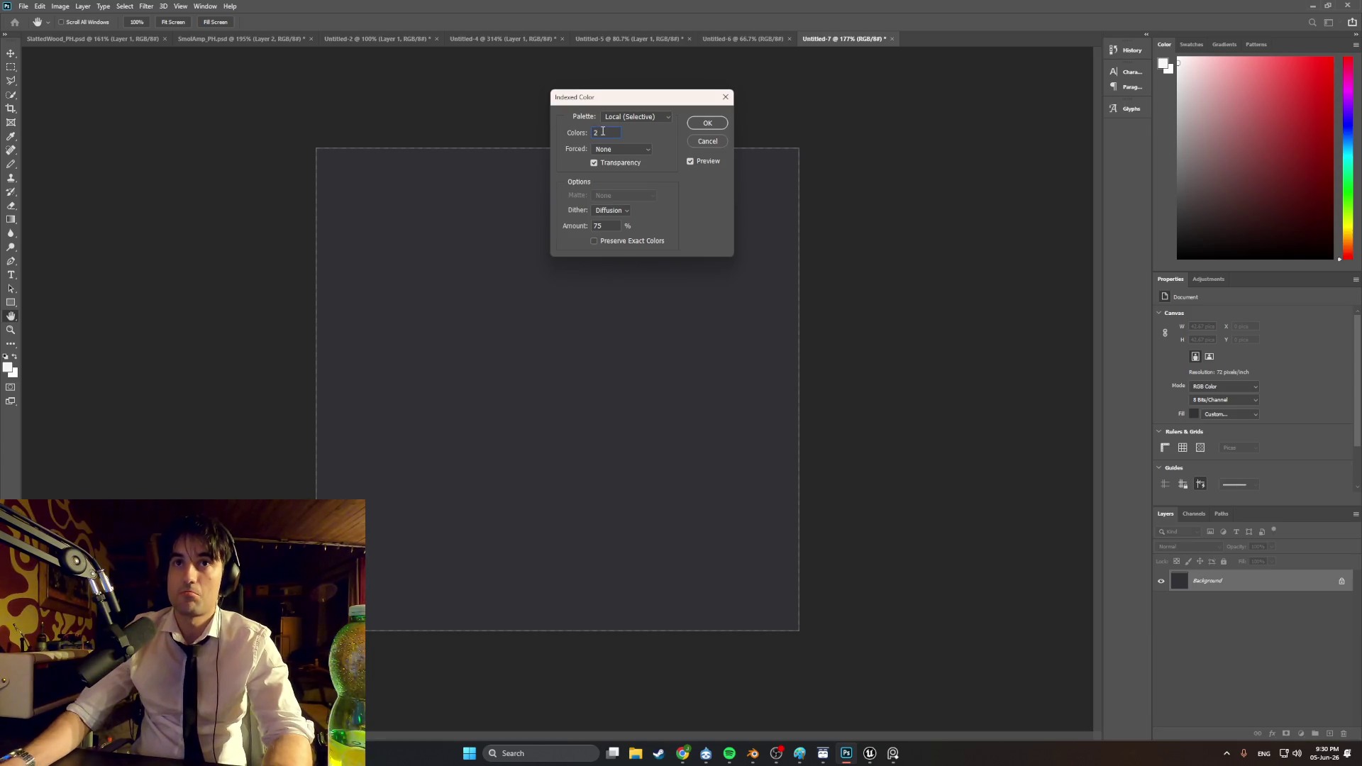
{"action": "type", "text": "3"}
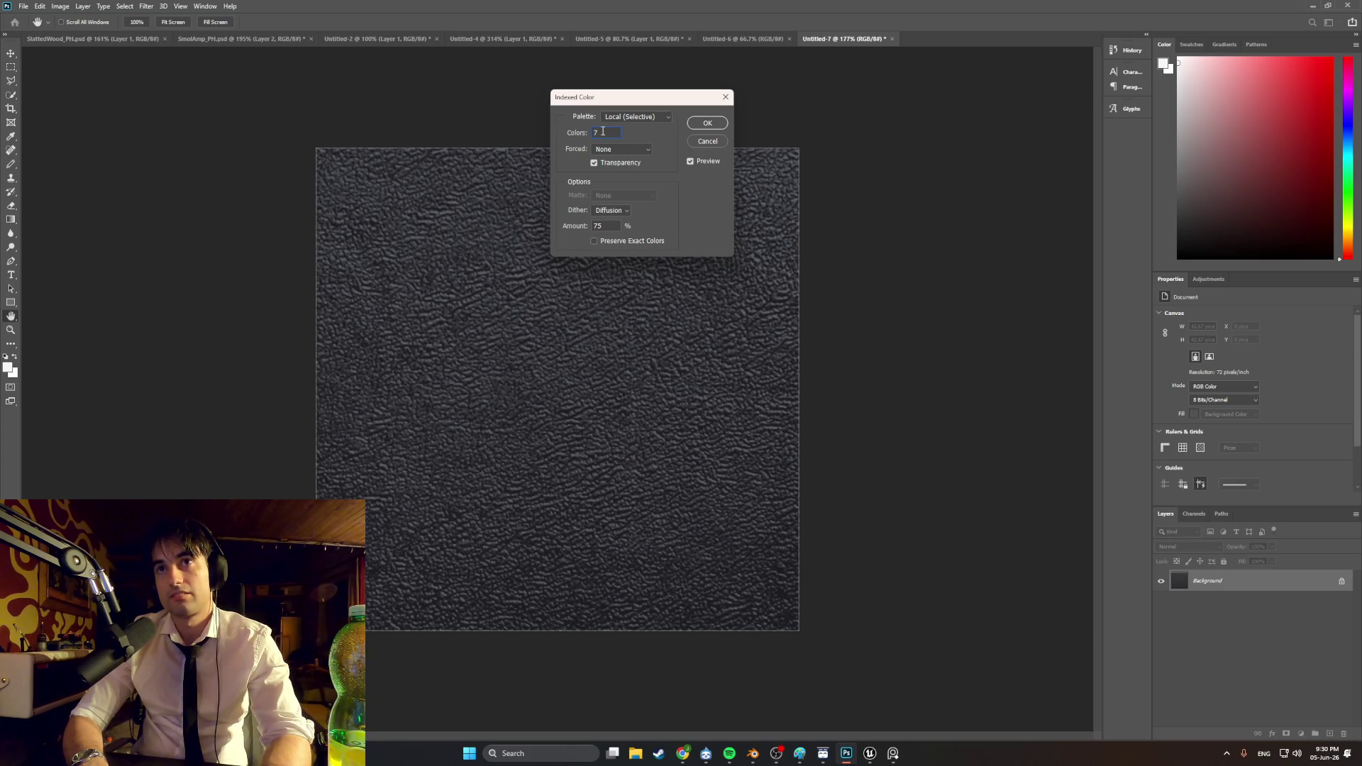
{"action": "left_click", "coordinate": [725, 96]}
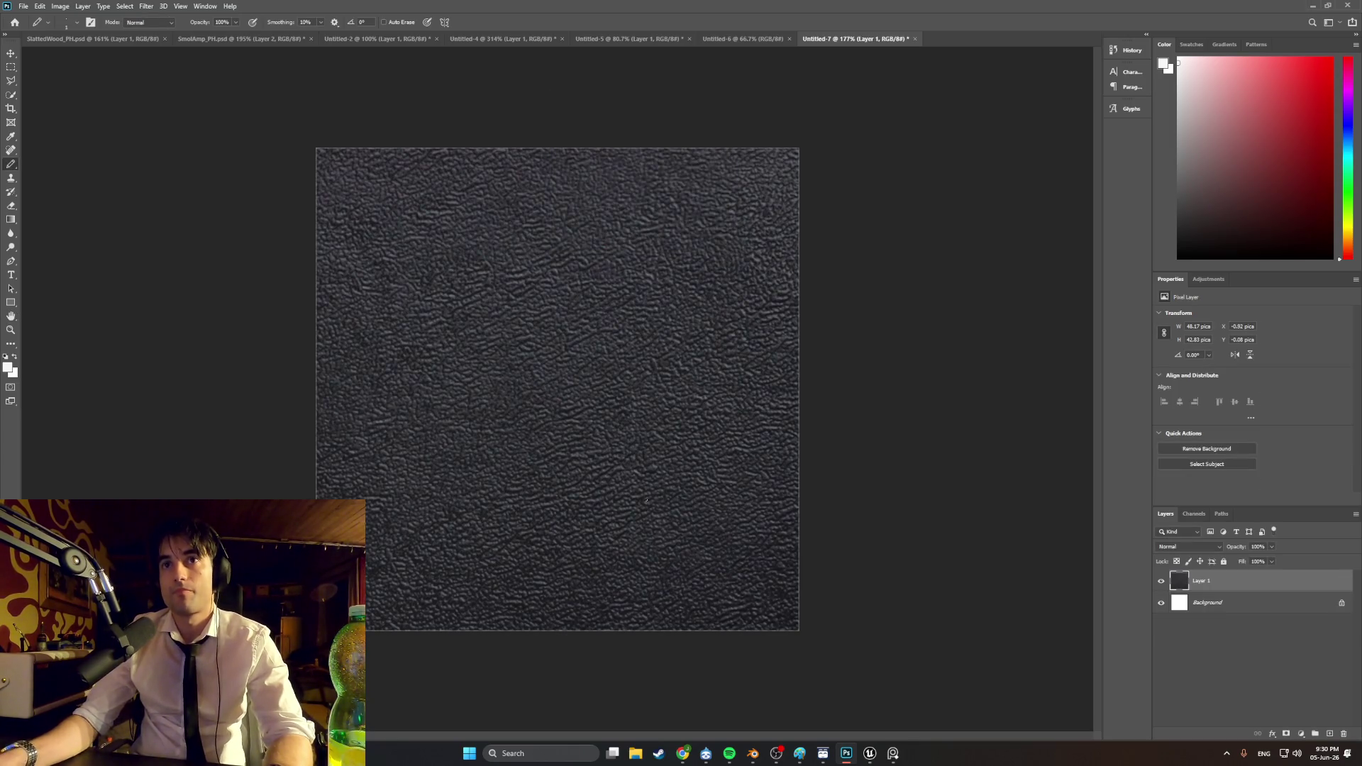
{"action": "left_click", "coordinate": [682, 753]}
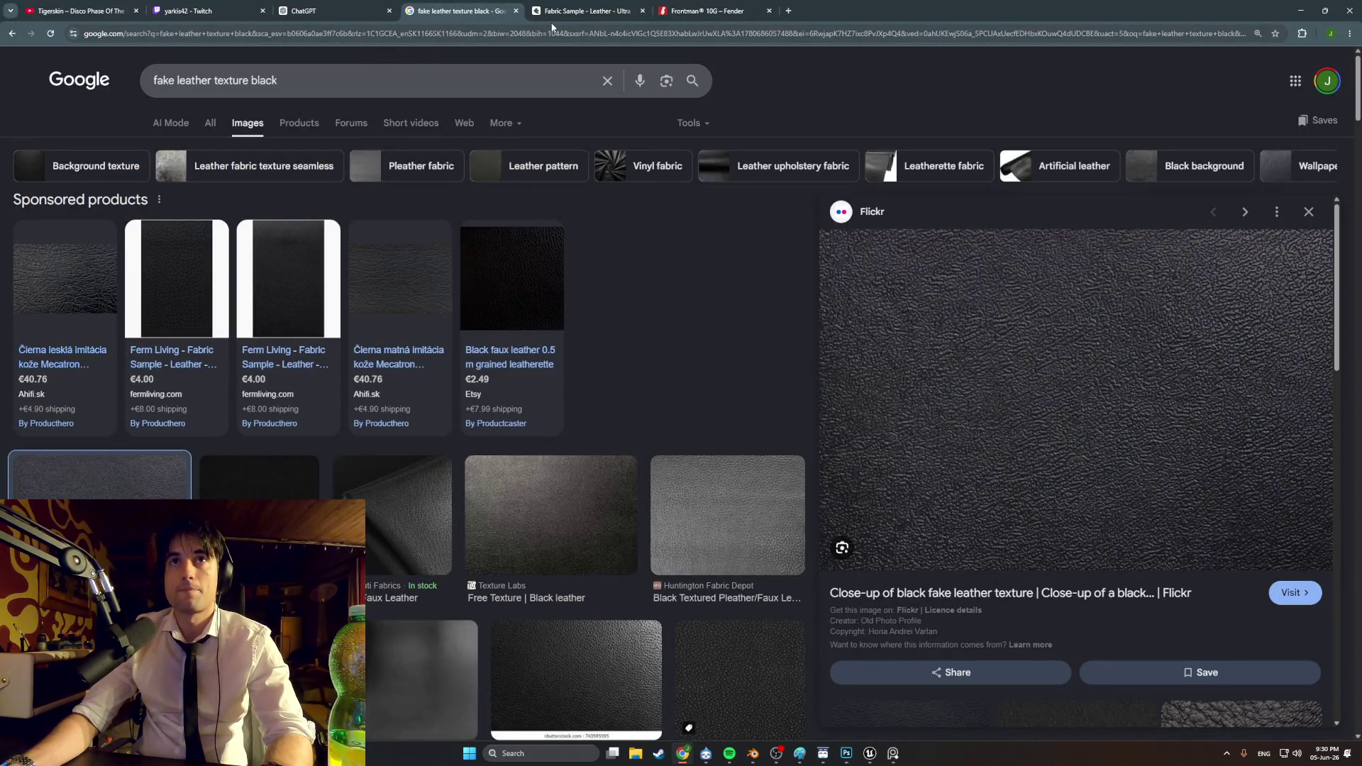
{"action": "key", "text": "alt+Tab"}
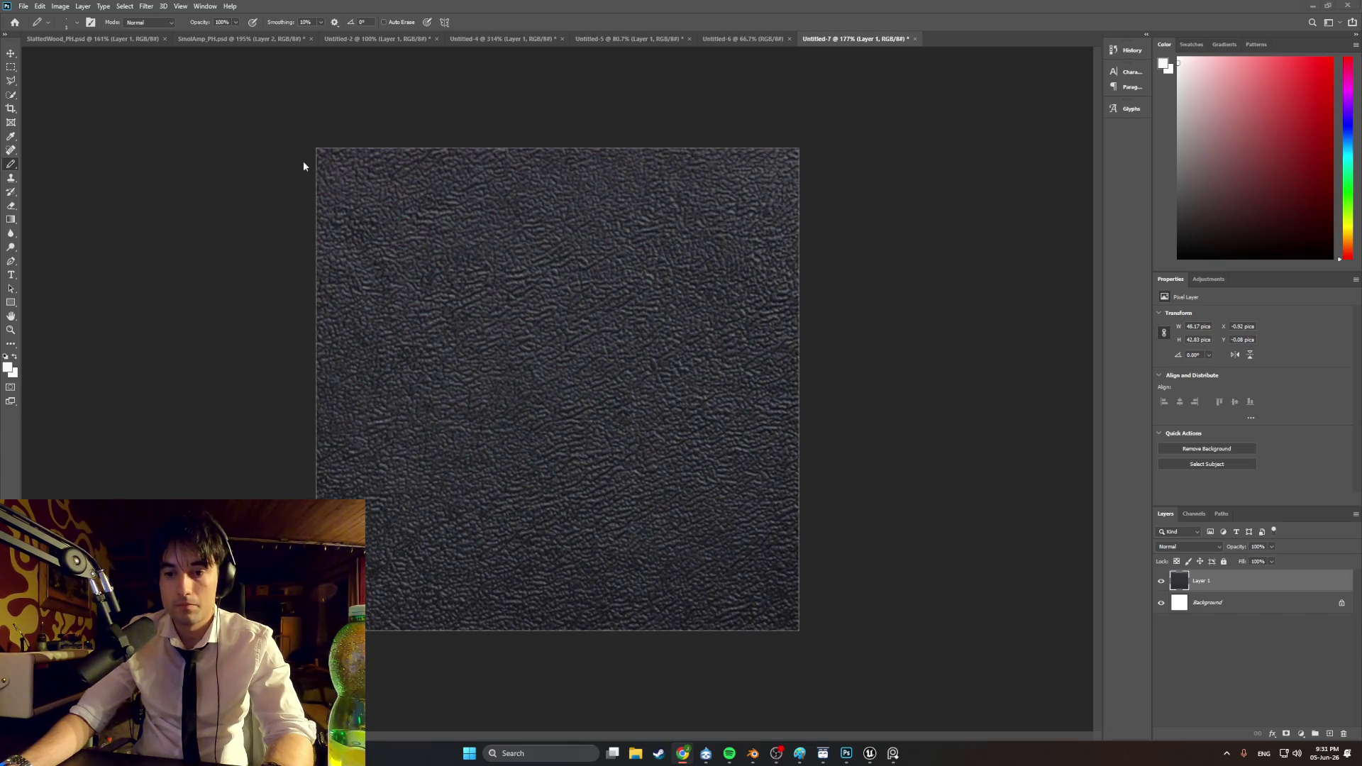
{"action": "left_click", "coordinate": [146, 7]}
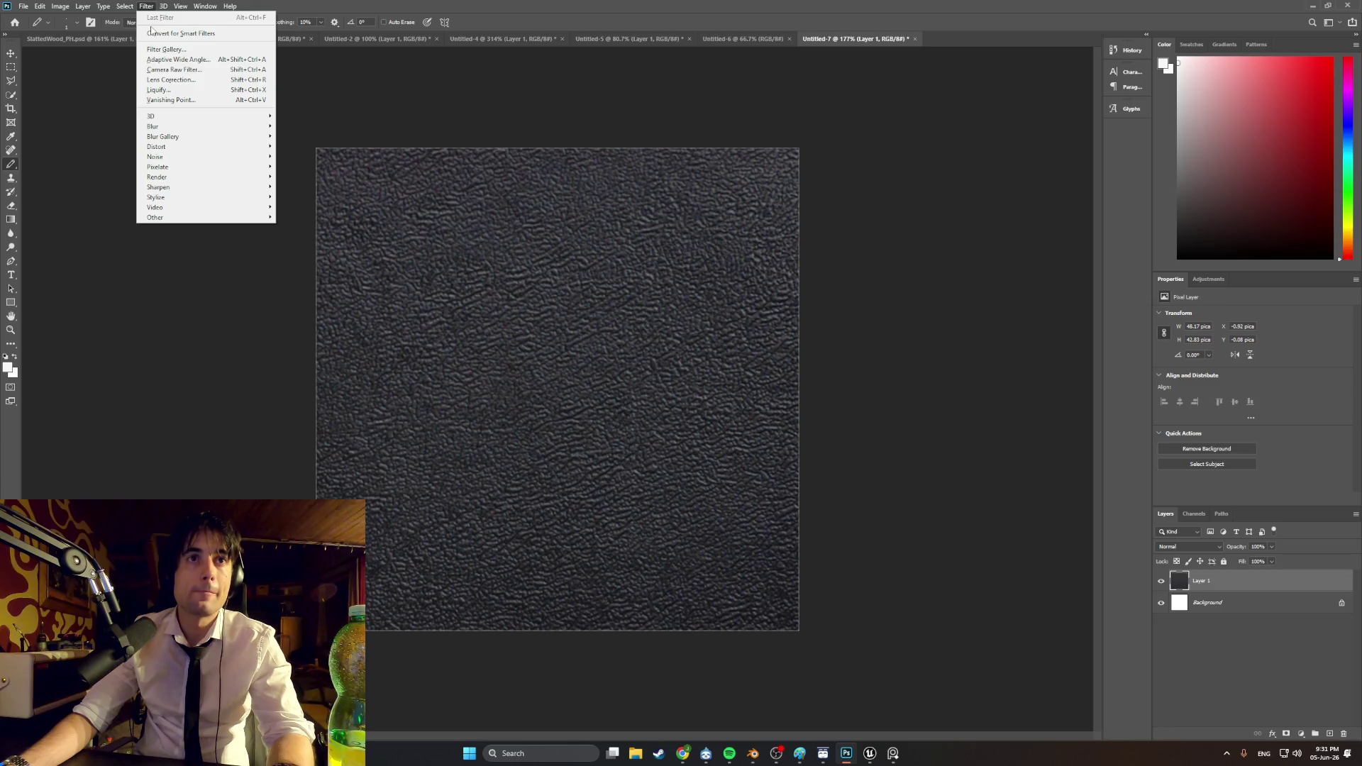
Step: Screenshot the filter list, then apply Filter > Pixelate > Mosaic with square cell size 4
{"action": "key", "text": "super+shift+s"}
{"action": "left_click_drag", "start_coordinate": [291, 240], "coordinate": [112, 11]}
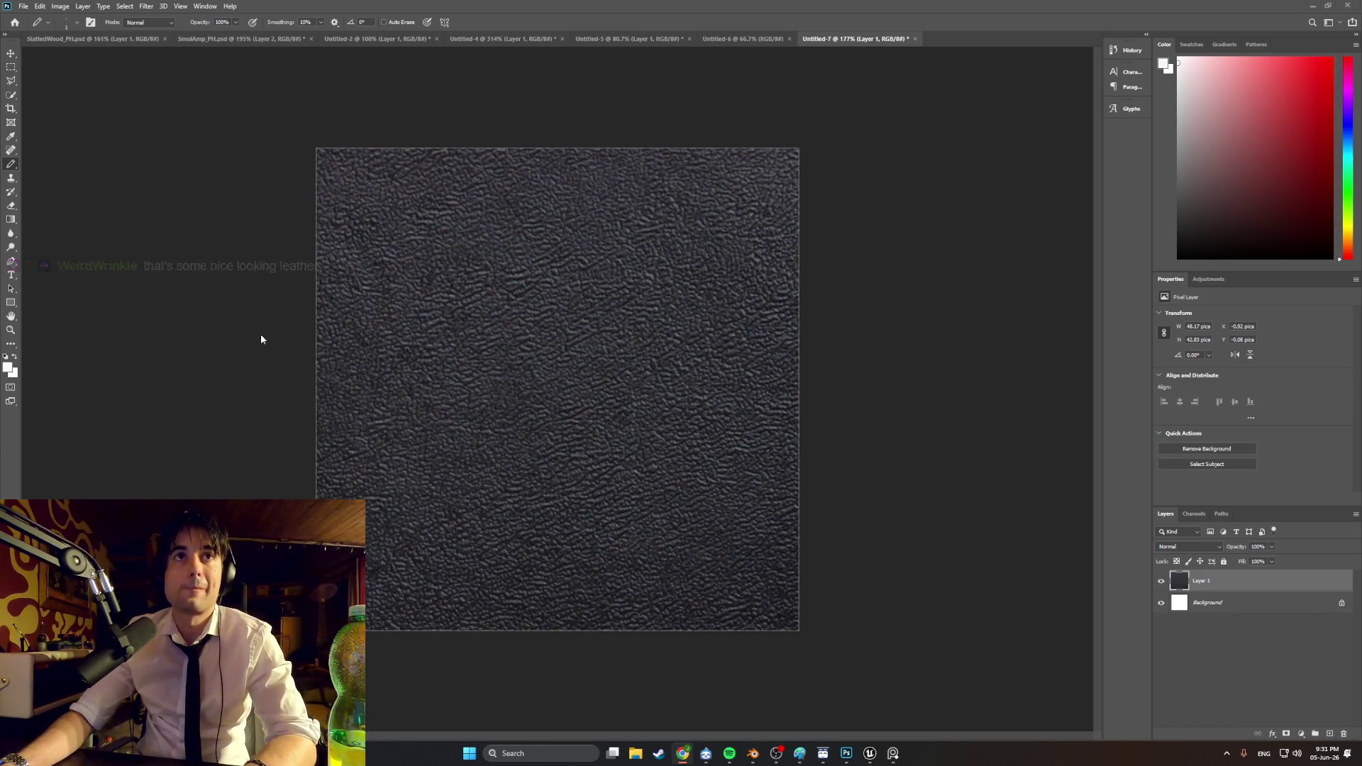
{"action": "left_click", "coordinate": [143, 7]}
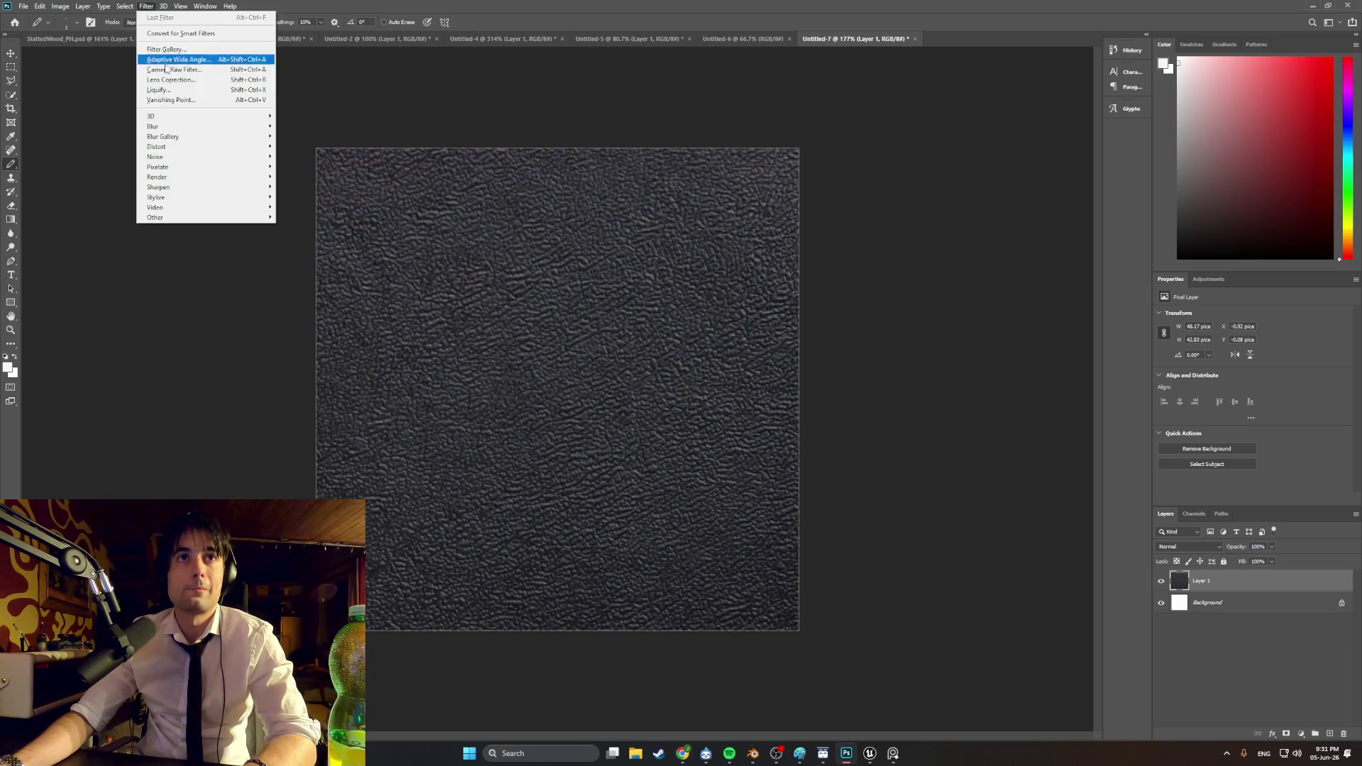
{"action": "mouse_move", "coordinate": [199, 168]}
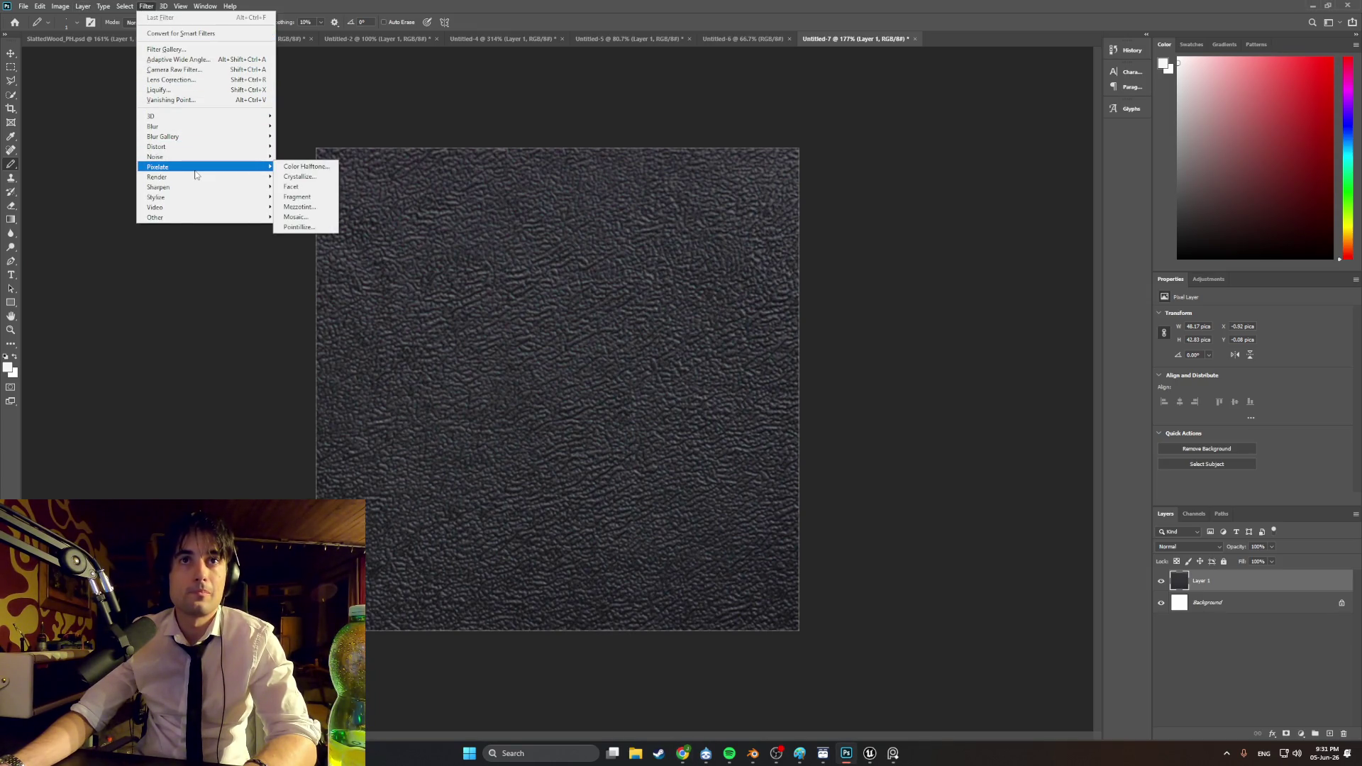
{"action": "left_click", "coordinate": [310, 218]}
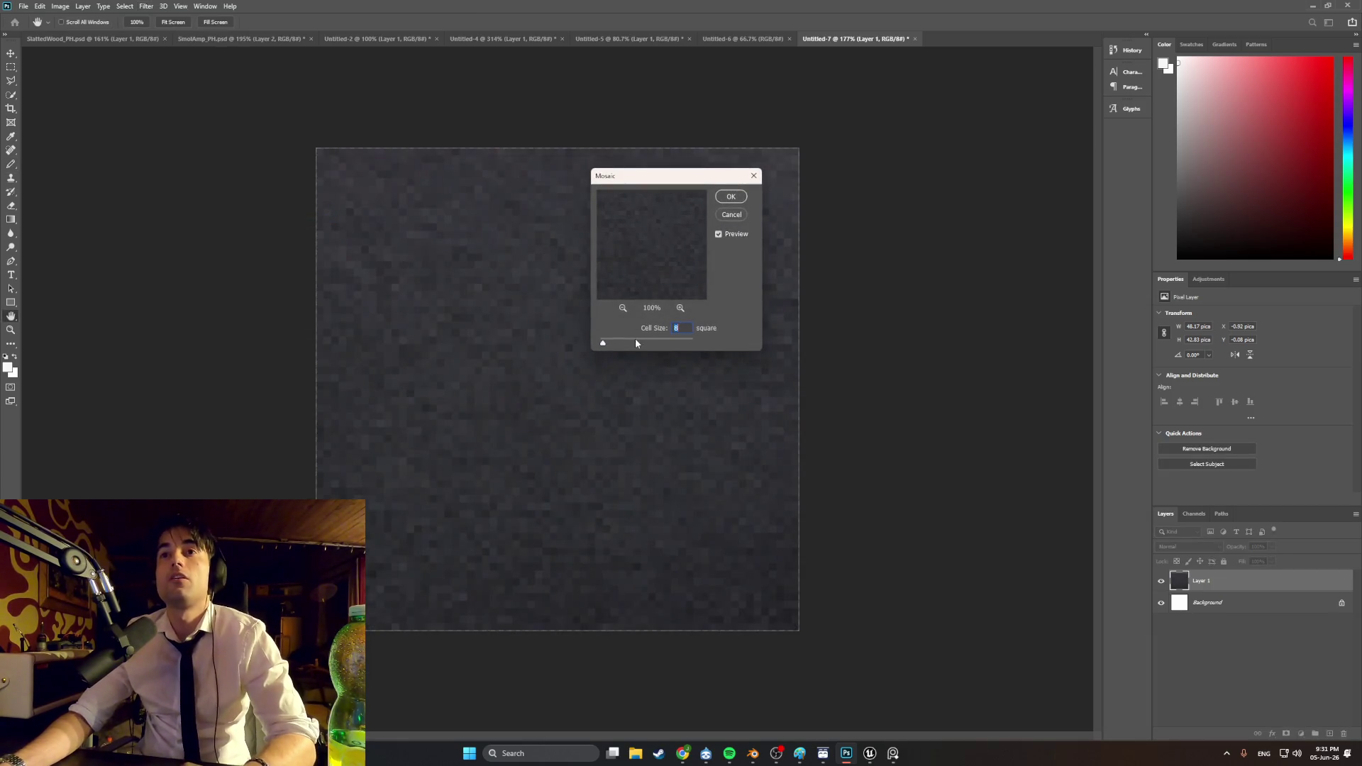
{"action": "mouse_move", "coordinate": [603, 342]}
{"action": "left_mouse_down"}
{"action": "mouse_move", "coordinate": [653, 346]}
{"action": "mouse_move", "coordinate": [602, 346]}
{"action": "left_mouse_up"}
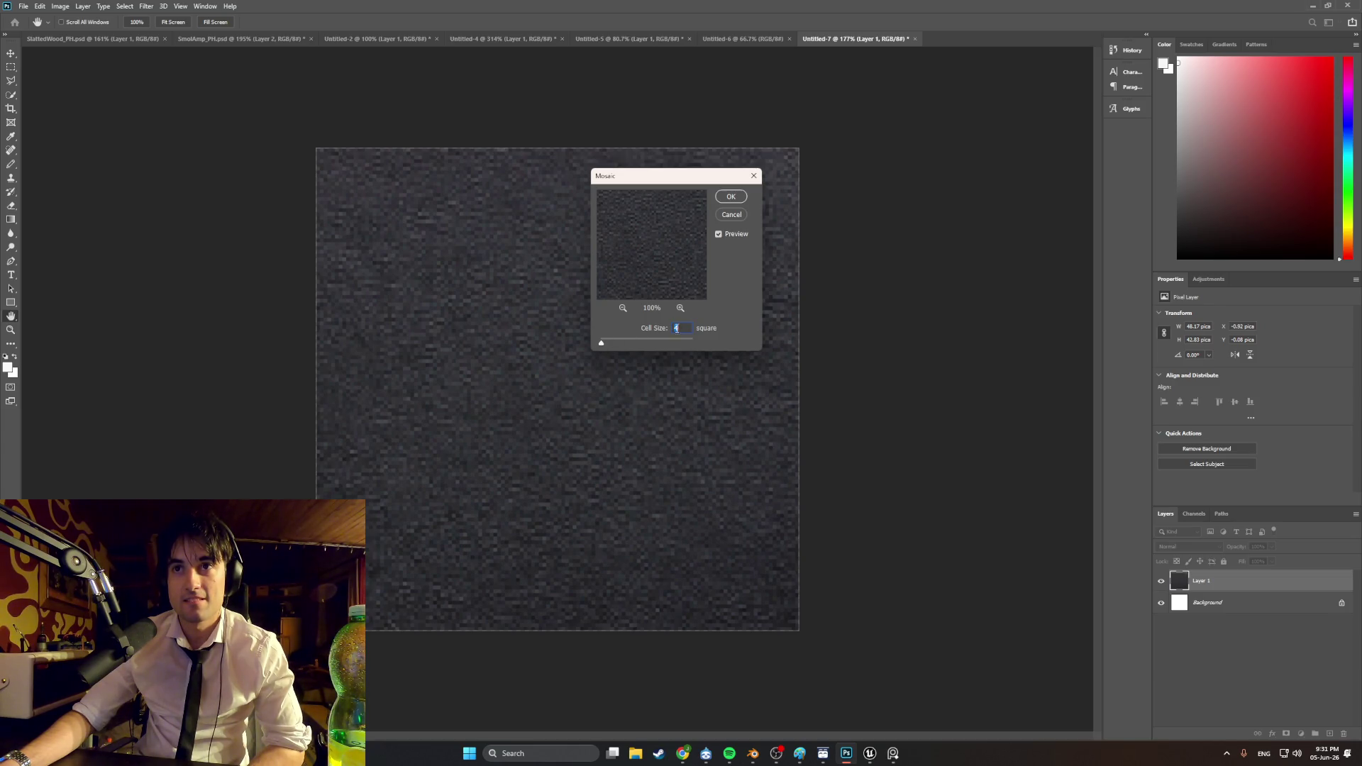
{"action": "type", "text": "3"}
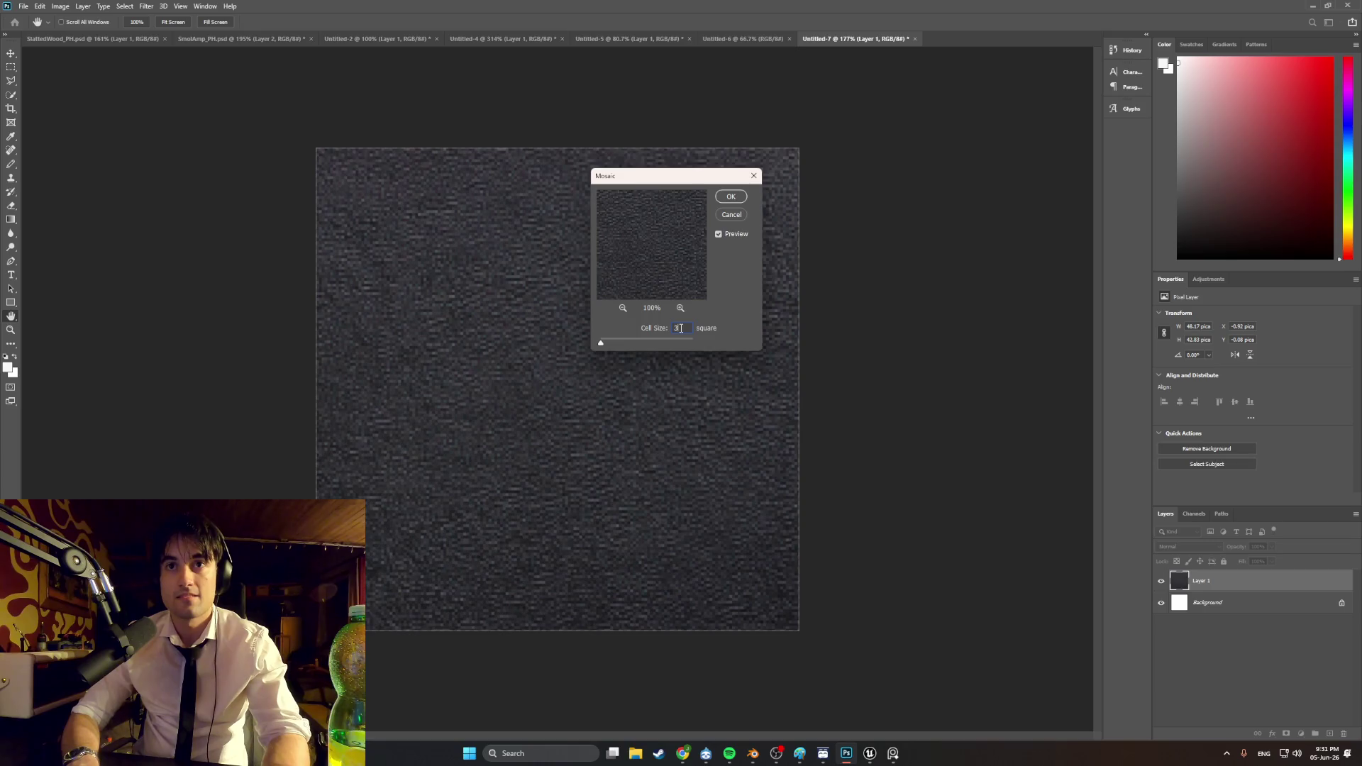
{"action": "type", "text": "45"}
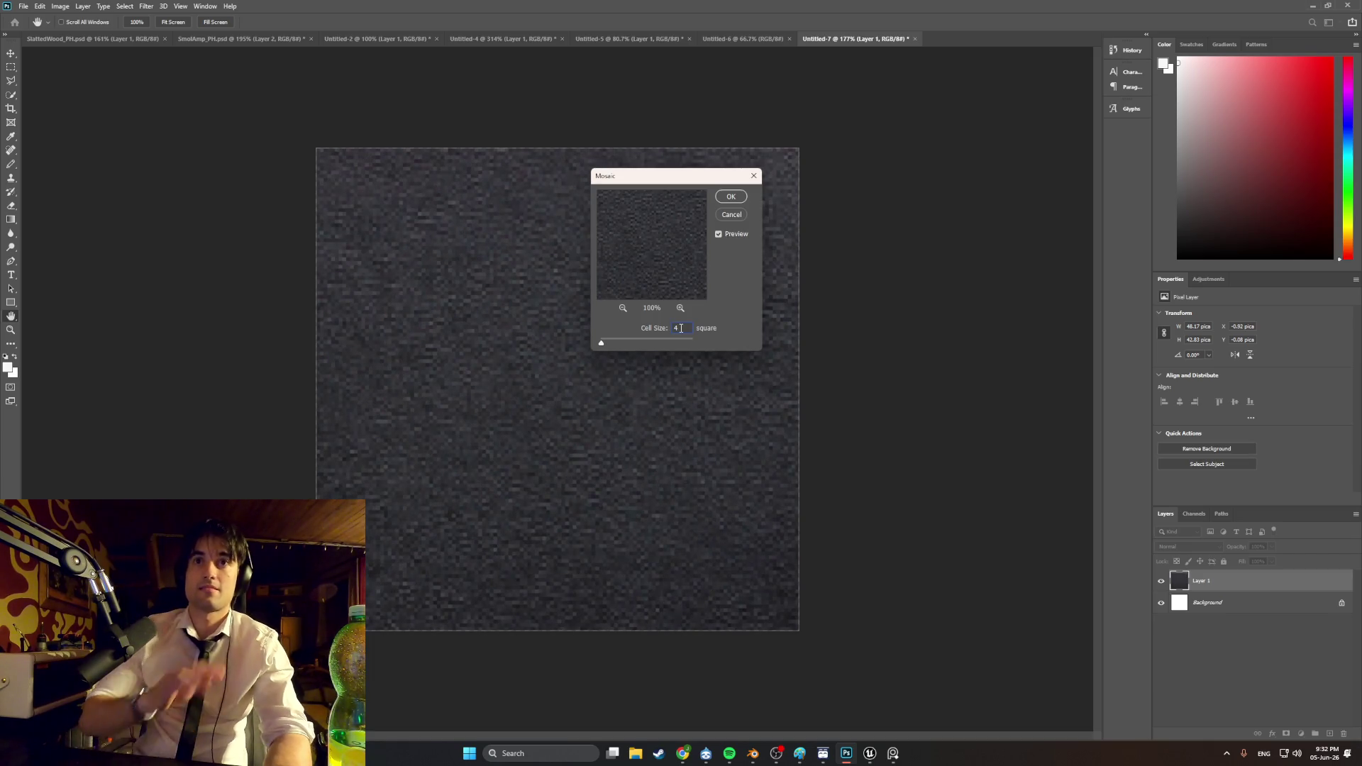
{"action": "left_click", "coordinate": [730, 198]}
{"action": "scroll", "coordinate": [623, 399], "scroll_direction": "down", "scroll_amount": 3, "text": "alt"}
{"action": "scroll", "coordinate": [622, 399], "scroll_direction": "up", "scroll_amount": 2, "text": "alt"}
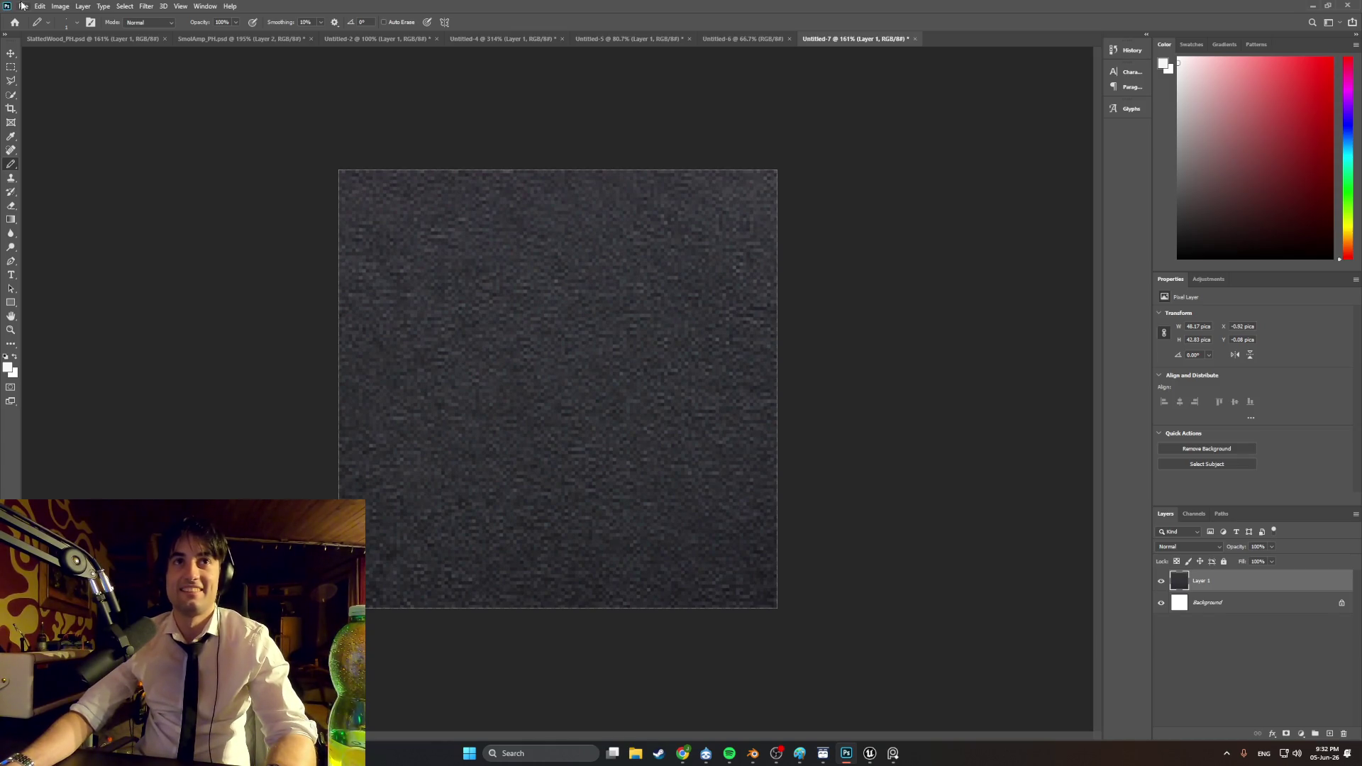
Step: Apply a Levels adjustment with input black 3 and output white 235 to the pixelated leather
{"action": "left_click", "coordinate": [60, 7]}
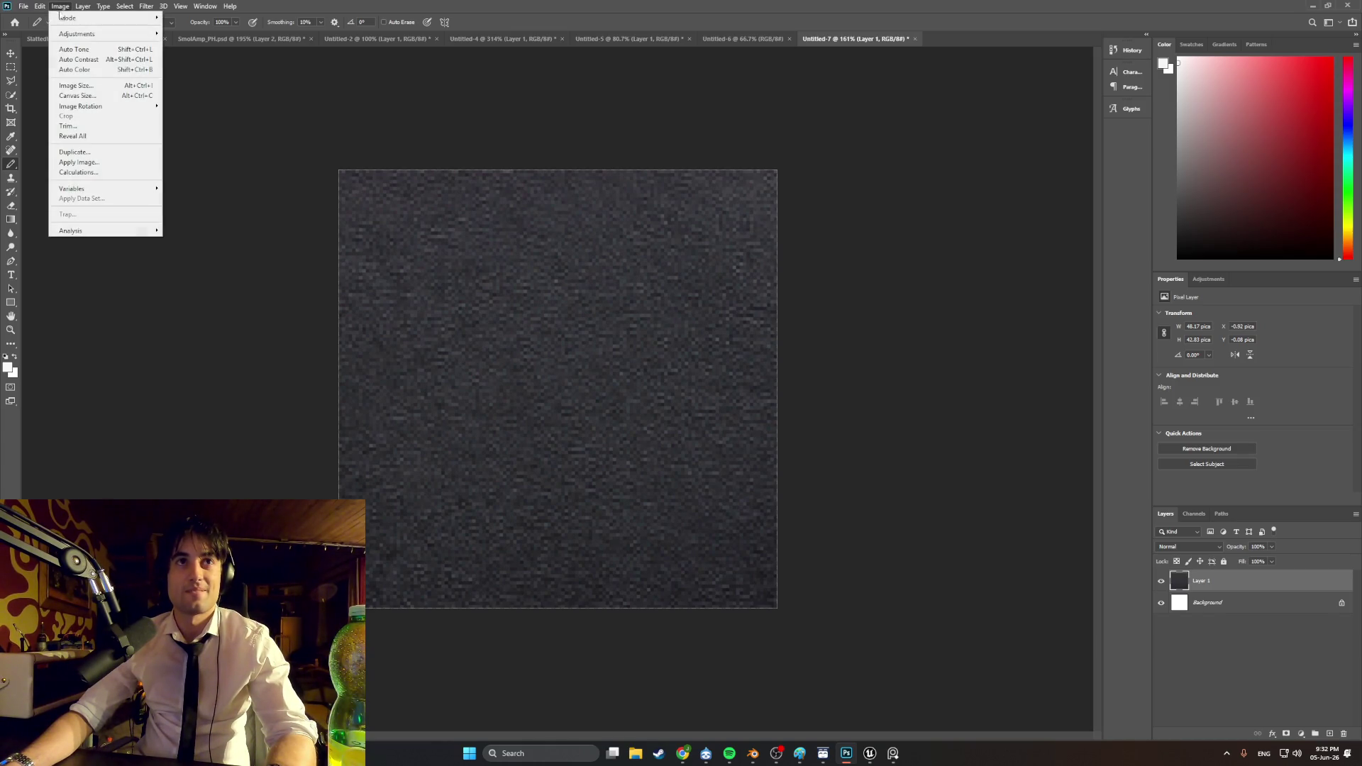
{"action": "mouse_move", "coordinate": [86, 34]}
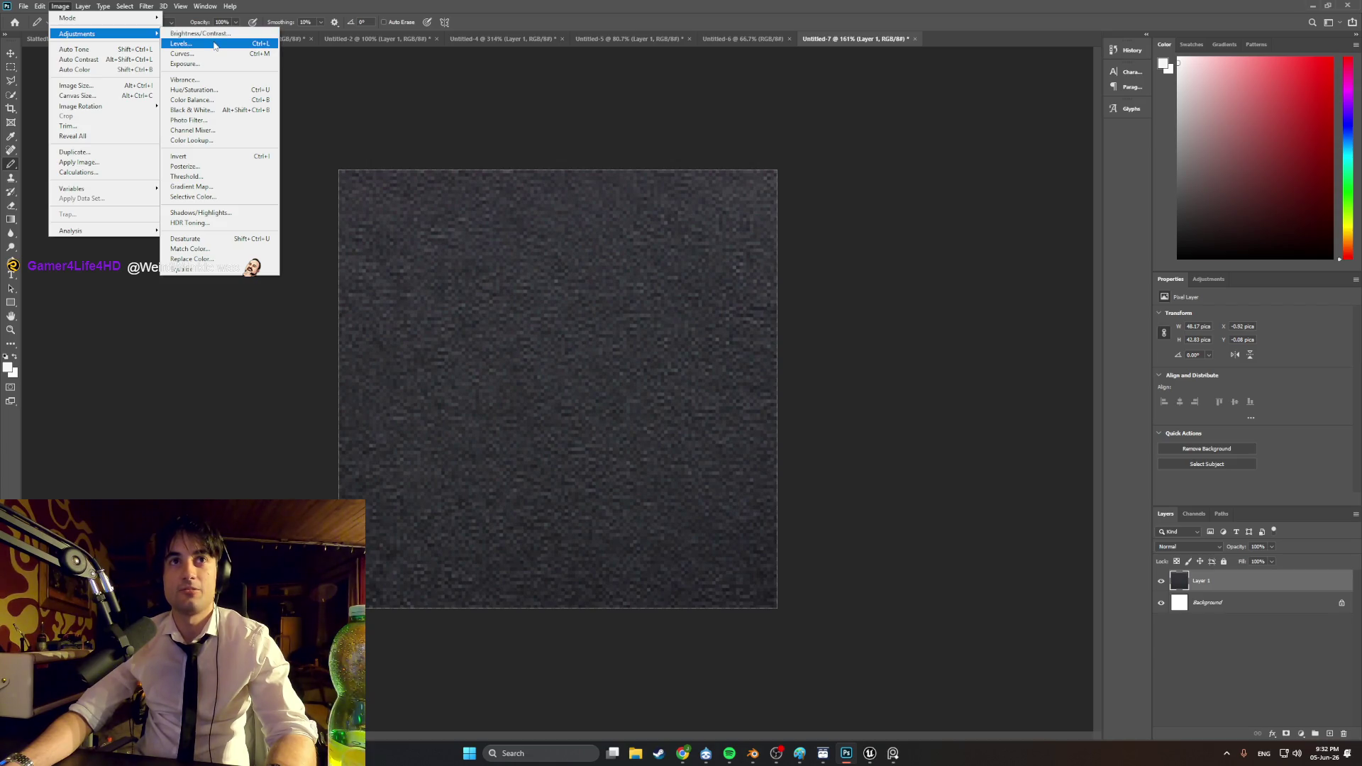
{"action": "left_click", "coordinate": [215, 45]}
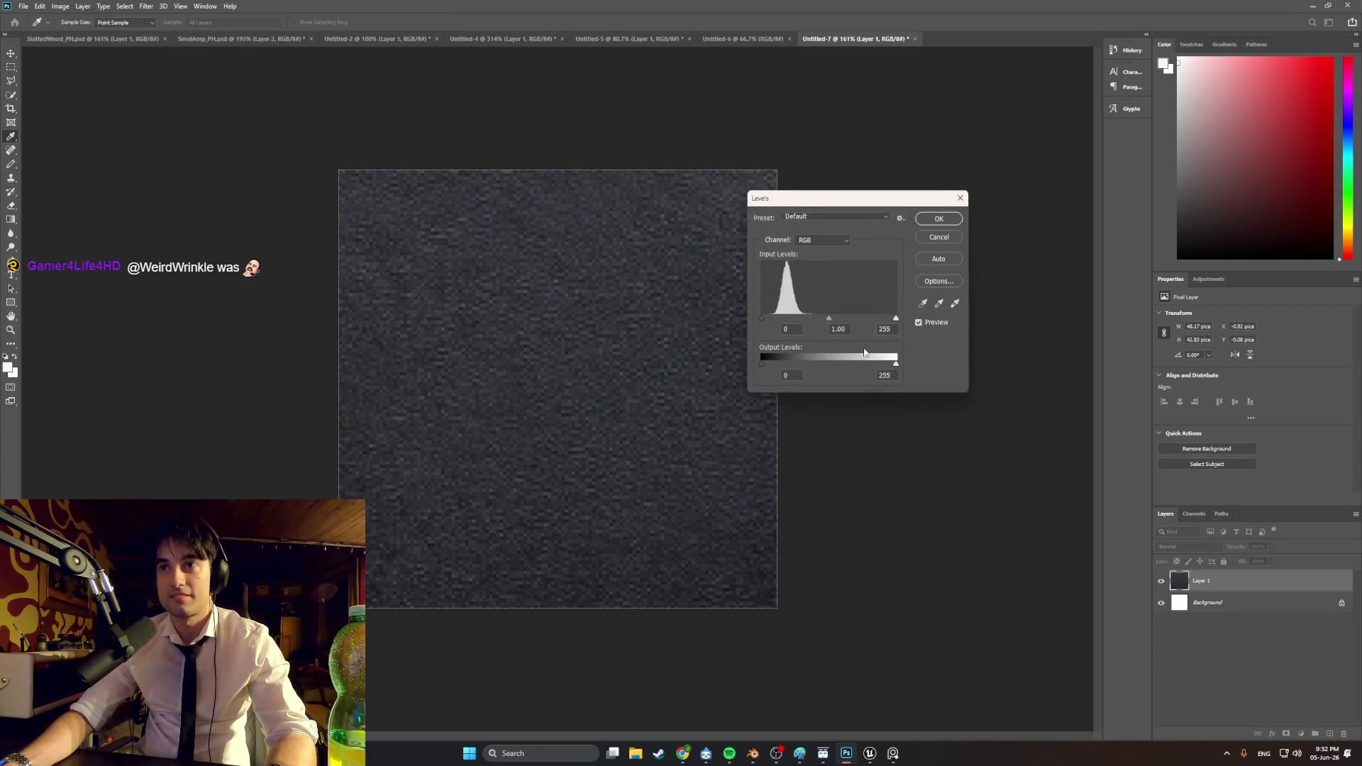
{"action": "left_click_drag", "start_coordinate": [895, 365], "coordinate": [886, 366]}
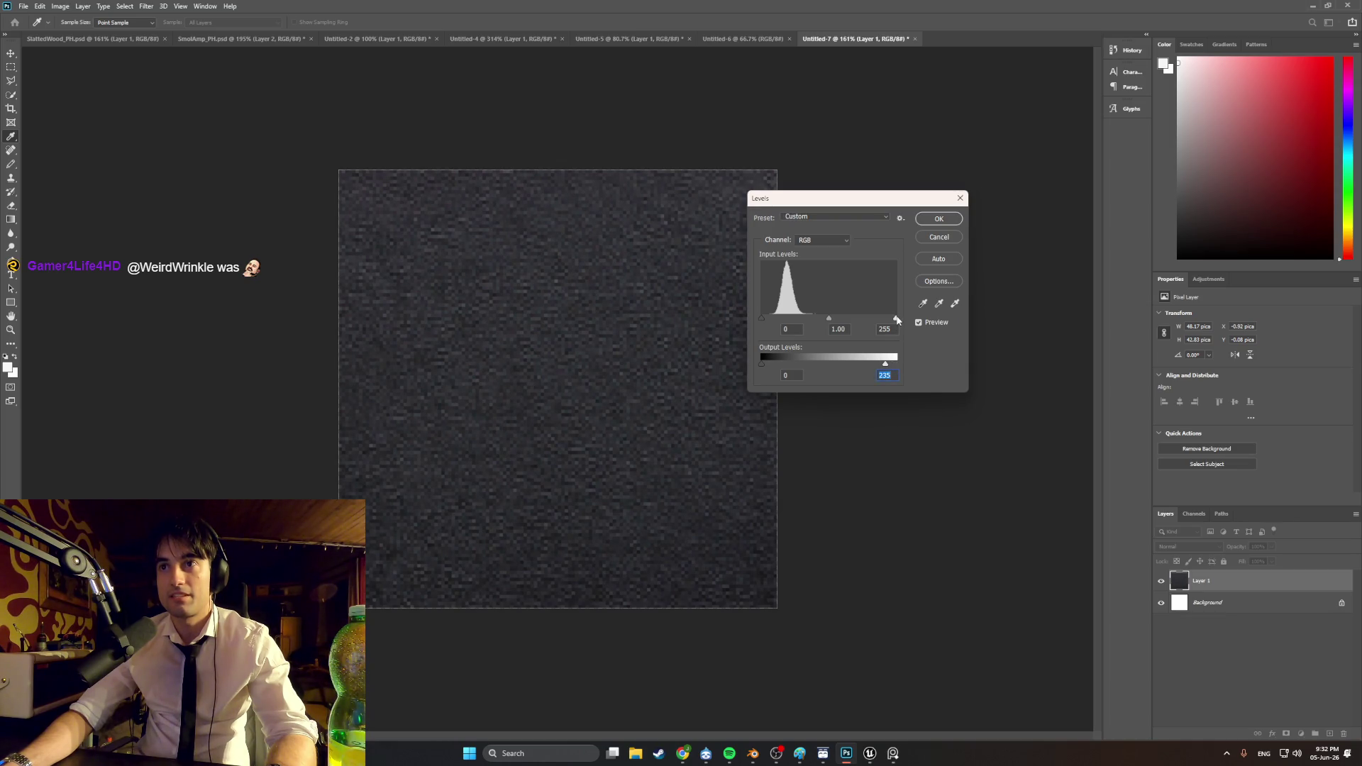
{"action": "left_click_drag", "start_coordinate": [895, 319], "coordinate": [832, 320]}
{"action": "left_click", "coordinate": [834, 320]}
{"action": "left_click_drag", "start_coordinate": [763, 318], "coordinate": [764, 318]}
{"action": "left_click", "coordinate": [938, 218]}
{"action": "key", "text": "b"}
{"action": "left_click", "coordinate": [21, 6]}
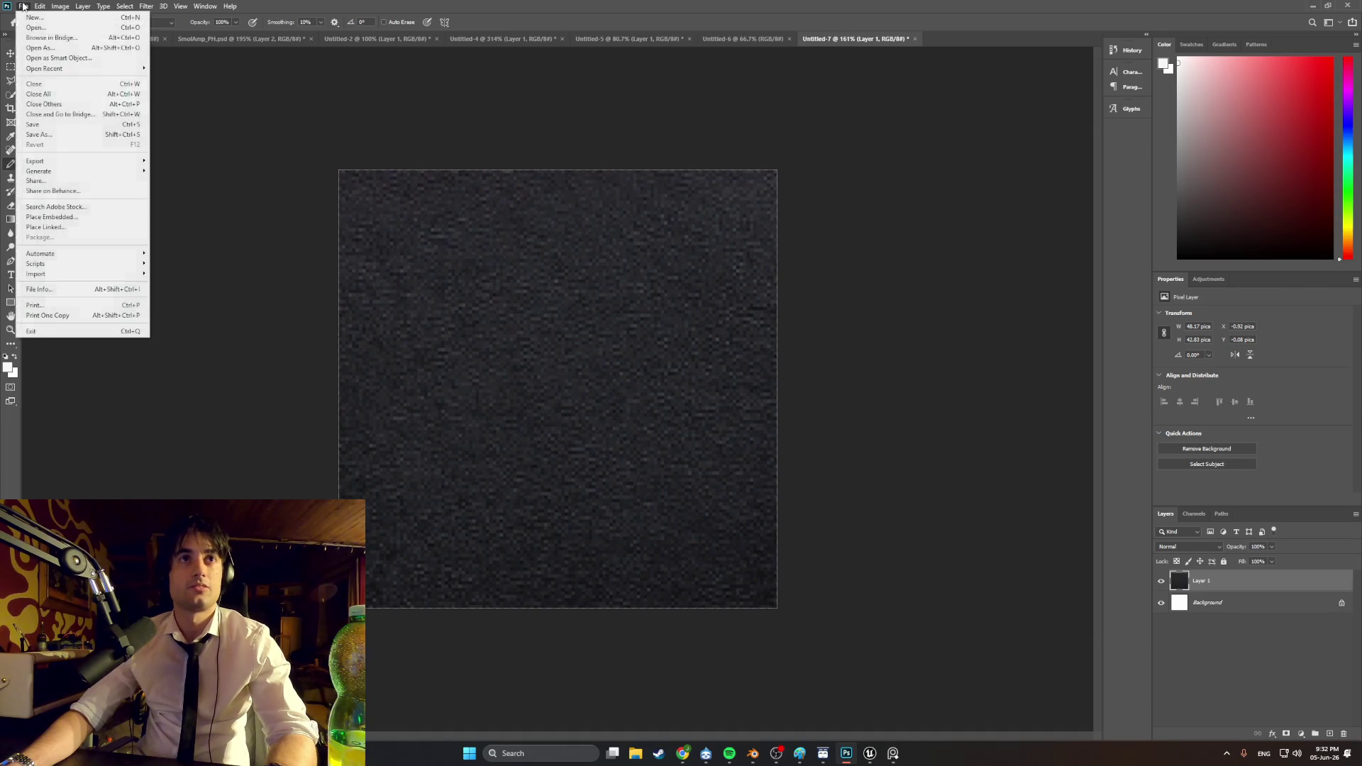
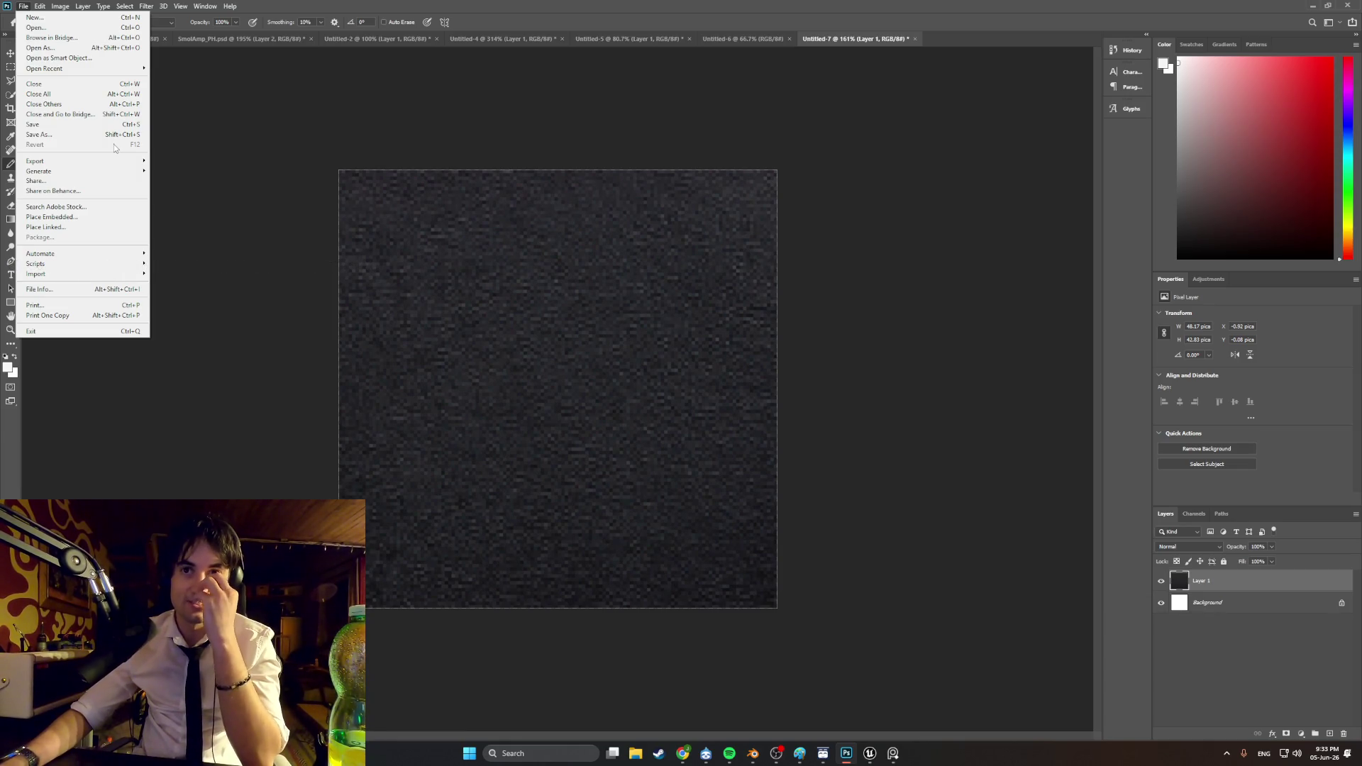
Step: Dismiss the File menu and switch to the blank white Untitled-6 document
{"action": "key", "text": "Escape"}
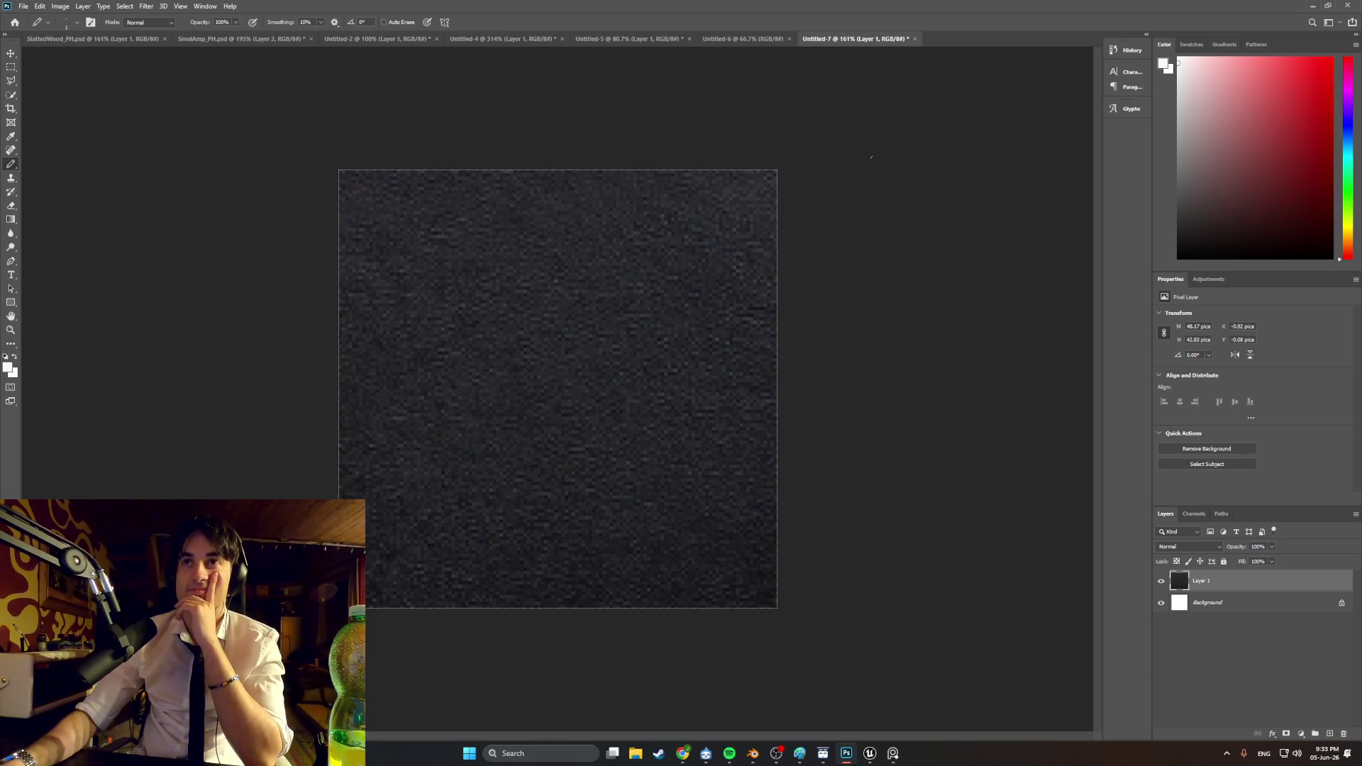
{"action": "left_click", "coordinate": [732, 44]}
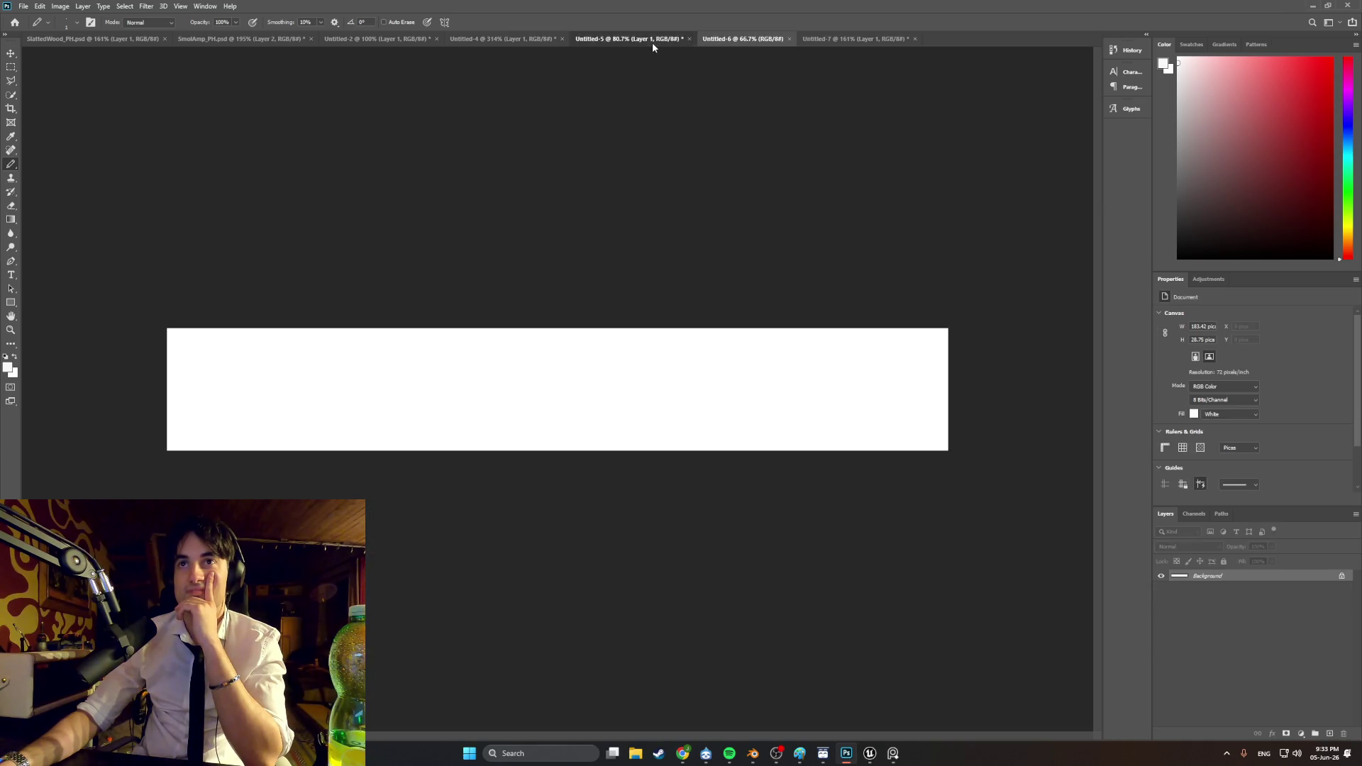
Step: On the Untitled-5 amp panel, preview a Mosaic at cell size 20, then cancel it
{"action": "left_click", "coordinate": [647, 42]}
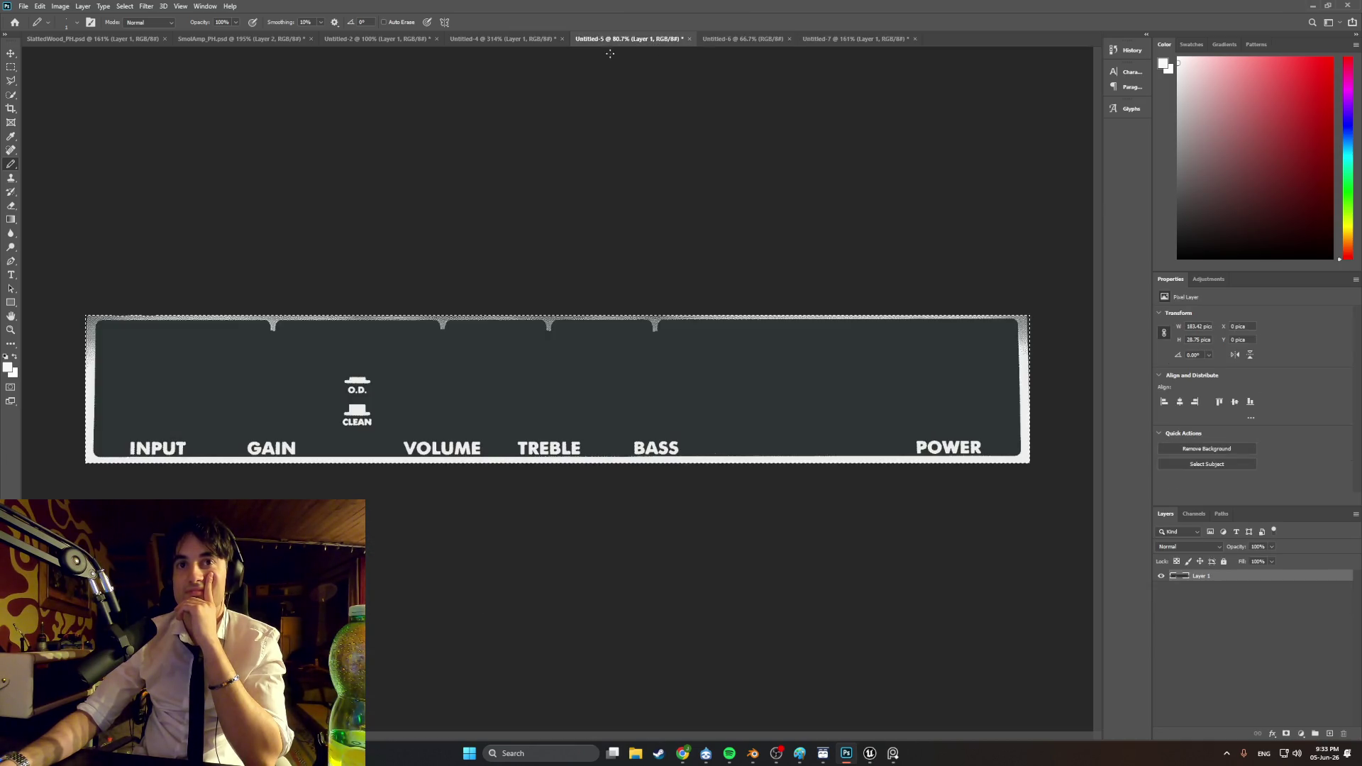
{"action": "left_click", "coordinate": [82, 7]}
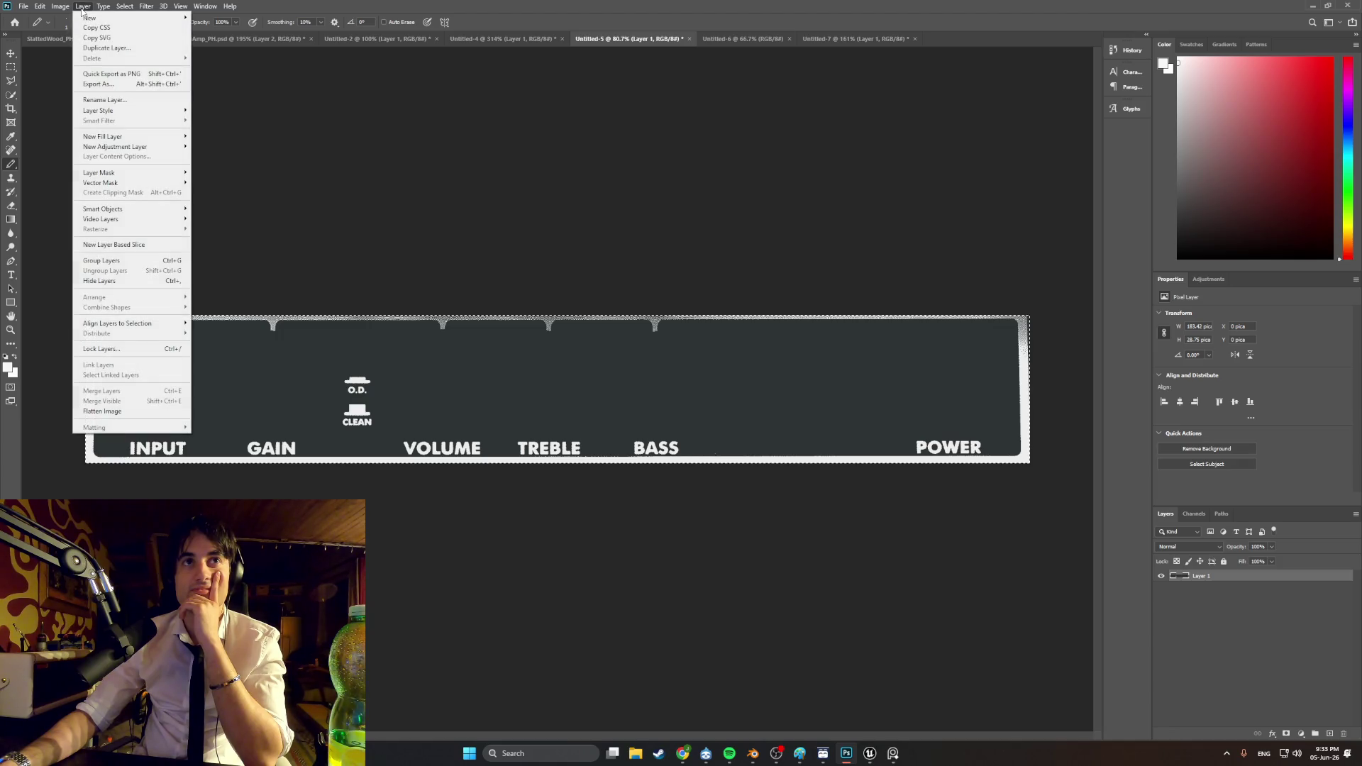
{"action": "mouse_move", "coordinate": [146, 7]}
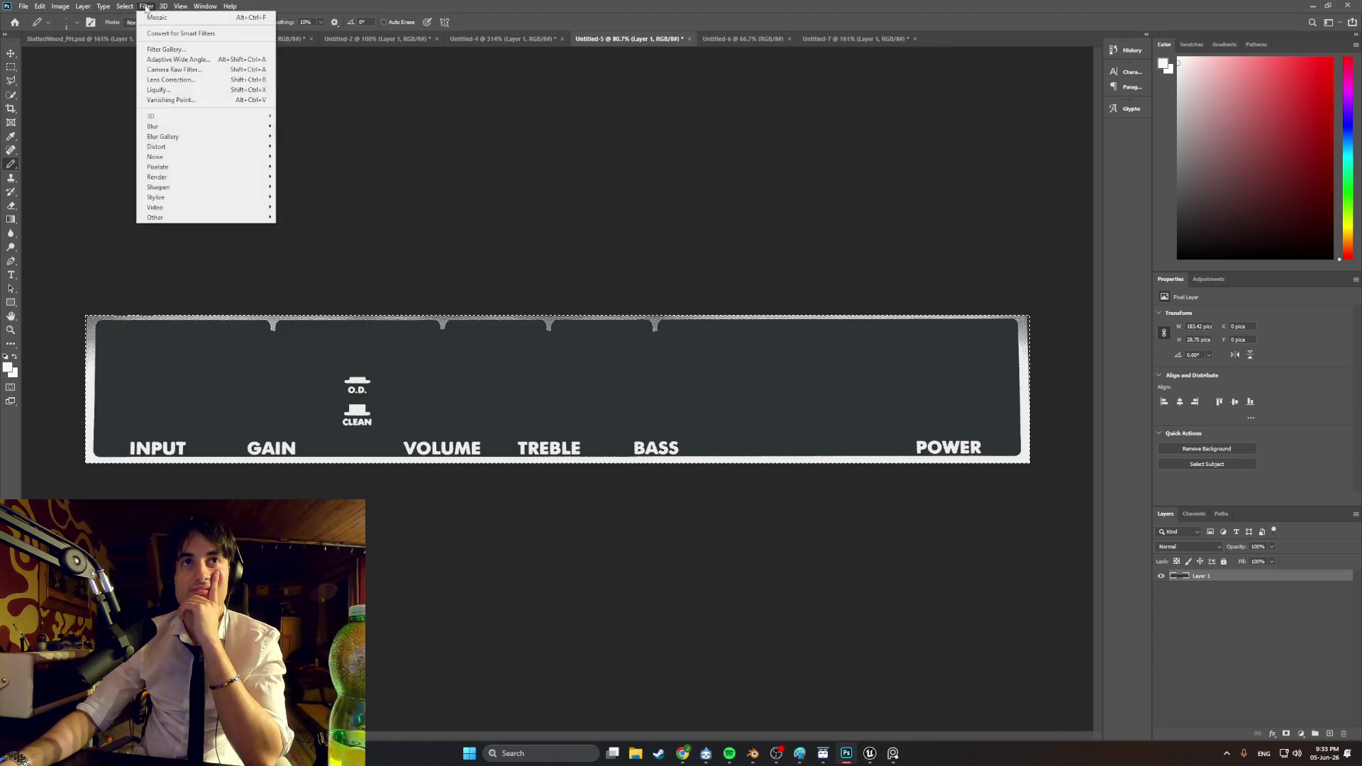
{"action": "mouse_move", "coordinate": [196, 170]}
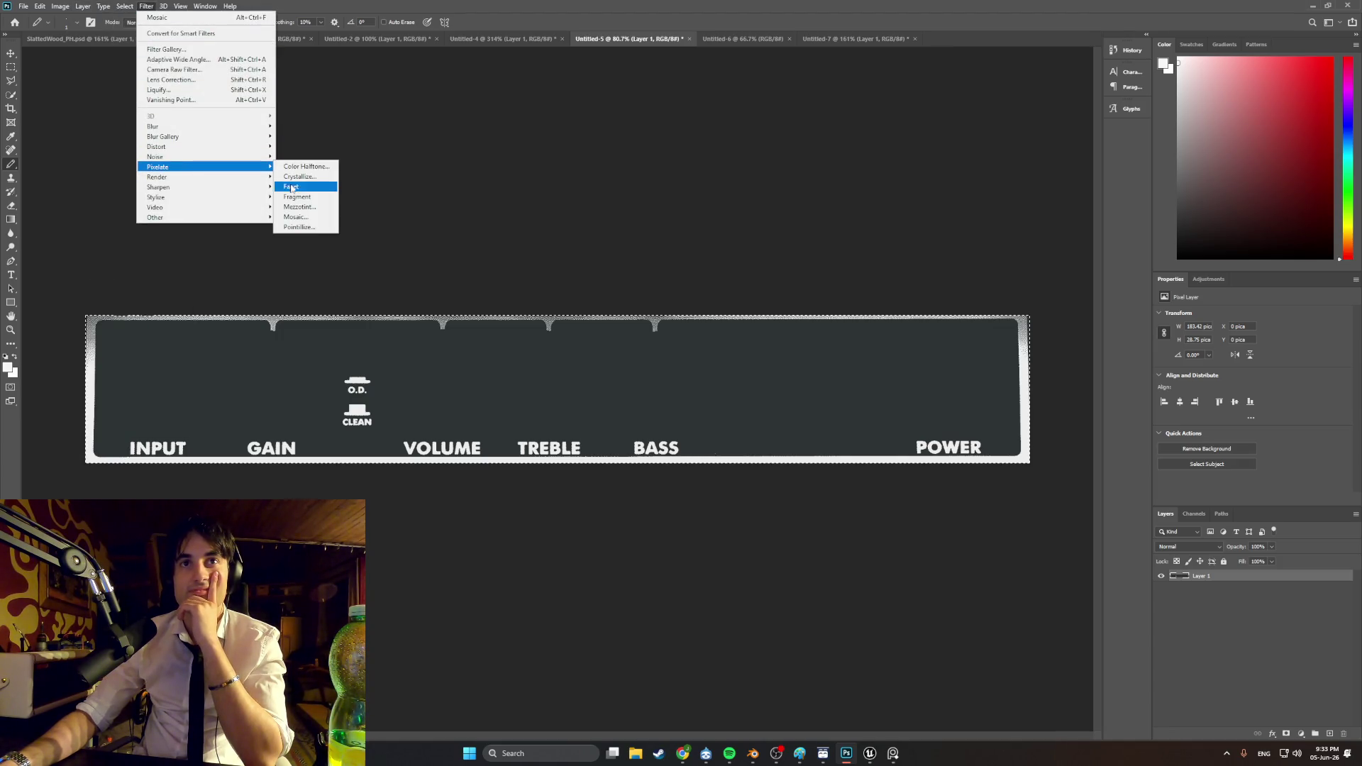
{"action": "left_click", "coordinate": [317, 221]}
{"action": "mouse_move", "coordinate": [603, 343]}
{"action": "left_mouse_down"}
{"action": "mouse_move", "coordinate": [687, 348]}
{"action": "mouse_move", "coordinate": [572, 337]}
{"action": "mouse_move", "coordinate": [603, 345]}
{"action": "left_mouse_up"}
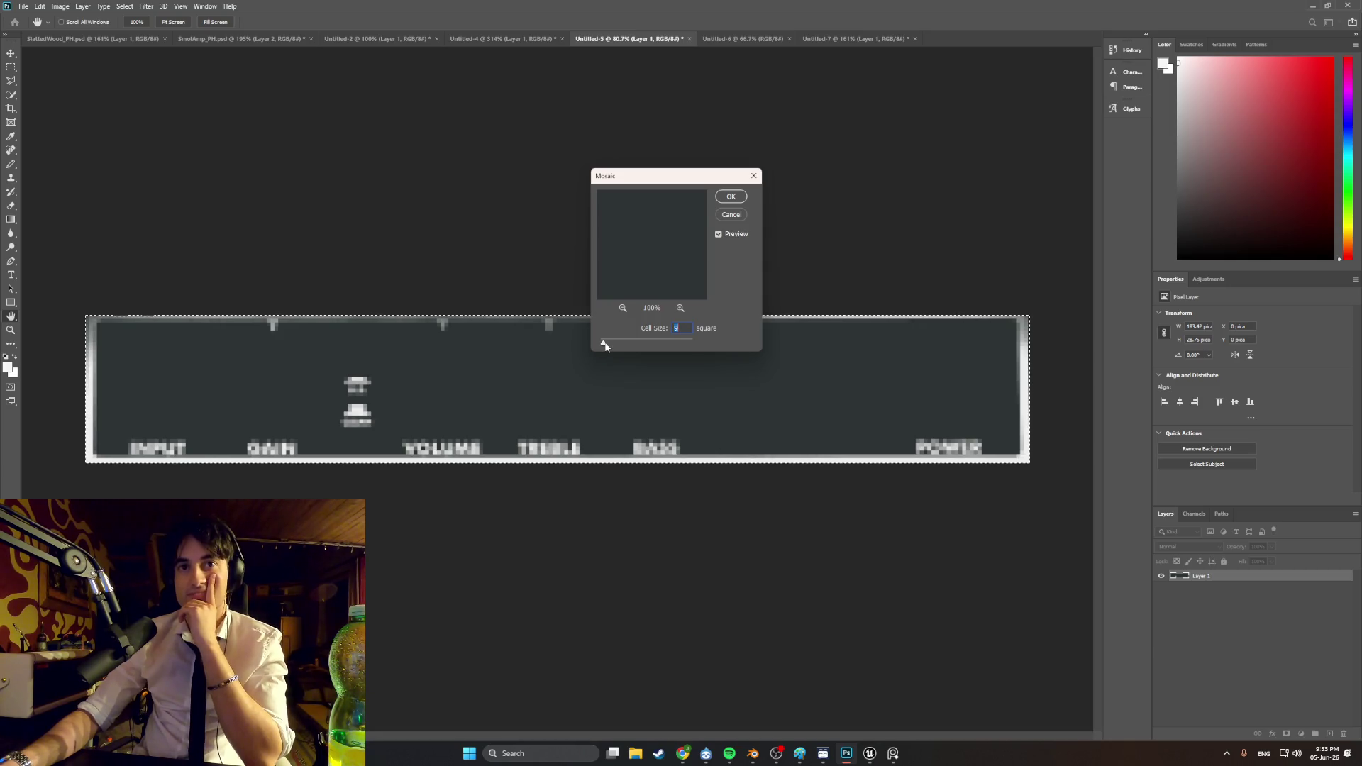
{"action": "left_click_drag", "start_coordinate": [605, 346], "coordinate": [609, 346]}
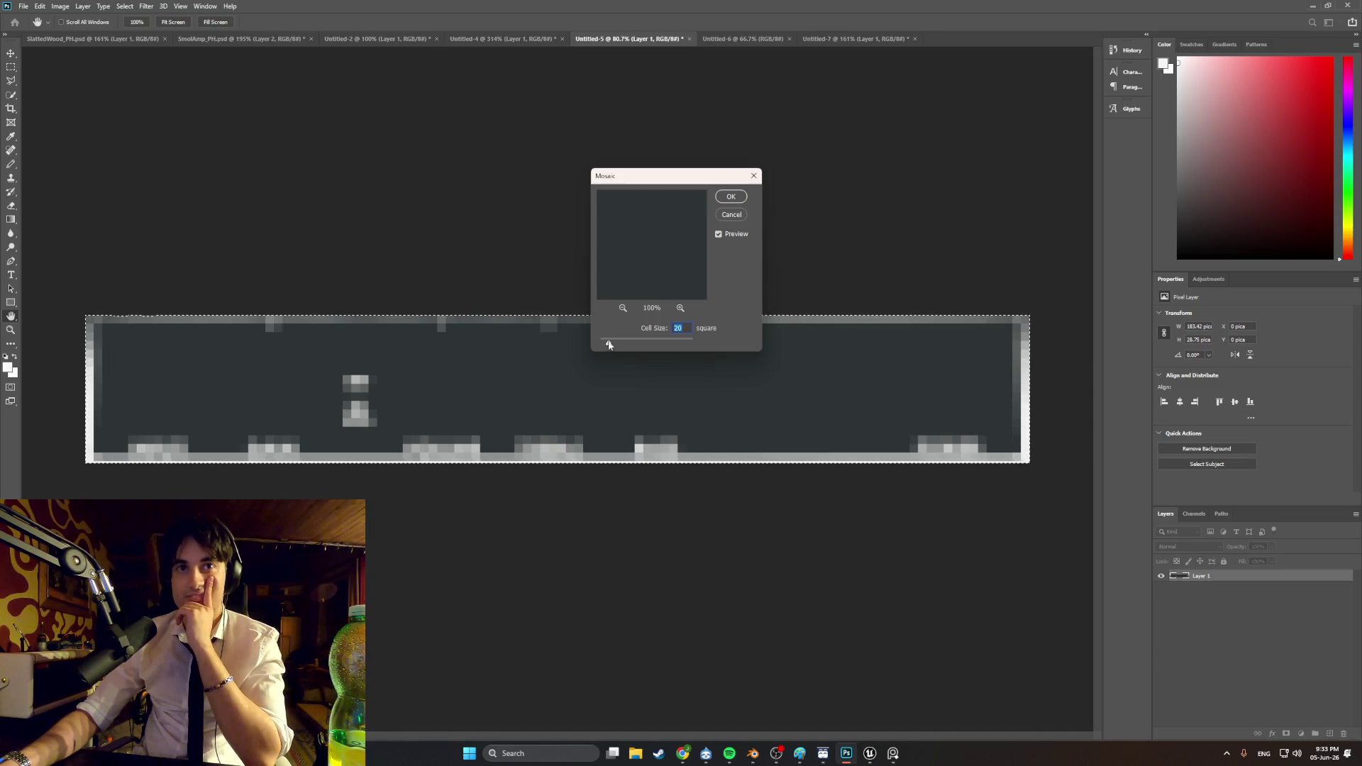
{"action": "mouse_move", "coordinate": [666, 173]}
{"action": "left_mouse_down"}
{"action": "mouse_move", "coordinate": [858, 189]}
{"action": "mouse_move", "coordinate": [878, 172]}
{"action": "mouse_move", "coordinate": [789, 131]}
{"action": "left_mouse_up"}
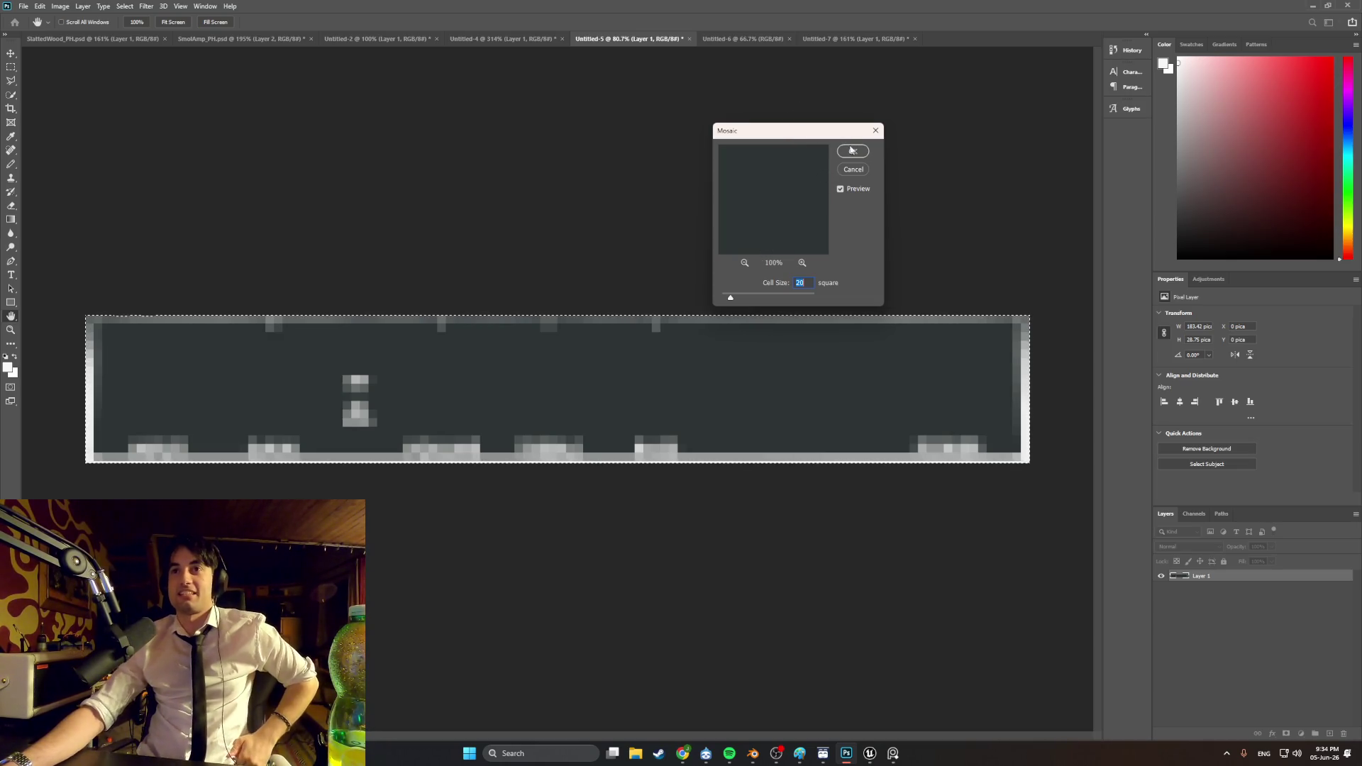
{"action": "left_click", "coordinate": [876, 132]}
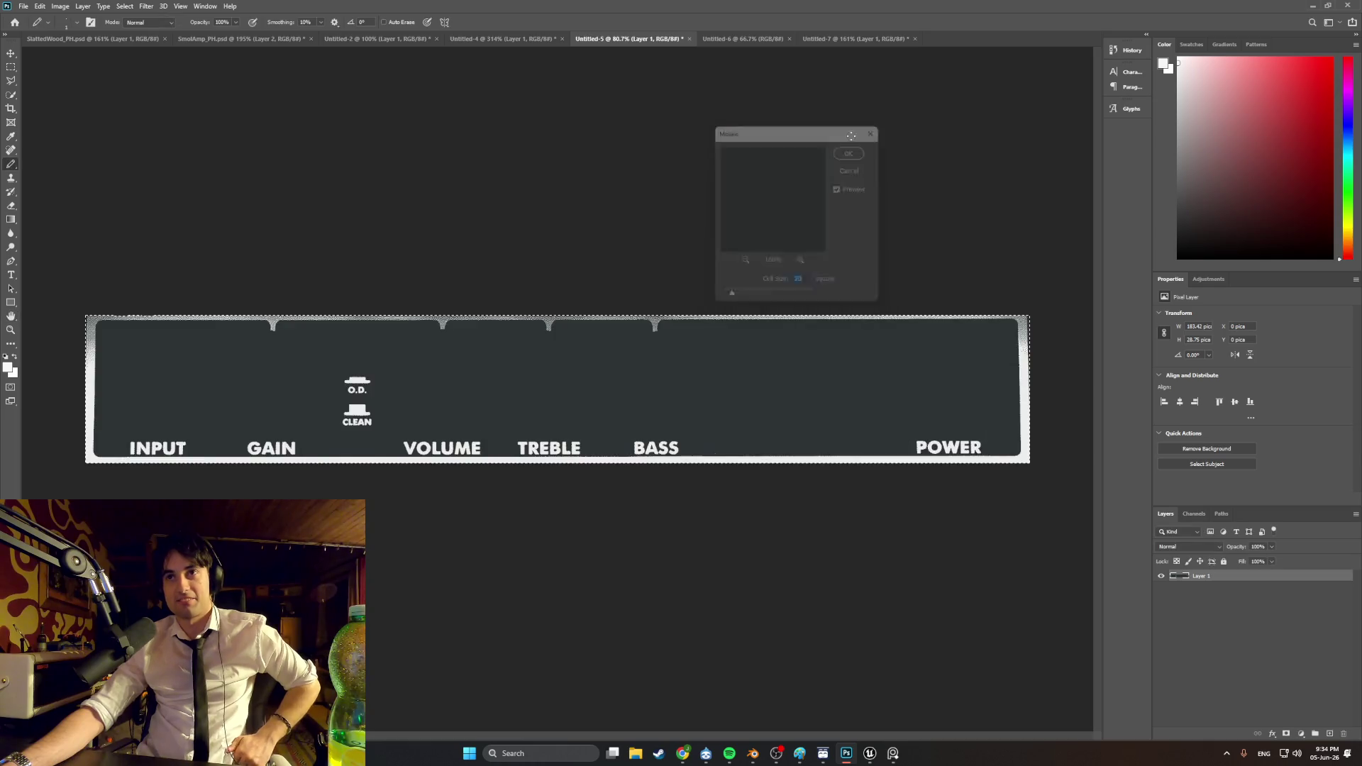
Step: Cycle through the open documents and settle on the SmolAmp_PH.psd grille texture
{"action": "left_click", "coordinate": [483, 39]}
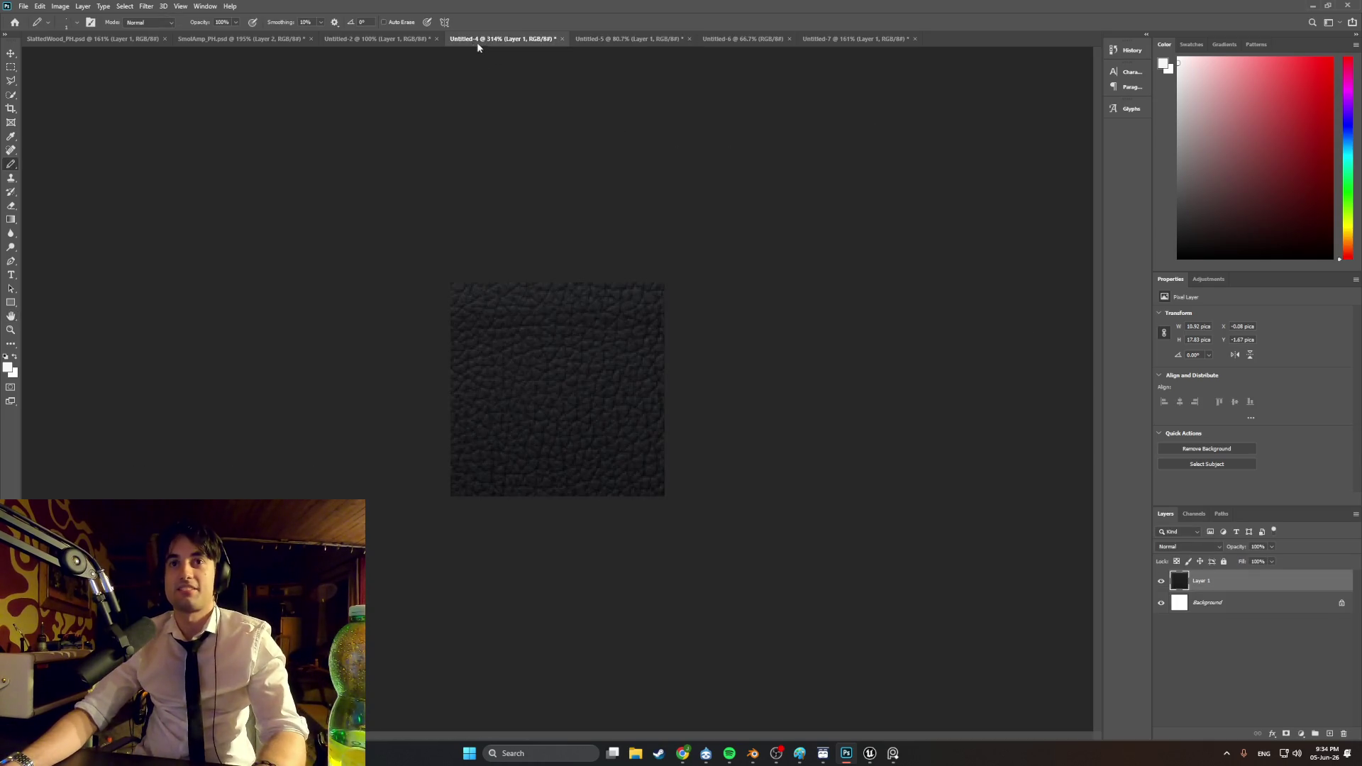
{"action": "left_click", "coordinate": [395, 39]}
{"action": "left_click", "coordinate": [256, 40]}
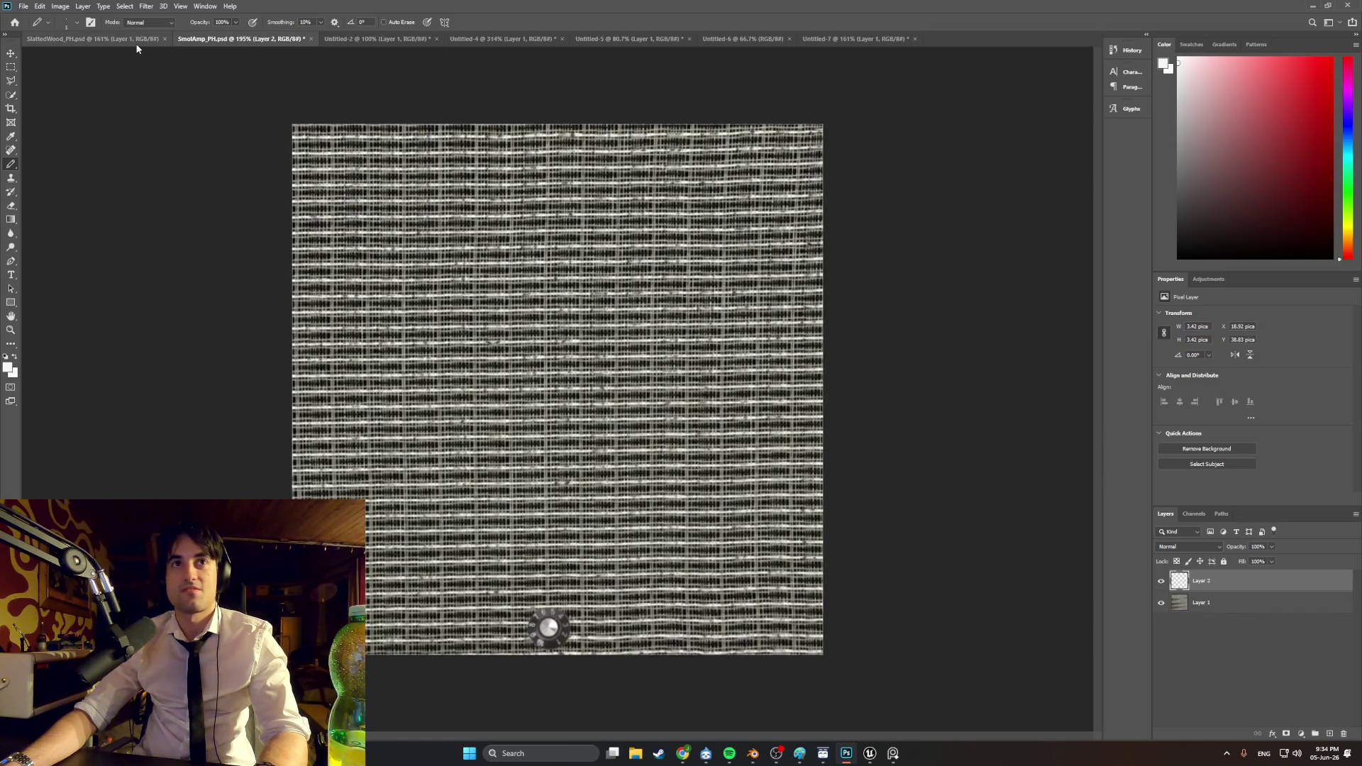
{"action": "left_click", "coordinate": [136, 40]}
{"action": "left_click", "coordinate": [202, 44]}
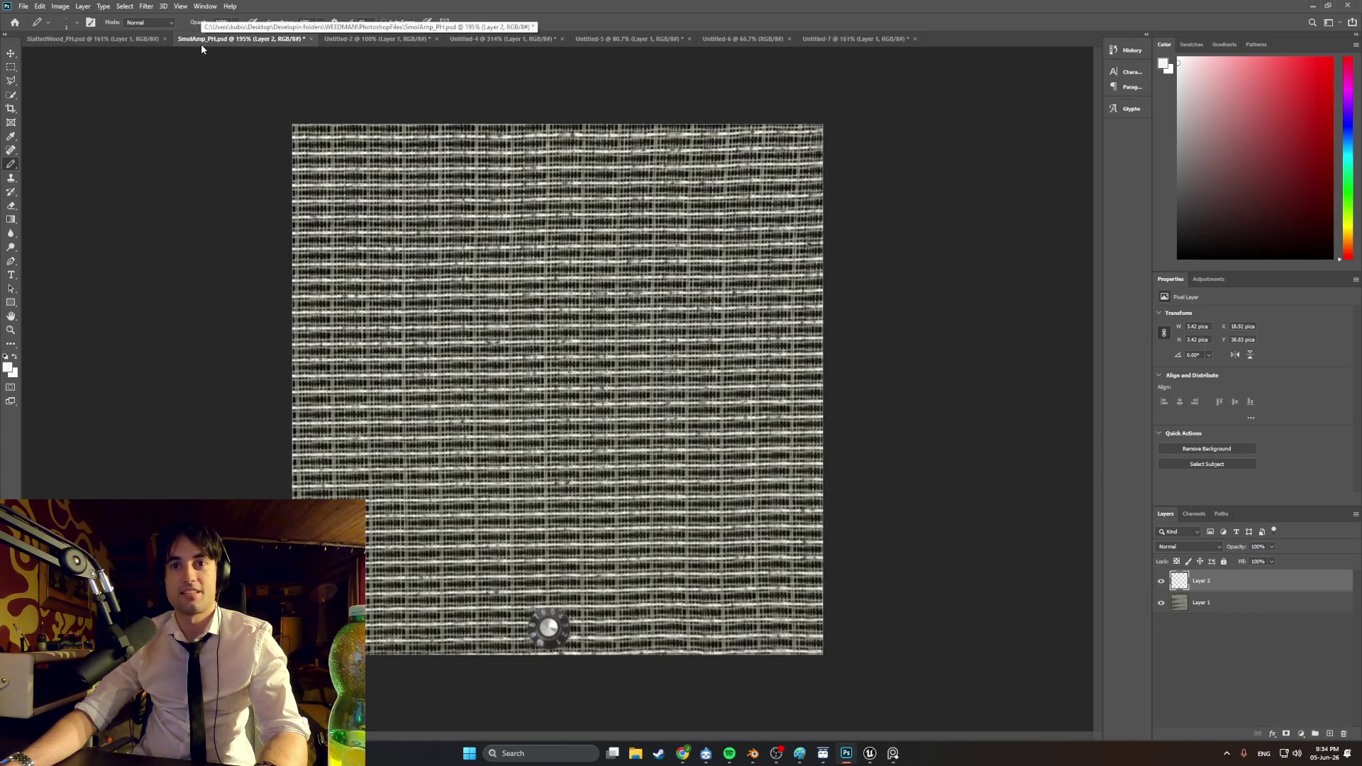
{"action": "scroll", "coordinate": [472, 370], "scroll_direction": "up", "scroll_amount": 3, "text": "alt"}
{"action": "scroll", "coordinate": [472, 370], "scroll_direction": "down", "scroll_amount": 4, "text": "alt"}
{"action": "scroll", "coordinate": [472, 370], "scroll_direction": "up", "scroll_amount": 1, "text": "alt"}
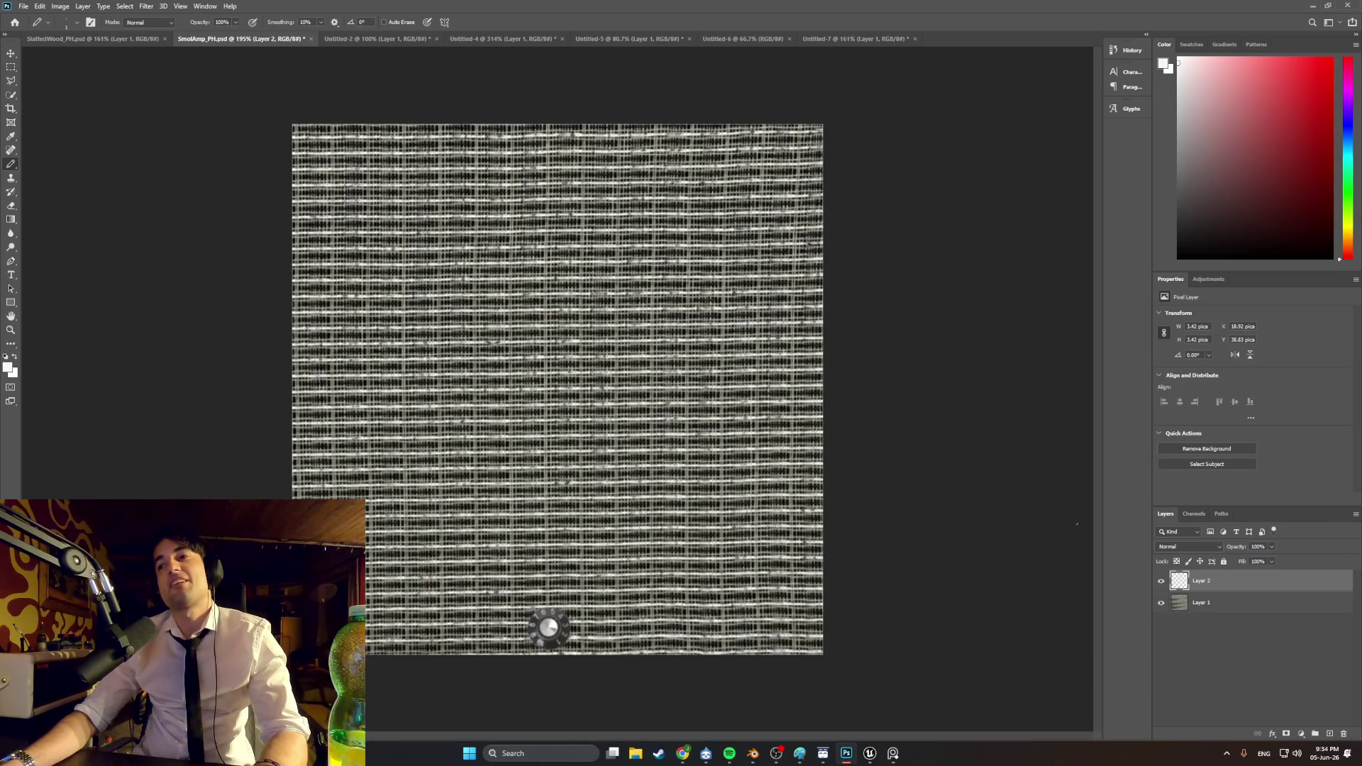
Step: Toggle the knob layer (Layer 2) off and on, then select Layer 1
{"action": "left_click", "coordinate": [1162, 583]}
{"action": "left_click", "coordinate": [1161, 584]}
{"action": "left_click", "coordinate": [1162, 584]}
{"action": "left_click", "coordinate": [1162, 584]}
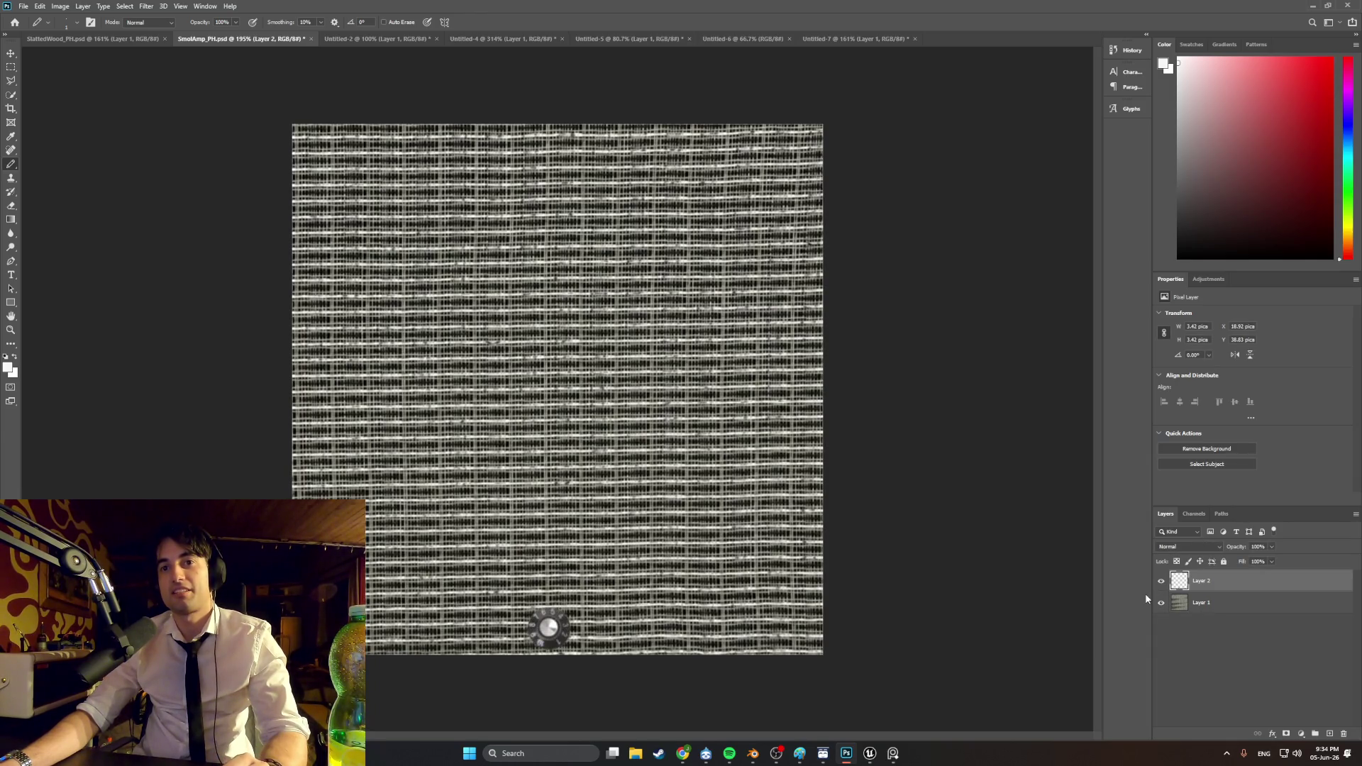
{"action": "left_click", "coordinate": [1189, 608]}
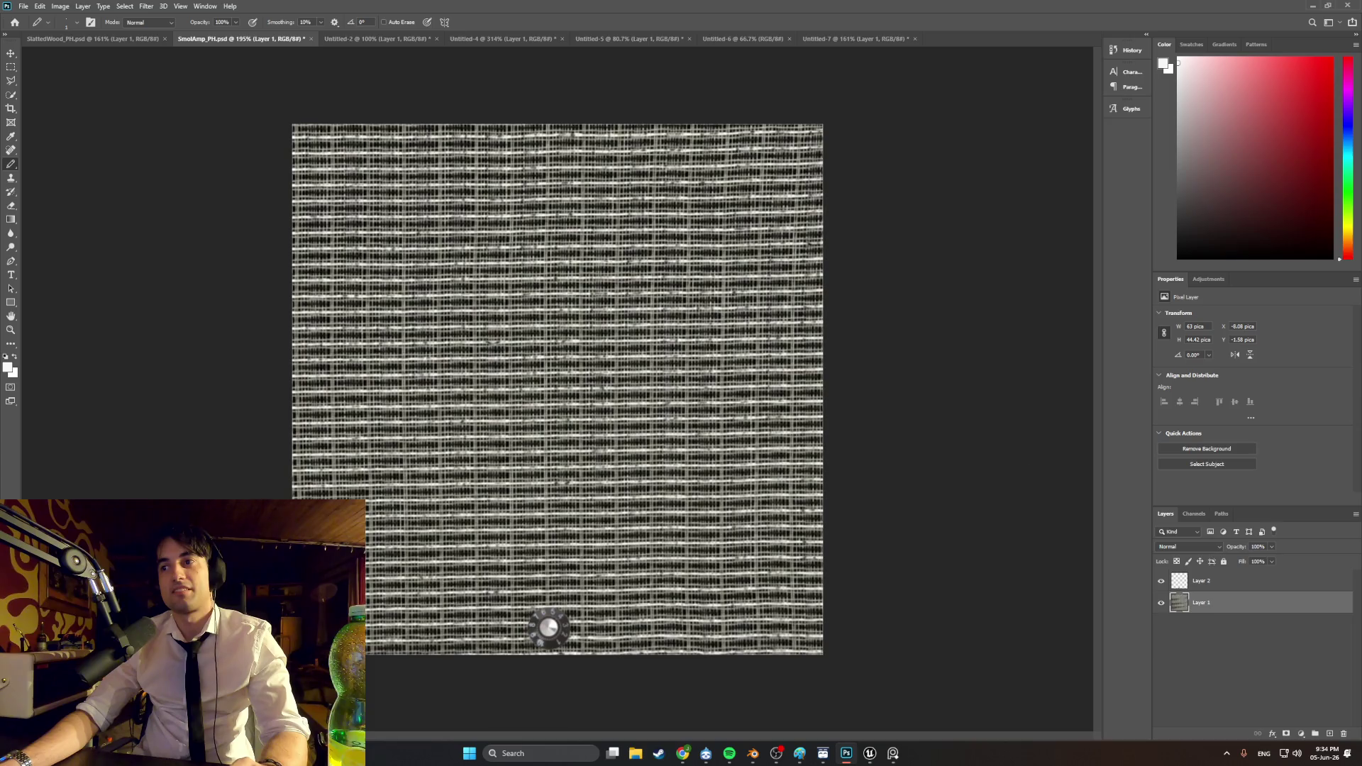
Step: Apply Filter > Pixelate > Mosaic to the grille layer with Cell Size 4
{"action": "left_click", "coordinate": [146, 6]}
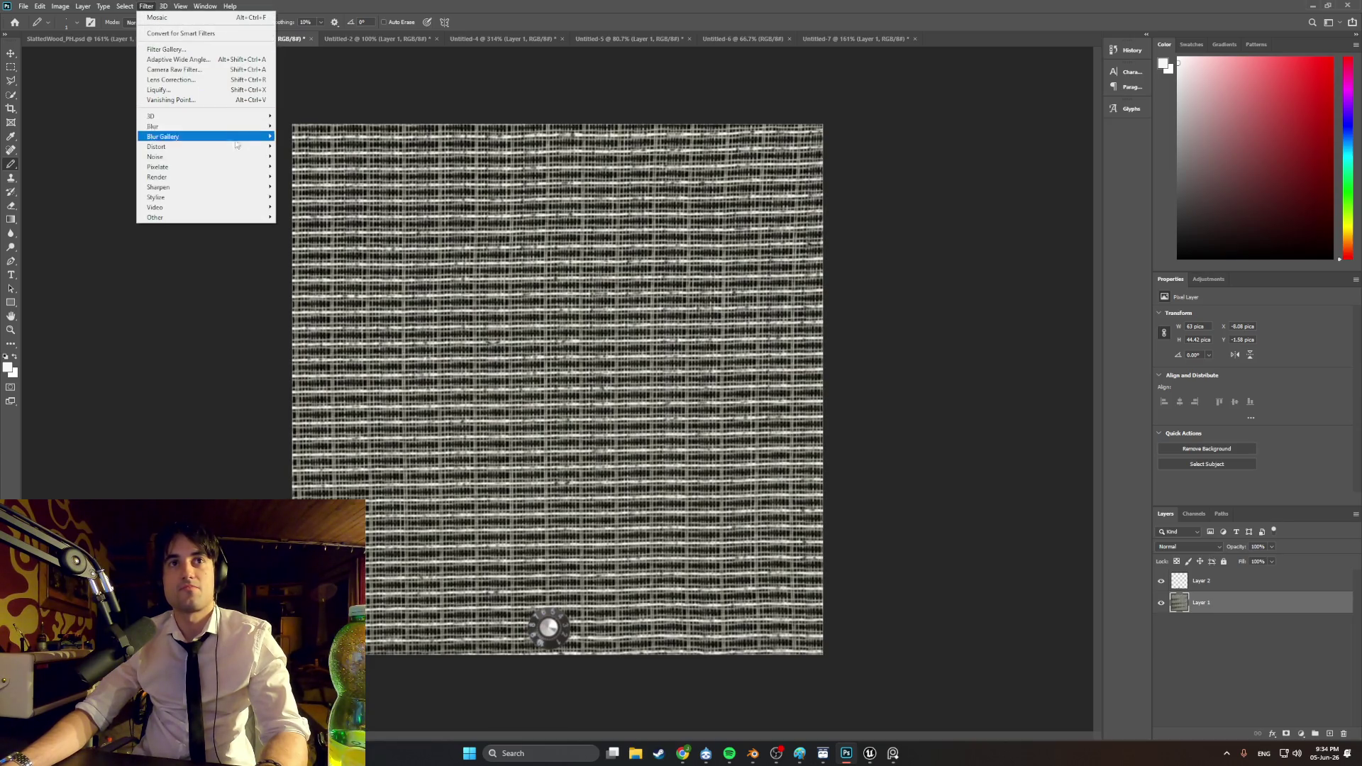
{"action": "mouse_move", "coordinate": [241, 169]}
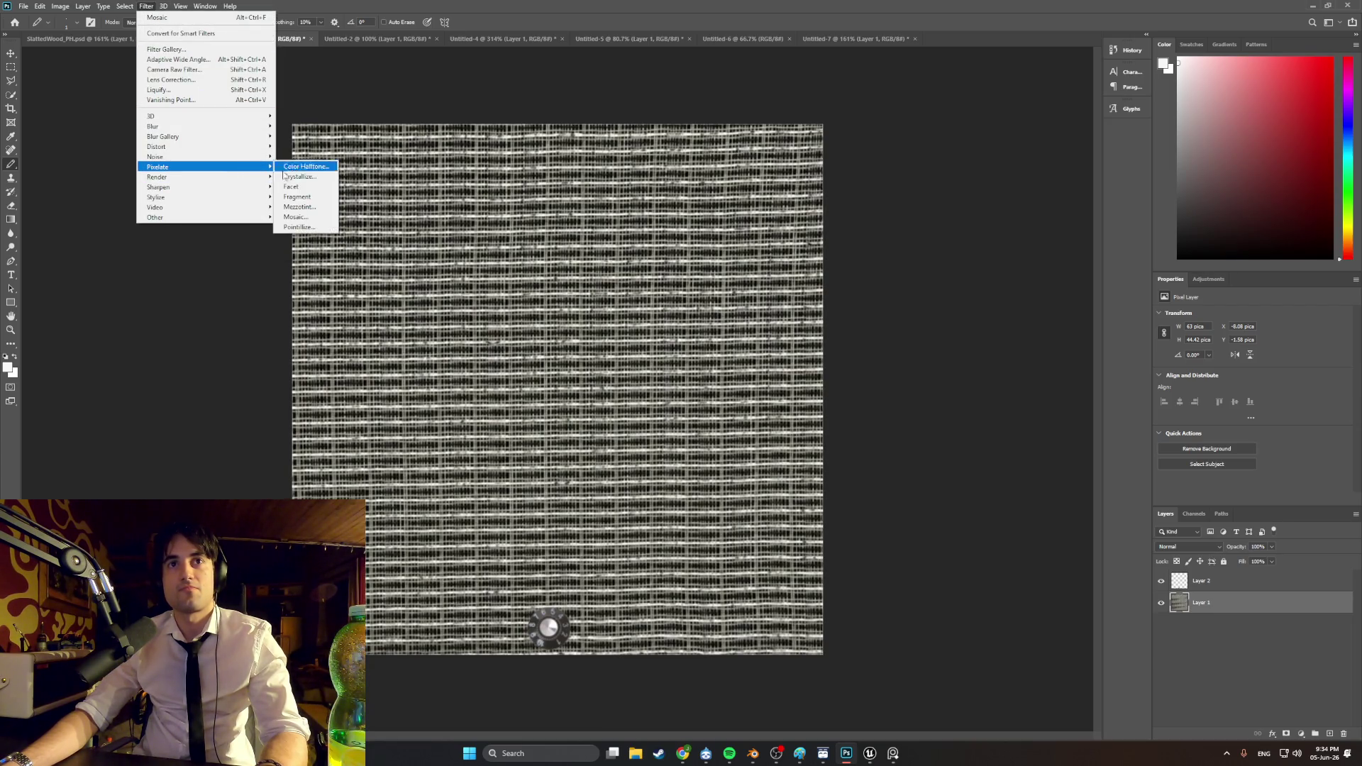
{"action": "left_click", "coordinate": [323, 217]}
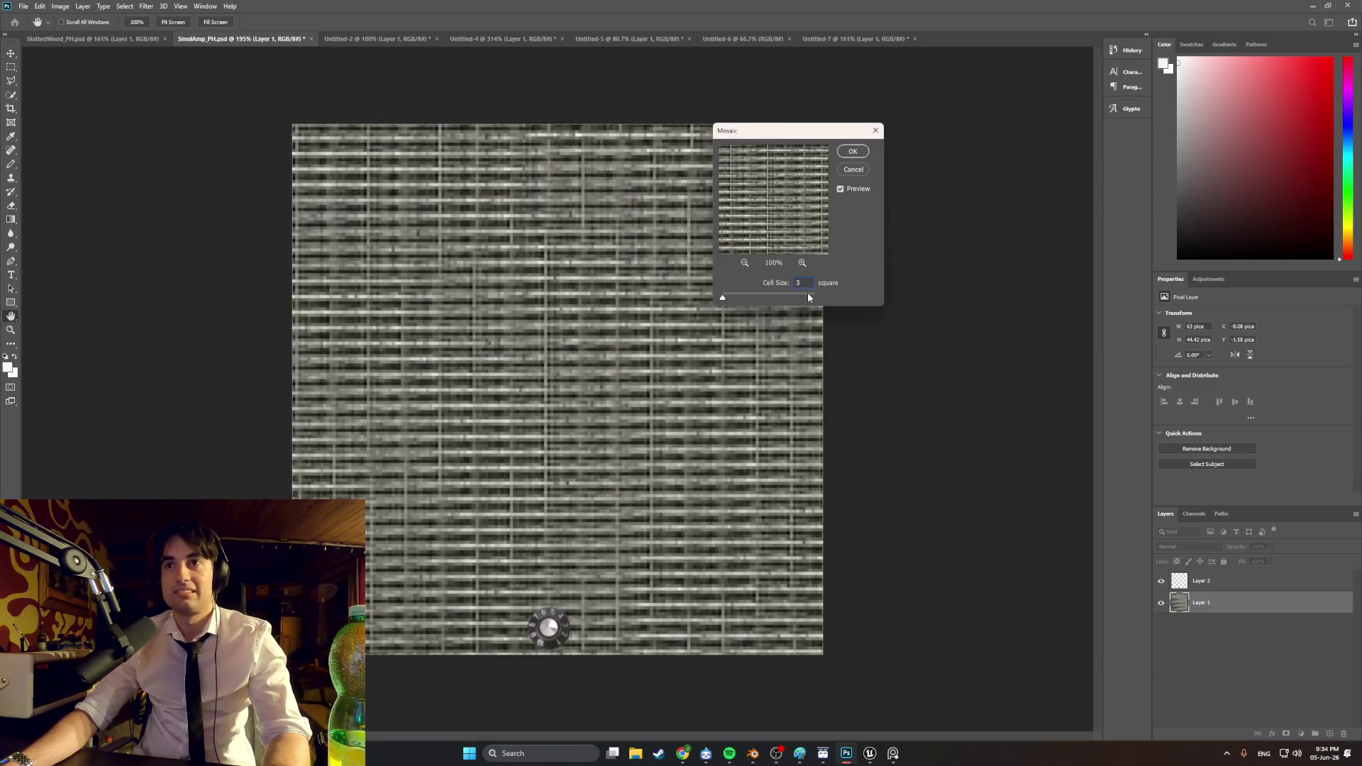
{"action": "key", "text": "Down"}
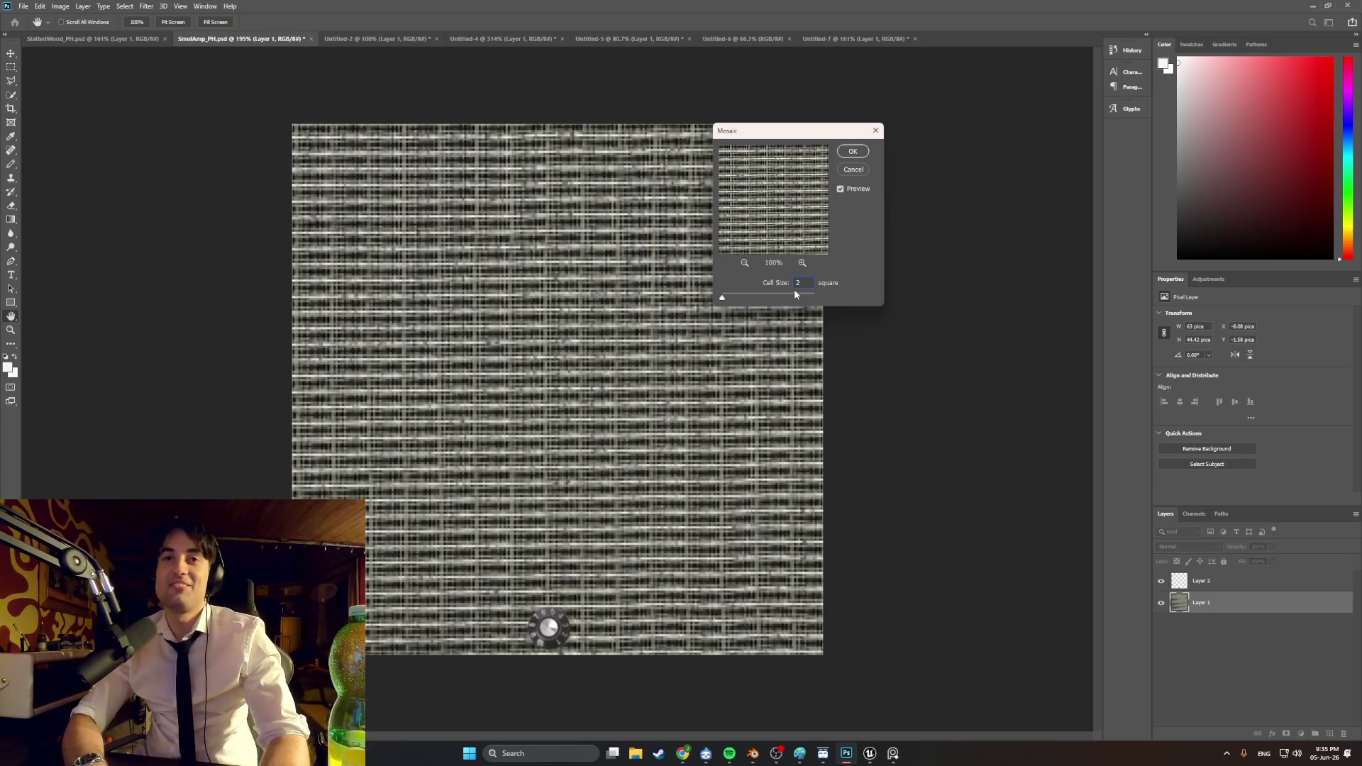
{"action": "type", "text": "2.5"}
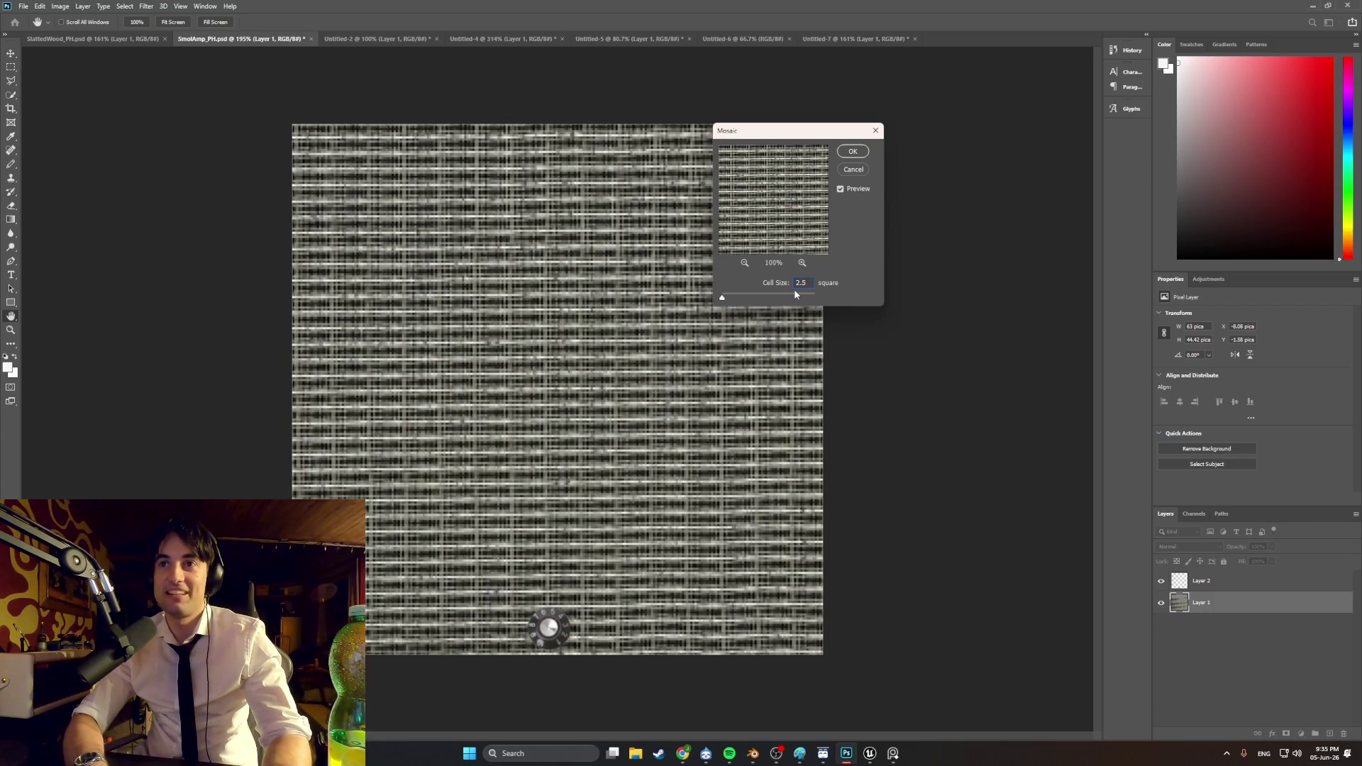
{"action": "key", "text": "Up"}
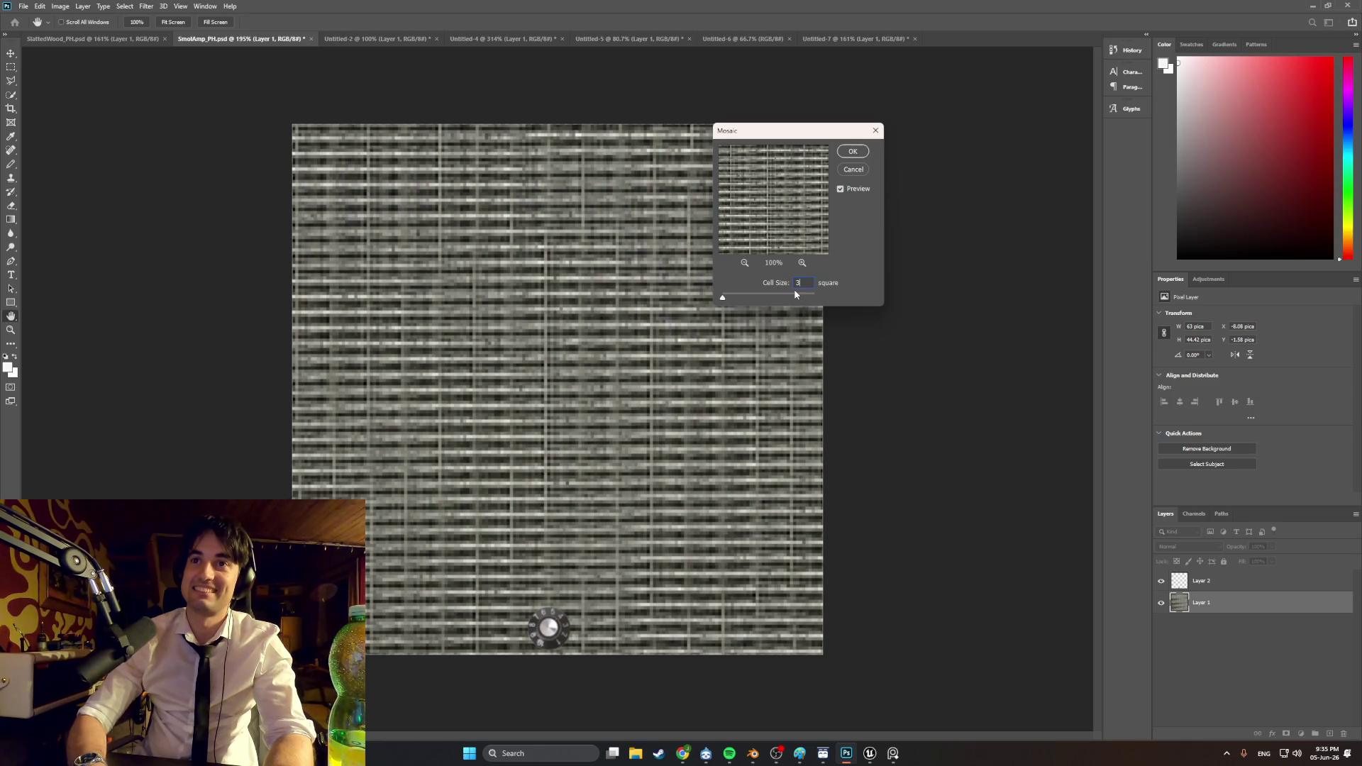
{"action": "key", "text": "Up"}
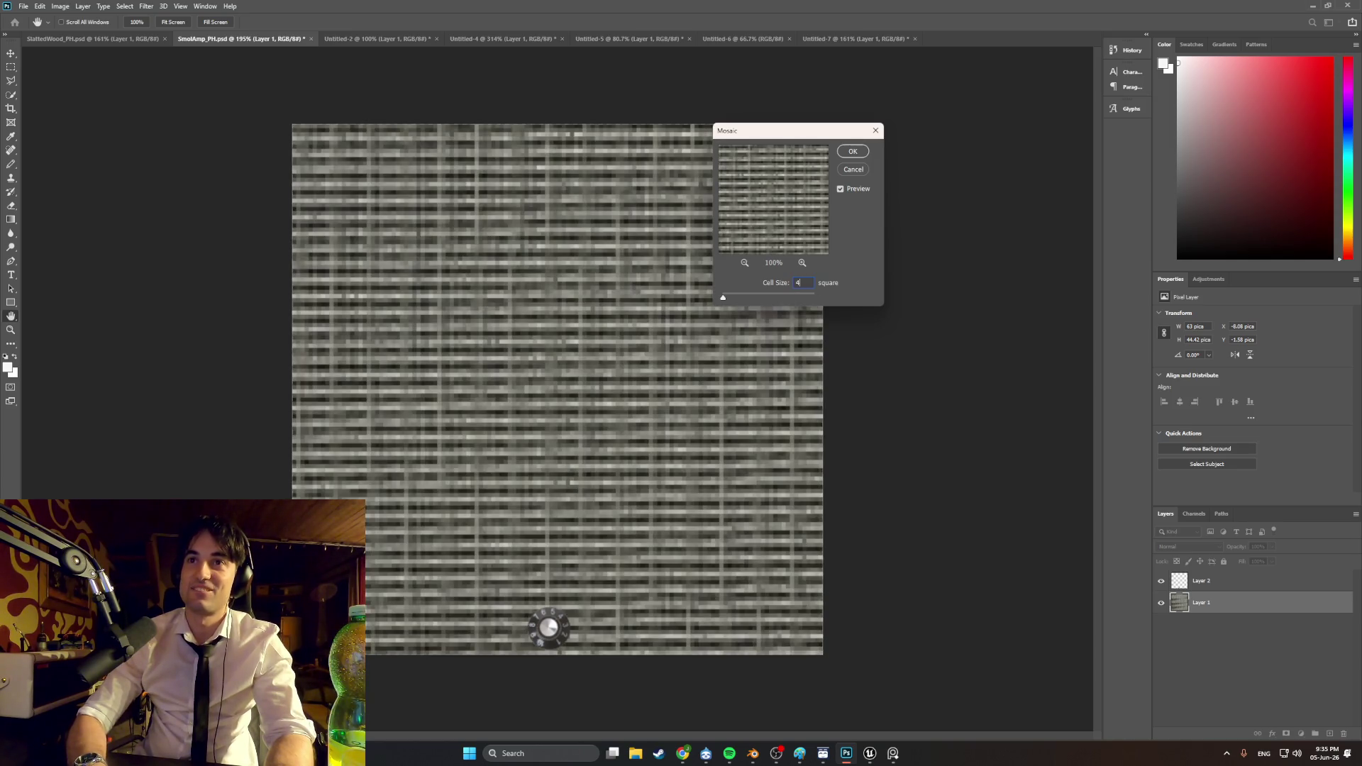
{"action": "type", "text": "4"}
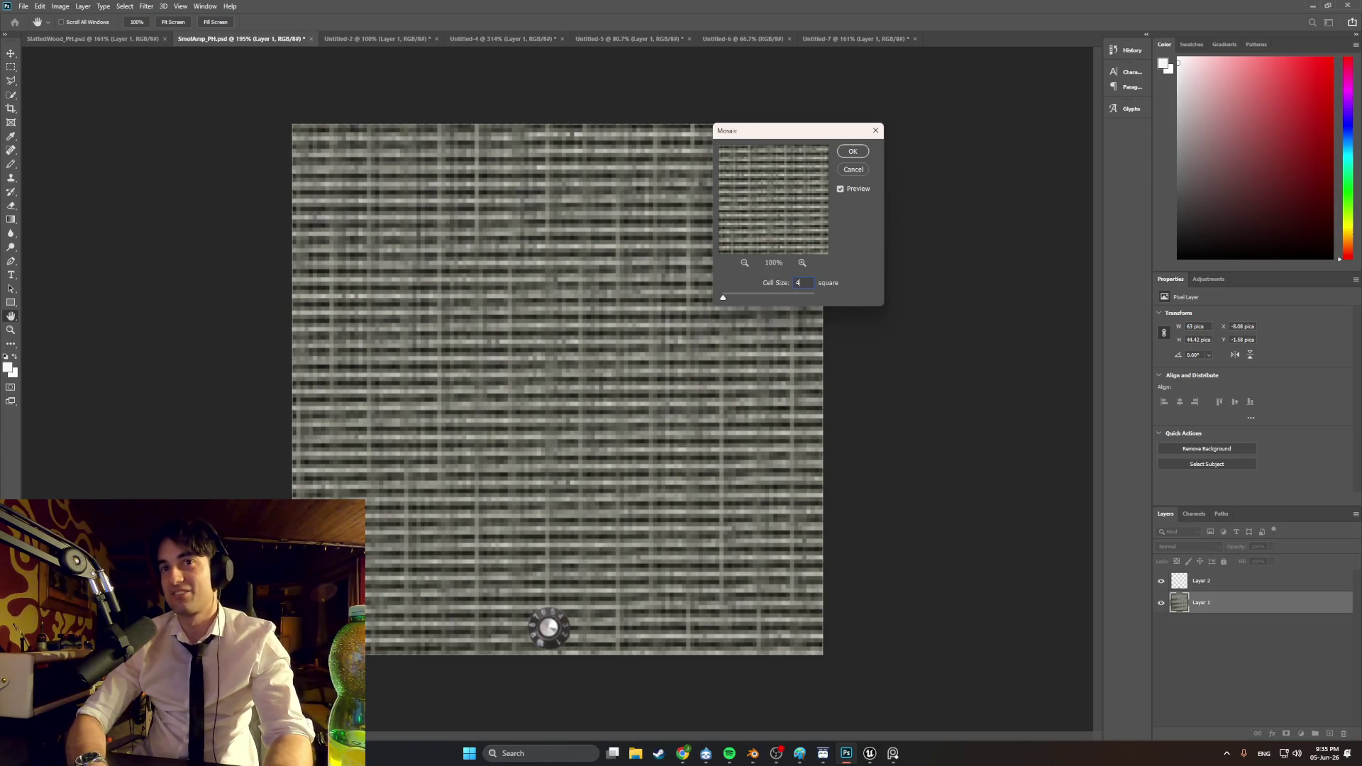
{"action": "key", "text": "Down"}
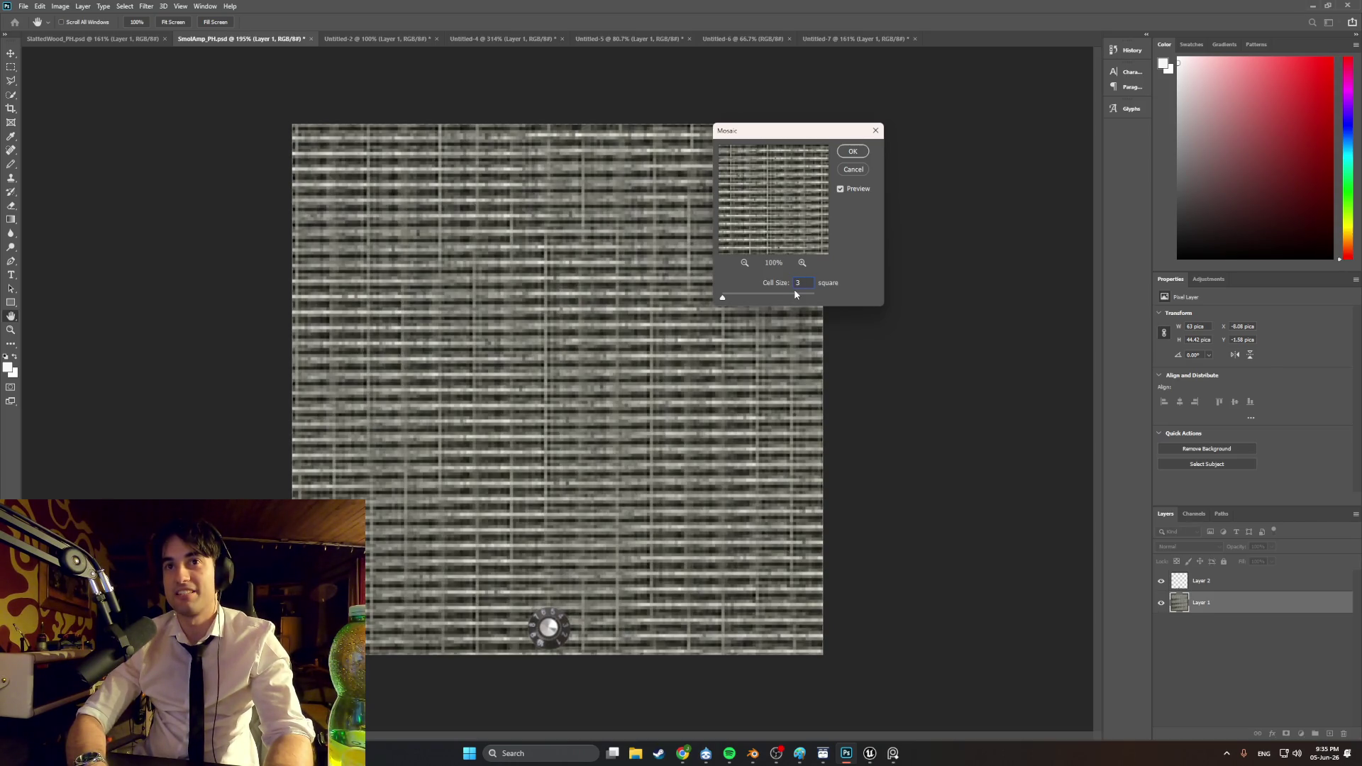
{"action": "type", "text": "4"}
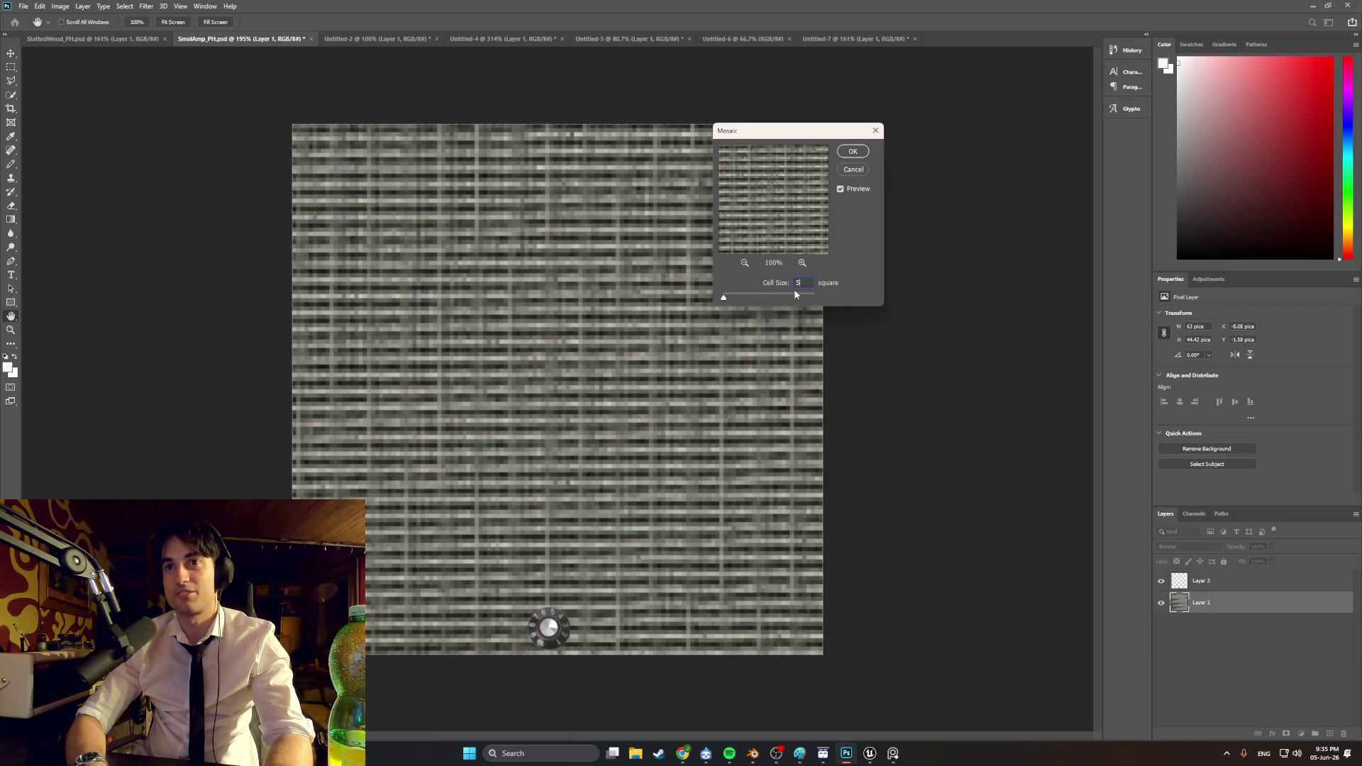
{"action": "key", "text": "Up"}
{"action": "key", "text": "Up"}
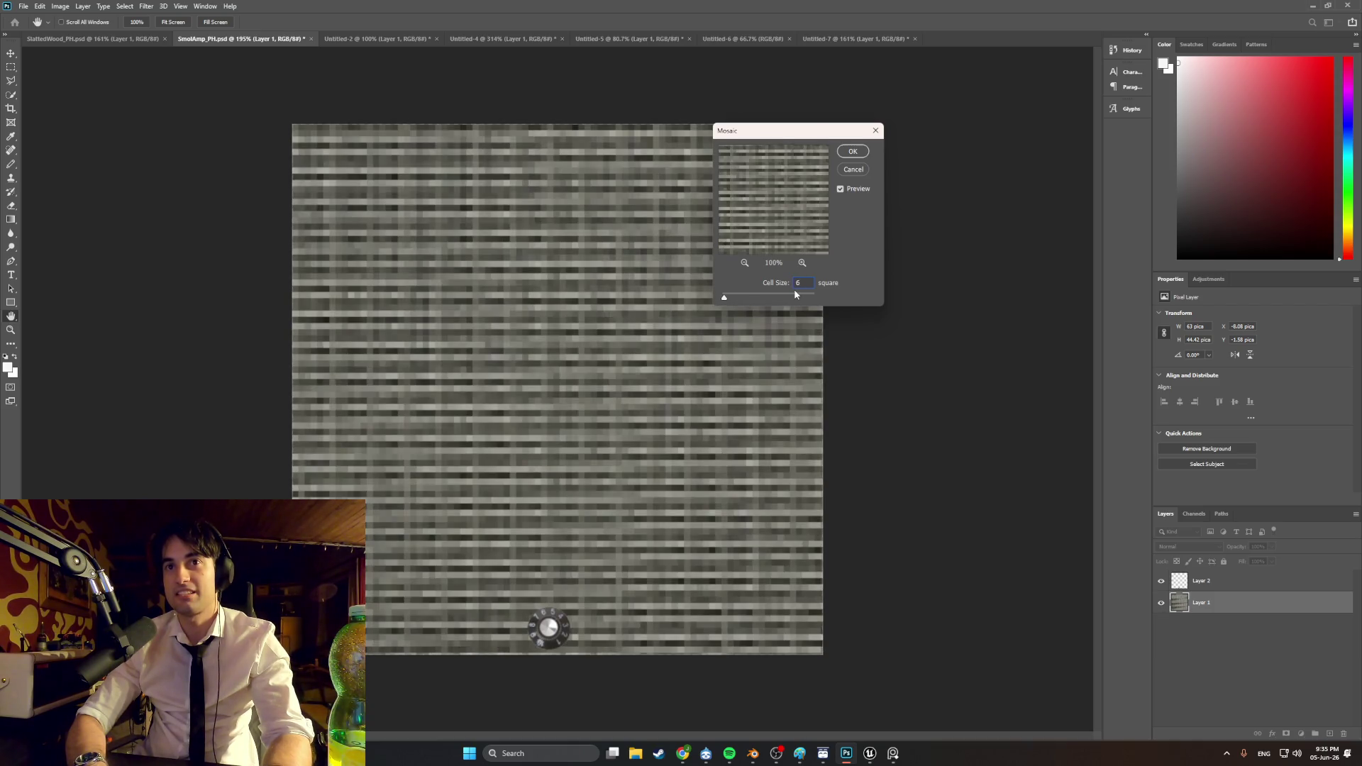
{"action": "key", "text": "Down"}
{"action": "key", "text": "Down"}
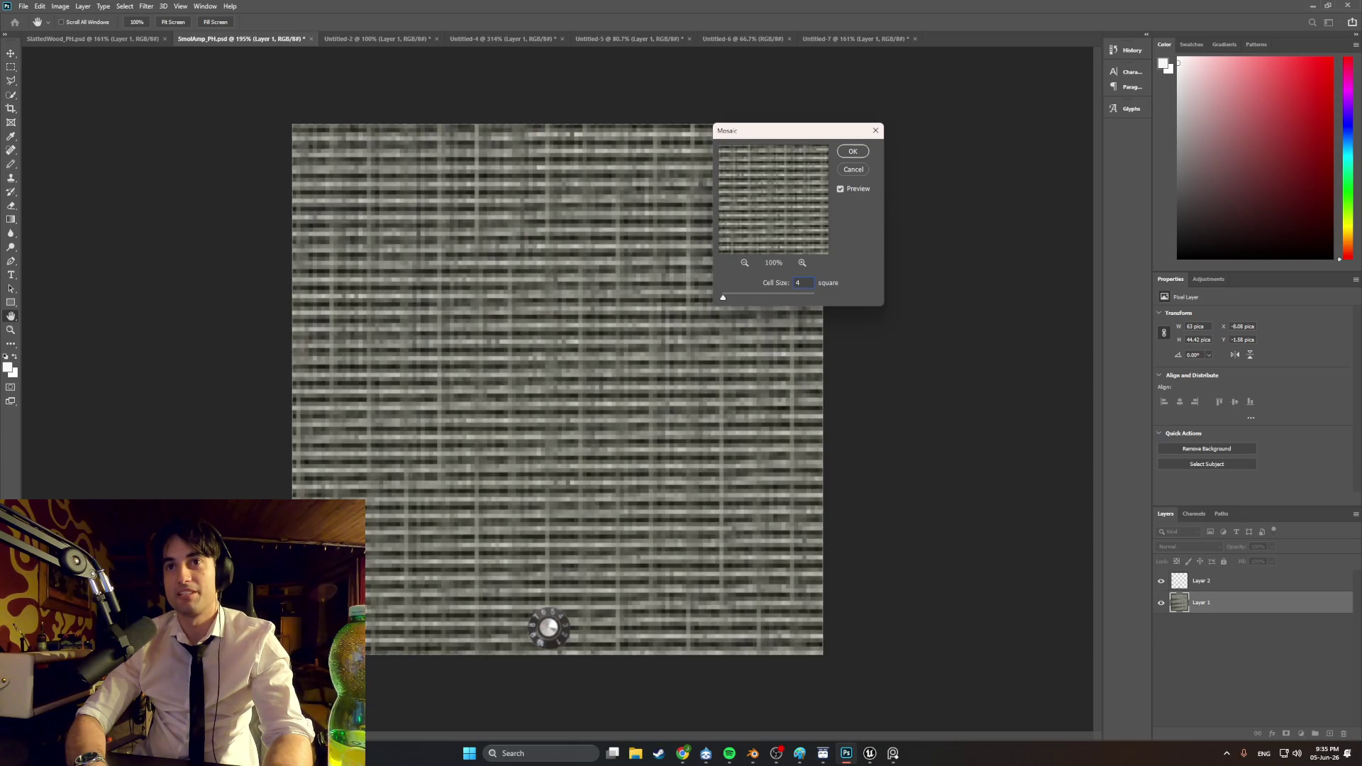
{"action": "key", "text": "Down"}
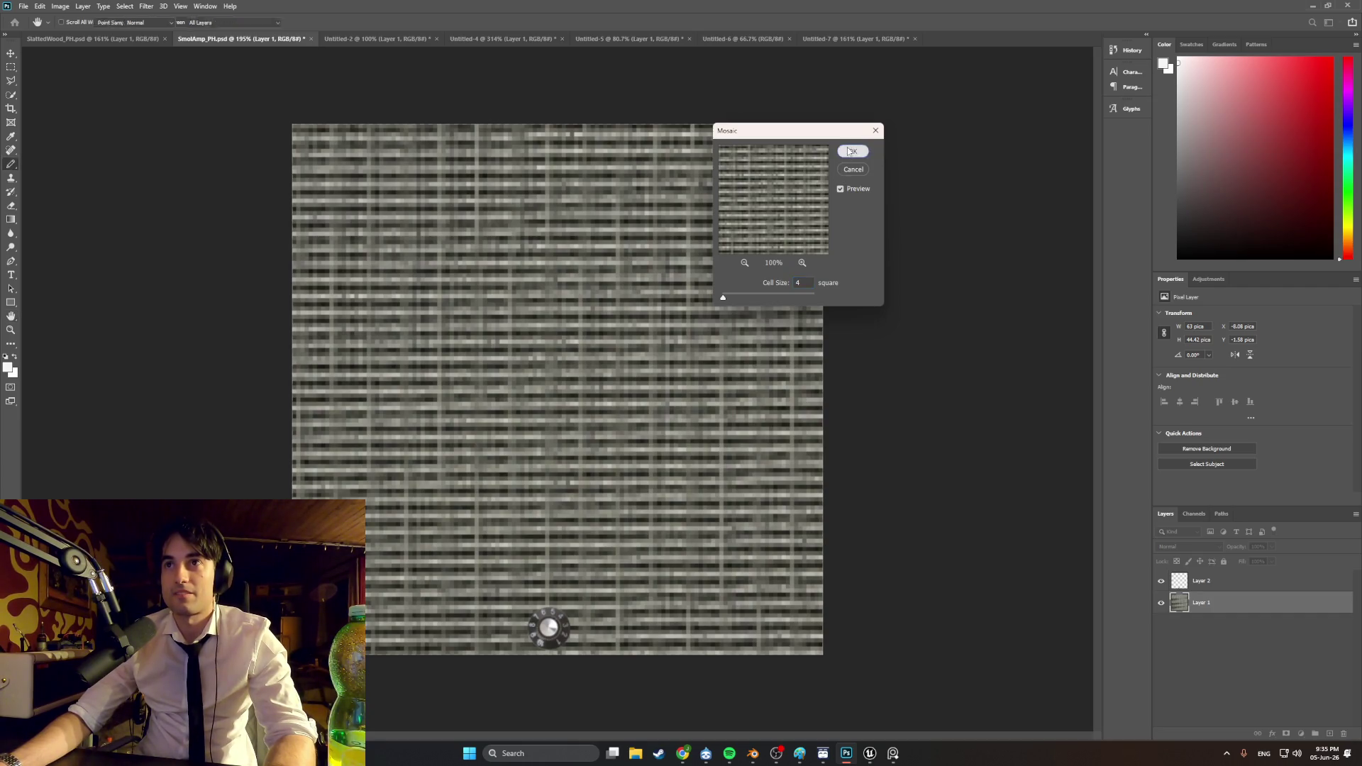
{"action": "left_click", "coordinate": [853, 151]}
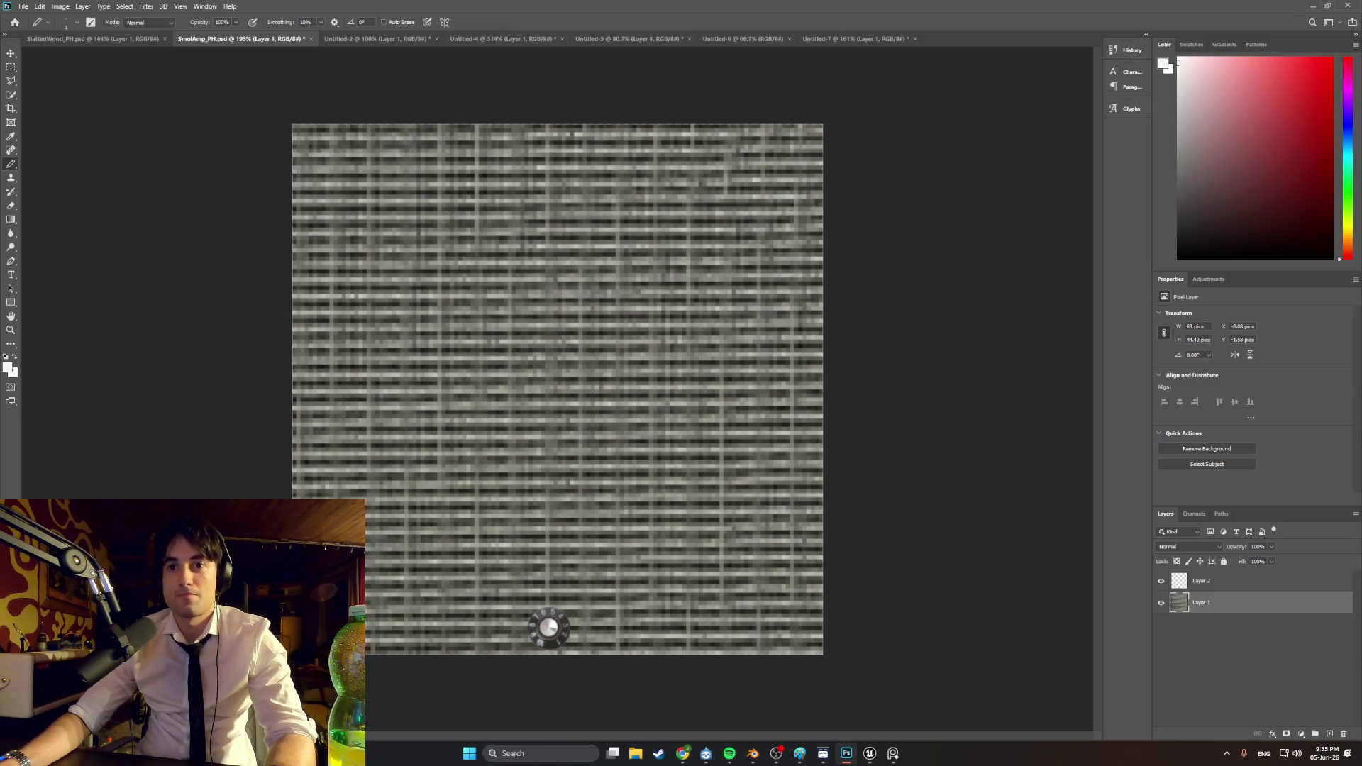
Step: Close the Untitled-4 leather document without saving its changes
{"action": "scroll", "coordinate": [539, 658], "scroll_direction": "up", "scroll_amount": 3, "text": "alt"}
{"action": "scroll", "coordinate": [543, 638], "scroll_direction": "down", "scroll_amount": 2, "text": "alt"}
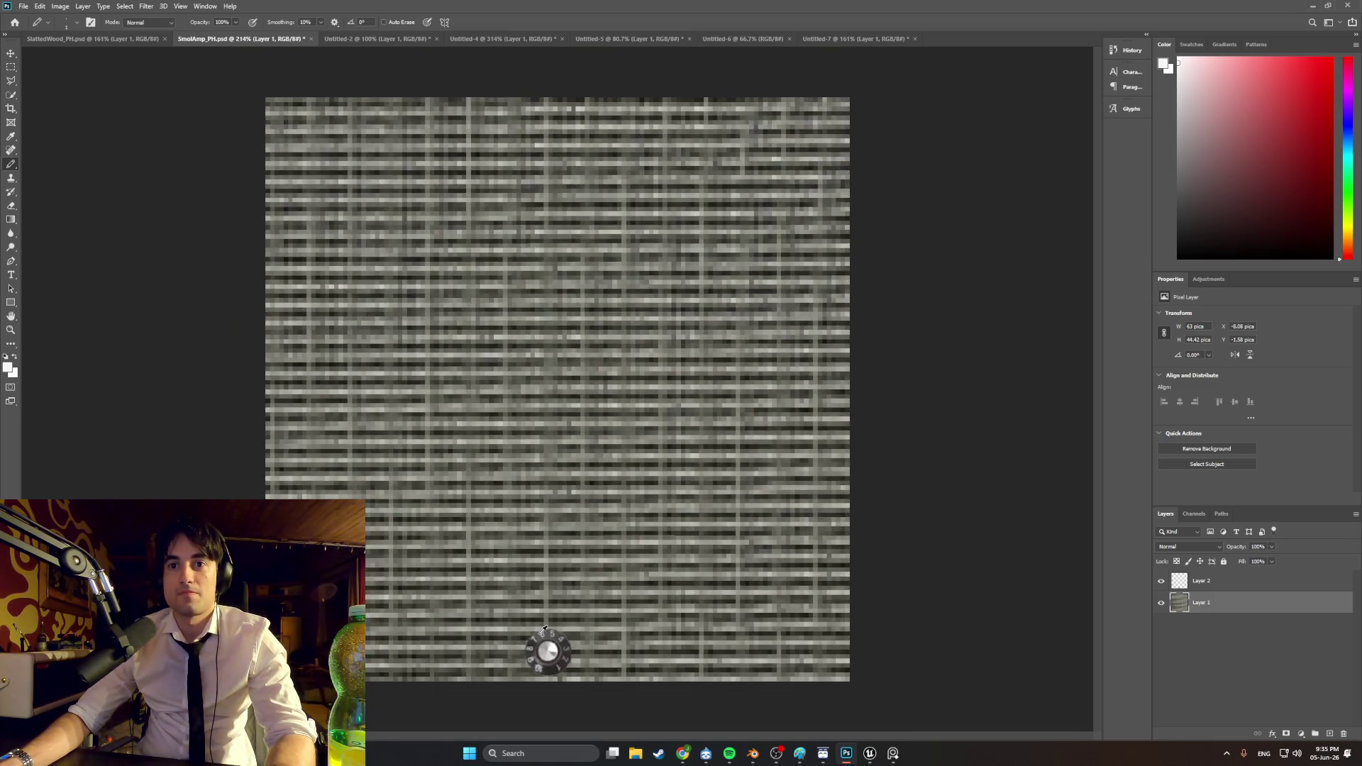
{"action": "left_click", "coordinate": [834, 39]}
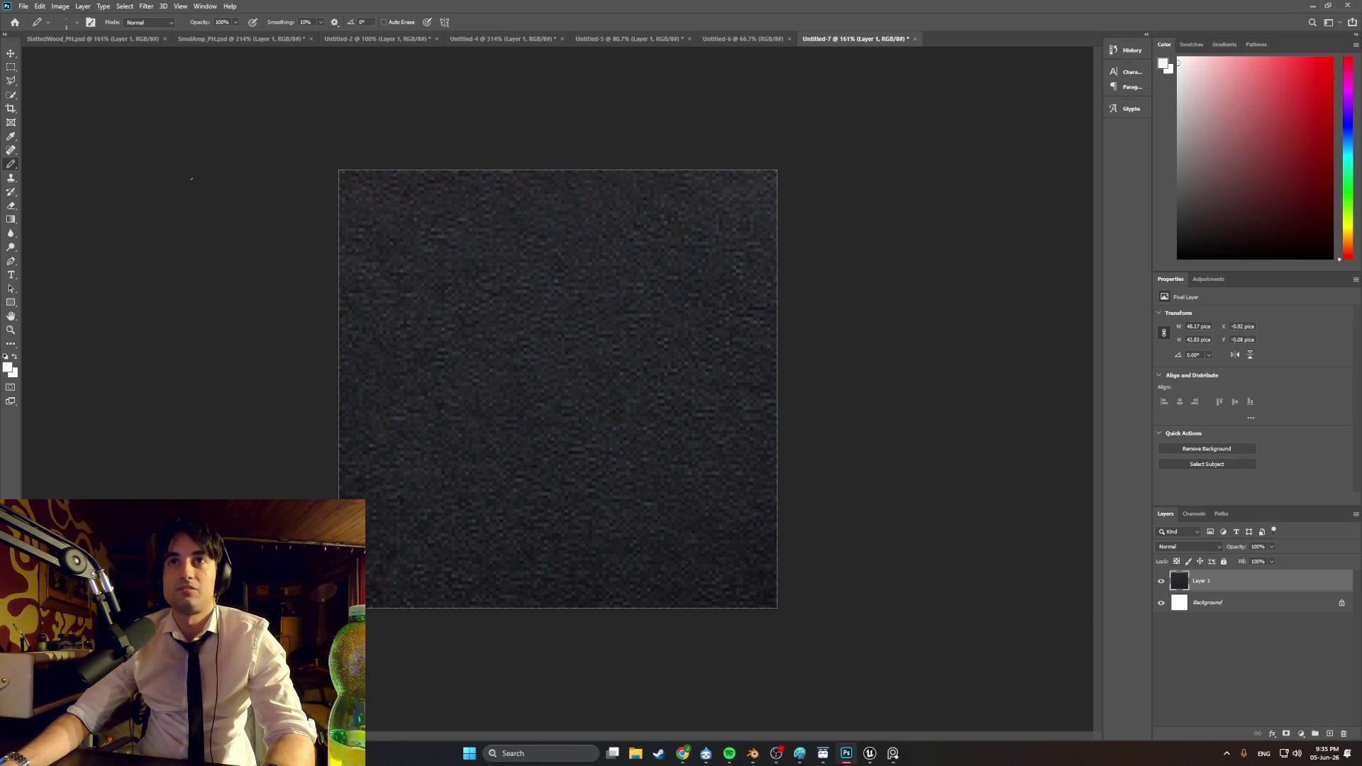
{"action": "left_click", "coordinate": [720, 39]}
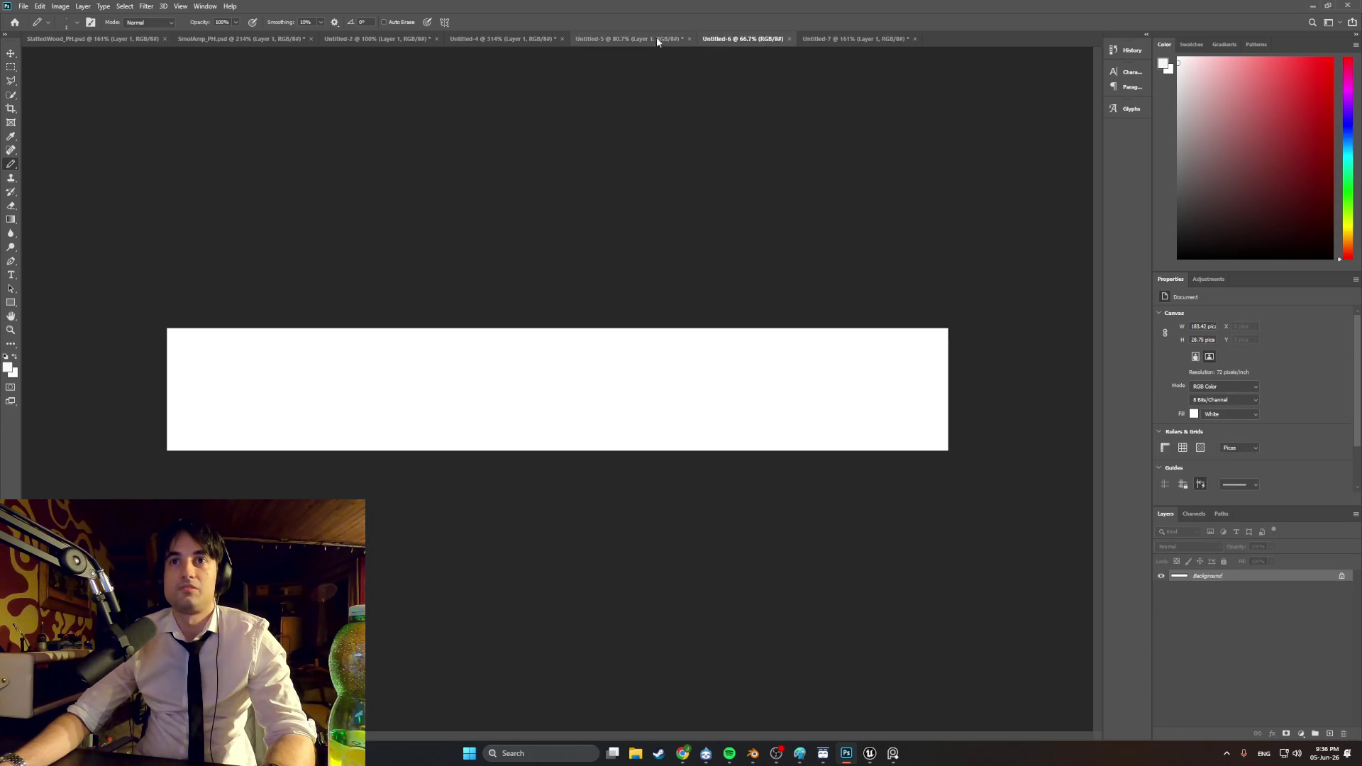
{"action": "left_click", "coordinate": [660, 39]}
{"action": "left_click", "coordinate": [508, 40]}
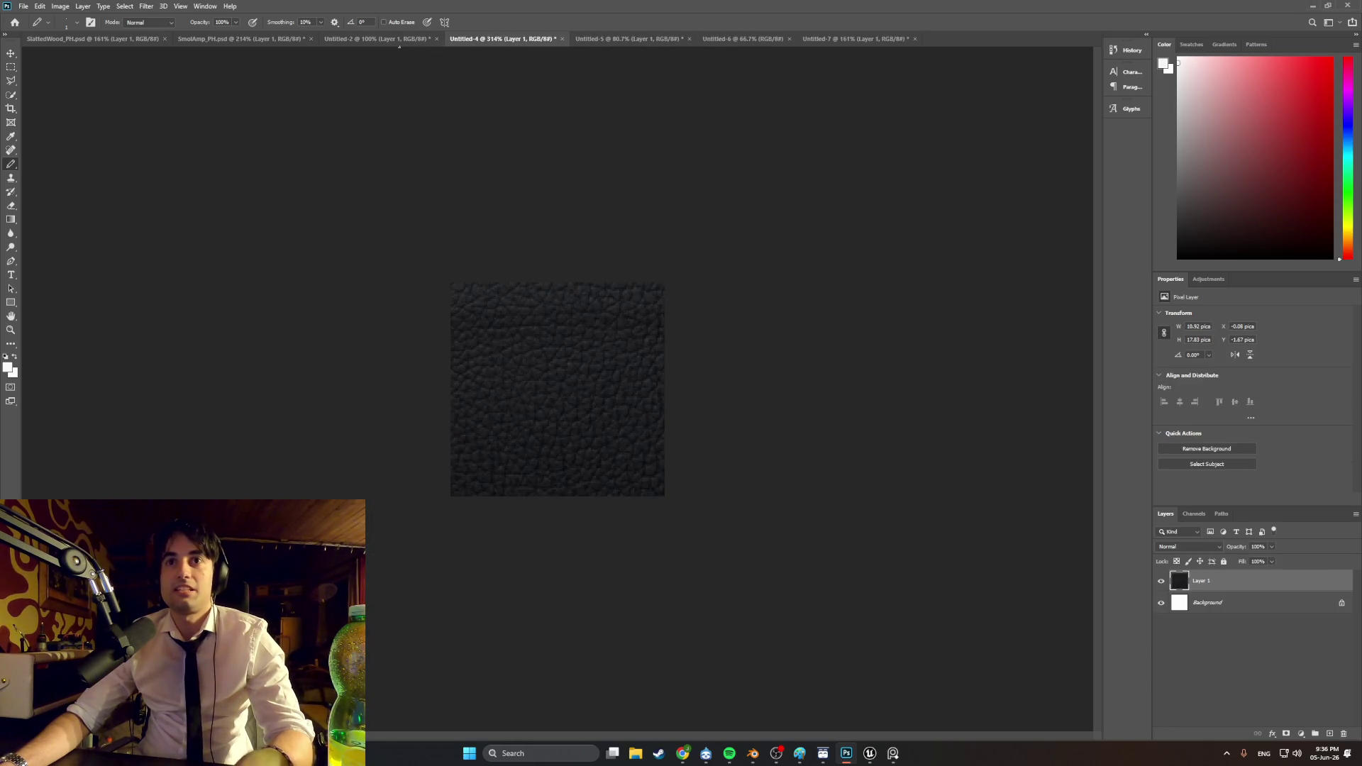
{"action": "left_click", "coordinate": [562, 39]}
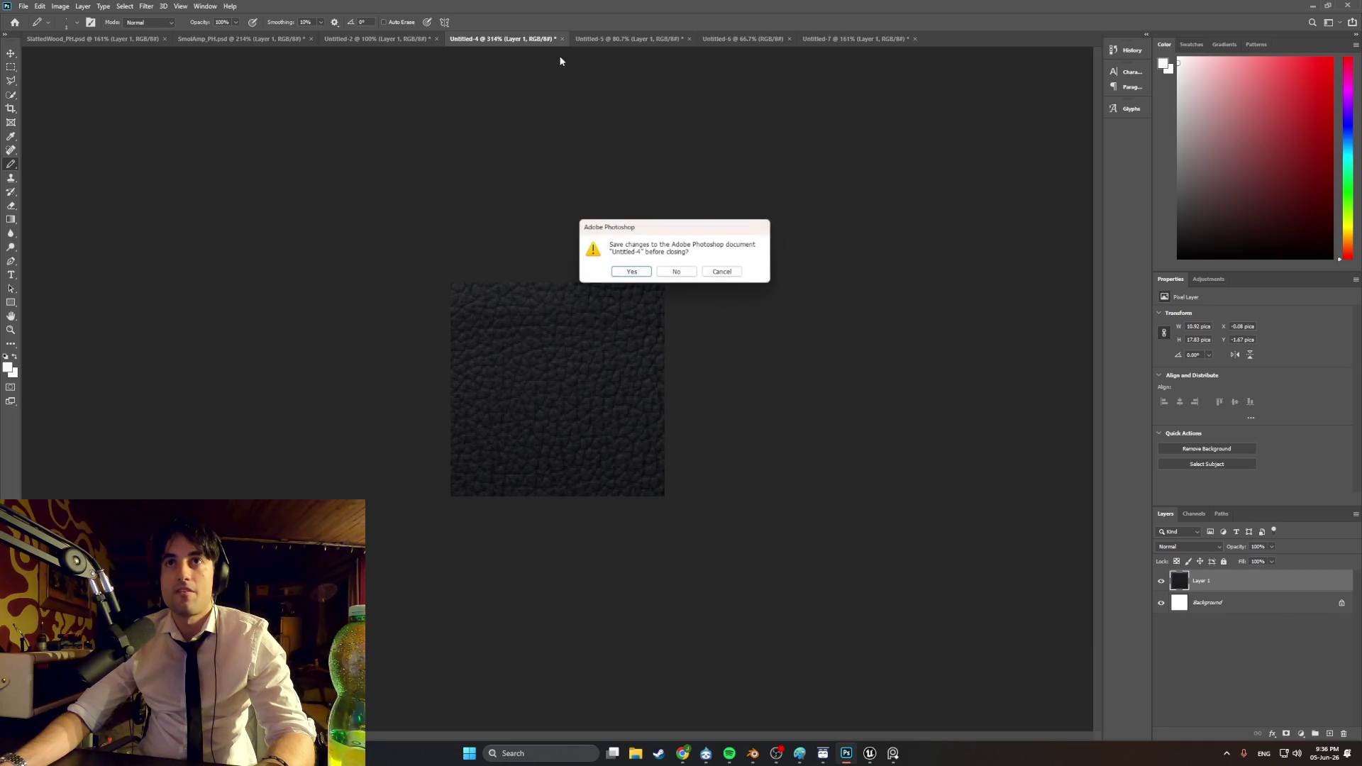
{"action": "left_click", "coordinate": [675, 272]}
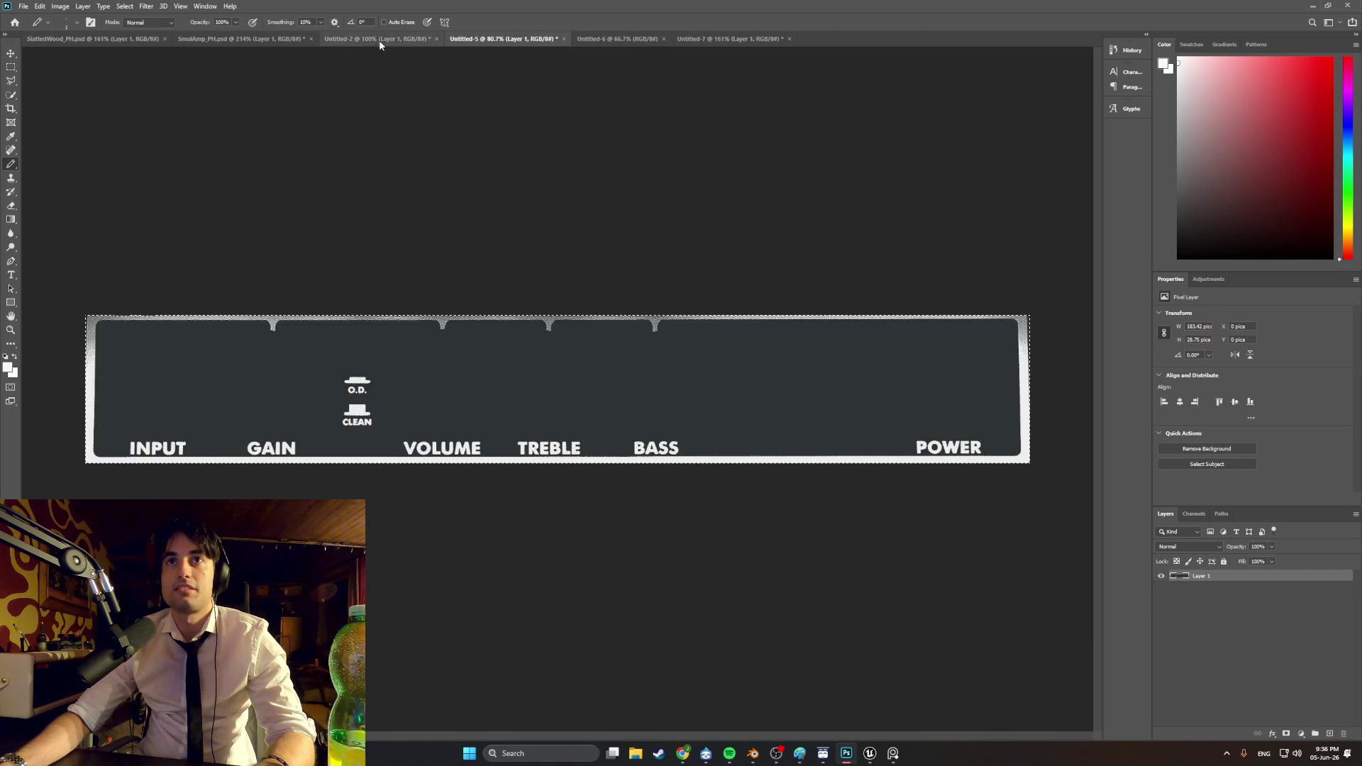
Step: Return to SmolAmp_PH.psd, undo an accidental paste, and switch to Chrome
{"action": "left_click", "coordinate": [330, 43]}
{"action": "left_click", "coordinate": [275, 40]}
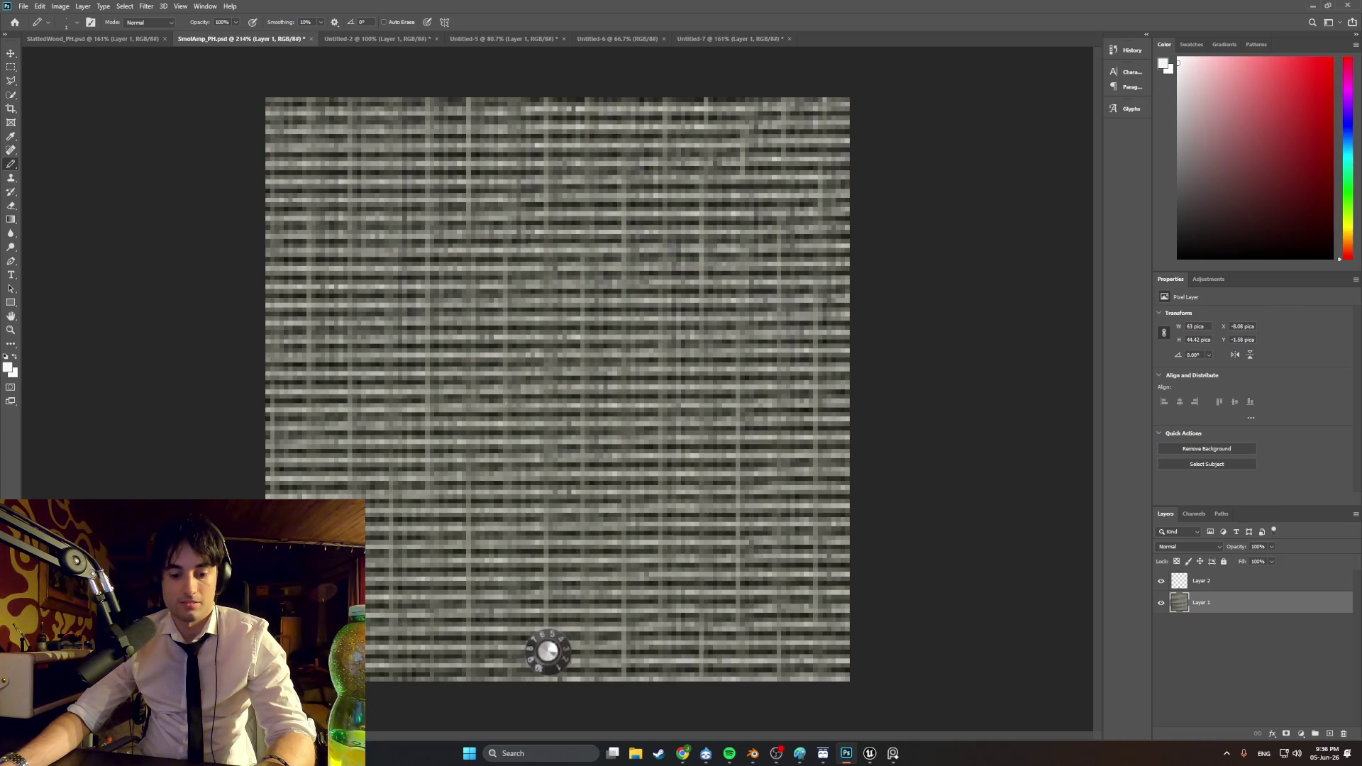
{"action": "key", "text": "ctrl+v"}
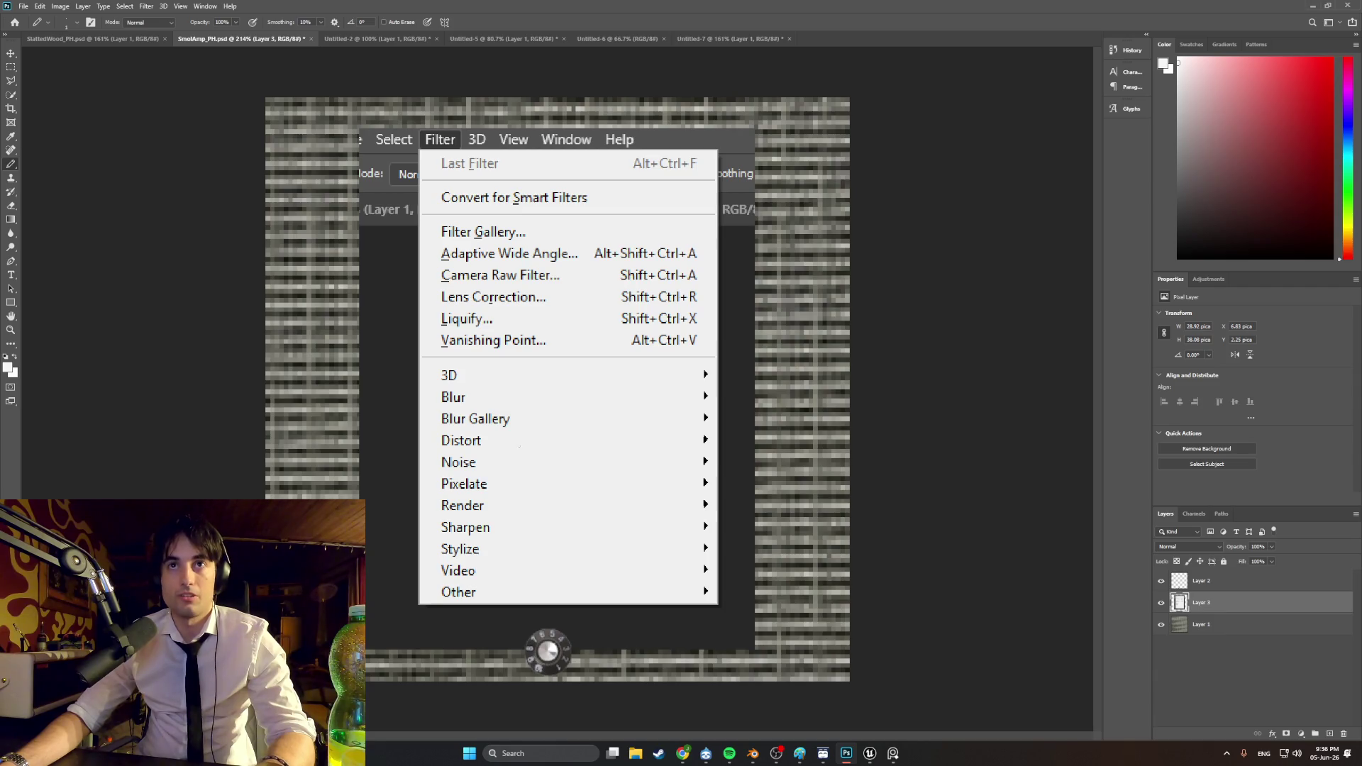
{"action": "key", "text": "ctrl+z"}
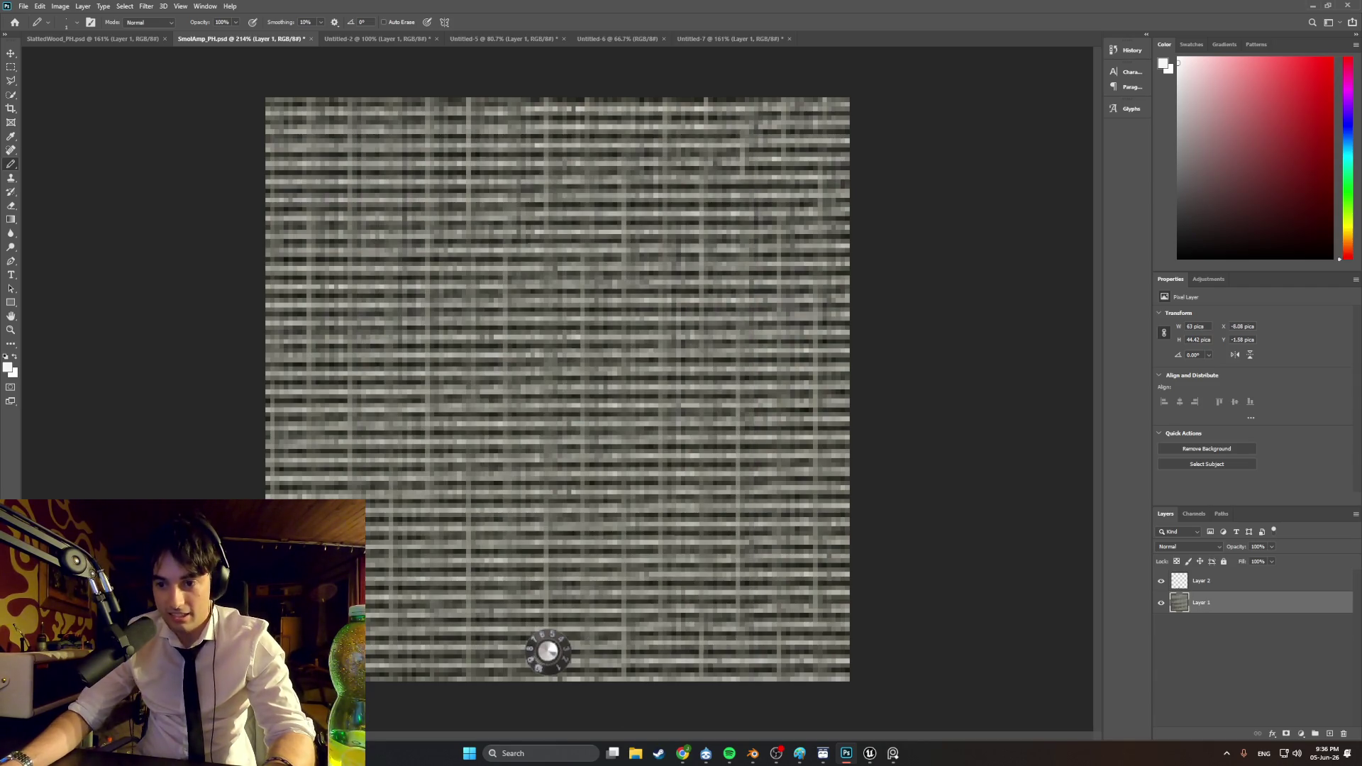
{"action": "key", "text": "alt+Tab"}
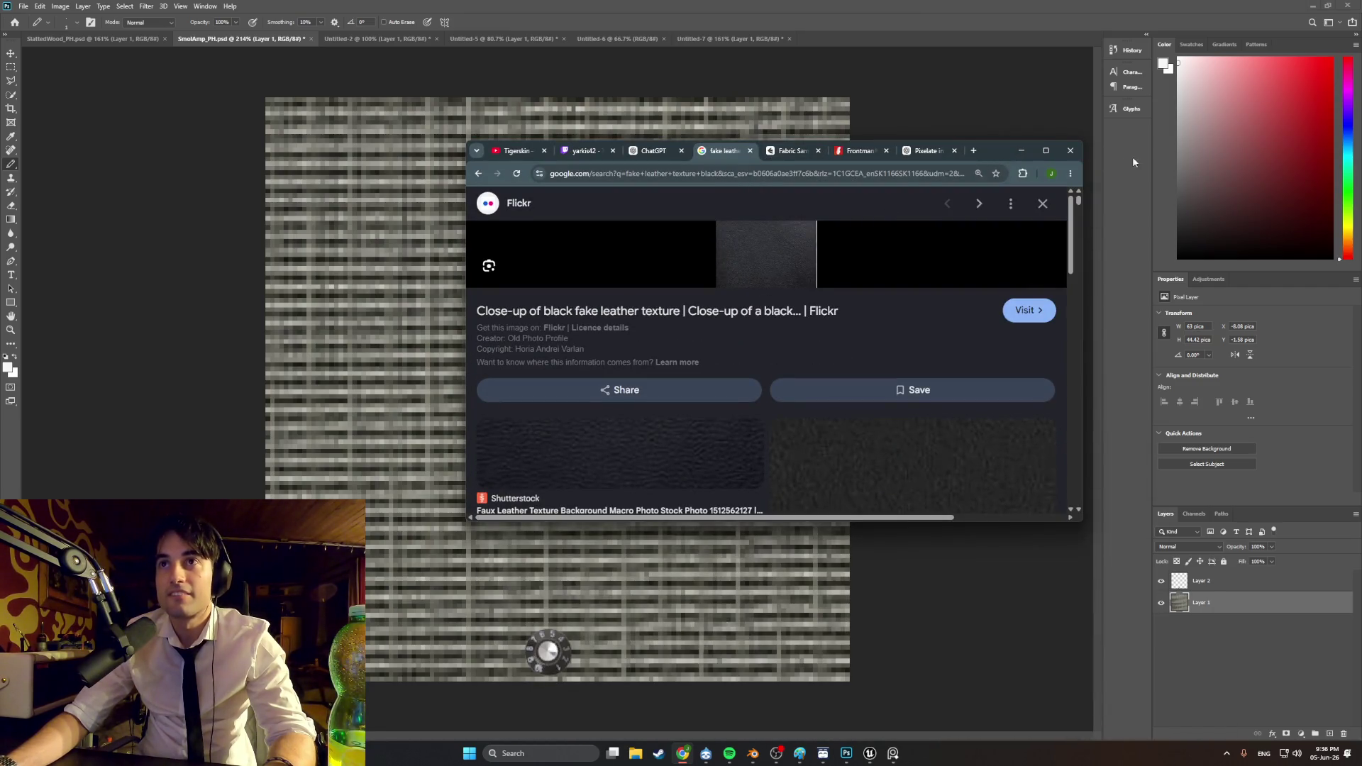
Step: Maximize Chrome and snip the Flickr black fake leather texture preview
{"action": "left_click", "coordinate": [1045, 150]}
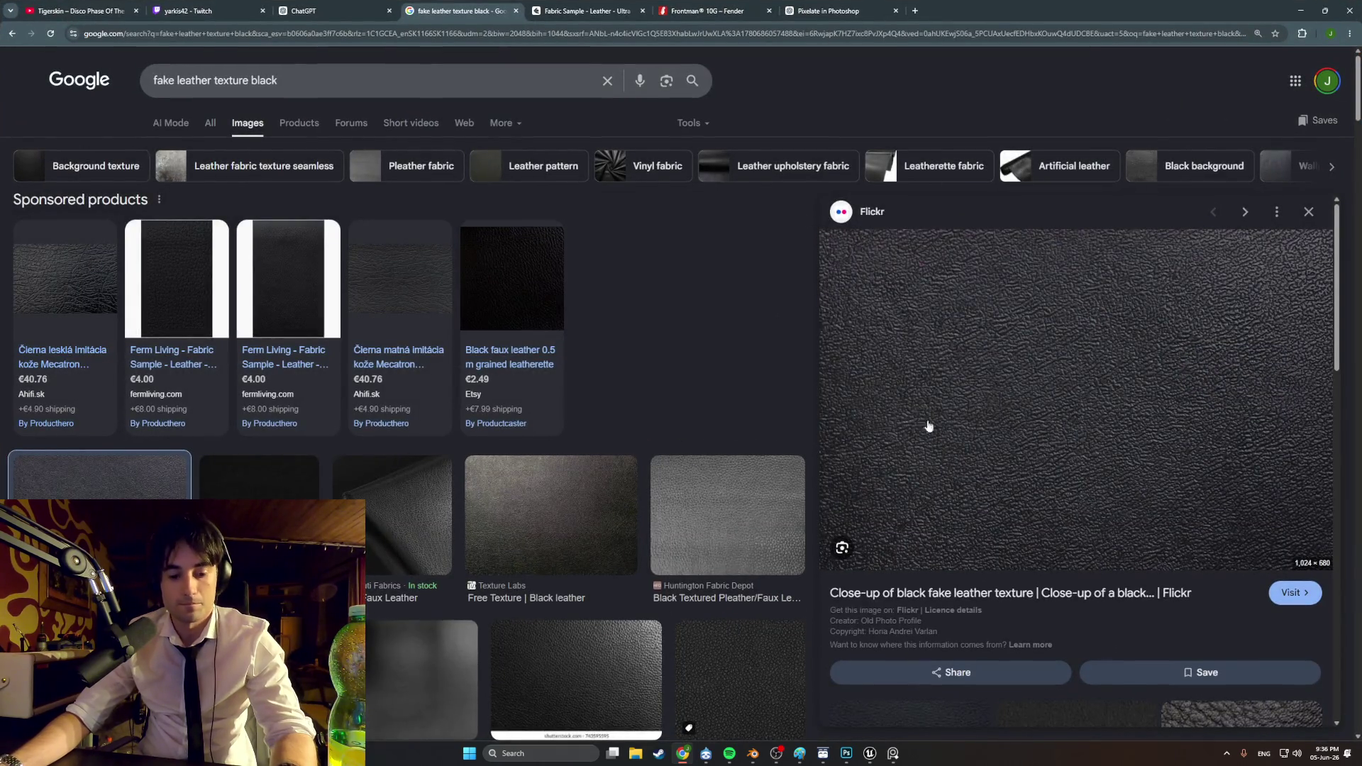
{"action": "key", "text": "super+shift+s"}
{"action": "mouse_move", "coordinate": [859, 569]}
{"action": "left_mouse_down"}
{"action": "mouse_move", "coordinate": [1218, 264]}
{"action": "mouse_move", "coordinate": [1281, 230]}
{"action": "left_mouse_up"}
Step: Search Google Images for 'amp texture' and scroll through the results
{"action": "scroll", "coordinate": [501, 547], "scroll_direction": "down", "scroll_amount": 8}
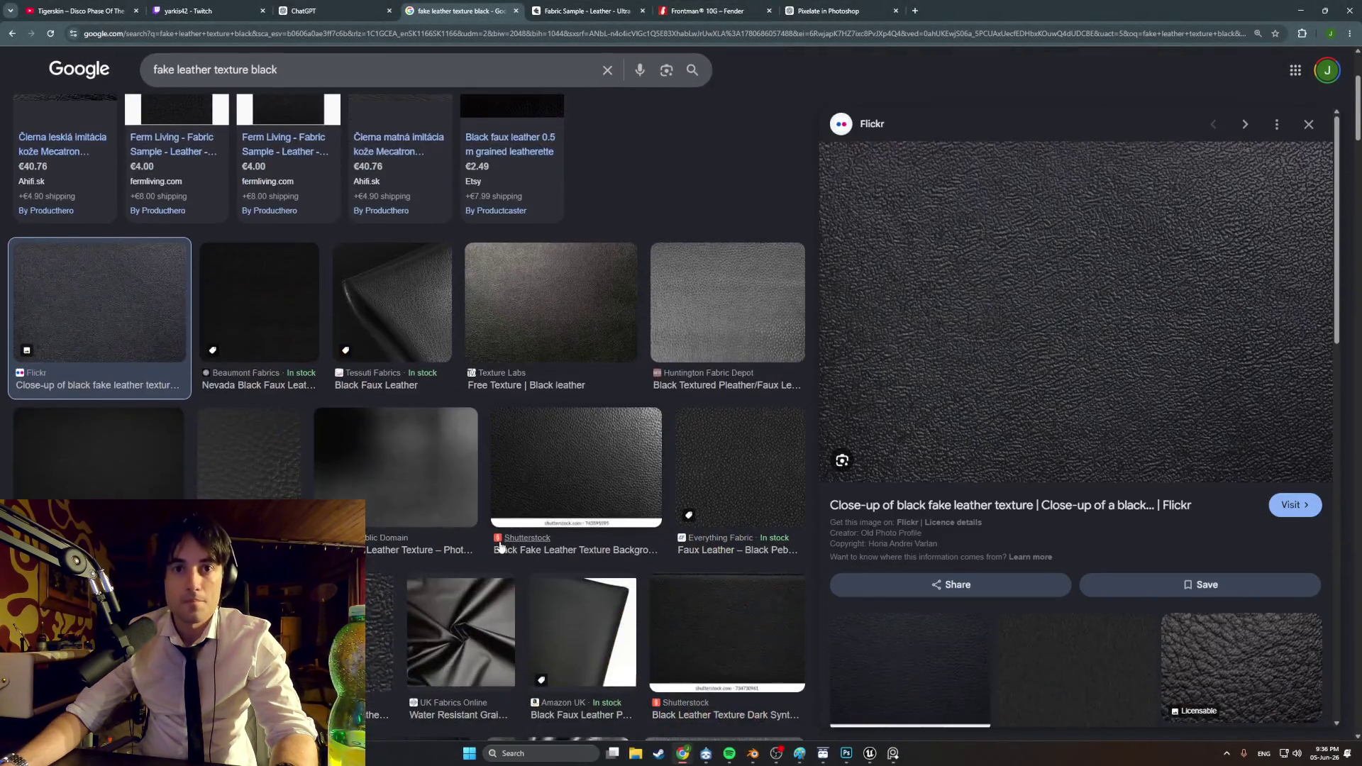
{"action": "scroll", "coordinate": [496, 536], "scroll_direction": "down", "scroll_amount": 10}
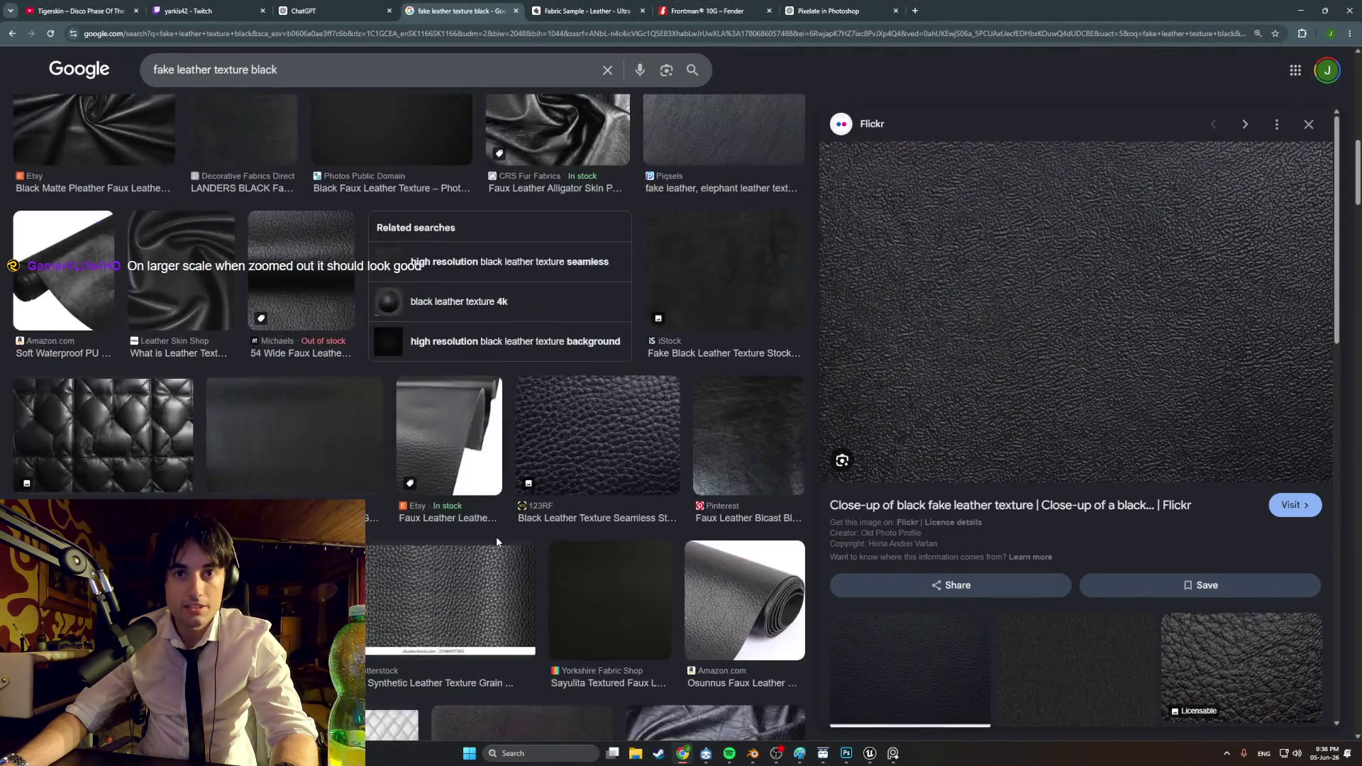
{"action": "scroll", "coordinate": [496, 538], "scroll_direction": "down", "scroll_amount": 5}
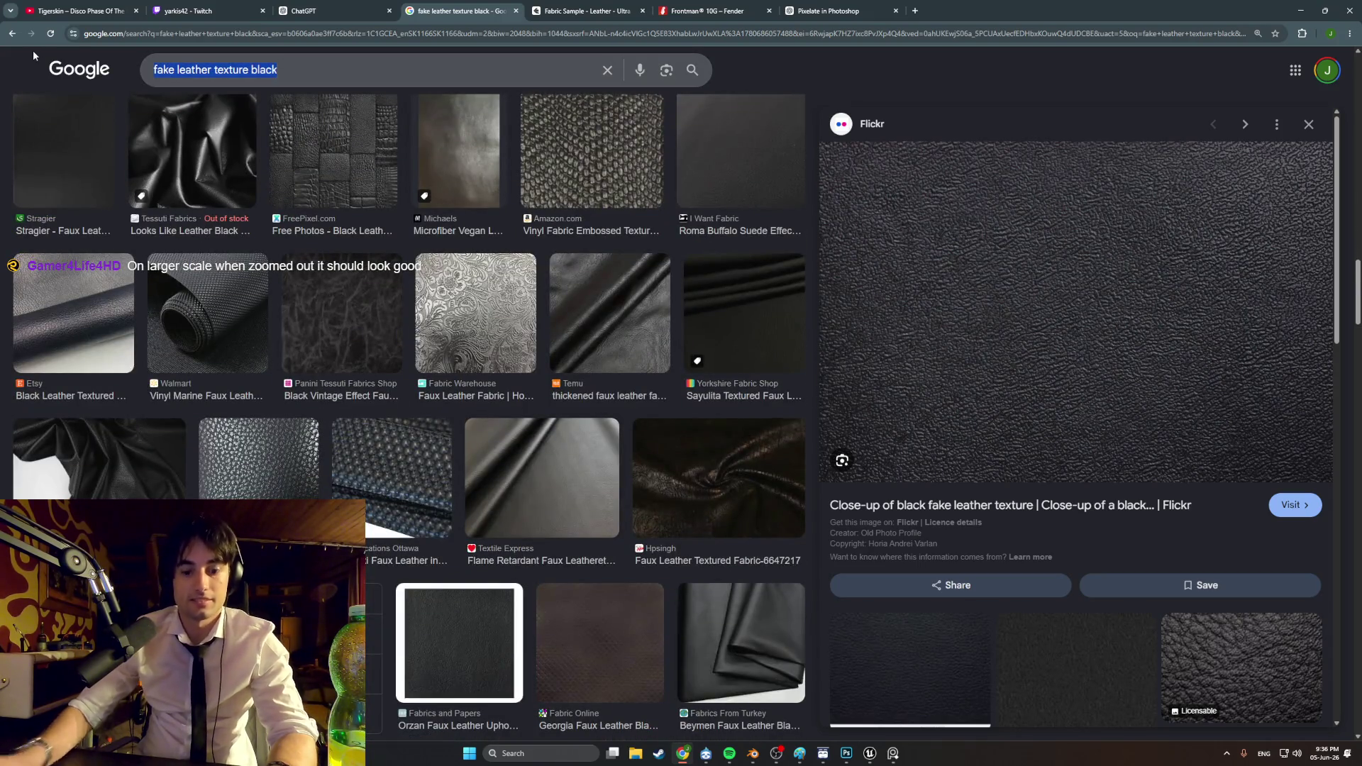
{"action": "key", "text": "slash"}
{"action": "type", "text": "amp texturew"}
{"action": "key", "text": "Return"}
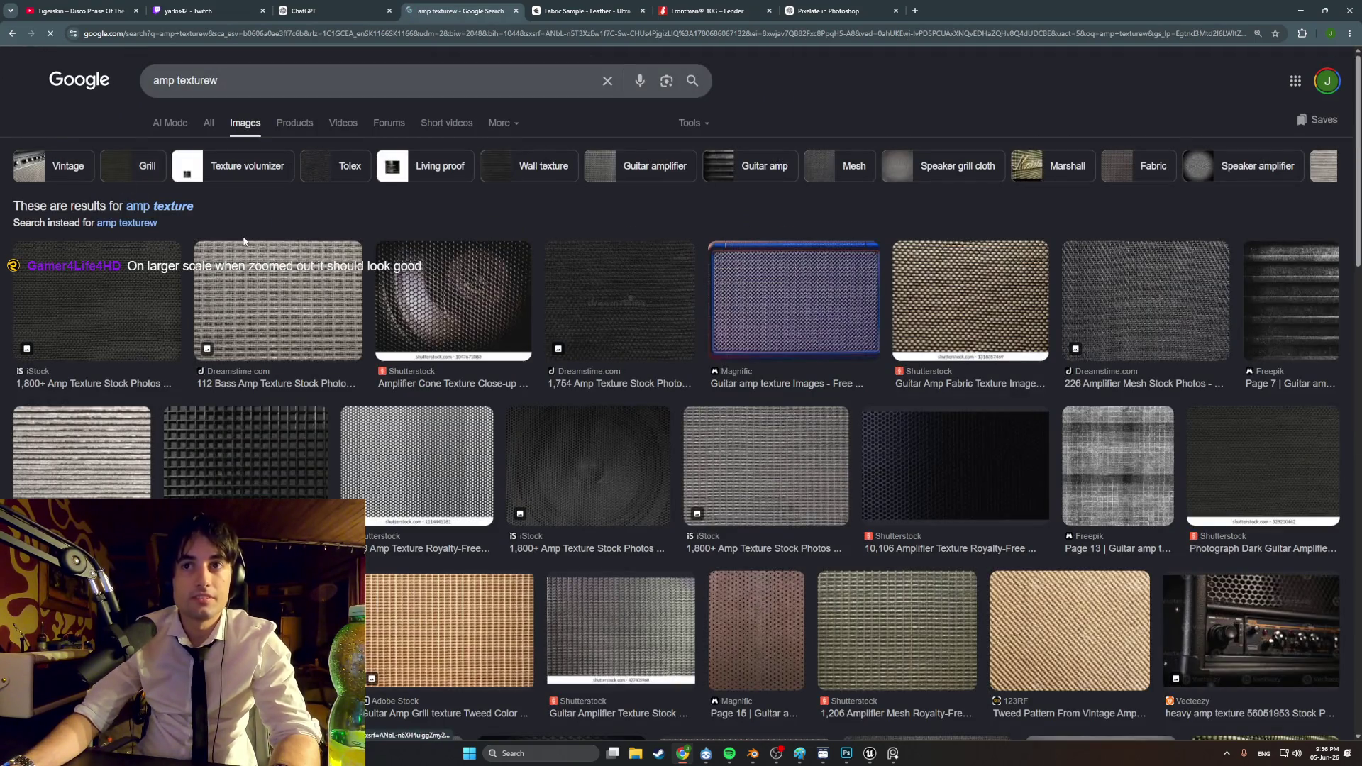
{"action": "scroll", "coordinate": [439, 304], "scroll_direction": "down", "scroll_amount": 8}
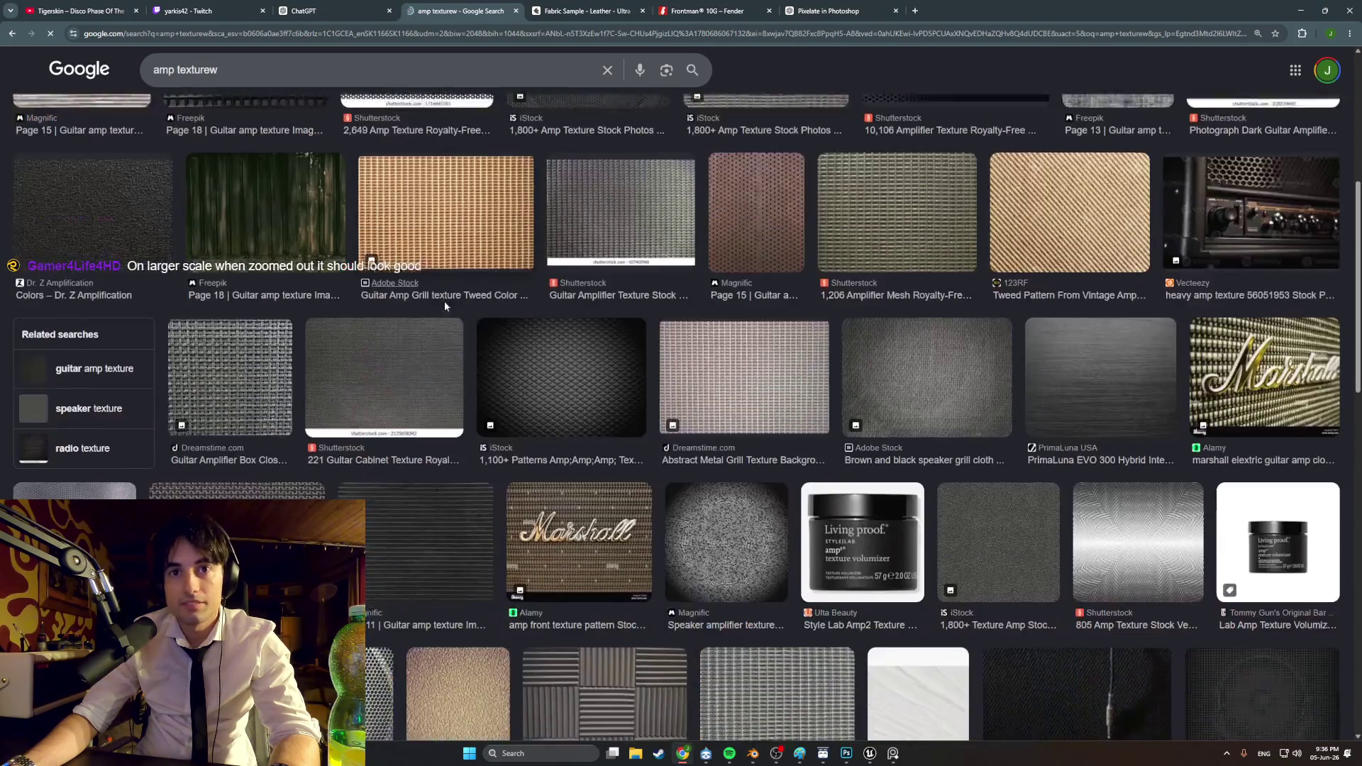
{"action": "scroll", "coordinate": [397, 212], "scroll_direction": "down", "scroll_amount": 2}
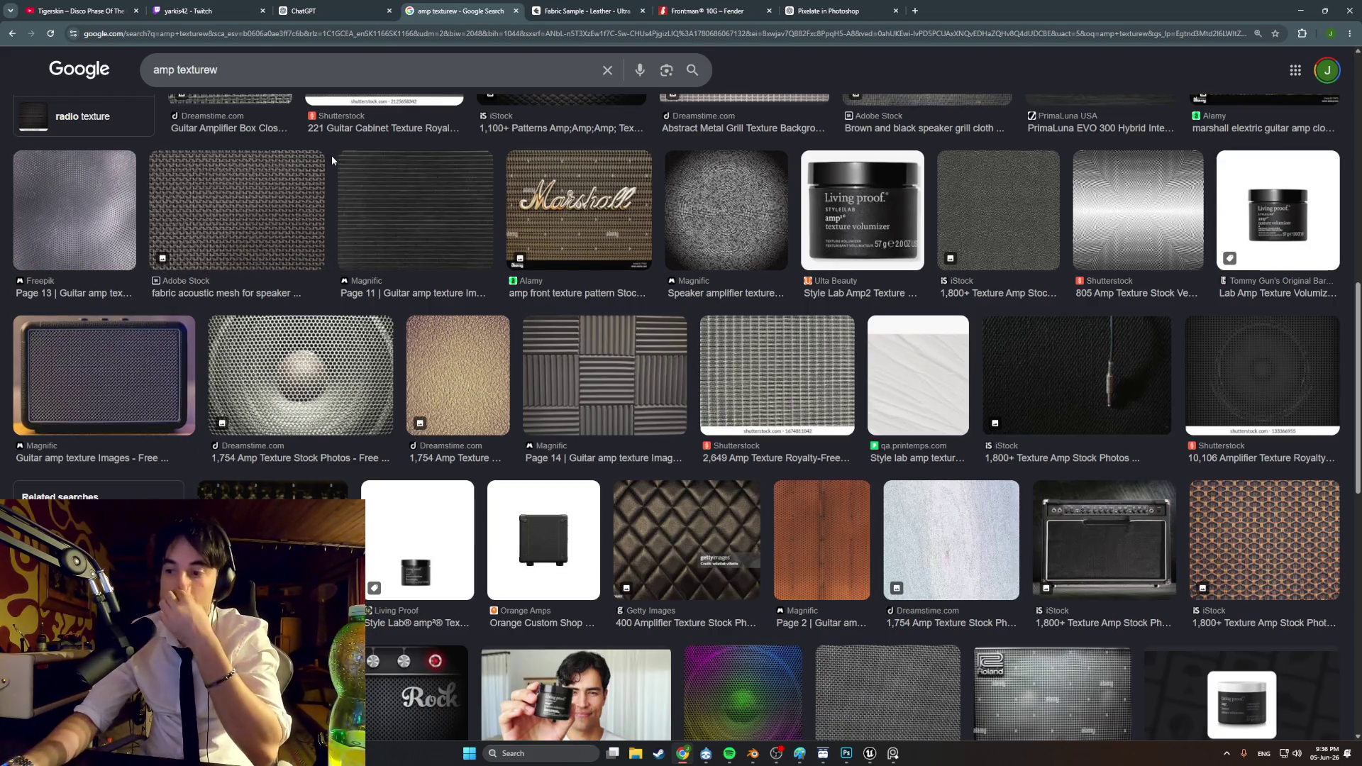
Step: Paste the snipped leather into SmolAmp_PH and scale it into a small square at lower right
{"action": "left_click", "coordinate": [1303, 10]}
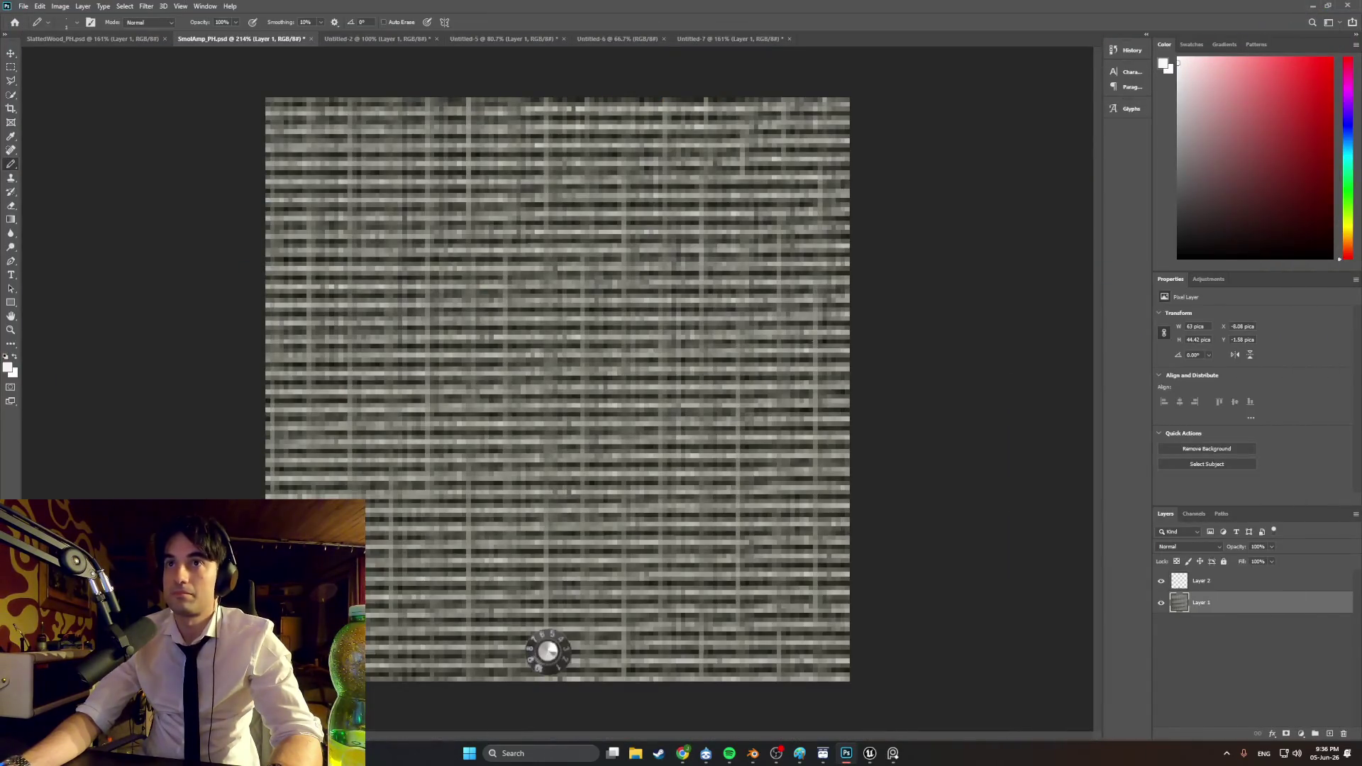
{"action": "key", "text": "ctrl+v"}
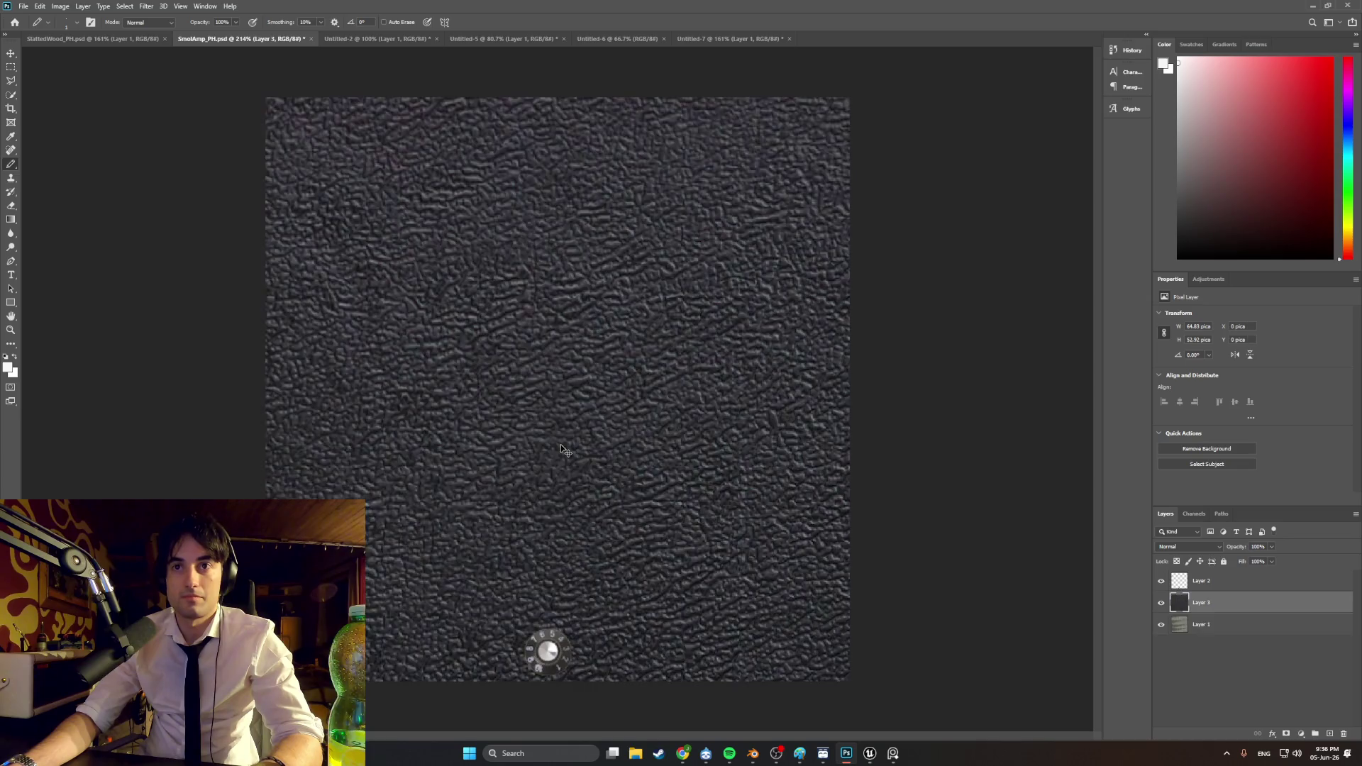
{"action": "key", "text": "ctrl+t"}
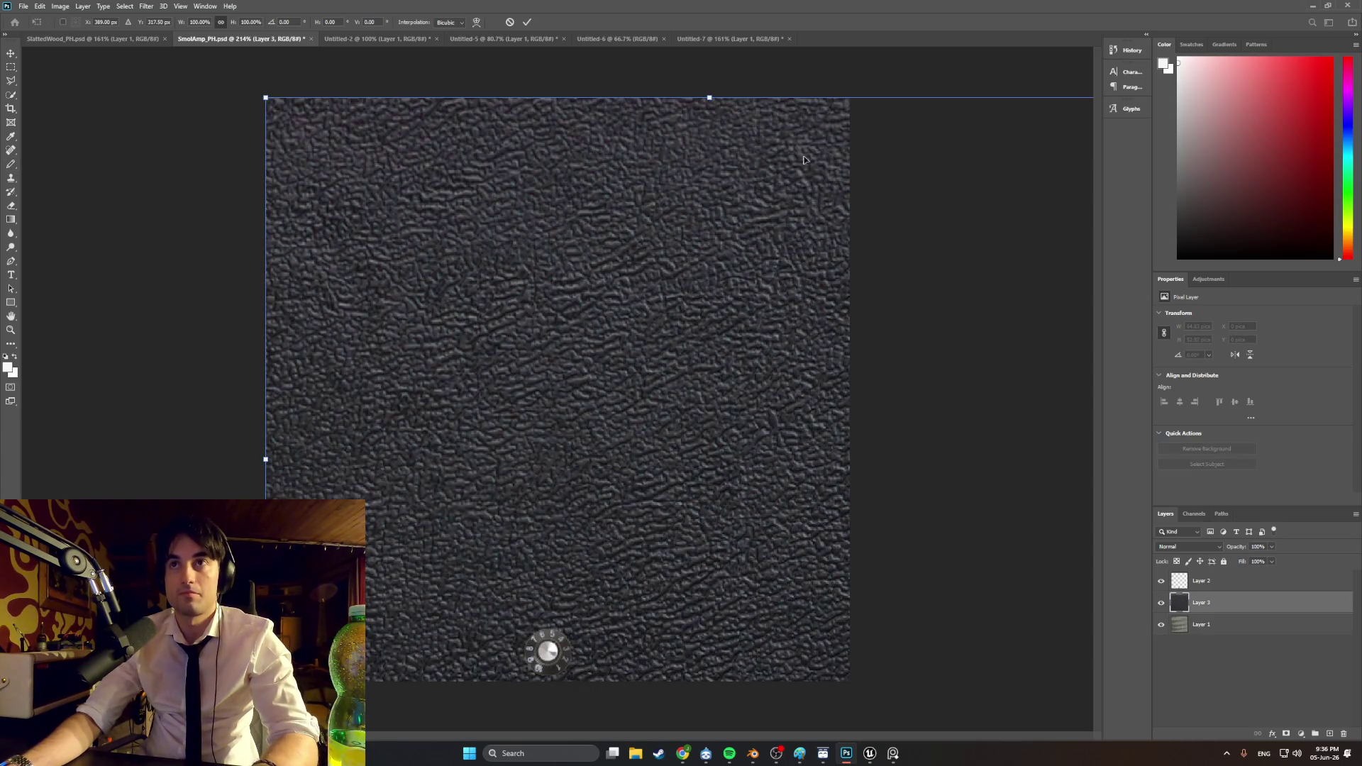
{"action": "left_click_drag", "start_coordinate": [265, 97], "coordinate": [635, 395]}
{"action": "mouse_move", "coordinate": [729, 535]}
{"action": "left_mouse_down"}
{"action": "mouse_move", "coordinate": [353, 373]}
{"action": "mouse_move", "coordinate": [373, 379]}
{"action": "left_mouse_up"}
{"action": "left_click_drag", "start_coordinate": [272, 231], "coordinate": [449, 377]}
{"action": "left_click_drag", "start_coordinate": [525, 416], "coordinate": [357, 432]}
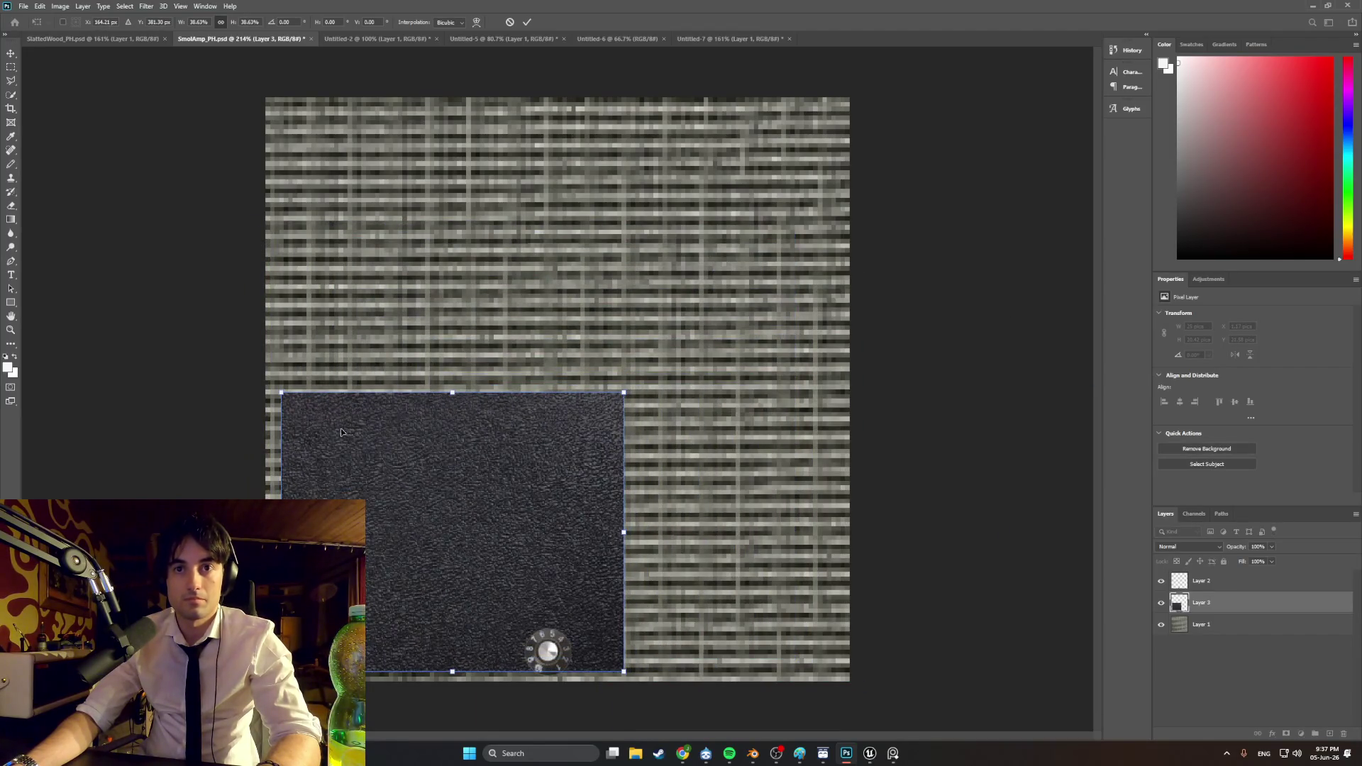
{"action": "mouse_move", "coordinate": [281, 392]}
{"action": "left_mouse_down"}
{"action": "mouse_move", "coordinate": [341, 429]}
{"action": "mouse_move", "coordinate": [546, 481]}
{"action": "mouse_move", "coordinate": [610, 464]}
{"action": "mouse_move", "coordinate": [599, 466]}
{"action": "mouse_move", "coordinate": [626, 502]}
{"action": "left_mouse_up"}
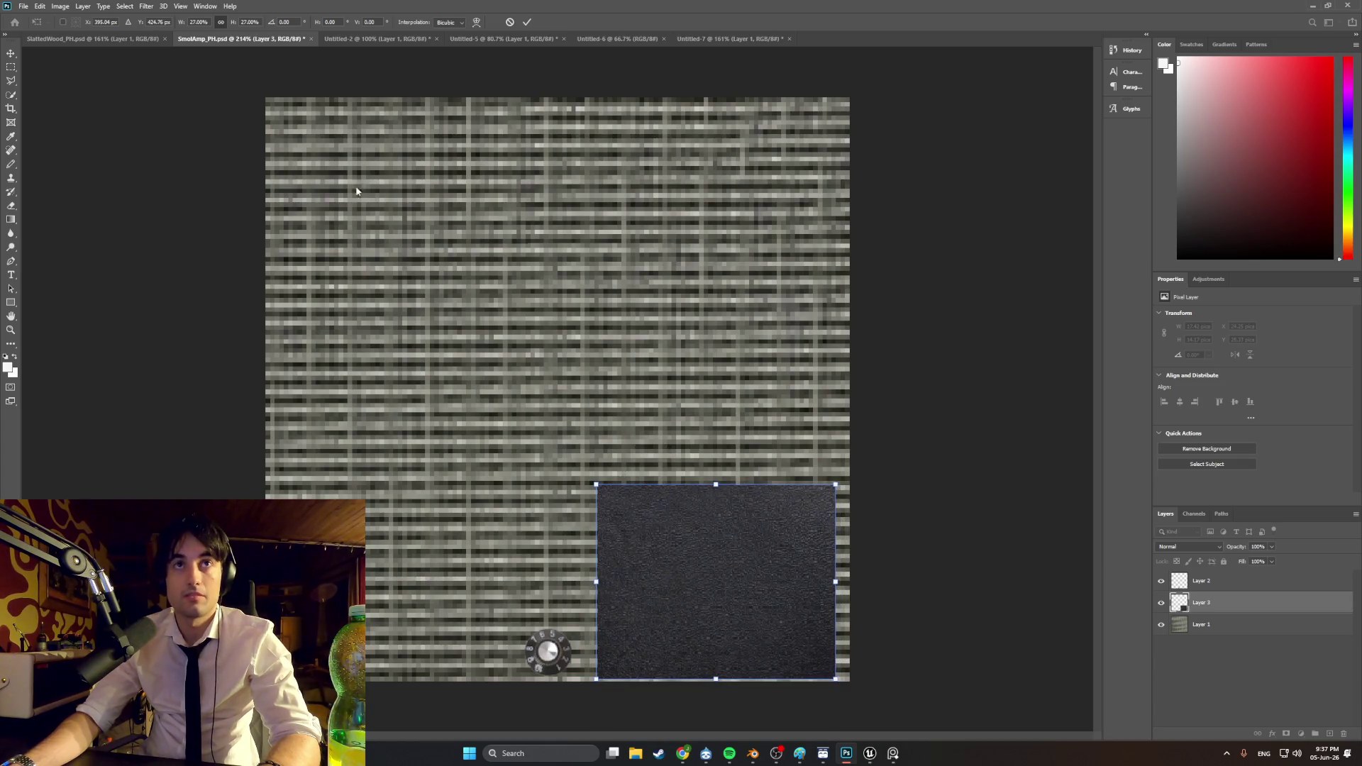
{"action": "left_click", "coordinate": [89, 7]}
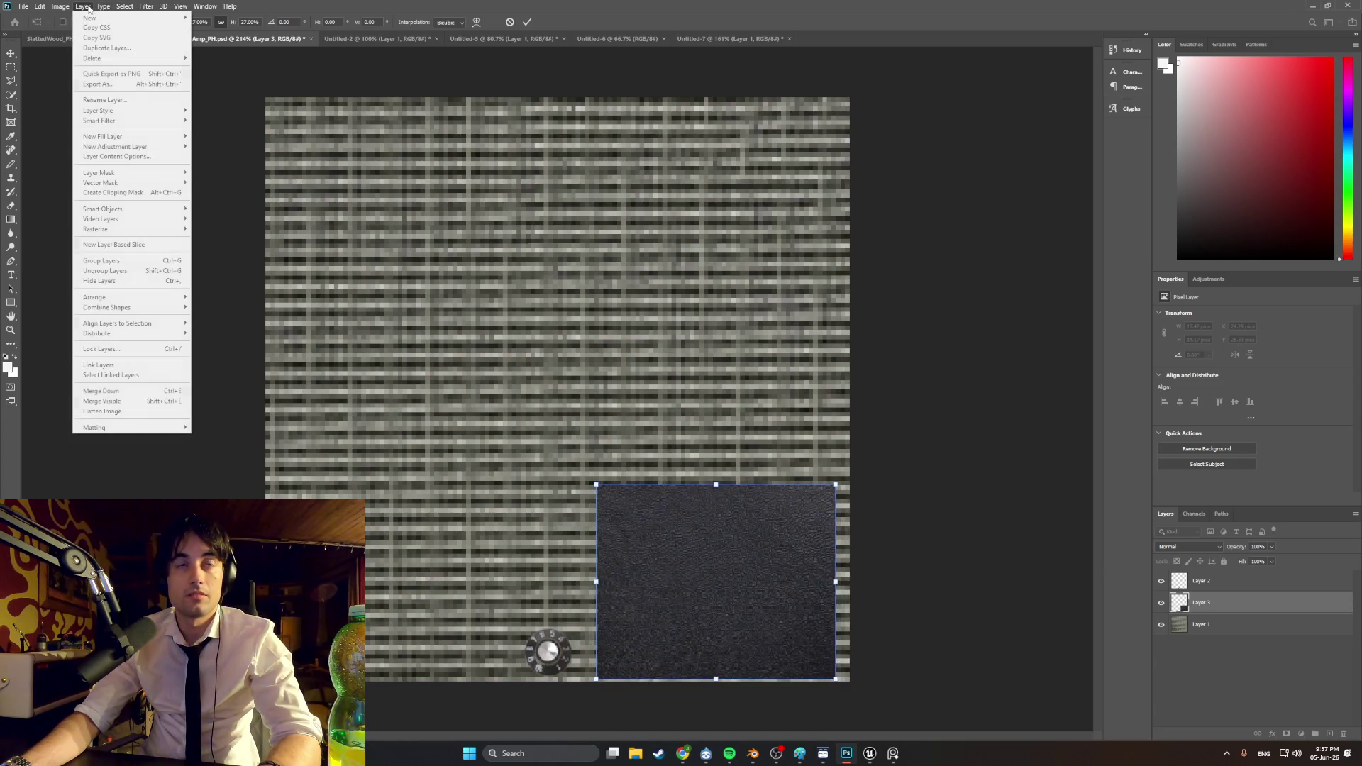
Step: Commit the leather square's transform and return to the pencil tool
{"action": "key", "text": "Escape"}
{"action": "double_click", "coordinate": [705, 581]}
{"action": "key", "text": "b"}
Step: Apply a Mosaic filter to the leather square at cell size 2
{"action": "left_click", "coordinate": [147, 7]}
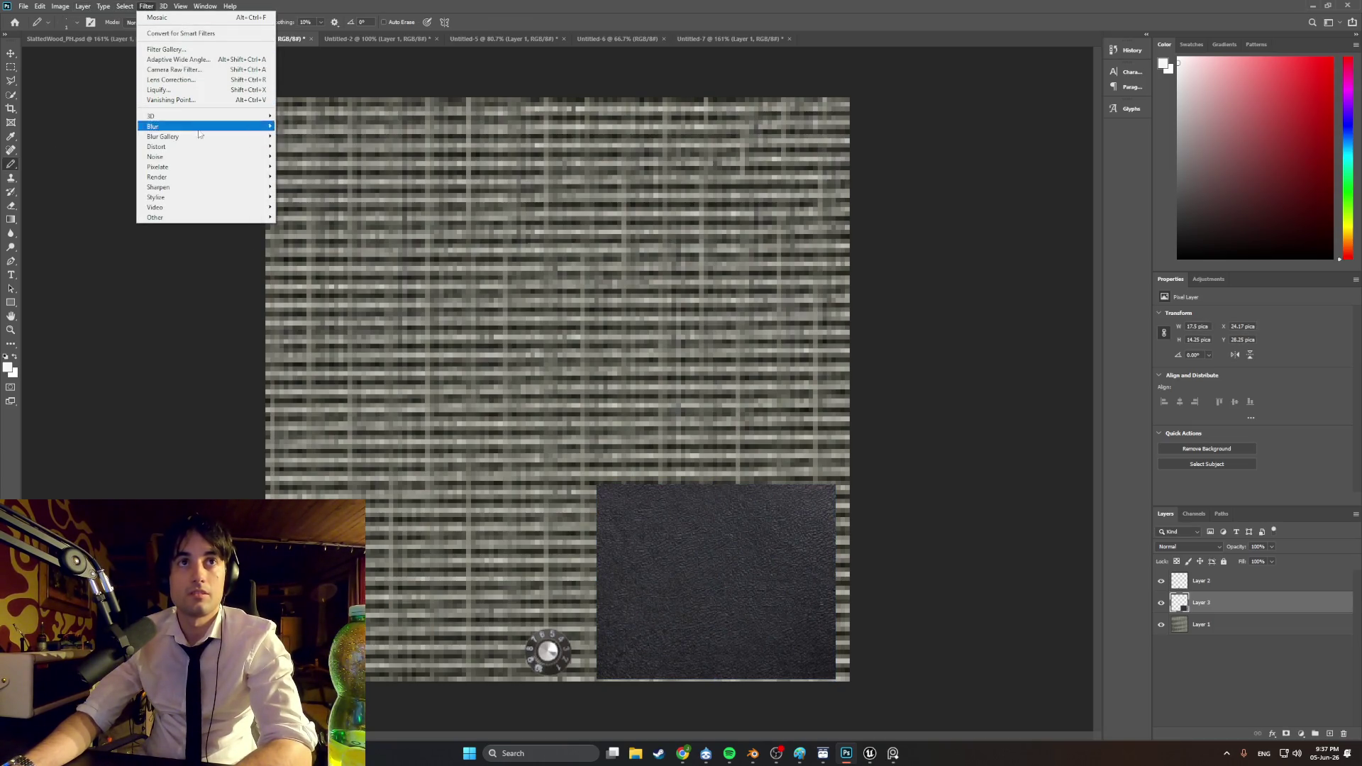
{"action": "mouse_move", "coordinate": [219, 171]}
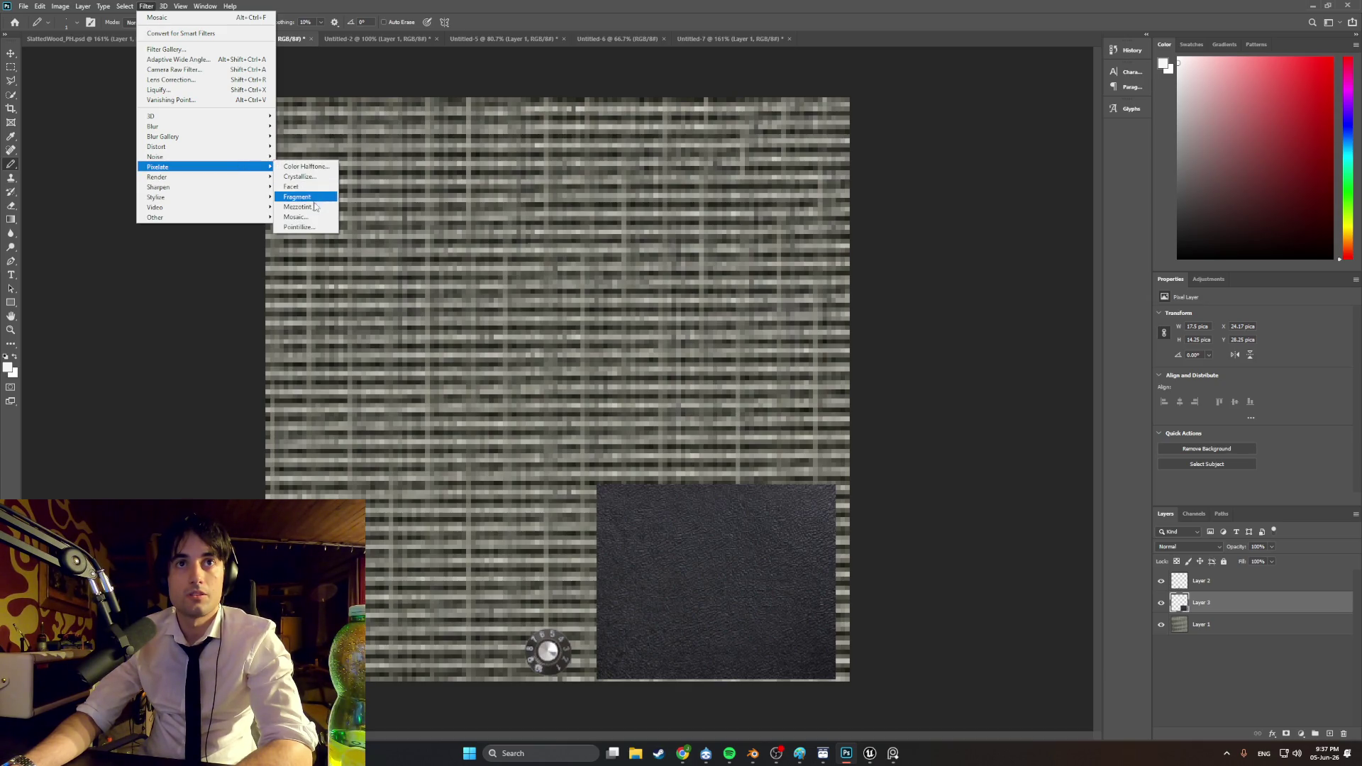
{"action": "left_click", "coordinate": [314, 217]}
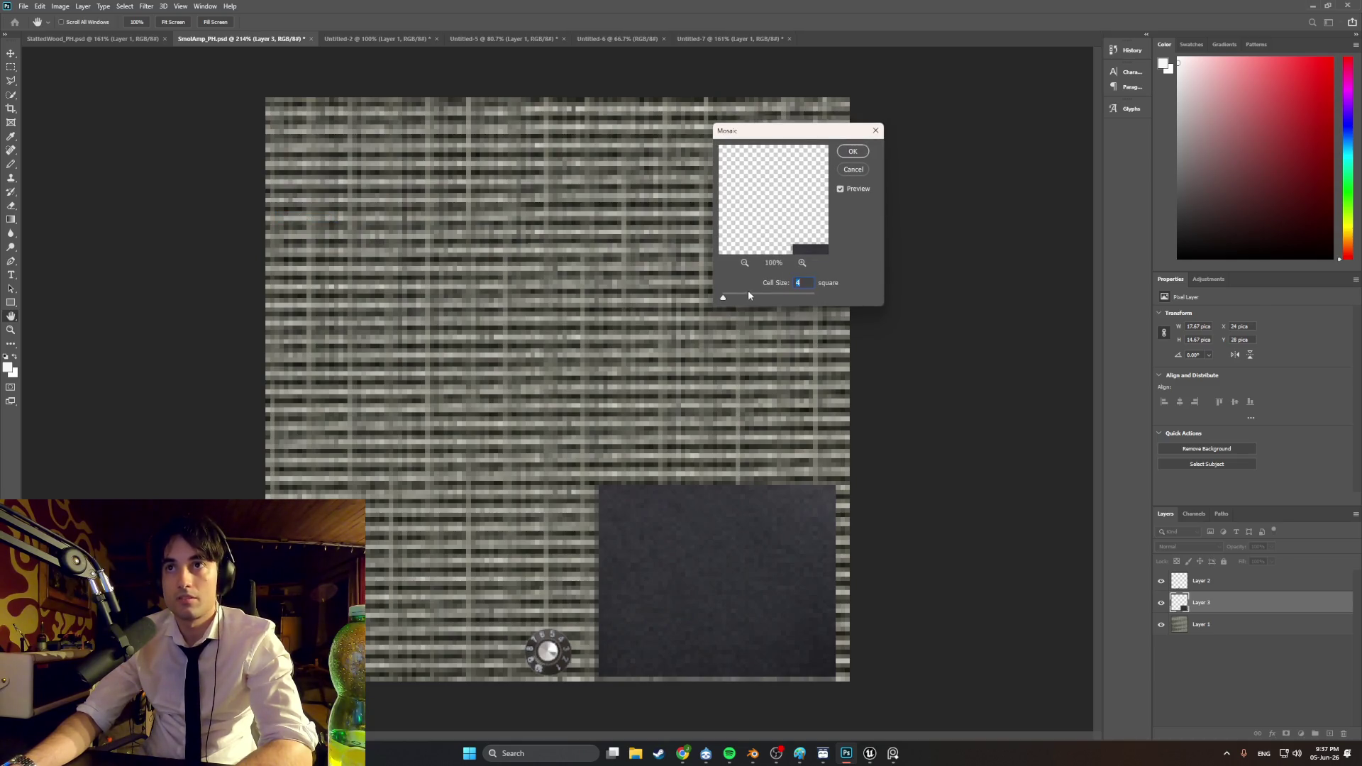
{"action": "mouse_move", "coordinate": [723, 298]}
{"action": "left_mouse_down"}
{"action": "mouse_move", "coordinate": [784, 302]}
{"action": "mouse_move", "coordinate": [723, 300]}
{"action": "left_mouse_up"}
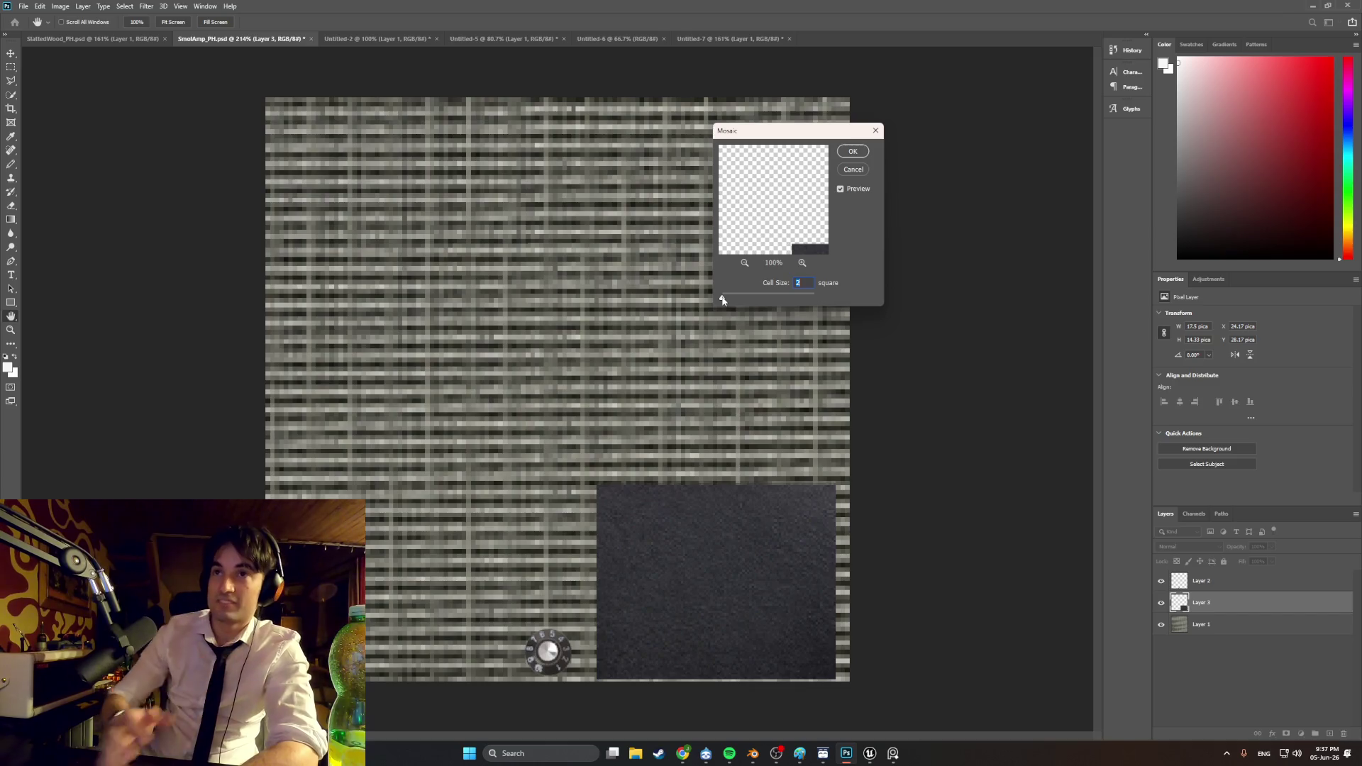
{"action": "left_click_drag", "start_coordinate": [722, 297], "coordinate": [723, 299]}
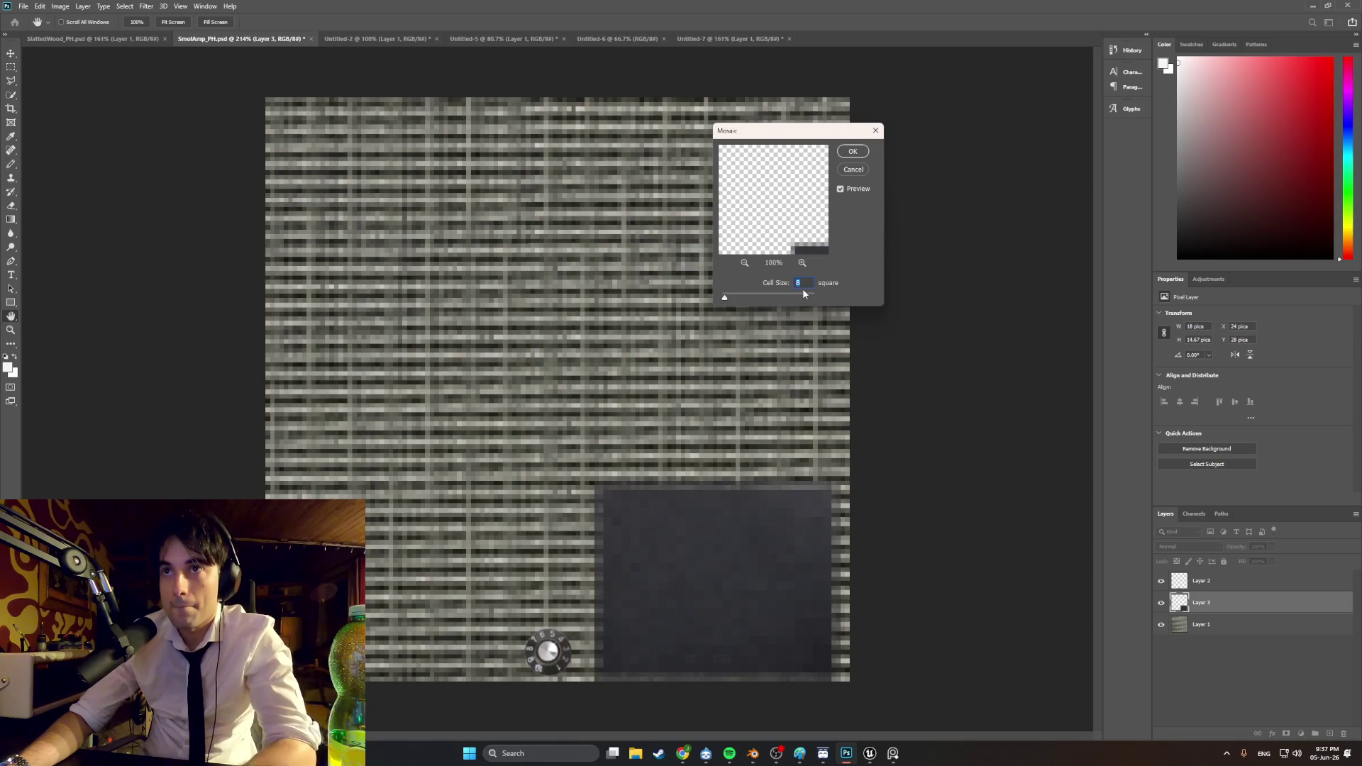
{"action": "type", "text": "3"}
{"action": "type", "text": "2"}
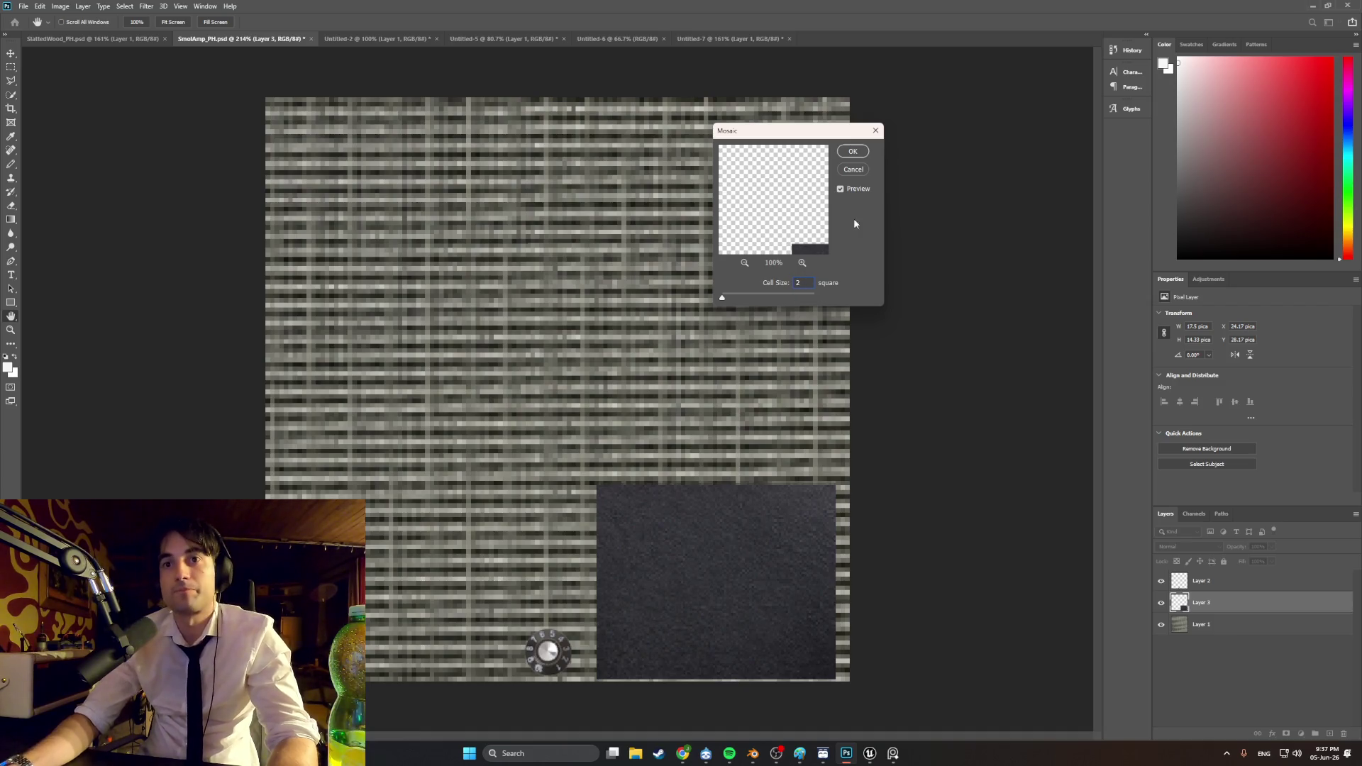
{"action": "left_click", "coordinate": [845, 157]}
{"action": "left_click", "coordinate": [620, 39]}
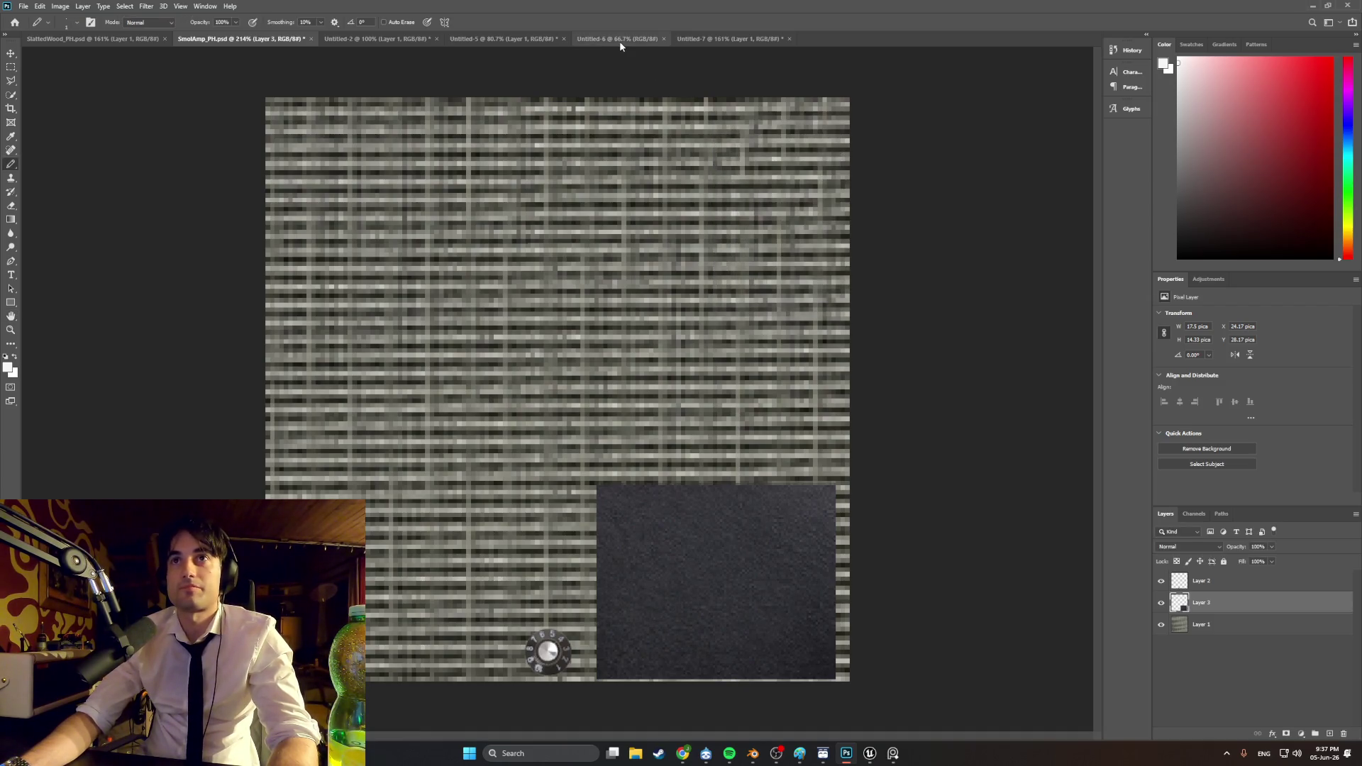
Step: Check the Untitled-7 and Untitled-5 documents, then bring Chrome's amp texture results back
{"action": "left_click", "coordinate": [699, 39]}
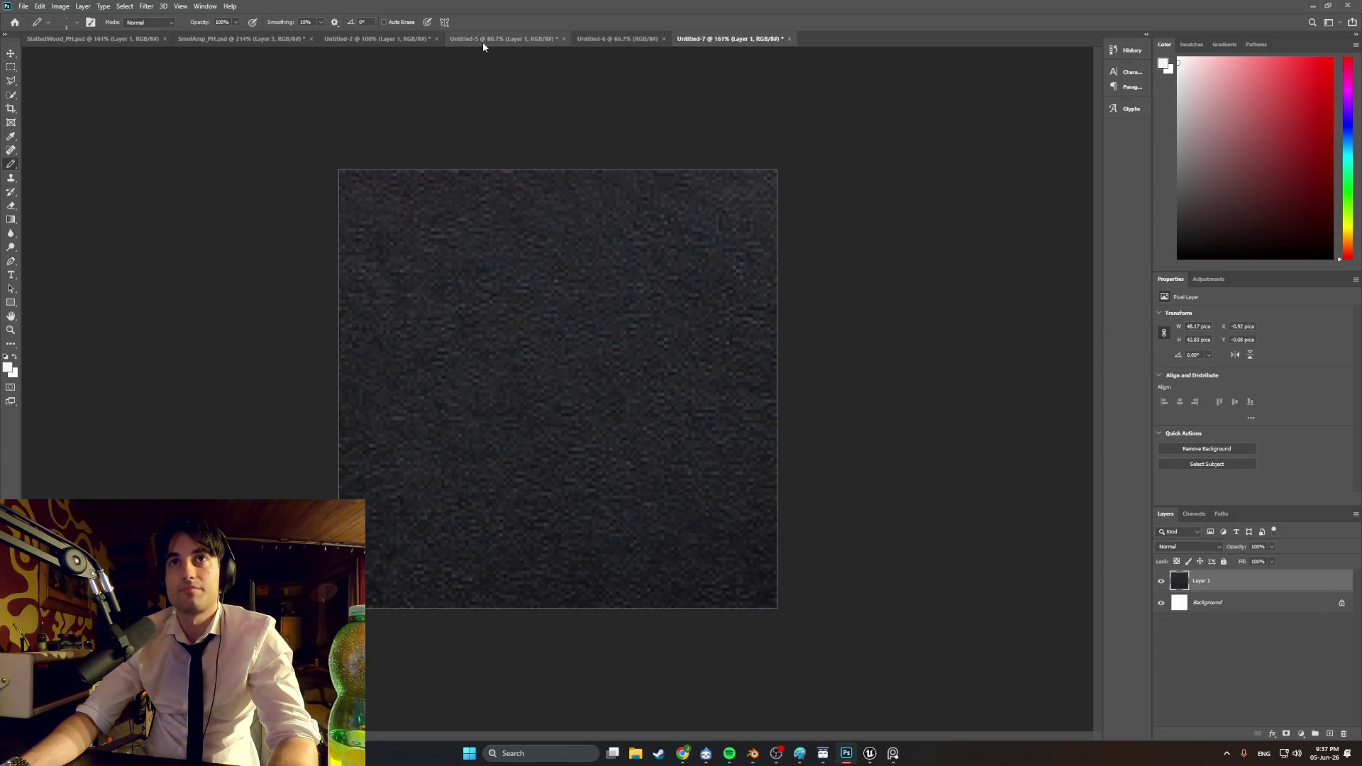
{"action": "left_click", "coordinate": [482, 41]}
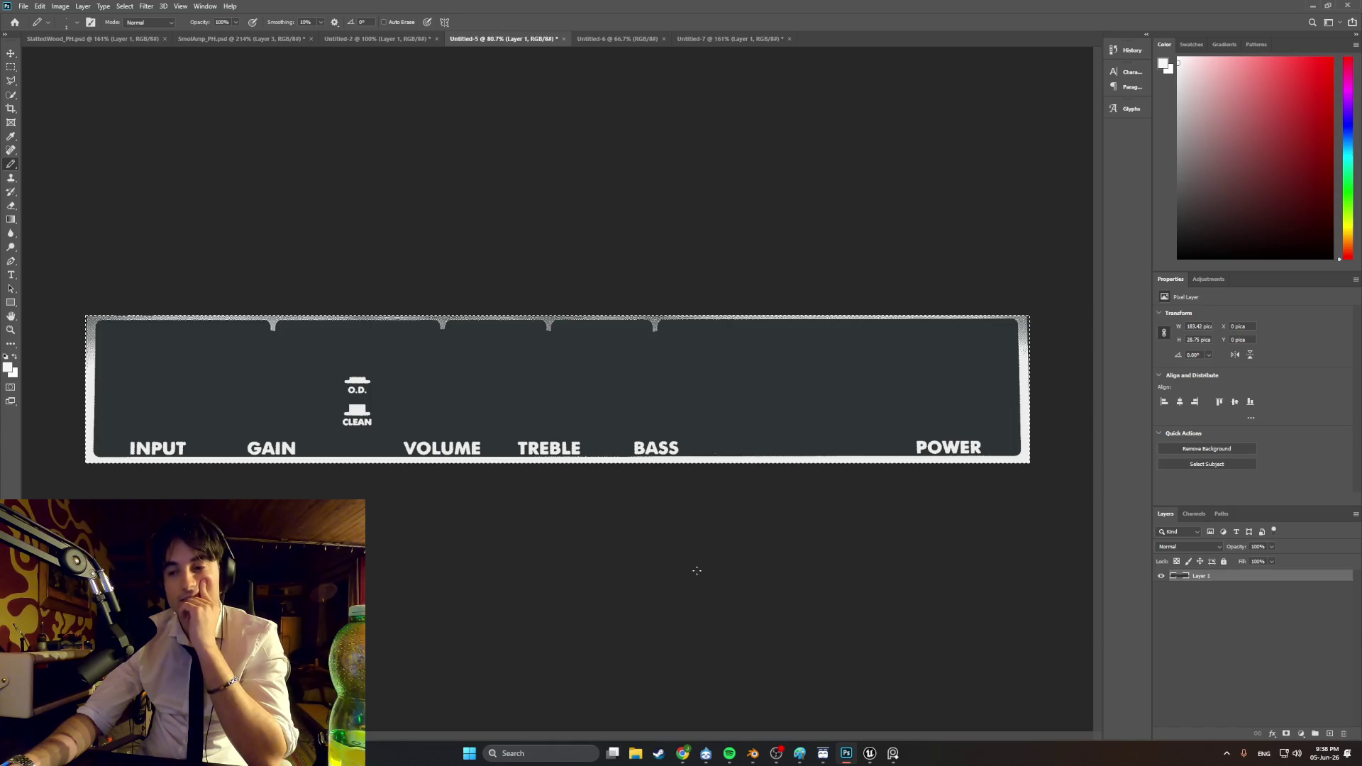
{"action": "left_click", "coordinate": [683, 753]}
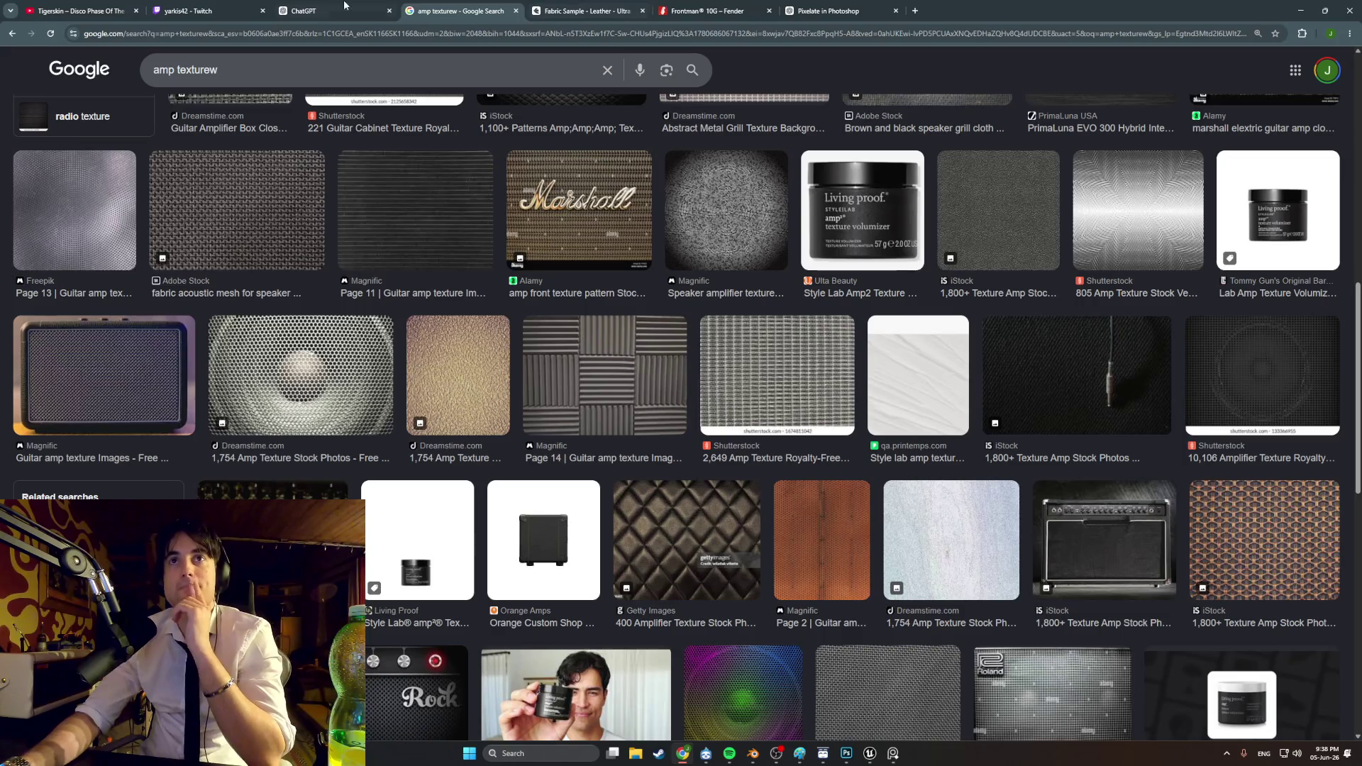
Step: Ask ChatGPT to make a logo like Fender's that says 'Blender'
{"action": "left_click", "coordinate": [354, 5]}
{"action": "type", "text": "make me "}
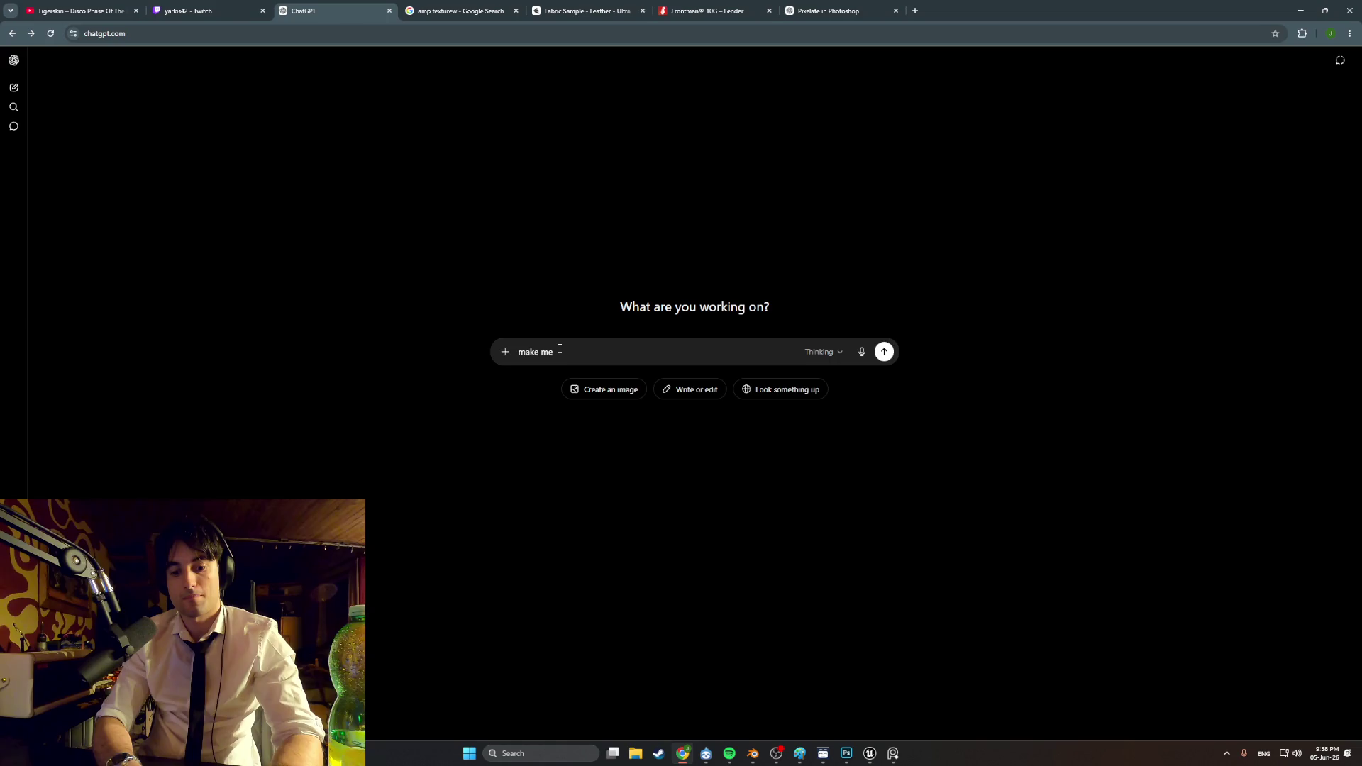
{"action": "type", "text": "logo"}
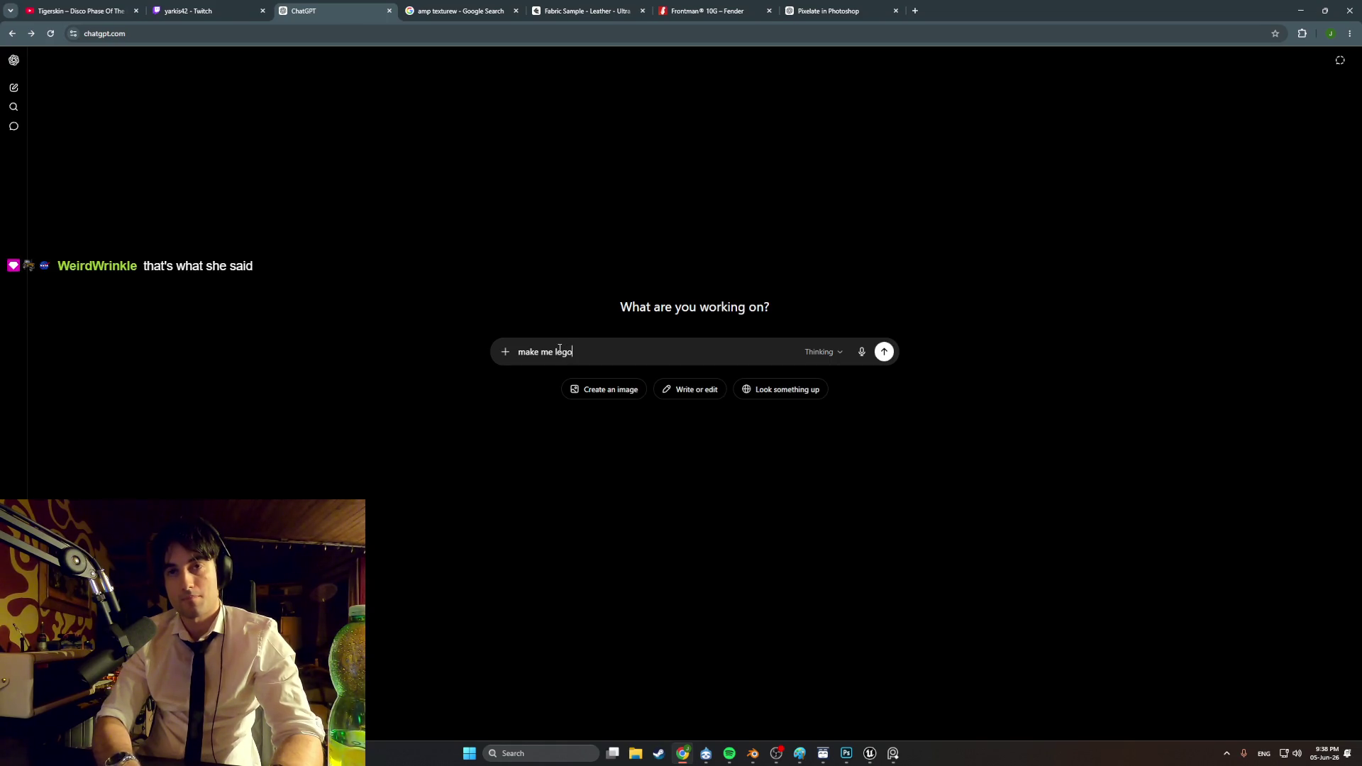
{"action": "type", "text": "Fen"}
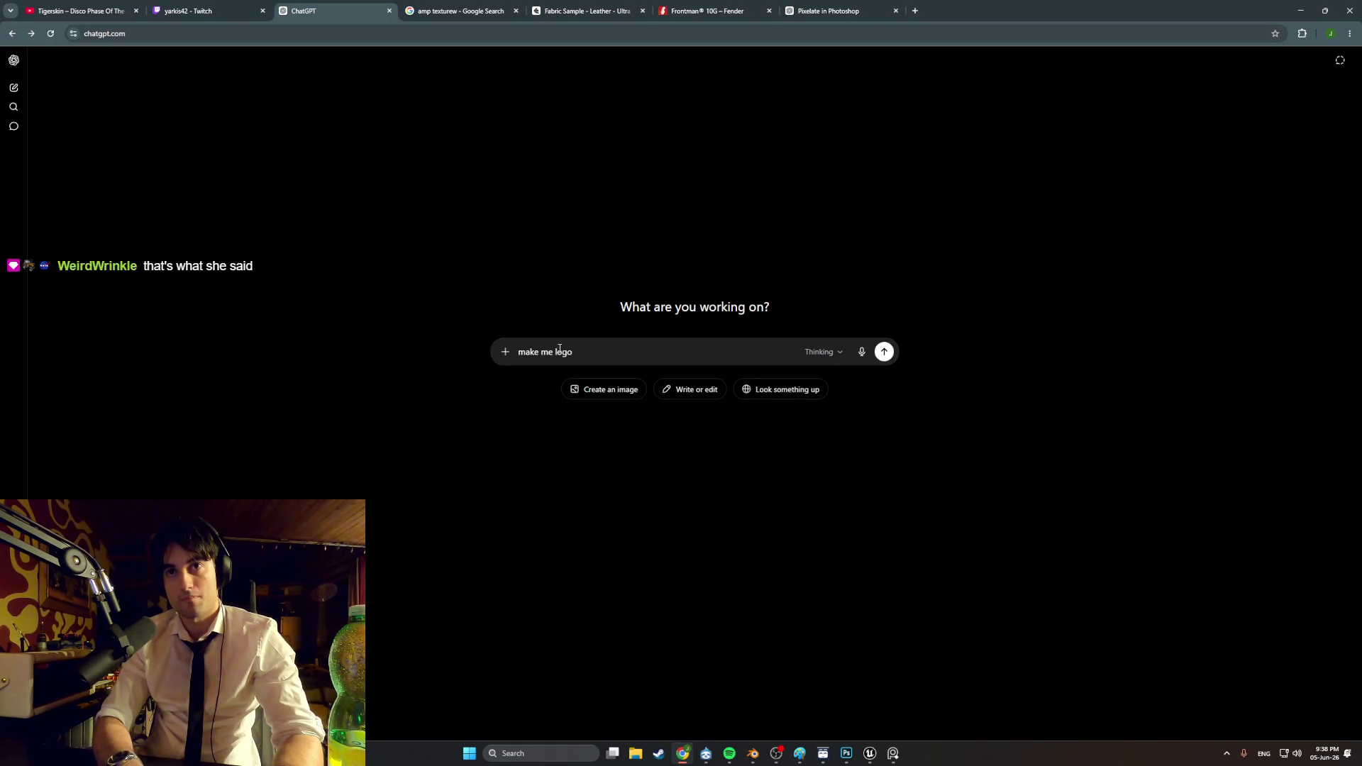
{"action": "type", "text": "ender"}
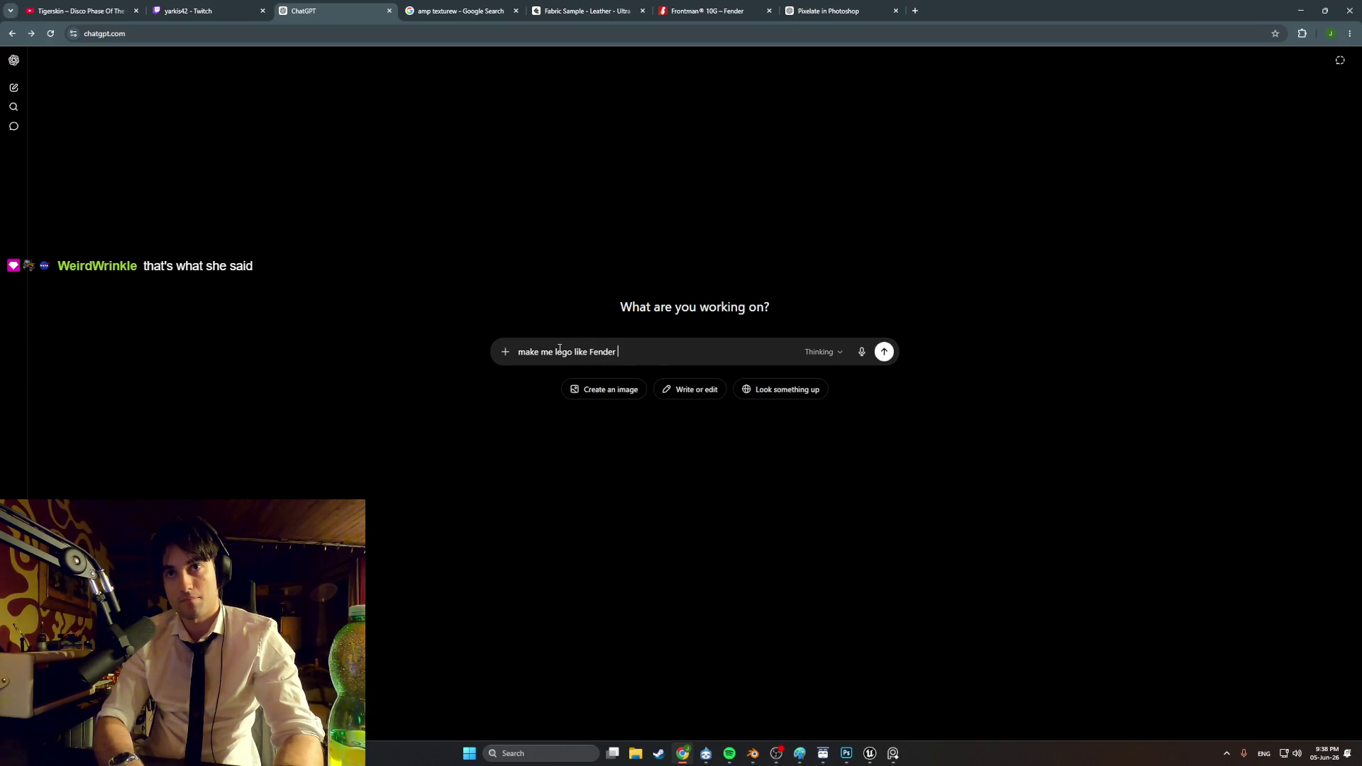
{"action": "type", "text": "sa"}
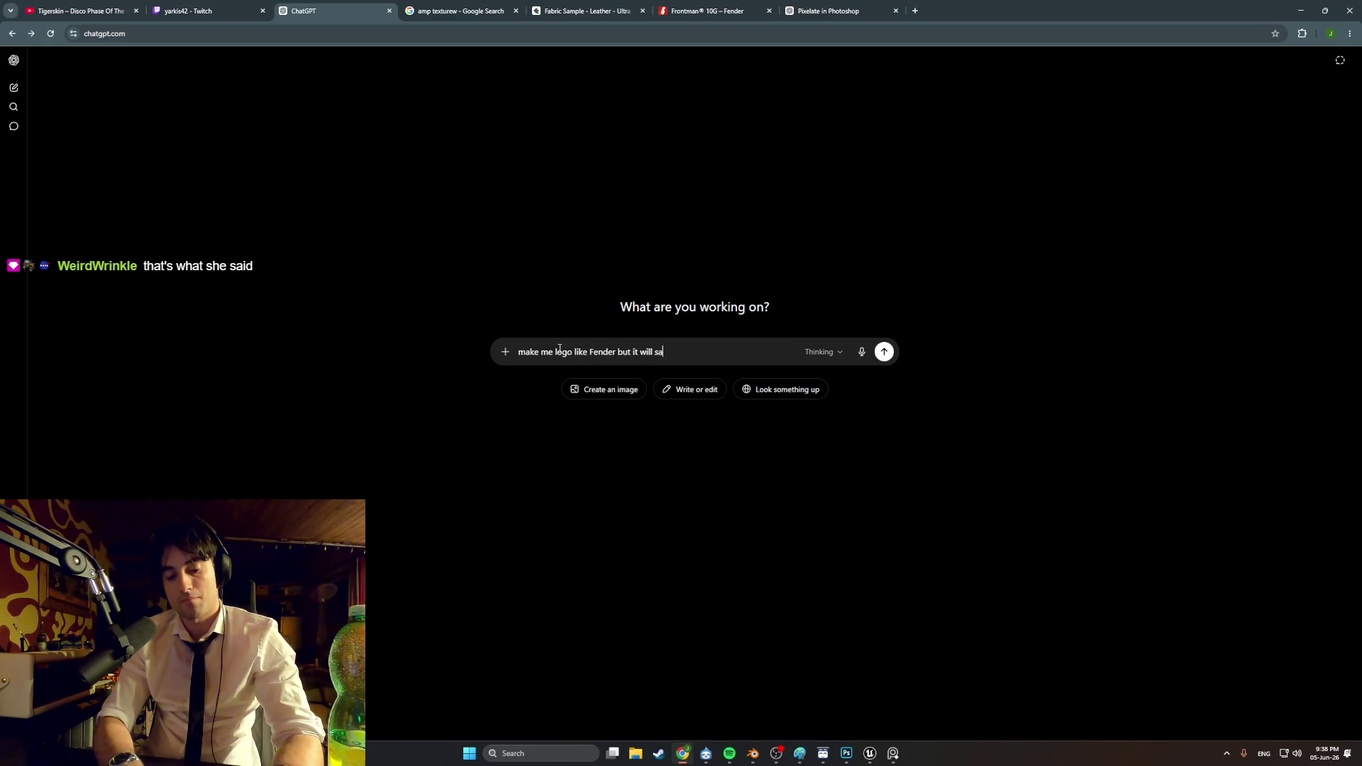
{"action": "type", "text": "y Blender"}
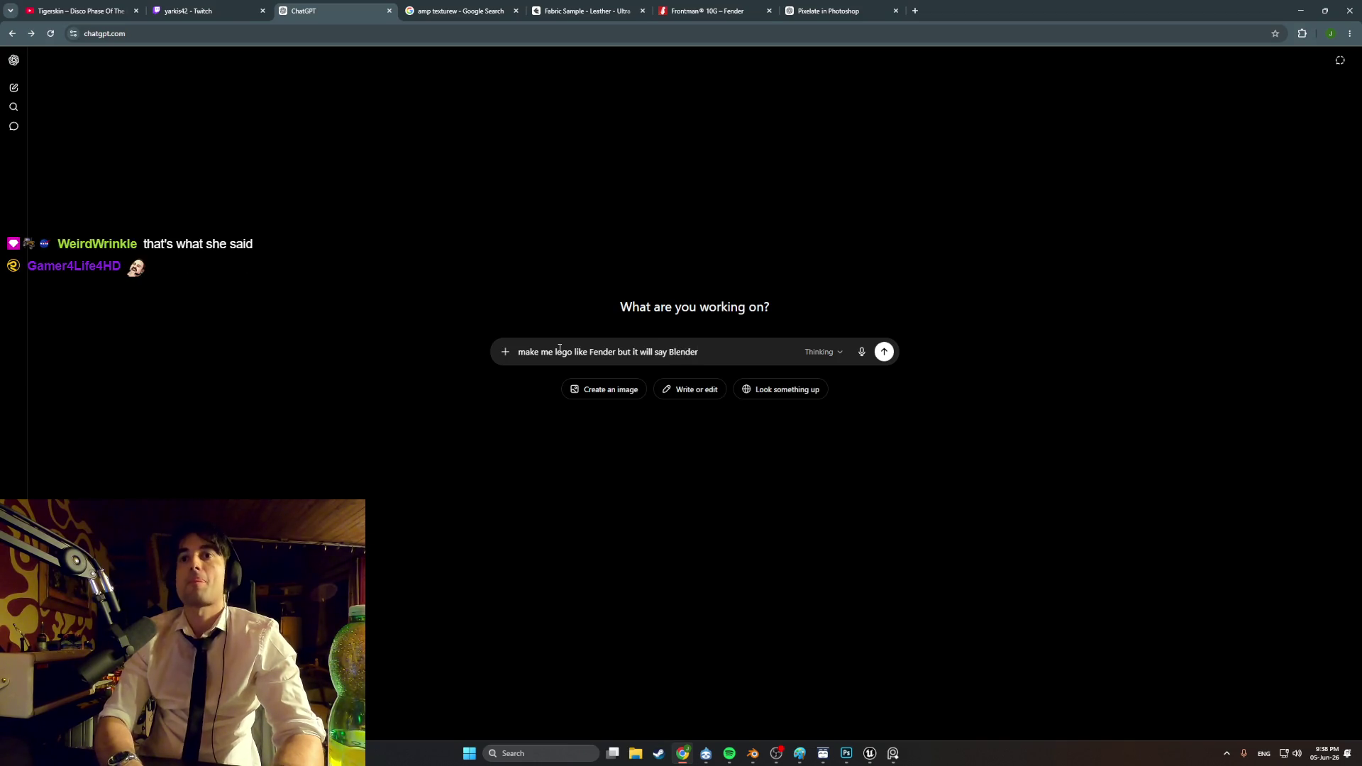
{"action": "type", "text": " and bellow f"}
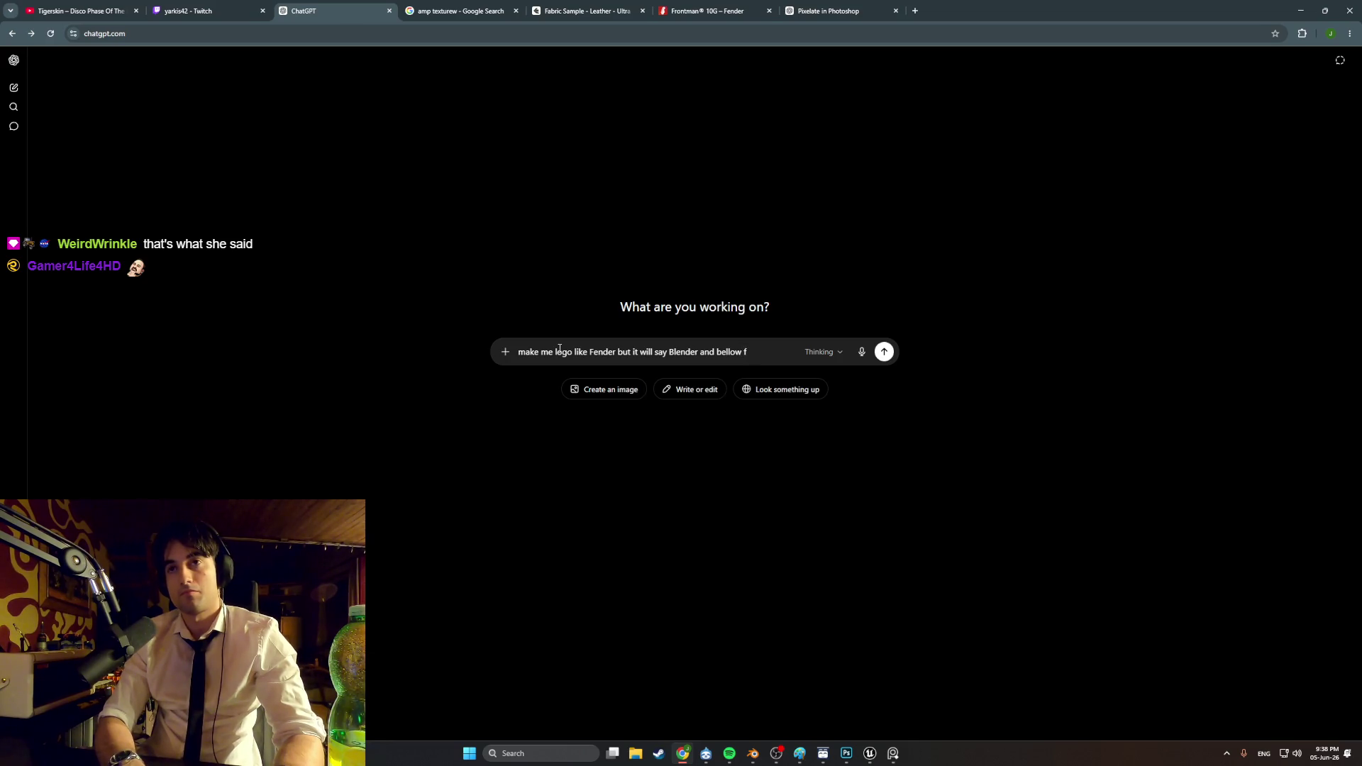
{"action": "key", "text": "BackSpace"}
{"action": "key", "text": "BackSpace"}
{"action": "key", "text": "BackSpace"}
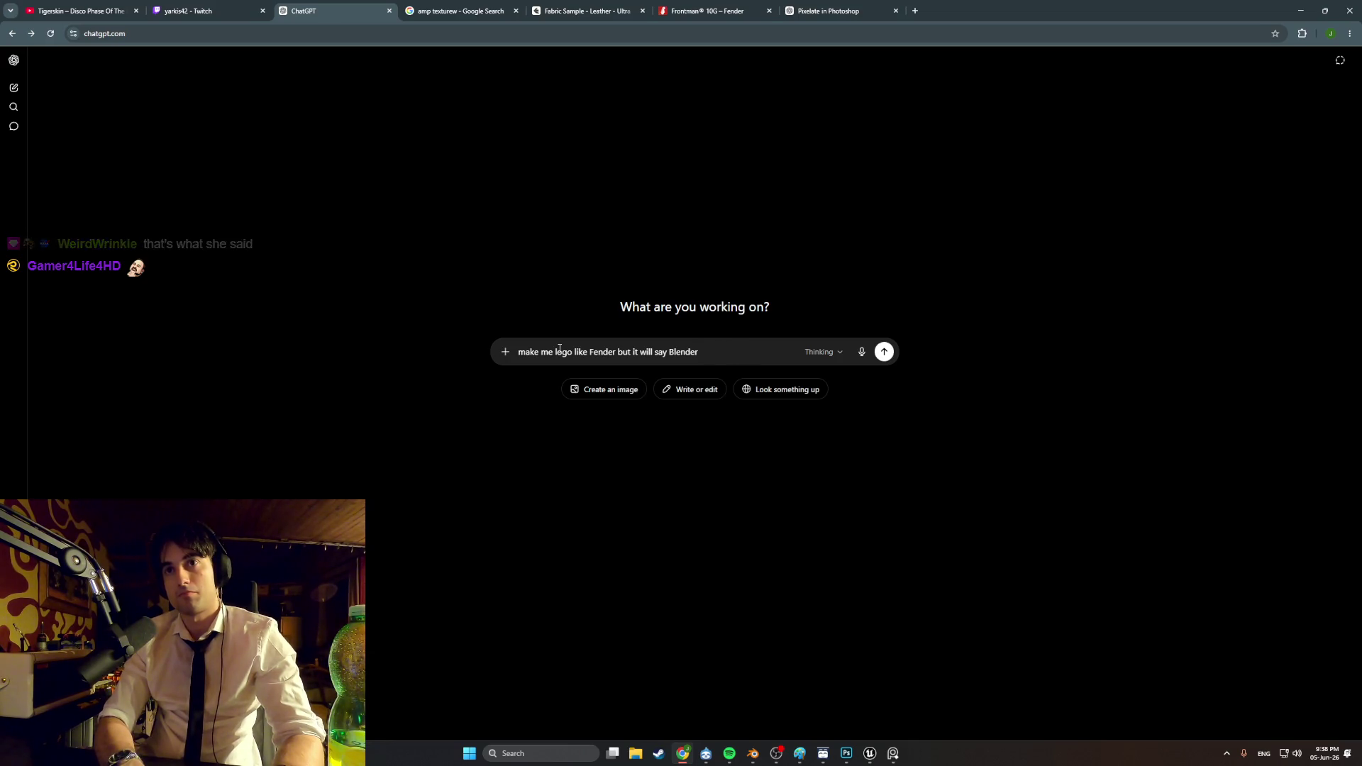
{"action": "key", "text": "Return"}
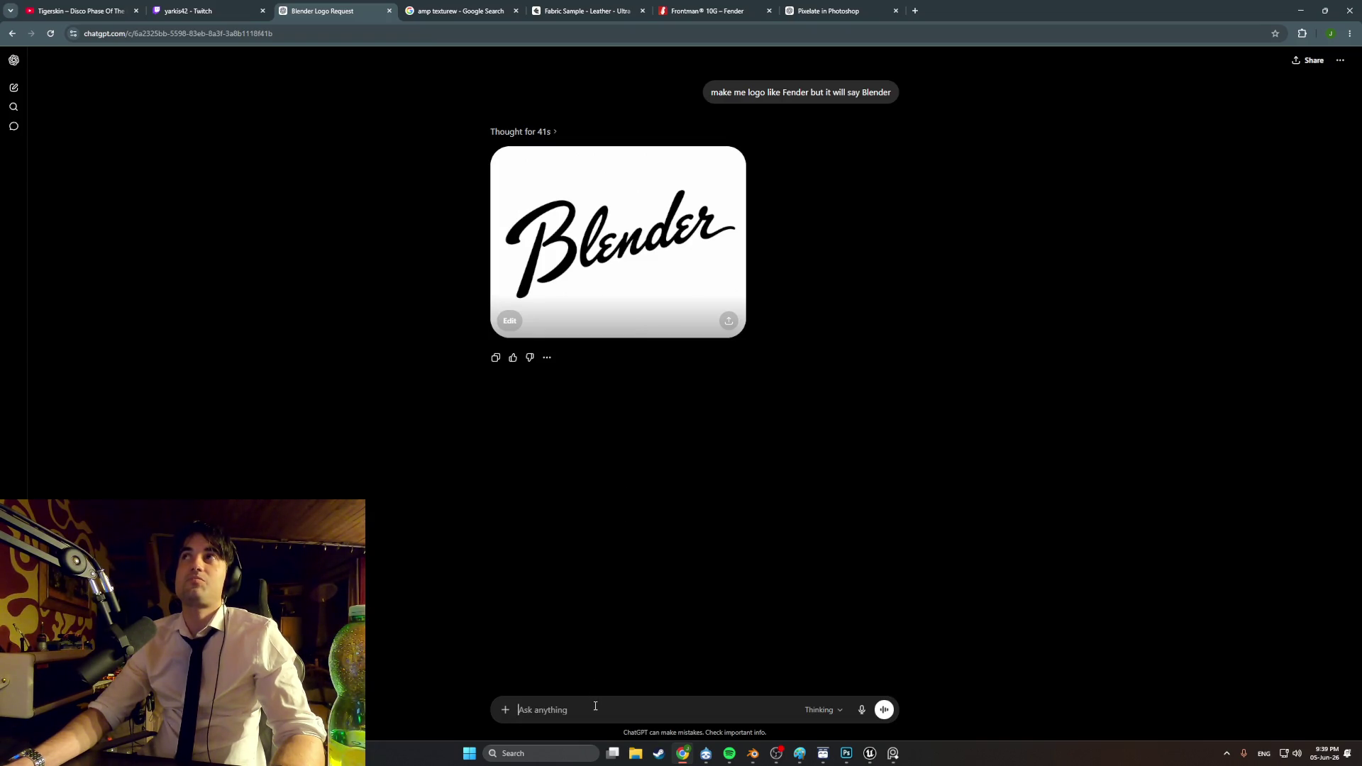
Step: Ask ChatGPT for the Blender logo as a white logo on a black background
{"action": "type", "text": "ok but"}
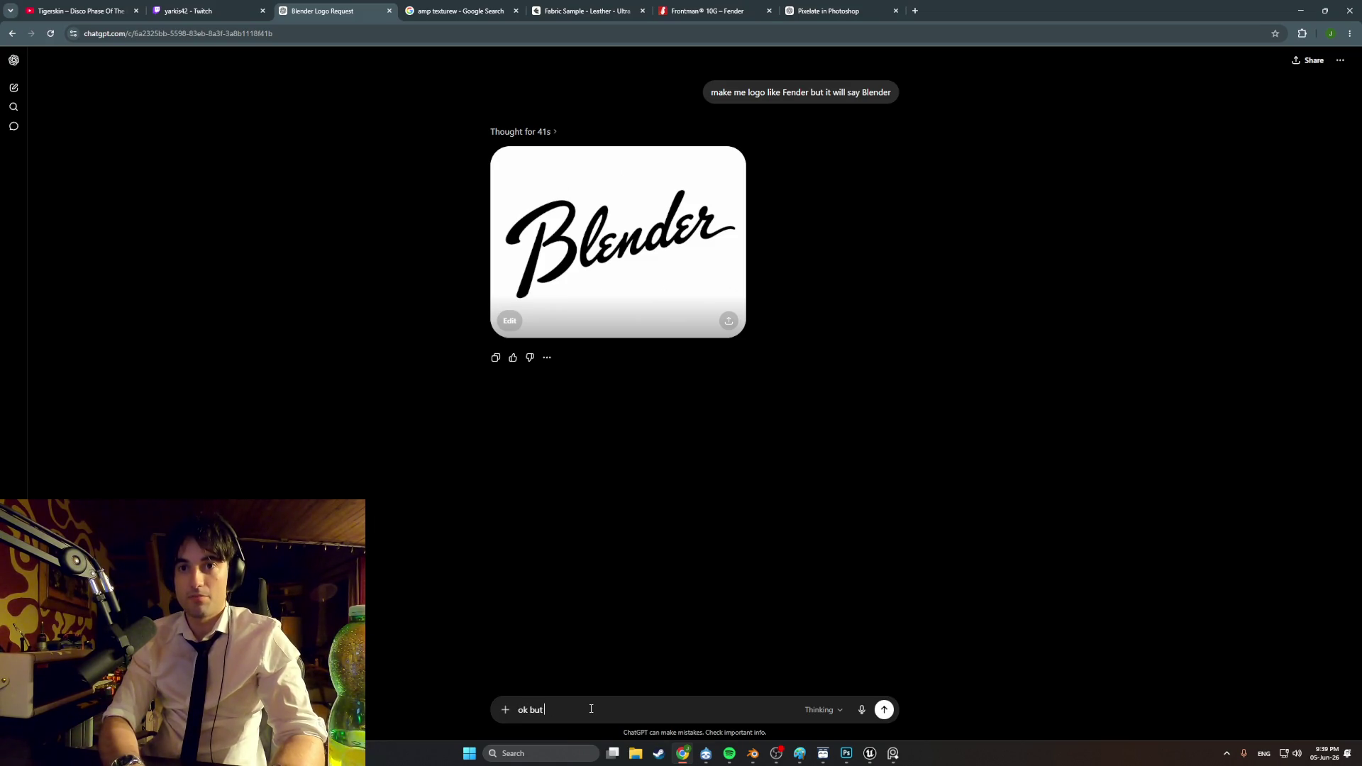
{"action": "type", "text": "hite logo onthe "}
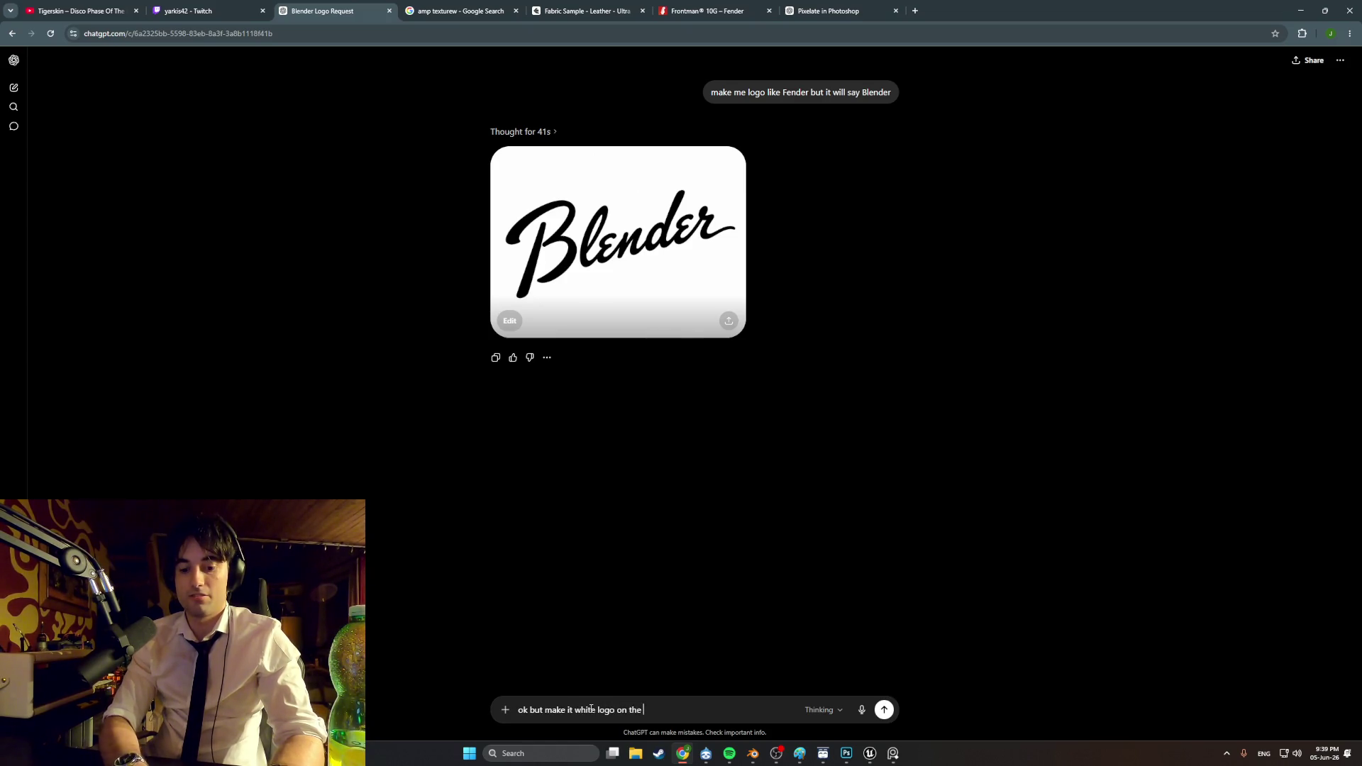
{"action": "type", "text": "black back"}
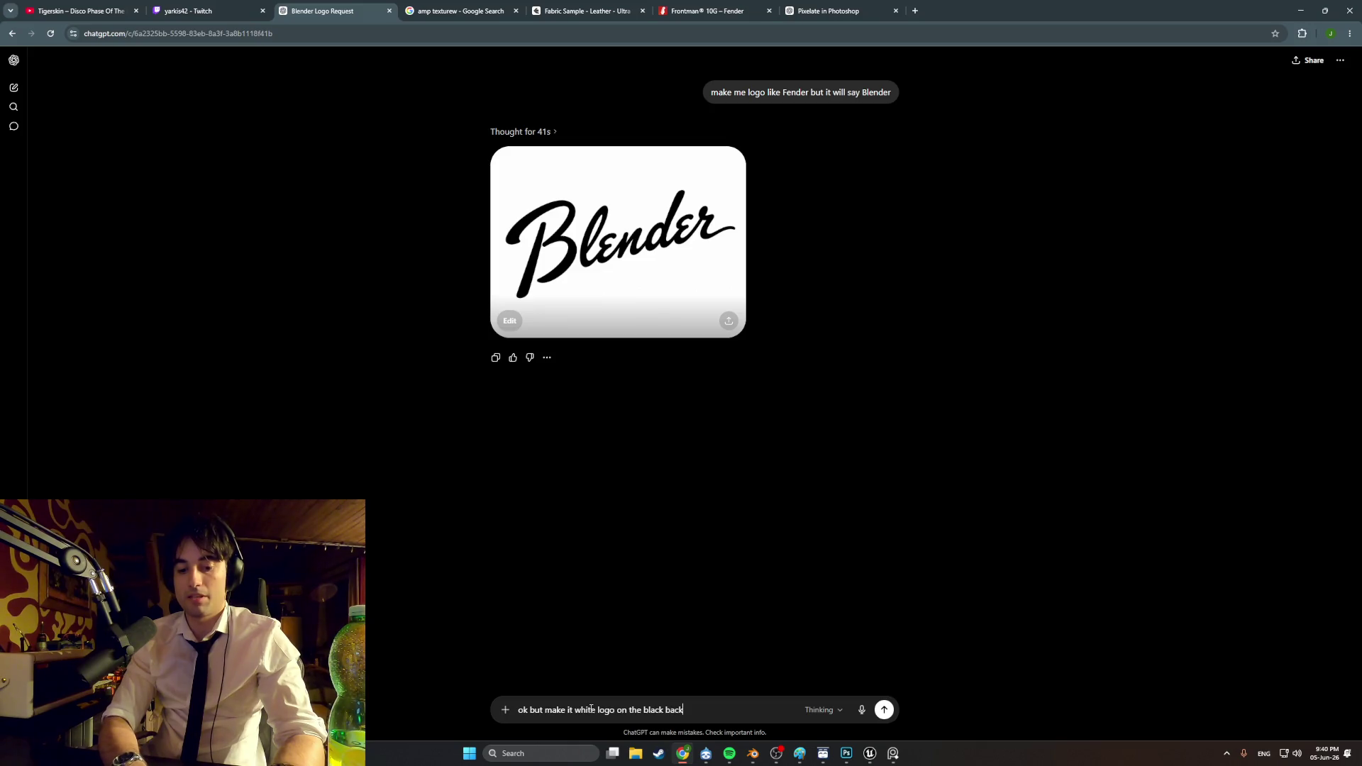
{"action": "type", "text": "nd"}
{"action": "key", "text": "Return"}
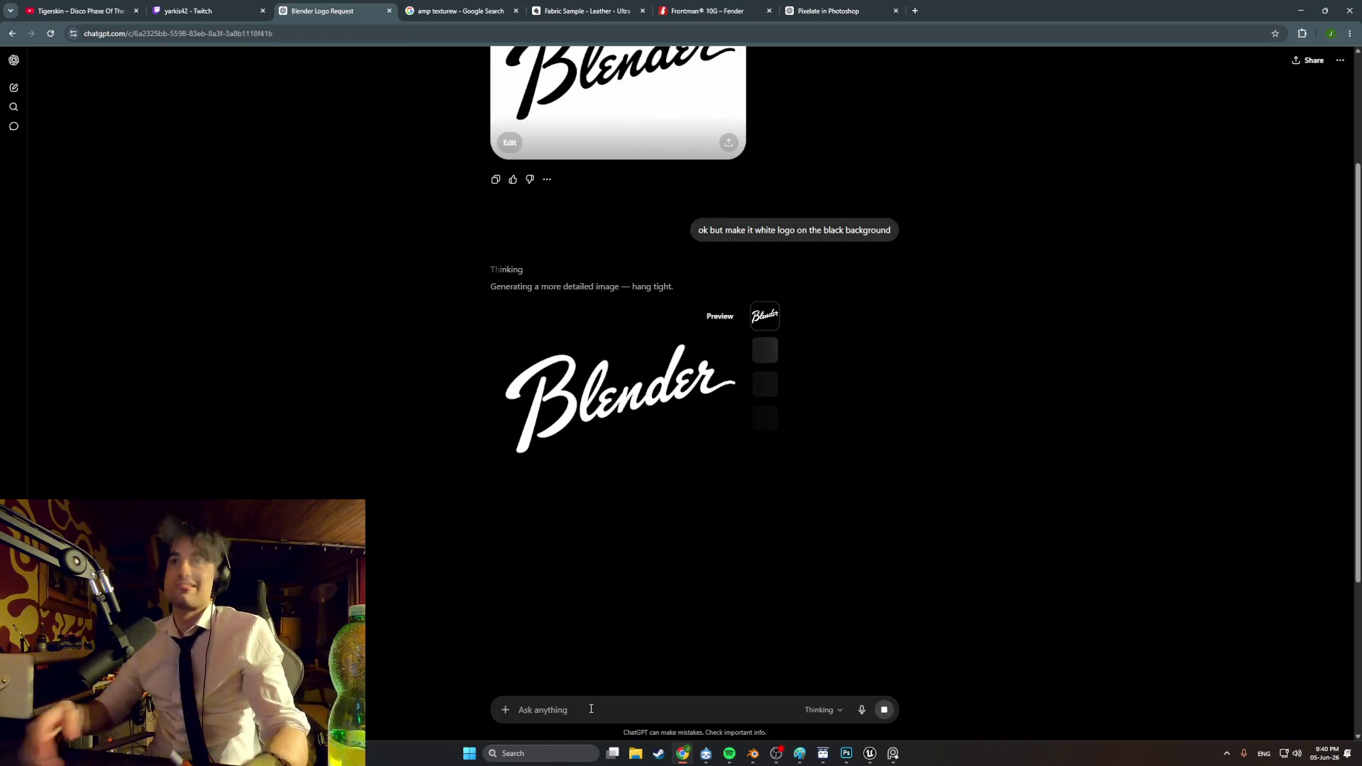
Step: Enlarge the white-on-black Blender logo, screen-capture it, and return to Photoshop
{"action": "left_click", "coordinate": [607, 410]}
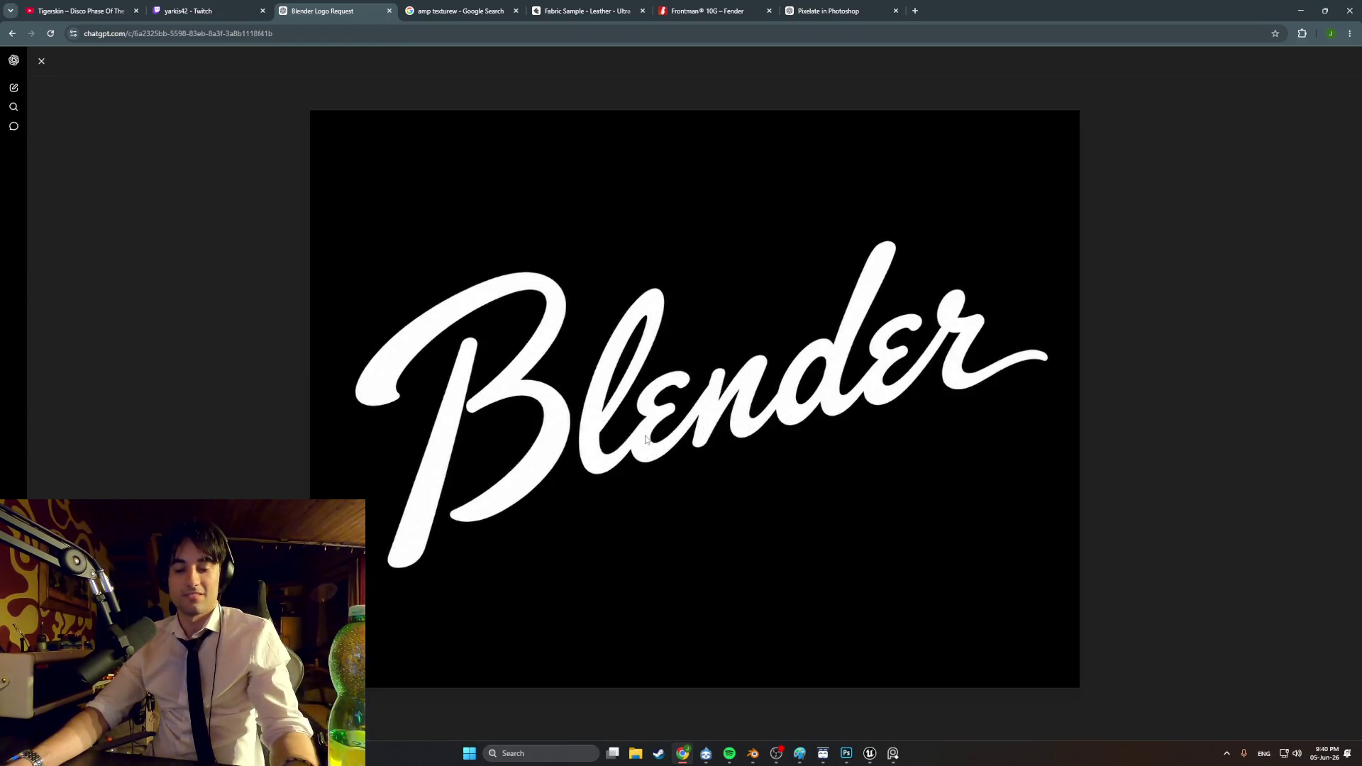
{"action": "key", "text": "super+shift+s"}
{"action": "mouse_move", "coordinate": [1073, 667]}
{"action": "left_mouse_down"}
{"action": "mouse_move", "coordinate": [912, 425]}
{"action": "mouse_move", "coordinate": [323, 167]}
{"action": "mouse_move", "coordinate": [316, 146]}
{"action": "left_mouse_up"}
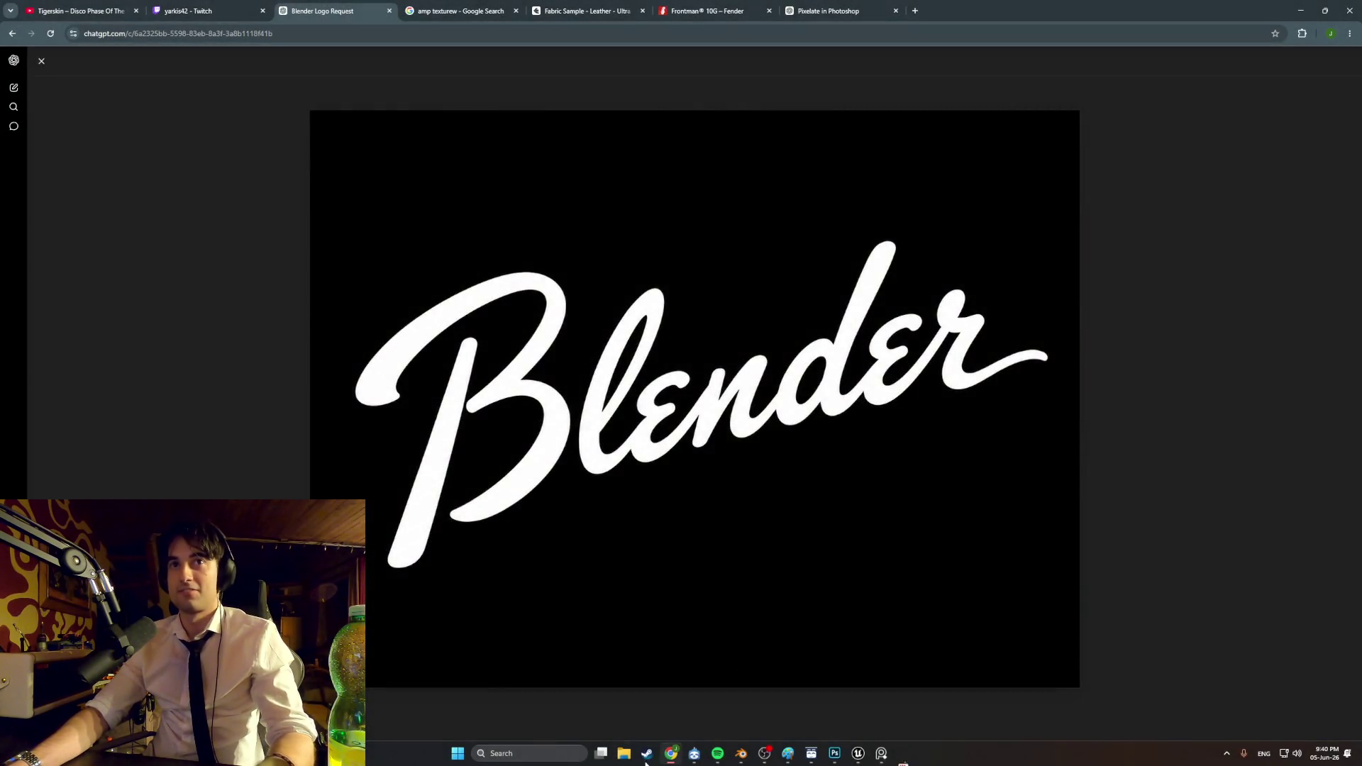
{"action": "left_click", "coordinate": [847, 754]}
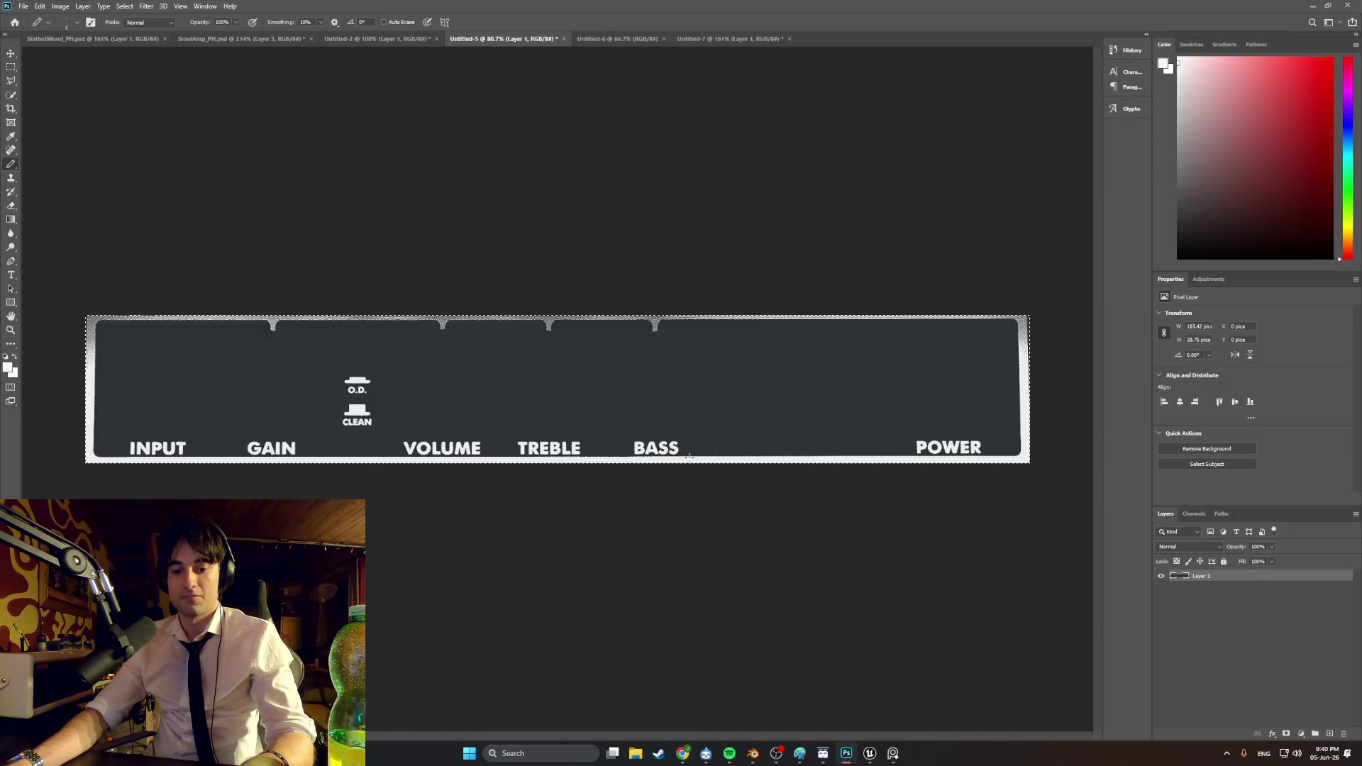
Step: Create a new Clipboard-preset document and paste the captured logo as Layer 1
{"action": "left_click", "coordinate": [23, 6]}
{"action": "left_click", "coordinate": [28, 18]}
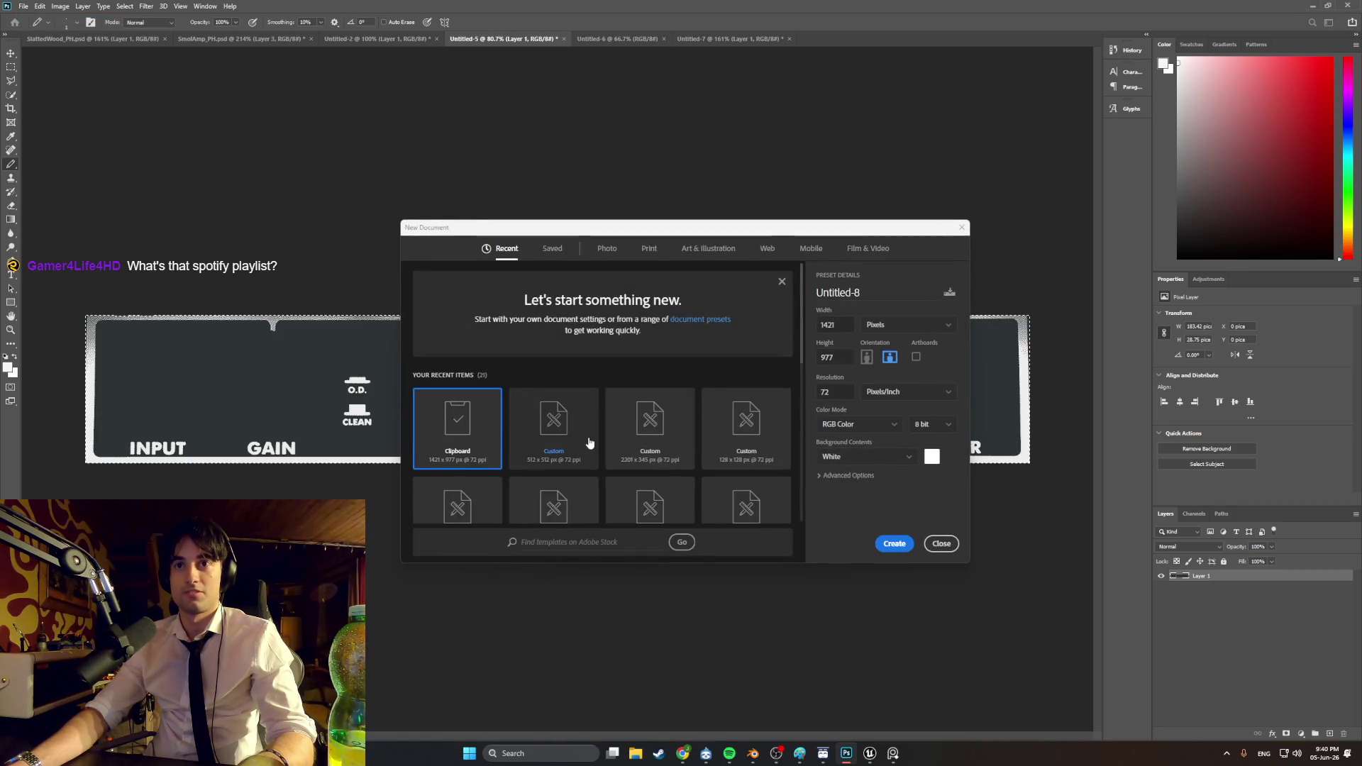
{"action": "left_click", "coordinate": [458, 426]}
{"action": "left_click", "coordinate": [894, 544]}
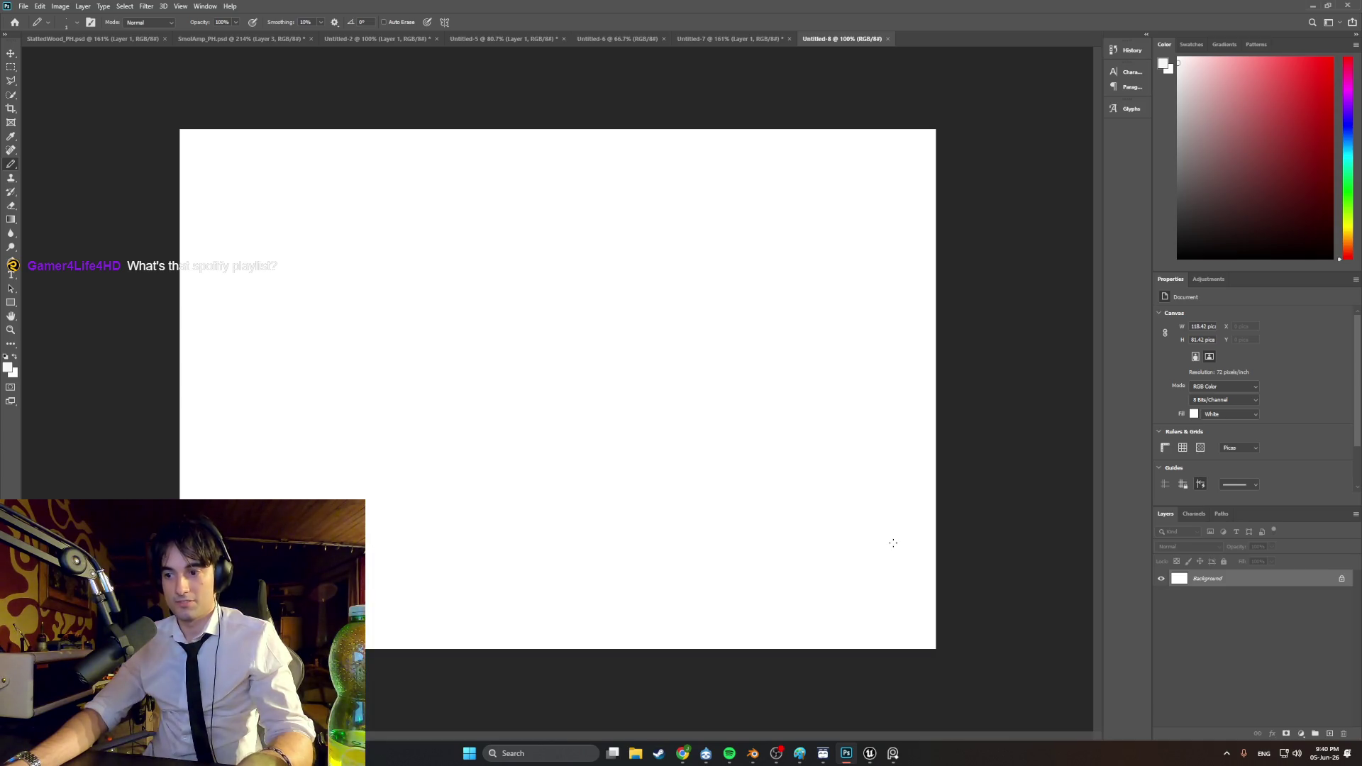
{"action": "key", "text": "ctrl+v"}
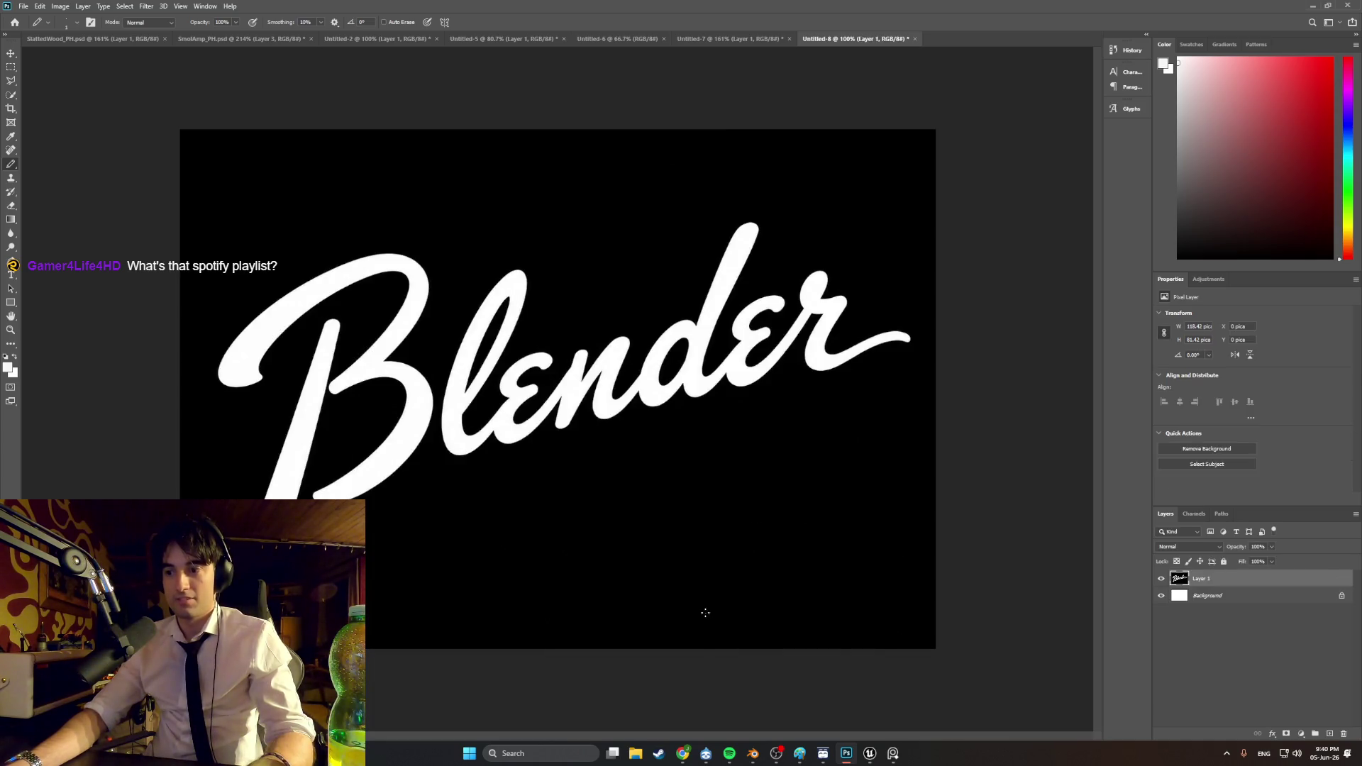
Step: Pick the Quick Selection tool to start removing the logo's black background
{"action": "left_click", "coordinate": [730, 753]}
{"action": "left_click", "coordinate": [729, 753]}
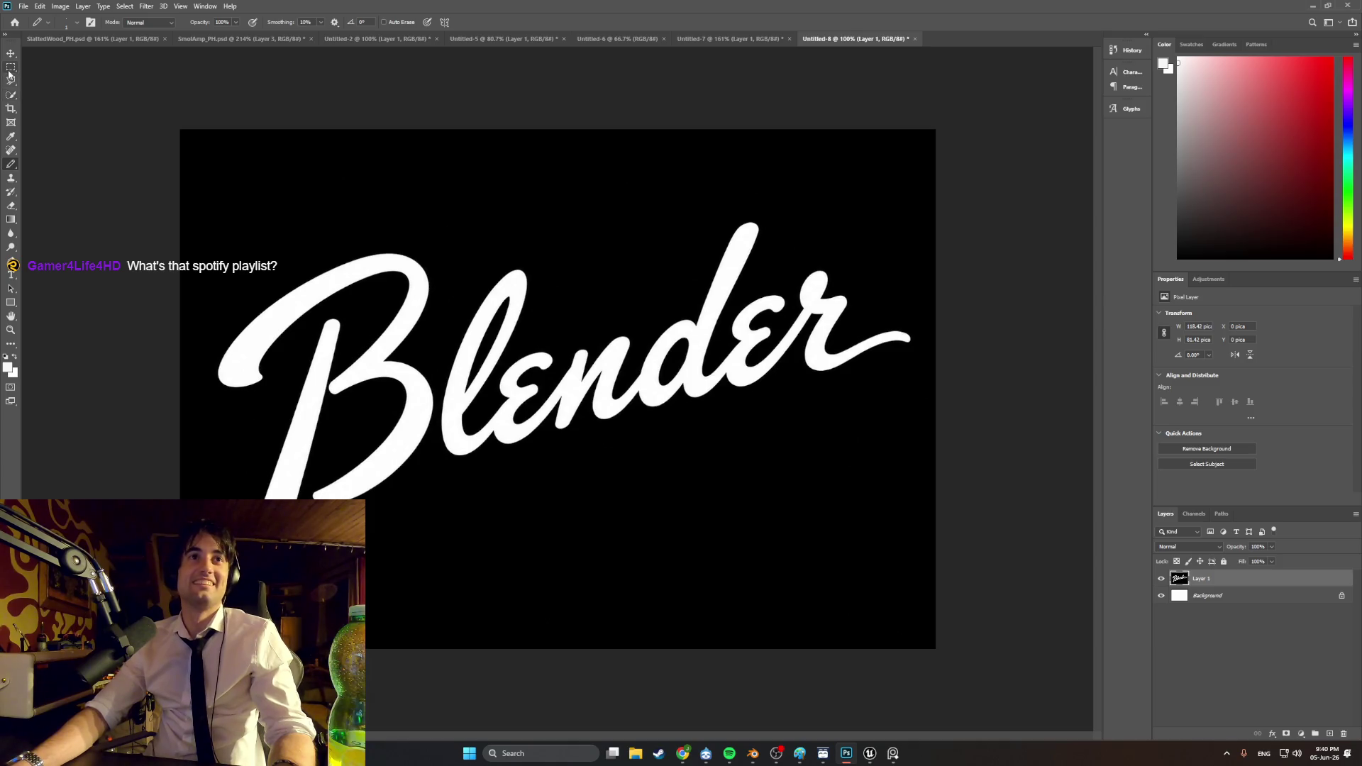
{"action": "left_click", "coordinate": [12, 96]}
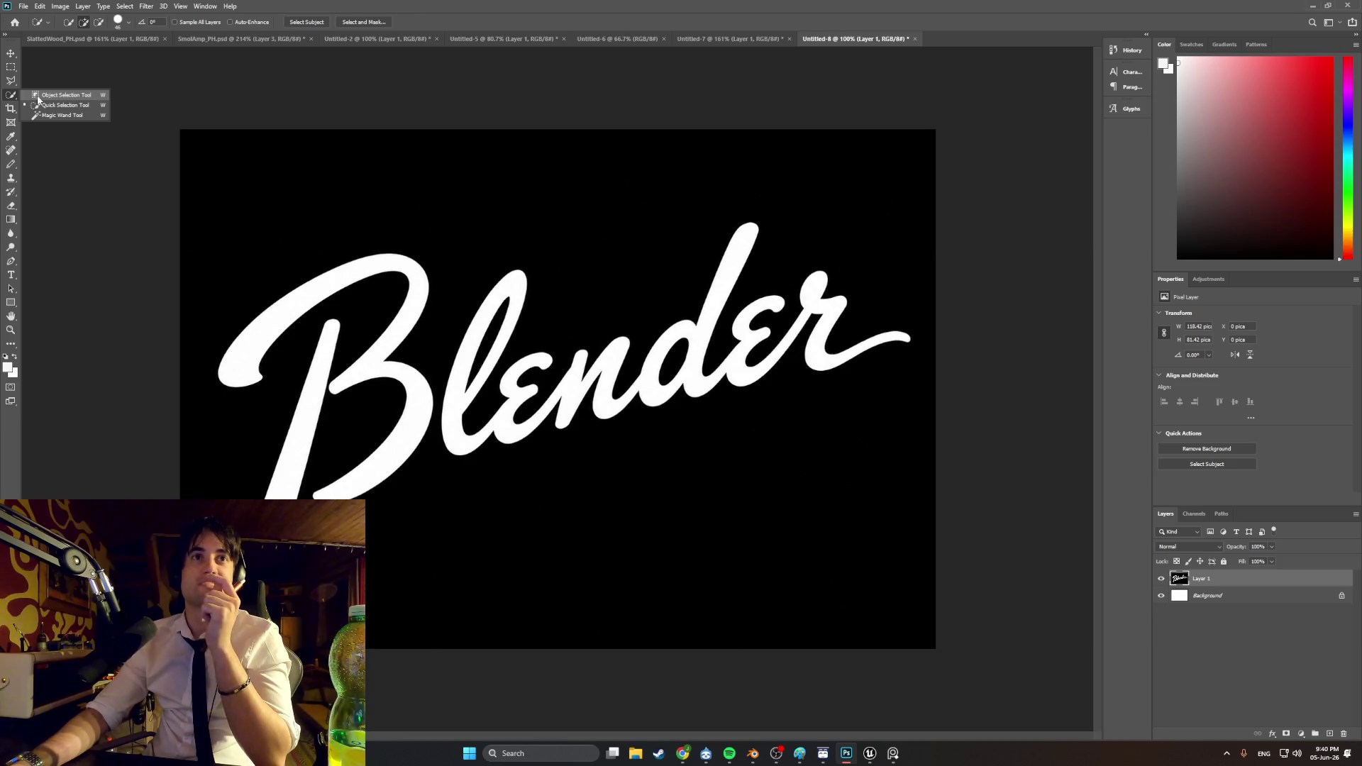
{"action": "left_click", "coordinate": [722, 757]}
{"action": "left_click", "coordinate": [1050, 102]}
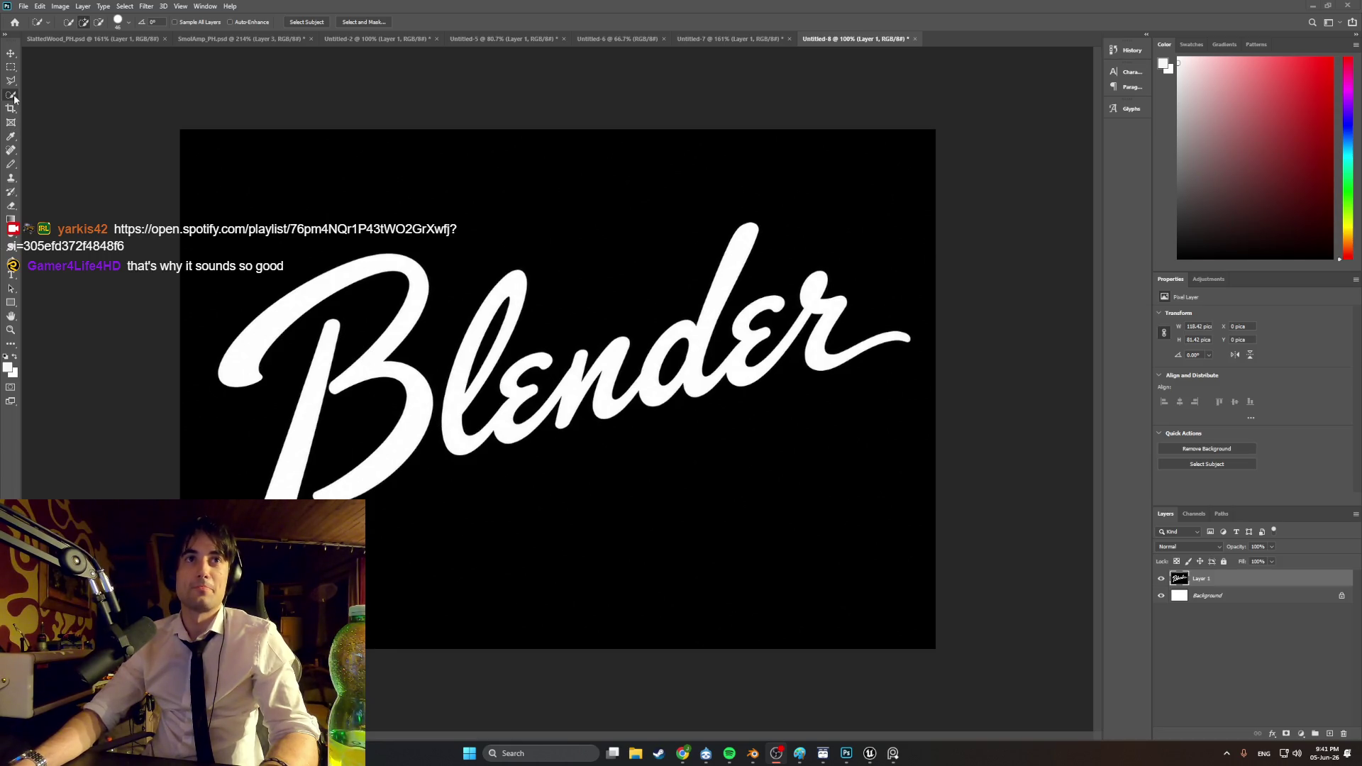
{"action": "left_click", "coordinate": [1213, 454]}
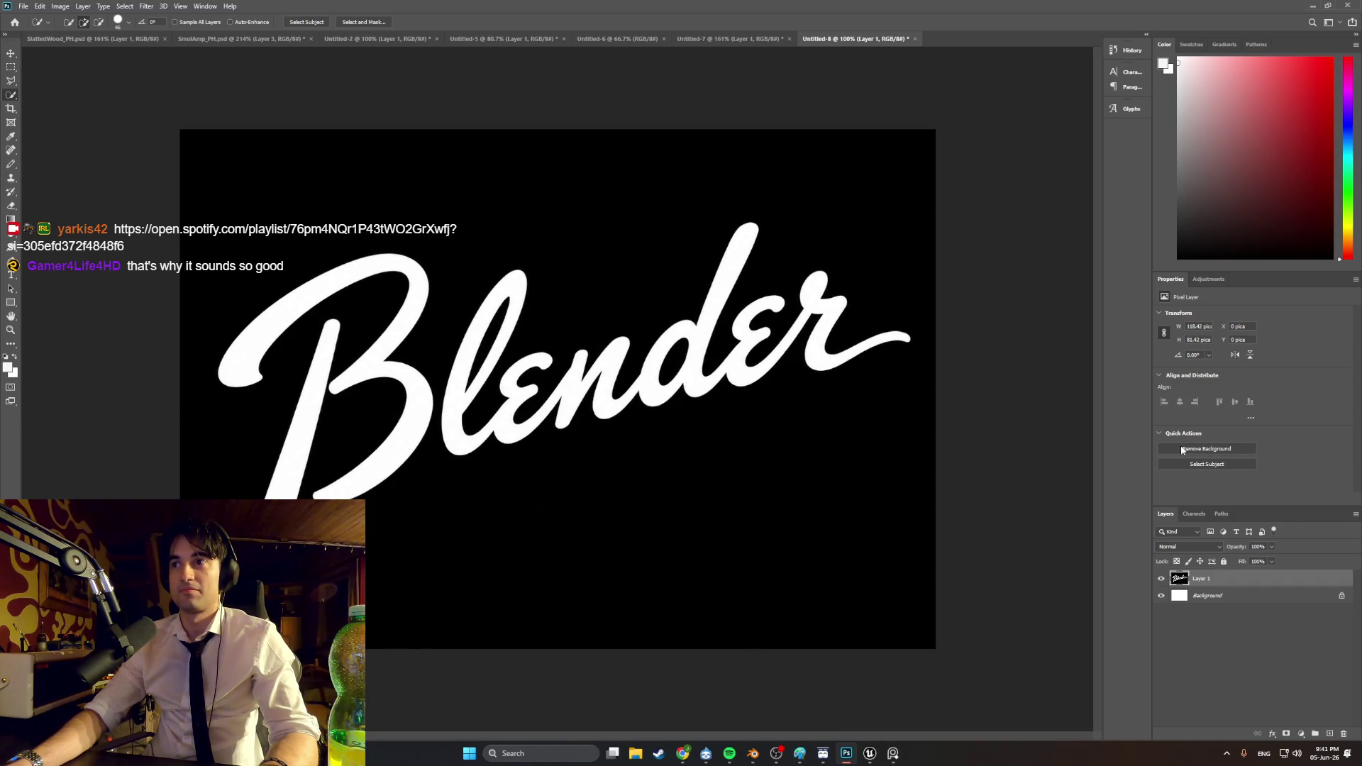
{"action": "left_click", "coordinate": [1198, 642]}
{"action": "left_click", "coordinate": [825, 429]}
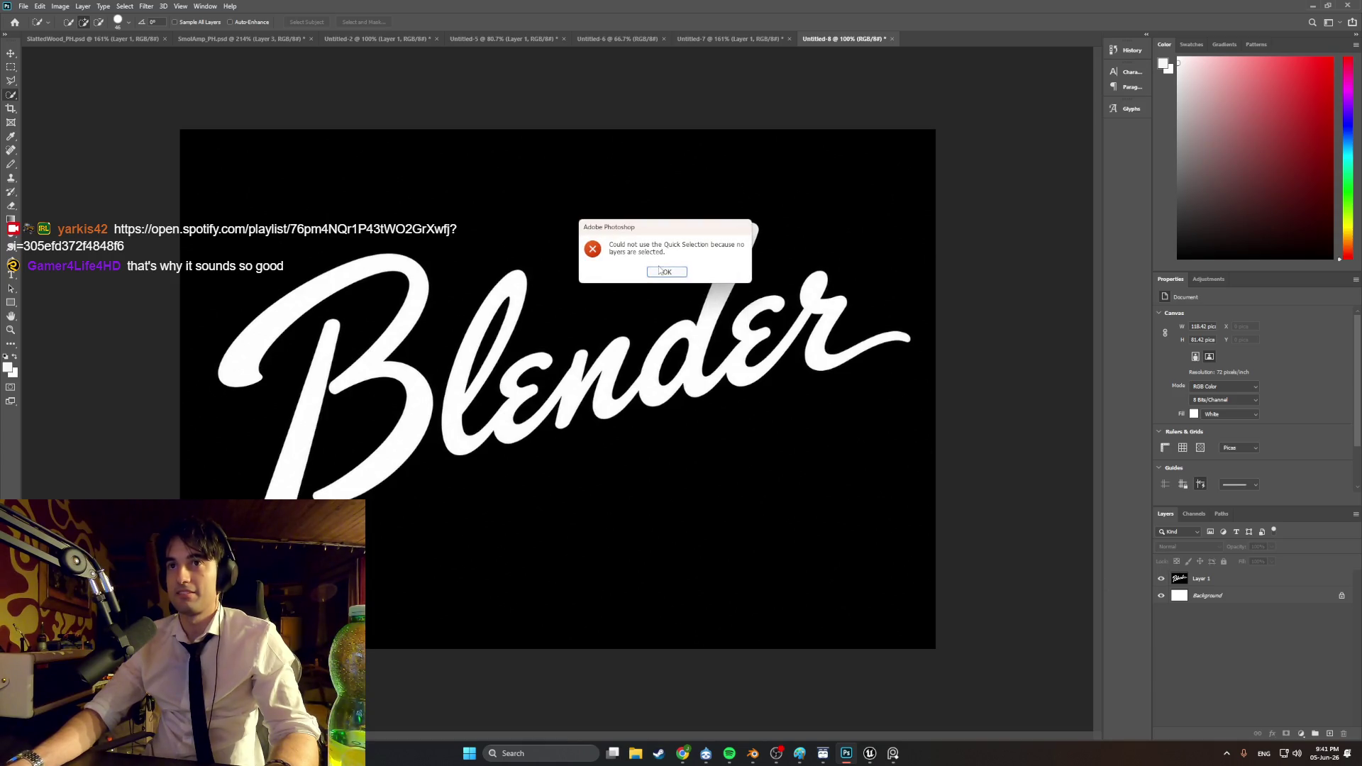
{"action": "key", "text": "Return"}
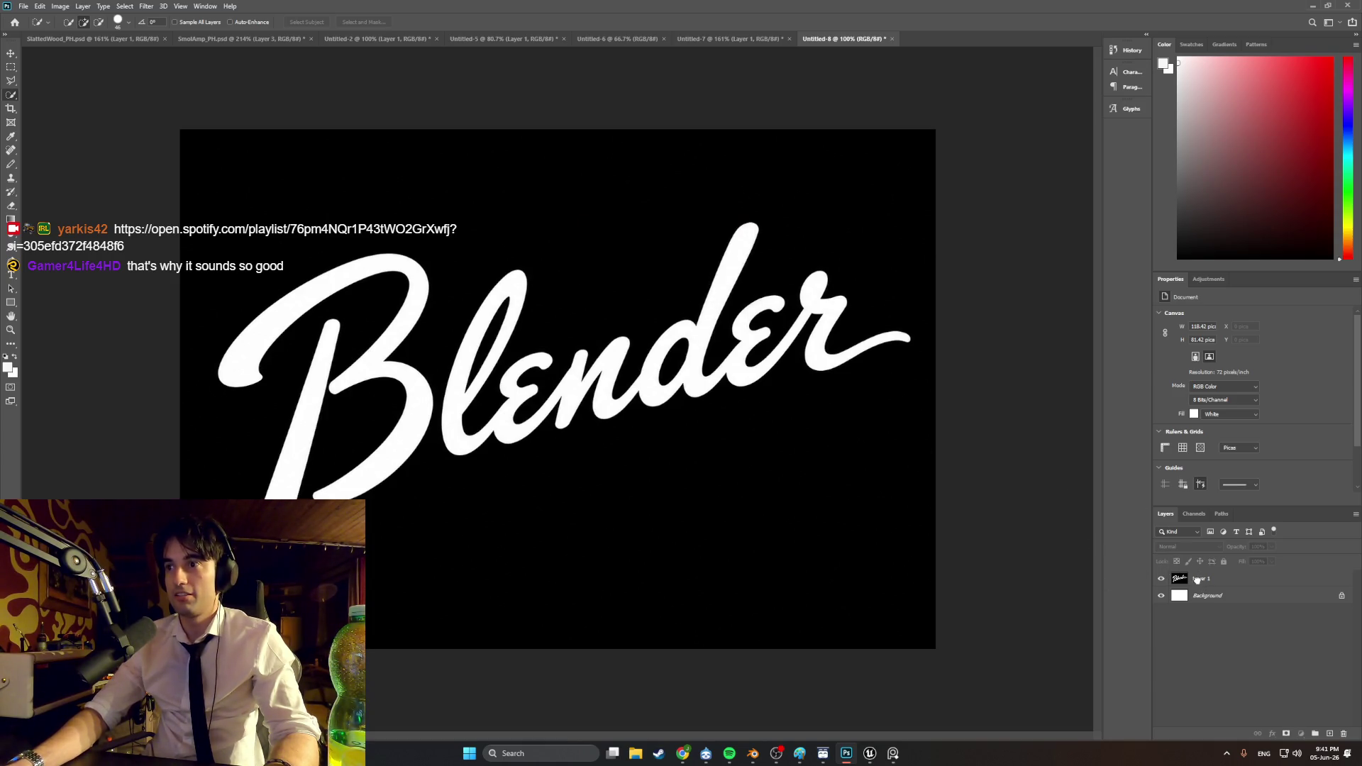
{"action": "left_click", "coordinate": [1197, 580]}
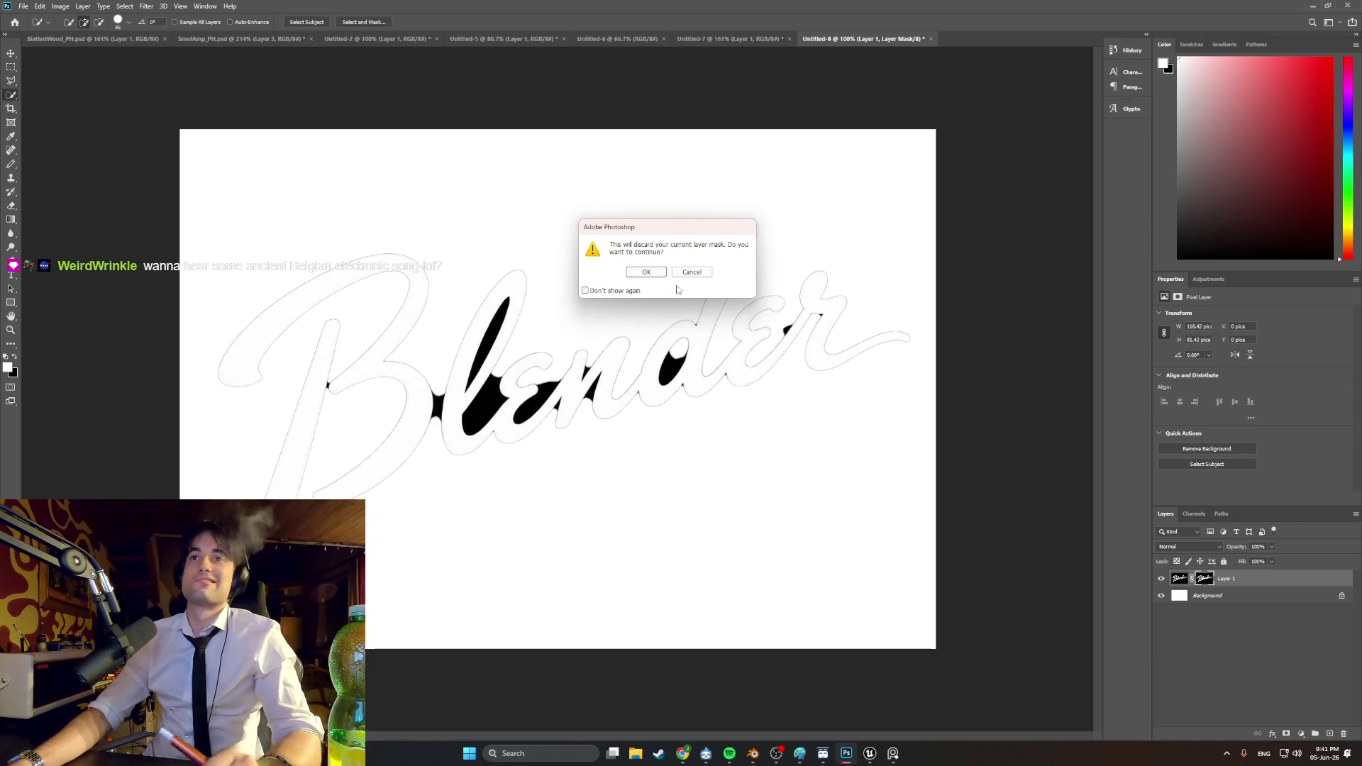
{"action": "left_click", "coordinate": [683, 275]}
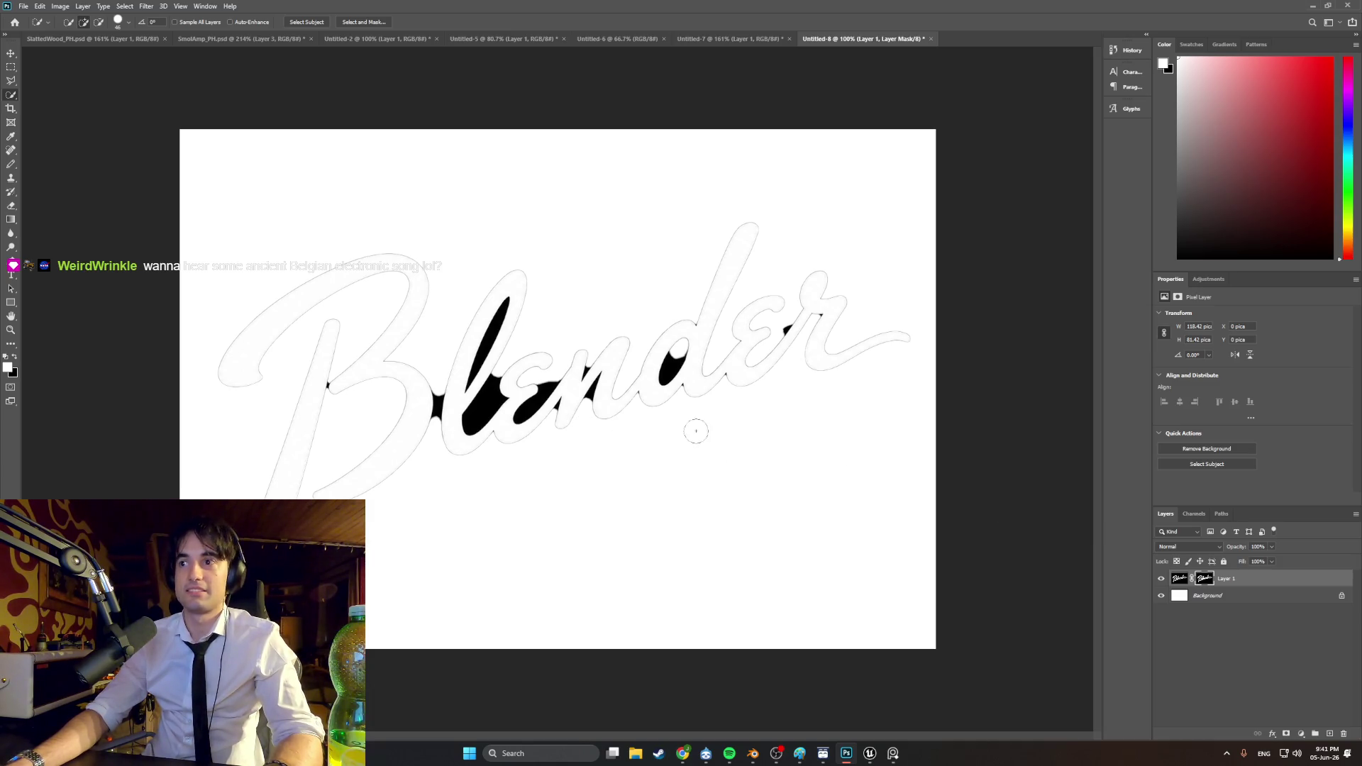
{"action": "key", "text": "ctrl+z"}
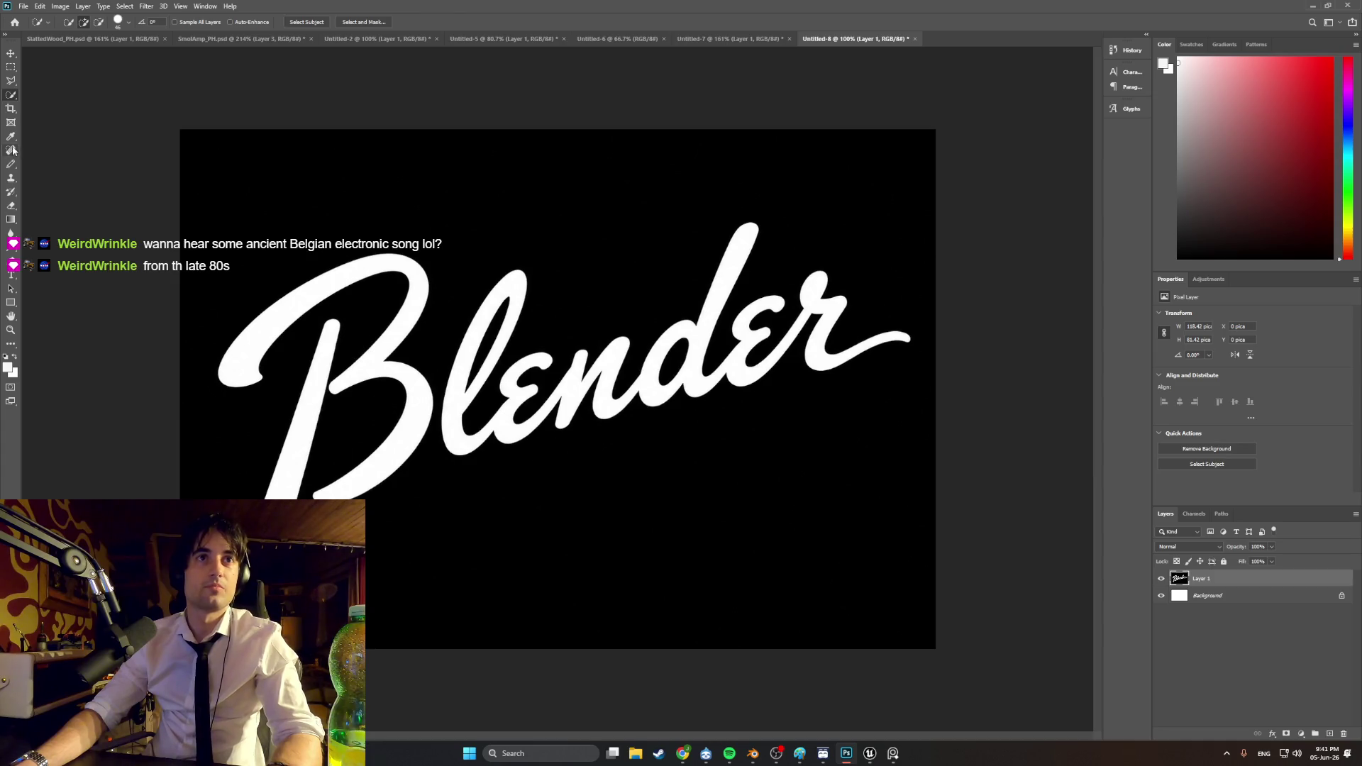
Step: With Quick Selection, extend the selection along the Blender lettering from the l toward the e
{"action": "right_click", "coordinate": [11, 95]}
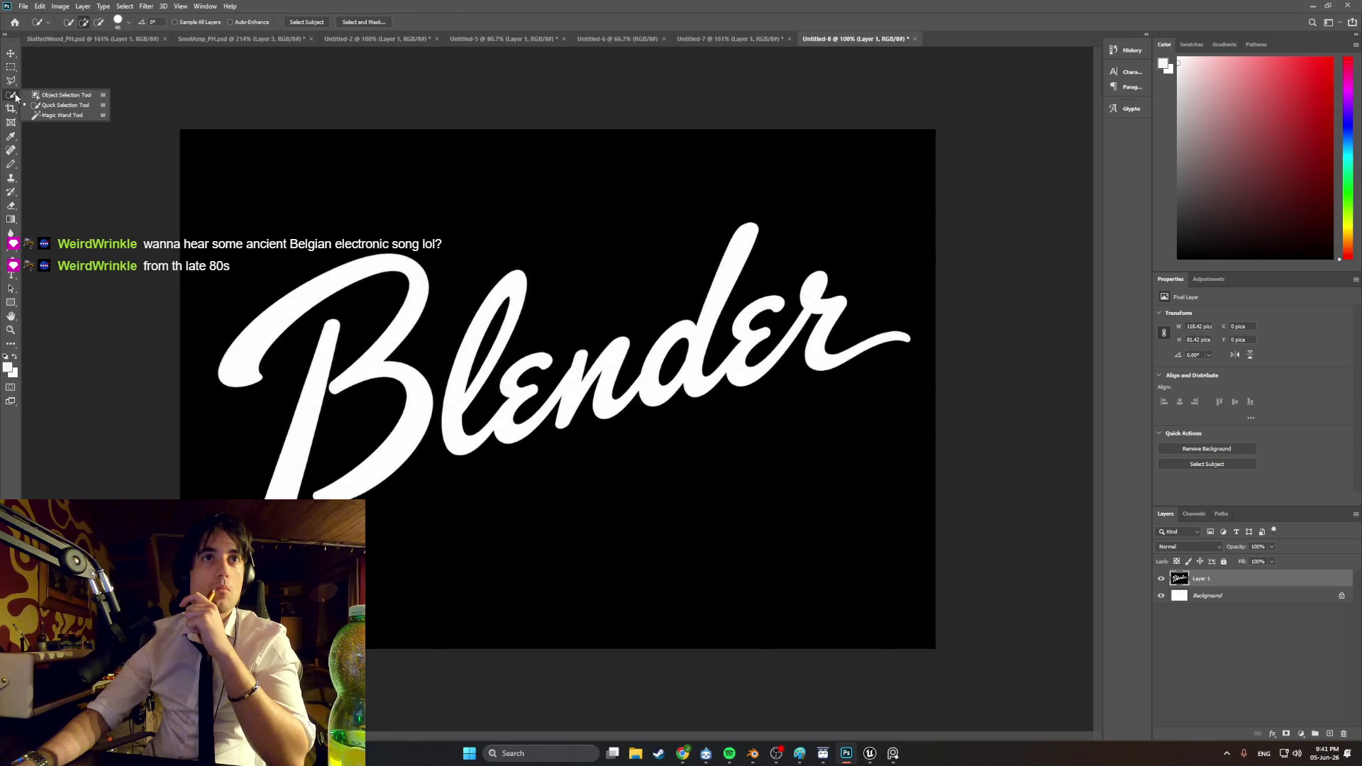
{"action": "left_click", "coordinate": [57, 95]}
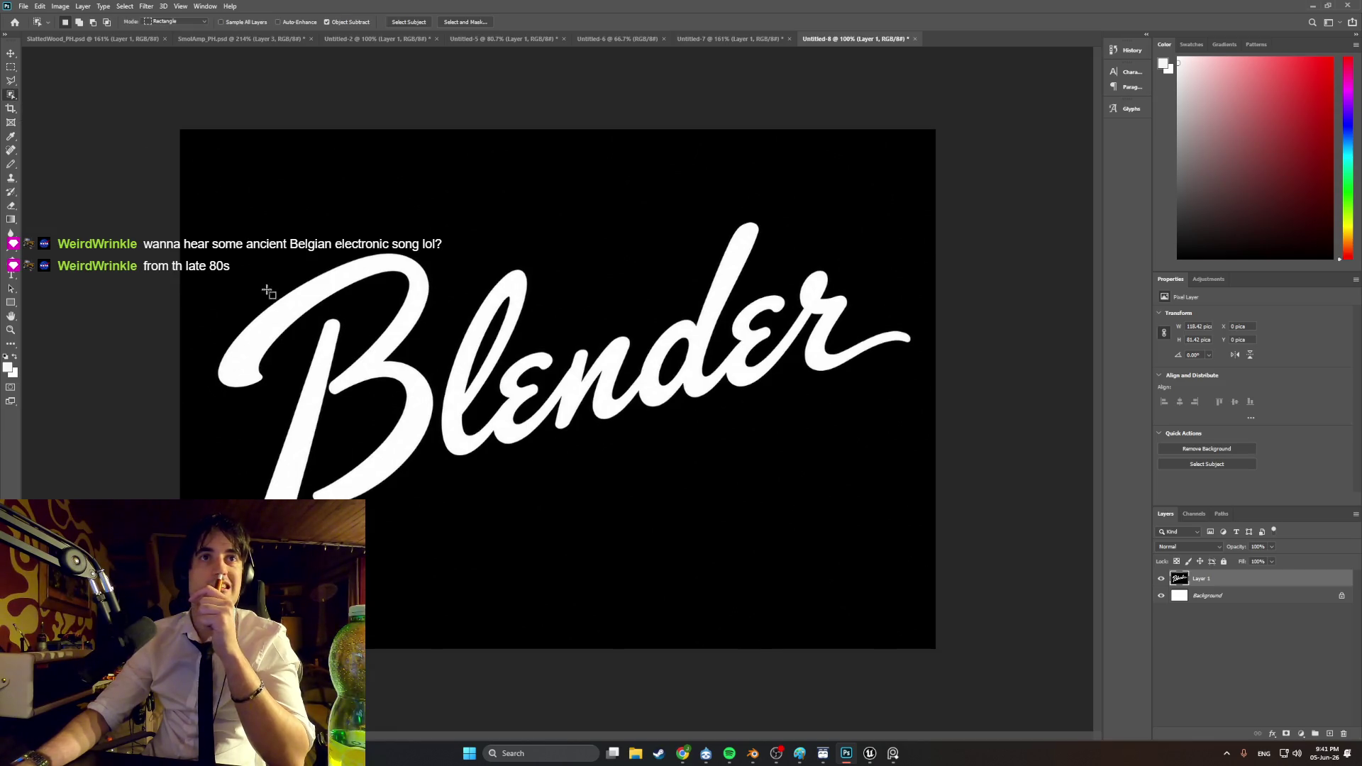
{"action": "right_click", "coordinate": [7, 94]}
{"action": "left_click", "coordinate": [64, 105]}
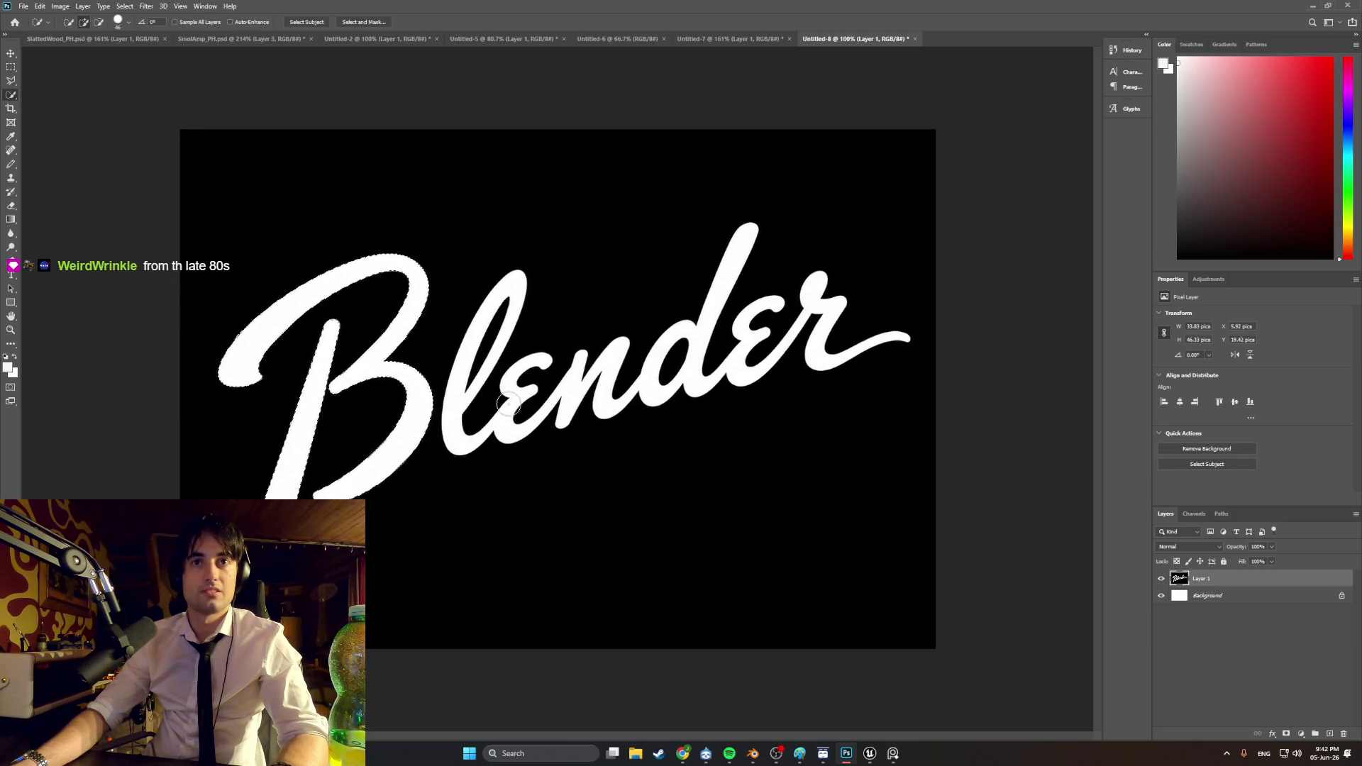
{"action": "left_click", "coordinate": [116, 22]}
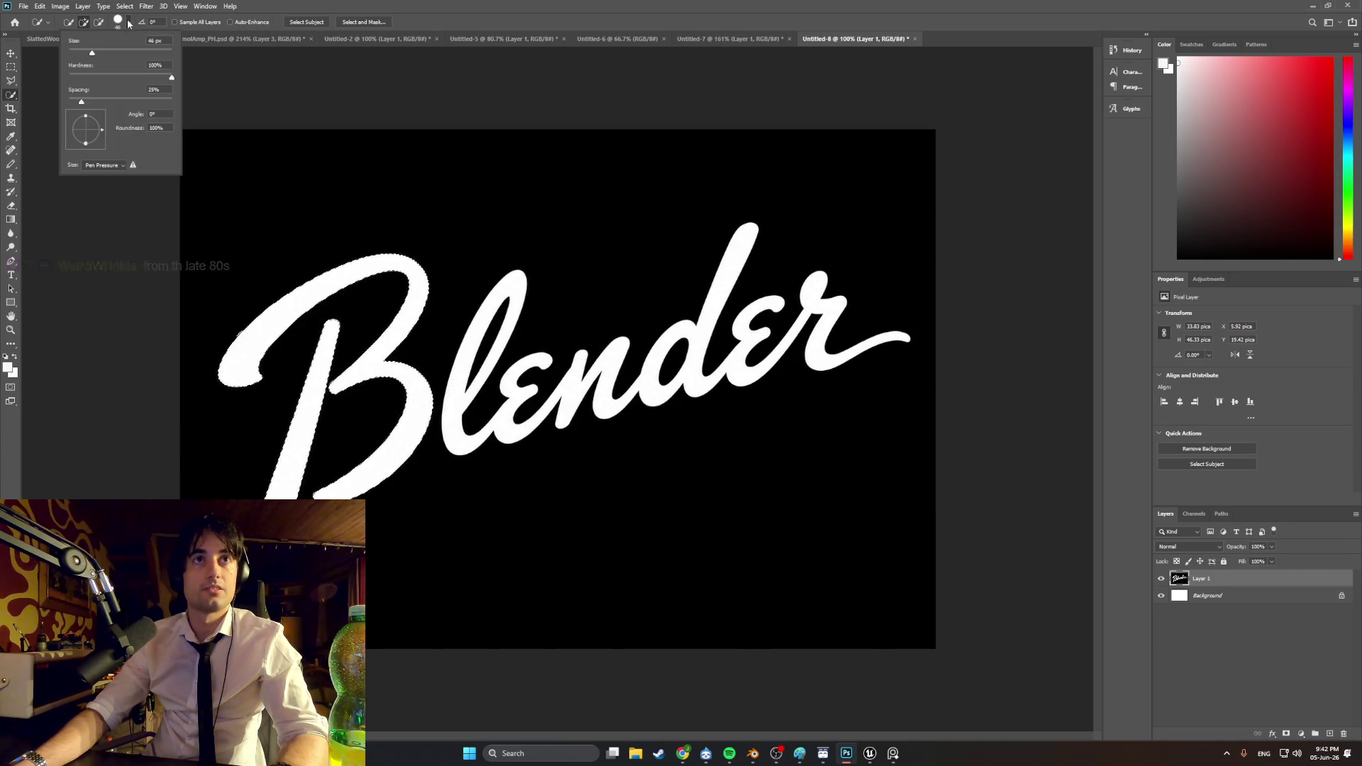
{"action": "left_click", "coordinate": [454, 405]}
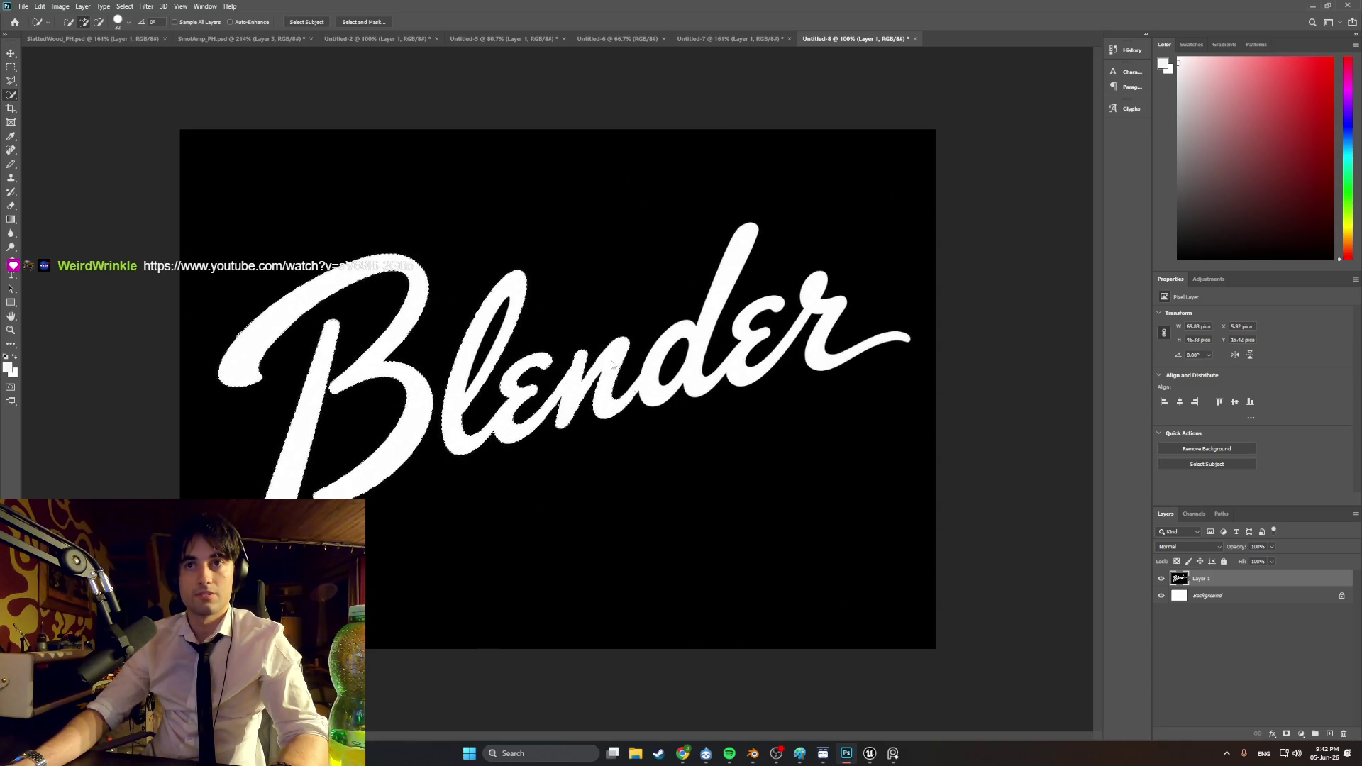
{"action": "mouse_move", "coordinate": [648, 388]}
{"action": "left_mouse_down"}
{"action": "mouse_move", "coordinate": [718, 355]}
{"action": "mouse_move", "coordinate": [736, 369]}
{"action": "left_mouse_up"}
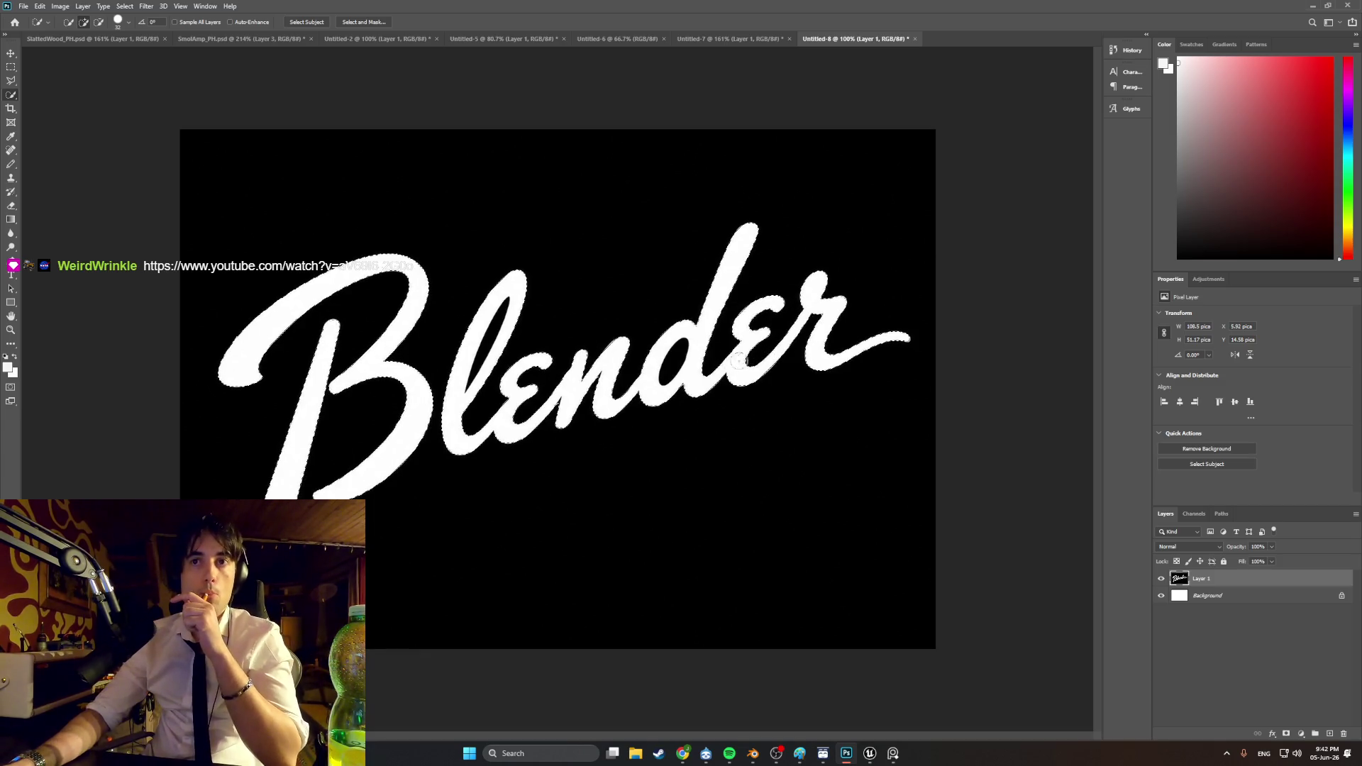
Step: Zoom in, set the selection brush to 1 px, then zoom back out
{"action": "scroll", "coordinate": [613, 379], "scroll_direction": "up", "scroll_amount": 3, "text": "alt"}
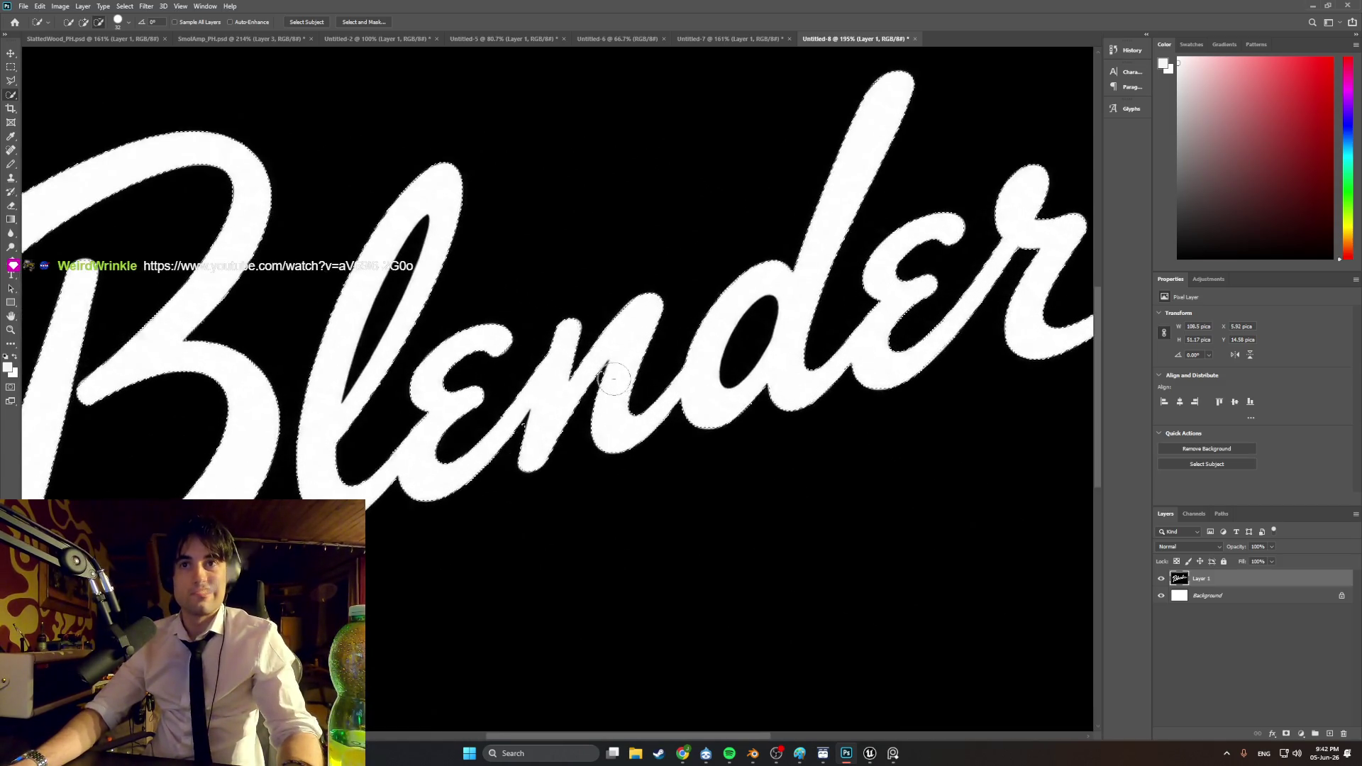
{"action": "scroll", "coordinate": [613, 379], "scroll_direction": "up", "scroll_amount": 4, "text": "alt"}
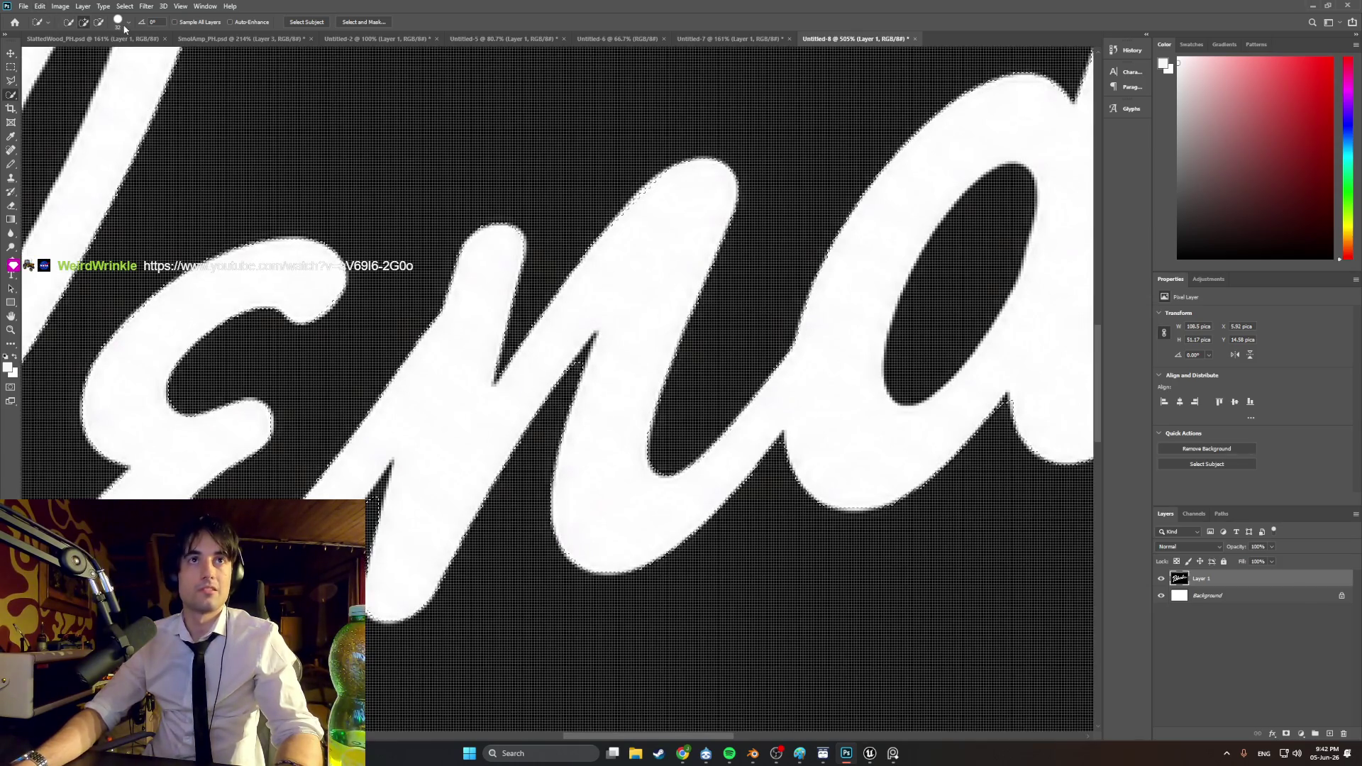
{"action": "left_click", "coordinate": [121, 28]}
{"action": "key", "text": "Return"}
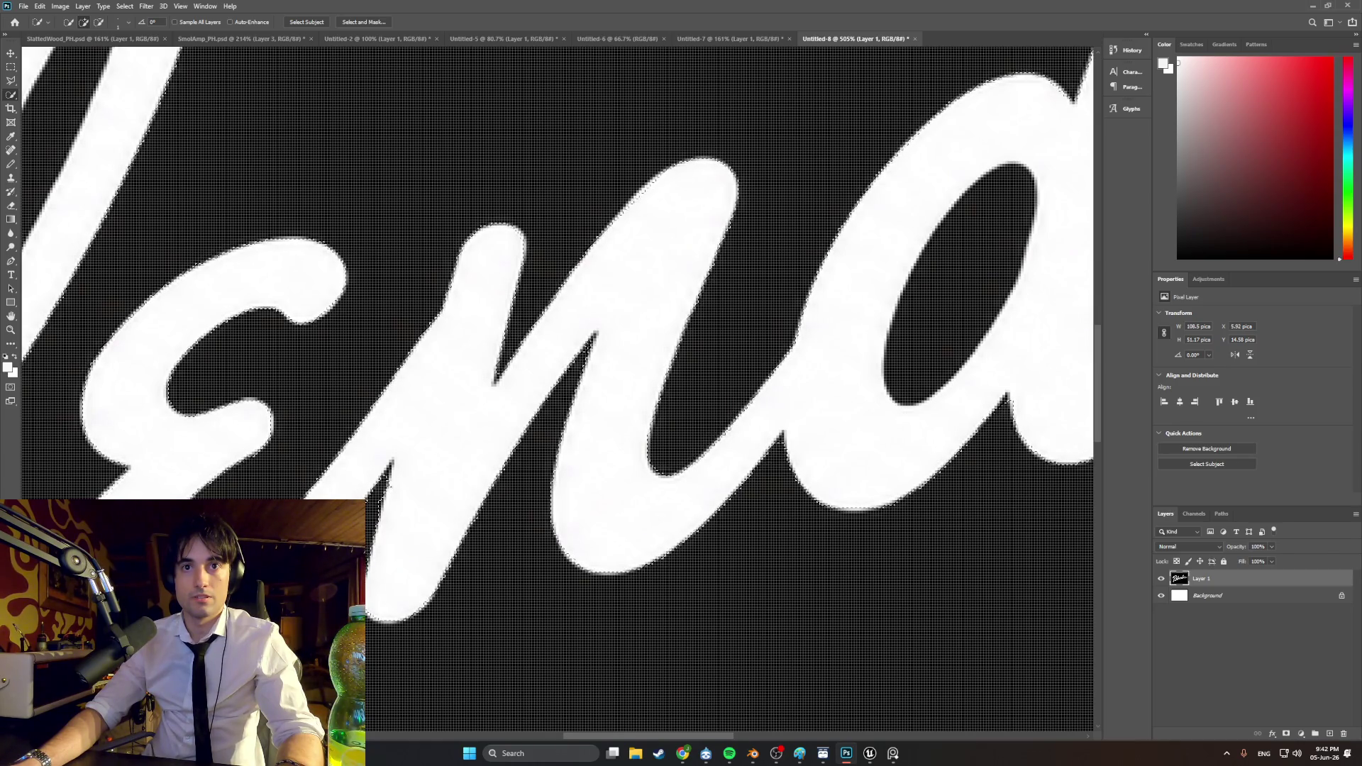
{"action": "scroll", "coordinate": [373, 505], "scroll_direction": "down", "scroll_amount": 3, "text": "alt"}
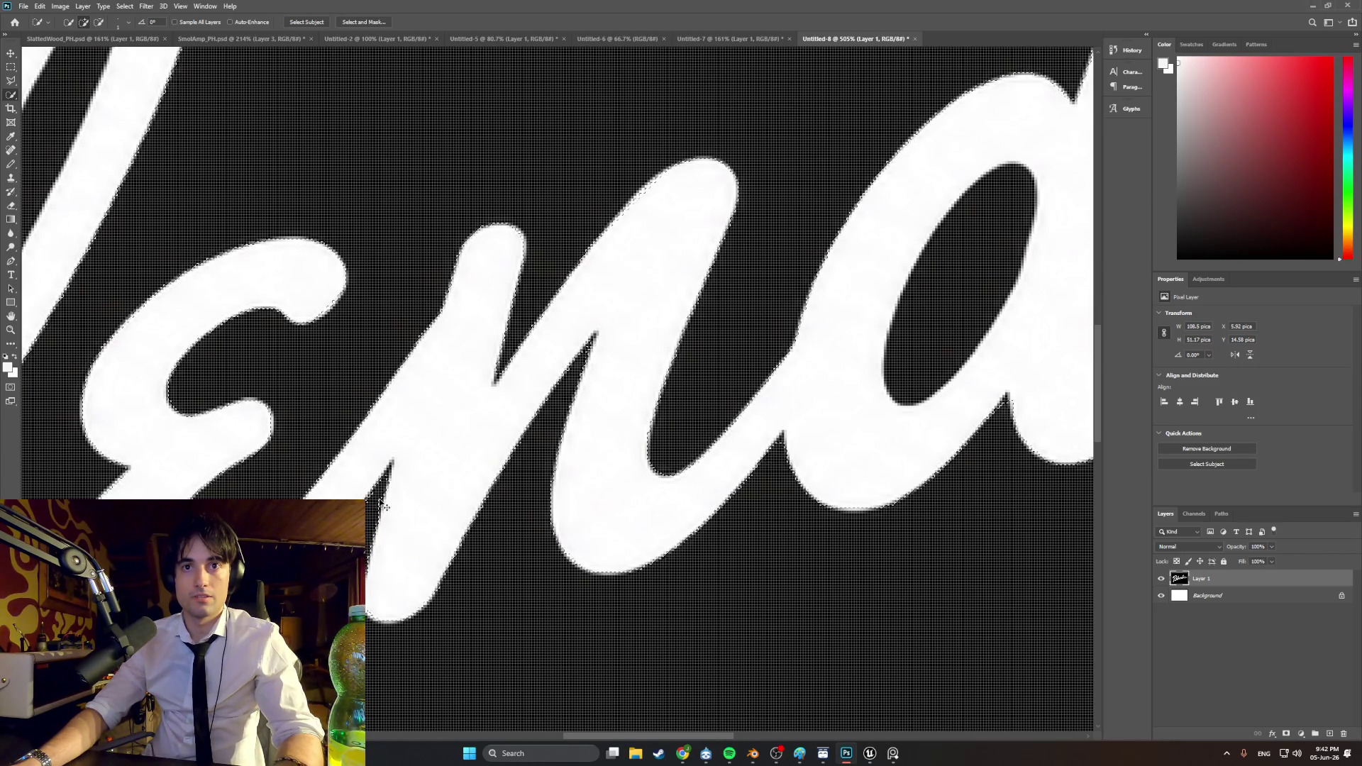
{"action": "scroll", "coordinate": [373, 505], "scroll_direction": "down", "scroll_amount": 2, "text": "alt"}
{"action": "scroll", "coordinate": [383, 486], "scroll_direction": "down", "scroll_amount": 2, "text": "alt"}
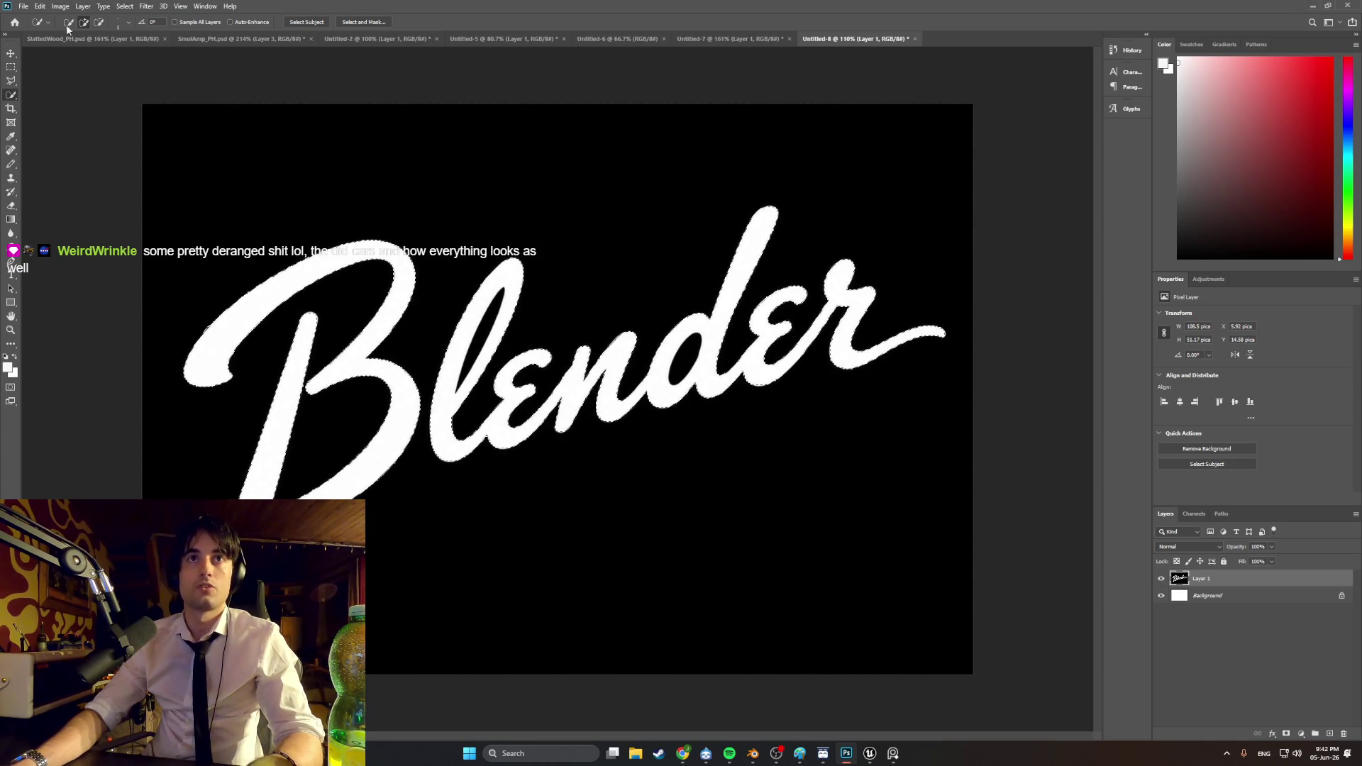
Step: Test-paste the lettering into the Untitled-5 amp panel, undo it, and return to Untitled-8
{"action": "left_click", "coordinate": [214, 39]}
{"action": "left_click", "coordinate": [376, 39]}
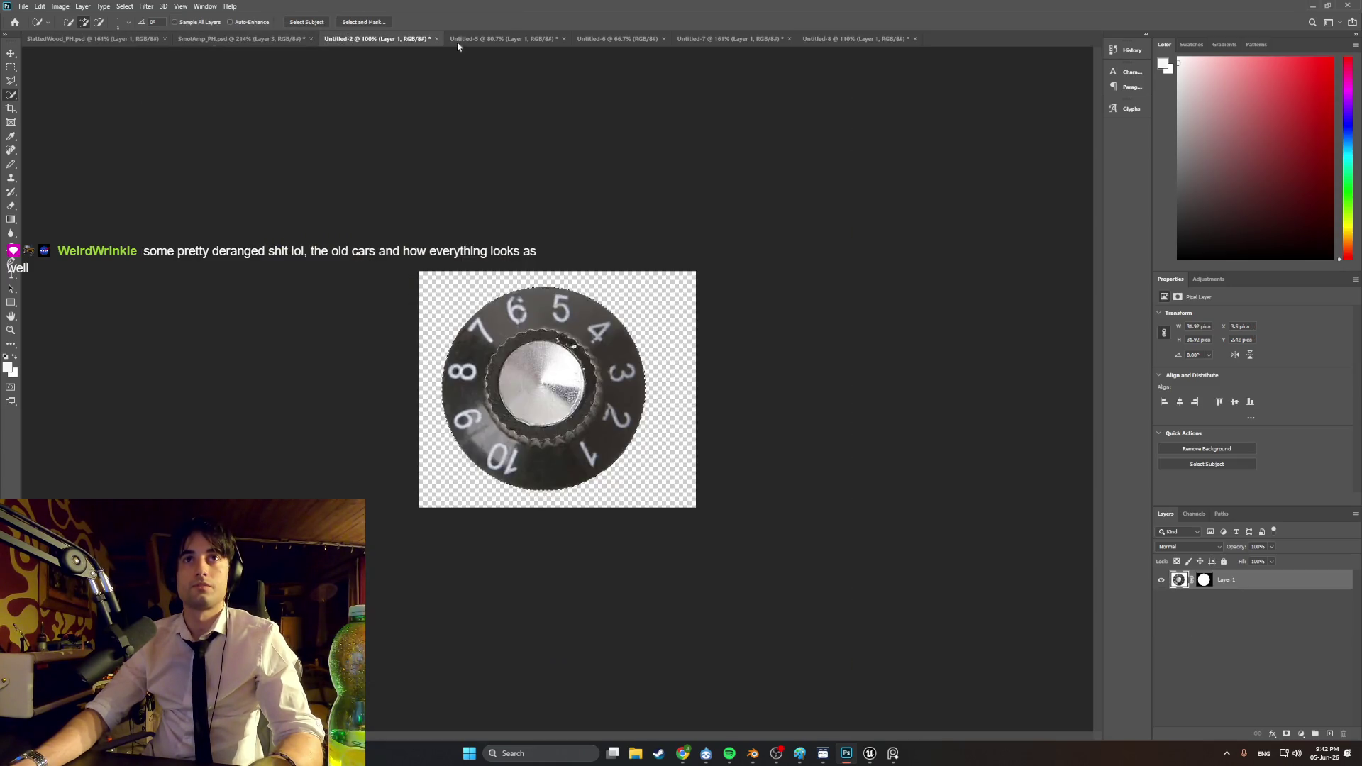
{"action": "left_click", "coordinate": [495, 39]}
{"action": "key", "text": "ctrl+v"}
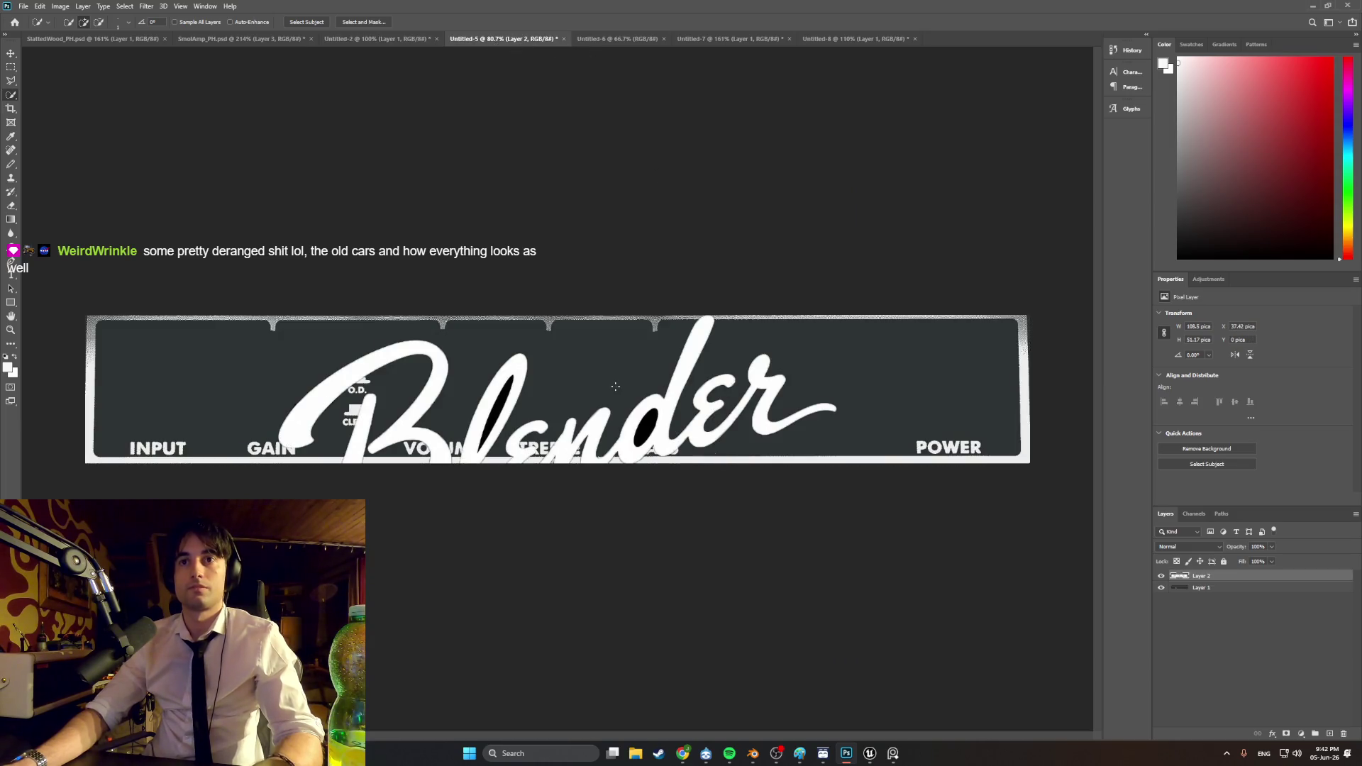
{"action": "key", "text": "ctrl+z"}
{"action": "left_click", "coordinate": [844, 39]}
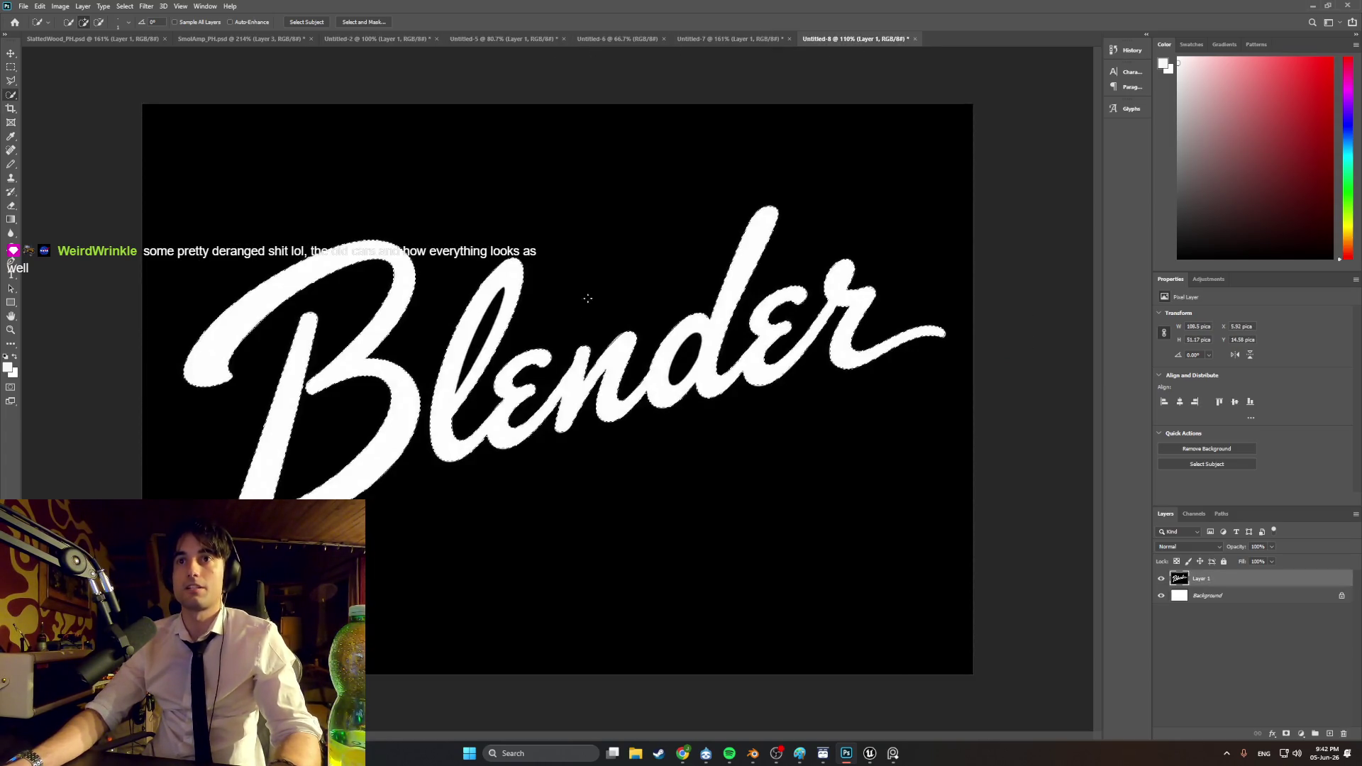
Step: Switch Quick Selection to Subtract and remove the inner hole of the d
{"action": "left_click", "coordinate": [126, 22]}
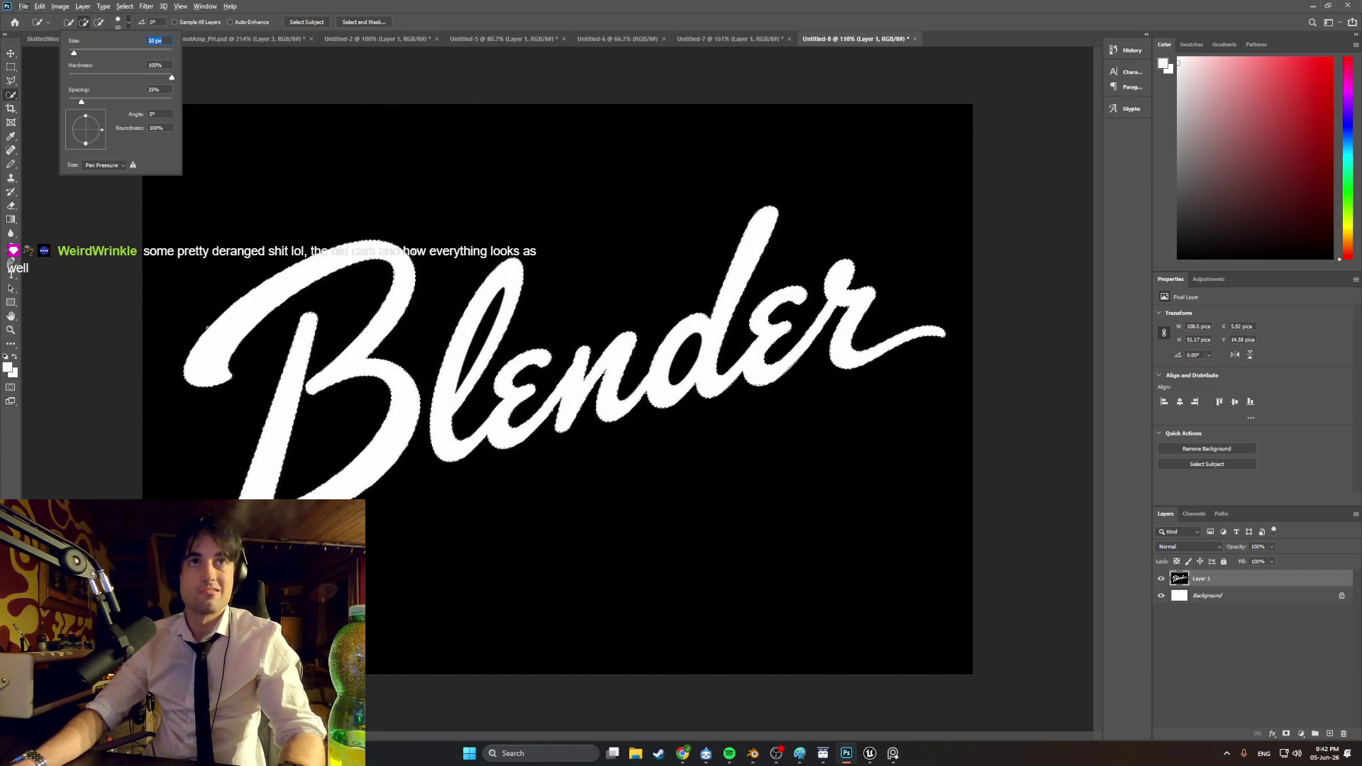
{"action": "left_click", "coordinate": [474, 338]}
{"action": "key", "text": "alt"}
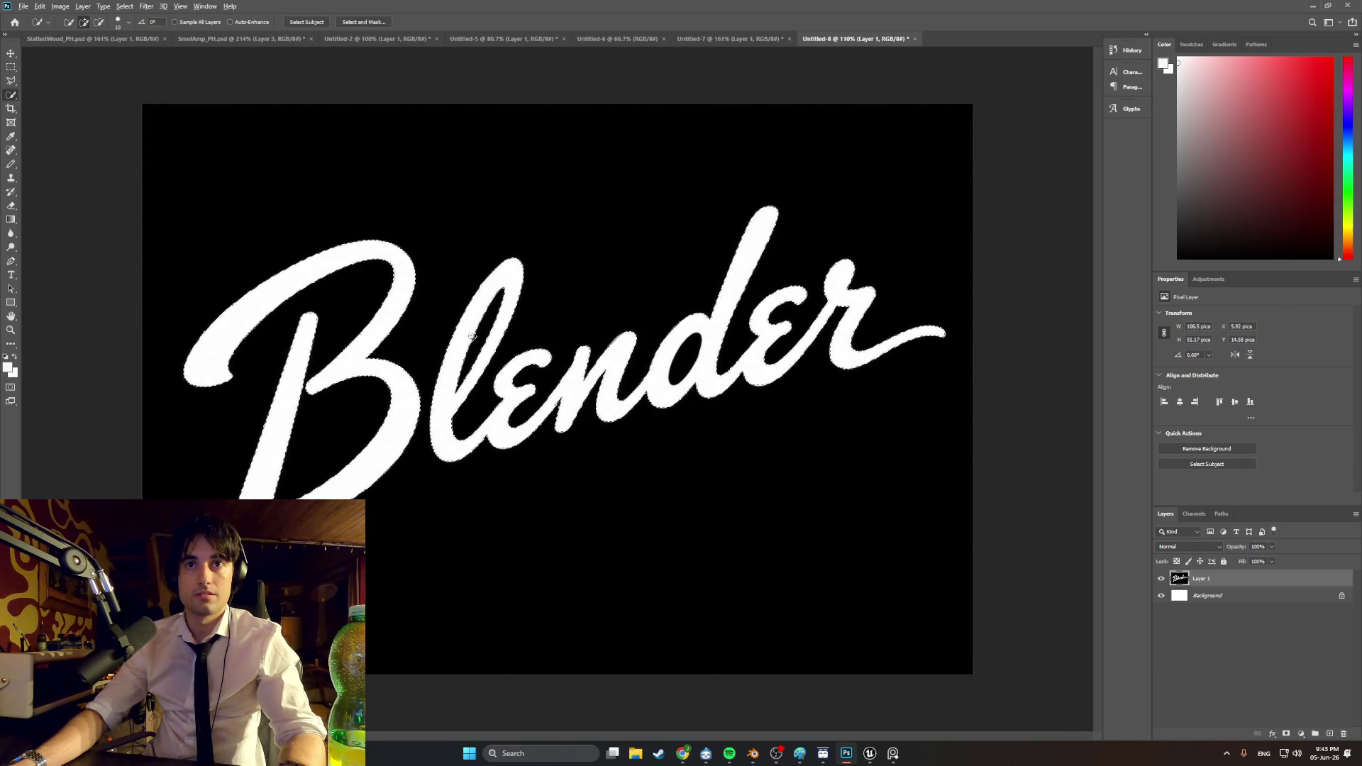
{"action": "scroll", "coordinate": [471, 336], "scroll_direction": "up", "scroll_amount": 5, "text": "alt"}
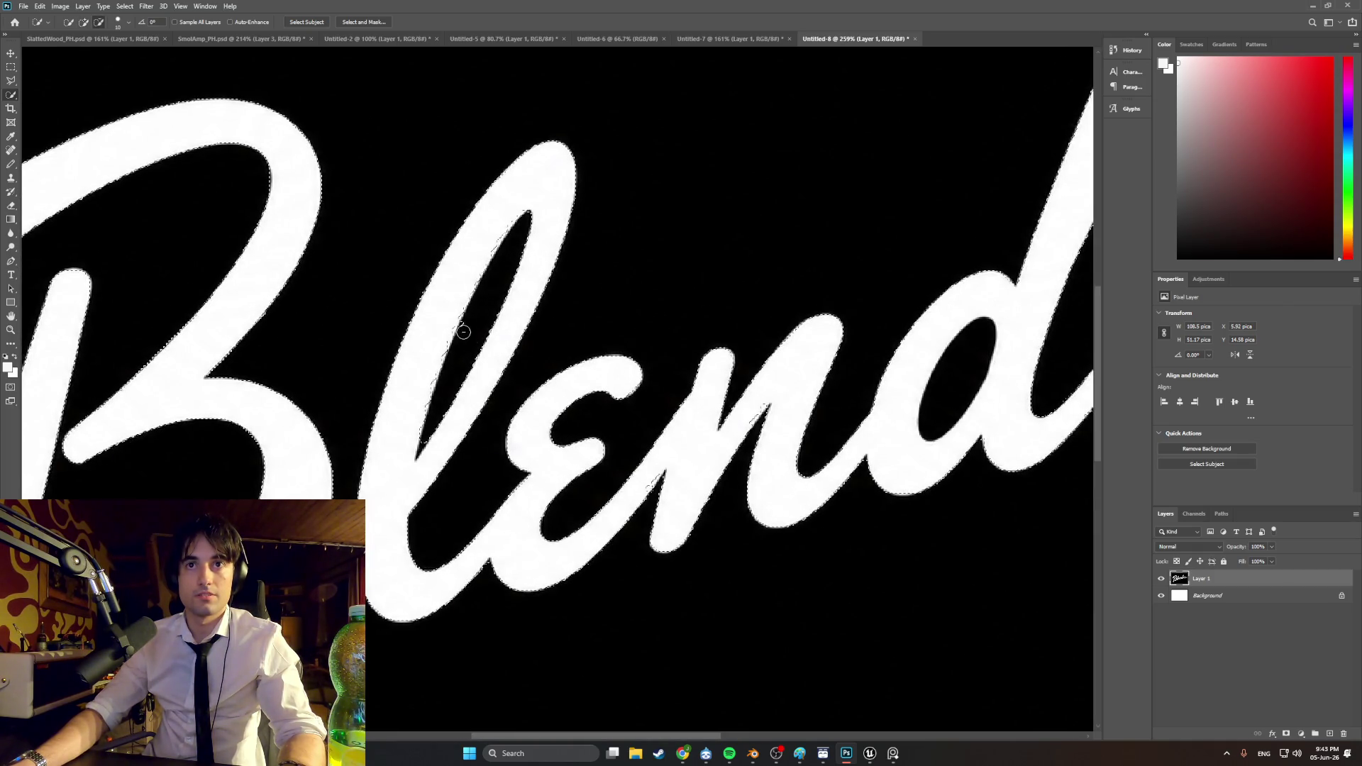
{"action": "left_click", "coordinate": [942, 408]}
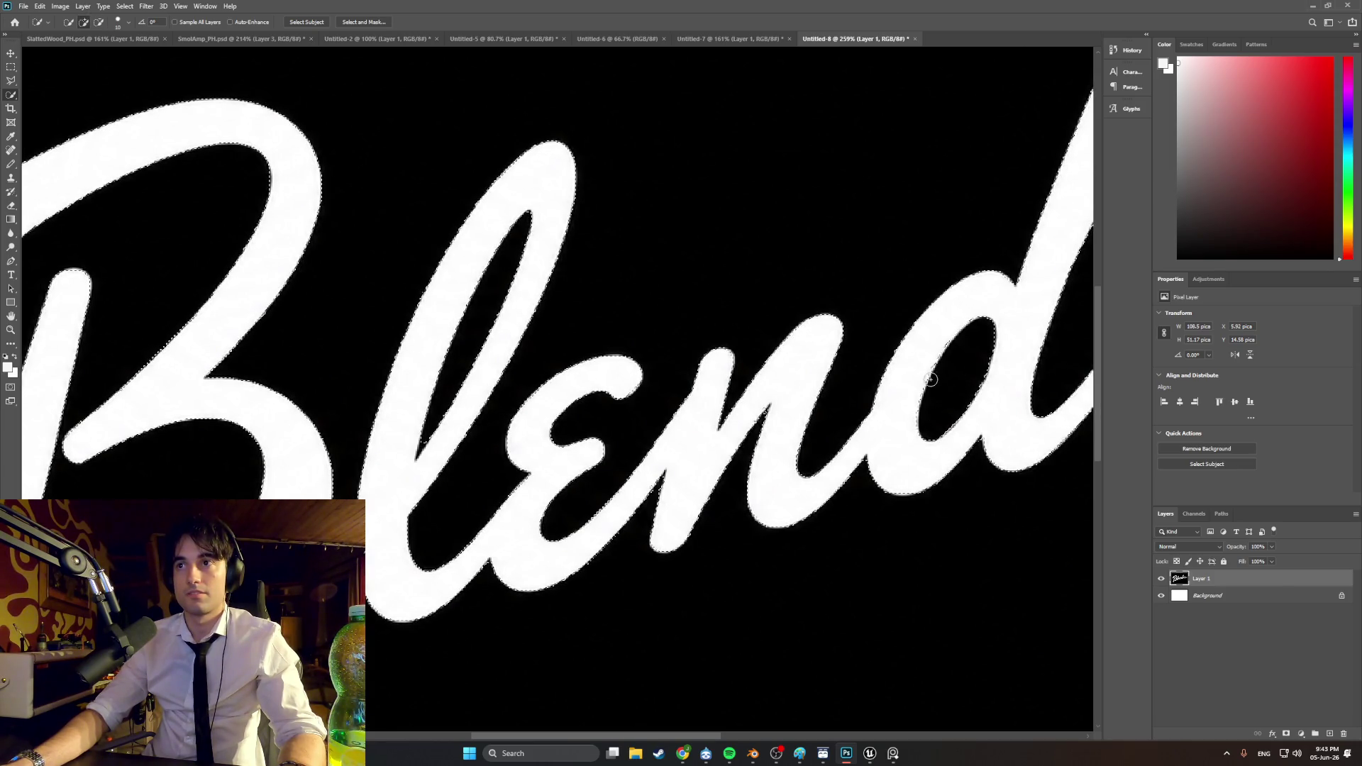
{"action": "scroll", "coordinate": [911, 377], "scroll_direction": "down", "scroll_amount": 3, "text": "alt"}
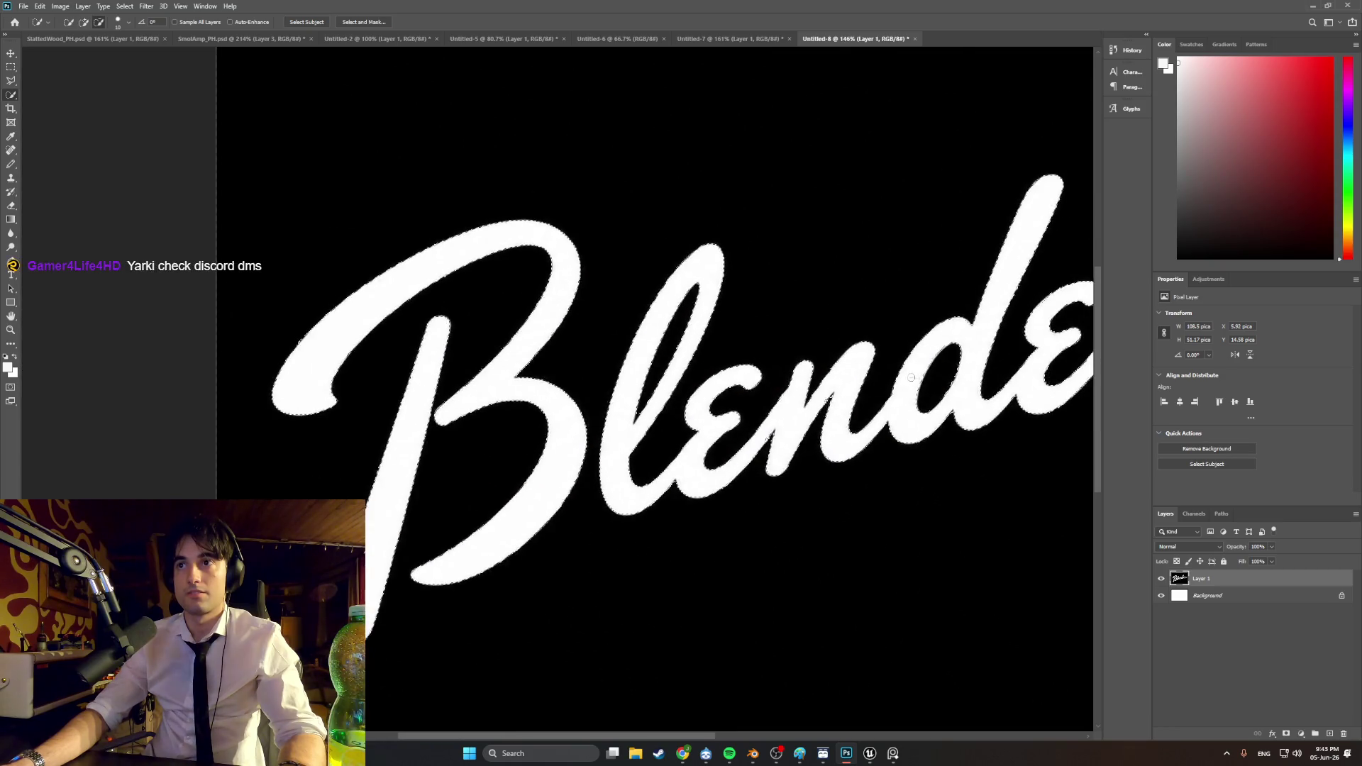
{"action": "scroll", "coordinate": [911, 378], "scroll_direction": "down", "scroll_amount": 2, "text": "alt"}
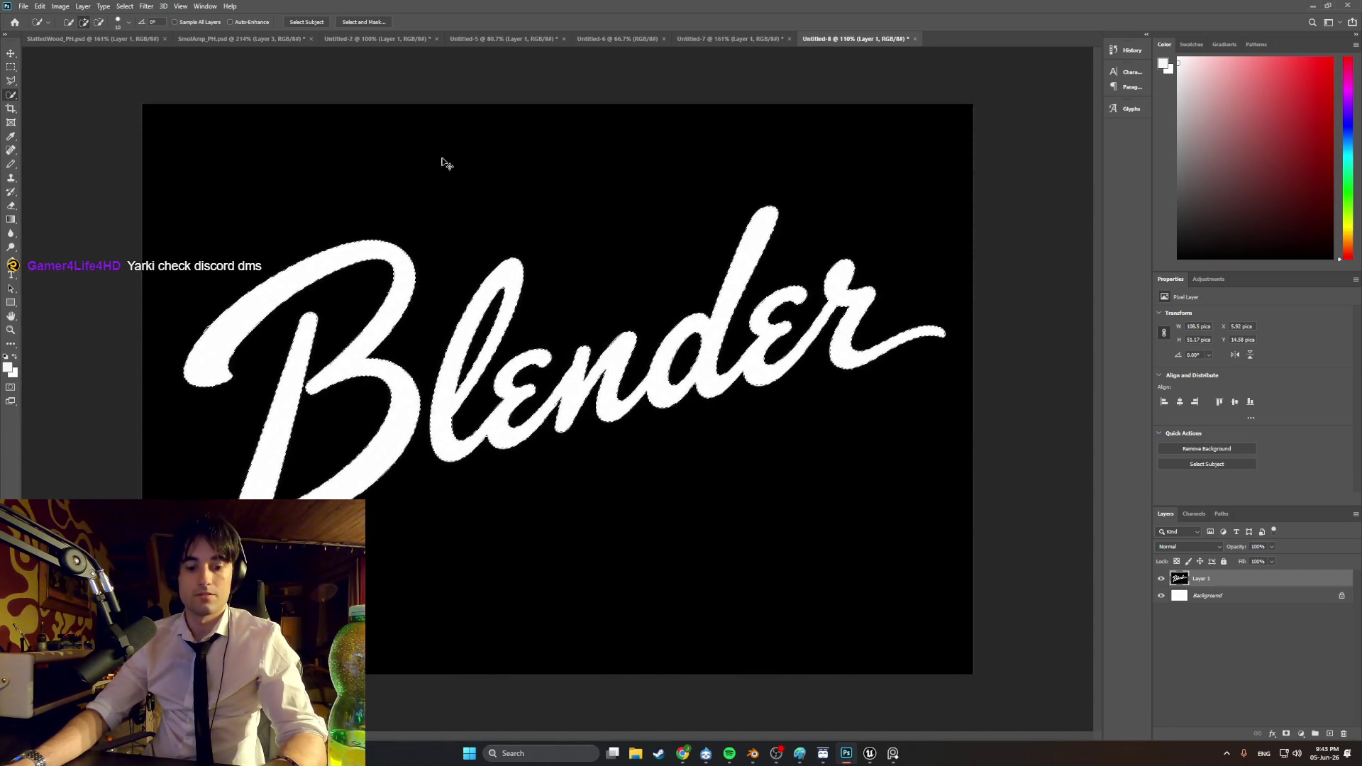
{"action": "left_click", "coordinate": [234, 38]}
Step: Paste the Blender lettering into the Untitled-5 amp panel as a new layer
{"action": "left_click", "coordinate": [139, 39]}
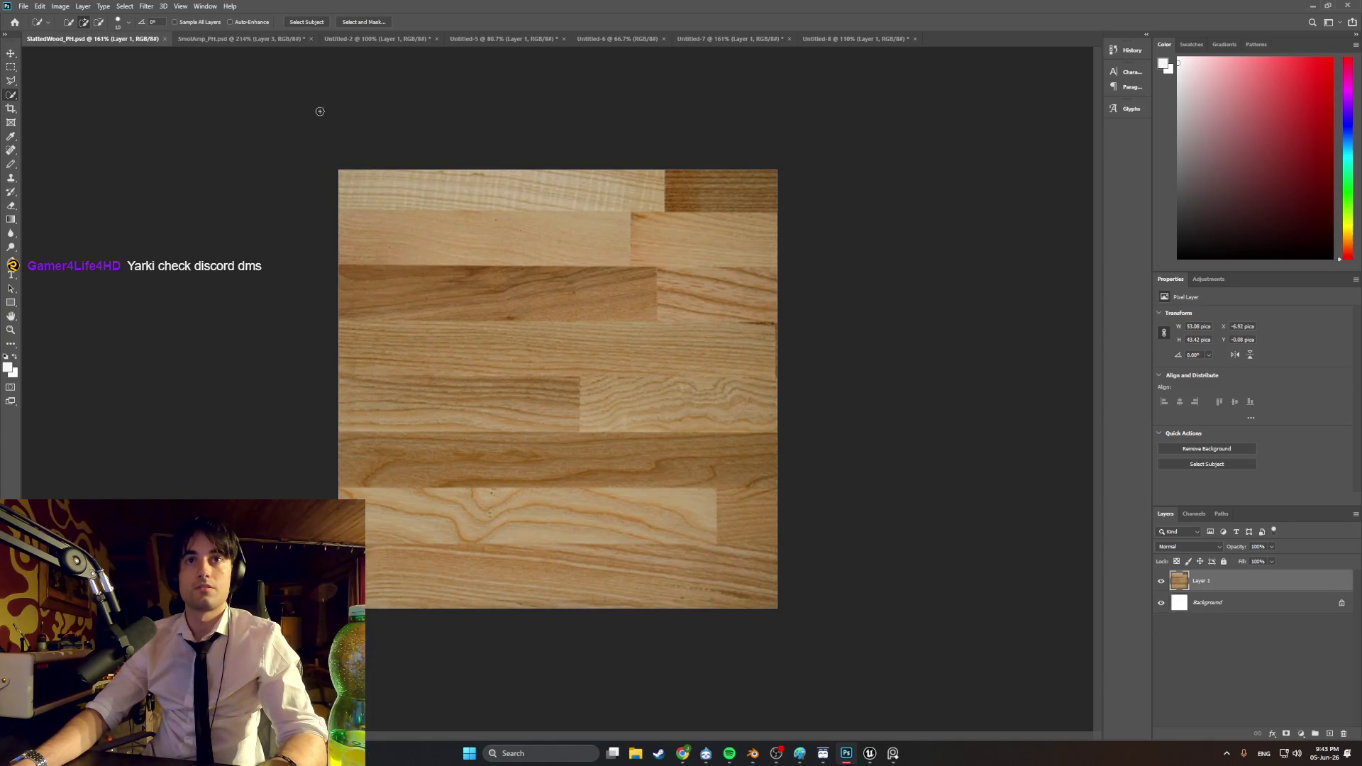
{"action": "left_click", "coordinate": [375, 39]}
{"action": "left_click", "coordinate": [539, 40]}
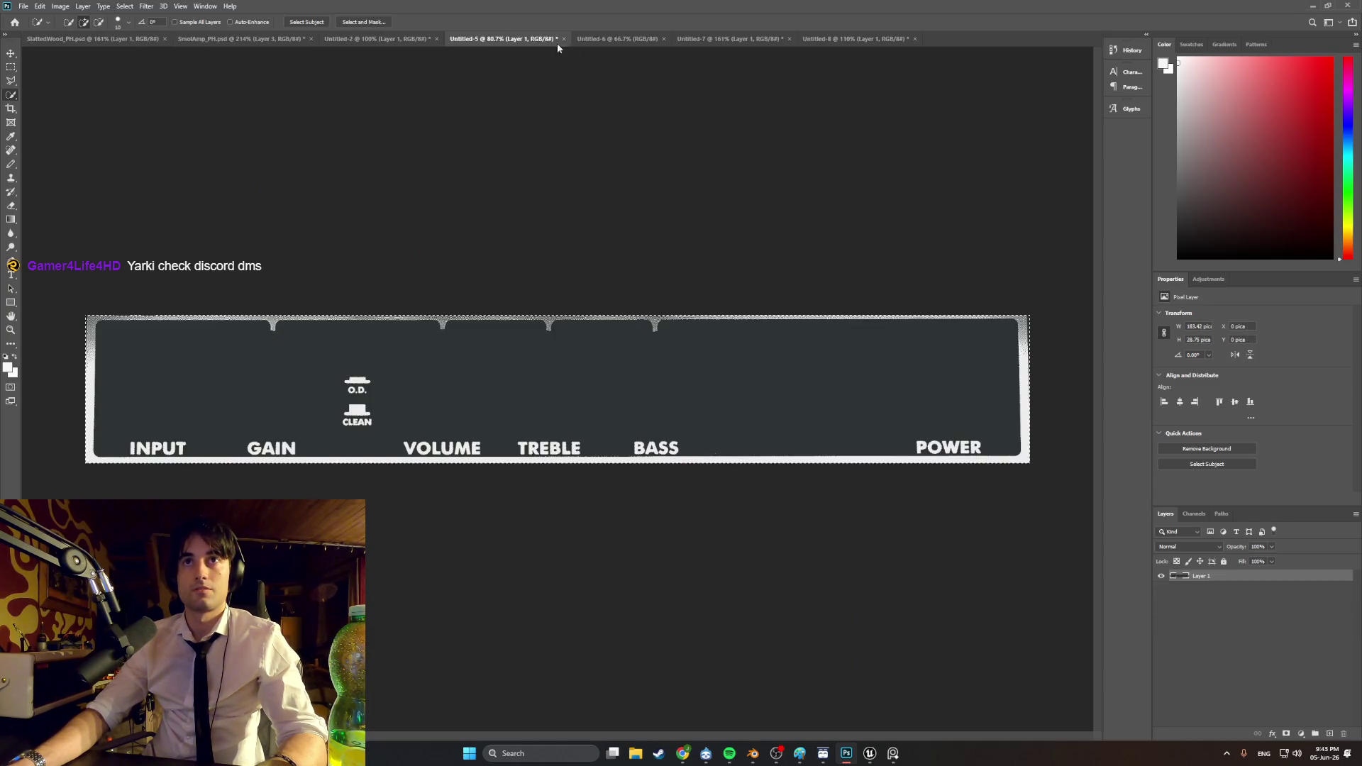
{"action": "key", "text": "ctrl+v"}
Step: Scale the lettering down to about a third and position it above BASS and POWER
{"action": "key", "text": "ctrl+t"}
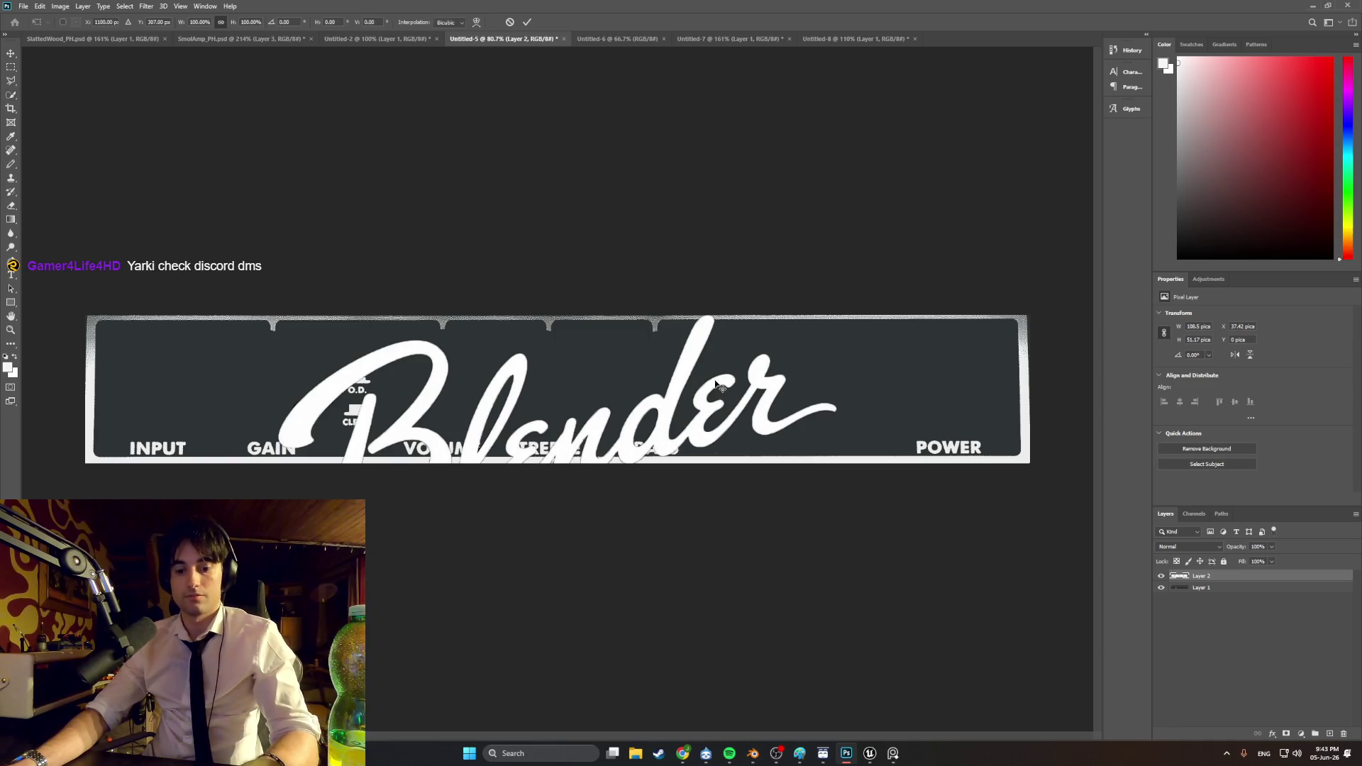
{"action": "mouse_move", "coordinate": [835, 577]}
{"action": "left_mouse_down"}
{"action": "mouse_move", "coordinate": [860, 558]}
{"action": "mouse_move", "coordinate": [593, 462]}
{"action": "left_mouse_up"}
{"action": "left_click_drag", "start_coordinate": [474, 388], "coordinate": [853, 394]}
{"action": "left_click_drag", "start_coordinate": [973, 474], "coordinate": [878, 434]}
{"action": "left_click_drag", "start_coordinate": [812, 402], "coordinate": [821, 402]}
{"action": "left_click_drag", "start_coordinate": [884, 434], "coordinate": [901, 449]}
{"action": "mouse_move", "coordinate": [817, 401]}
{"action": "left_mouse_down"}
{"action": "mouse_move", "coordinate": [805, 402]}
{"action": "mouse_move", "coordinate": [823, 404]}
{"action": "left_mouse_up"}
{"action": "left_click_drag", "start_coordinate": [907, 448], "coordinate": [901, 441]}
{"action": "left_click_drag", "start_coordinate": [844, 400], "coordinate": [844, 410]}
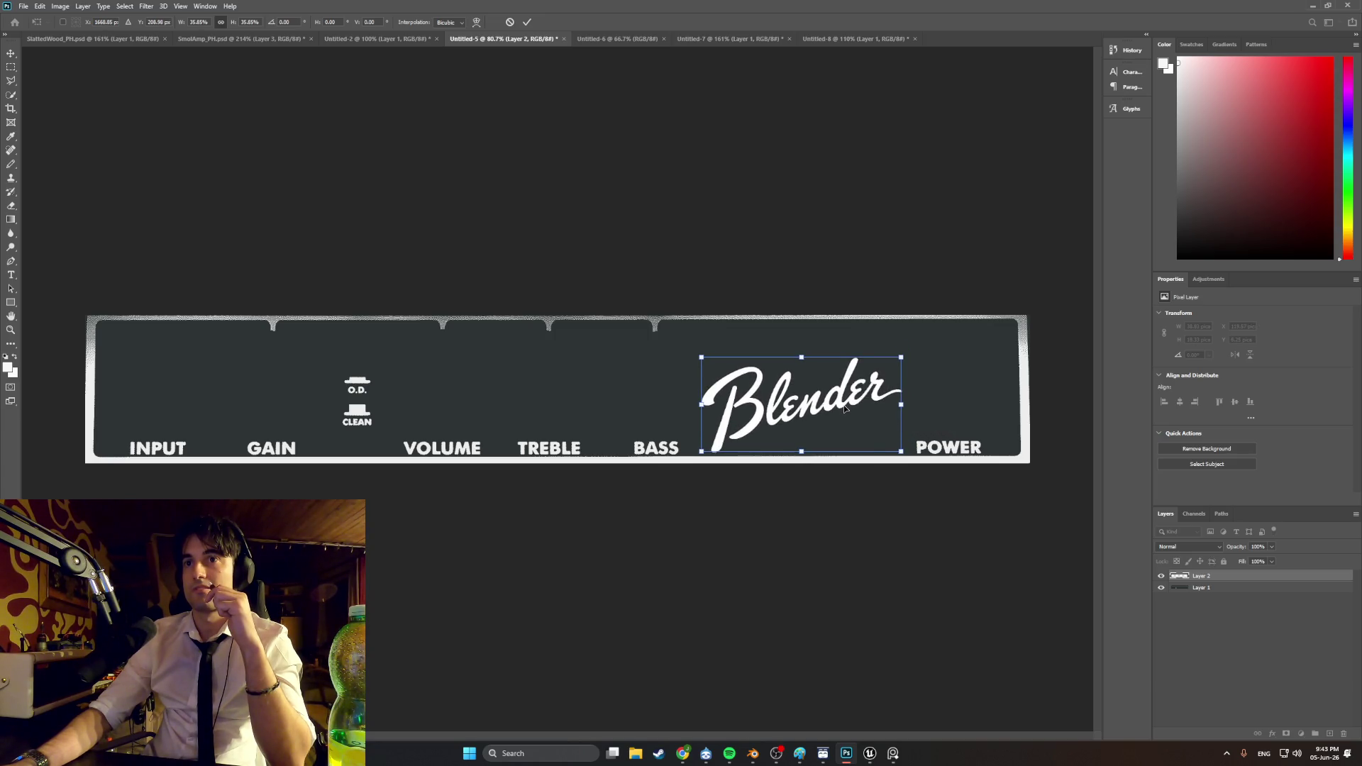
{"action": "key", "text": "Return"}
{"action": "key", "text": "w"}
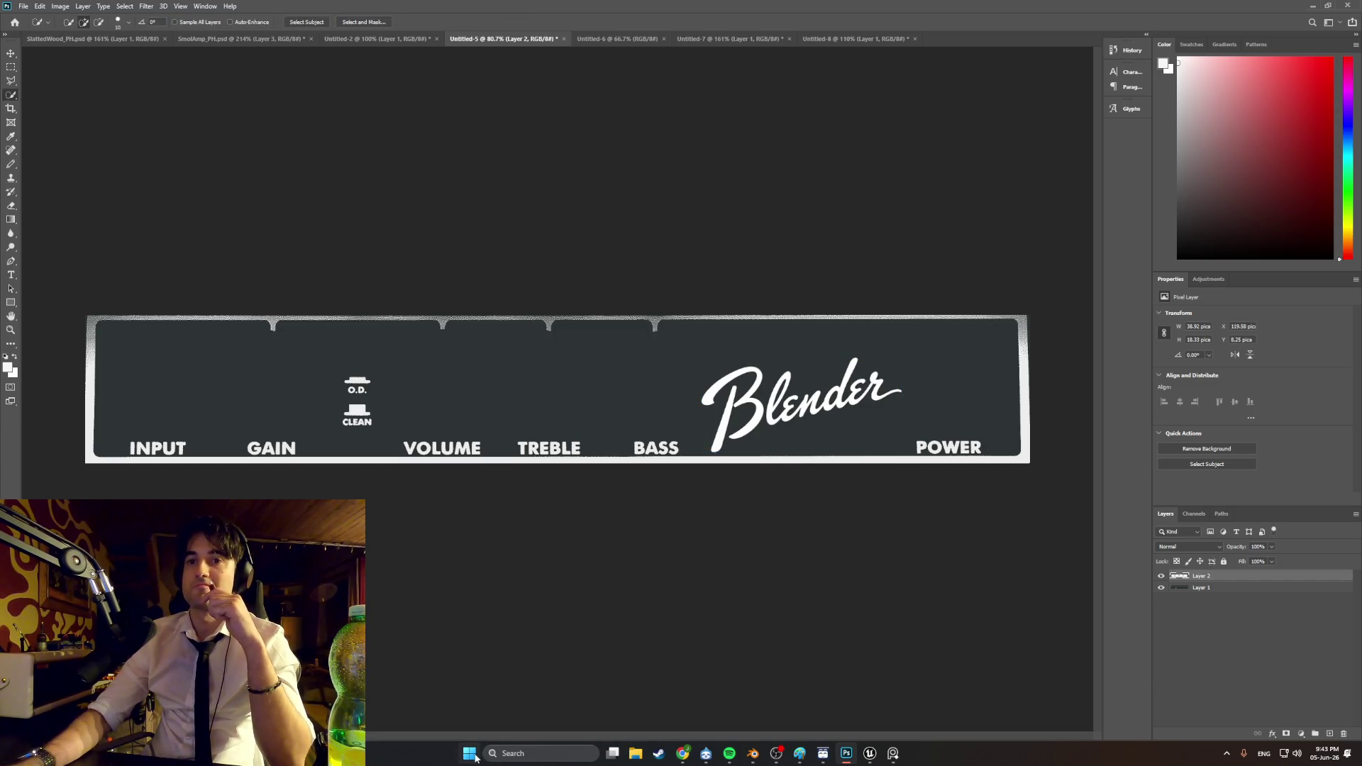
{"action": "left_click", "coordinate": [469, 753]}
{"action": "left_click", "coordinate": [471, 593]}
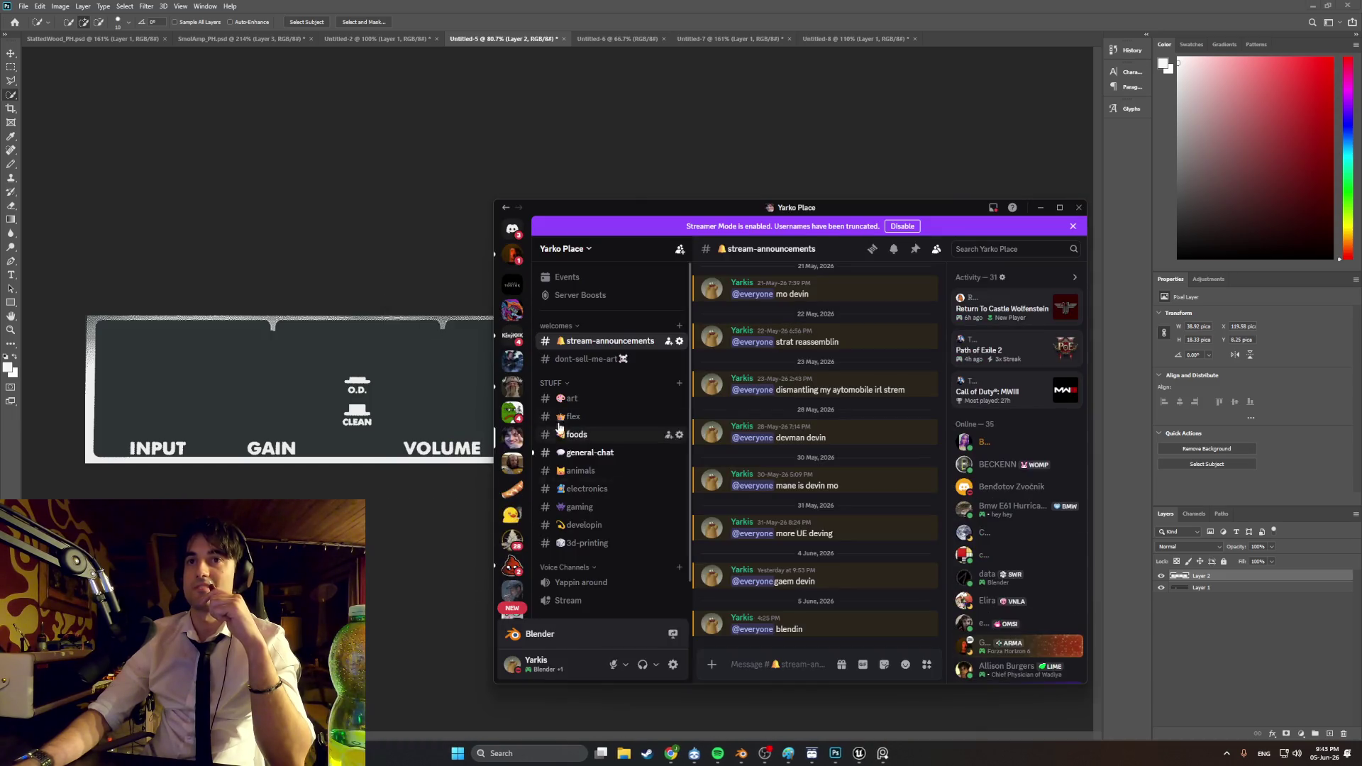
{"action": "left_click", "coordinate": [905, 753]}
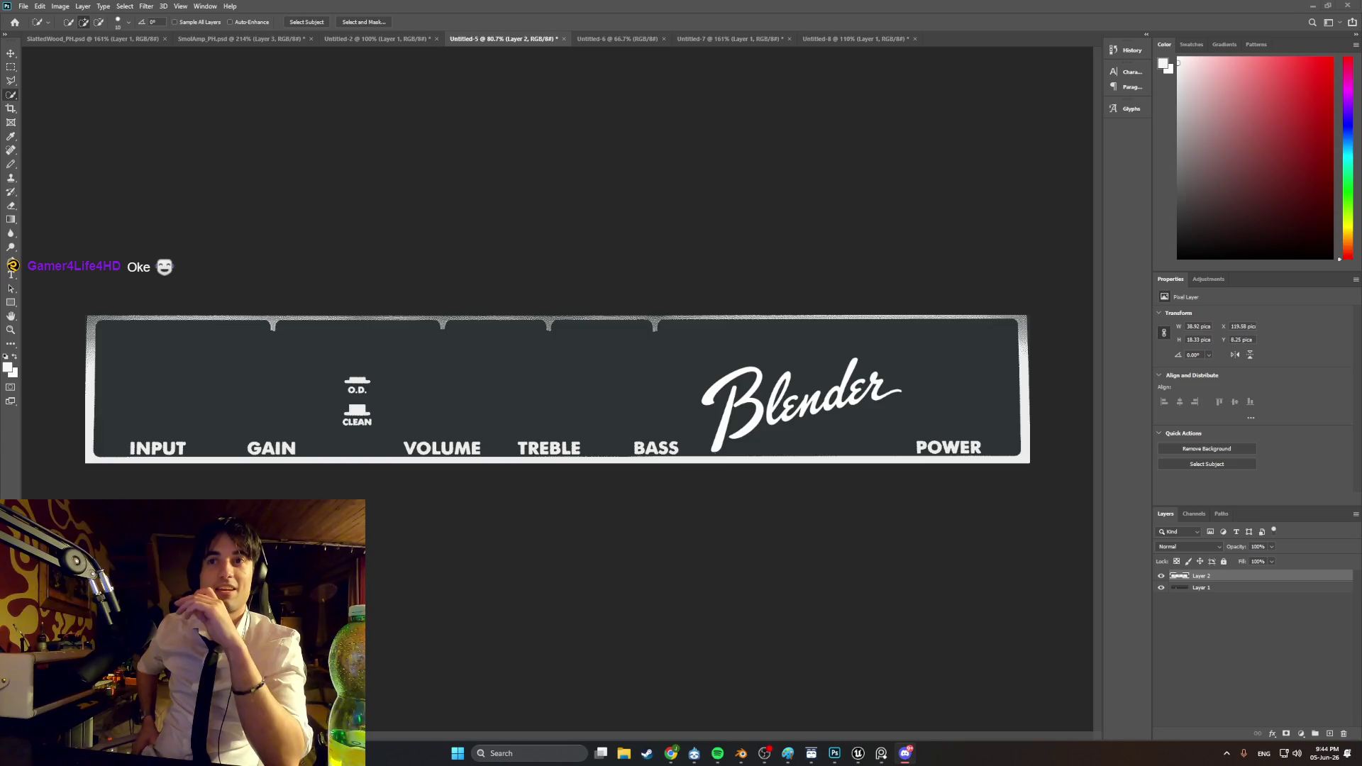
Step: Preview the Pixelate > Mosaic filter settings, then cancel without applying
{"action": "left_click", "coordinate": [84, 8]}
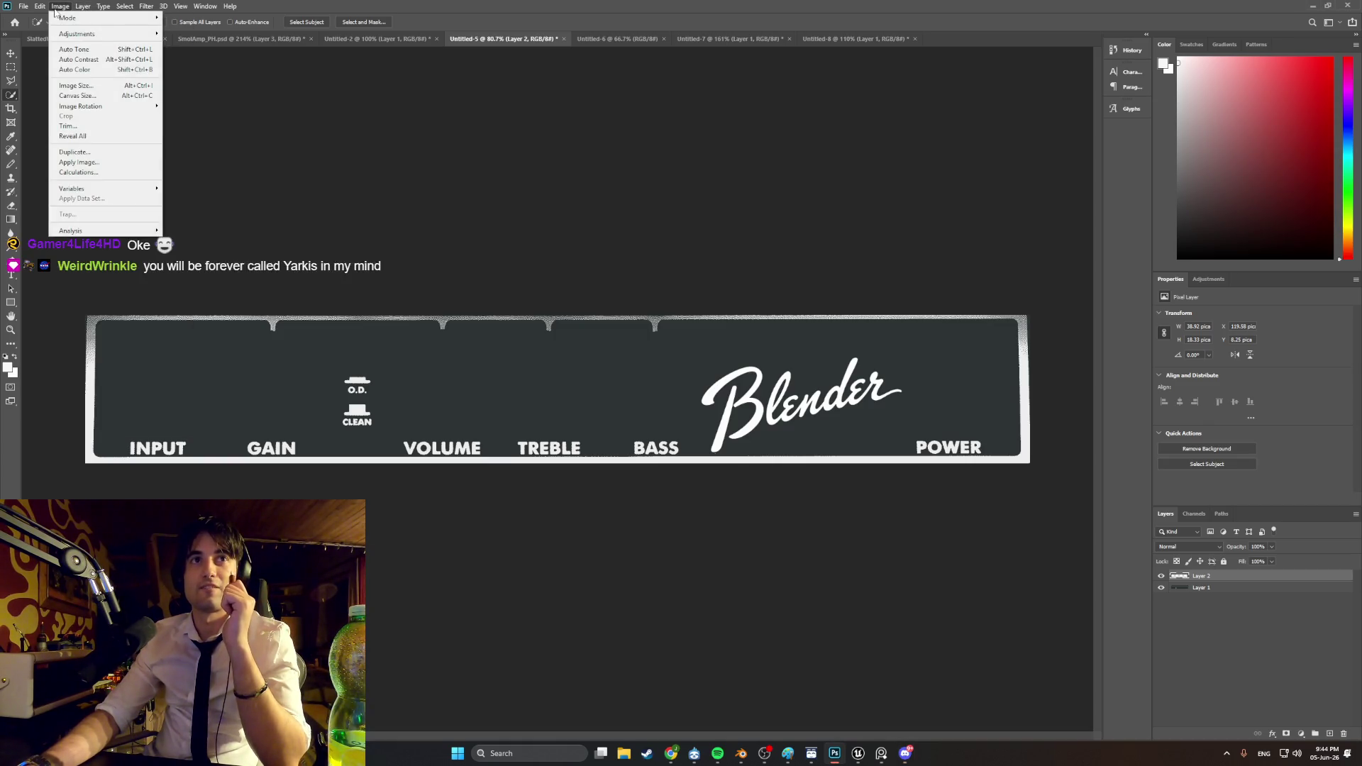
{"action": "mouse_move", "coordinate": [68, 33]}
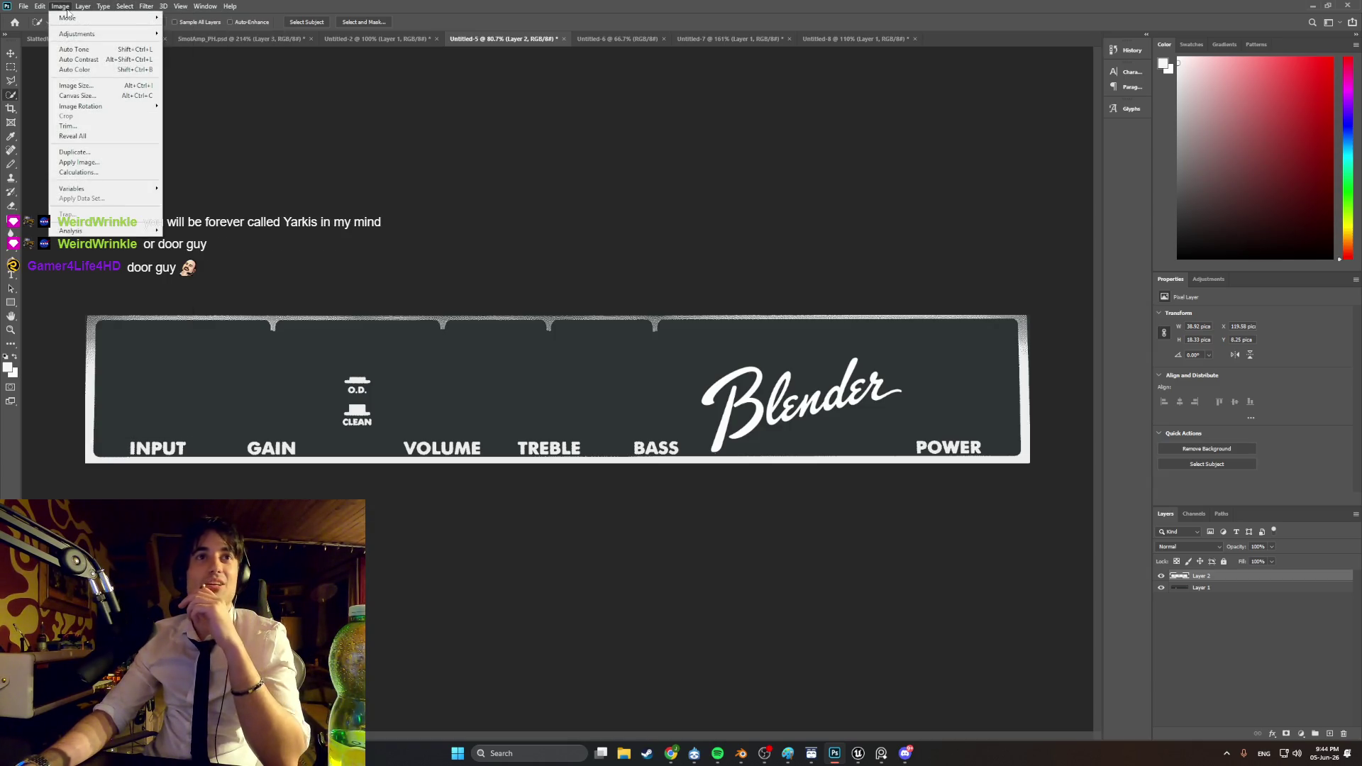
{"action": "mouse_move", "coordinate": [146, 6]}
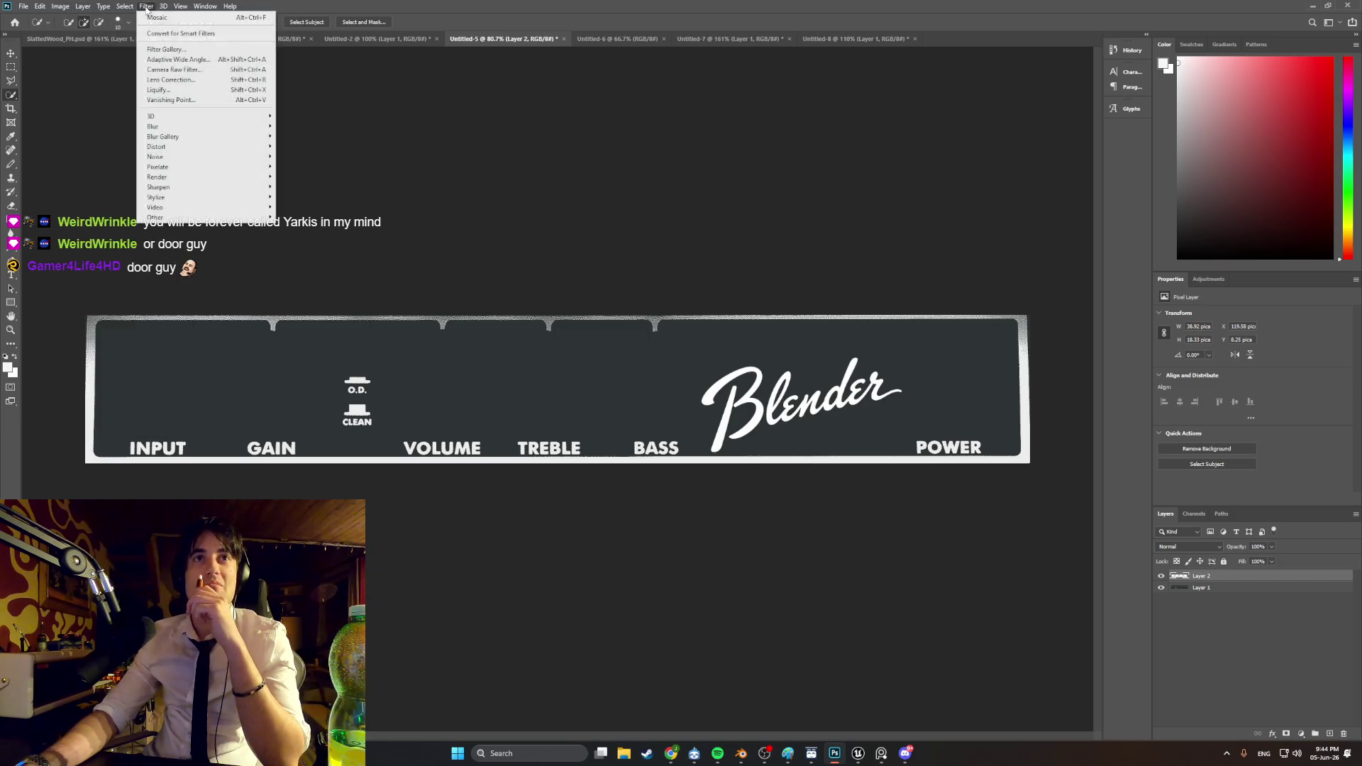
{"action": "mouse_move", "coordinate": [205, 166]}
{"action": "left_click", "coordinate": [306, 217]}
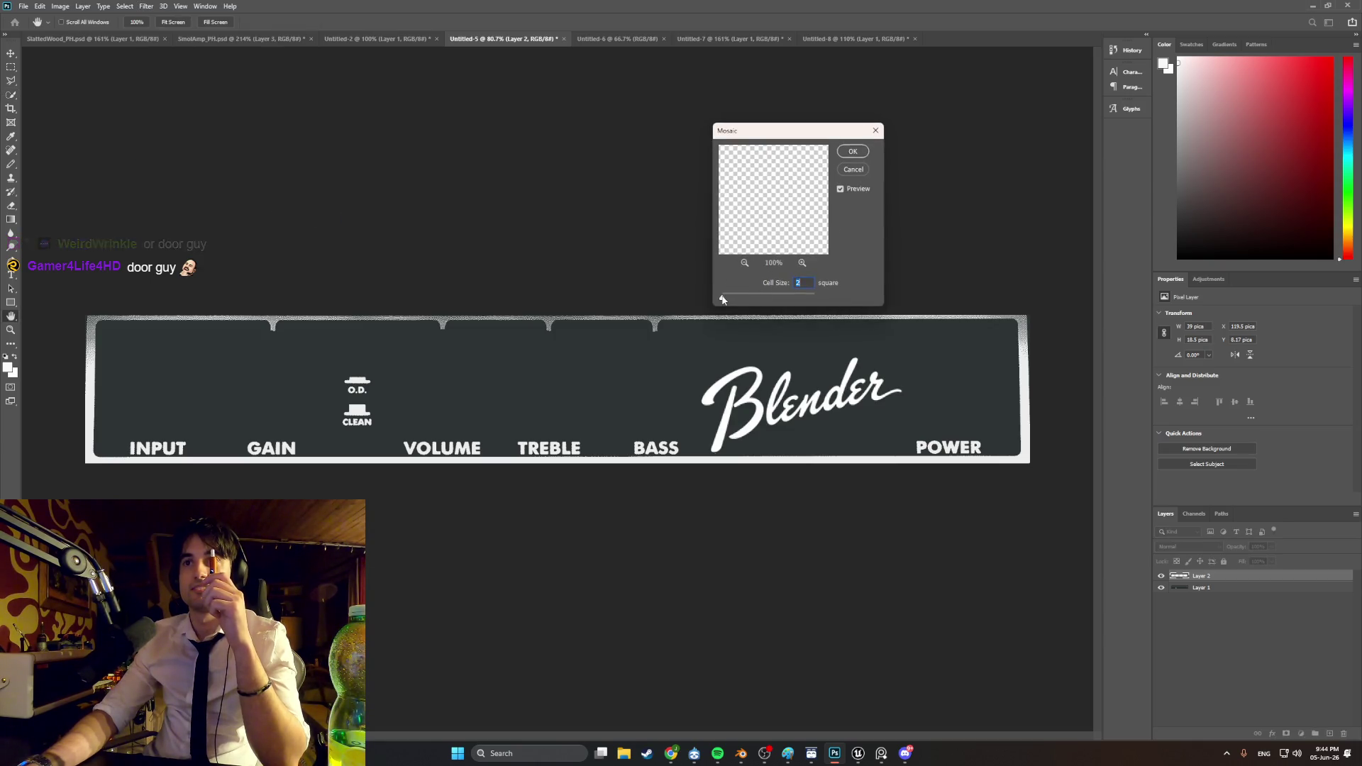
{"action": "left_click", "coordinate": [873, 133]}
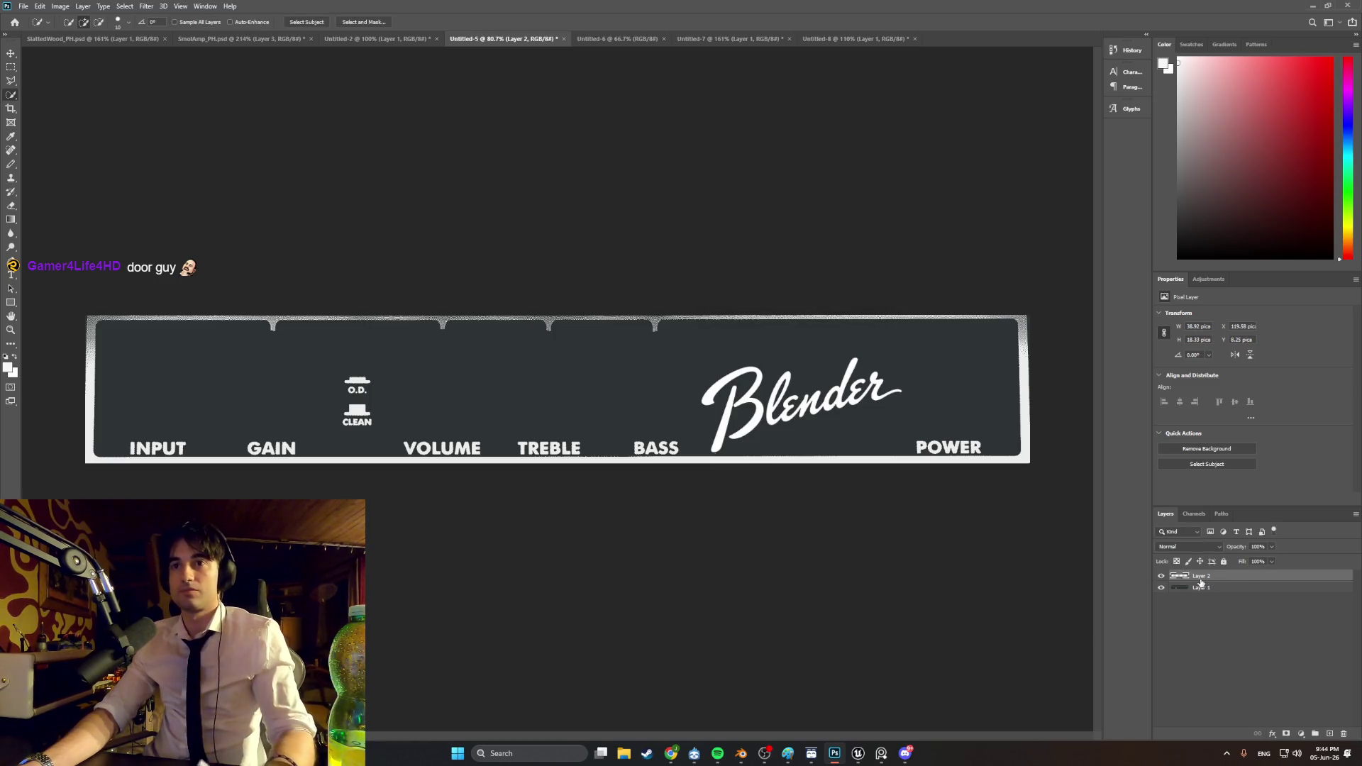
Step: Merge the Blender lettering and faceplate layers into a single Layer 2
{"action": "left_click", "coordinate": [1222, 588], "text": "shift"}
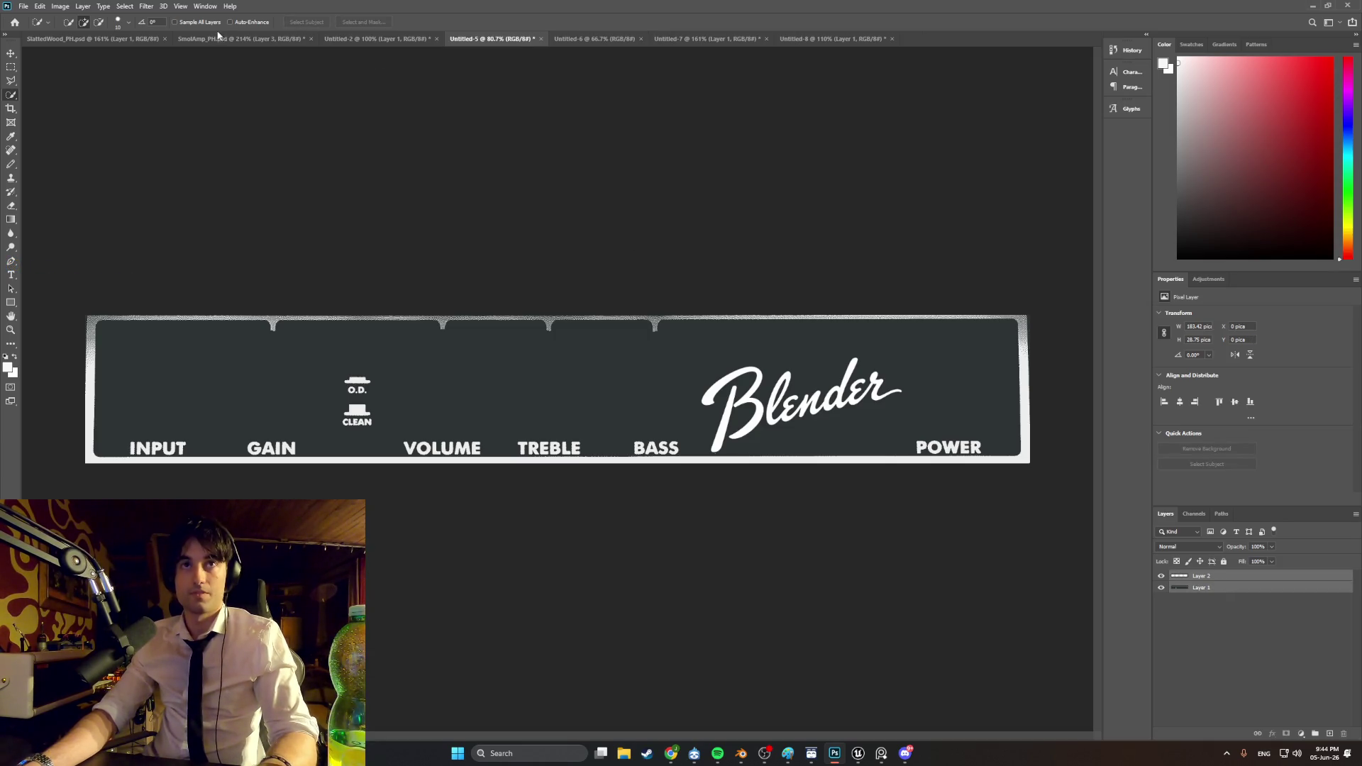
{"action": "left_click", "coordinate": [125, 7]}
{"action": "left_click", "coordinate": [146, 6]}
{"action": "left_click", "coordinate": [146, 7]}
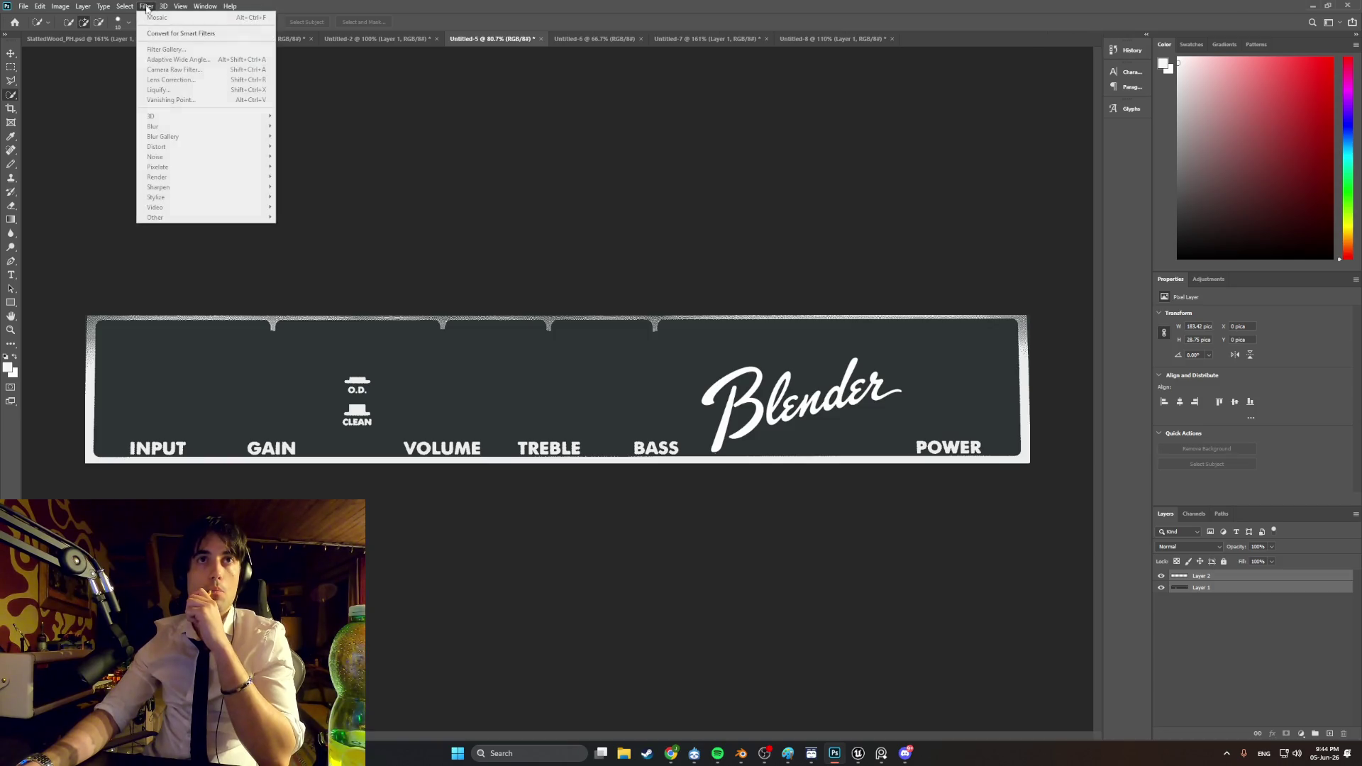
{"action": "left_click", "coordinate": [495, 165]}
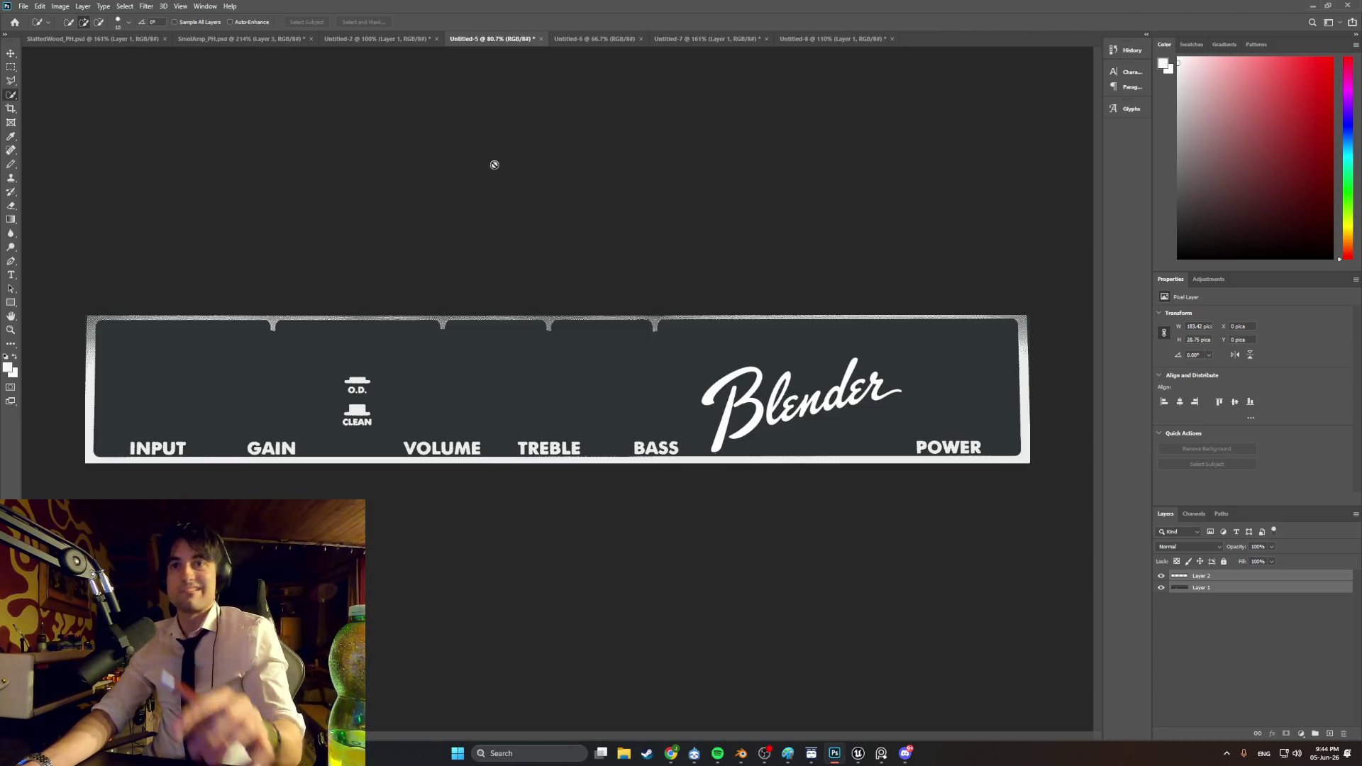
{"action": "right_click", "coordinate": [1229, 580]}
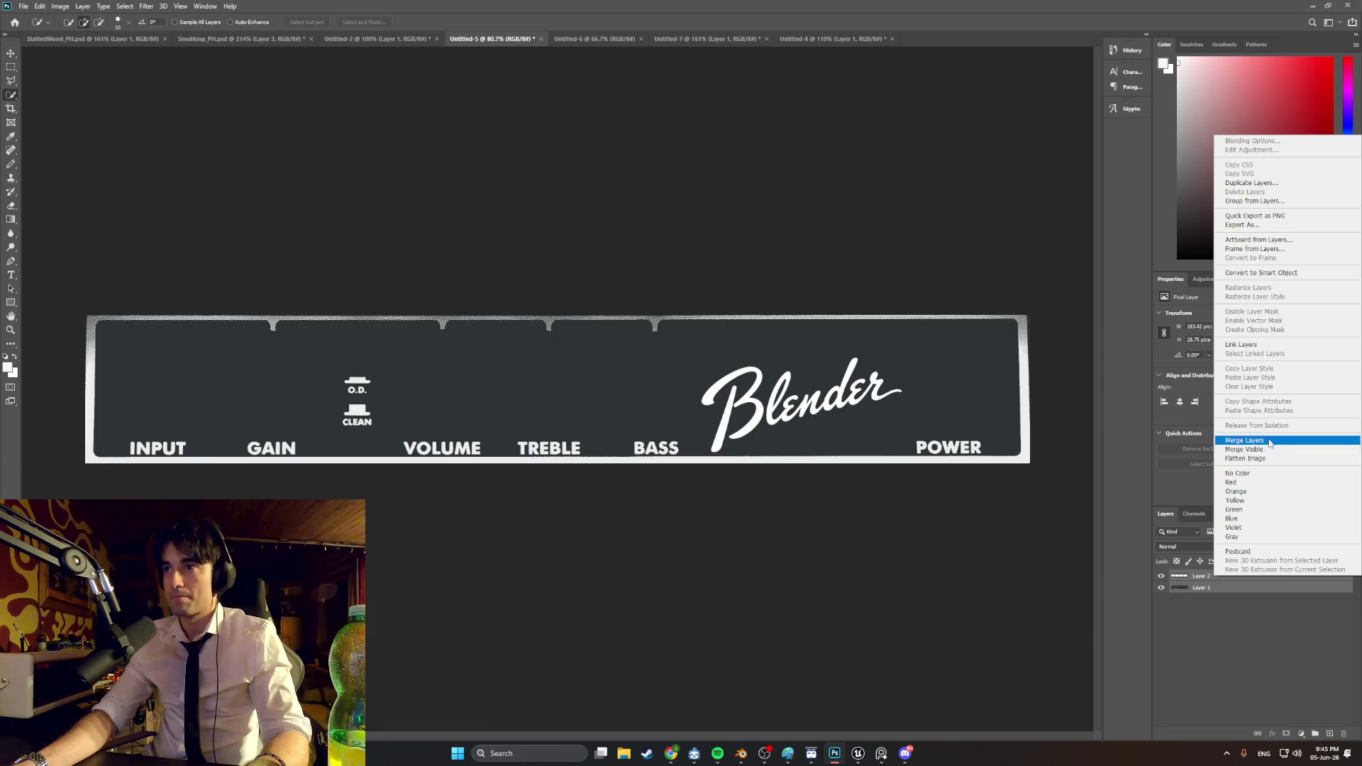
{"action": "left_click", "coordinate": [1247, 440]}
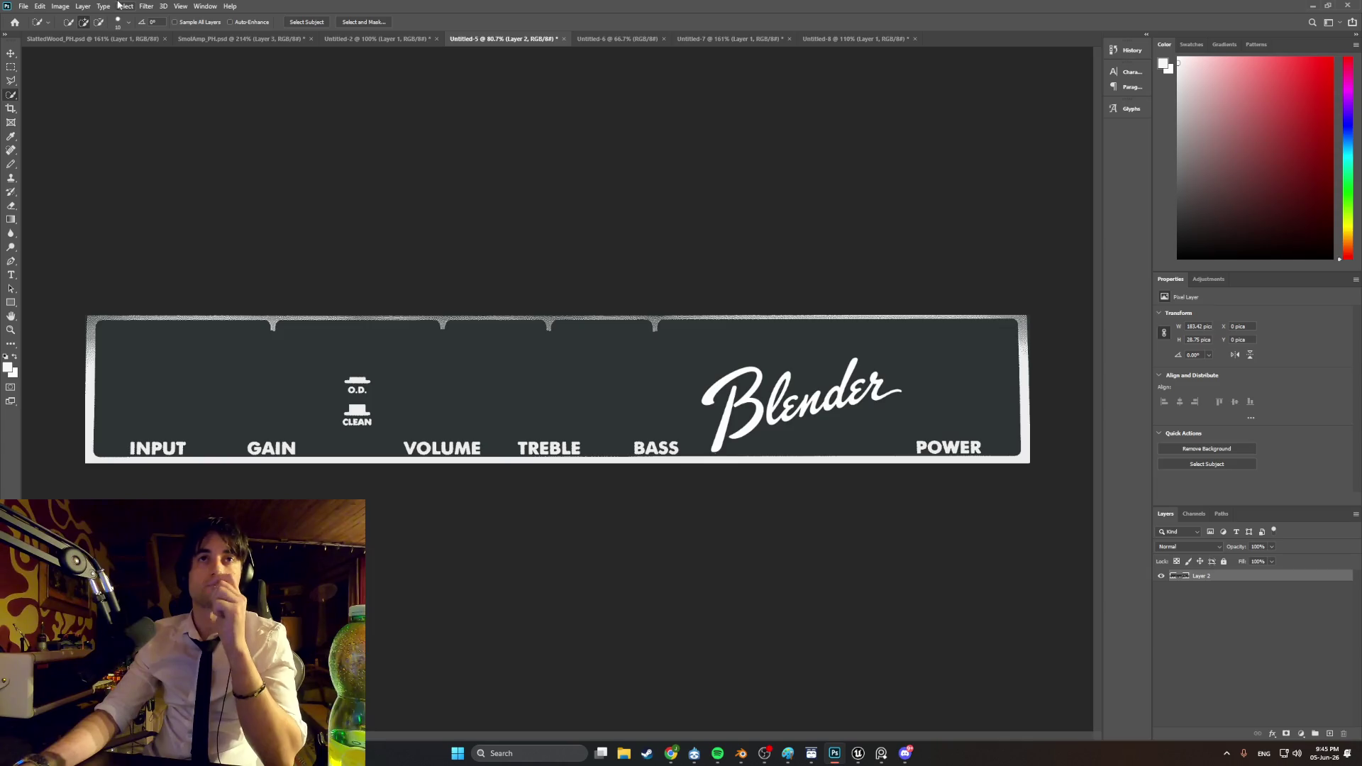
{"action": "left_click", "coordinate": [146, 6]}
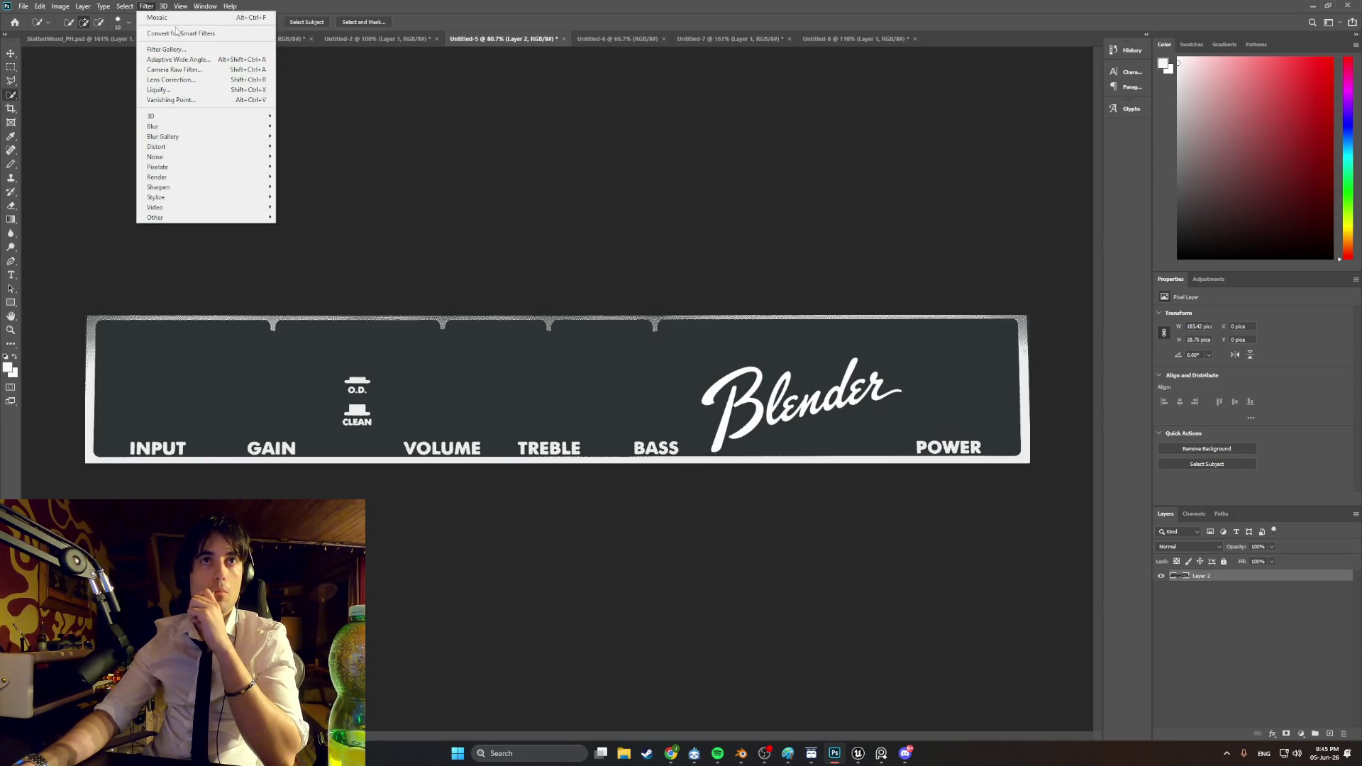
Step: Apply the Mosaic filter to the panel with a cell size of 8
{"action": "mouse_move", "coordinate": [212, 170]}
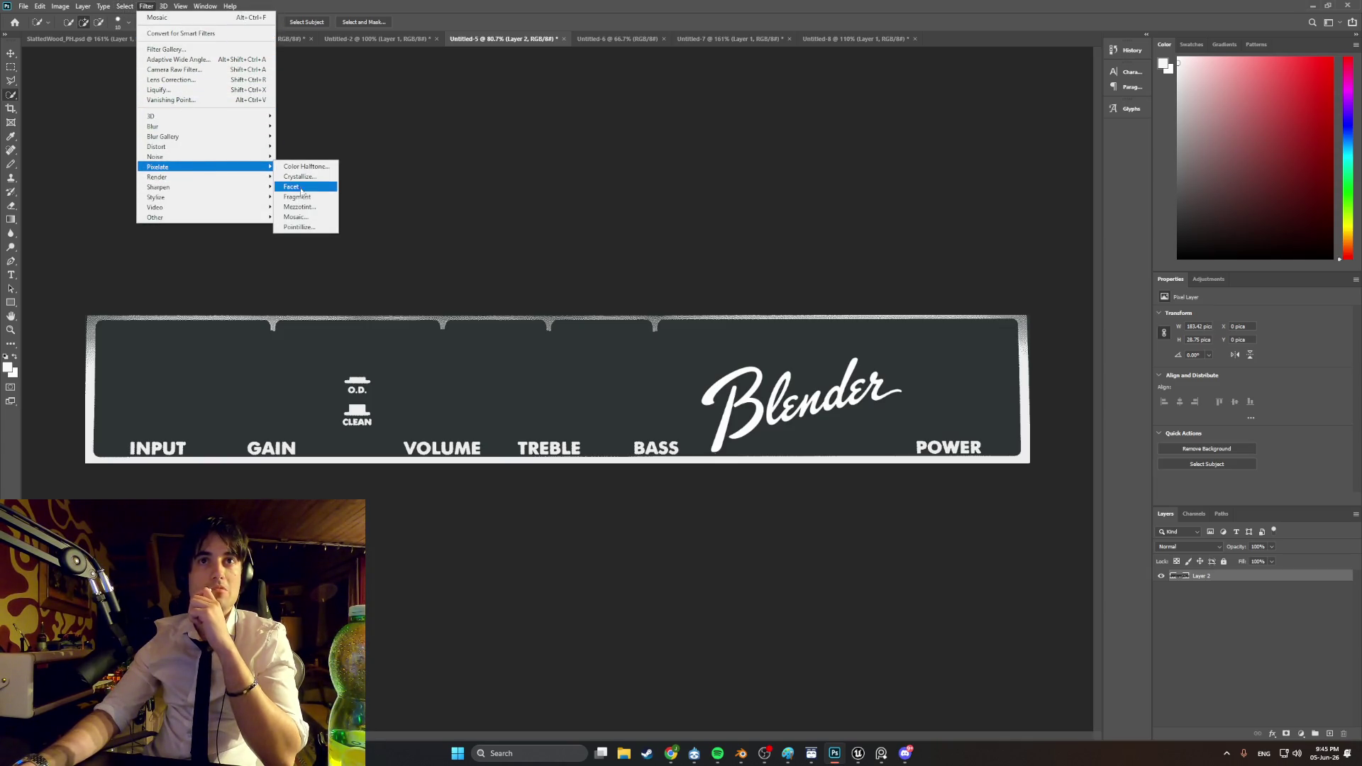
{"action": "left_click", "coordinate": [311, 217]}
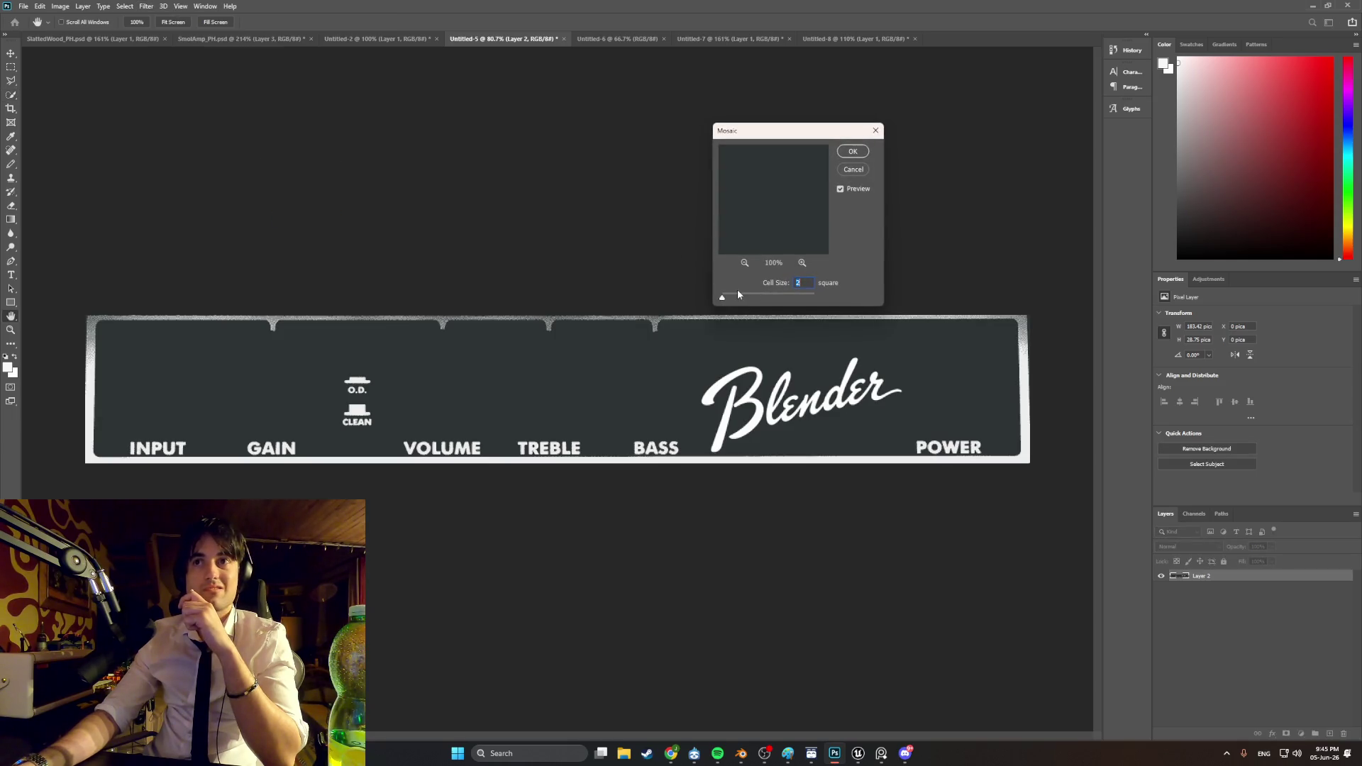
{"action": "left_click_drag", "start_coordinate": [724, 302], "coordinate": [724, 302]}
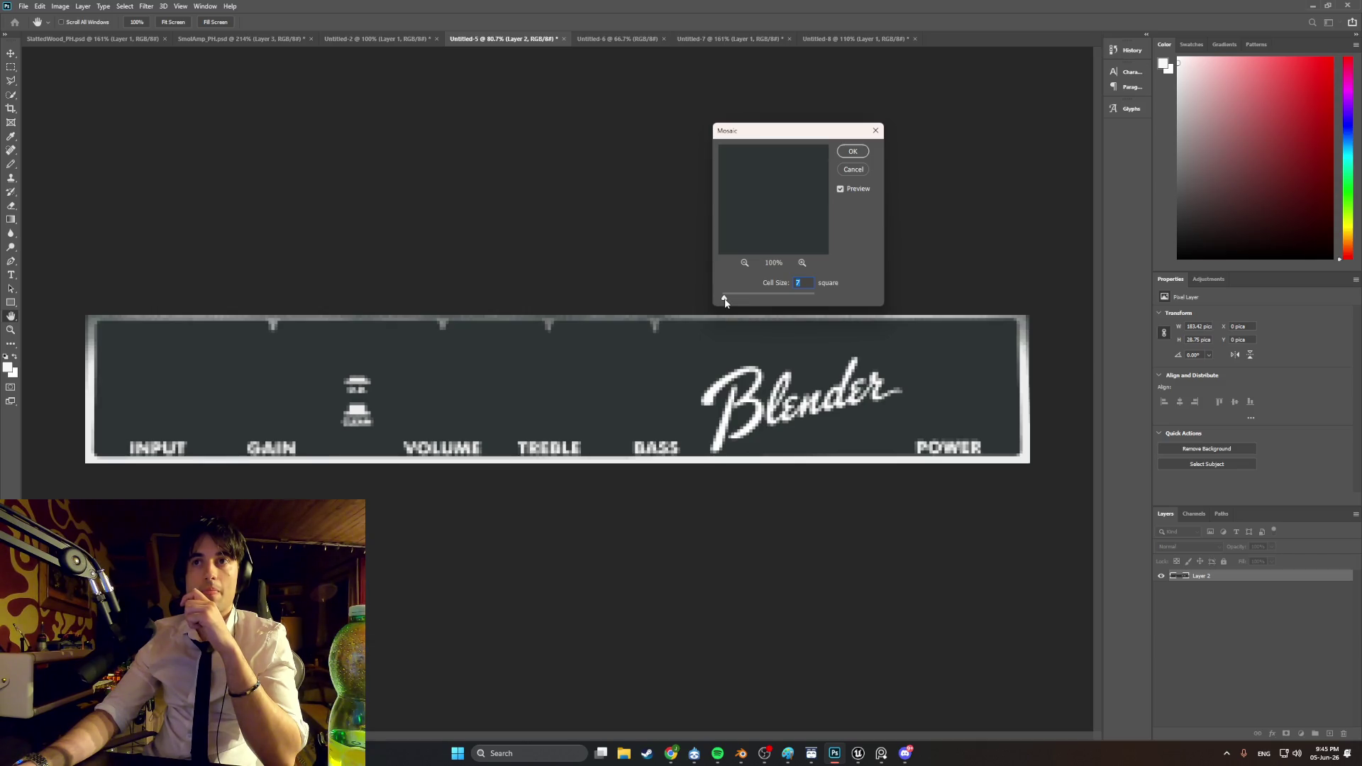
{"action": "type", "text": "8"}
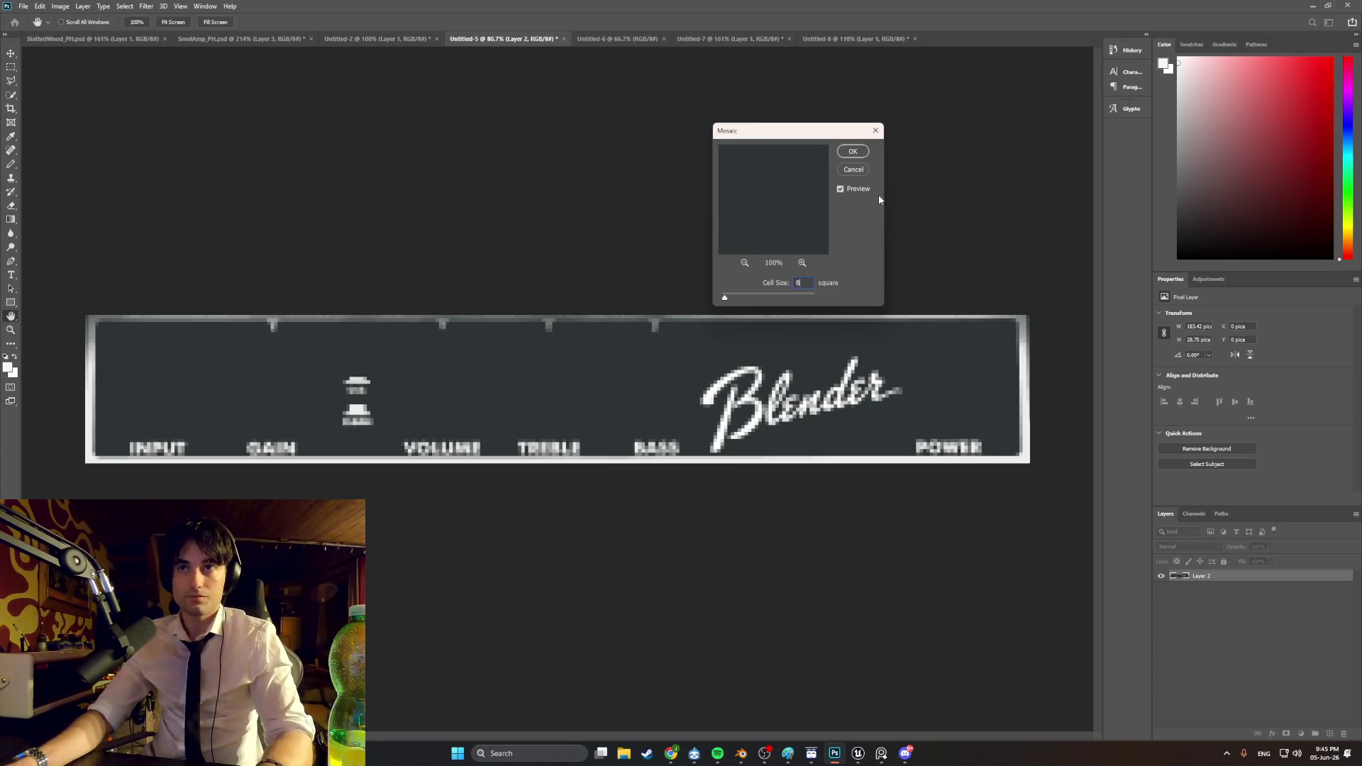
{"action": "left_click", "coordinate": [852, 152]}
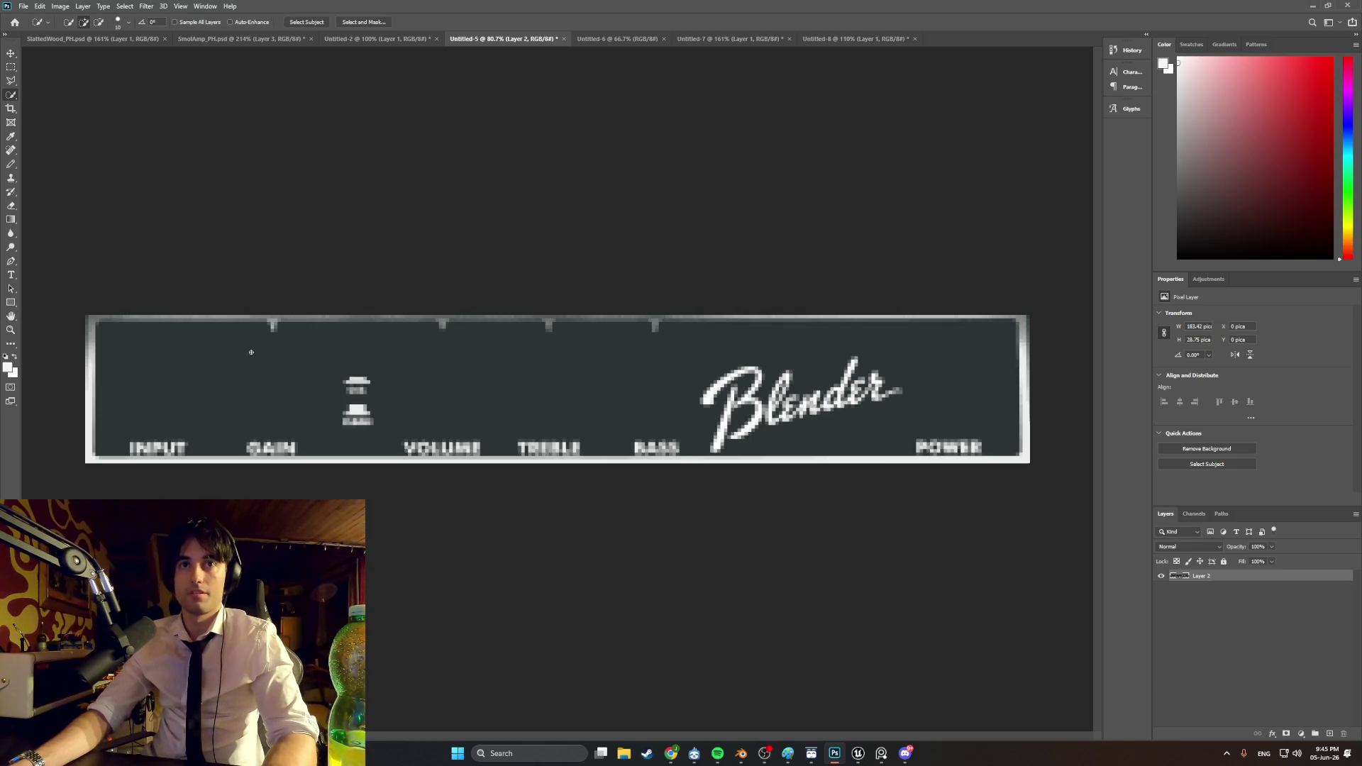
Step: Sample the panel's dark teal as the Pencil's paint colour
{"action": "key", "text": "b"}
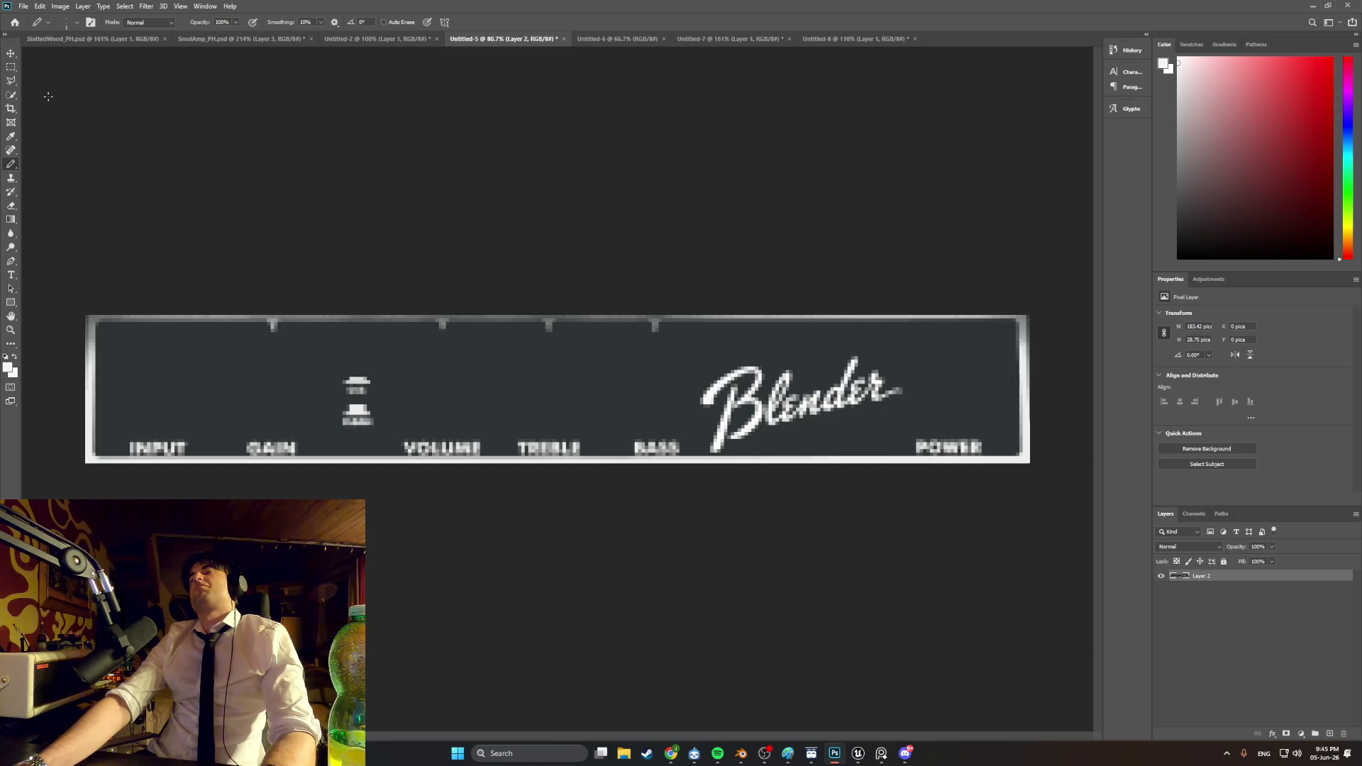
{"action": "left_click", "coordinate": [10, 150]}
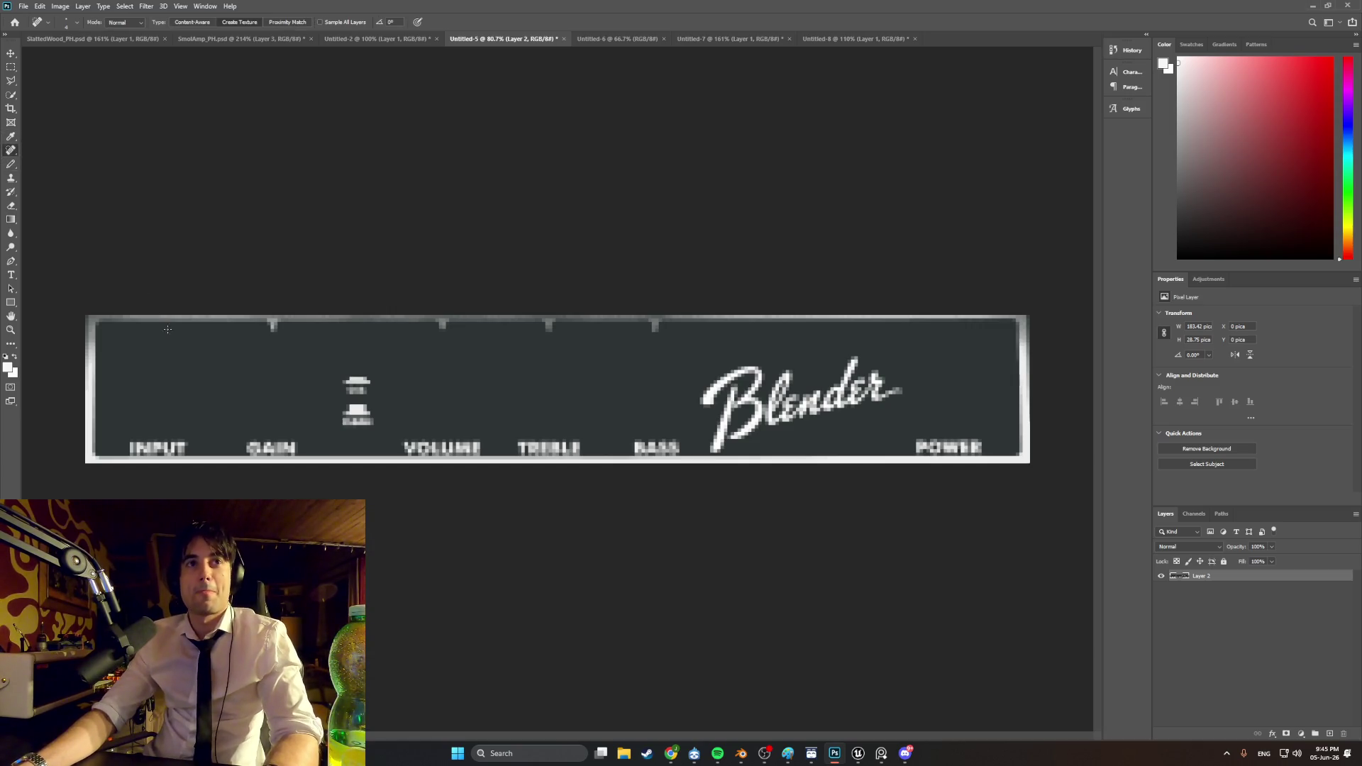
{"action": "left_click", "coordinate": [11, 136]}
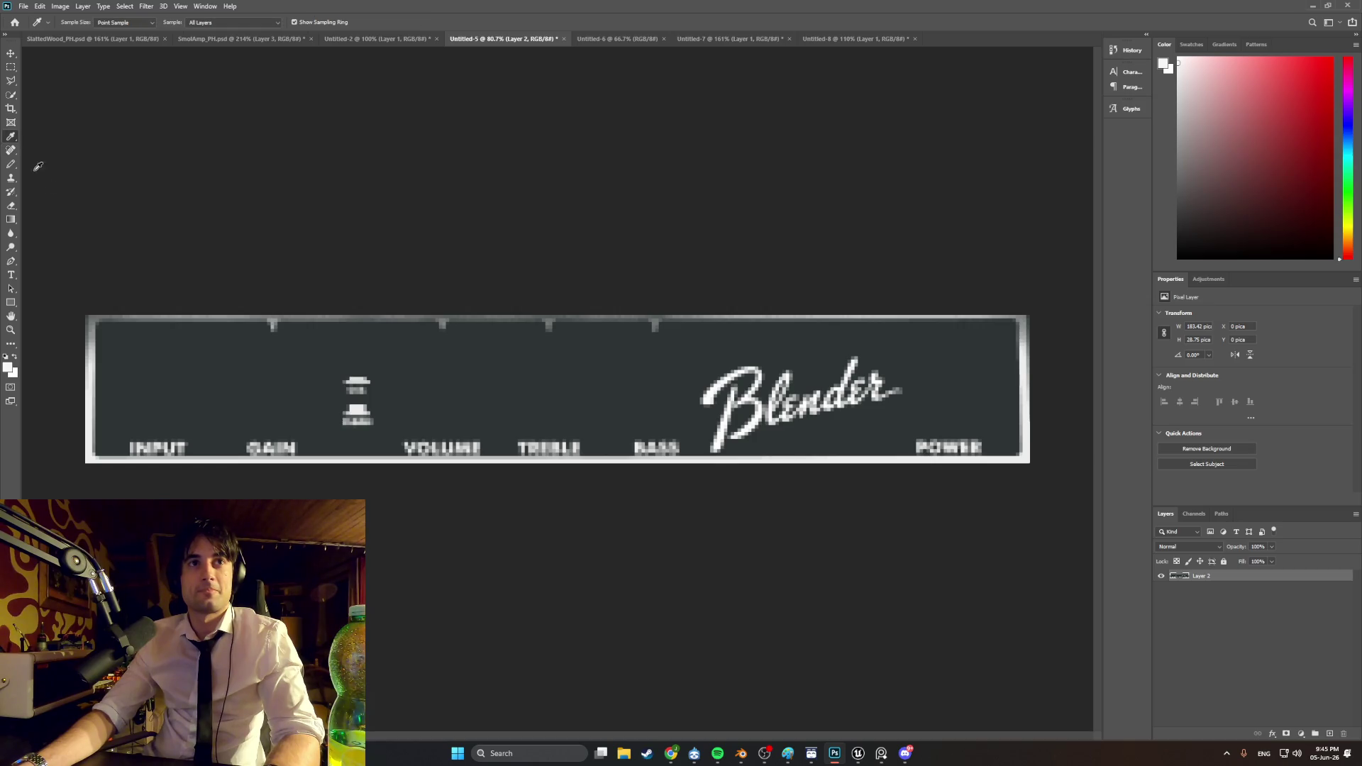
{"action": "left_click", "coordinate": [145, 352]}
{"action": "left_click", "coordinate": [10, 165]}
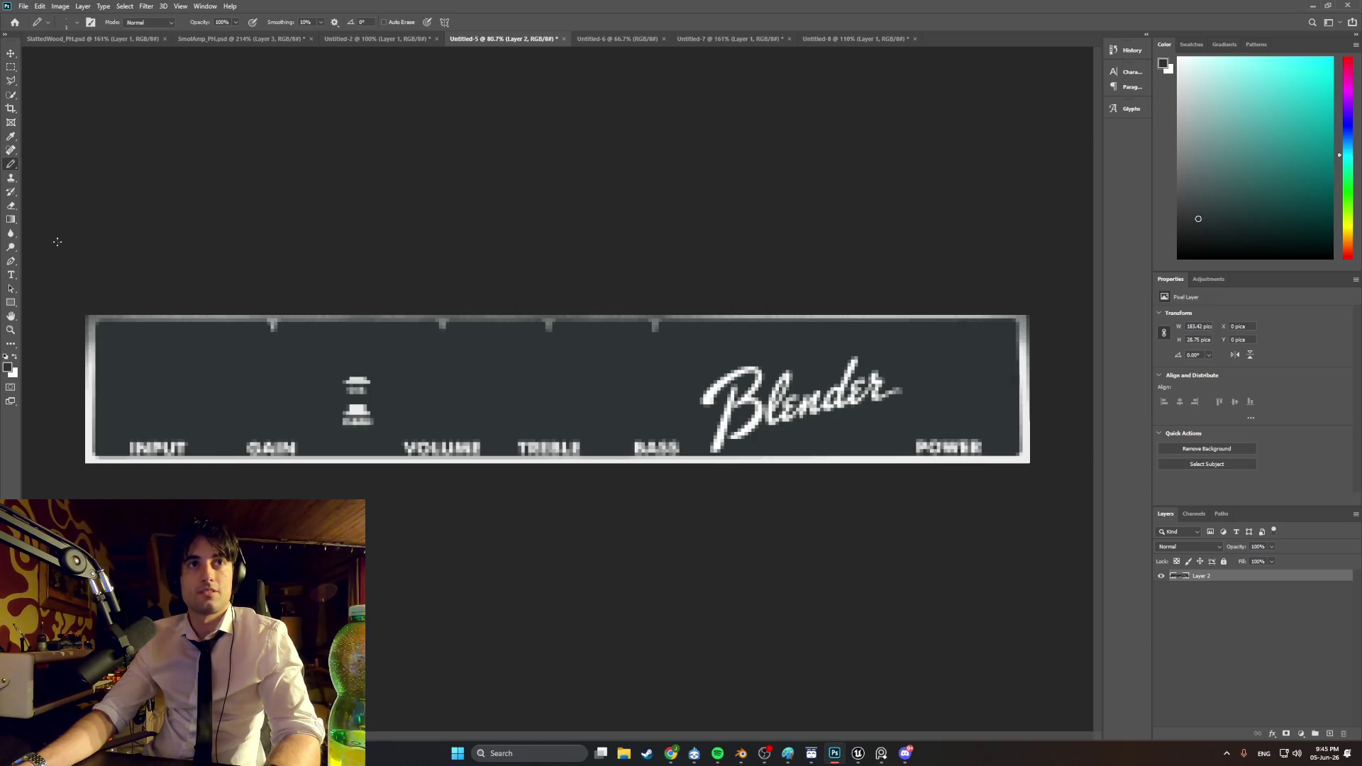
Step: Increase the Pencil brush size above 1 px in the brush settings
{"action": "scroll", "coordinate": [89, 472], "scroll_direction": "up", "scroll_amount": 3, "text": "alt"}
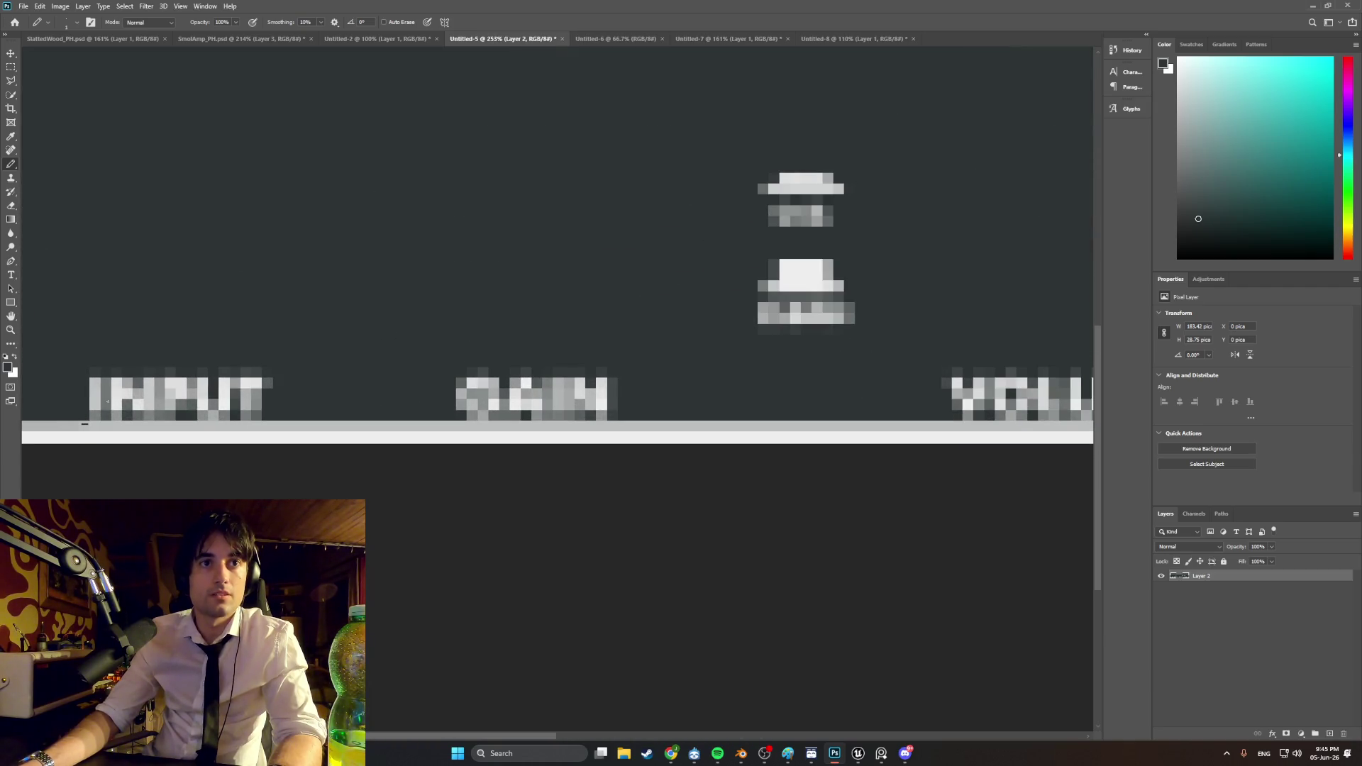
{"action": "scroll", "coordinate": [108, 402], "scroll_direction": "down", "scroll_amount": 3, "text": "alt"}
{"action": "scroll", "coordinate": [133, 375], "scroll_direction": "down", "scroll_amount": 3, "text": "alt"}
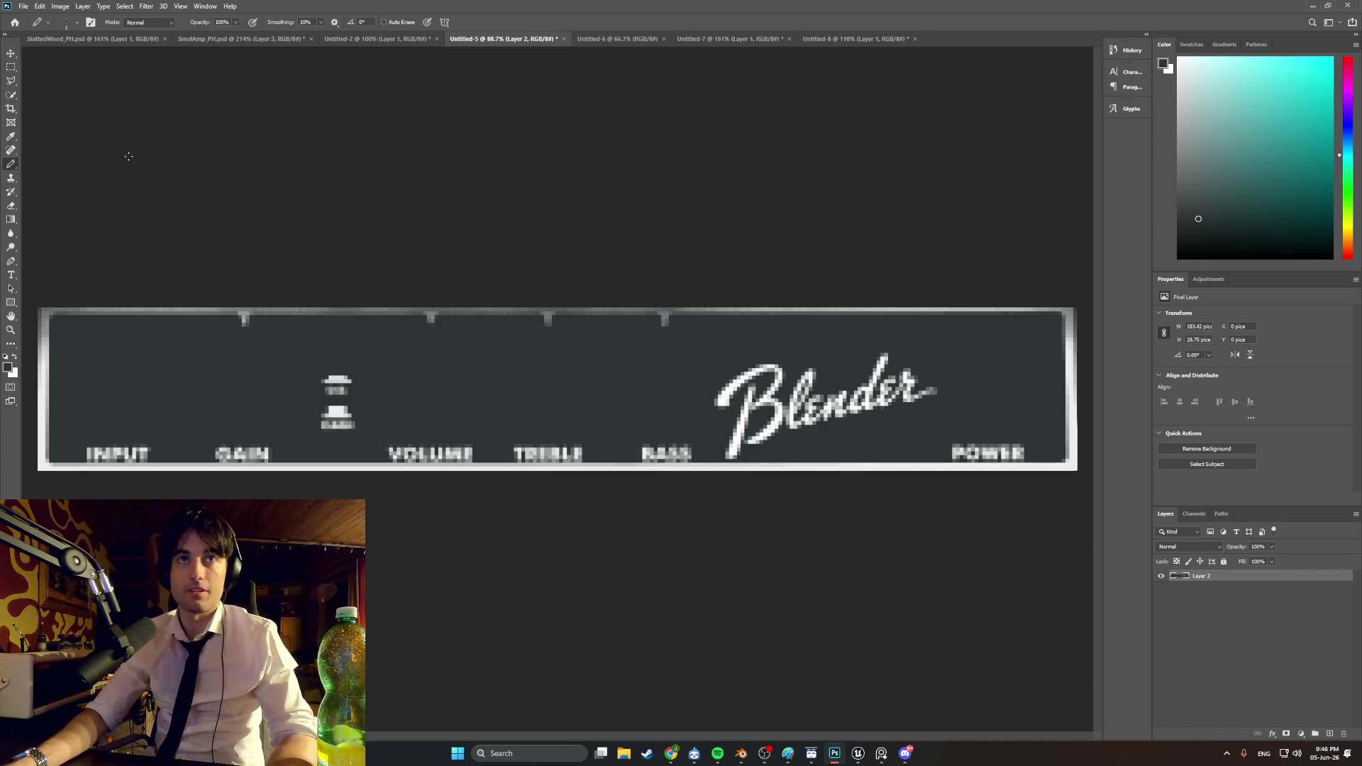
{"action": "scroll", "coordinate": [113, 477], "scroll_direction": "up", "scroll_amount": 5, "text": "alt"}
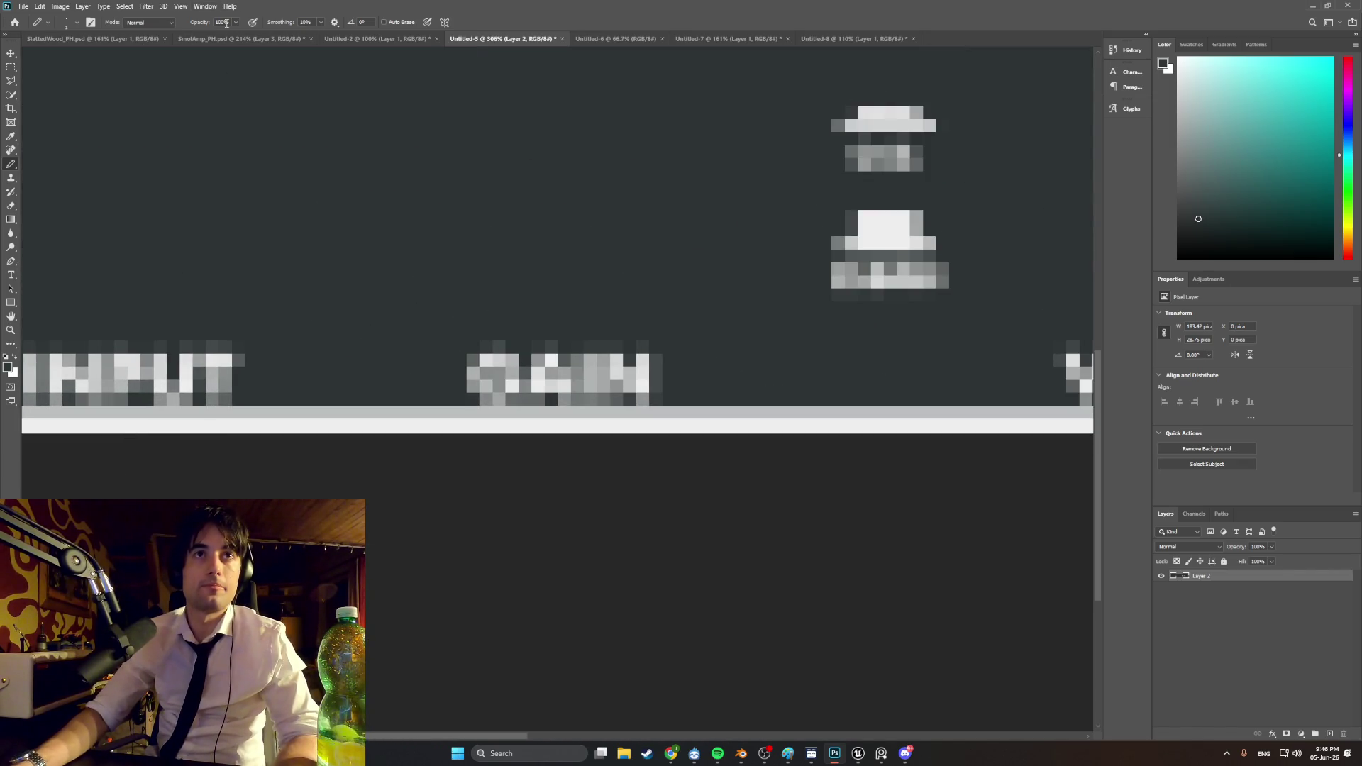
{"action": "left_click", "coordinate": [78, 23]}
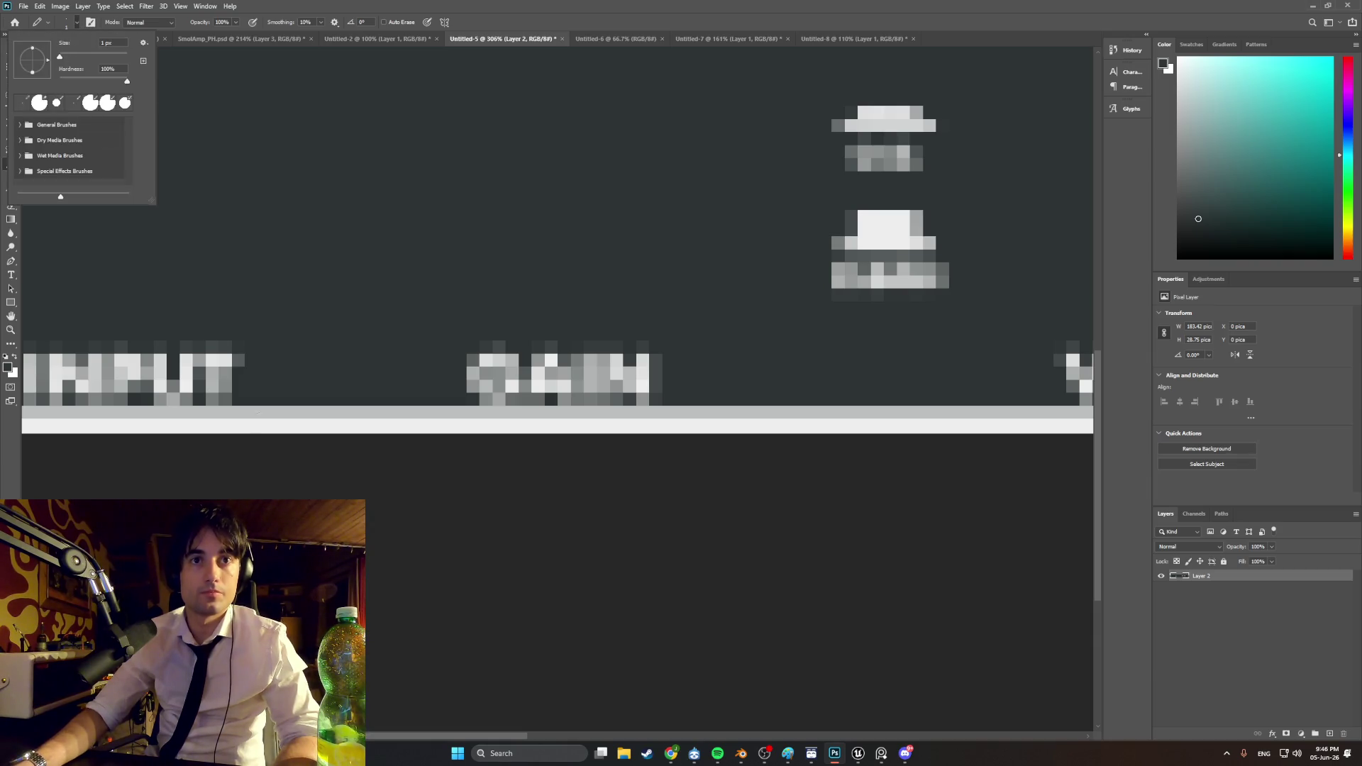
{"action": "scroll", "coordinate": [264, 402], "scroll_direction": "down", "scroll_amount": 5, "text": "alt"}
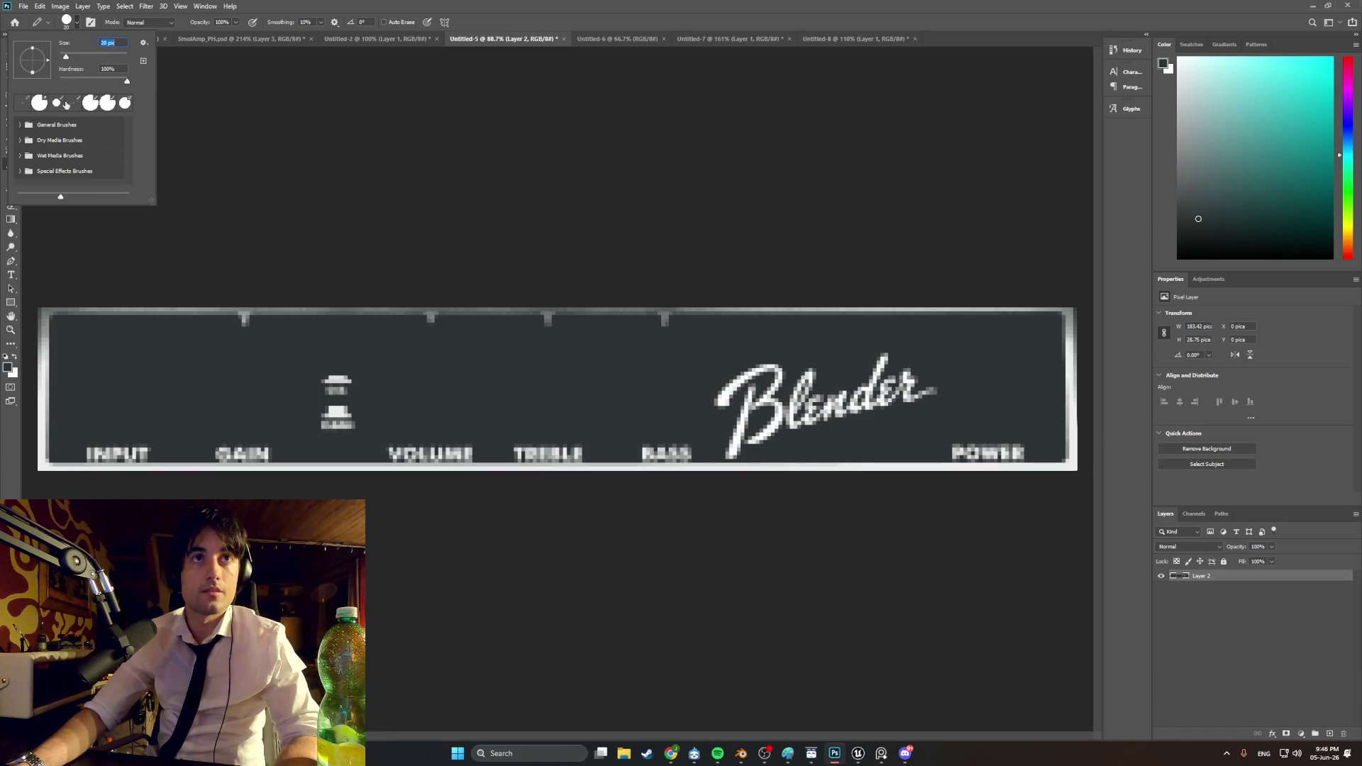
{"action": "key", "text": "Return"}
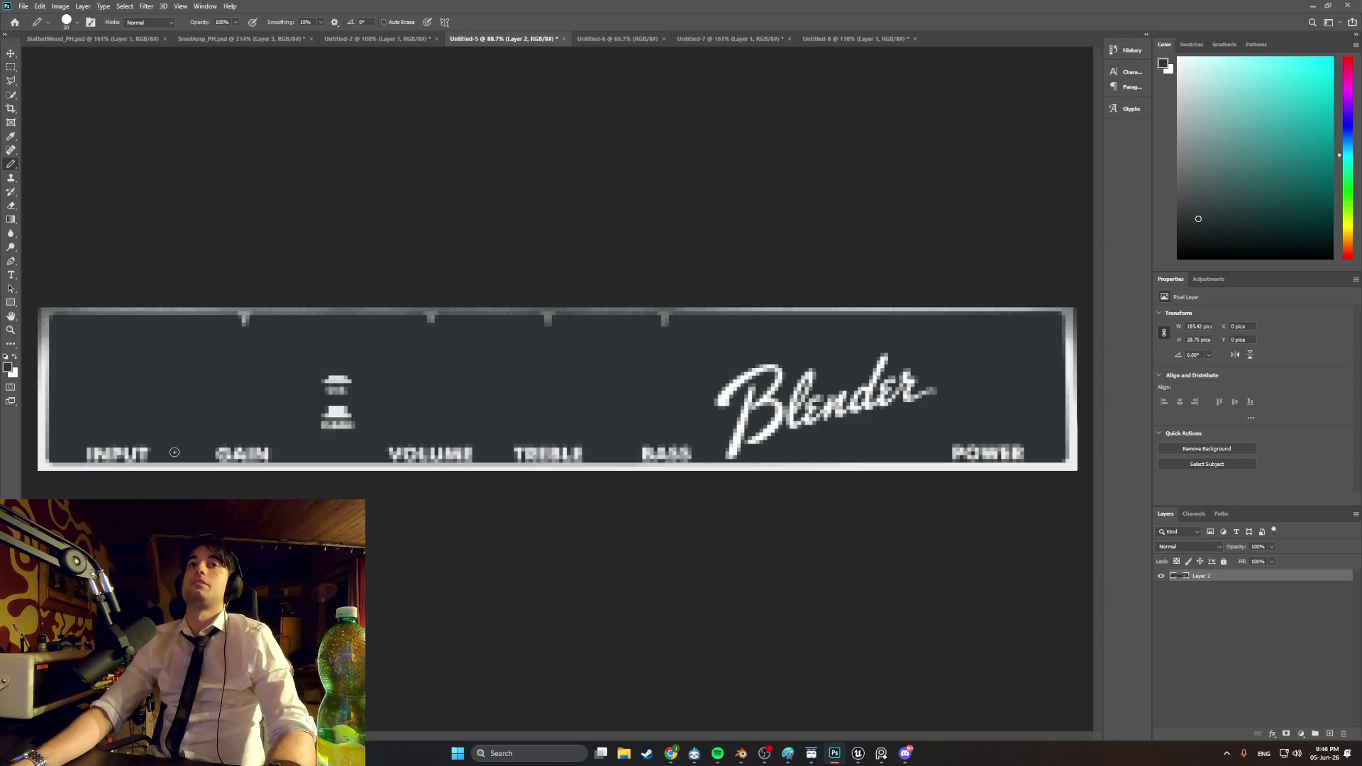
Step: Select the whole amp panel with a 198 px Quick Selection brush, including its right border
{"action": "left_click", "coordinate": [12, 95]}
{"action": "left_click", "coordinate": [42, 92]}
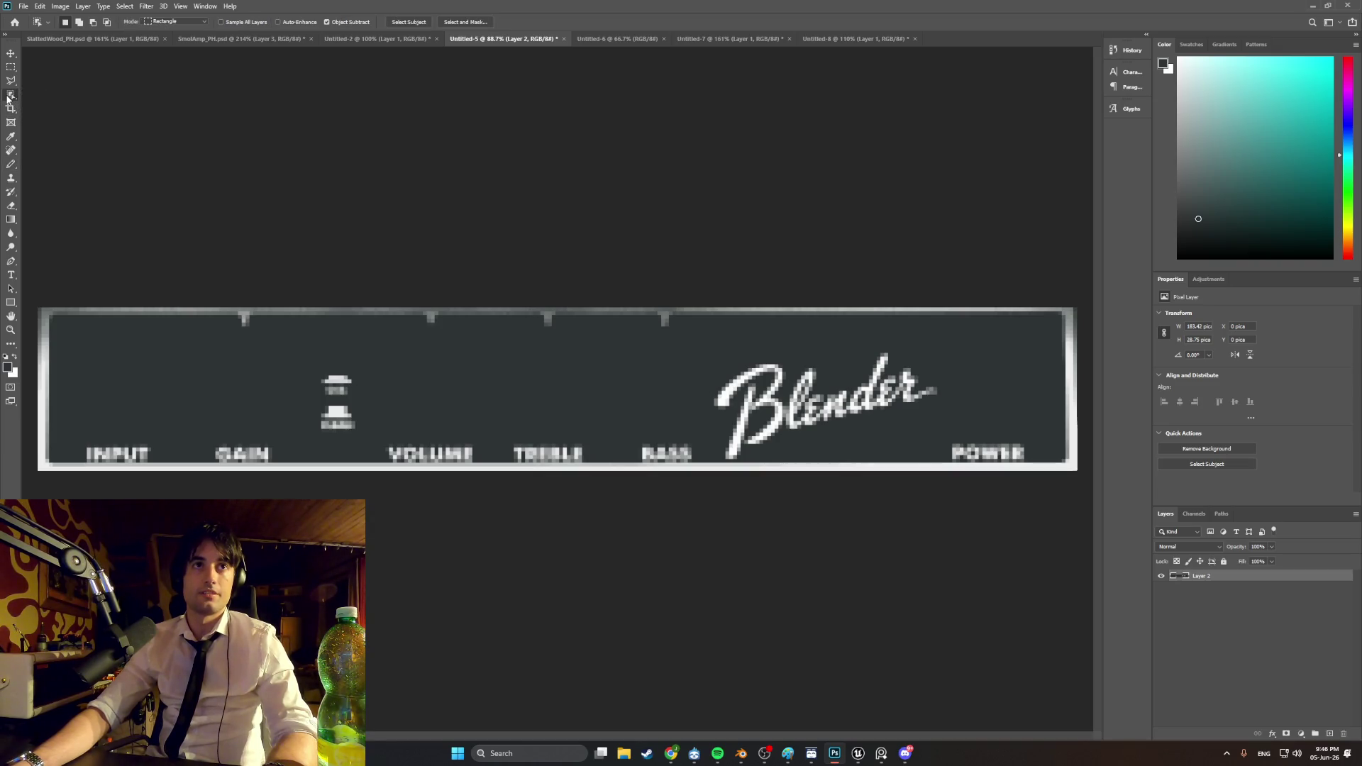
{"action": "mouse_move", "coordinate": [57, 145]}
{"action": "left_mouse_down"}
{"action": "mouse_move", "coordinate": [121, 234]}
{"action": "mouse_move", "coordinate": [120, 261]}
{"action": "left_mouse_up"}
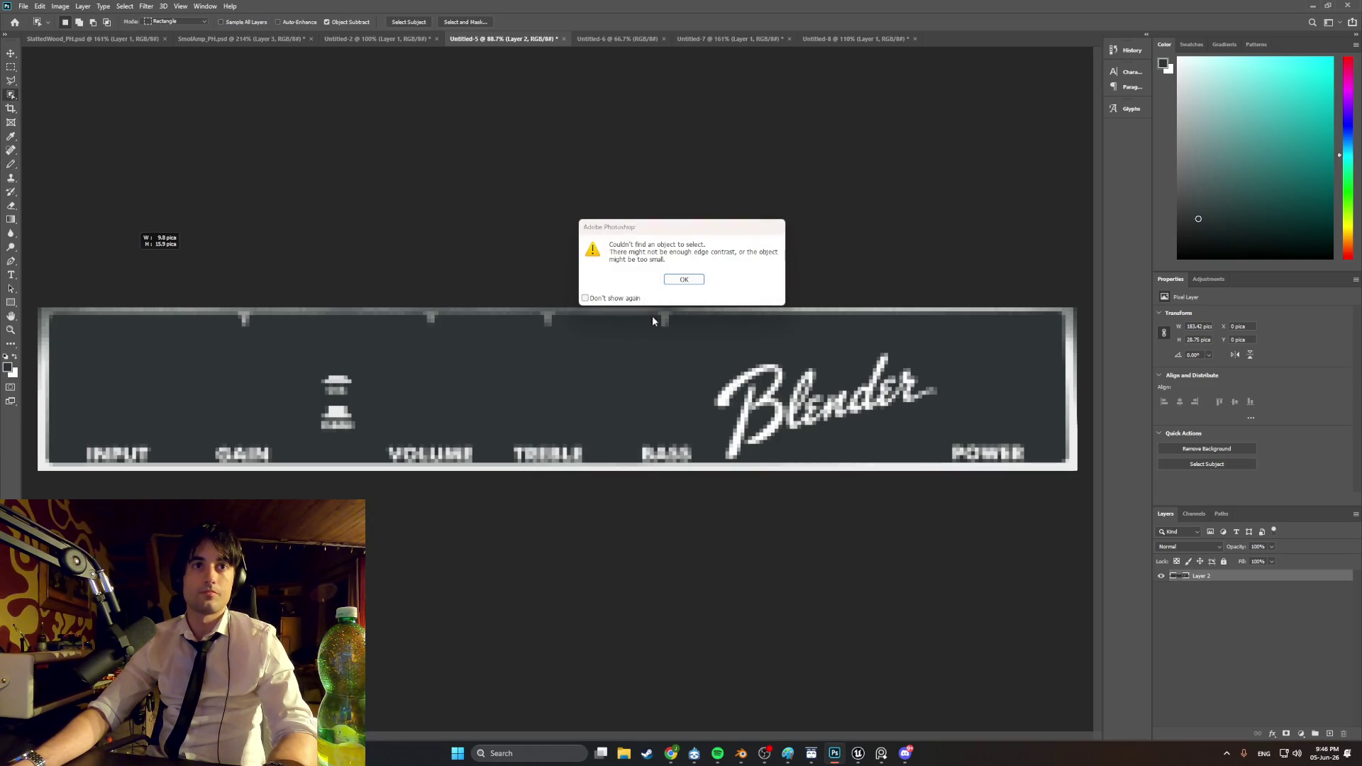
{"action": "left_click", "coordinate": [690, 282]}
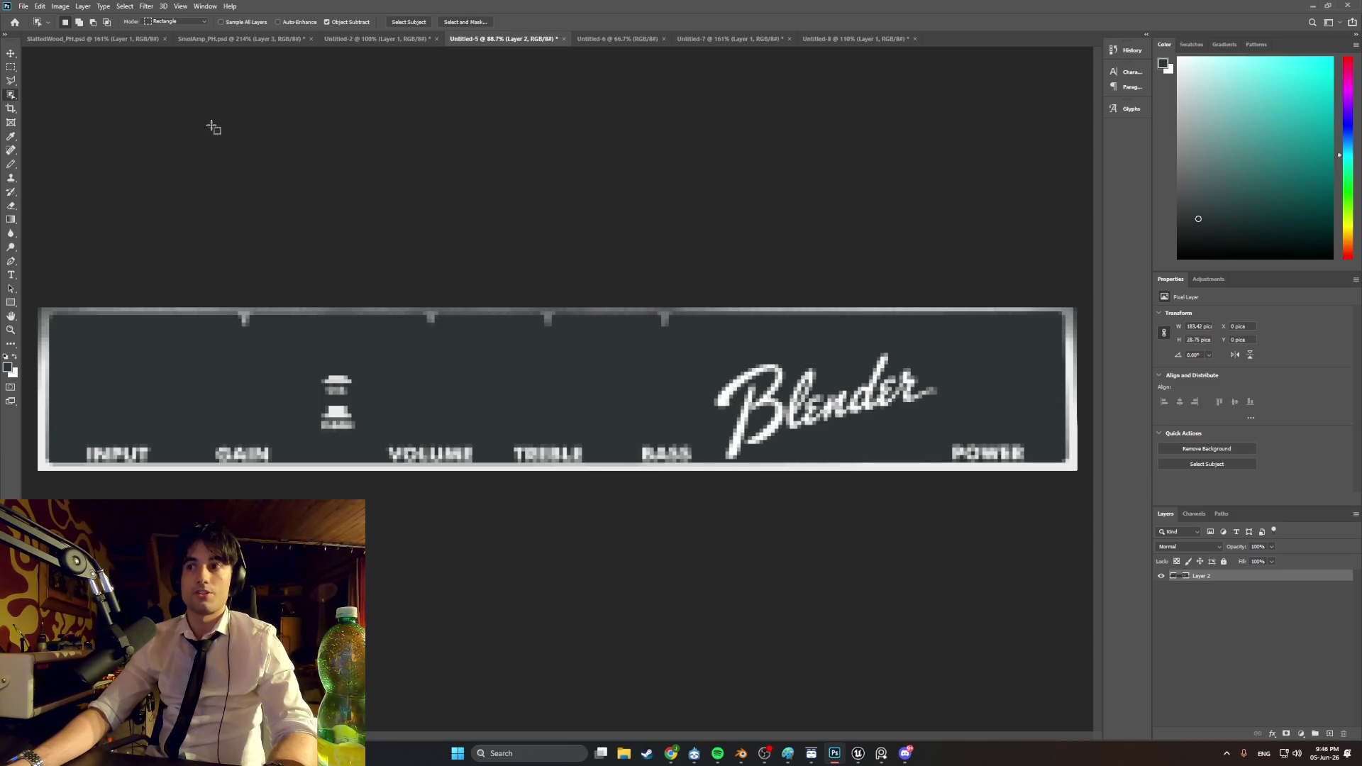
{"action": "right_click", "coordinate": [13, 99]}
{"action": "left_click", "coordinate": [63, 105]}
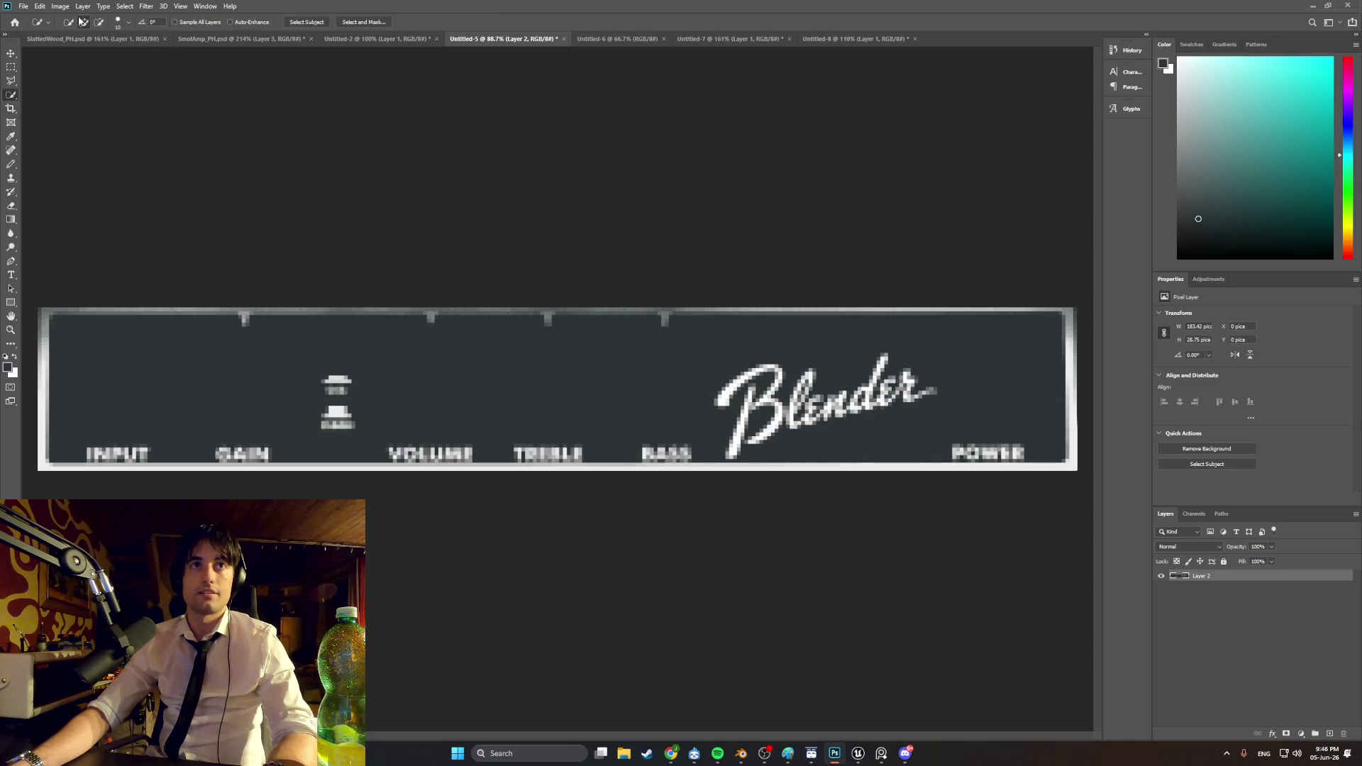
{"action": "left_click", "coordinate": [121, 24]}
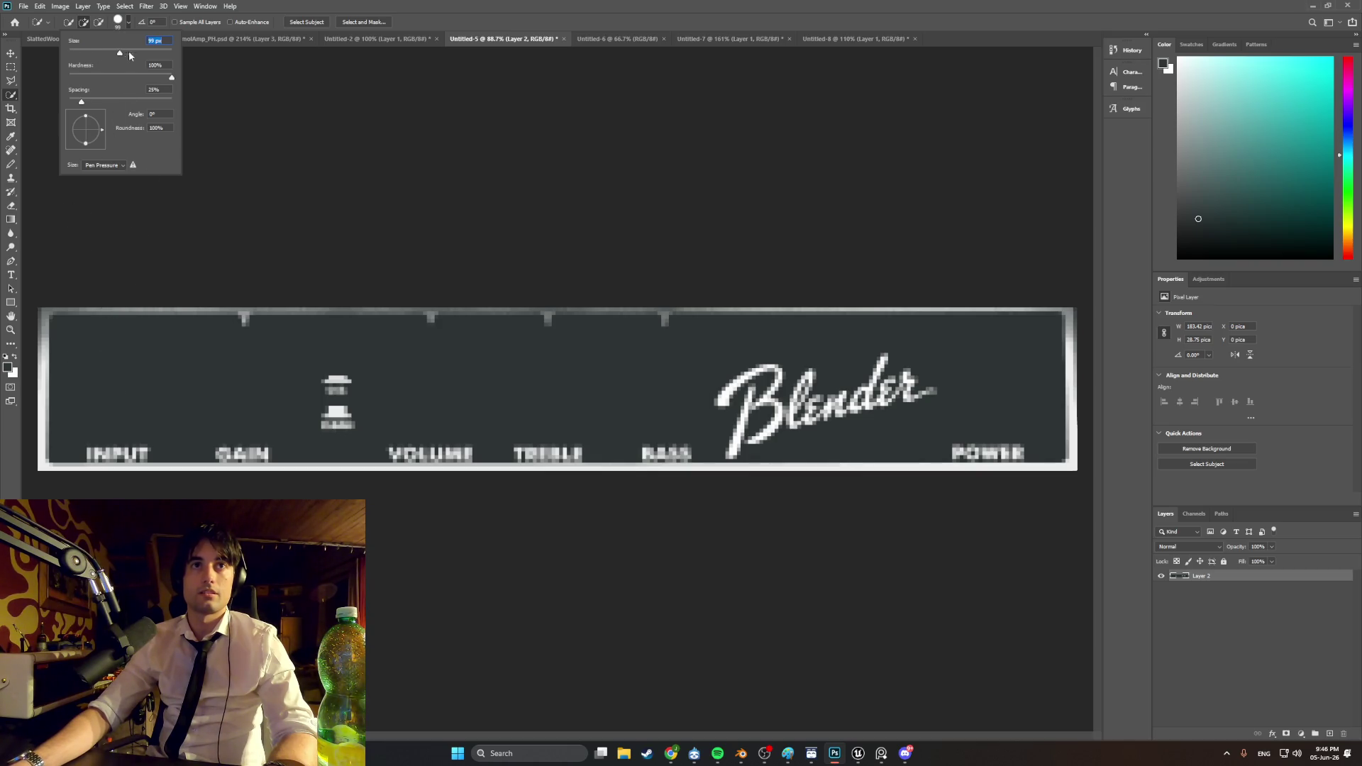
{"action": "mouse_move", "coordinate": [95, 369]}
{"action": "left_mouse_down"}
{"action": "mouse_move", "coordinate": [164, 401]}
{"action": "mouse_move", "coordinate": [702, 422]}
{"action": "mouse_move", "coordinate": [964, 398]}
{"action": "left_mouse_up"}
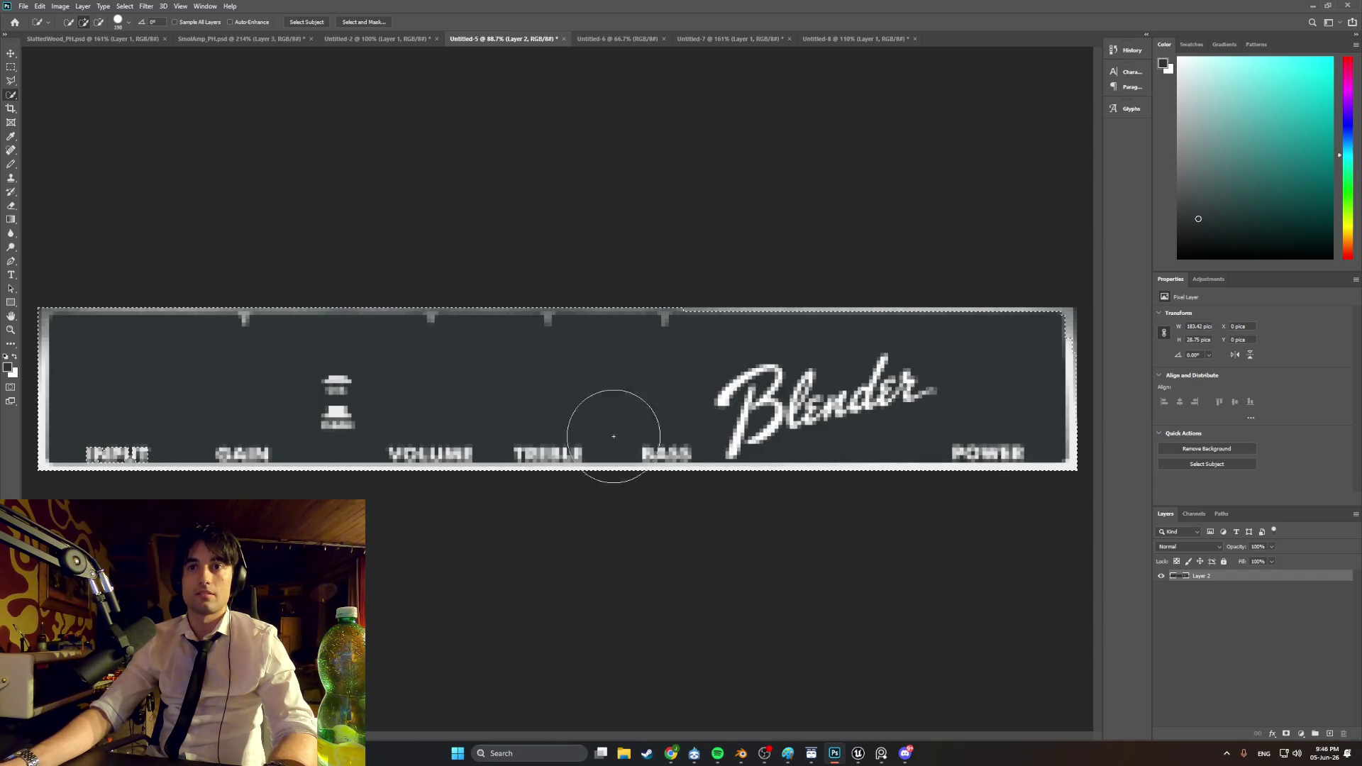
{"action": "left_click", "coordinate": [1068, 372]}
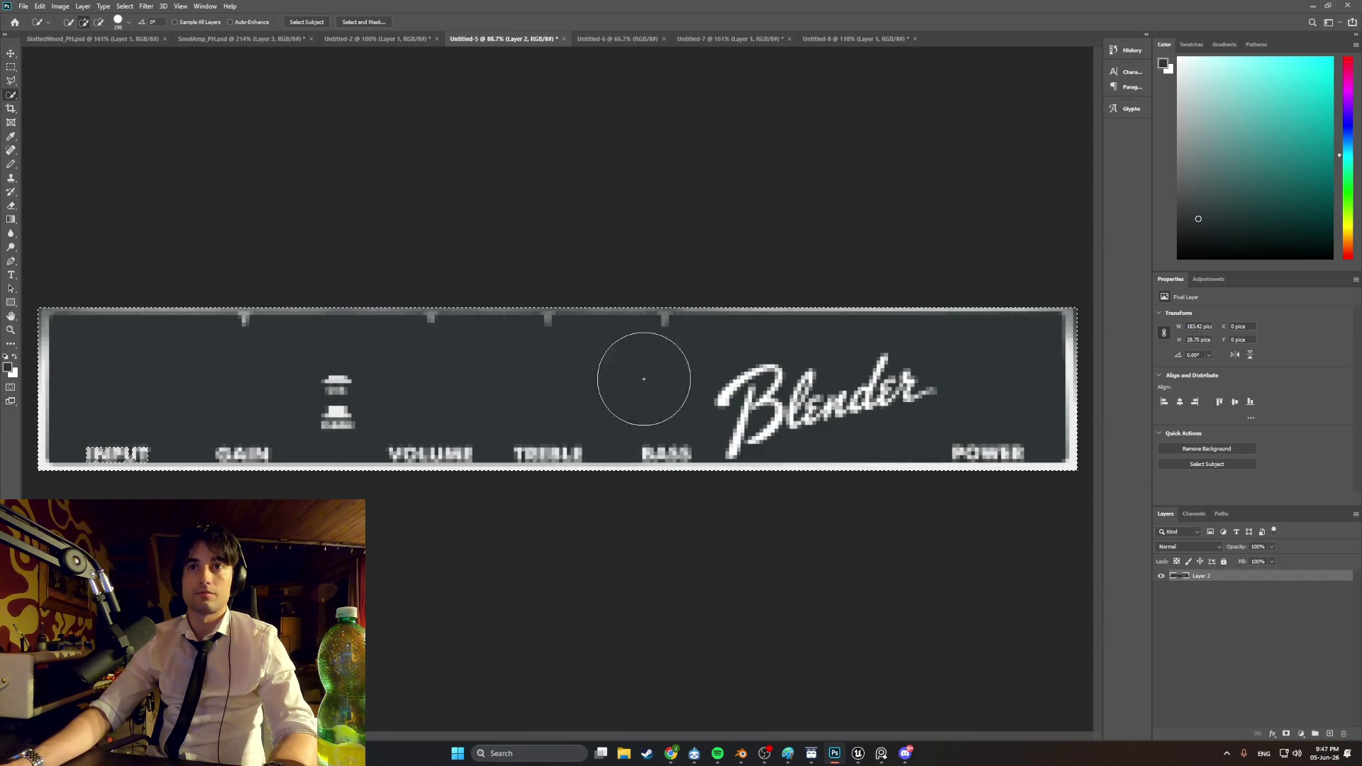
Step: Switch to the blank white Untitled-6 document
{"action": "left_click", "coordinate": [379, 39]}
{"action": "left_click", "coordinate": [483, 40]}
{"action": "left_click", "coordinate": [606, 40]}
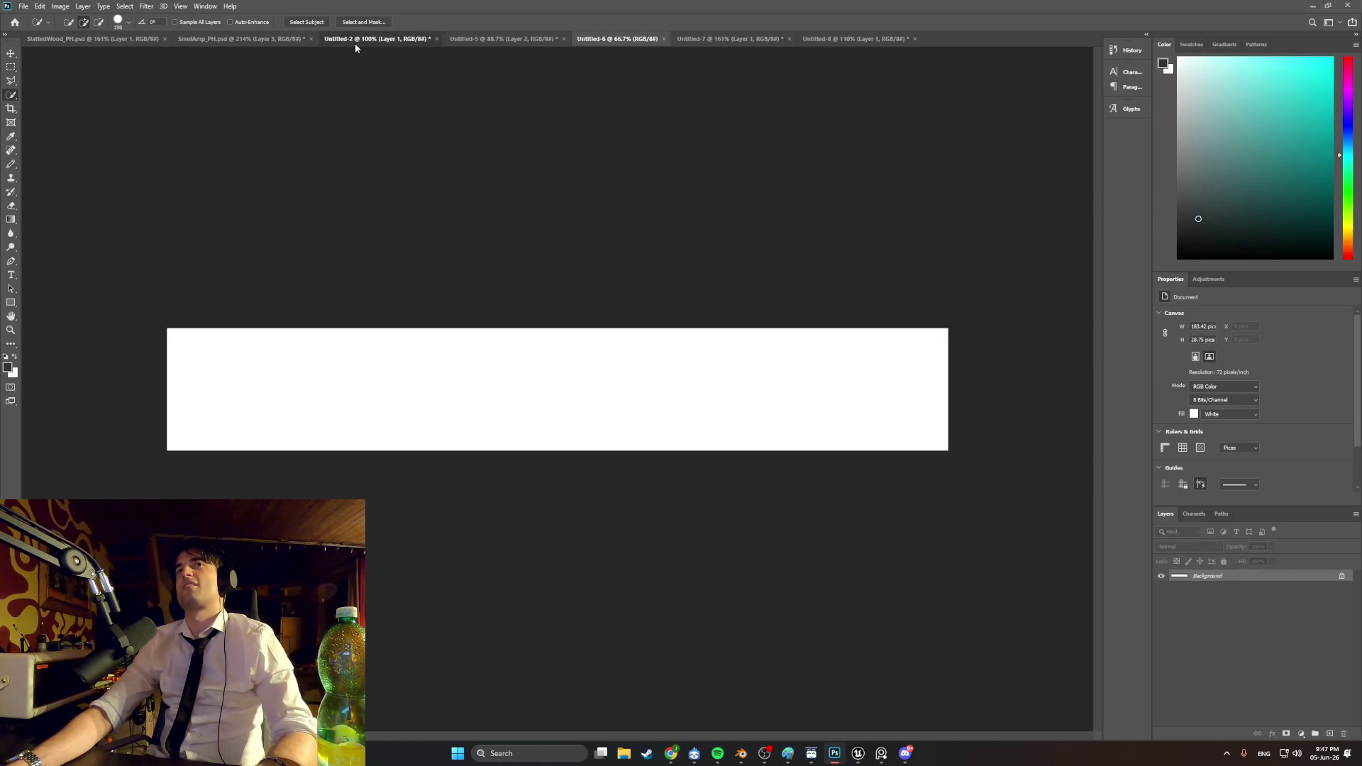
Step: Try pasting the panel into SmolAmp_PH, undo it, and revisit the knob and panel documents
{"action": "left_click", "coordinate": [354, 41]}
{"action": "left_click", "coordinate": [254, 40]}
{"action": "key", "text": "ctrl+v"}
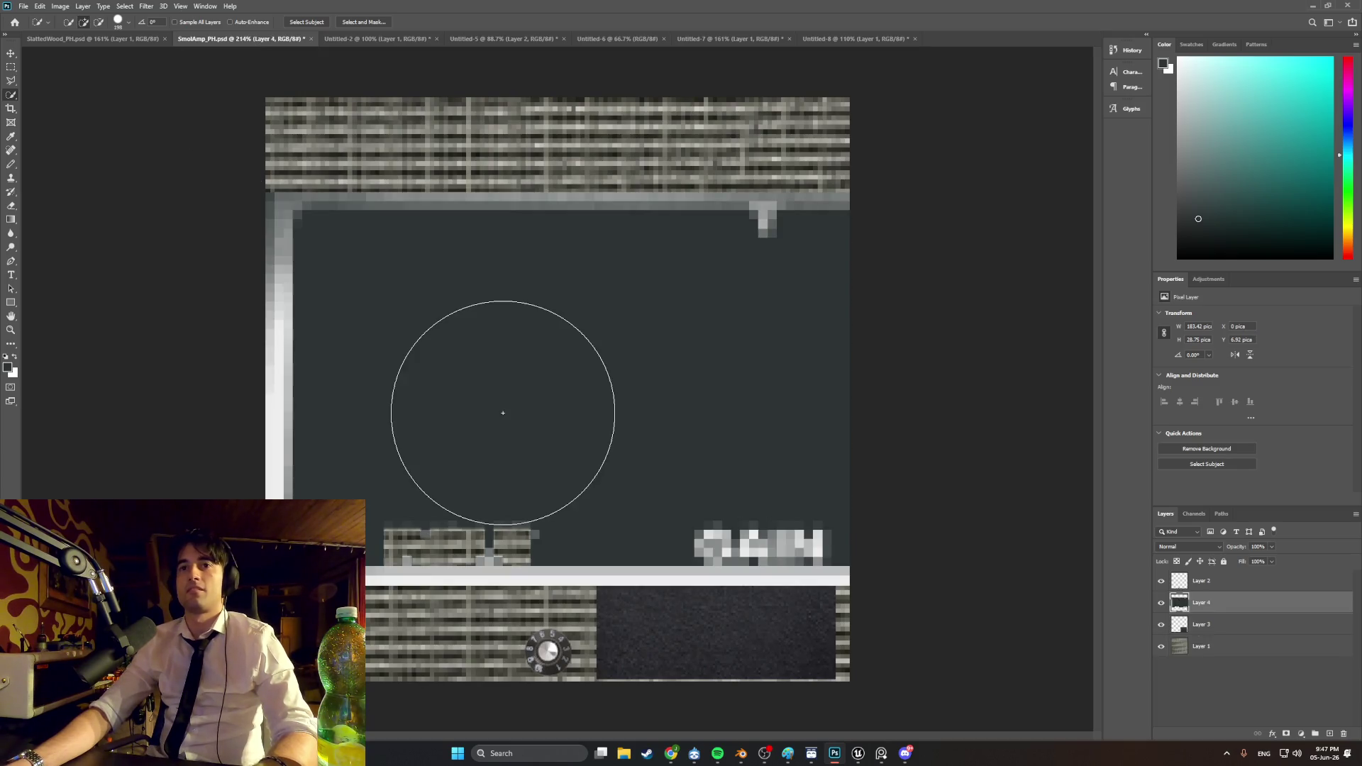
{"action": "key", "text": "ctrl+z"}
{"action": "left_click", "coordinate": [422, 40]}
{"action": "left_click", "coordinate": [500, 39]}
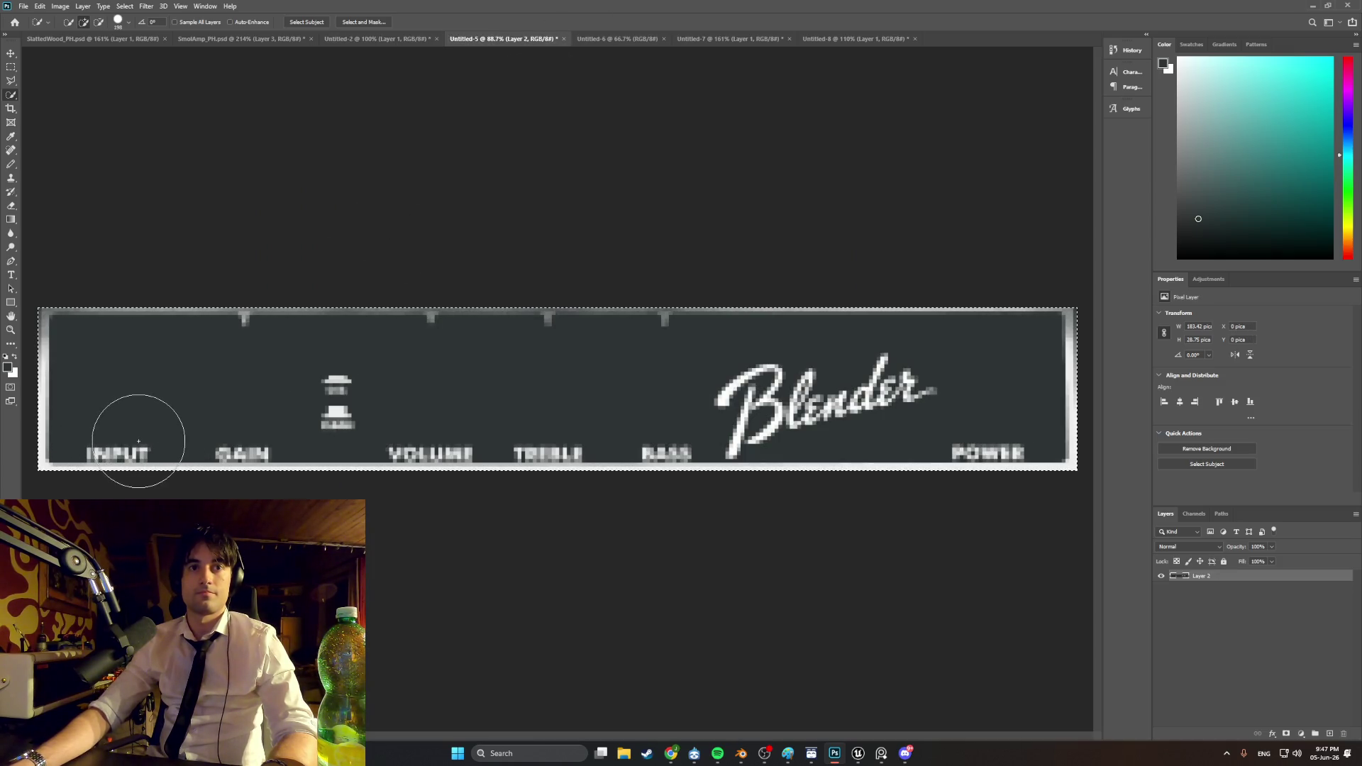
Step: Paste the Blender panel into SmolAmp_PH, scale it to about 71% and align it at the lower left
{"action": "left_click", "coordinate": [237, 40]}
{"action": "key", "text": "ctrl+v"}
{"action": "key", "text": "ctrl+t"}
{"action": "left_click_drag", "start_coordinate": [265, 585], "coordinate": [979, 471]}
{"action": "mouse_move", "coordinate": [1014, 340]}
{"action": "left_mouse_down"}
{"action": "mouse_move", "coordinate": [323, 452]}
{"action": "mouse_move", "coordinate": [1049, 411]}
{"action": "mouse_move", "coordinate": [273, 450]}
{"action": "mouse_move", "coordinate": [943, 406]}
{"action": "mouse_move", "coordinate": [335, 500]}
{"action": "mouse_move", "coordinate": [337, 554]}
{"action": "mouse_move", "coordinate": [432, 555]}
{"action": "mouse_move", "coordinate": [395, 578]}
{"action": "mouse_move", "coordinate": [424, 583]}
{"action": "left_mouse_up"}
{"action": "scroll", "coordinate": [418, 592], "scroll_direction": "up", "scroll_amount": 4, "text": "alt"}
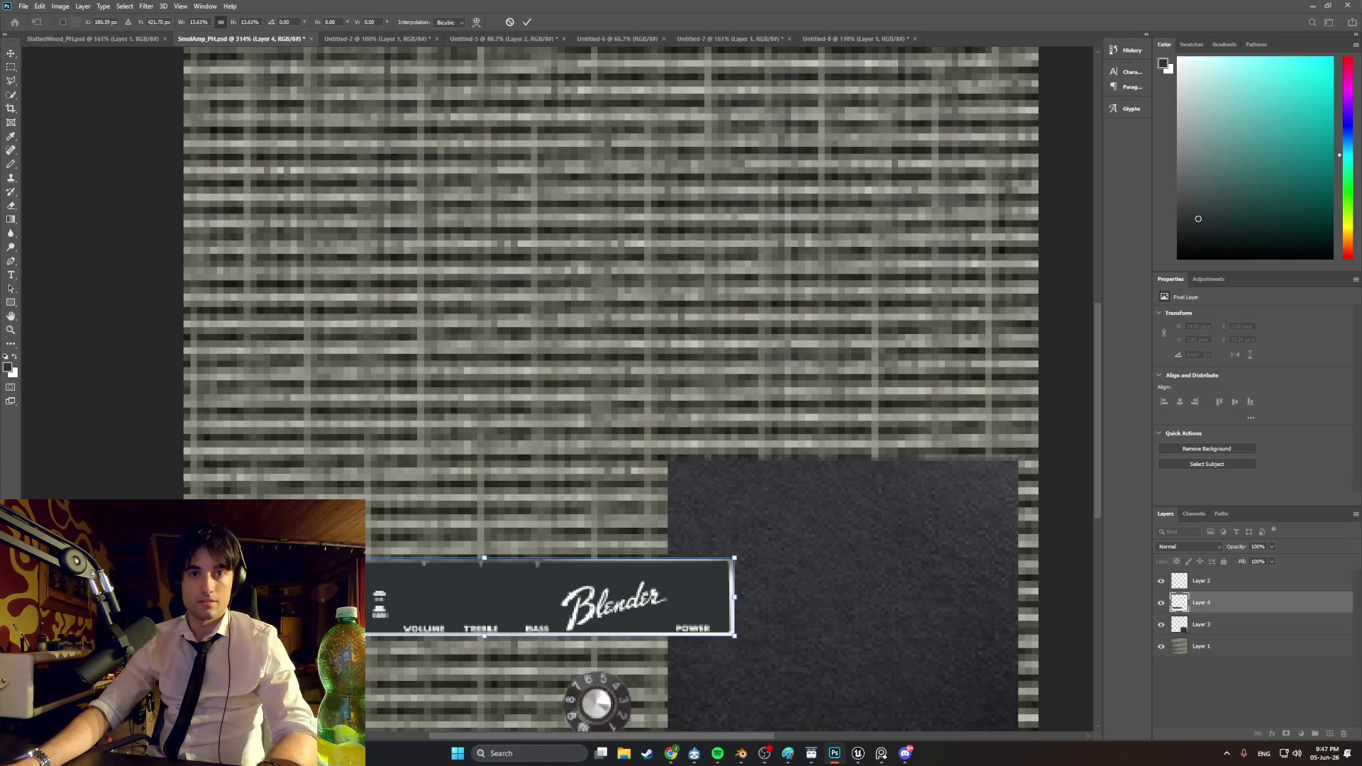
{"action": "left_click_drag", "start_coordinate": [603, 603], "coordinate": [554, 607]}
{"action": "left_click_drag", "start_coordinate": [184, 640], "coordinate": [199, 637]}
{"action": "left_click_drag", "start_coordinate": [358, 582], "coordinate": [341, 583]}
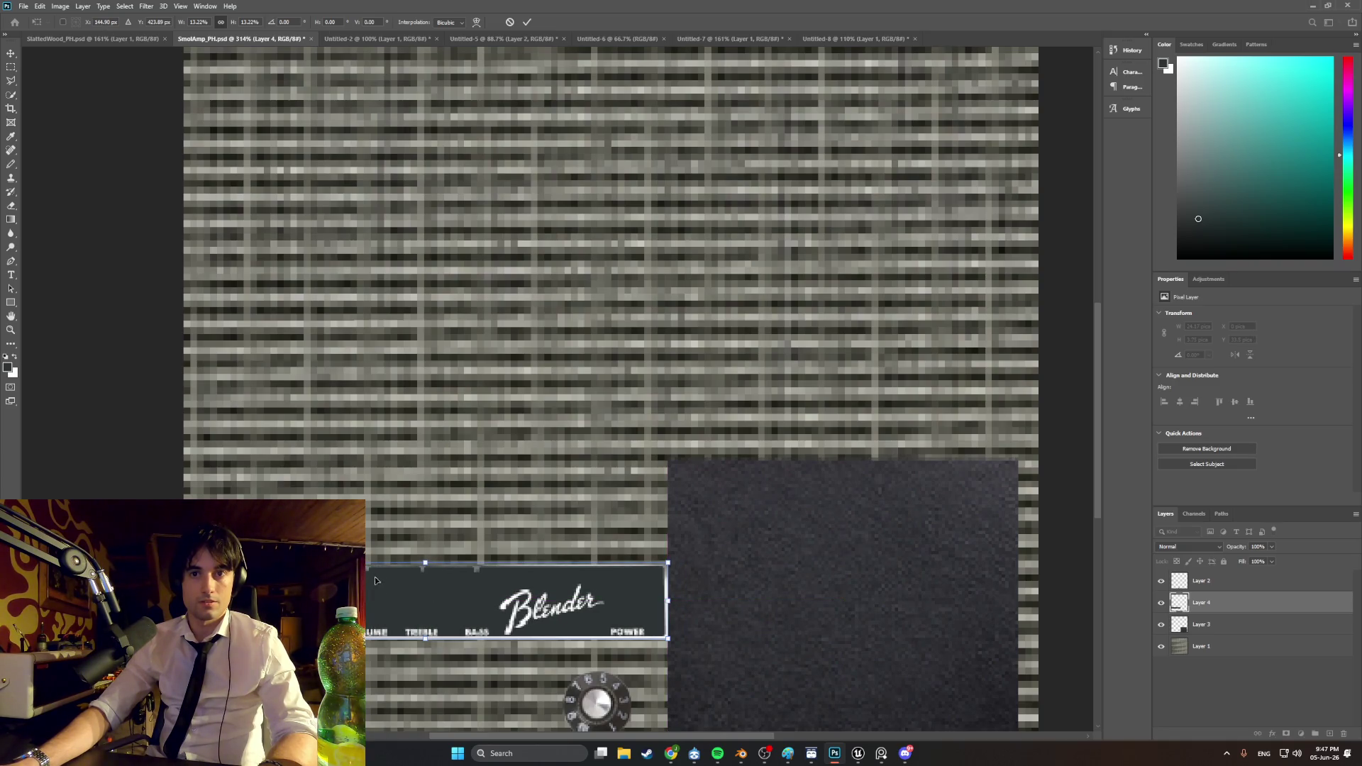
{"action": "key", "text": "Return"}
Step: Return to quick selection and bring Chrome with the Blender logo forward
{"action": "key", "text": "w"}
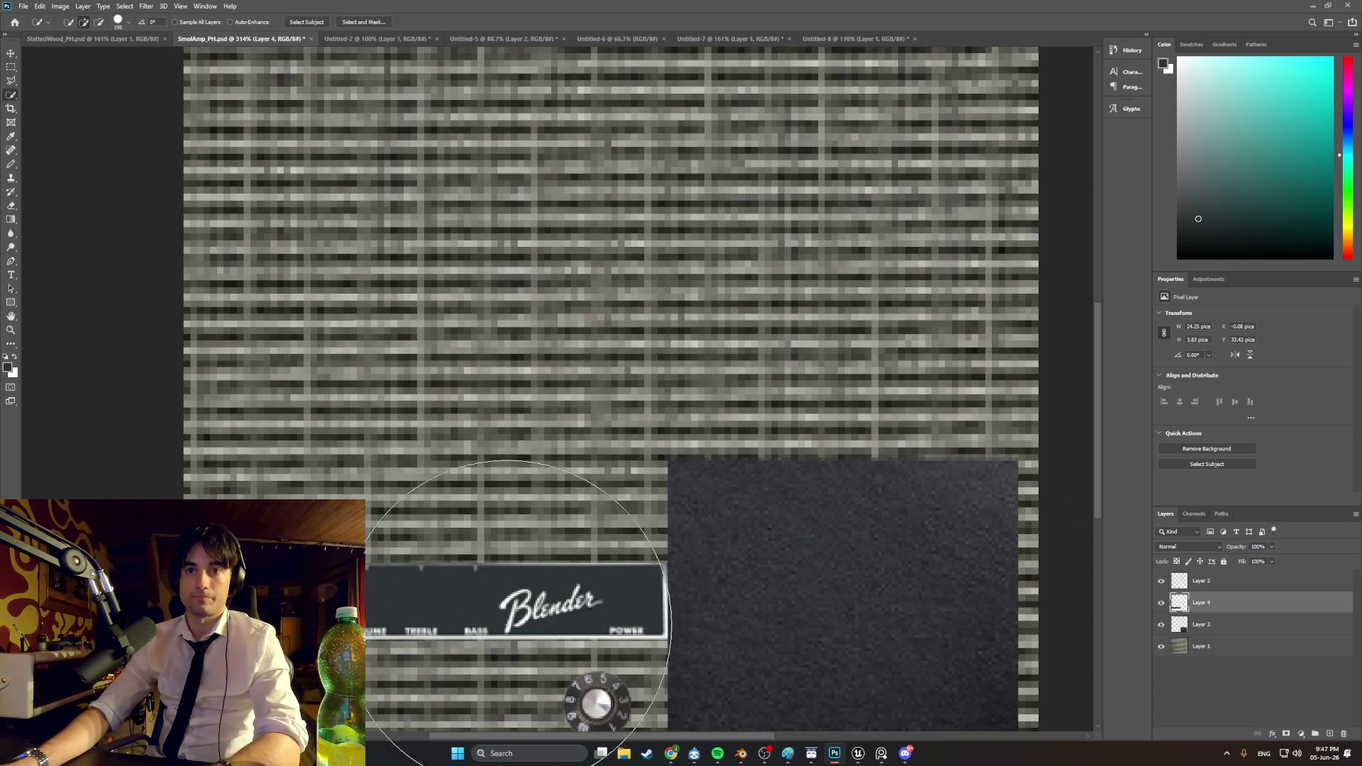
{"action": "scroll", "coordinate": [745, 608], "scroll_direction": "down", "scroll_amount": 2, "text": "alt"}
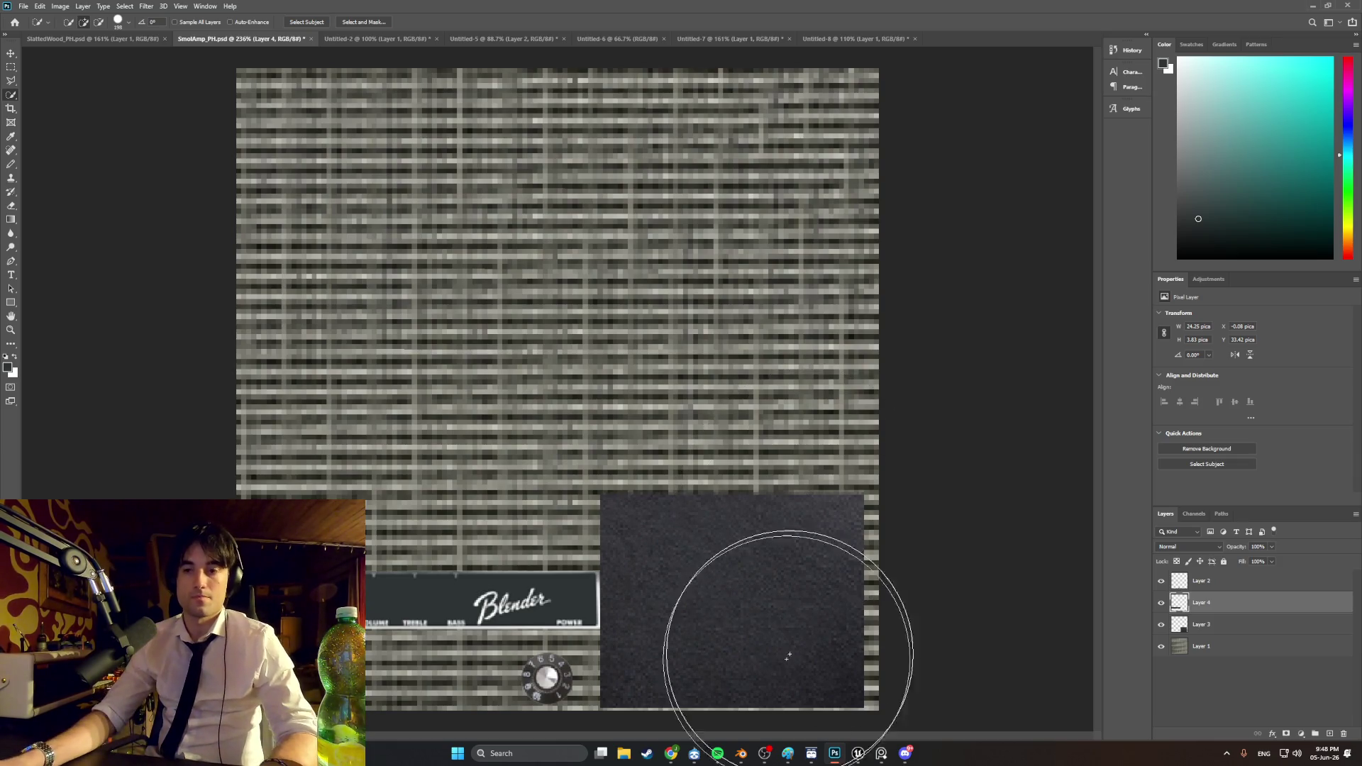
{"action": "left_click", "coordinate": [678, 759]}
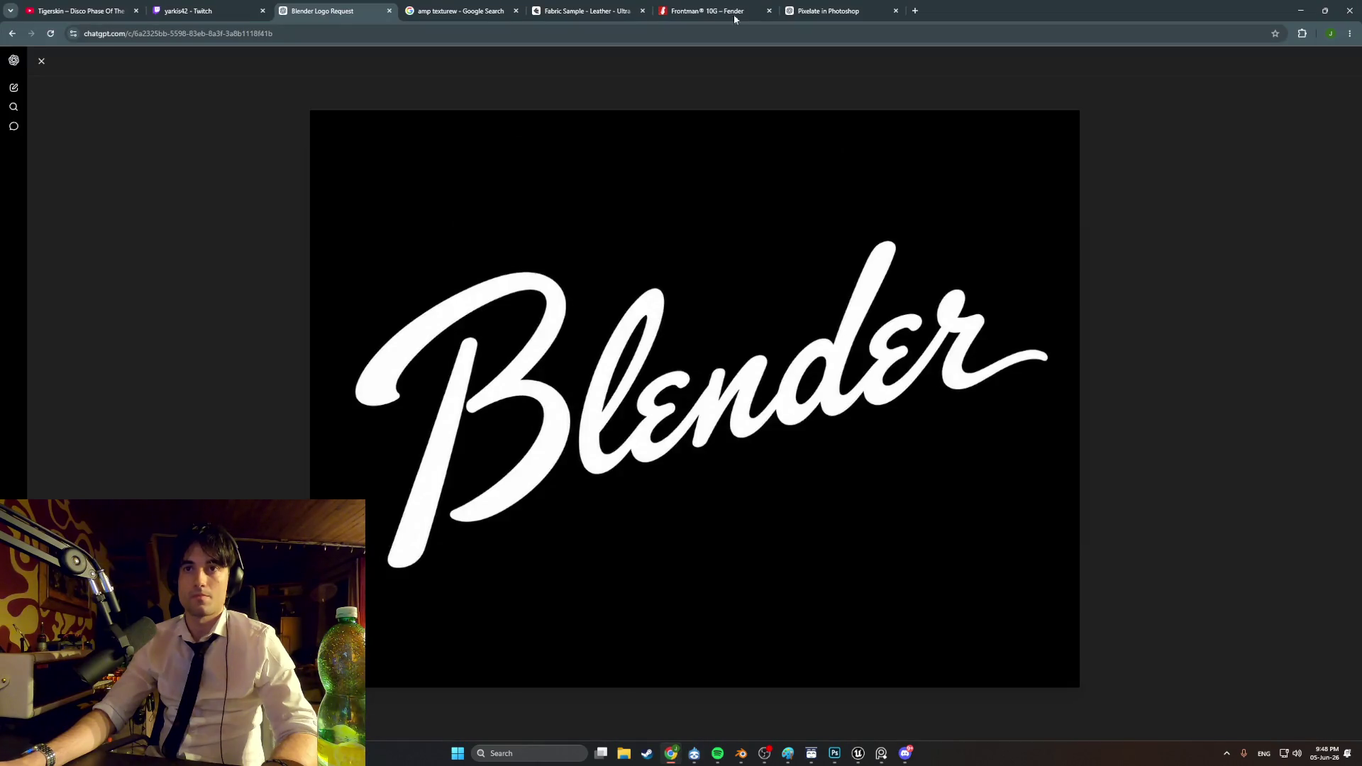
Step: Search Google Images for 'chrome texture' and preview a few silver results
{"action": "left_click", "coordinate": [418, 11]}
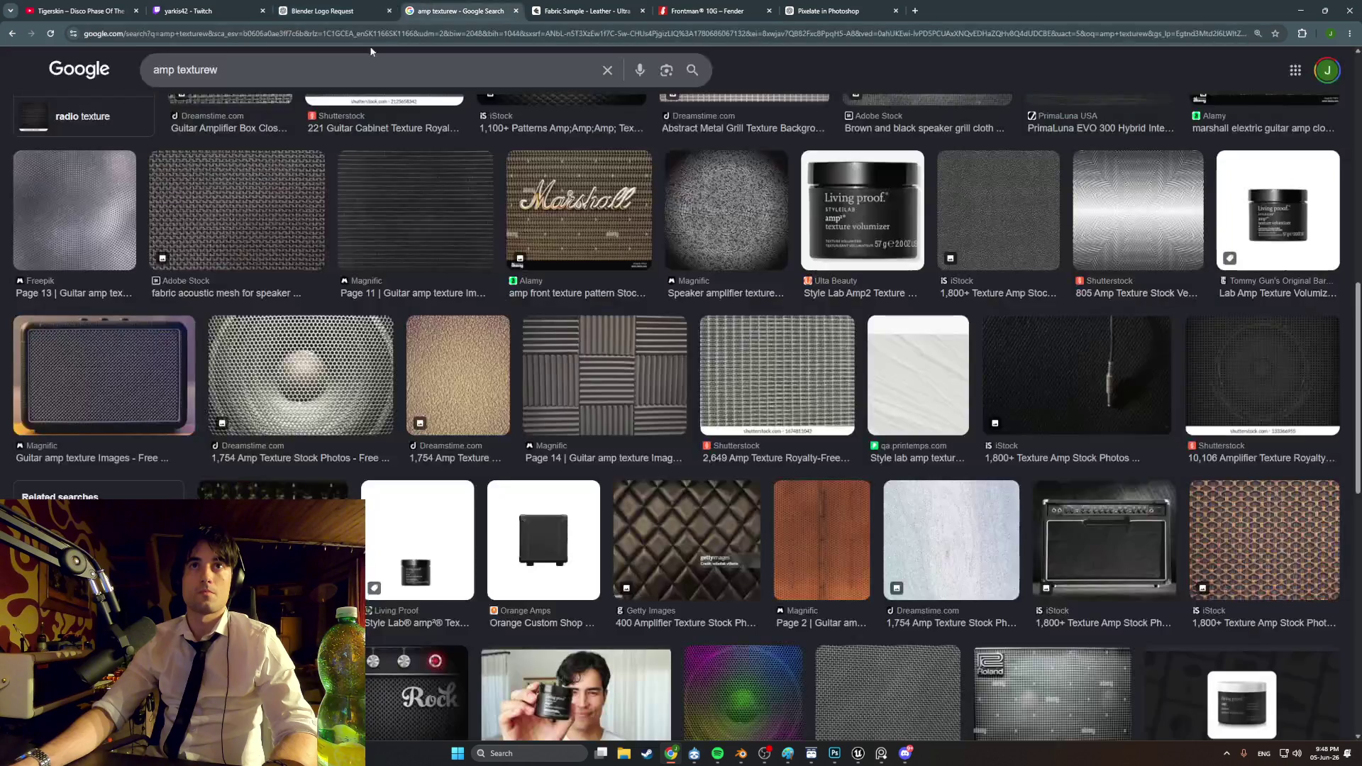
{"action": "type", "text": "chrome tex"}
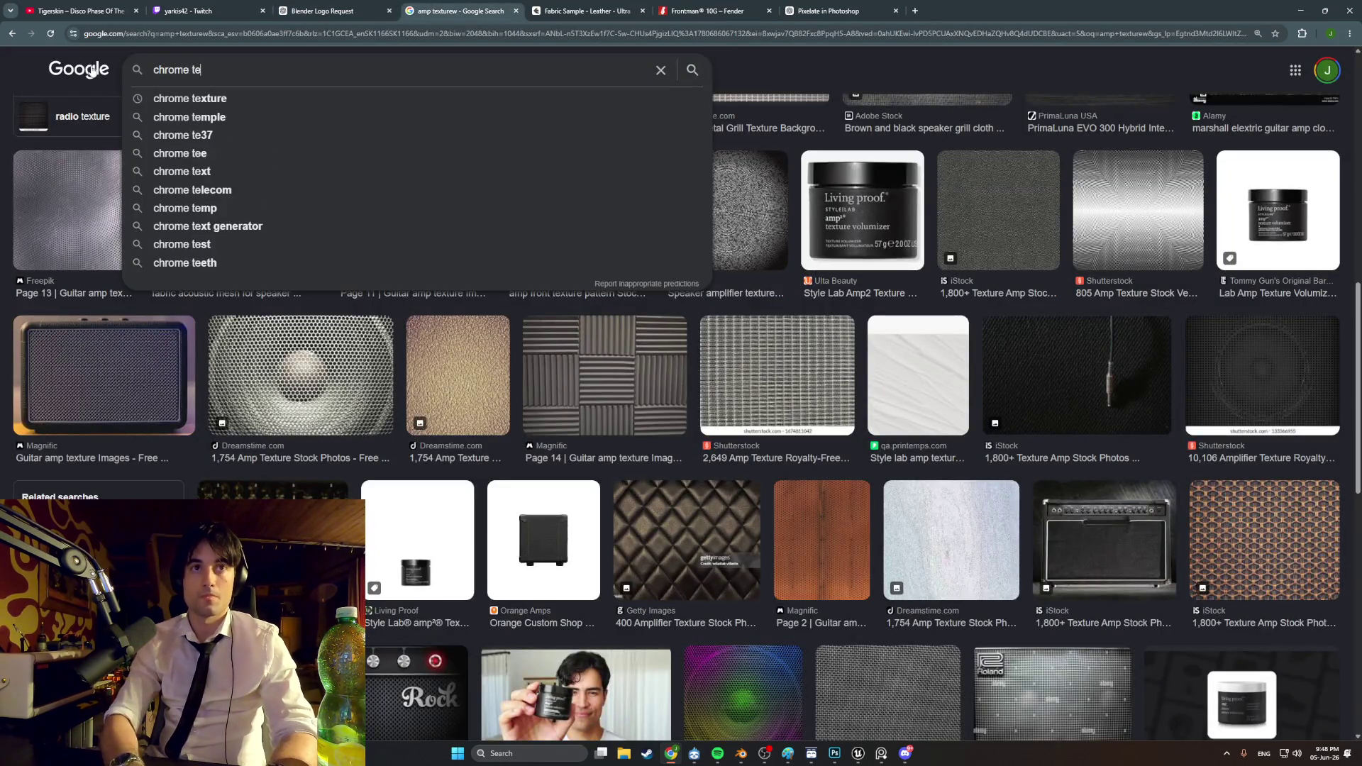
{"action": "type", "text": "ture"}
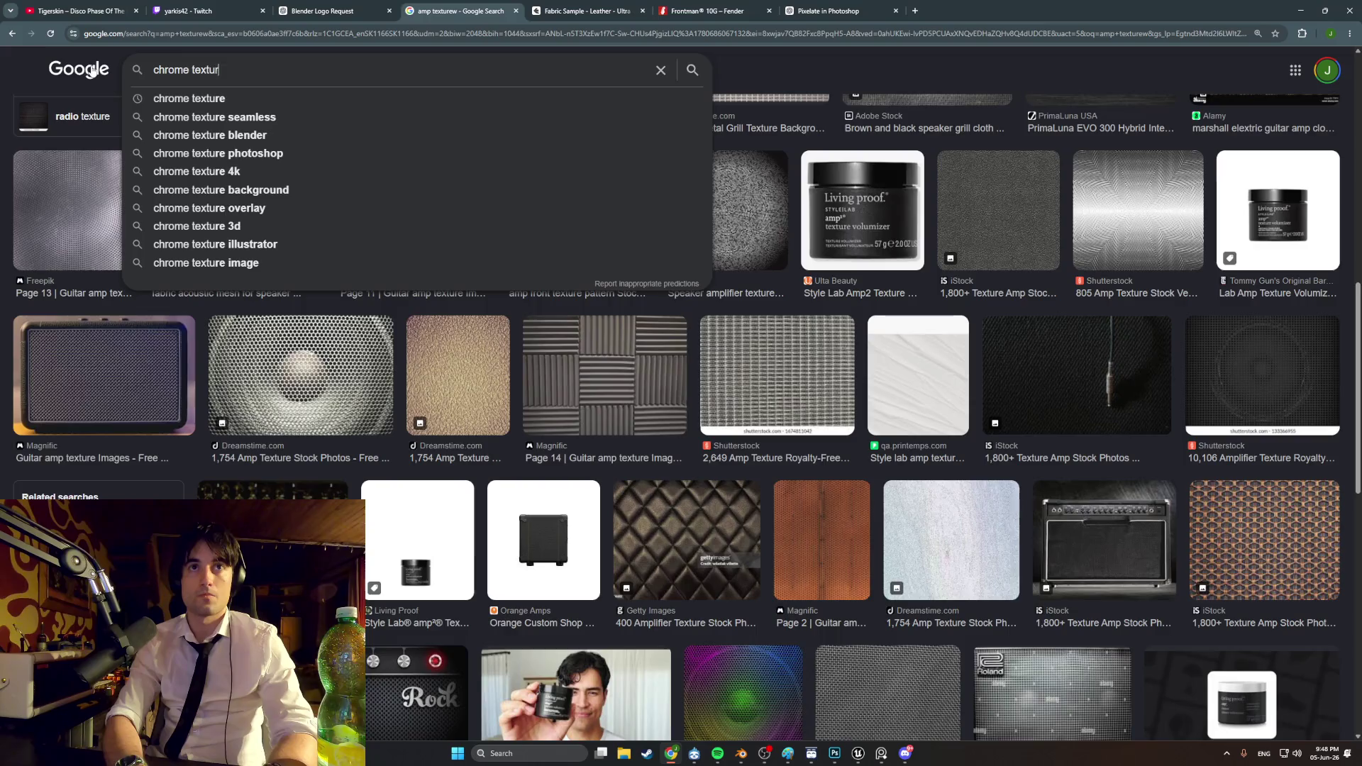
{"action": "key", "text": "Return"}
{"action": "left_click", "coordinate": [949, 410]}
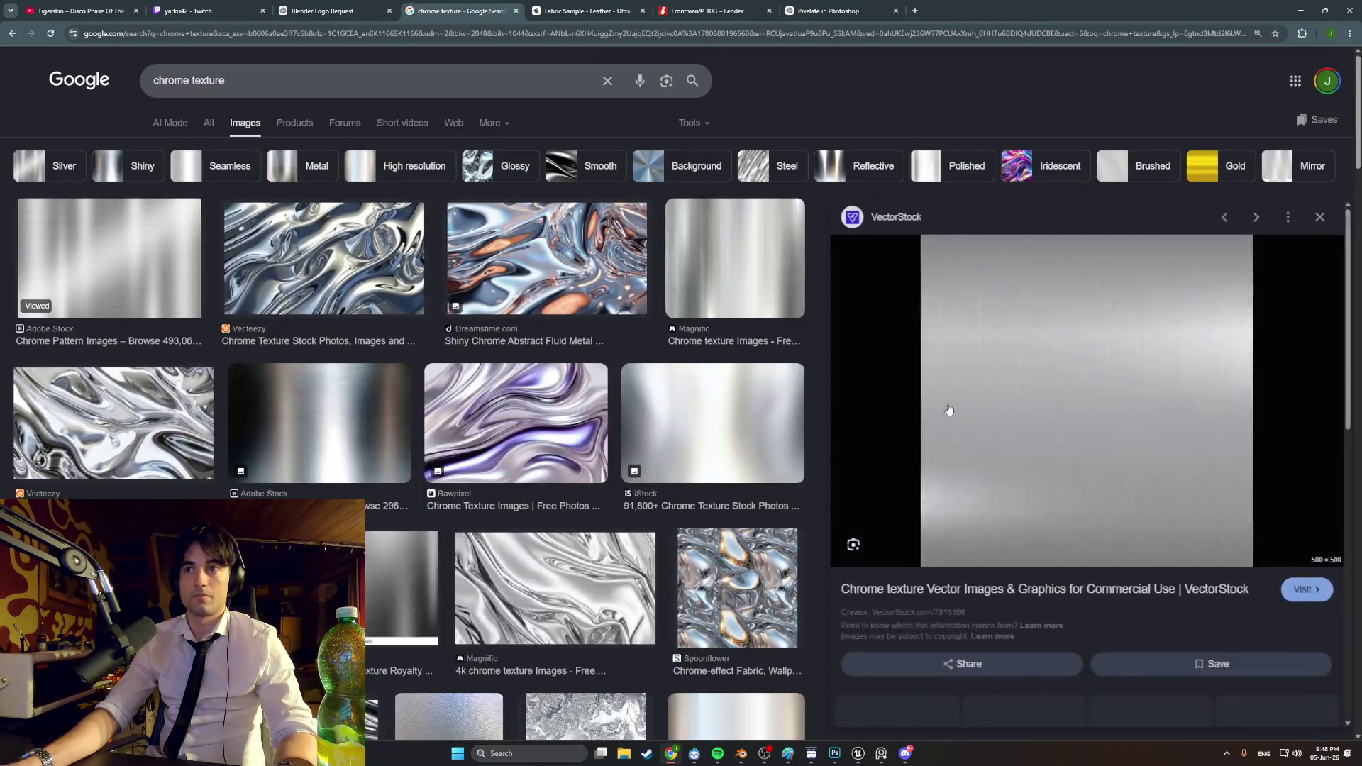
{"action": "scroll", "coordinate": [709, 531], "scroll_direction": "down", "scroll_amount": 2}
{"action": "left_click", "coordinate": [708, 585]}
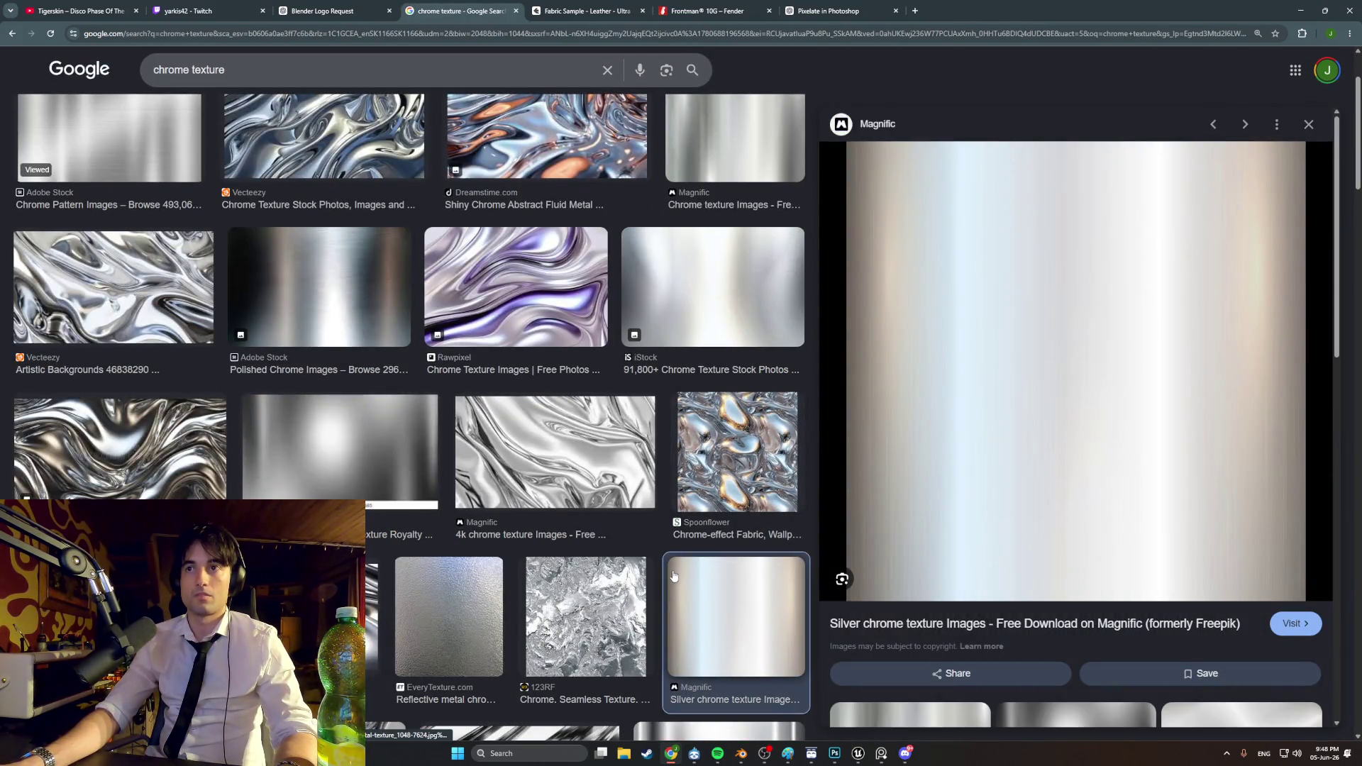
{"action": "scroll", "coordinate": [681, 419], "scroll_direction": "down", "scroll_amount": 5}
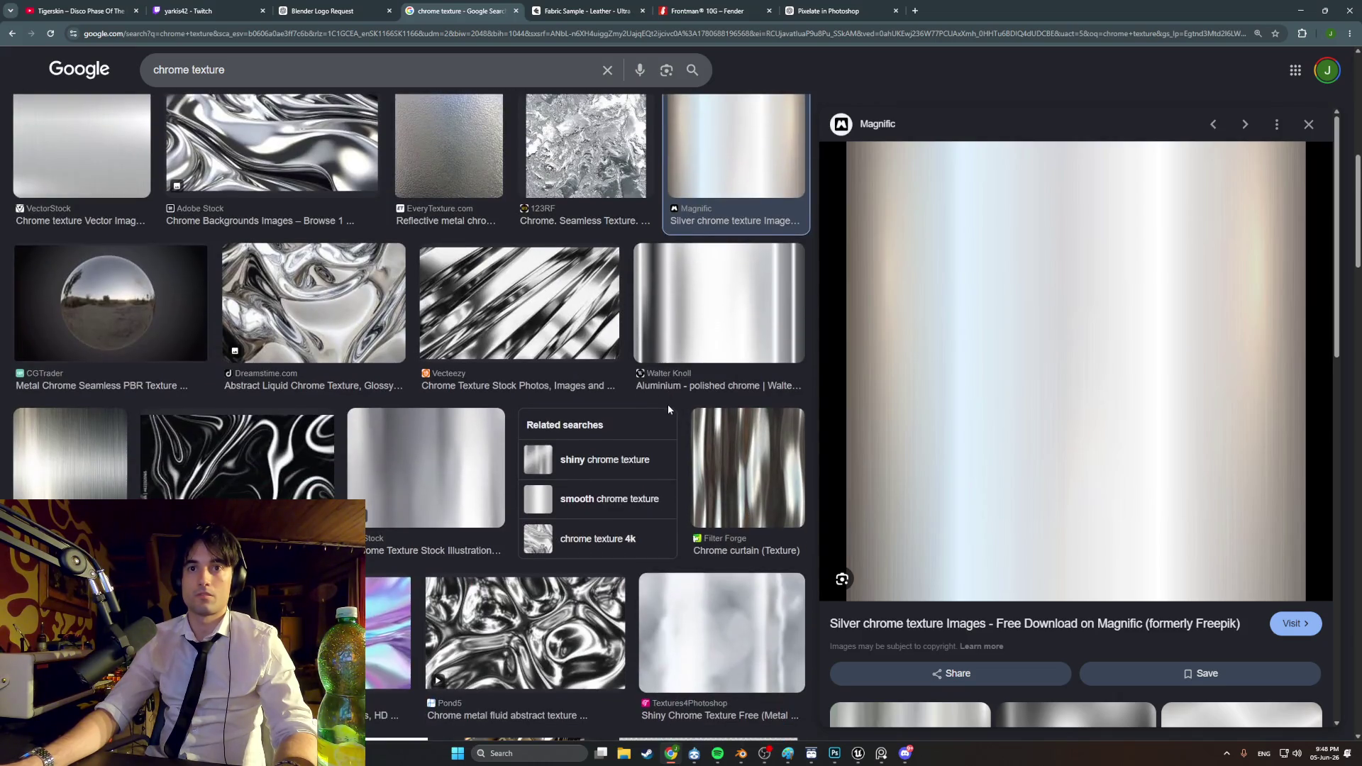
{"action": "scroll", "coordinate": [666, 408], "scroll_direction": "up", "scroll_amount": 10}
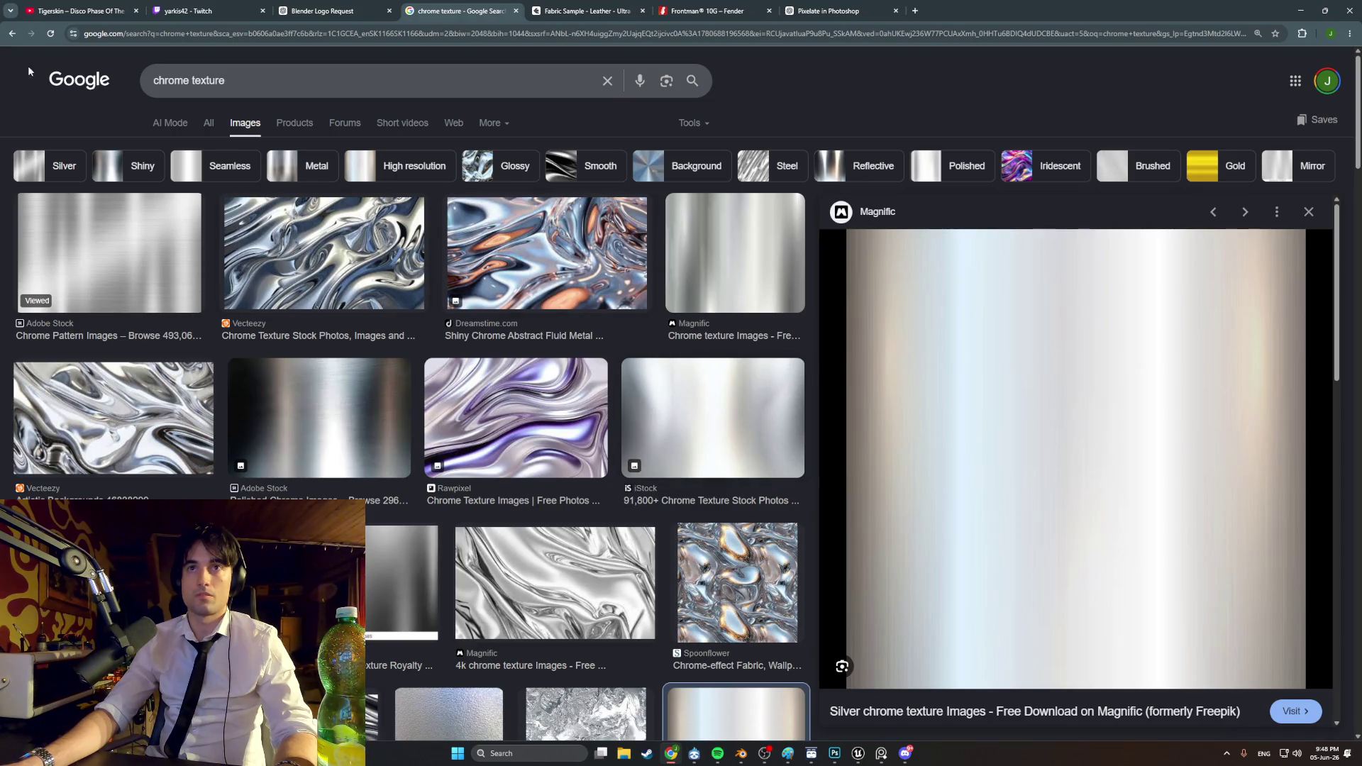
Step: Snip the Magnific chrome texture image and paste it into Photoshop as a new layer
{"action": "left_click", "coordinate": [436, 83]}
{"action": "key", "text": "Return"}
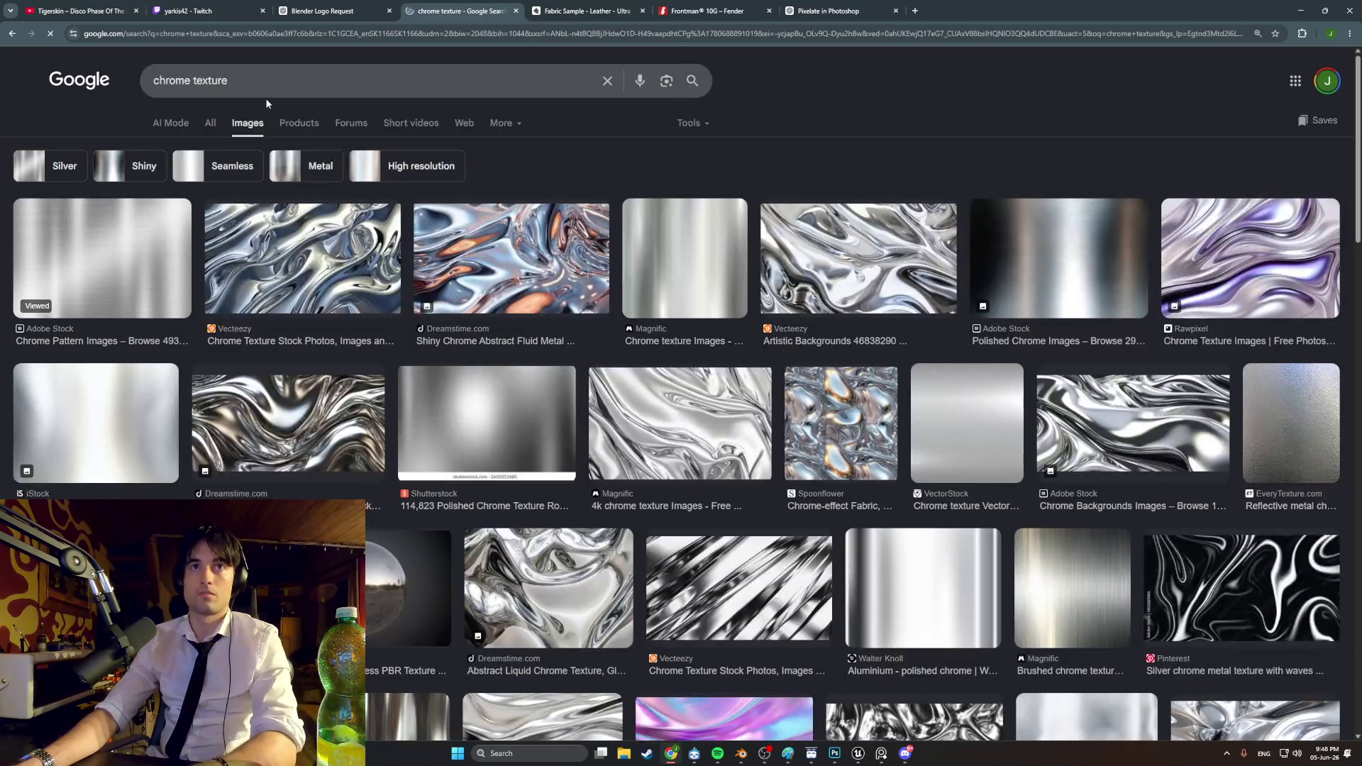
{"action": "scroll", "coordinate": [976, 480], "scroll_direction": "down", "scroll_amount": 1}
{"action": "scroll", "coordinate": [975, 480], "scroll_direction": "down", "scroll_amount": 10}
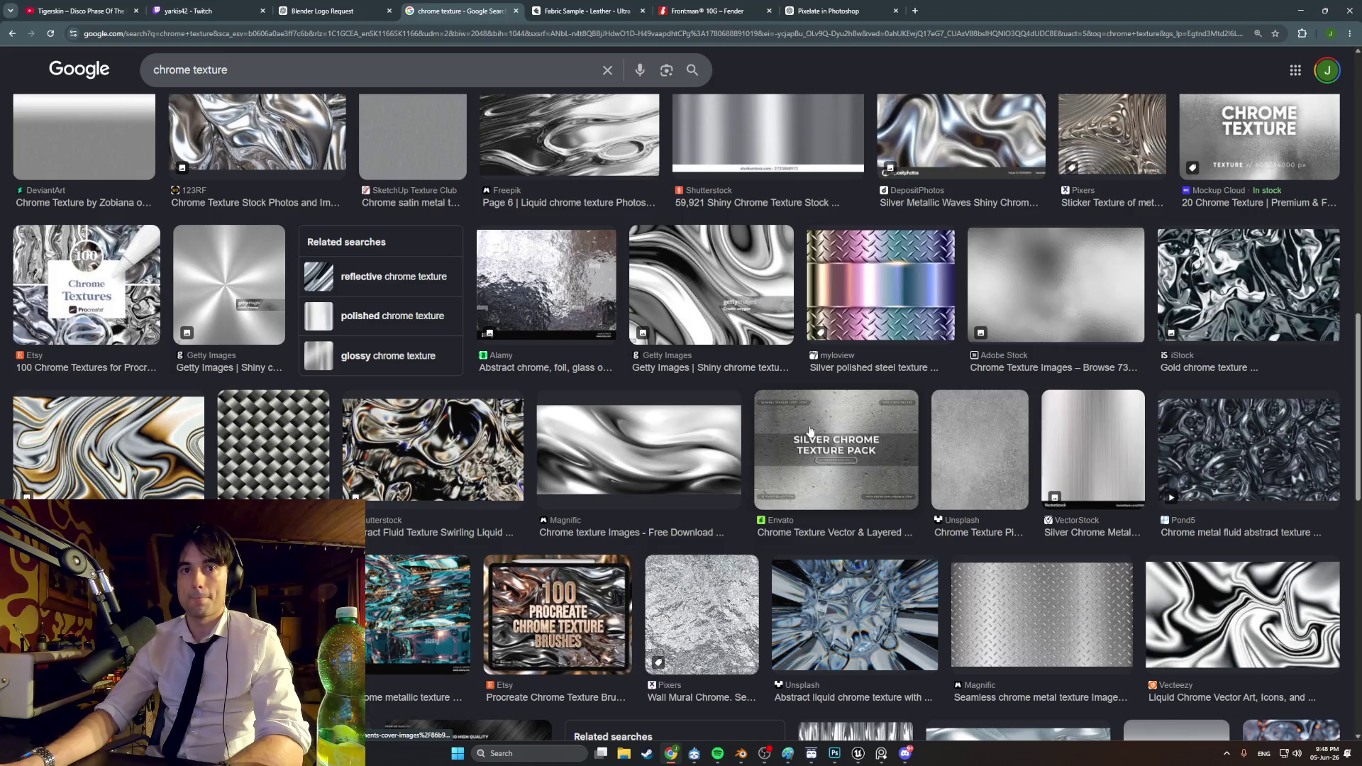
{"action": "scroll", "coordinate": [810, 430], "scroll_direction": "up", "scroll_amount": 10}
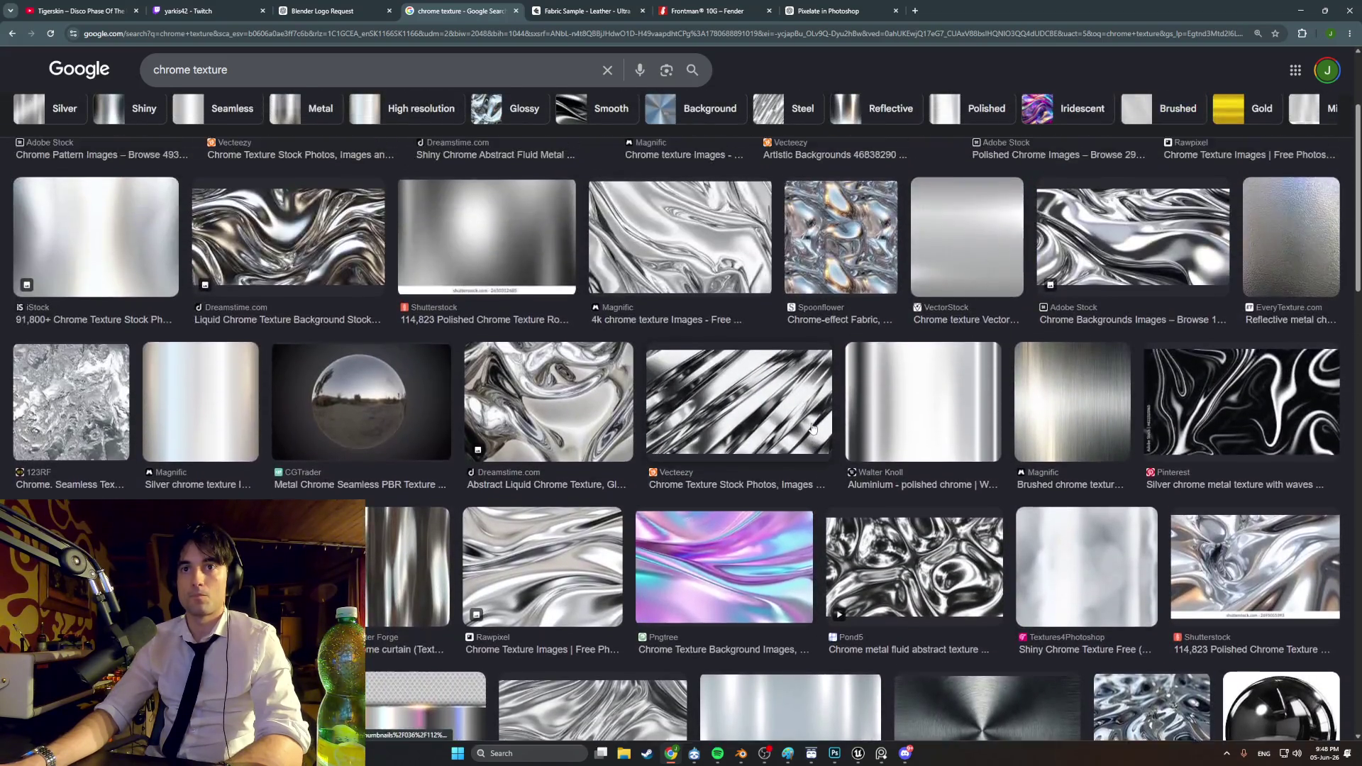
{"action": "scroll", "coordinate": [812, 427], "scroll_direction": "up", "scroll_amount": 2}
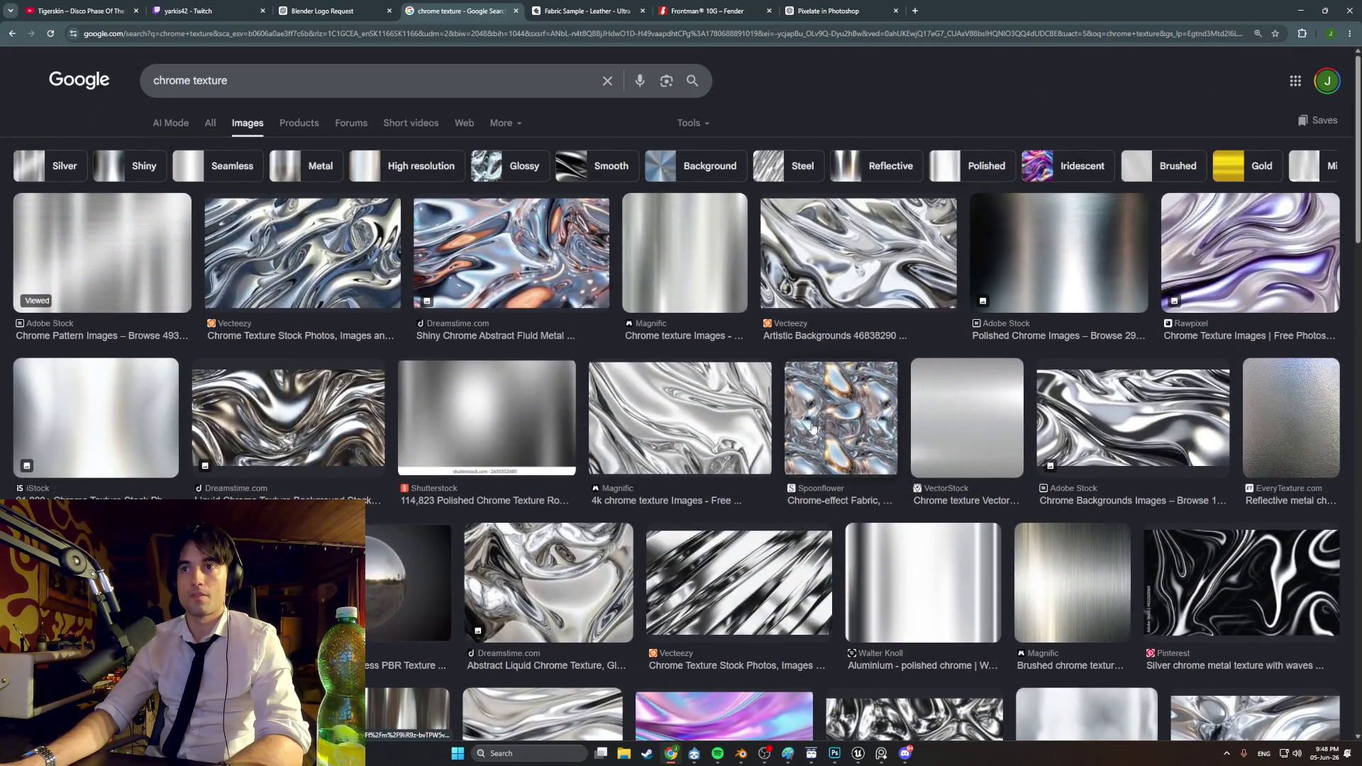
{"action": "left_click", "coordinate": [709, 280]}
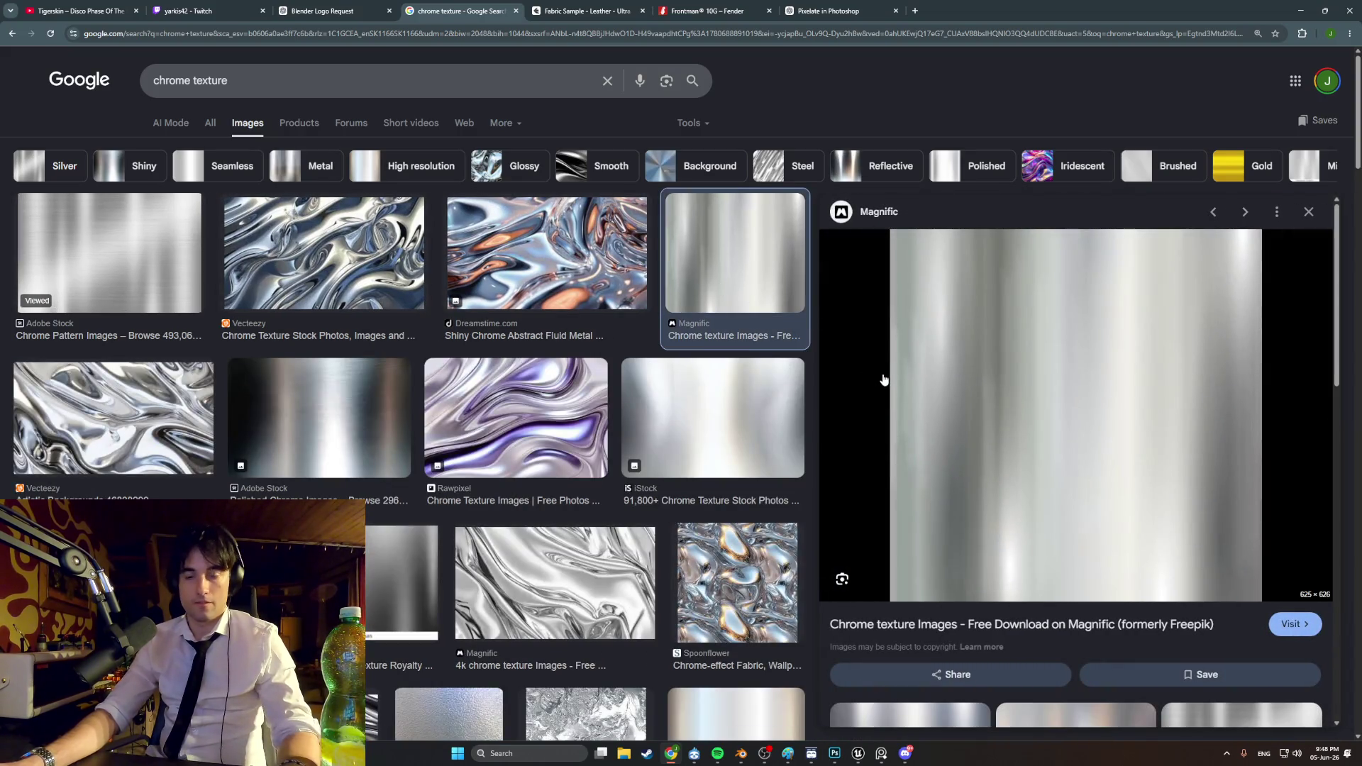
{"action": "key", "text": "super+shift+s"}
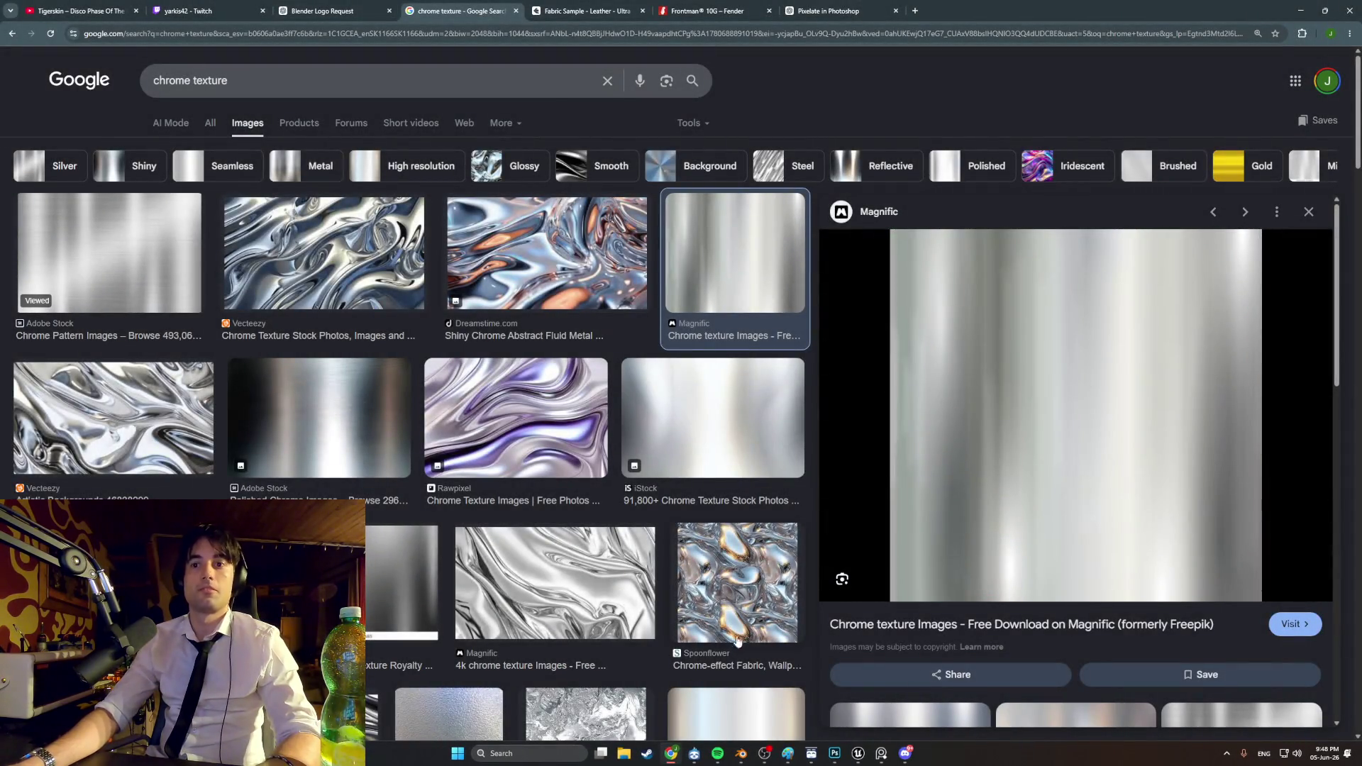
{"action": "left_click", "coordinate": [832, 753]}
{"action": "key", "text": "ctrl+v"}
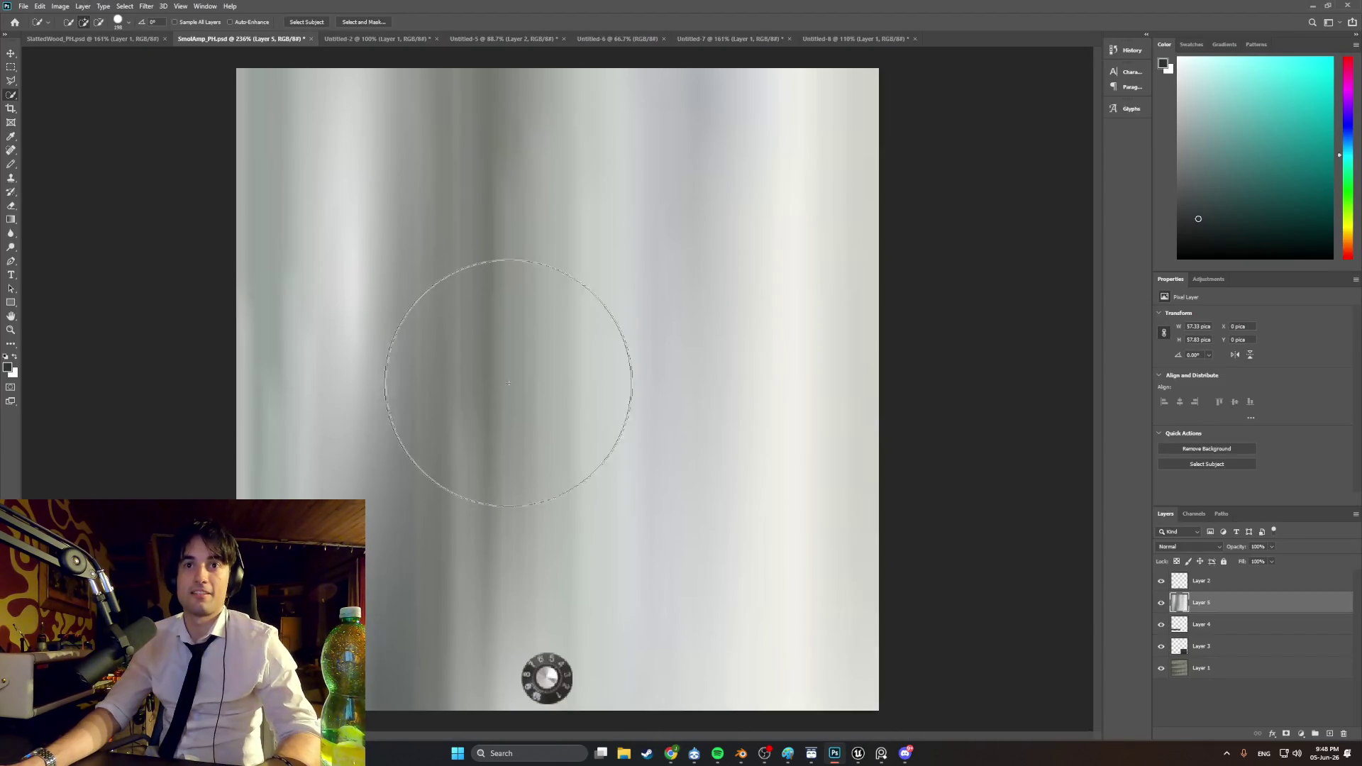
Step: Scale the chrome layer down to about 8.6% and place it beside the knob under the panel
{"action": "key", "text": "ctrl+t"}
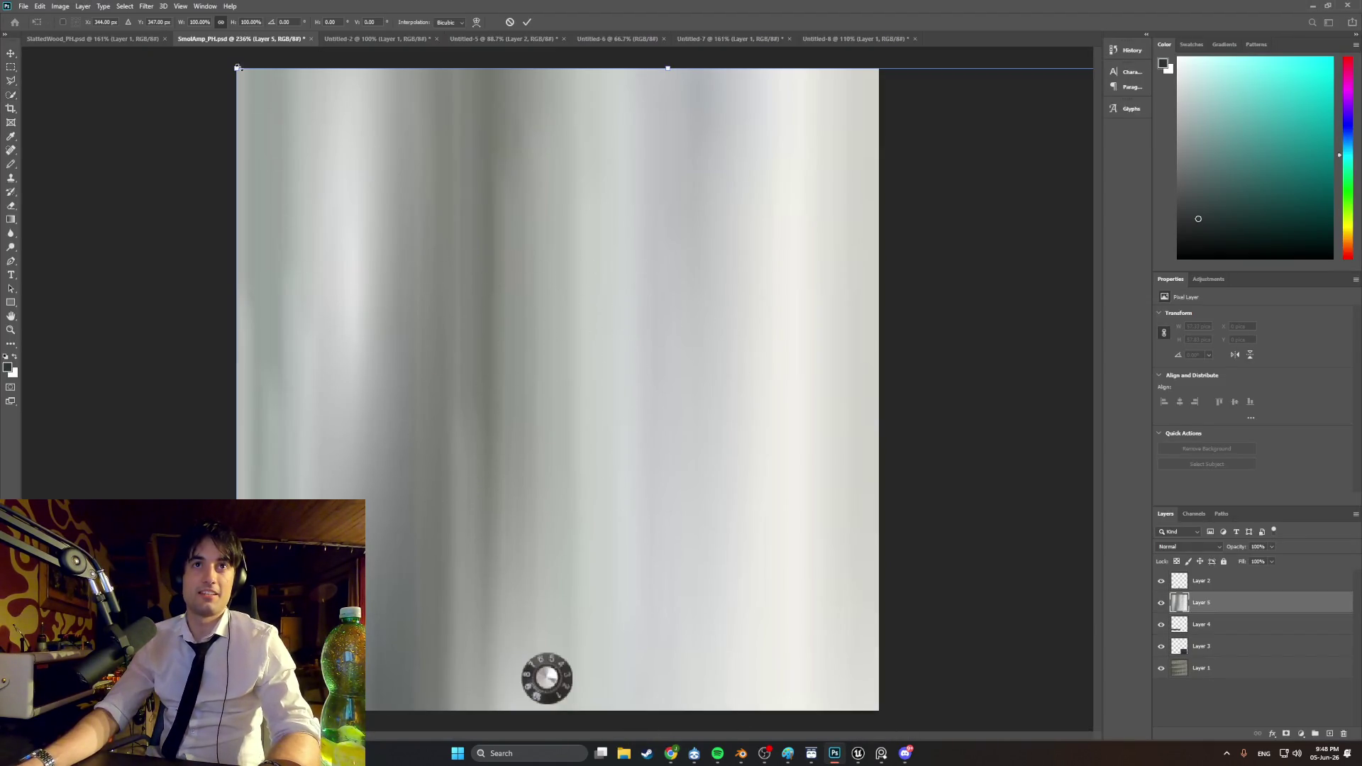
{"action": "mouse_move", "coordinate": [234, 66]}
{"action": "left_mouse_down"}
{"action": "mouse_move", "coordinate": [564, 397]}
{"action": "mouse_move", "coordinate": [218, 131]}
{"action": "mouse_move", "coordinate": [539, 453]}
{"action": "left_mouse_up"}
{"action": "left_click_drag", "start_coordinate": [620, 539], "coordinate": [410, 581]}
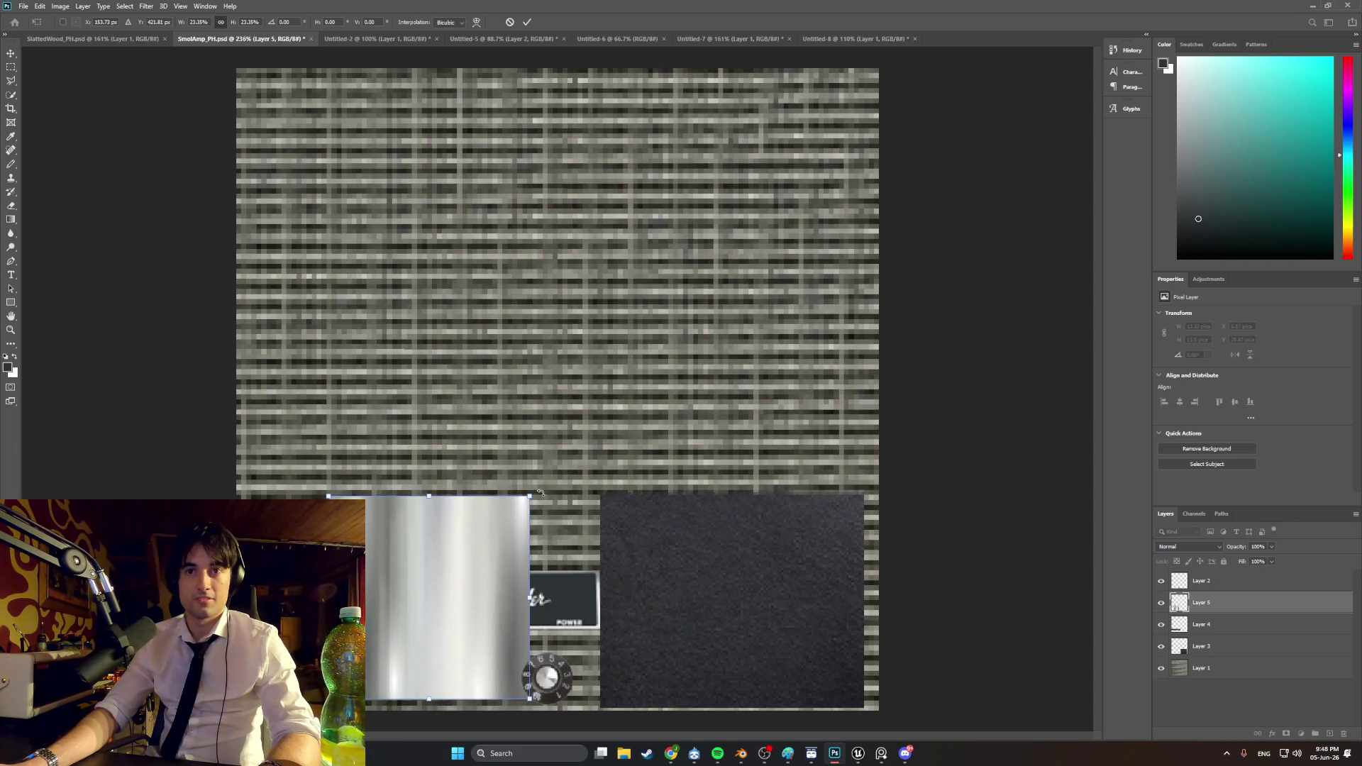
{"action": "mouse_move", "coordinate": [529, 495]}
{"action": "left_mouse_down"}
{"action": "mouse_move", "coordinate": [419, 571]}
{"action": "mouse_move", "coordinate": [402, 623]}
{"action": "left_mouse_up"}
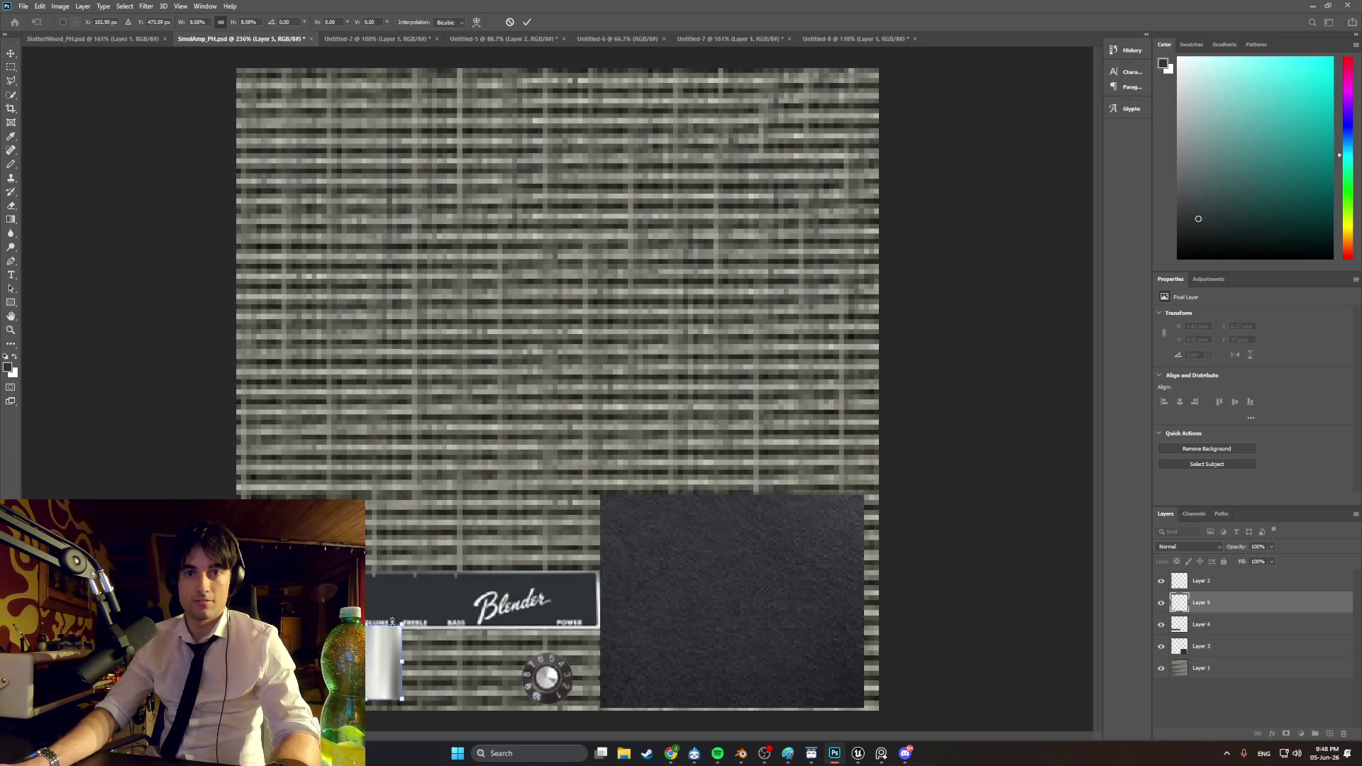
{"action": "scroll", "coordinate": [385, 632], "scroll_direction": "up", "scroll_amount": 5, "text": "alt"}
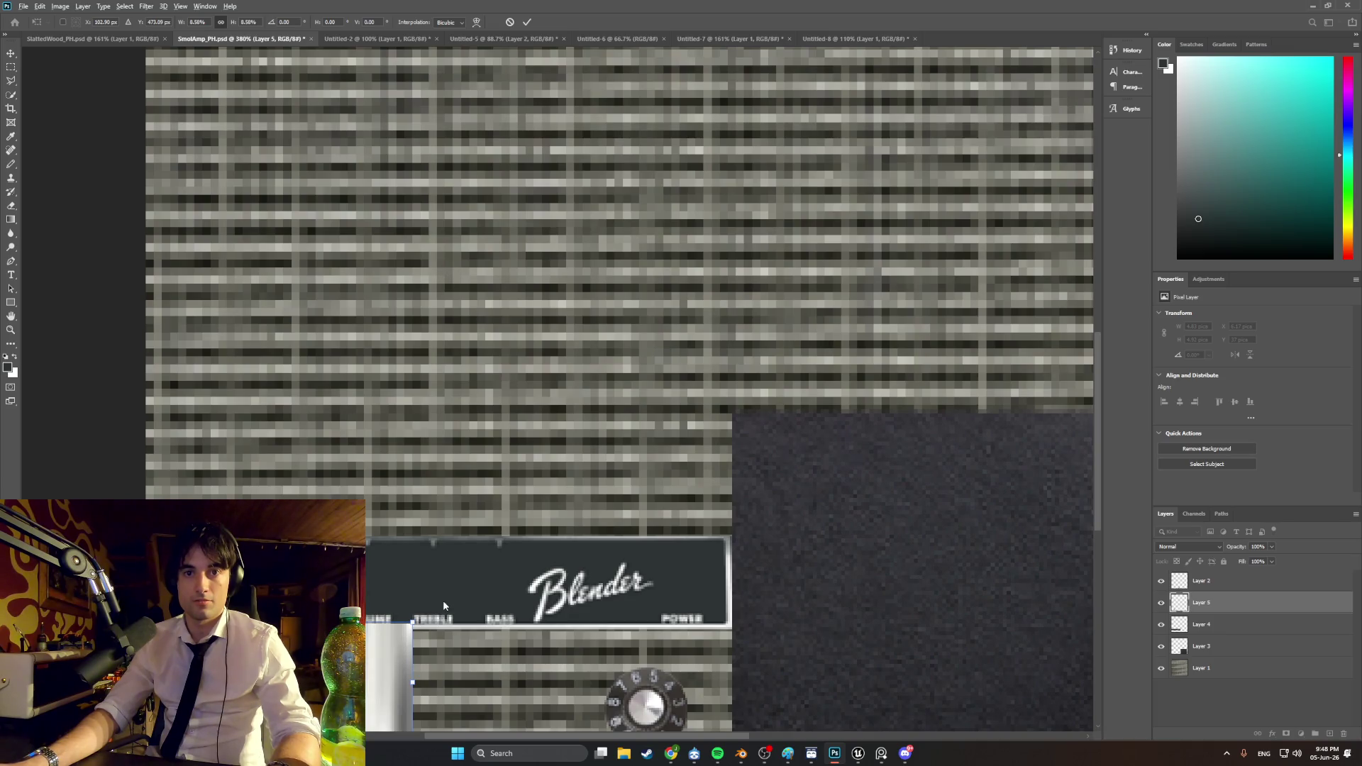
{"action": "scroll", "coordinate": [385, 693], "scroll_direction": "down", "scroll_amount": 4, "text": "alt"}
{"action": "scroll", "coordinate": [385, 693], "scroll_direction": "up", "scroll_amount": 5, "text": "alt"}
{"action": "scroll", "coordinate": [385, 692], "scroll_direction": "down", "scroll_amount": 2, "text": "alt"}
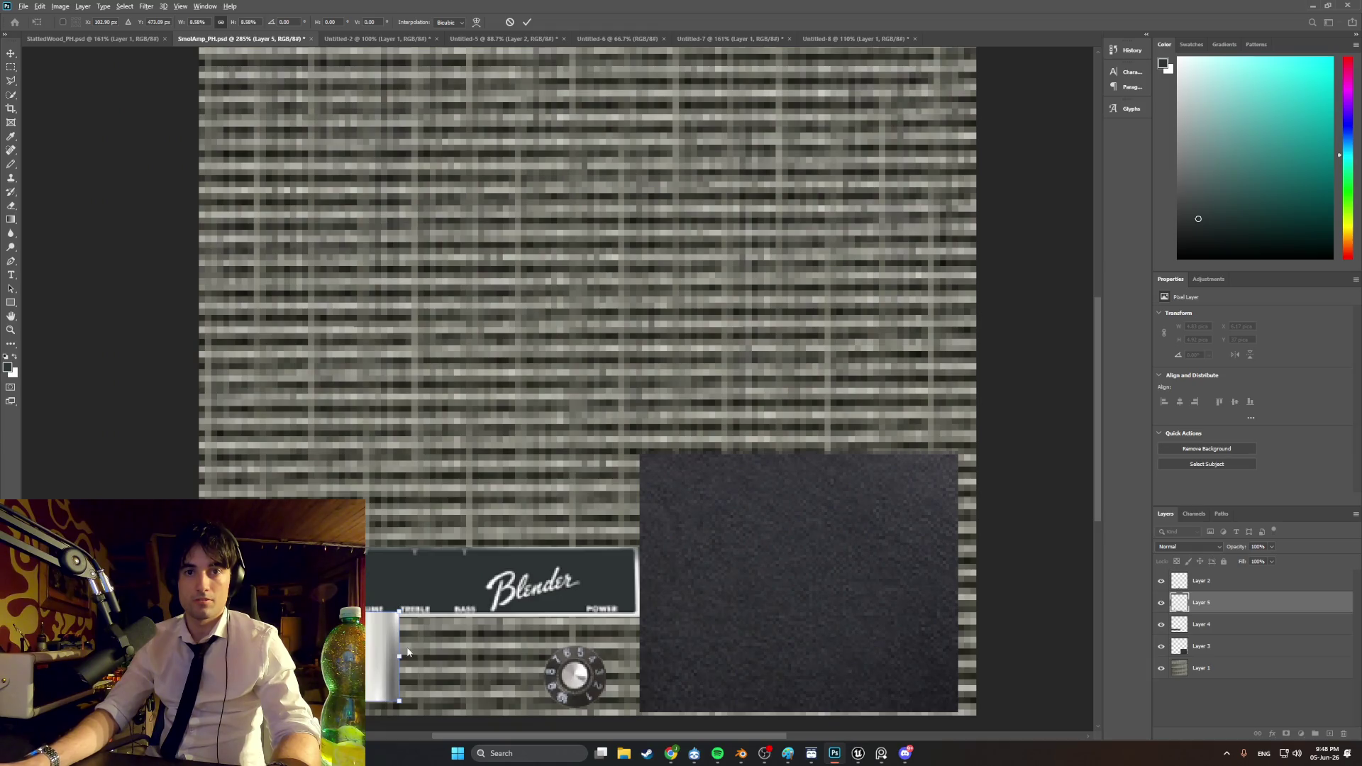
{"action": "left_click_drag", "start_coordinate": [378, 651], "coordinate": [488, 664]}
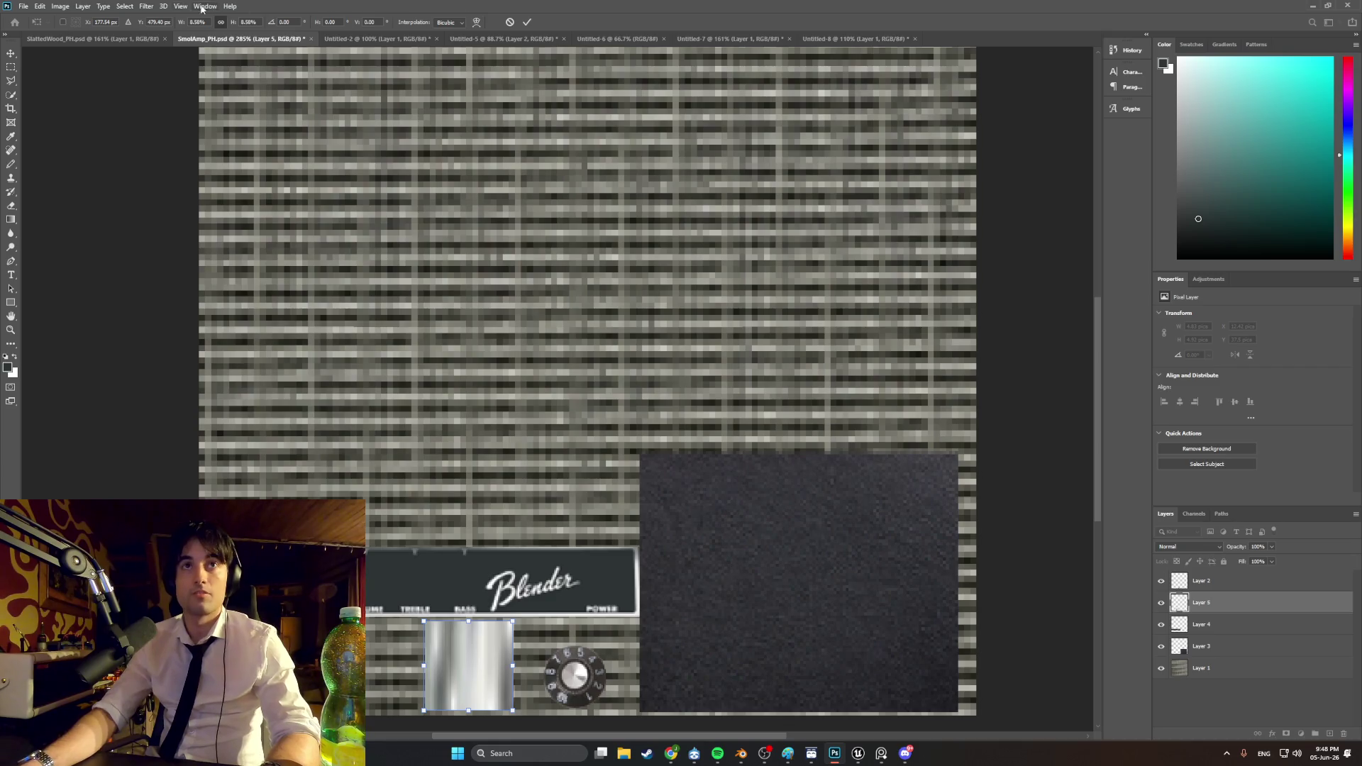
{"action": "left_click", "coordinate": [150, 7]}
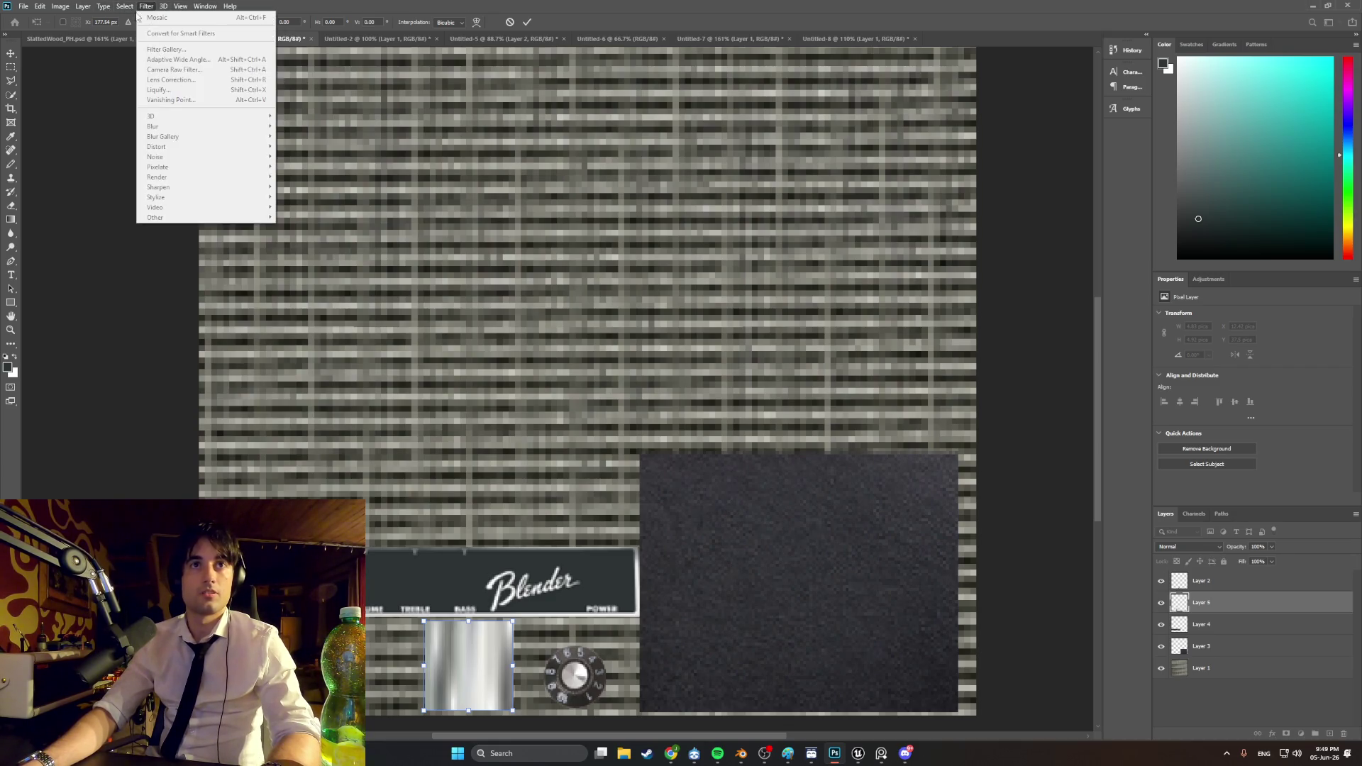
Step: Commit the chrome patch and apply Filter > Pixelate > Mosaic with cell size 2
{"action": "key", "text": "Escape"}
{"action": "key", "text": "w"}
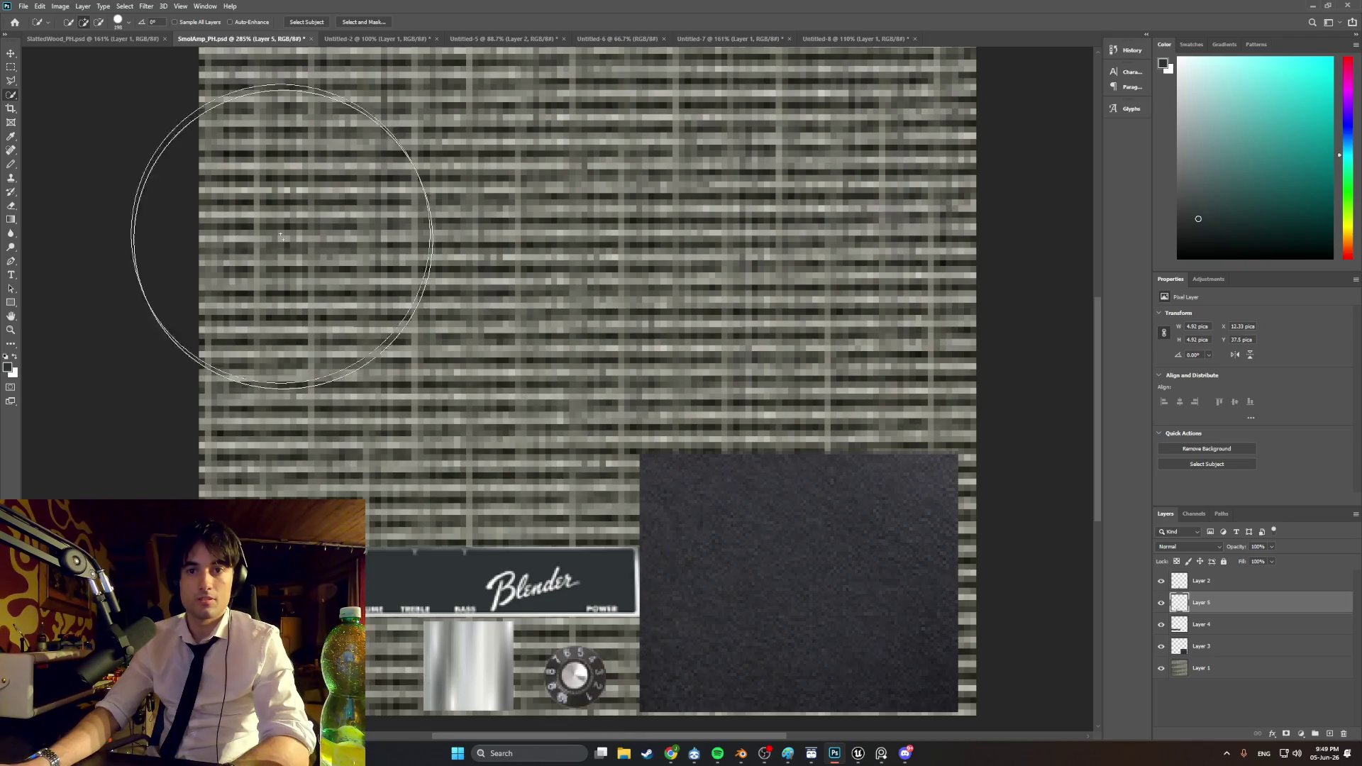
{"action": "left_click", "coordinate": [147, 7]}
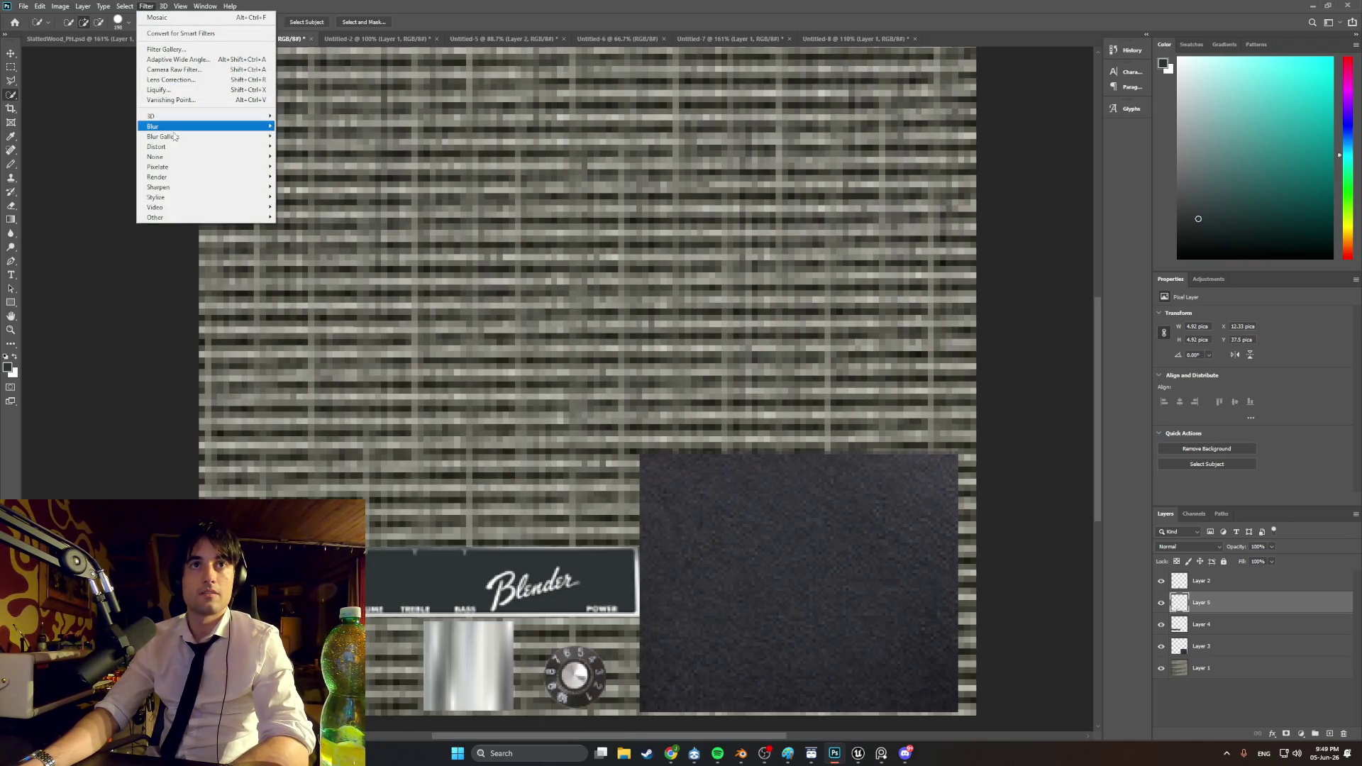
{"action": "mouse_move", "coordinate": [199, 169]}
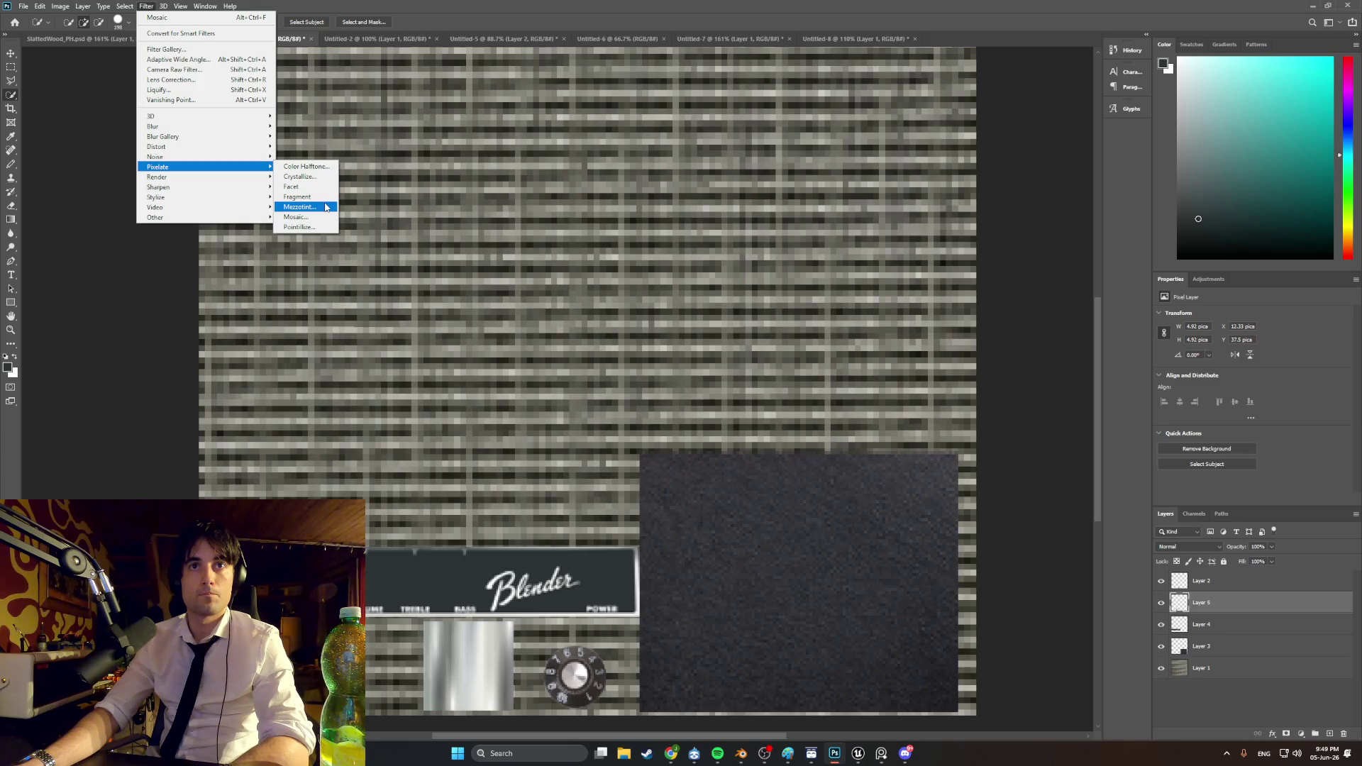
{"action": "left_click", "coordinate": [305, 216]}
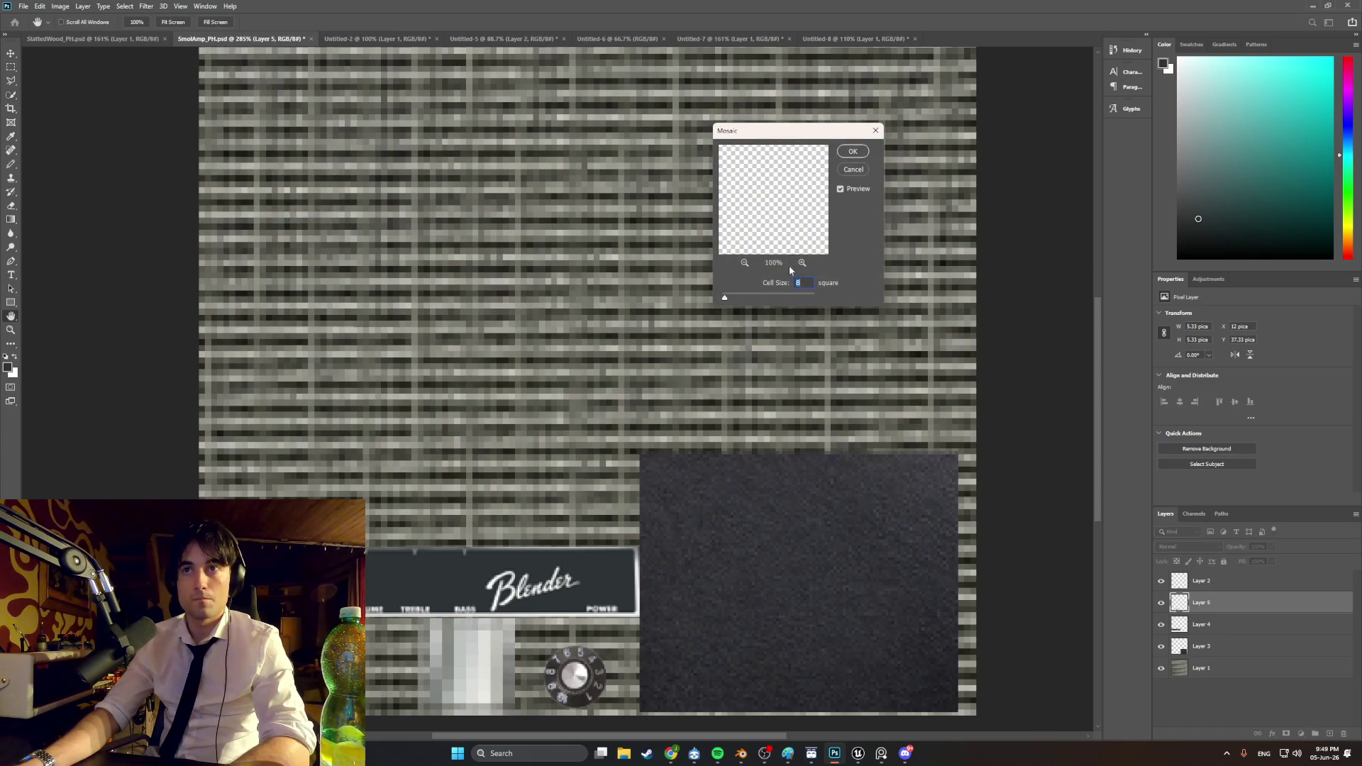
{"action": "type", "text": "2"}
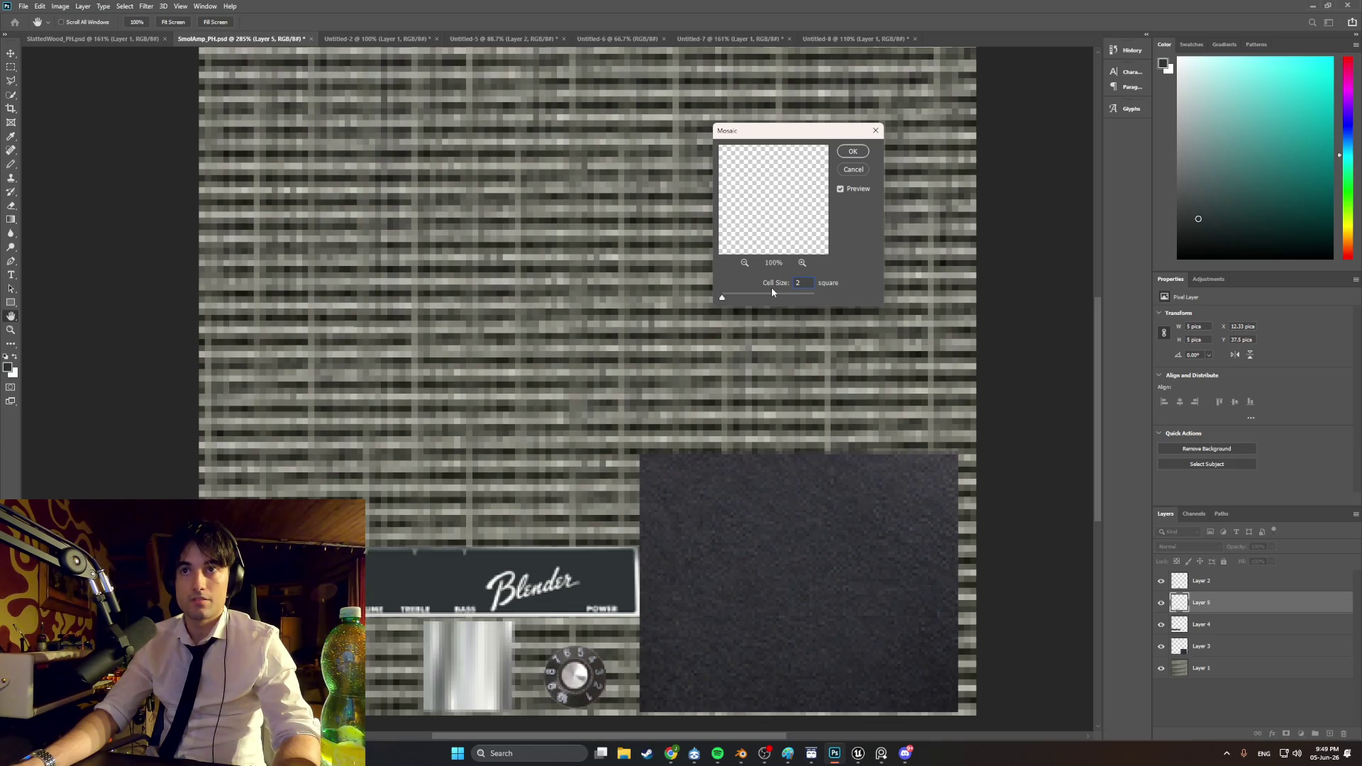
{"action": "type", "text": "1"}
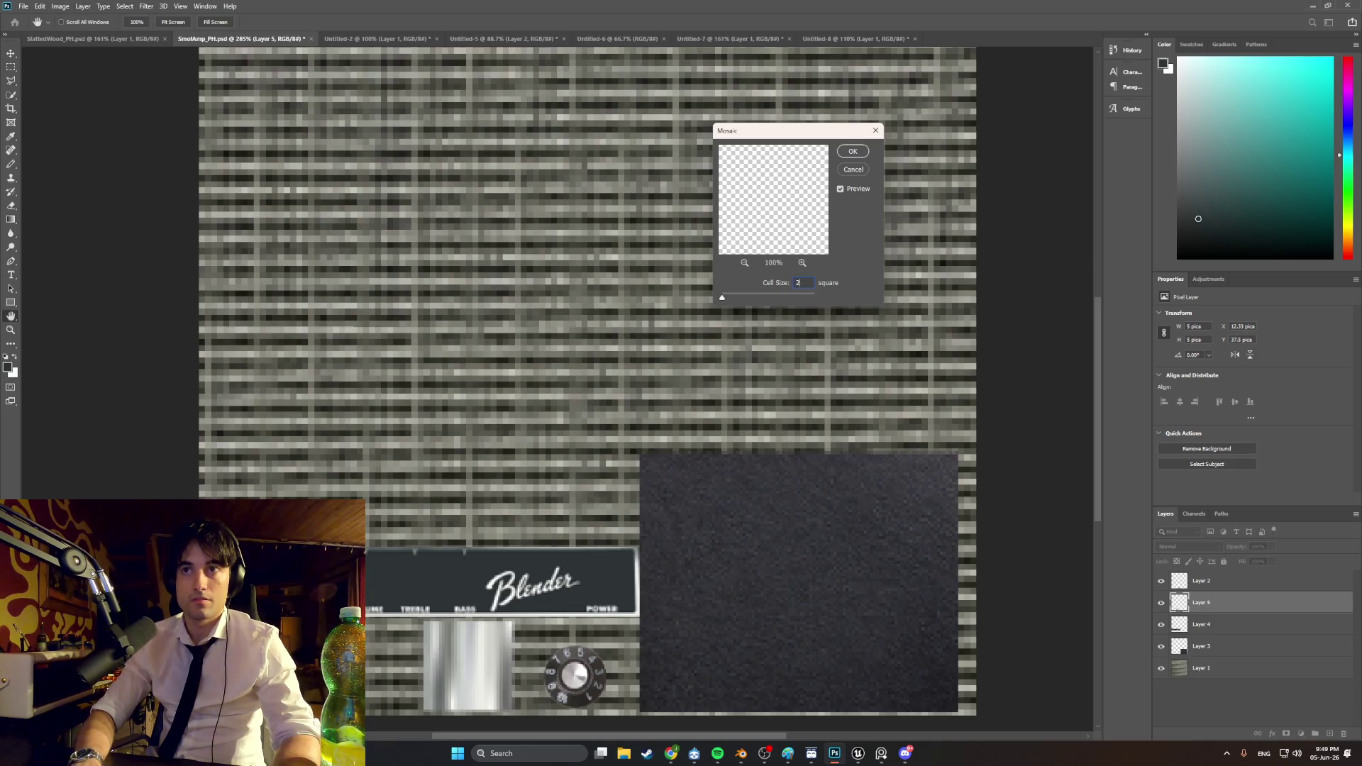
{"action": "key", "text": "Return"}
{"action": "key", "text": "w"}
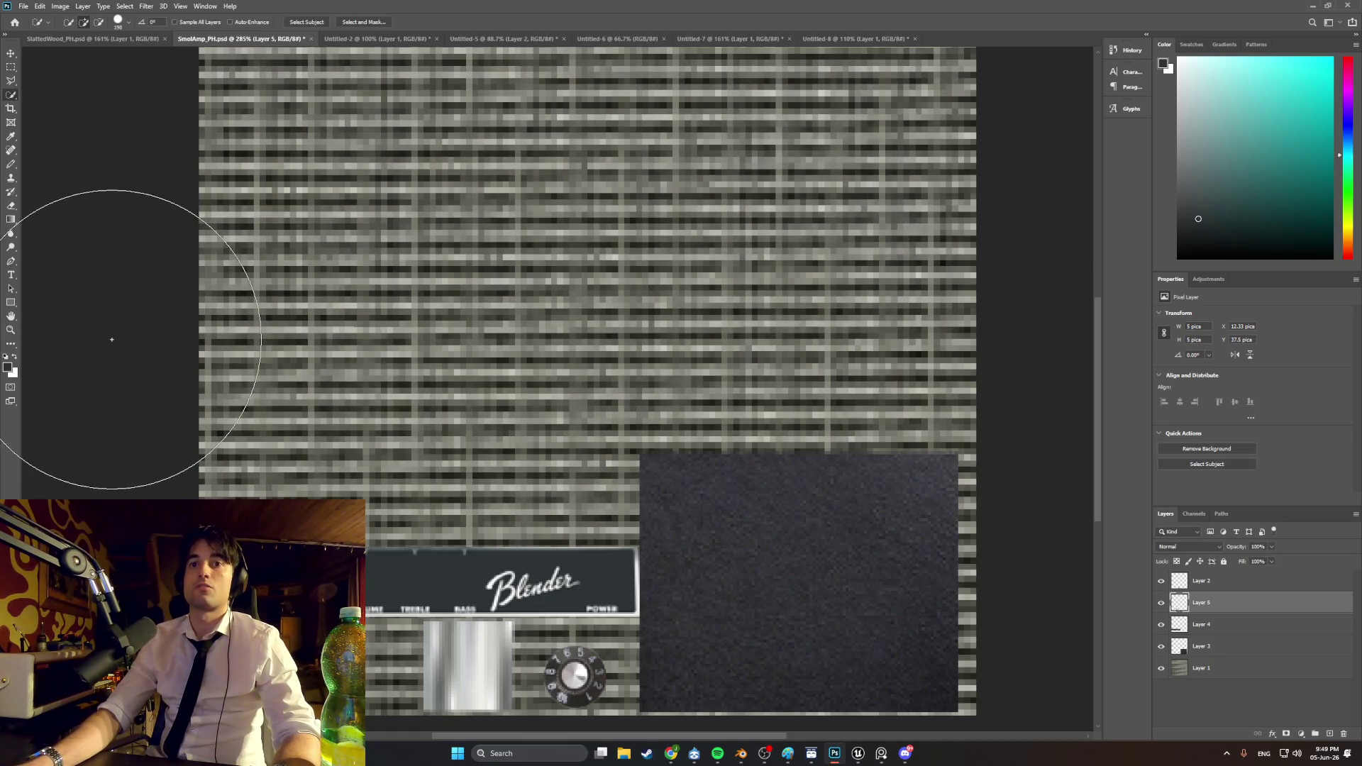
{"action": "left_click", "coordinate": [12, 53]}
{"action": "scroll", "coordinate": [439, 415], "scroll_direction": "down", "scroll_amount": 2, "text": "alt"}
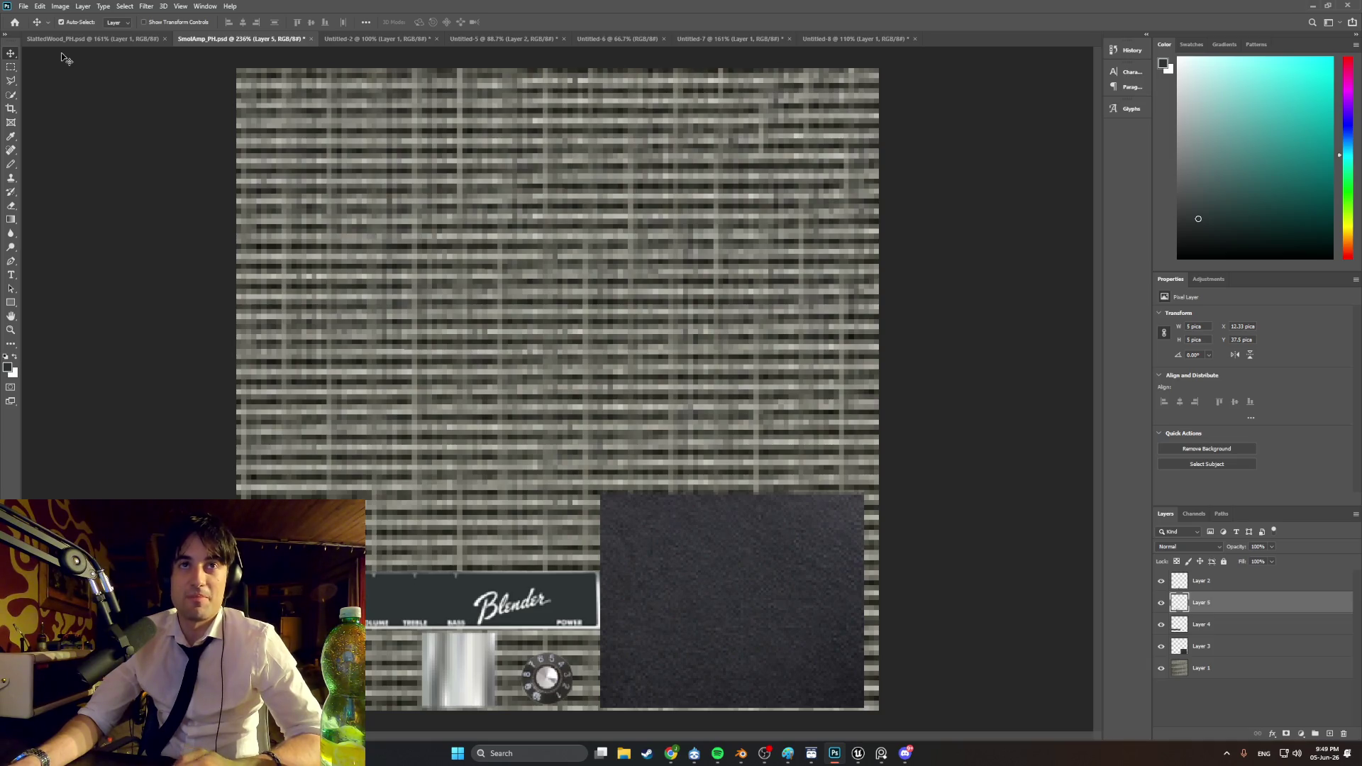
Step: Search Twitch for 'Door guy'
{"action": "left_click", "coordinate": [671, 753]}
{"action": "left_click", "coordinate": [222, 10]}
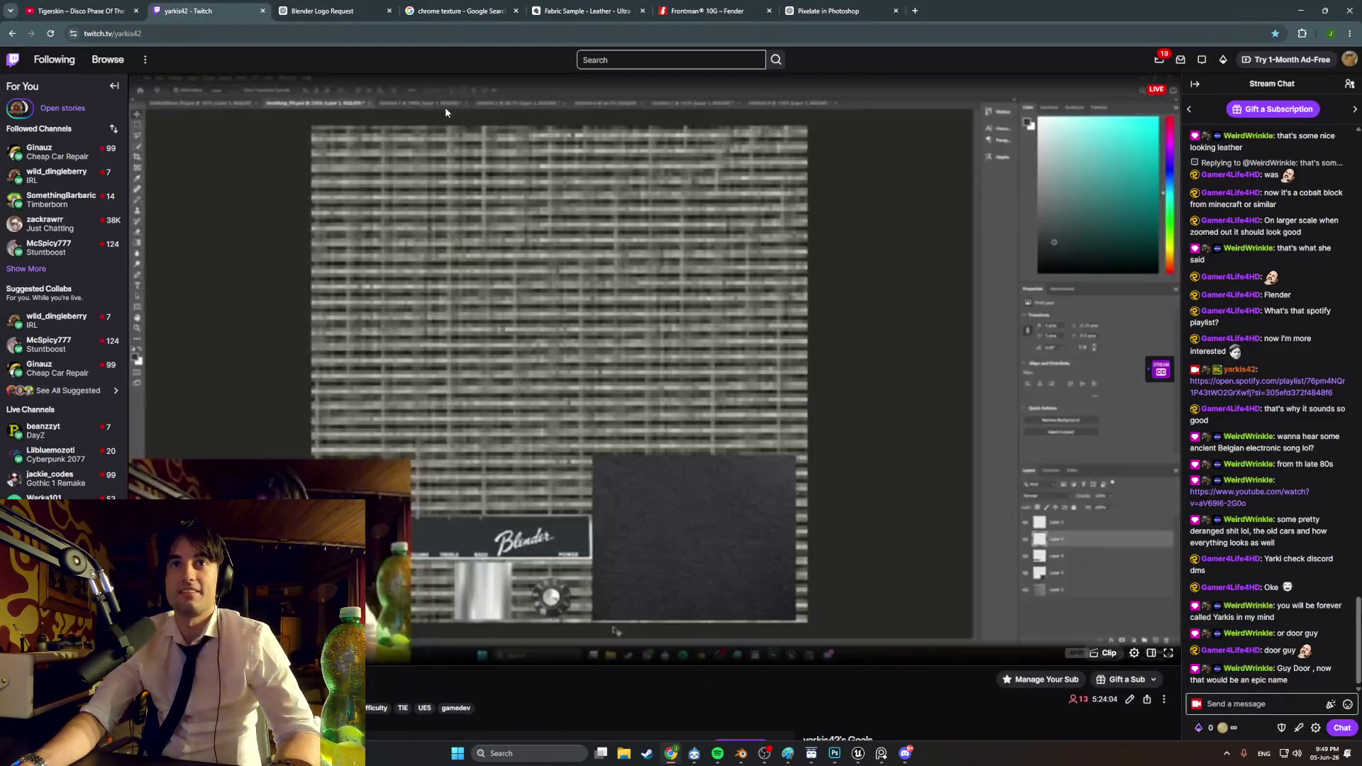
{"action": "left_click", "coordinate": [634, 61]}
{"action": "type", "text": "Door guy"}
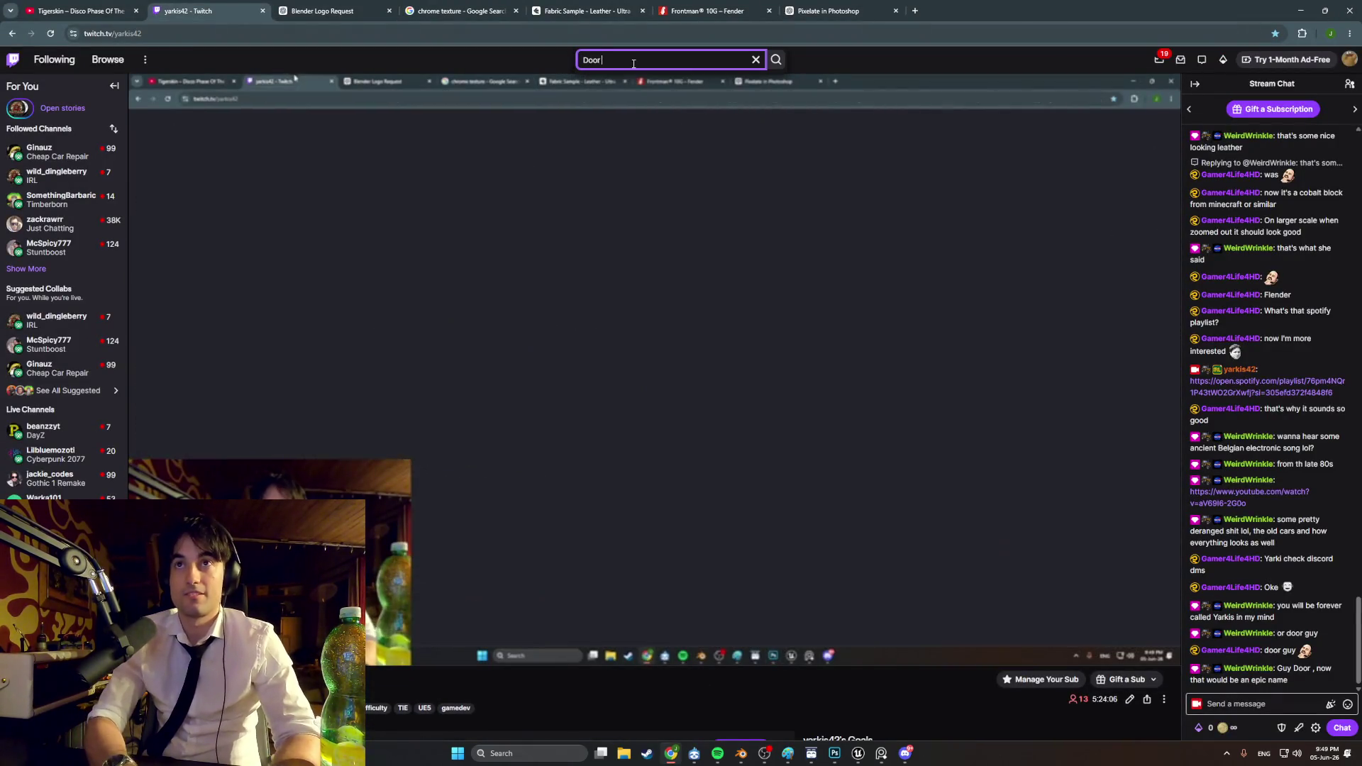
{"action": "key", "text": "Return"}
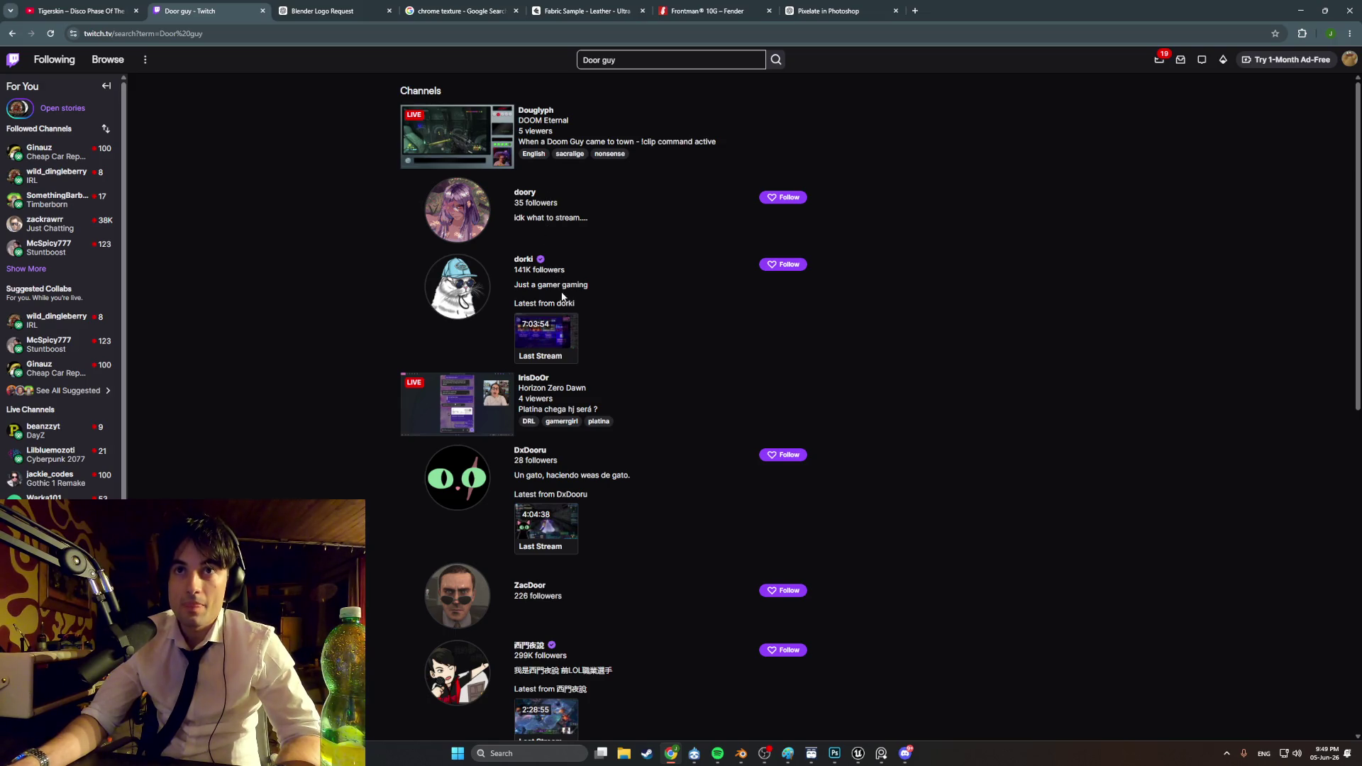
Step: Show 2 more matching channels, then minimize the browser to reveal Photoshop
{"action": "scroll", "coordinate": [568, 448], "scroll_direction": "down", "scroll_amount": 2}
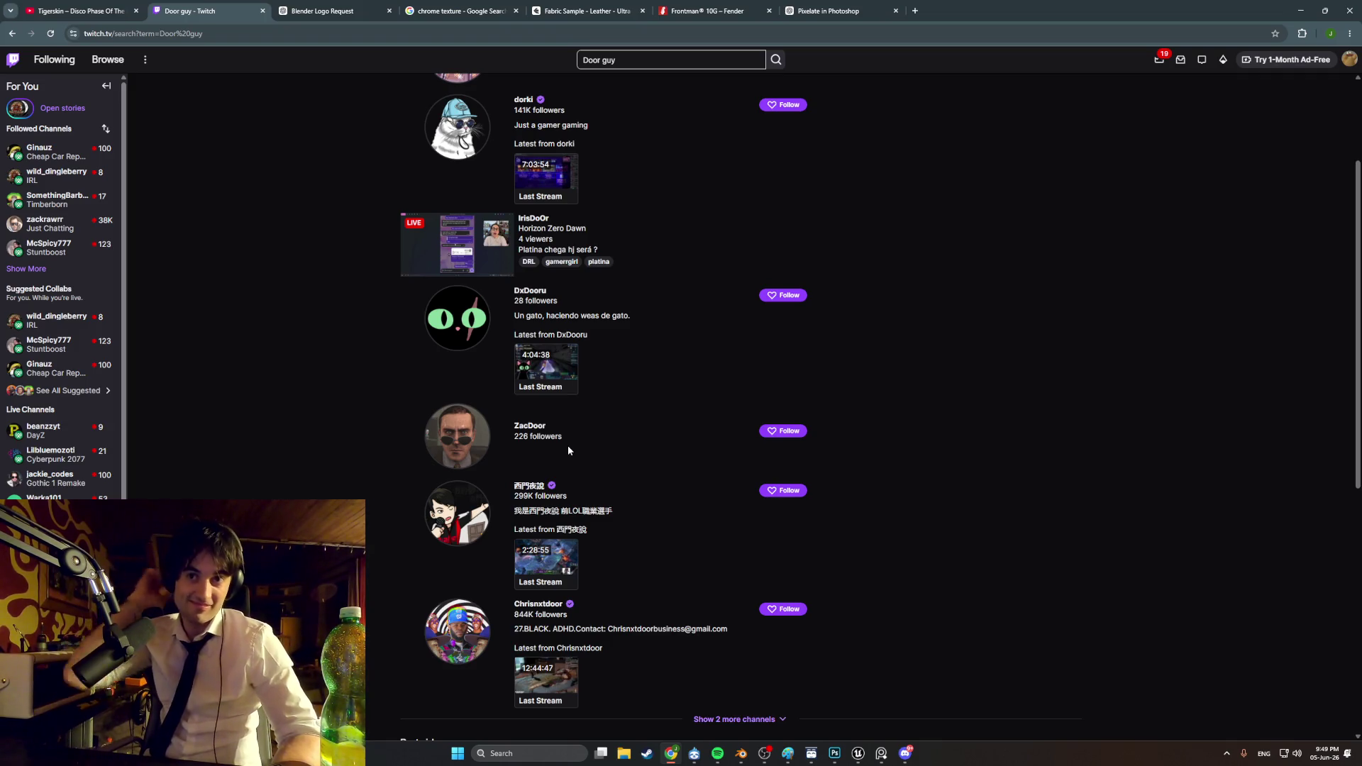
{"action": "scroll", "coordinate": [572, 447], "scroll_direction": "down", "scroll_amount": 3}
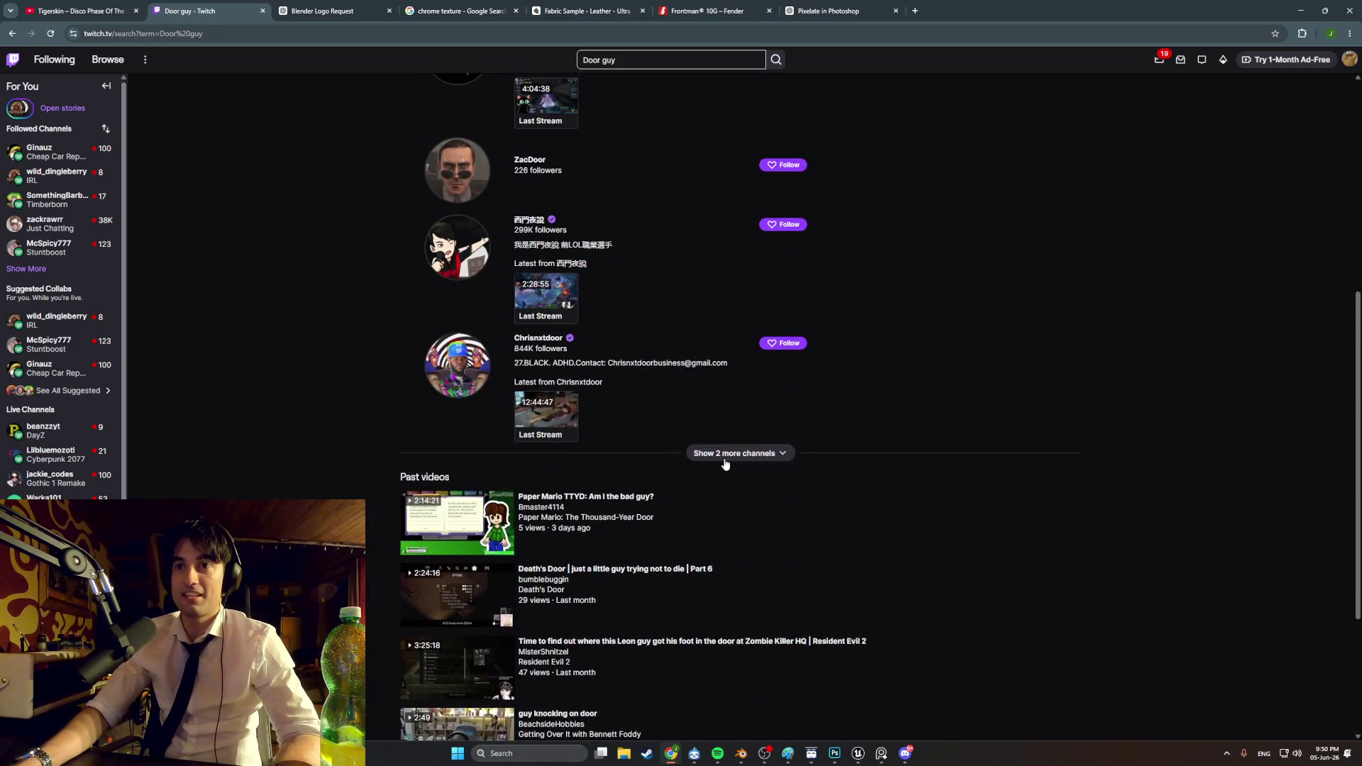
{"action": "left_click", "coordinate": [724, 454]}
{"action": "scroll", "coordinate": [647, 495], "scroll_direction": "up", "scroll_amount": 5}
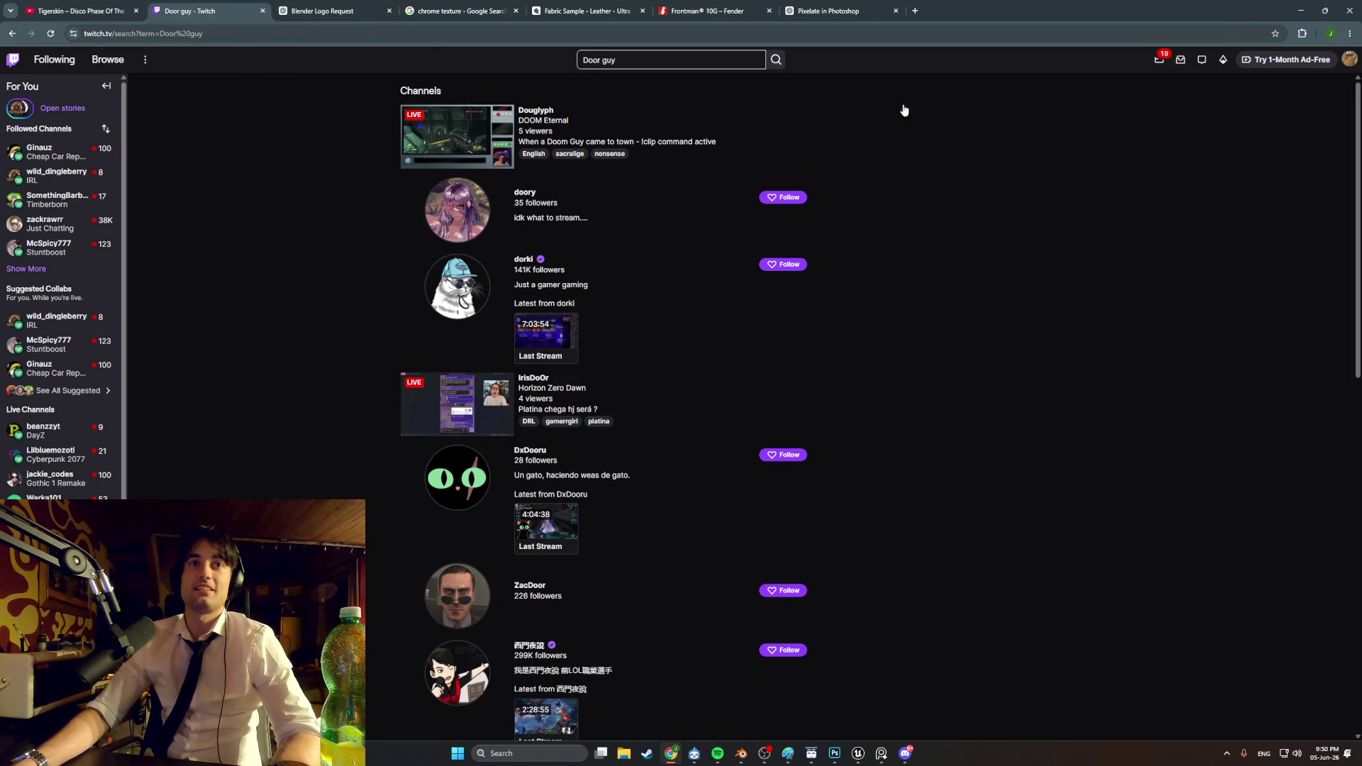
{"action": "left_click", "coordinate": [1300, 11]}
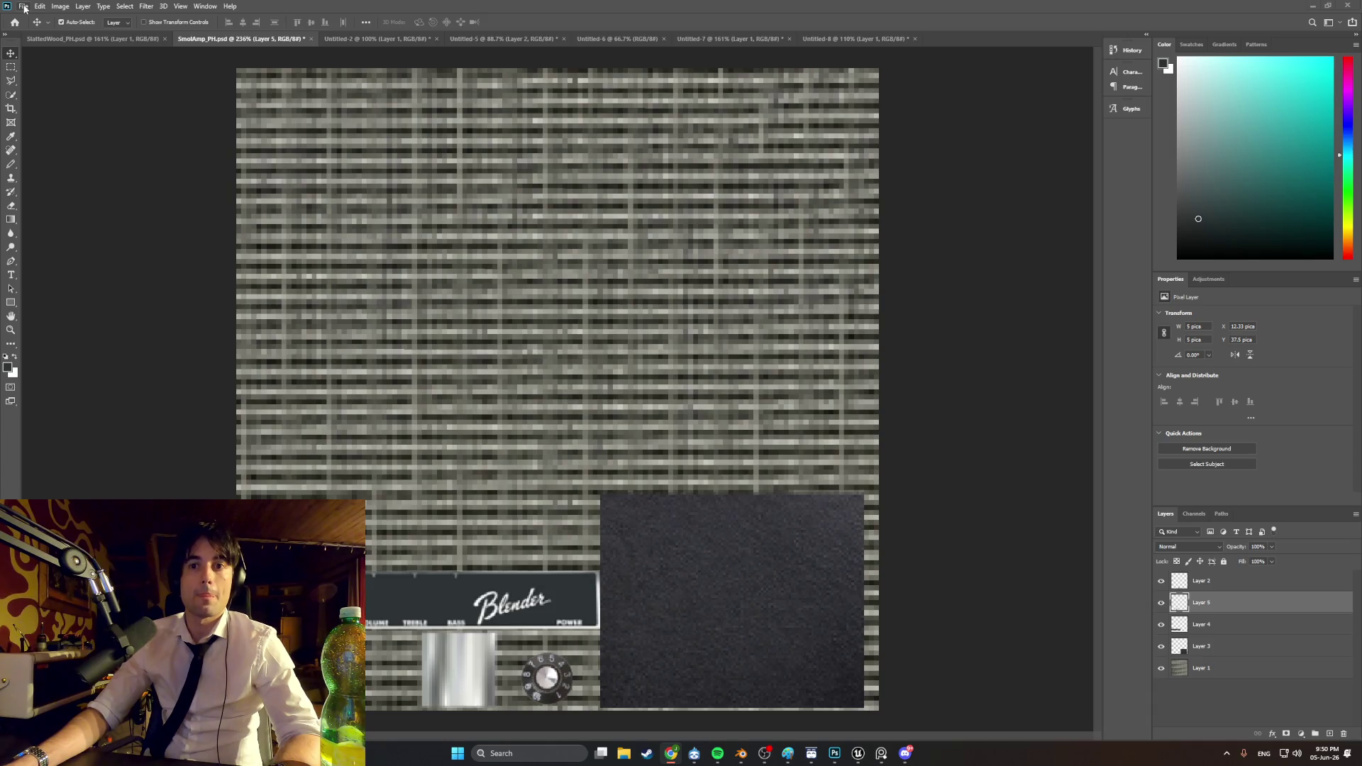
Step: Export the texture as PNG over SmolAMpTexture.png in Textures, confirming the replacement
{"action": "left_click", "coordinate": [24, 7]}
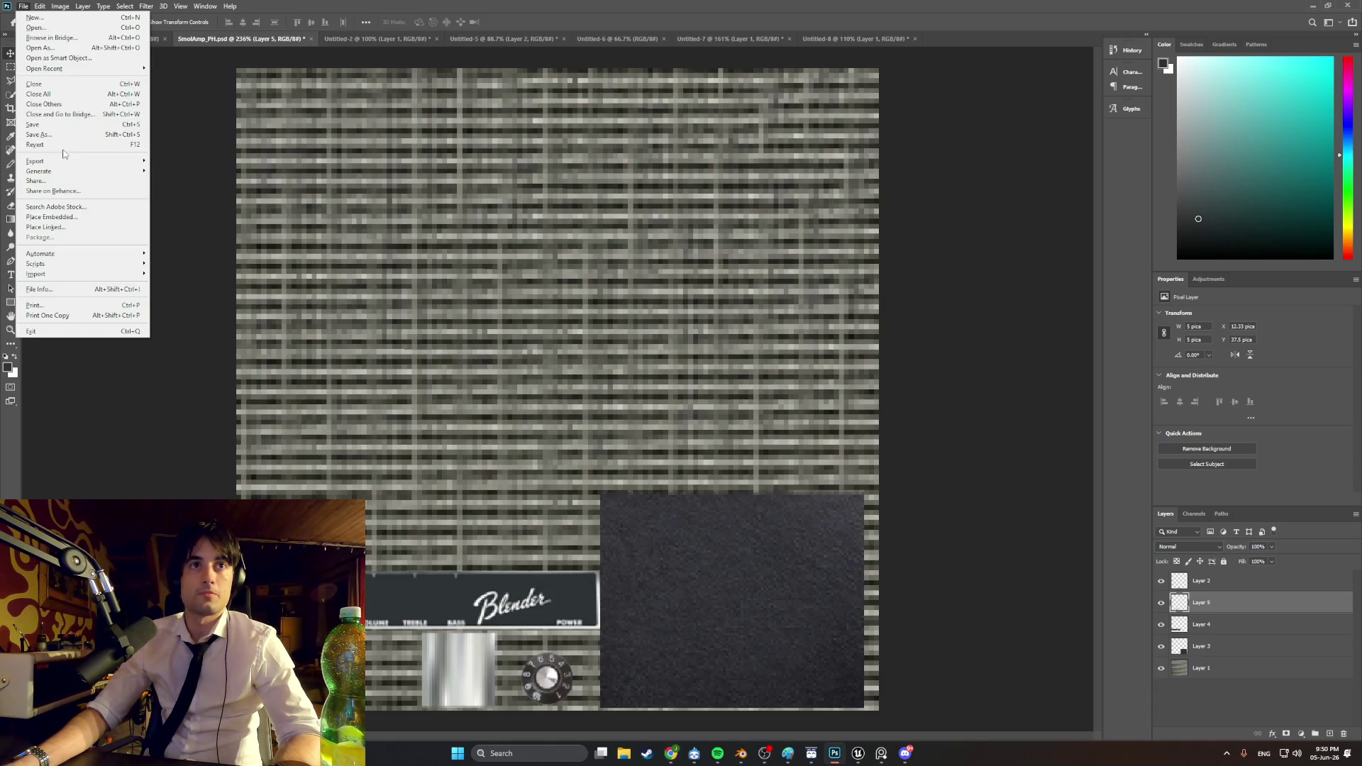
{"action": "left_click", "coordinate": [717, 754]}
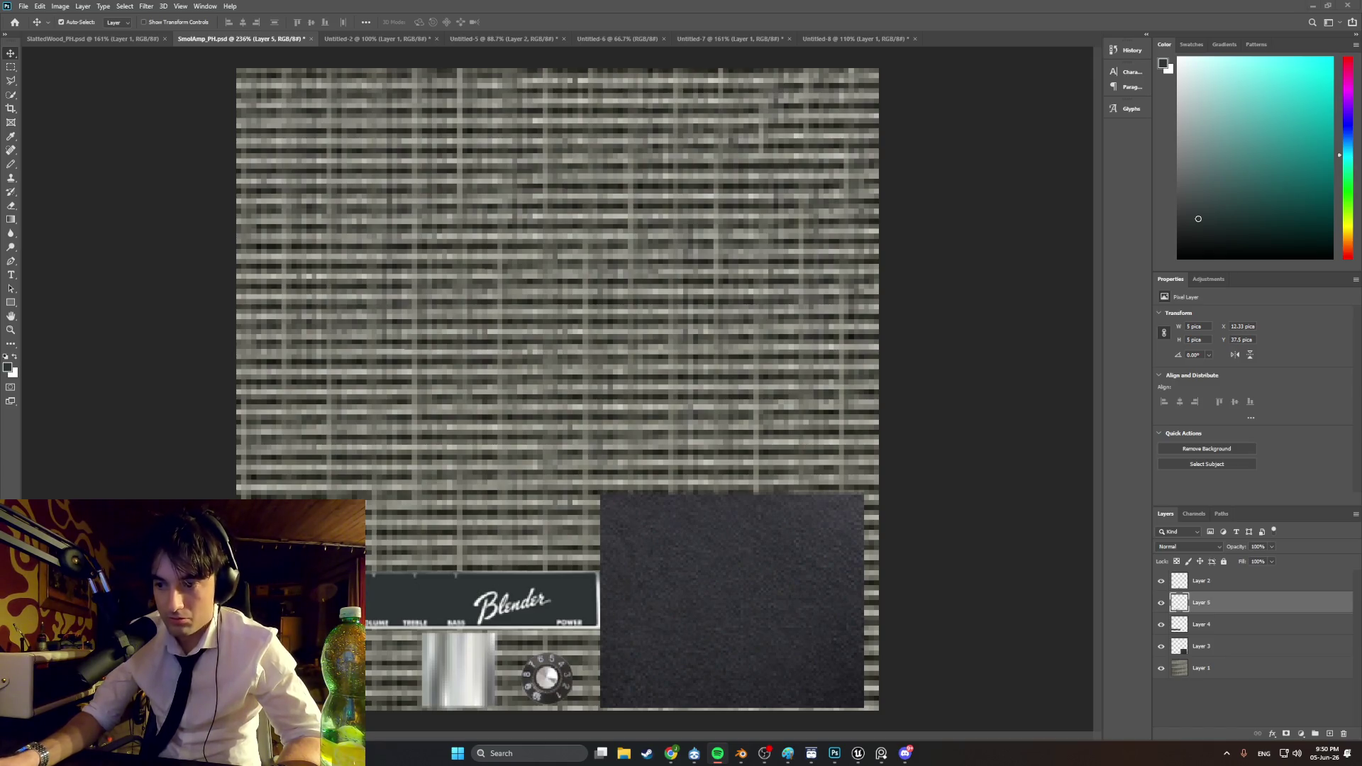
{"action": "left_click", "coordinate": [22, 8]}
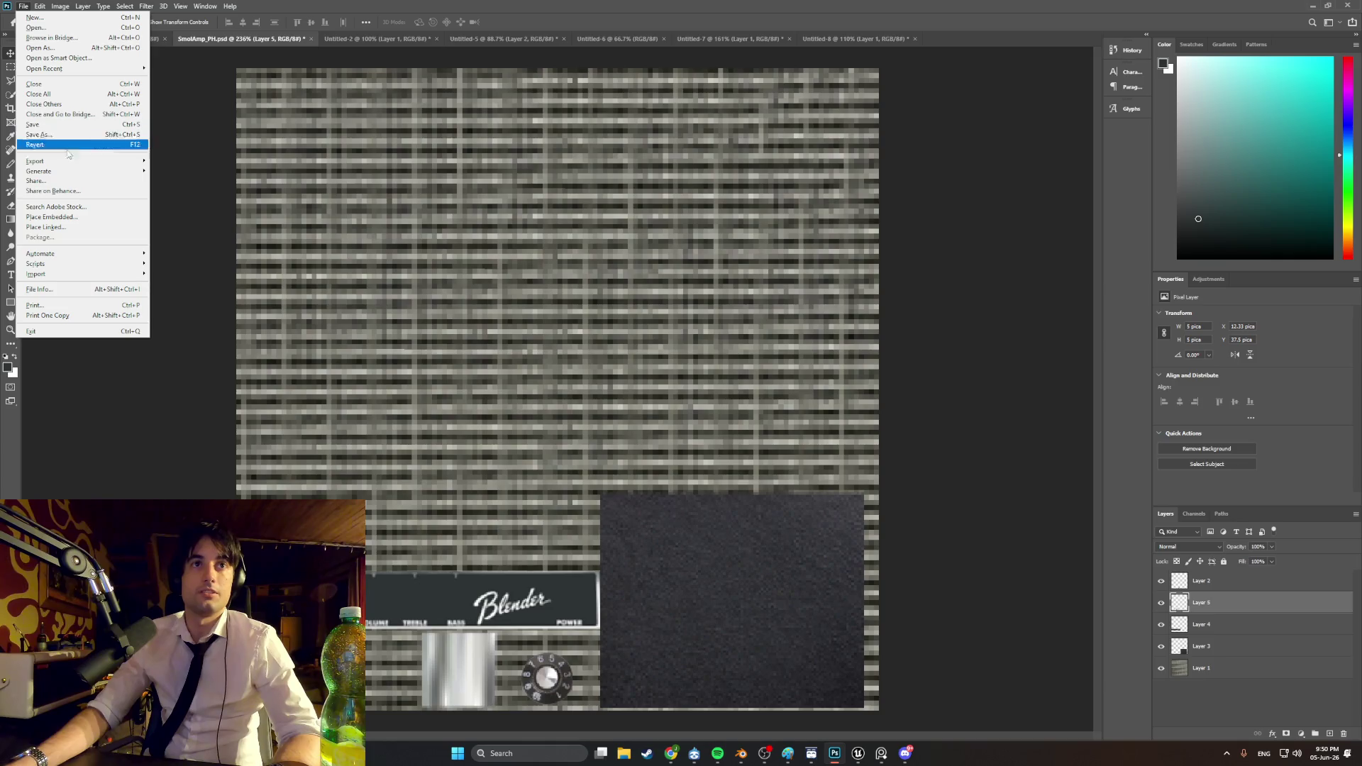
{"action": "left_click", "coordinate": [154, 160]}
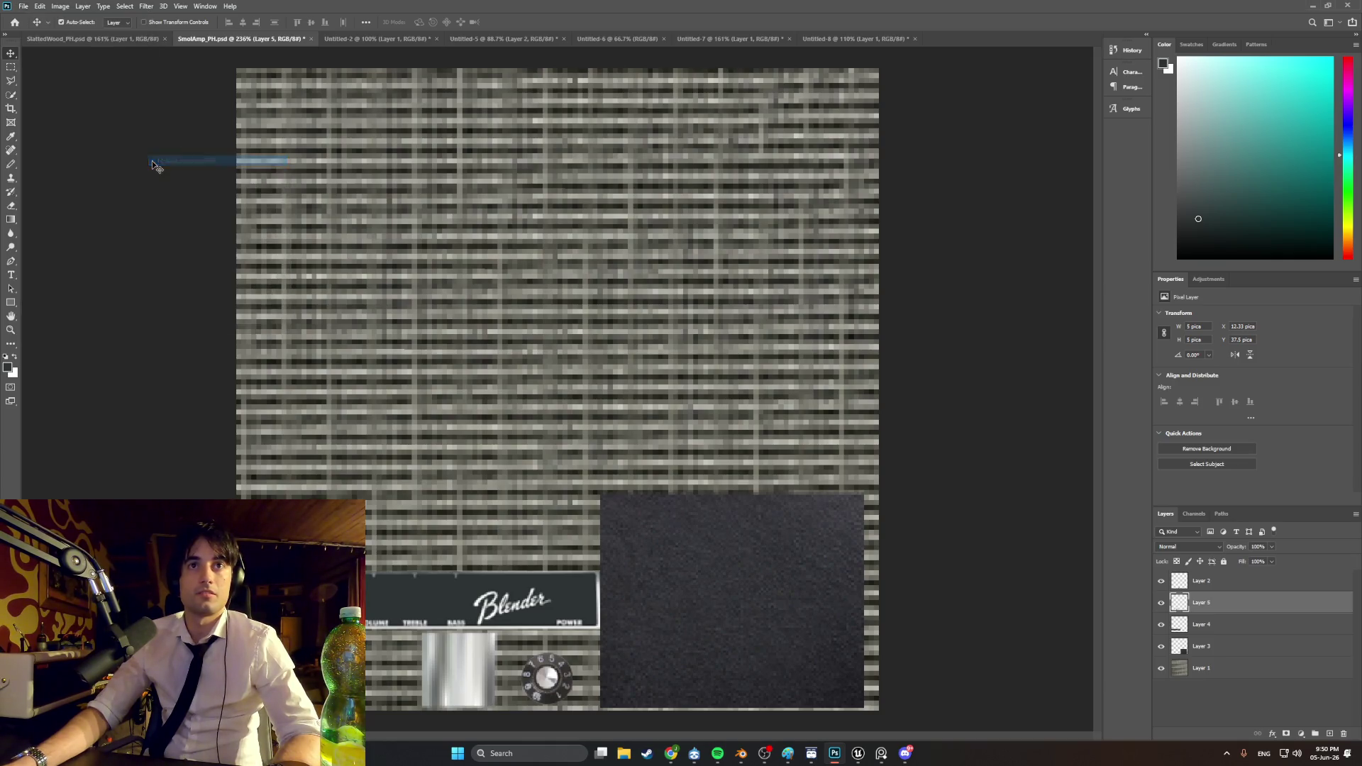
{"action": "left_click", "coordinate": [482, 93]}
{"action": "left_click", "coordinate": [548, 362]}
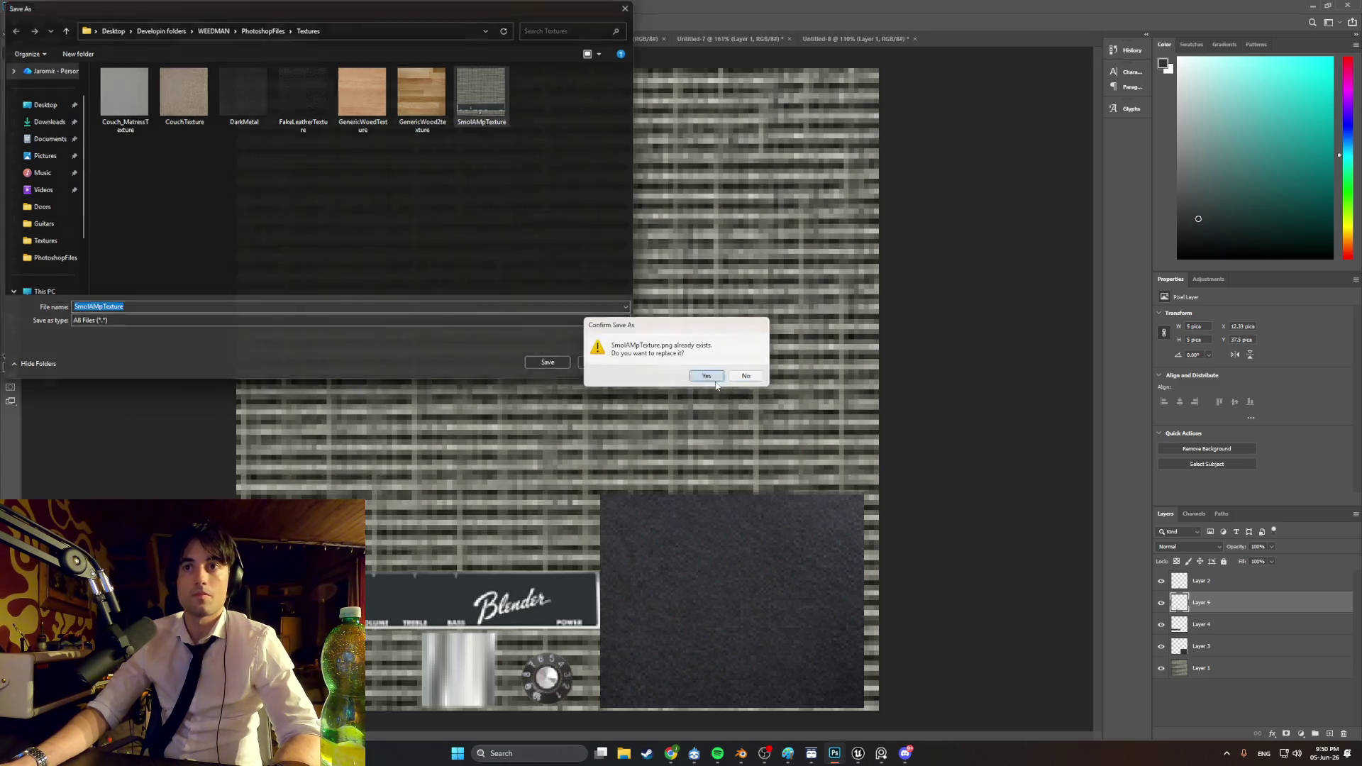
{"action": "left_click", "coordinate": [707, 376]}
{"action": "left_click", "coordinate": [741, 753]}
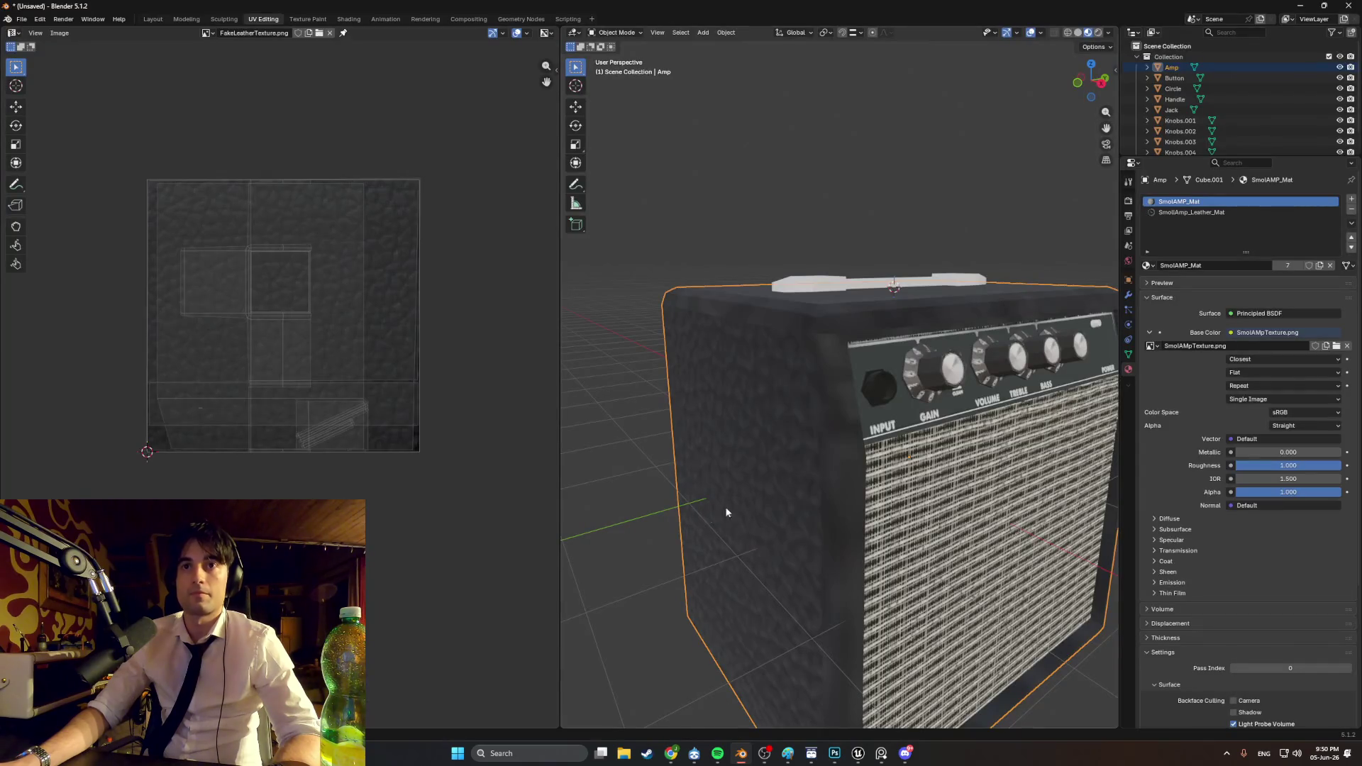
Step: From a front view, shift the Volume, Treble and Bass knobs slightly left, then deselect all
{"action": "middle_click_drag", "start_coordinate": [707, 517], "coordinate": [879, 454]}
{"action": "scroll", "coordinate": [885, 448], "scroll_direction": "down", "scroll_amount": 5}
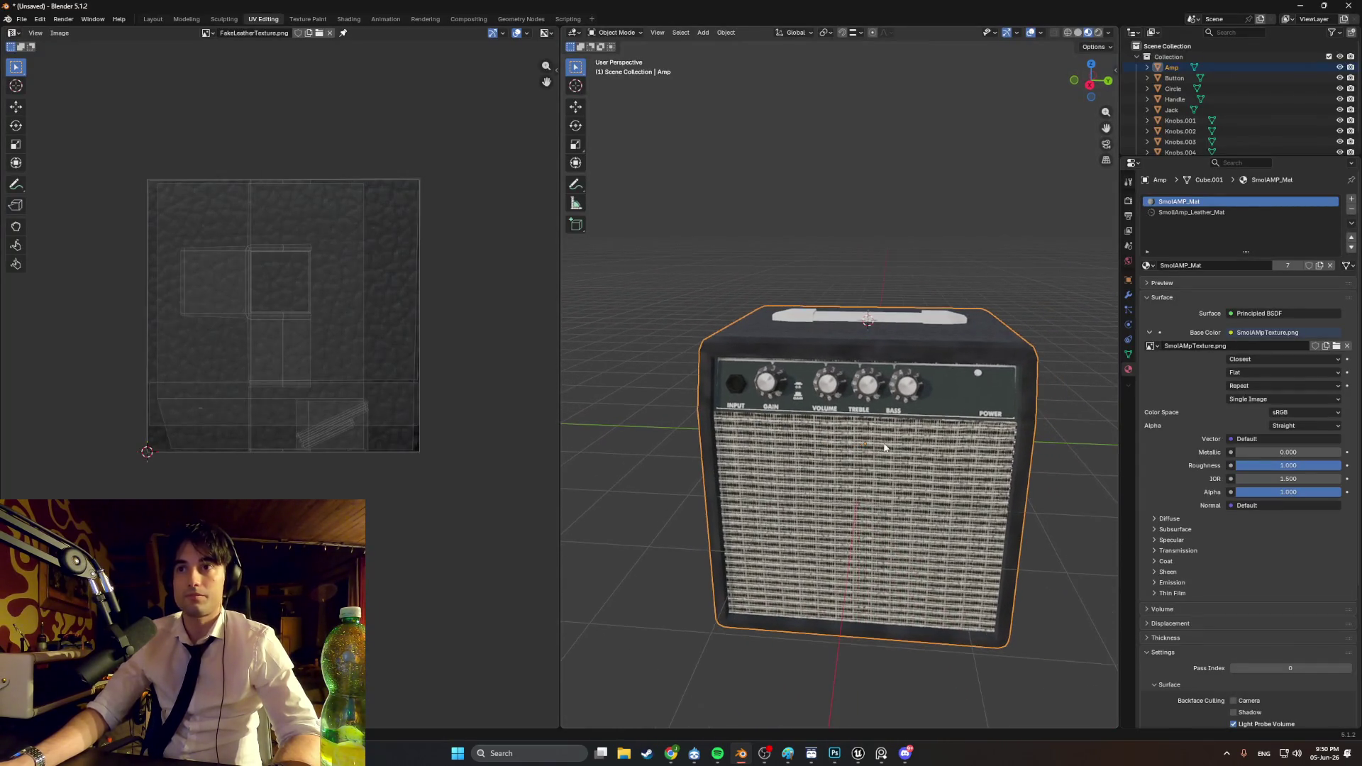
{"action": "scroll", "coordinate": [919, 417], "scroll_direction": "up", "scroll_amount": 2}
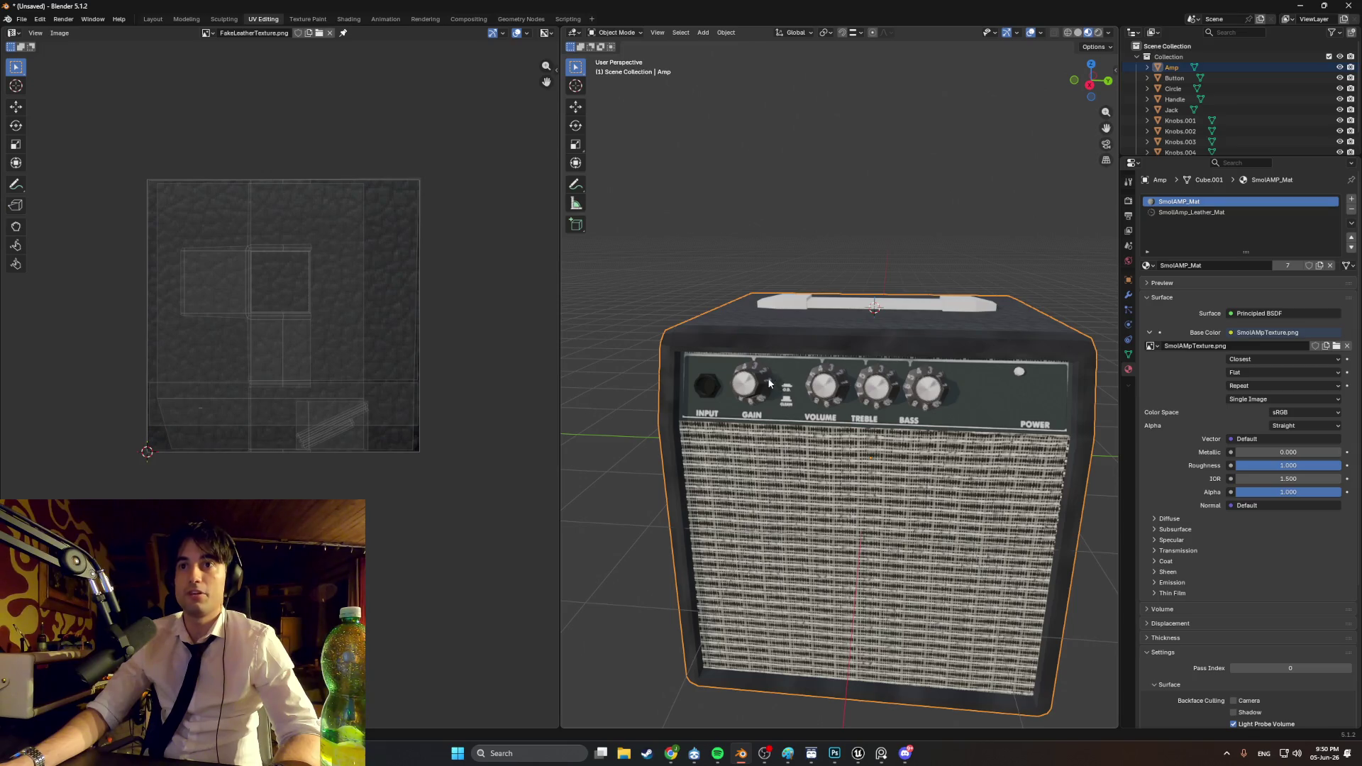
{"action": "middle_click_drag", "start_coordinate": [700, 318], "coordinate": [734, 329]}
{"action": "left_click", "coordinate": [765, 346], "text": "shift"}
{"action": "key", "text": "Tab"}
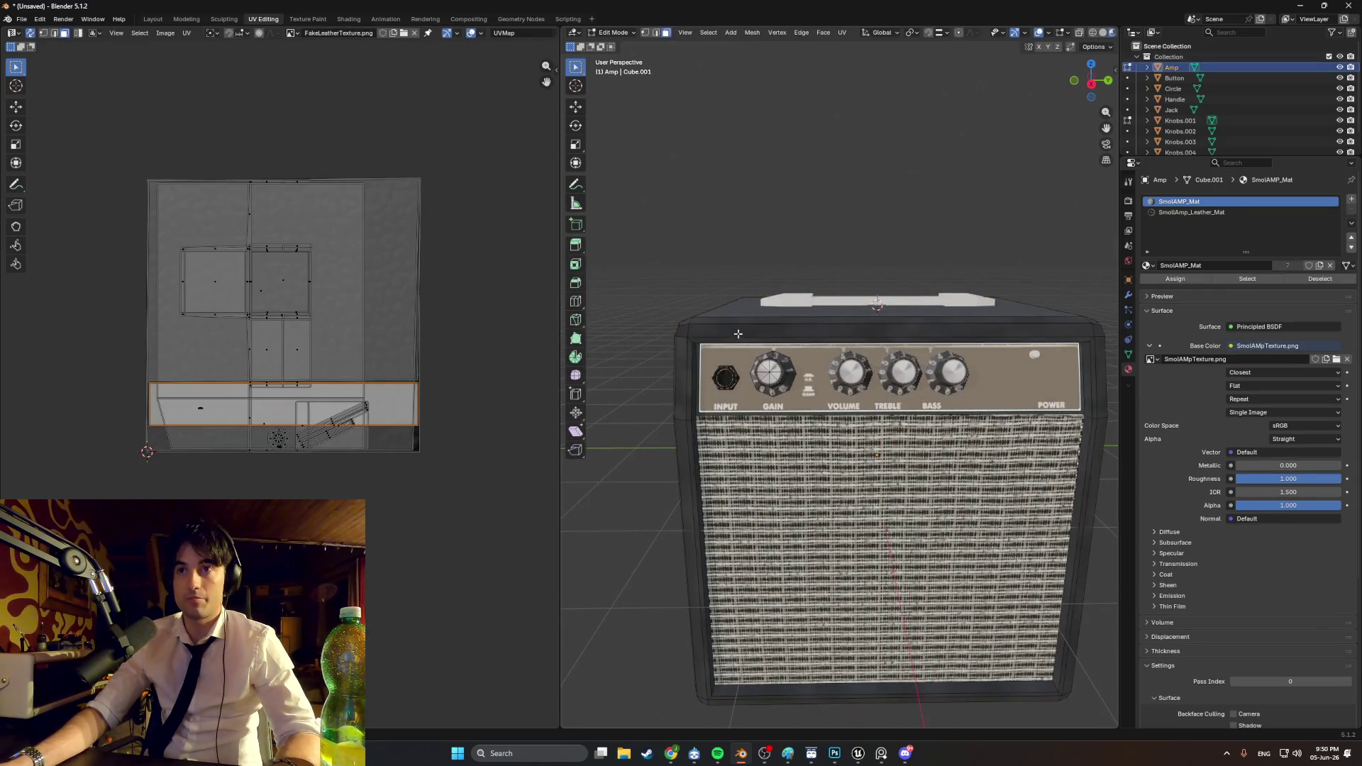
{"action": "key", "text": "Tab"}
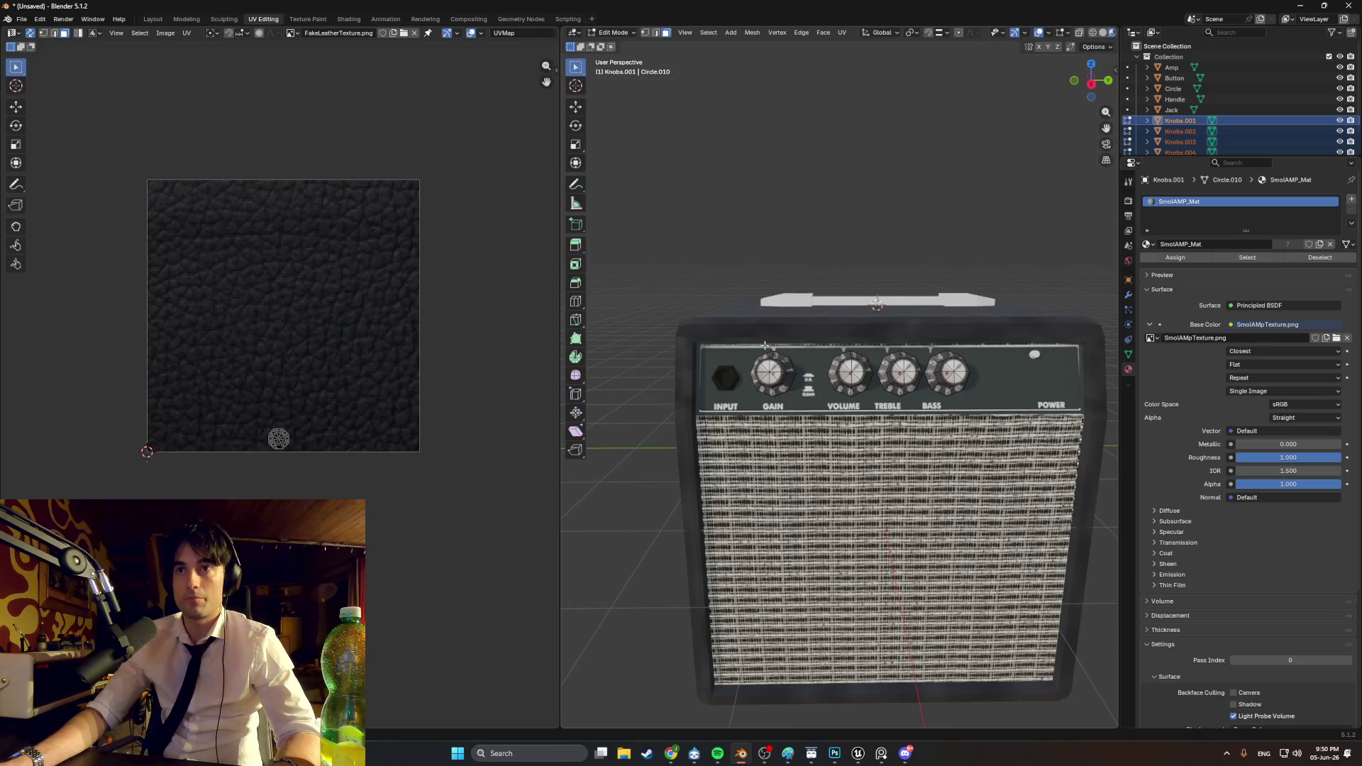
{"action": "key", "text": "ctrl+z"}
{"action": "key", "text": "ctrl+z"}
{"action": "key", "text": "ctrl+z"}
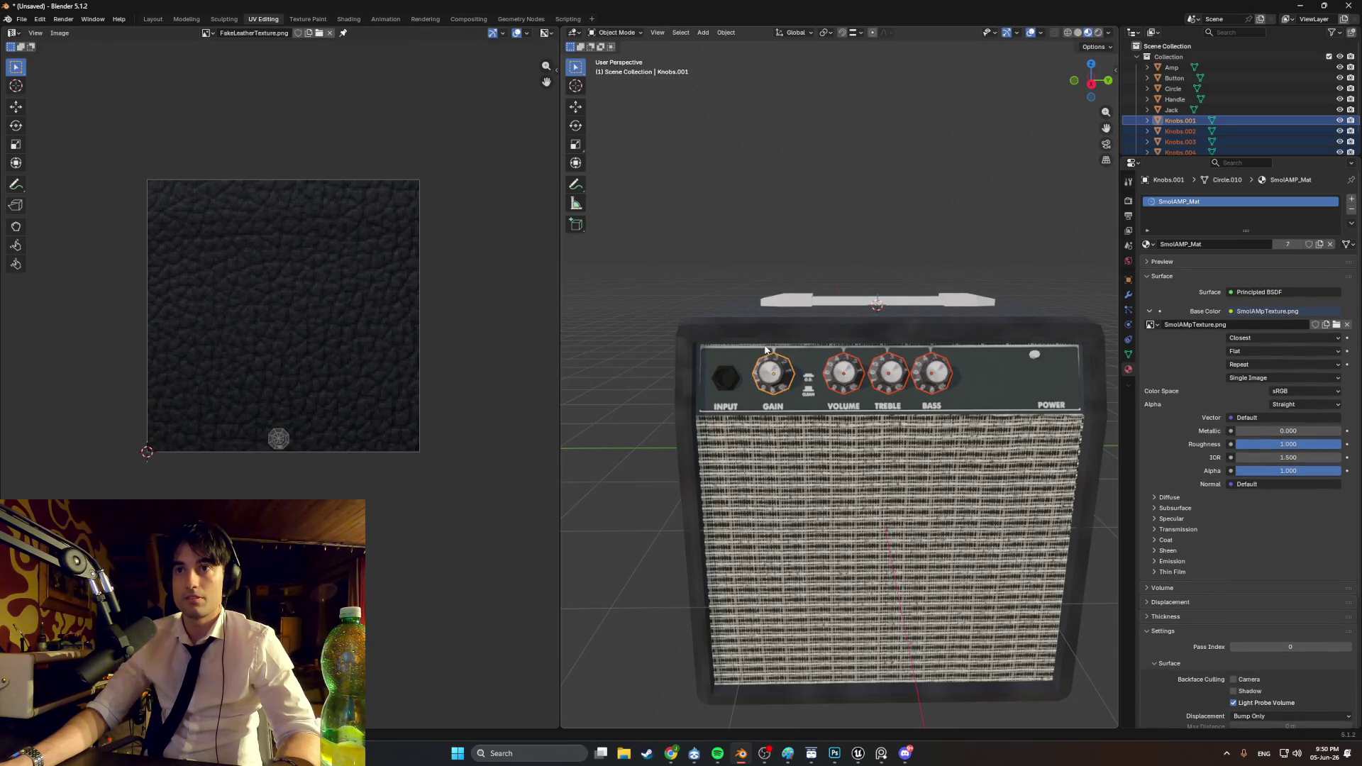
{"action": "left_click", "coordinate": [617, 270]}
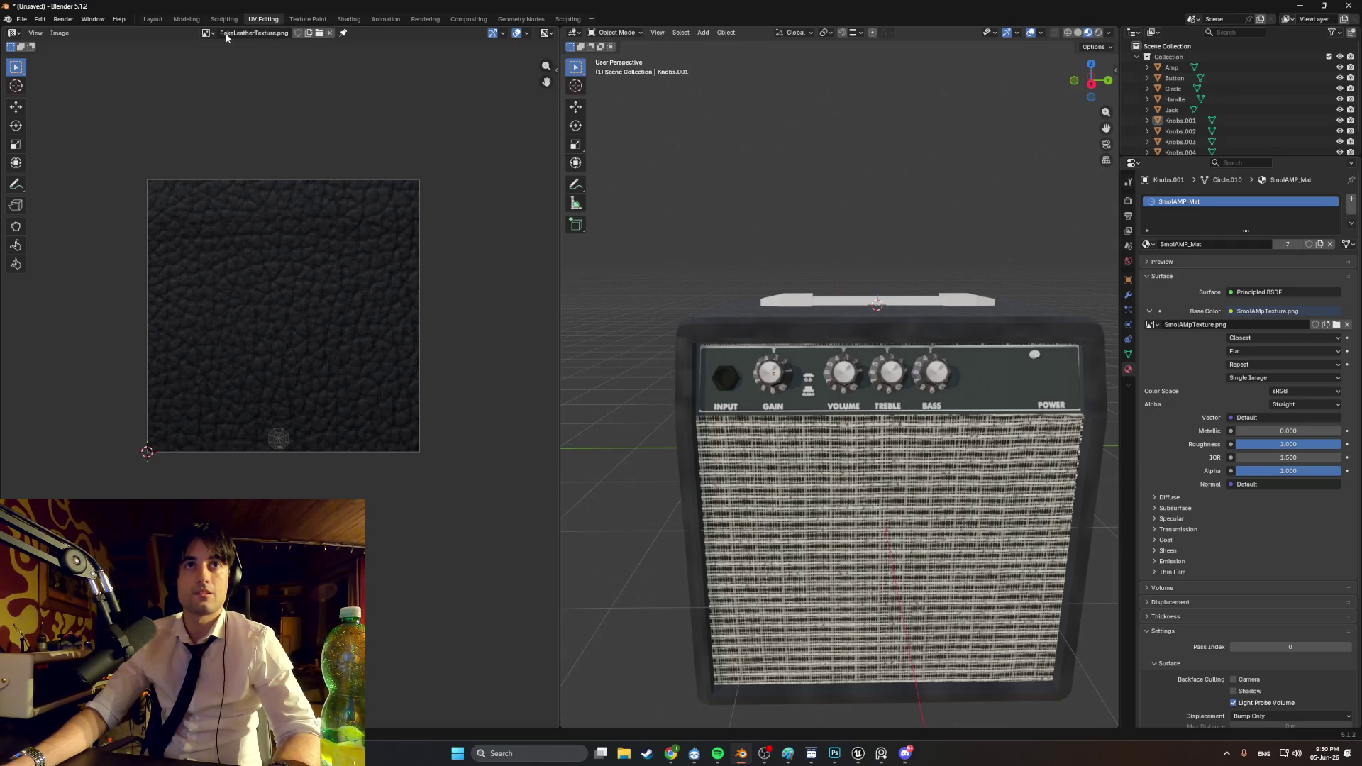
Step: Reload the updated SmolAMpTexture.png in the UV editor
{"action": "left_click", "coordinate": [318, 33]}
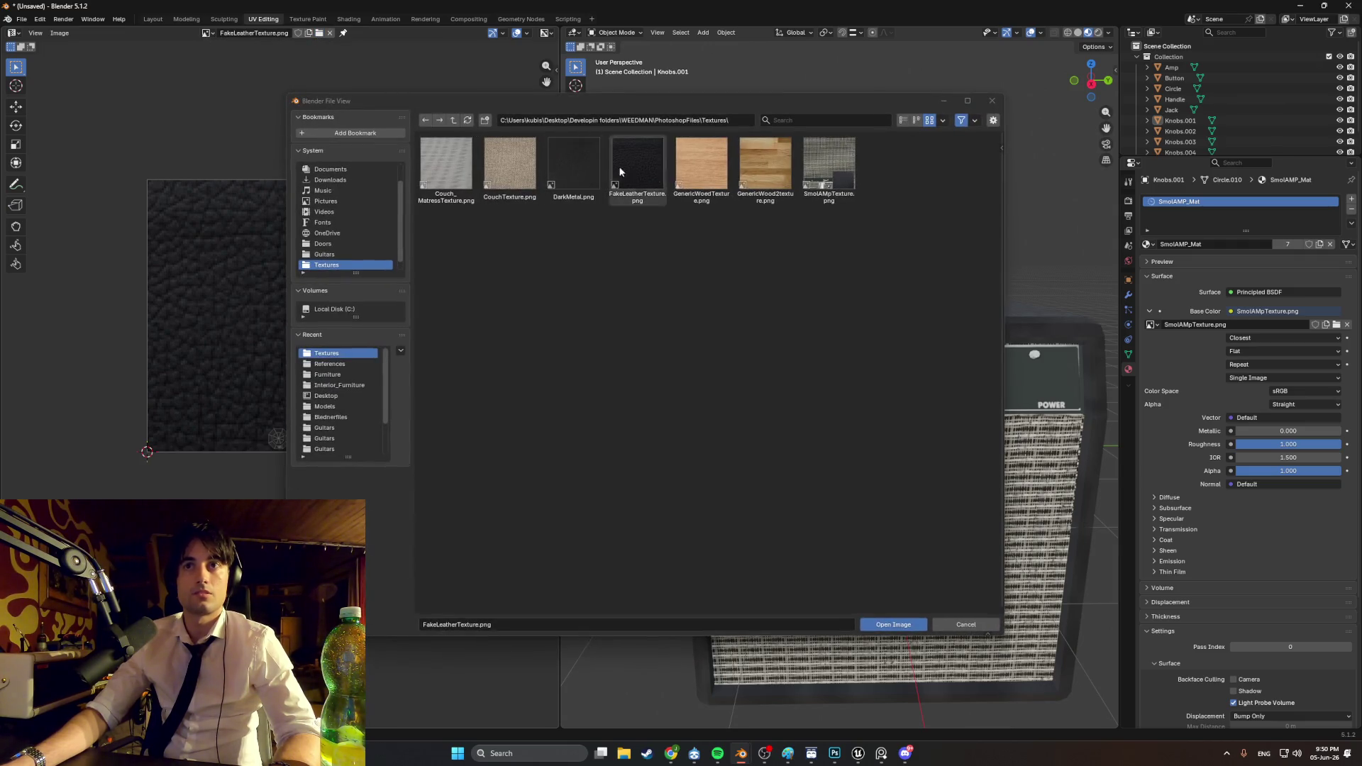
{"action": "double_click", "coordinate": [824, 164]}
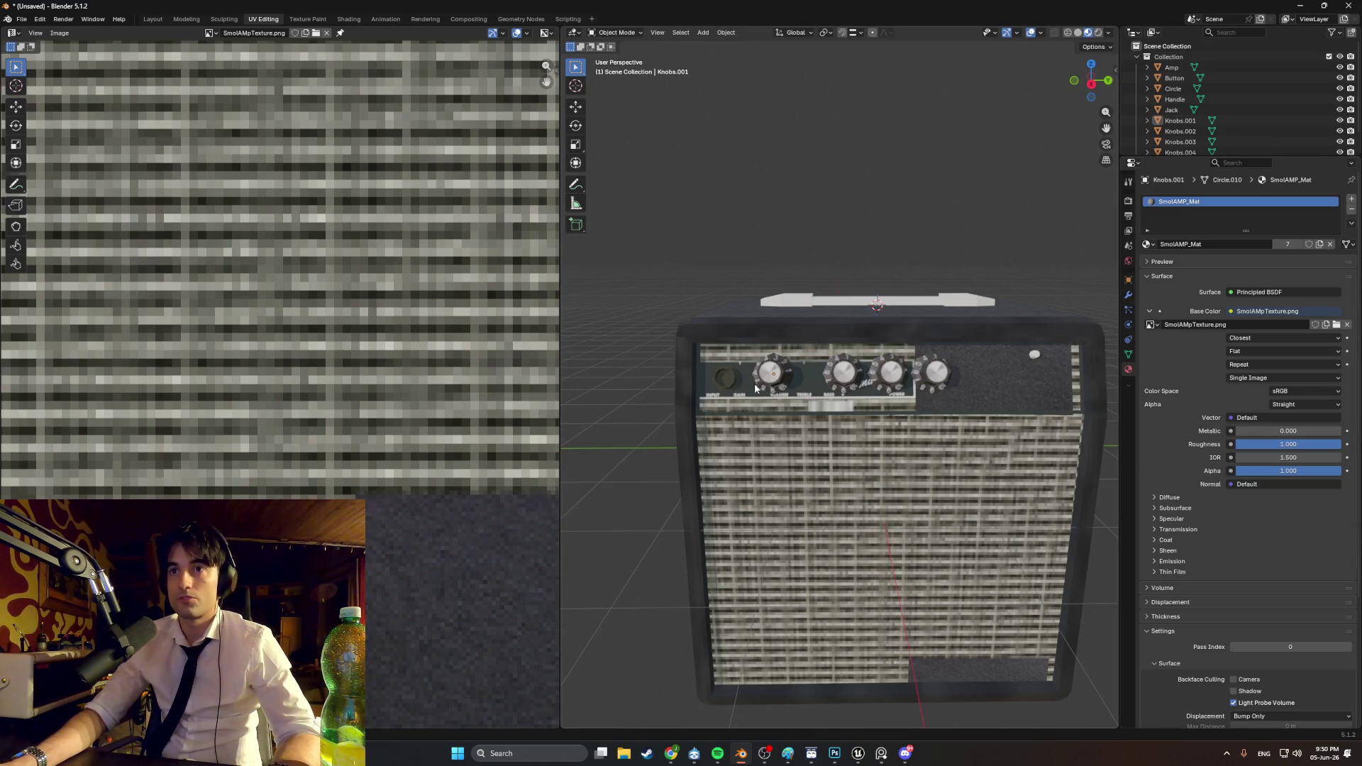
{"action": "scroll", "coordinate": [815, 396], "scroll_direction": "up", "scroll_amount": 1}
Step: Select the Amp in Edit Mode and pick its front-panel faces to show their UVs
{"action": "key", "text": "Tab"}
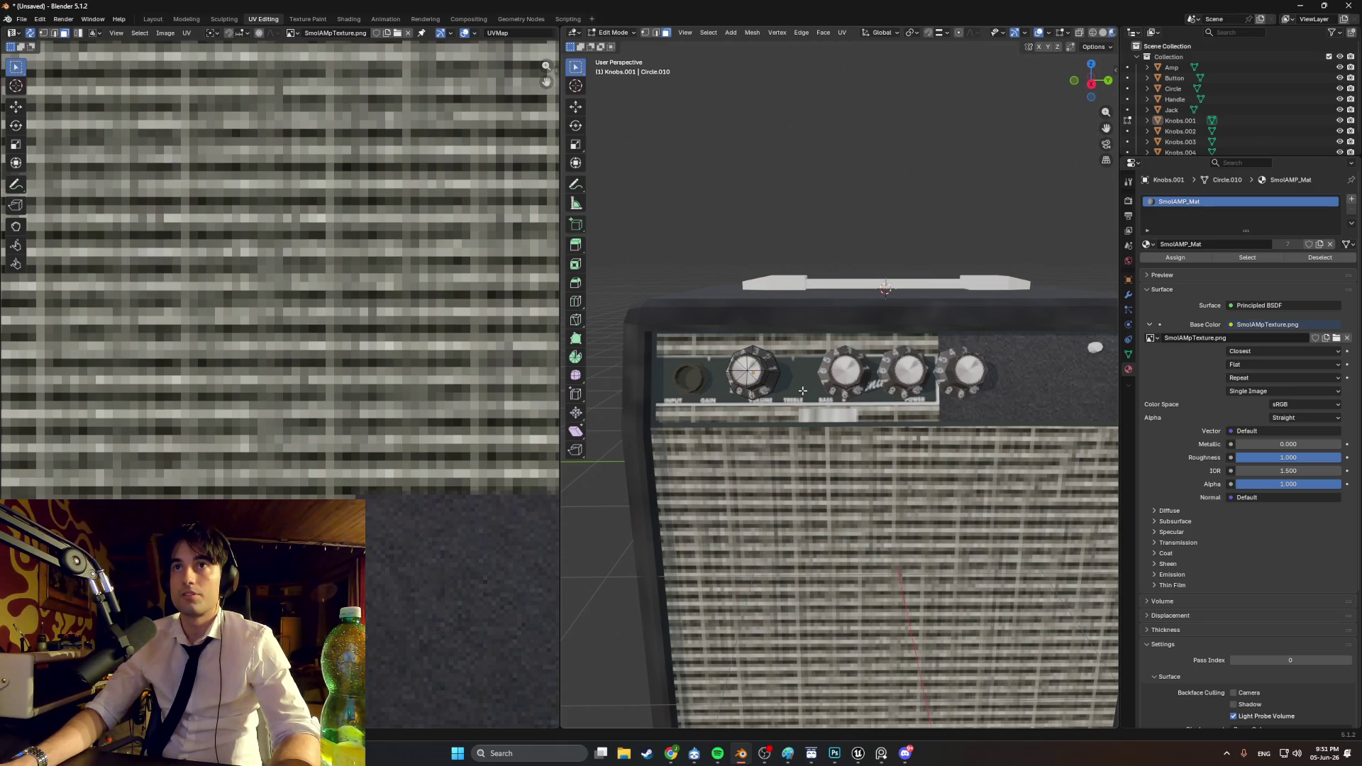
{"action": "left_click", "coordinate": [1171, 67], "text": "ctrl"}
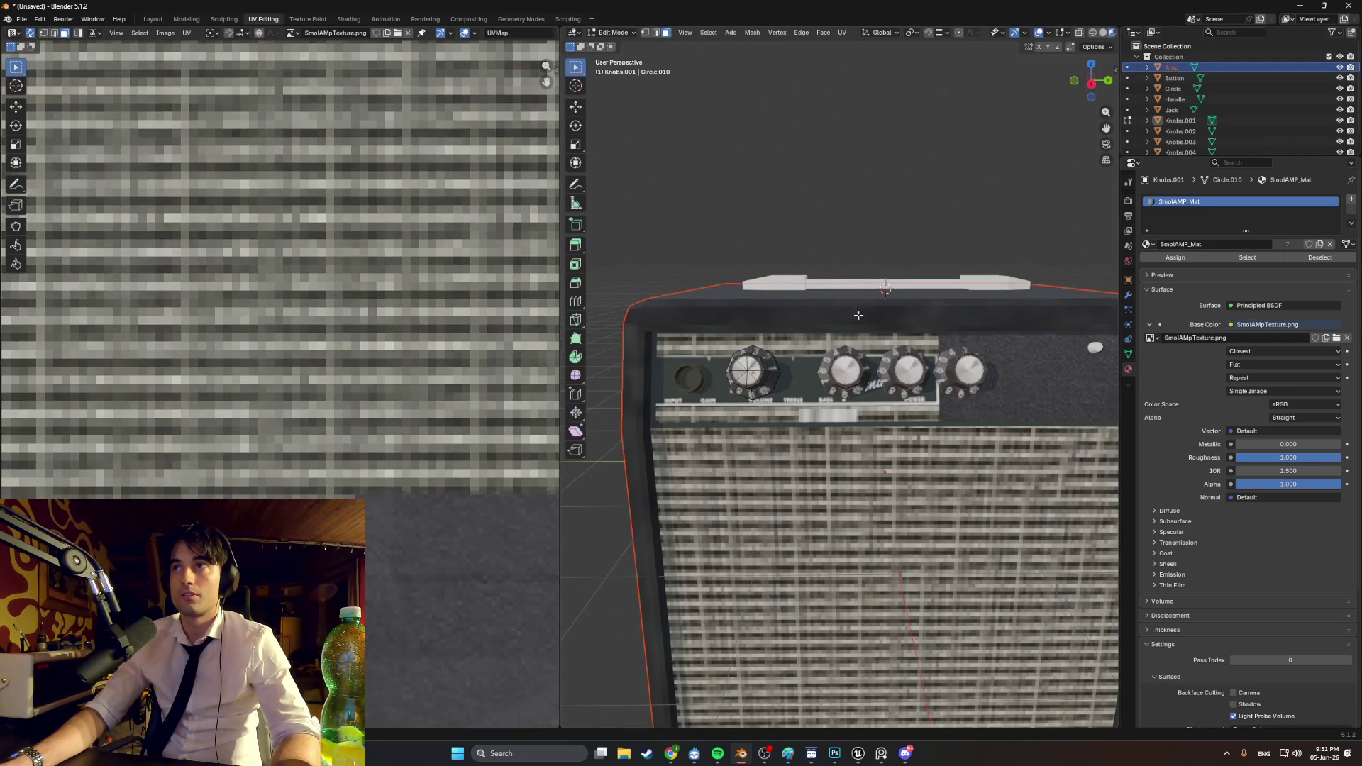
{"action": "left_click_drag", "start_coordinate": [1184, 156], "coordinate": [1181, 188]}
{"action": "left_click", "coordinate": [803, 386]}
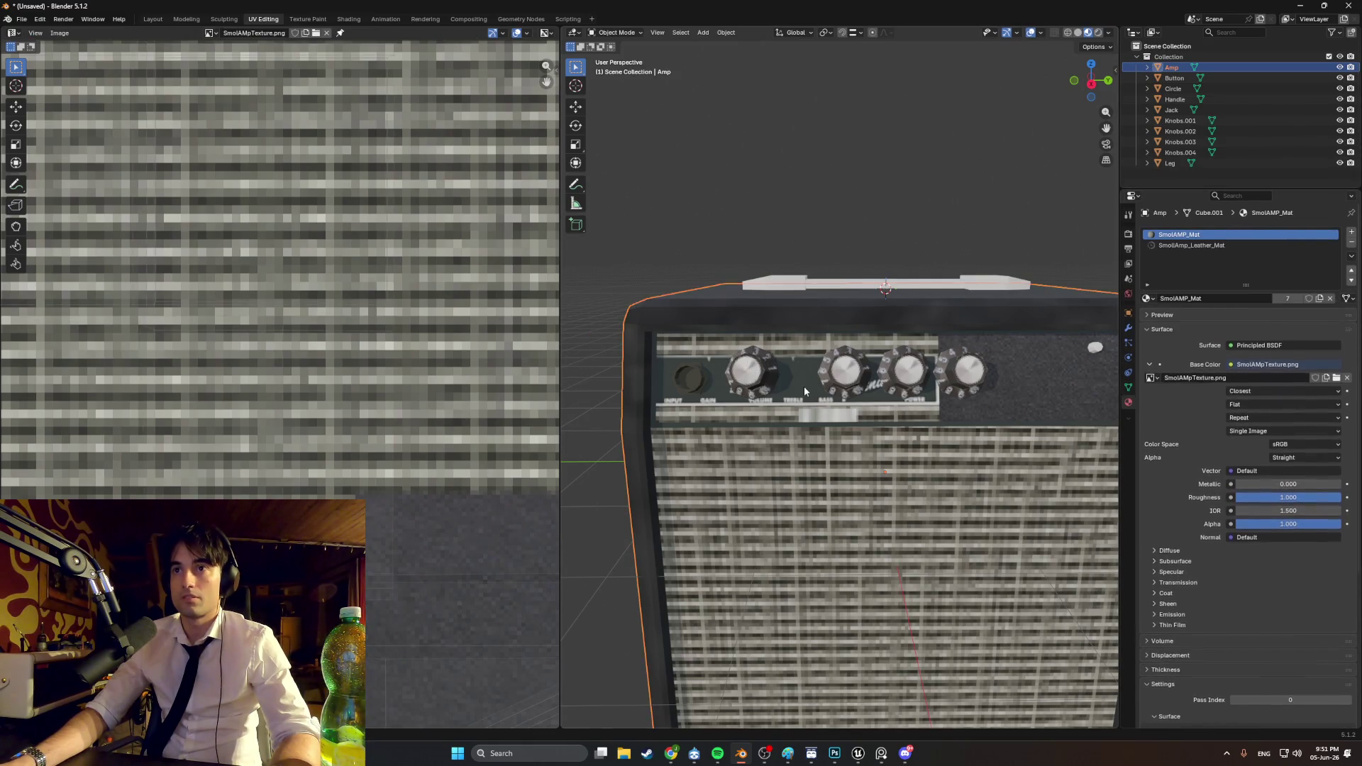
{"action": "key", "text": "l"}
{"action": "scroll", "coordinate": [400, 399], "scroll_direction": "down", "scroll_amount": 4}
{"action": "scroll", "coordinate": [440, 418], "scroll_direction": "up", "scroll_amount": 4}
{"action": "scroll", "coordinate": [482, 432], "scroll_direction": "down", "scroll_amount": 1}
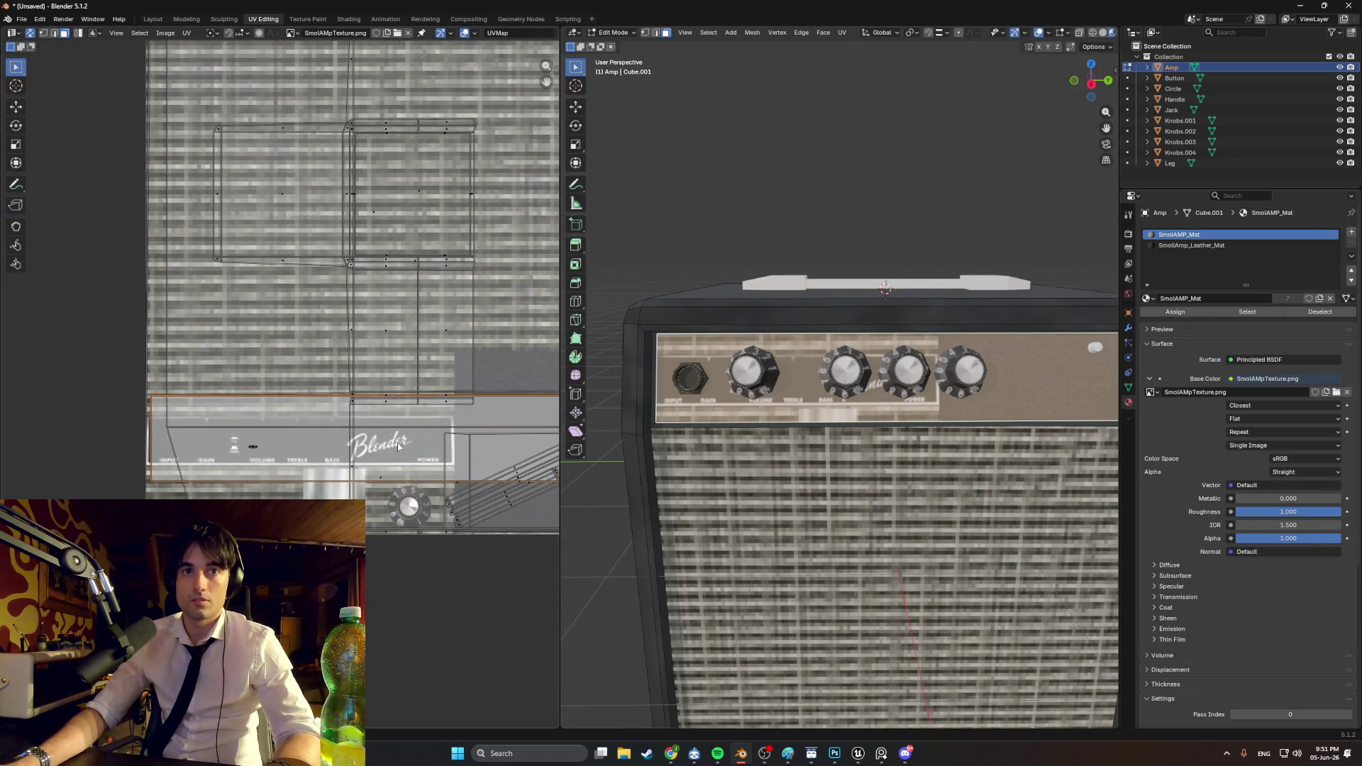
{"action": "scroll", "coordinate": [182, 449], "scroll_direction": "up", "scroll_amount": 3}
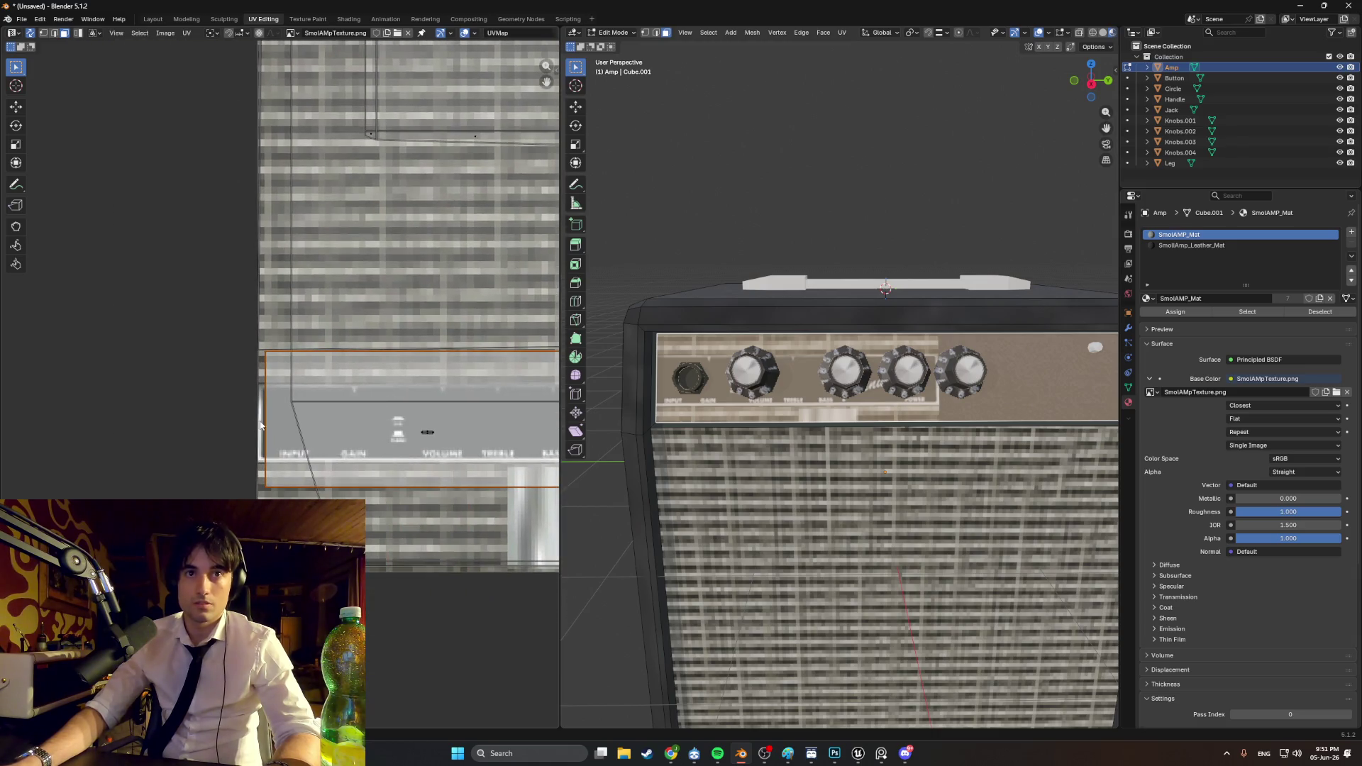
Step: Move the front-panel UV island along Y to a new position
{"action": "key", "text": "g"}
{"action": "key", "text": "x"}
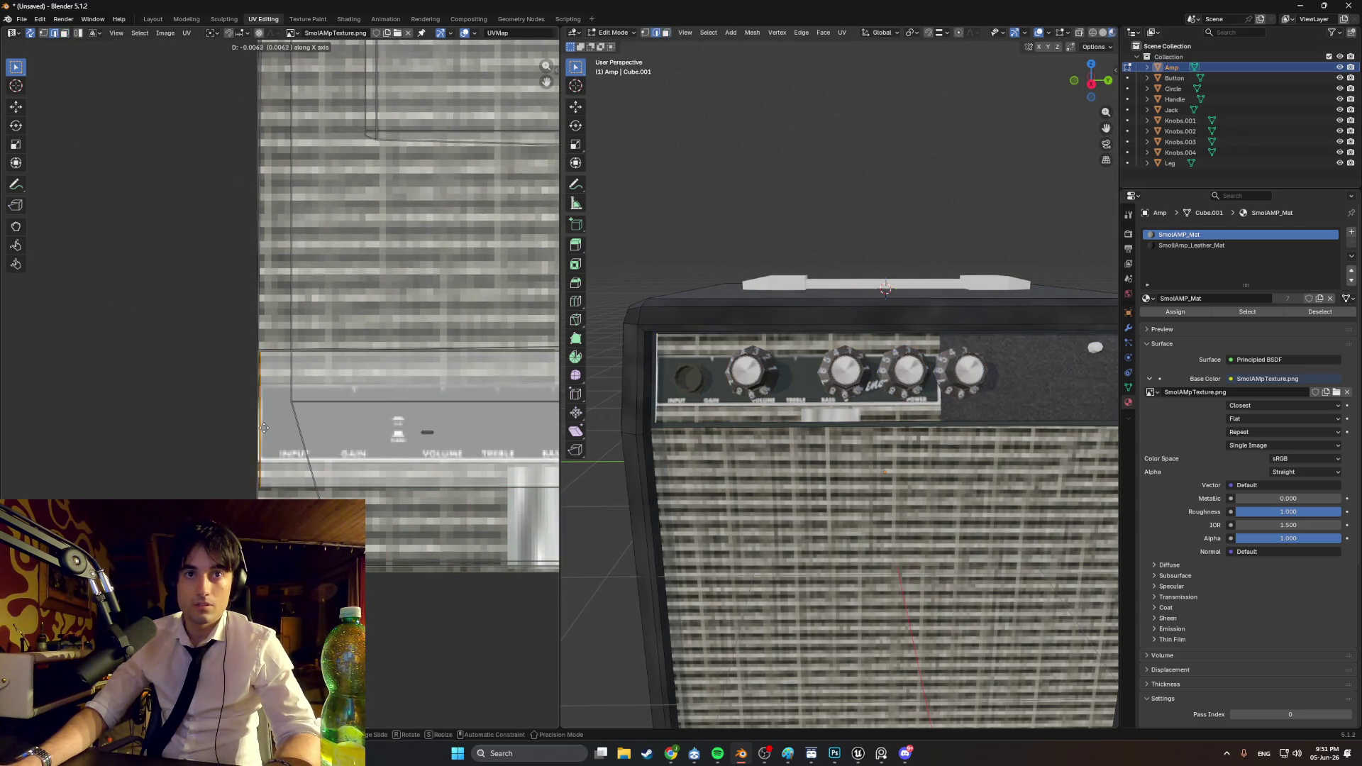
{"action": "key", "text": "y"}
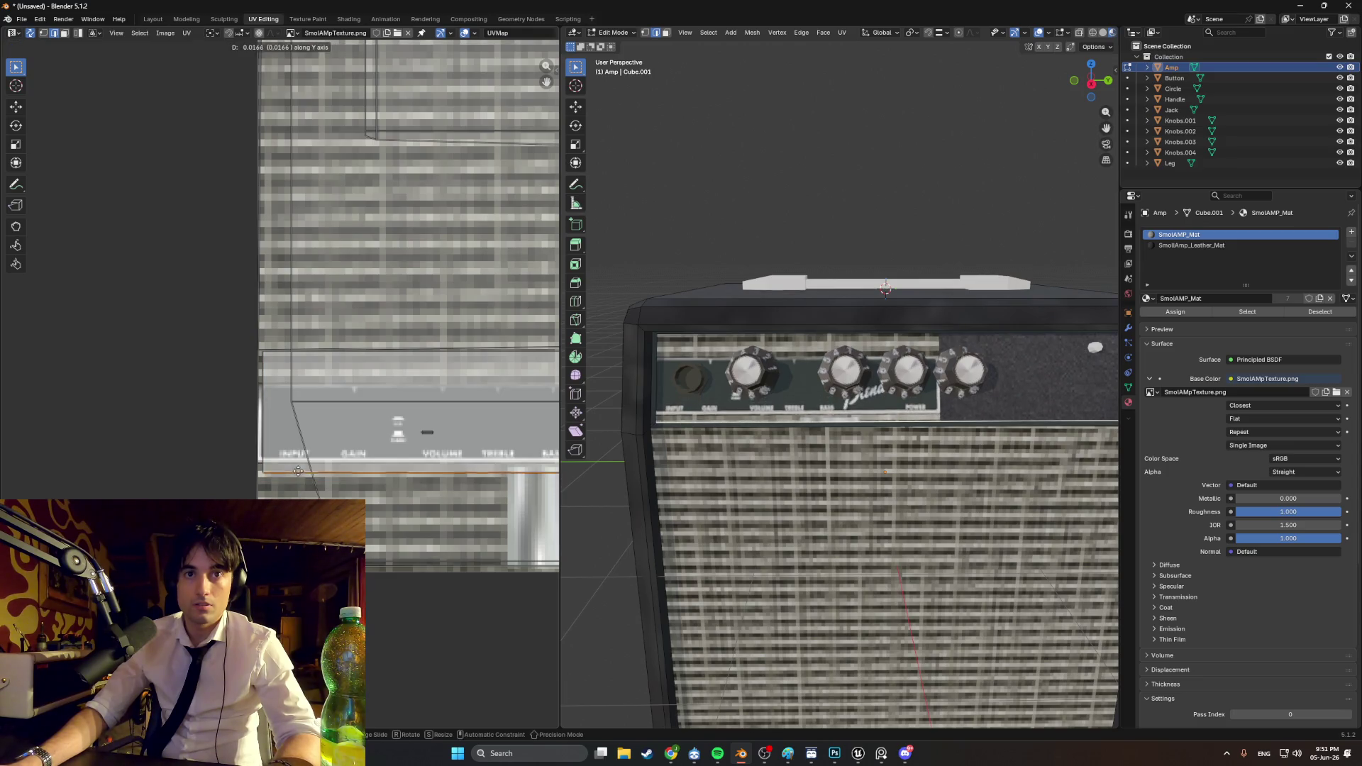
{"action": "left_click", "coordinate": [301, 458]}
{"action": "scroll", "coordinate": [298, 454], "scroll_direction": "right", "scroll_amount": 5, "text": "ctrl"}
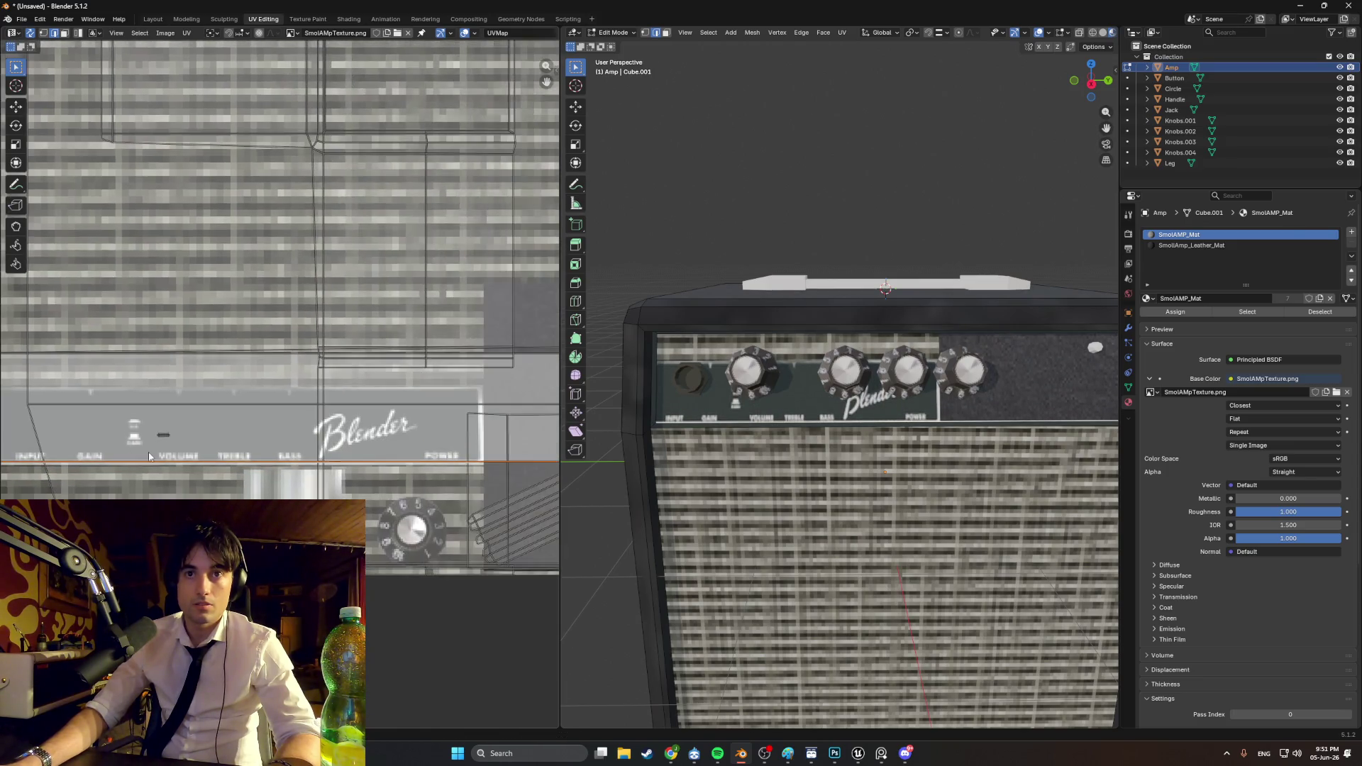
{"action": "scroll", "coordinate": [289, 448], "scroll_direction": "down", "scroll_amount": 2}
{"action": "scroll", "coordinate": [496, 420], "scroll_direction": "right", "scroll_amount": 3, "text": "ctrl"}
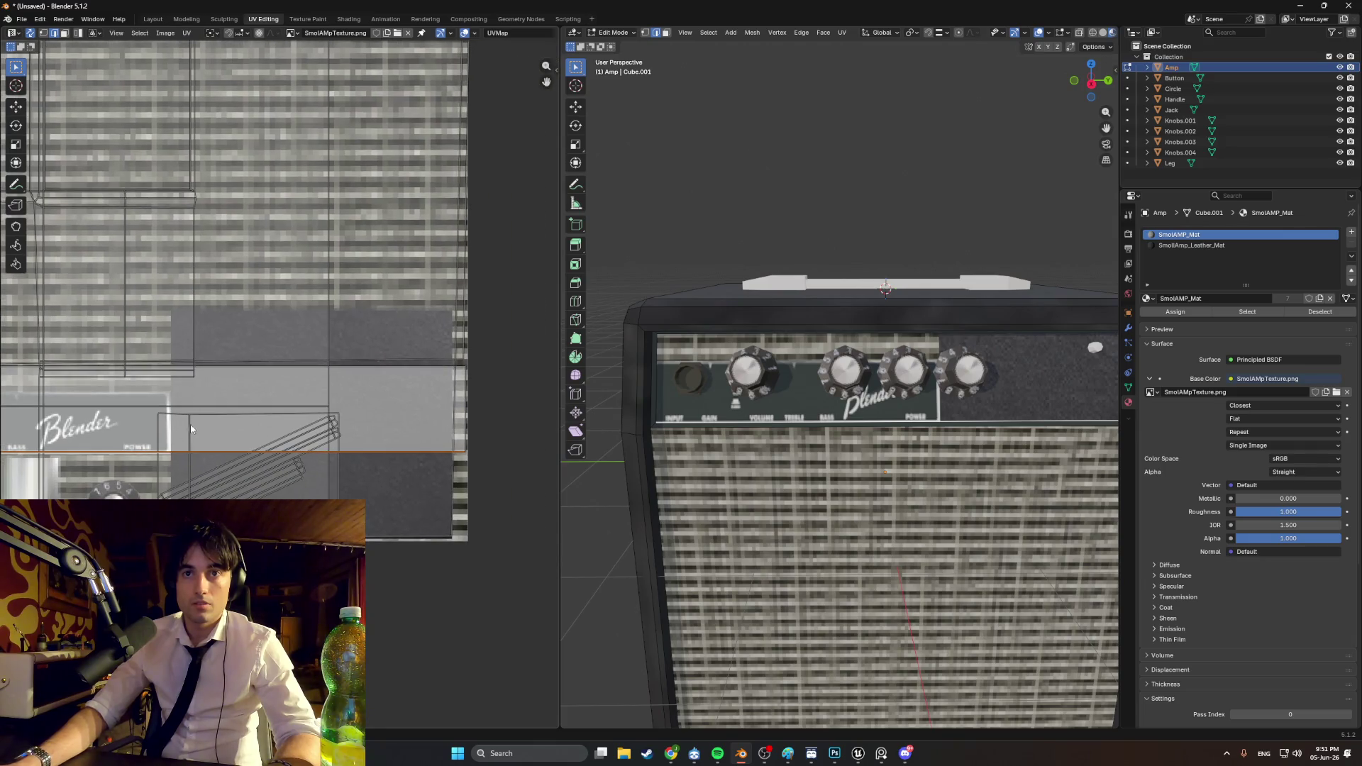
{"action": "scroll", "coordinate": [474, 431], "scroll_direction": "up", "scroll_amount": 5}
{"action": "scroll", "coordinate": [343, 439], "scroll_direction": "right", "scroll_amount": 3, "text": "ctrl"}
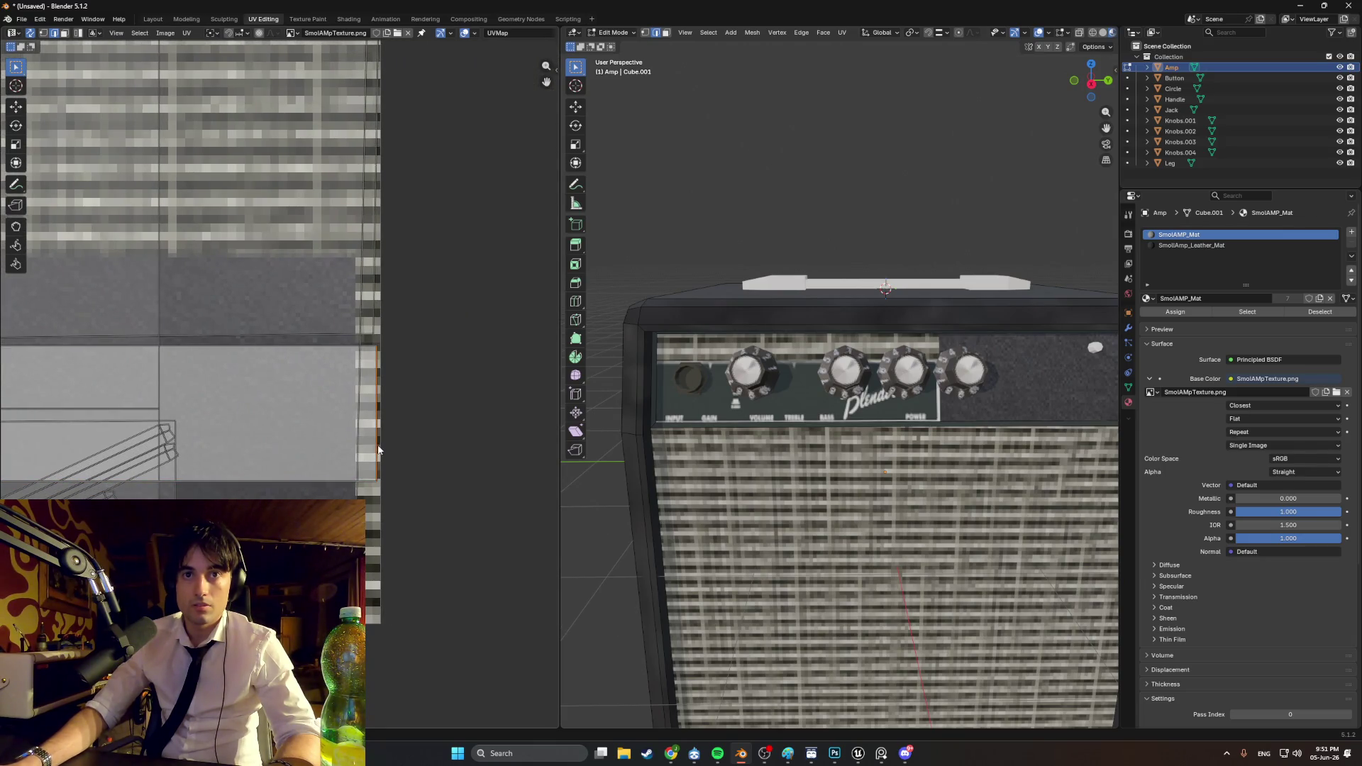
{"action": "scroll", "coordinate": [377, 444], "scroll_direction": "left", "scroll_amount": 3, "text": "ctrl"}
{"action": "scroll", "coordinate": [326, 448], "scroll_direction": "down", "scroll_amount": 3}
{"action": "scroll", "coordinate": [280, 453], "scroll_direction": "left", "scroll_amount": 3, "text": "ctrl"}
Step: Slide the panel UVs left along X onto the Blender logo and fine-tune vertically
{"action": "key", "text": "g"}
{"action": "key", "text": "x"}
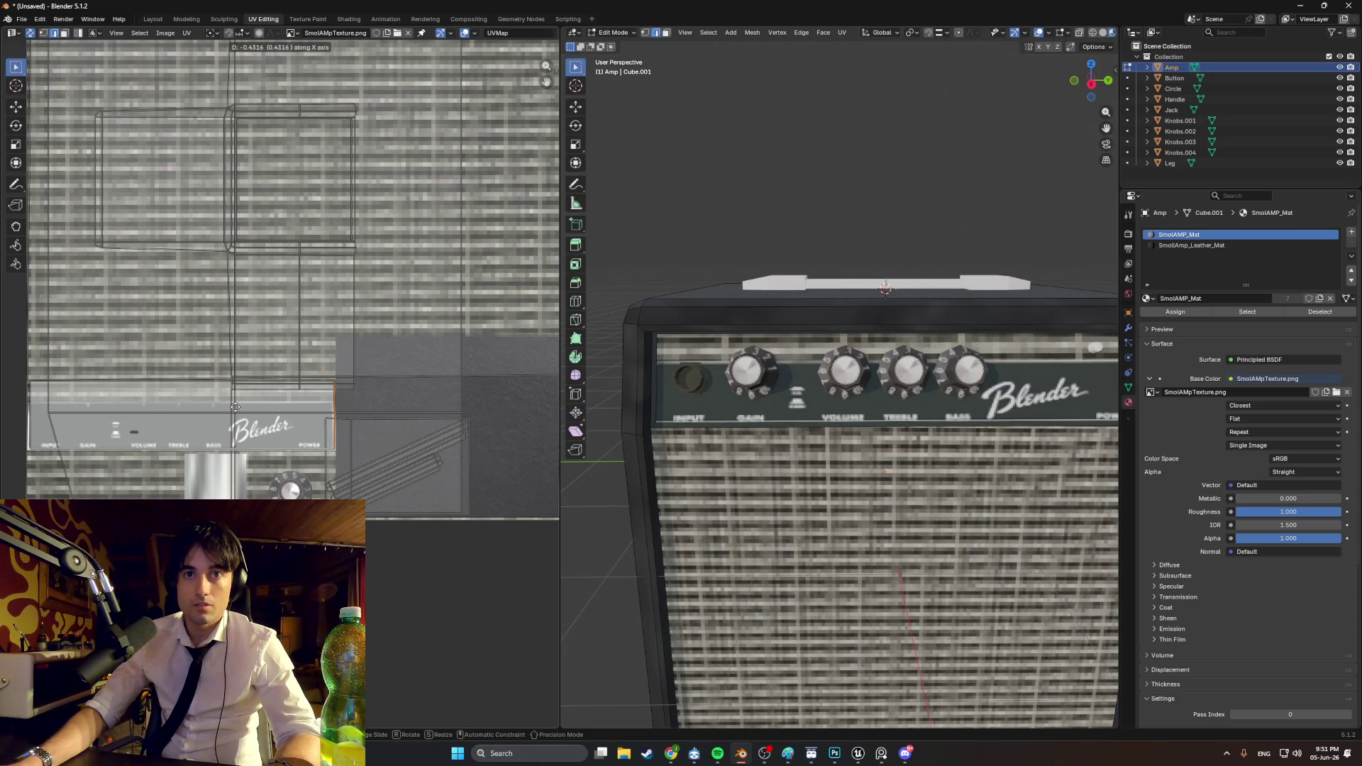
{"action": "left_click", "coordinate": [235, 407]}
{"action": "scroll", "coordinate": [282, 407], "scroll_direction": "up", "scroll_amount": 3}
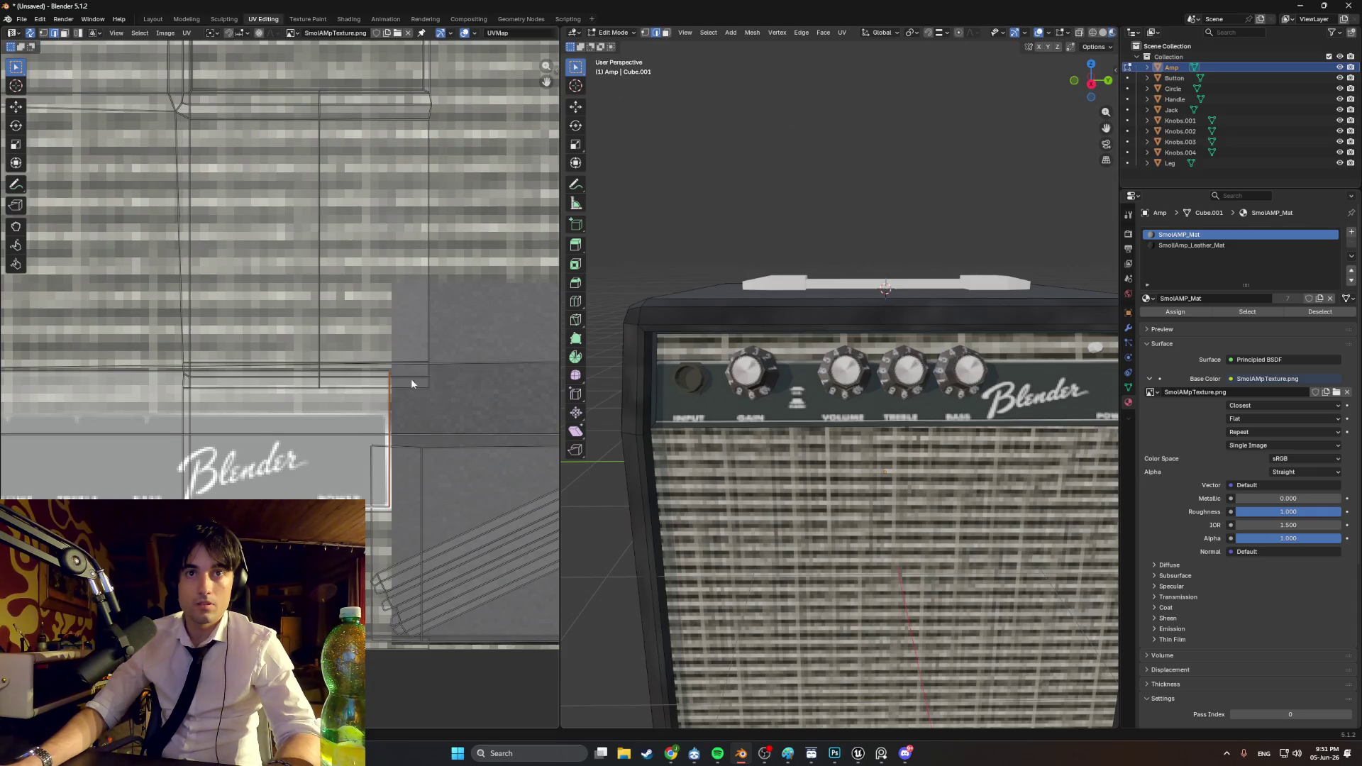
{"action": "scroll", "coordinate": [426, 369], "scroll_direction": "up", "scroll_amount": 3}
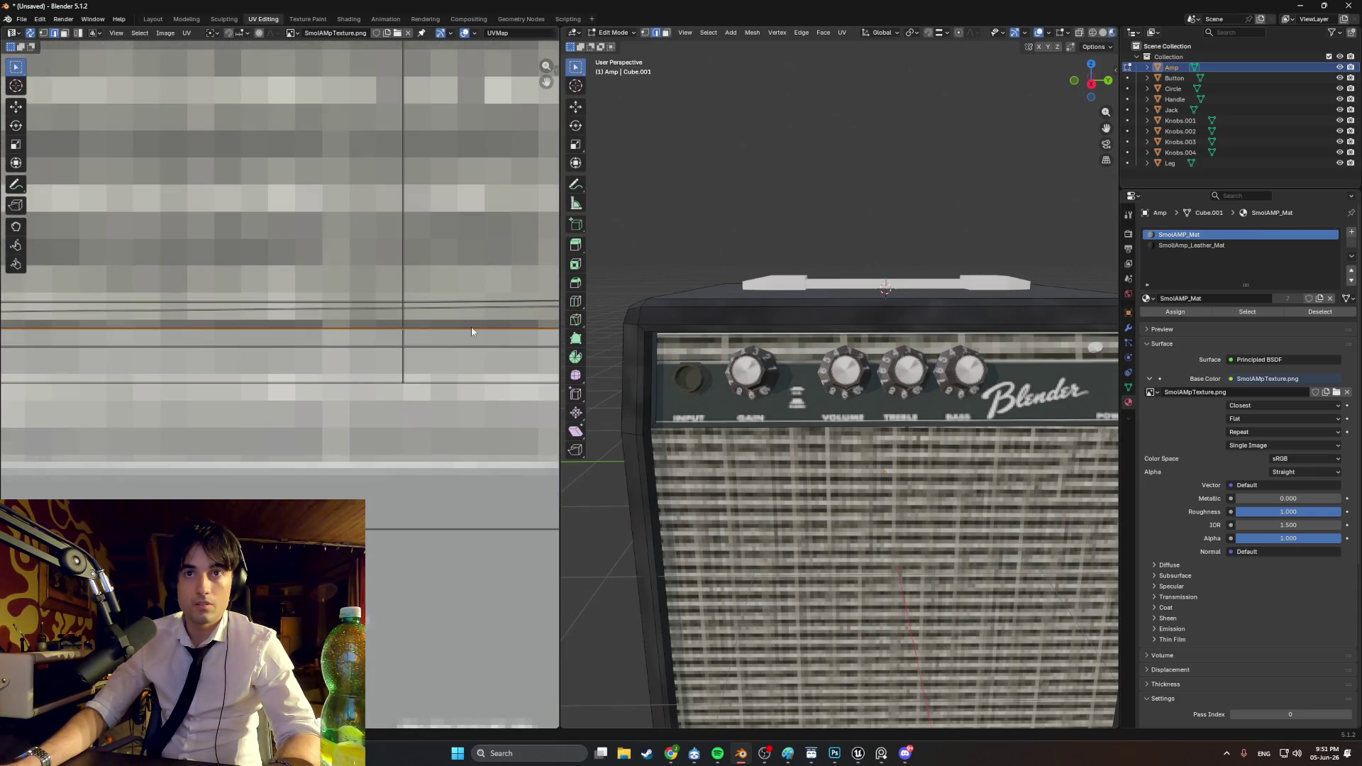
{"action": "scroll", "coordinate": [425, 354], "scroll_direction": "down", "scroll_amount": 3}
{"action": "key", "text": "g"}
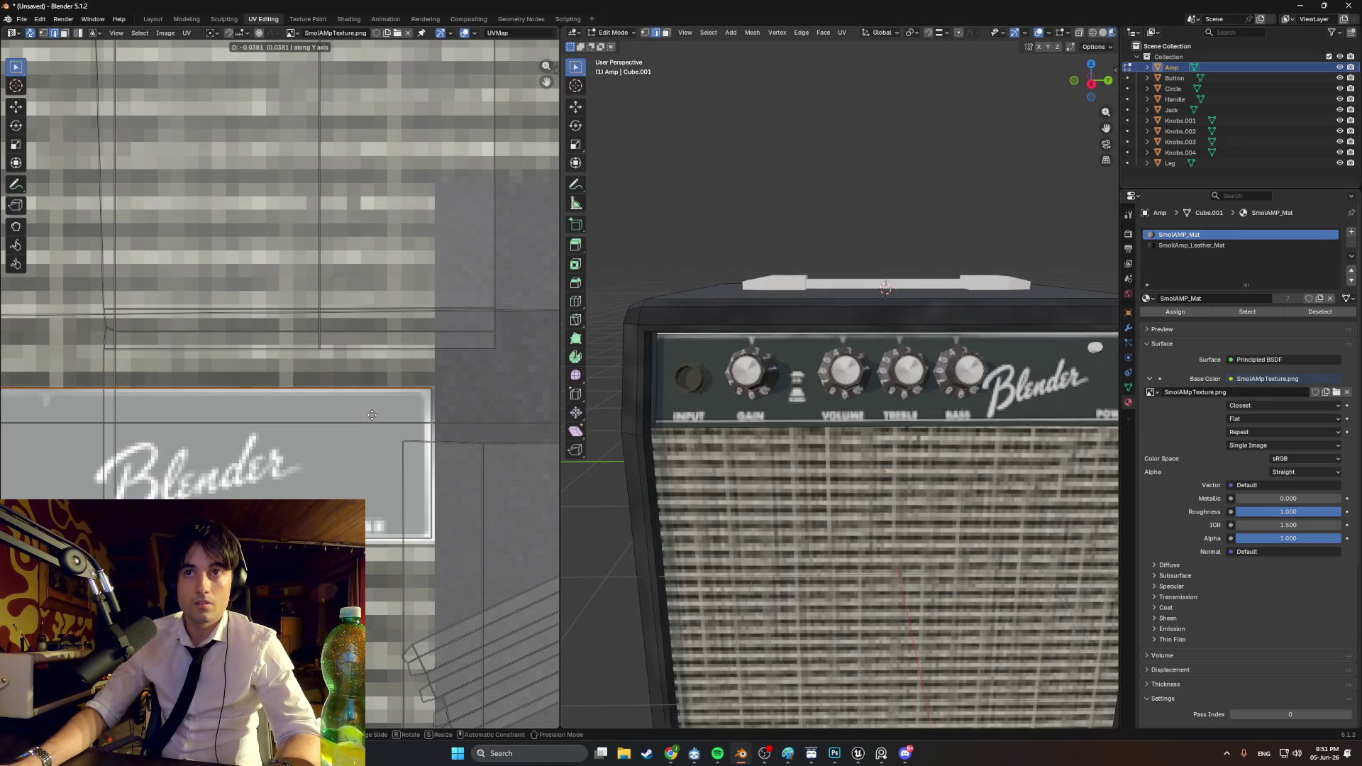
{"action": "left_click", "coordinate": [372, 415]}
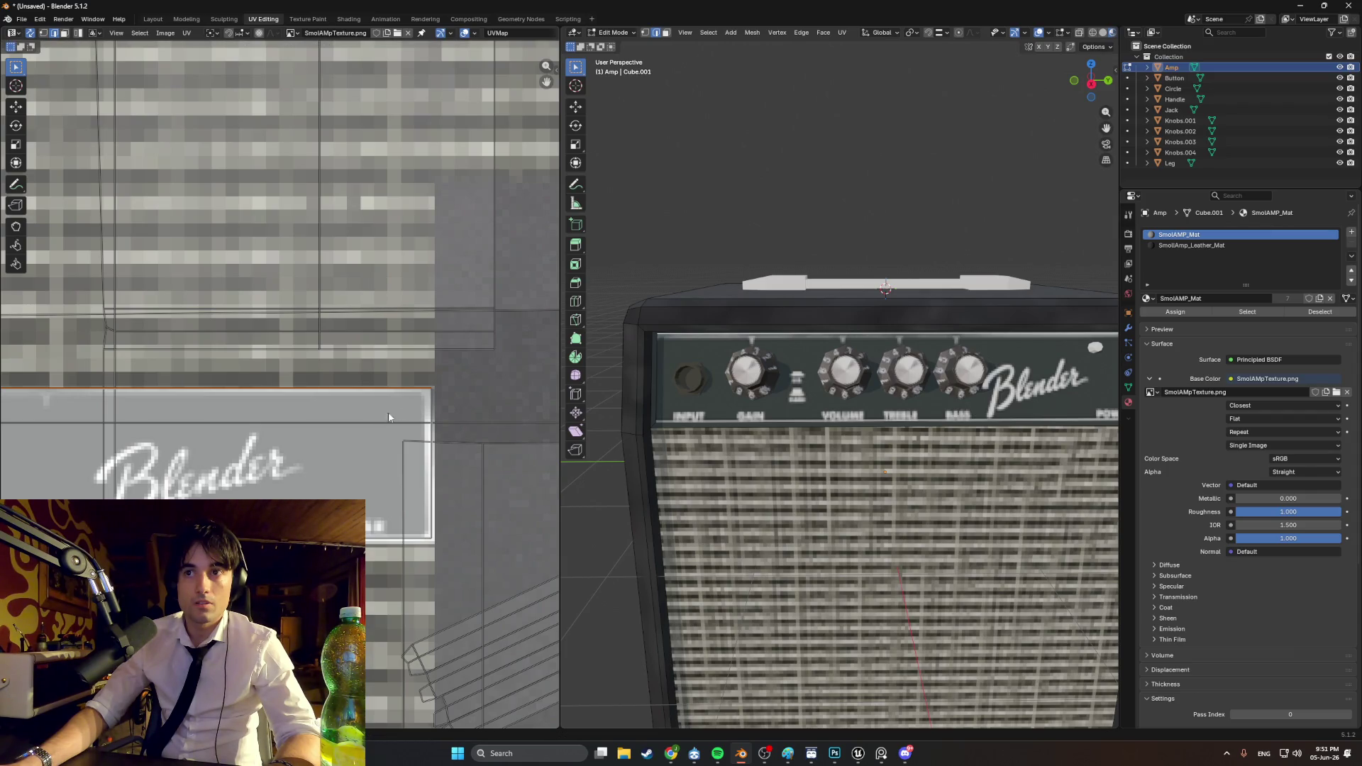
Step: Orbit around the amp and zoom out to inspect the aligned control panel
{"action": "mouse_move", "coordinate": [684, 291]}
{"action": "middle_mouse_down"}
{"action": "mouse_move", "coordinate": [687, 264]}
{"action": "mouse_move", "coordinate": [806, 383]}
{"action": "mouse_move", "coordinate": [840, 393]}
{"action": "mouse_move", "coordinate": [808, 394]}
{"action": "middle_mouse_up"}
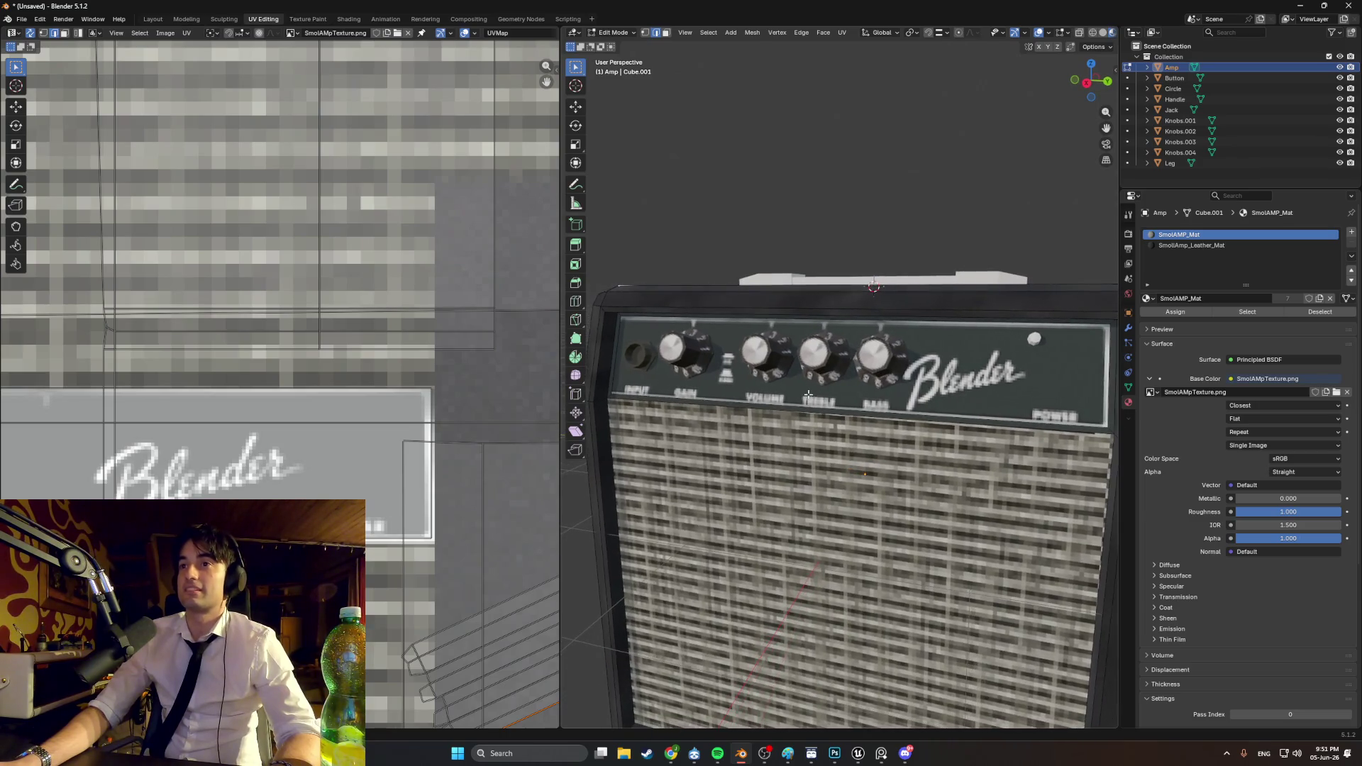
{"action": "mouse_move", "coordinate": [982, 378]}
{"action": "middle_mouse_down"}
{"action": "mouse_move", "coordinate": [921, 371]}
{"action": "mouse_move", "coordinate": [871, 430]}
{"action": "mouse_move", "coordinate": [766, 418]}
{"action": "middle_mouse_up"}
{"action": "left_click", "coordinate": [692, 412]}
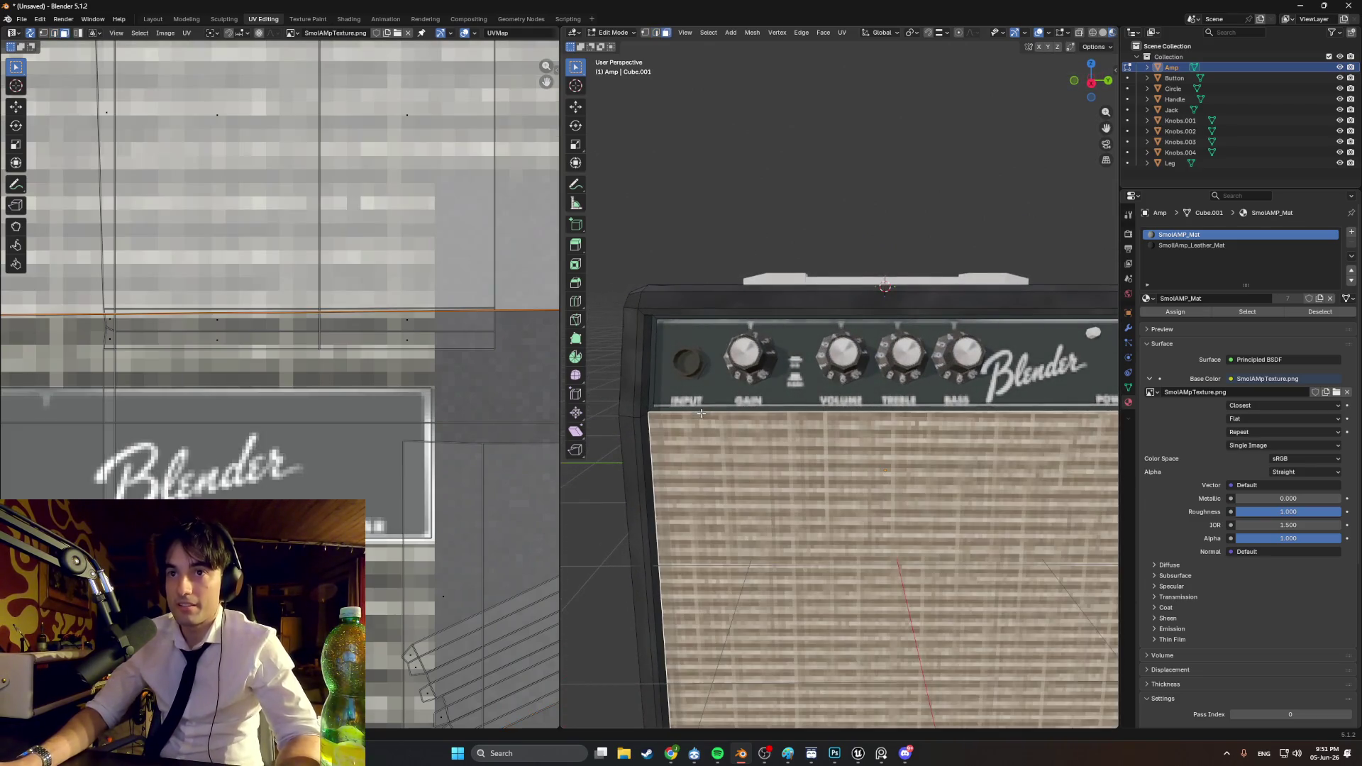
{"action": "left_click", "coordinate": [631, 383]}
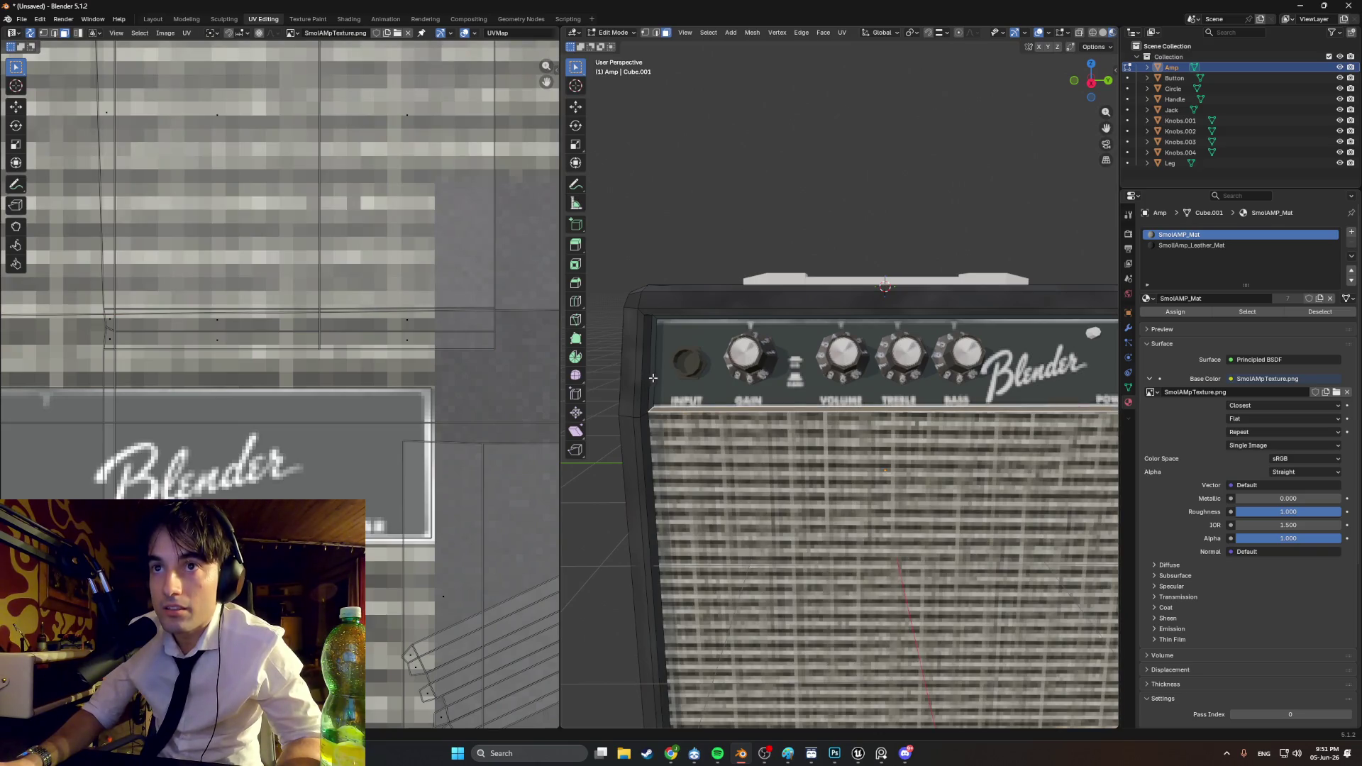
{"action": "mouse_move", "coordinate": [652, 378]}
{"action": "middle_mouse_down"}
{"action": "mouse_move", "coordinate": [884, 359]}
{"action": "mouse_move", "coordinate": [831, 334]}
{"action": "middle_mouse_up"}
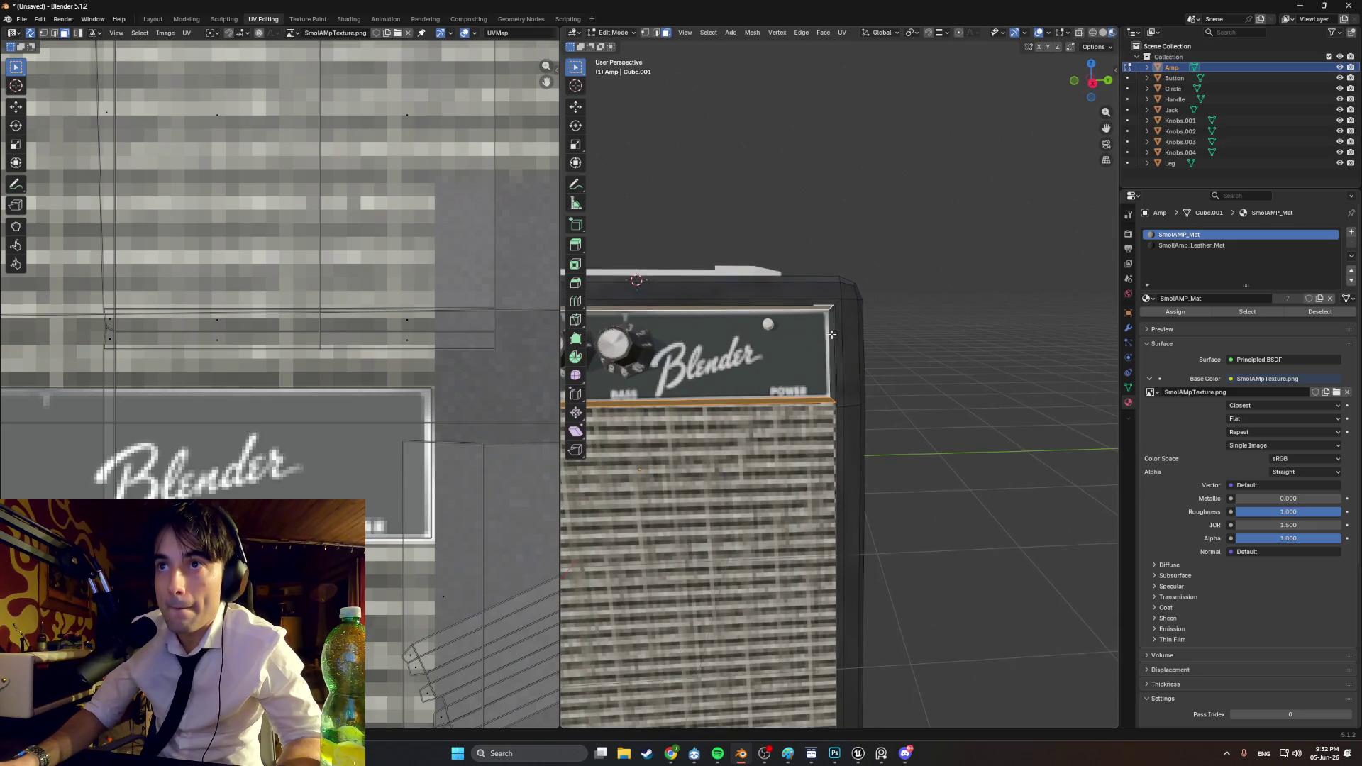
{"action": "scroll", "coordinate": [831, 334], "scroll_direction": "down", "scroll_amount": 4}
{"action": "scroll", "coordinate": [220, 367], "scroll_direction": "down", "scroll_amount": 5}
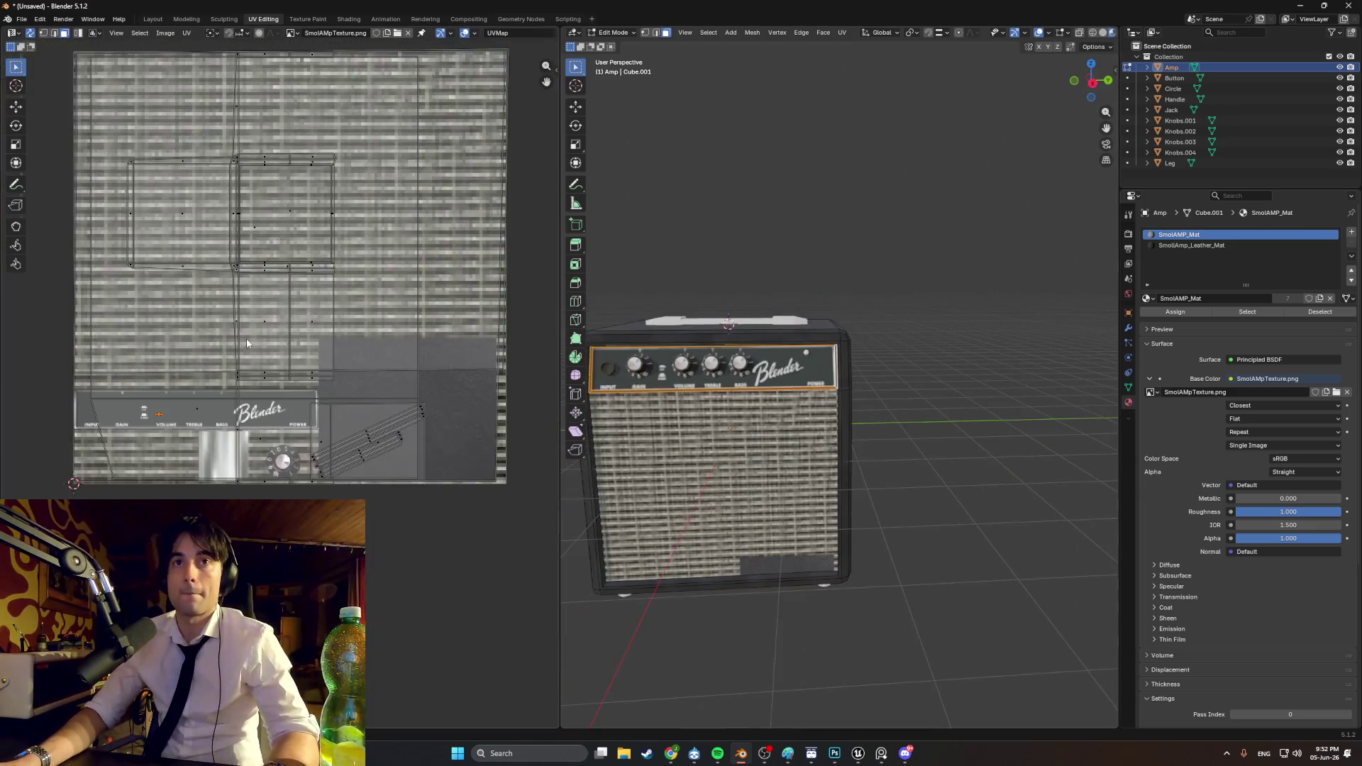
Step: Move the small UV island onto the white marker block and scale it down to a tiny box
{"action": "scroll", "coordinate": [219, 367], "scroll_direction": "up", "scroll_amount": 10}
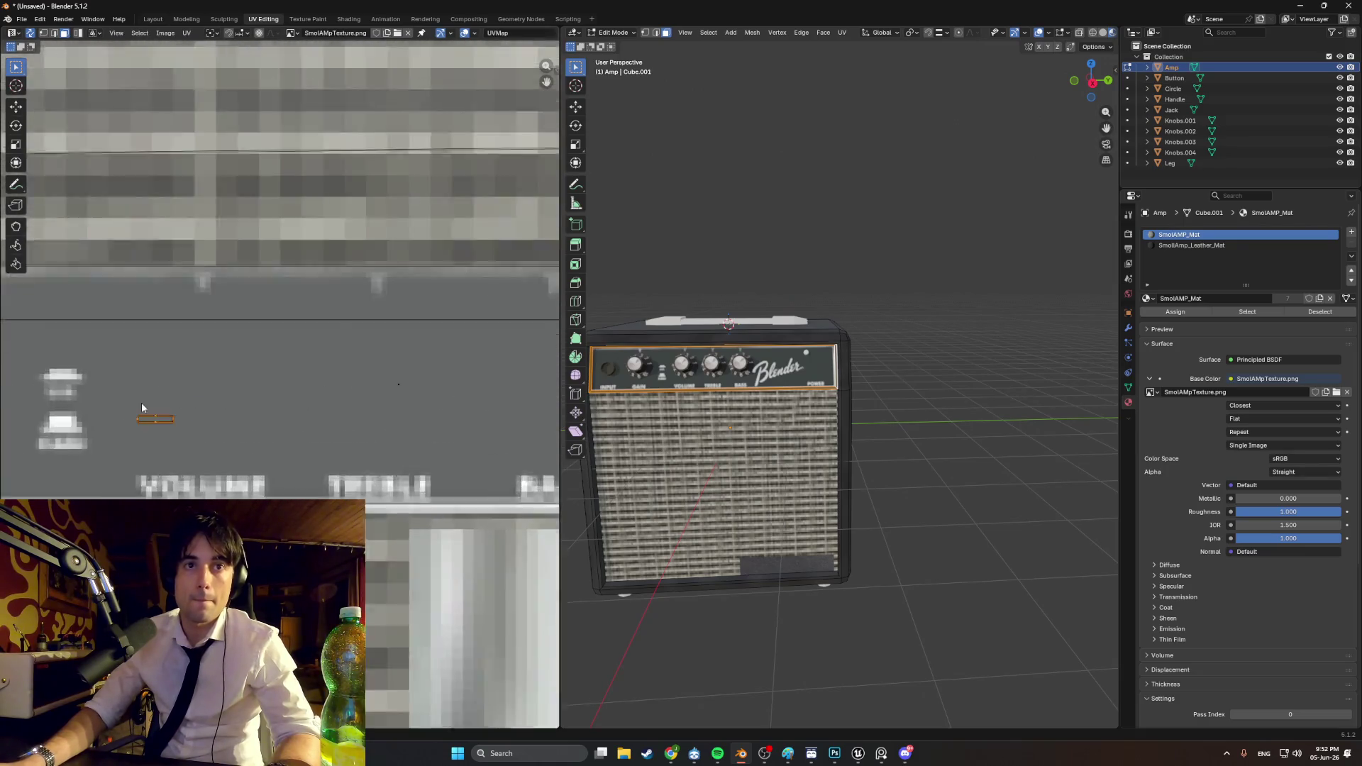
{"action": "middle_click_drag", "start_coordinate": [419, 406], "coordinate": [463, 432]}
{"action": "left_click_drag", "start_coordinate": [463, 432], "coordinate": [354, 427]}
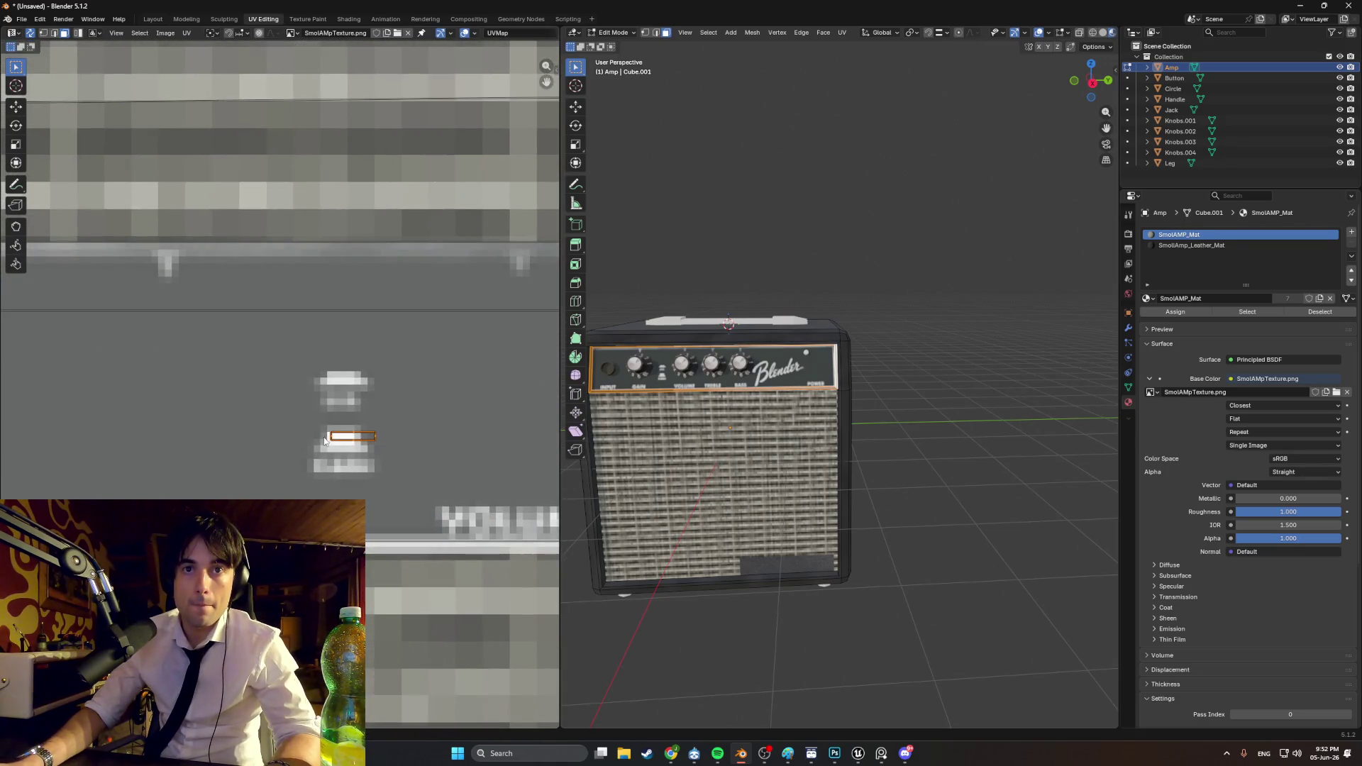
{"action": "scroll", "coordinate": [407, 450], "scroll_direction": "up", "scroll_amount": 4}
{"action": "key", "text": "ctrl+z"}
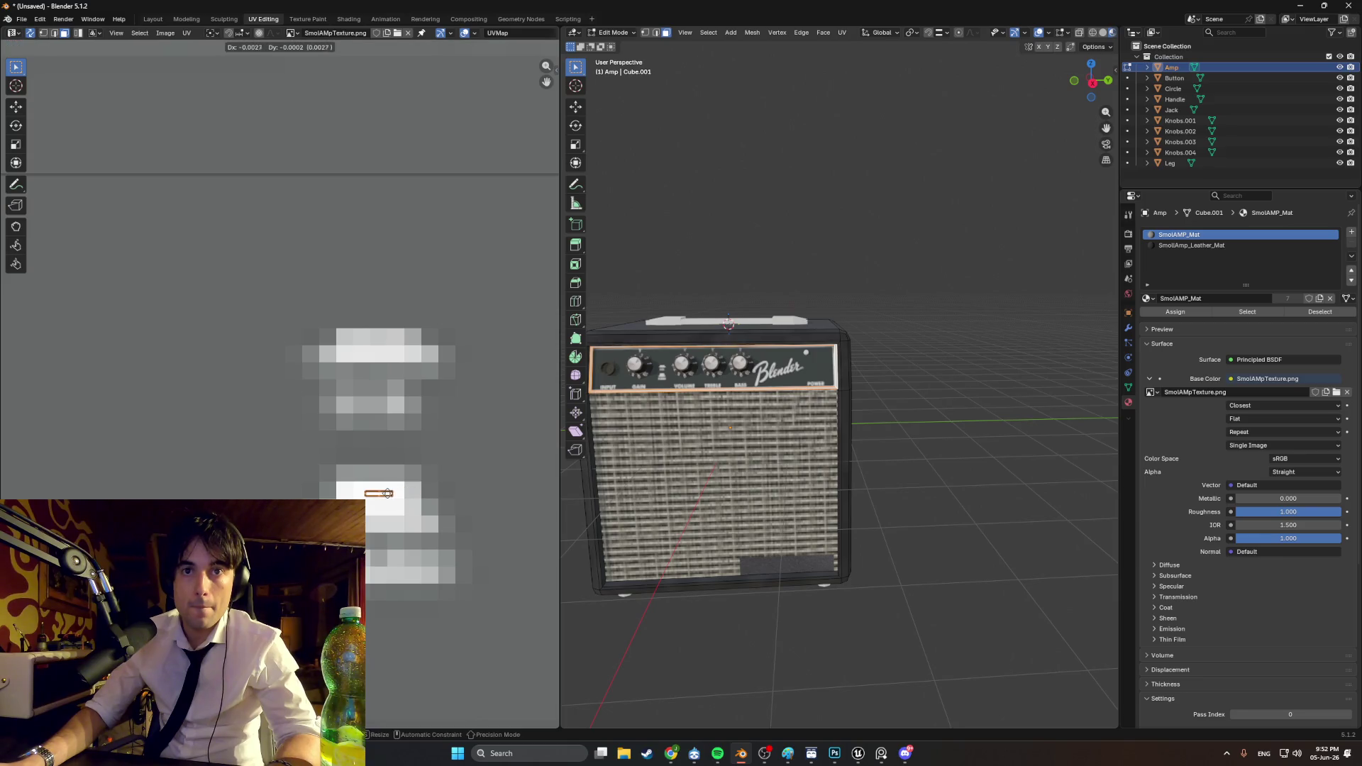
{"action": "scroll", "coordinate": [815, 240], "scroll_direction": "up", "scroll_amount": 5}
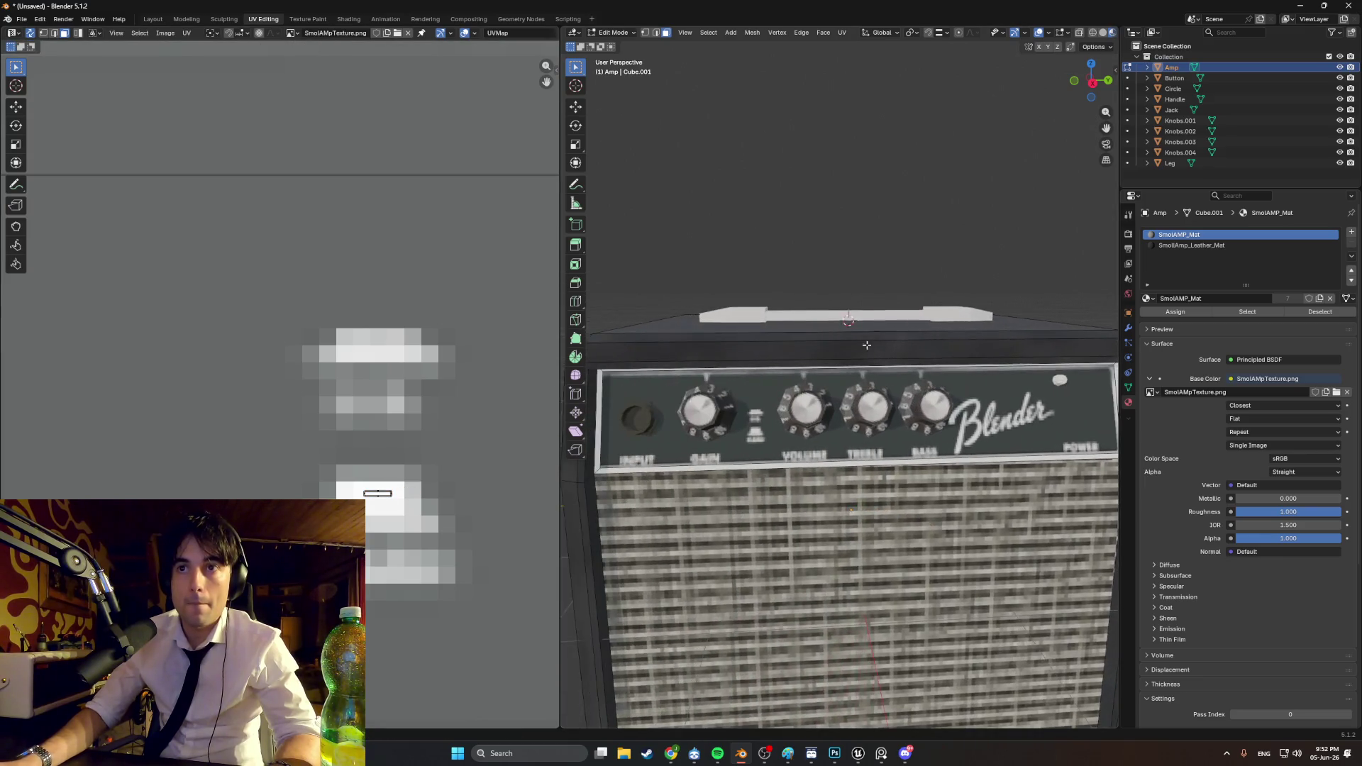
Step: Orbit to check the control panel and amp top, then bring up the amp texture in Photoshop
{"action": "middle_click_drag", "start_coordinate": [814, 240], "coordinate": [717, 270]}
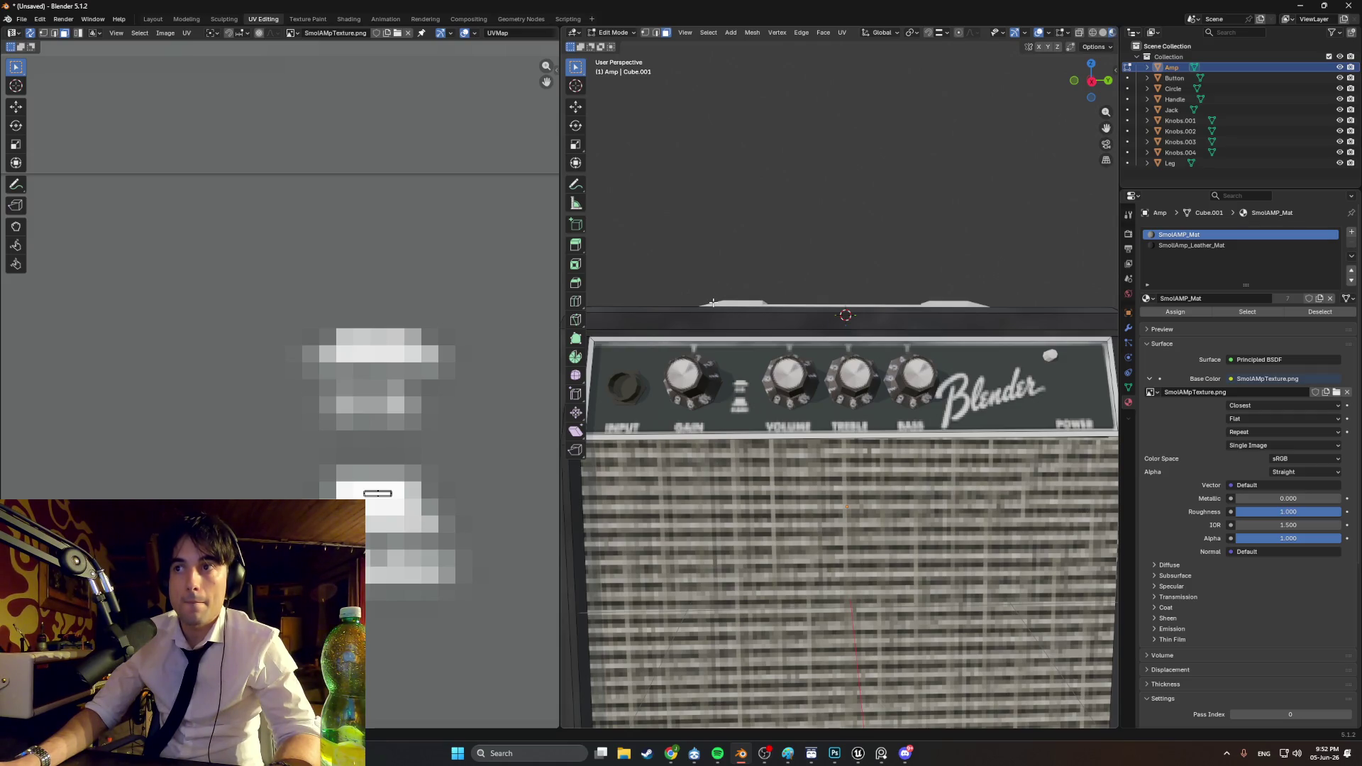
{"action": "middle_click_drag", "start_coordinate": [734, 321], "coordinate": [738, 337]}
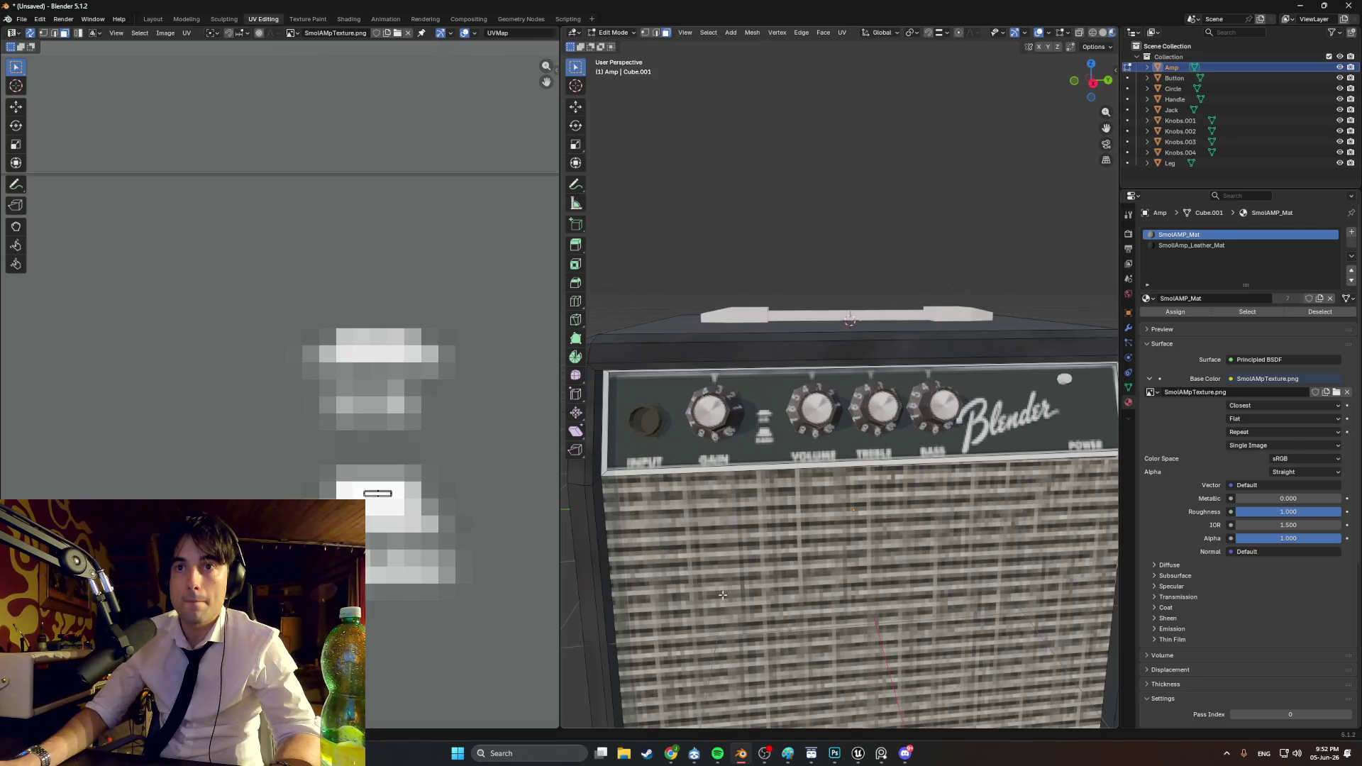
{"action": "left_click", "coordinate": [834, 753]}
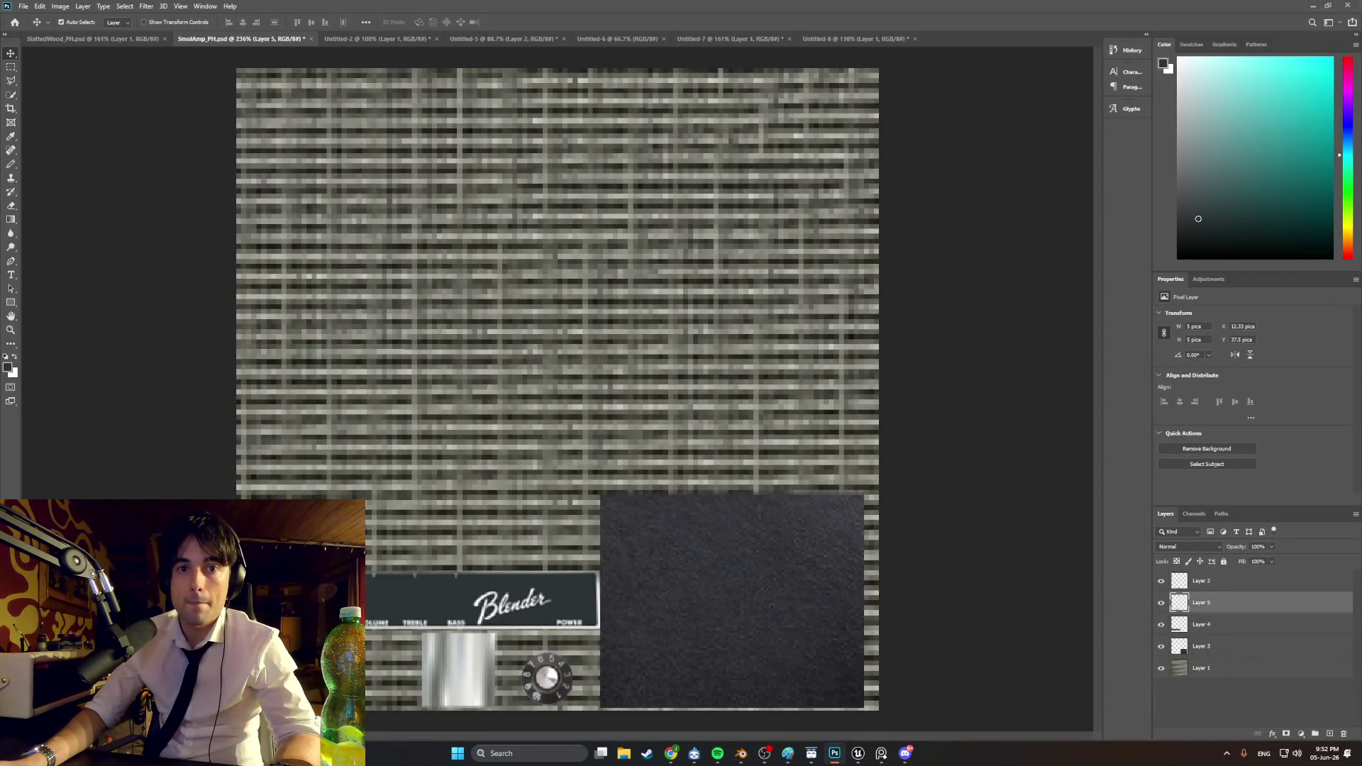
Step: With a 1 px Pencil, draw a dark line along the top edge of the white strip under GAIN, VOLUME and TREBLE
{"action": "scroll", "coordinate": [263, 635], "scroll_direction": "up", "scroll_amount": 10, "text": "alt"}
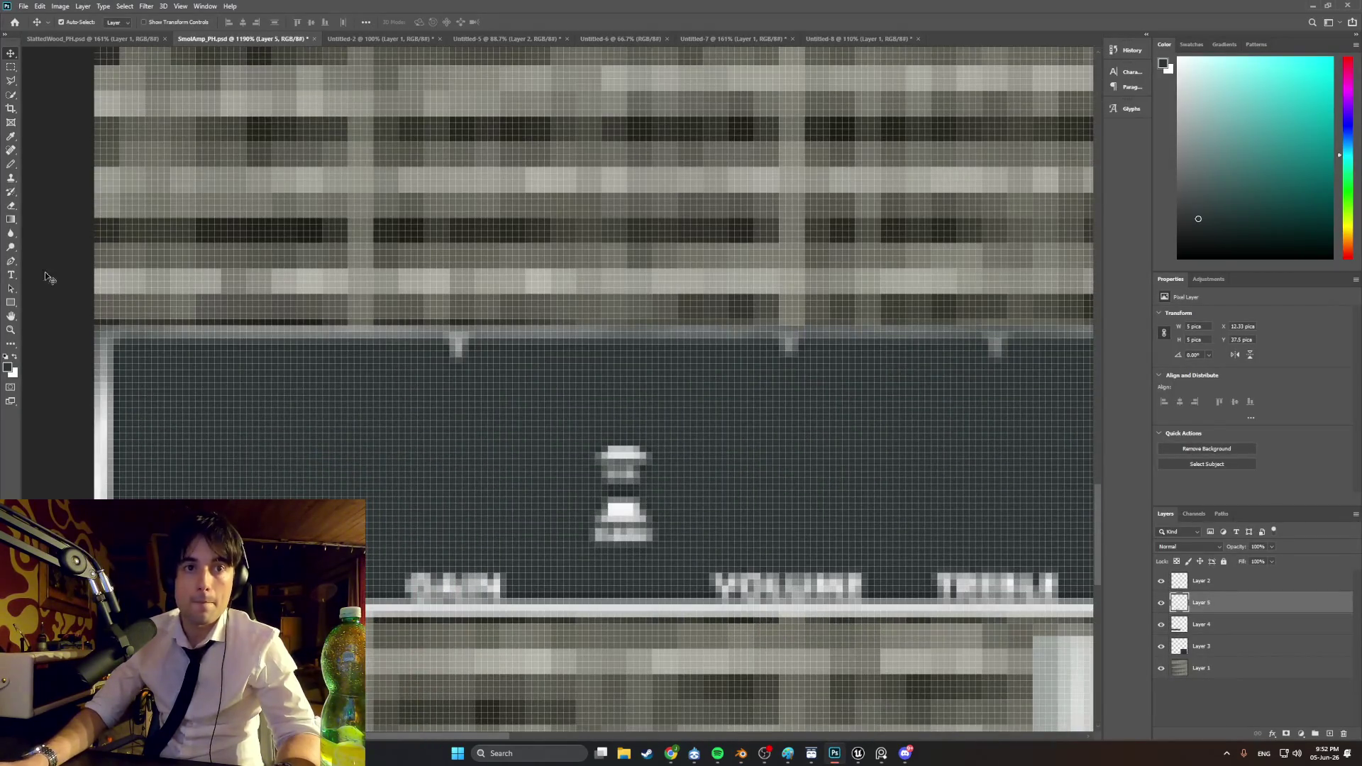
{"action": "left_click", "coordinate": [16, 141]}
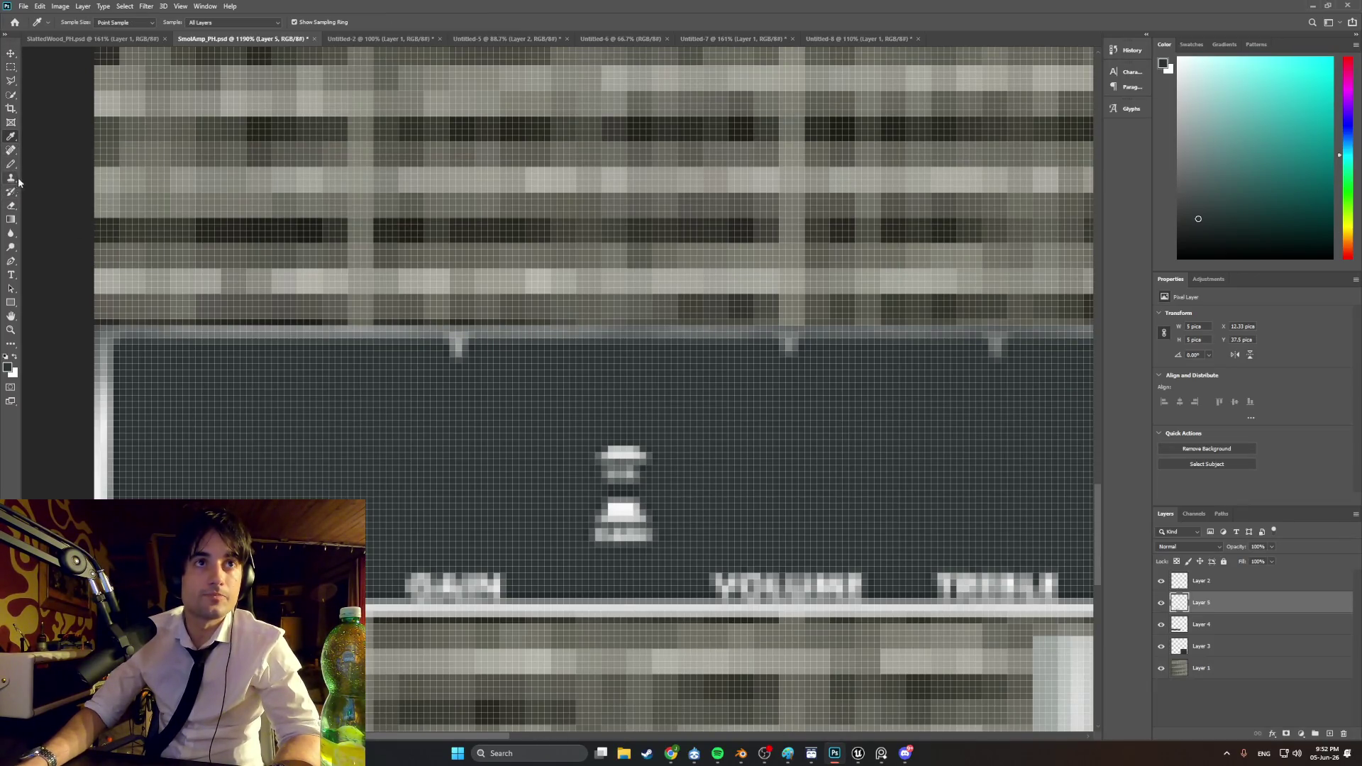
{"action": "left_click", "coordinate": [15, 167]}
{"action": "left_click", "coordinate": [68, 22]}
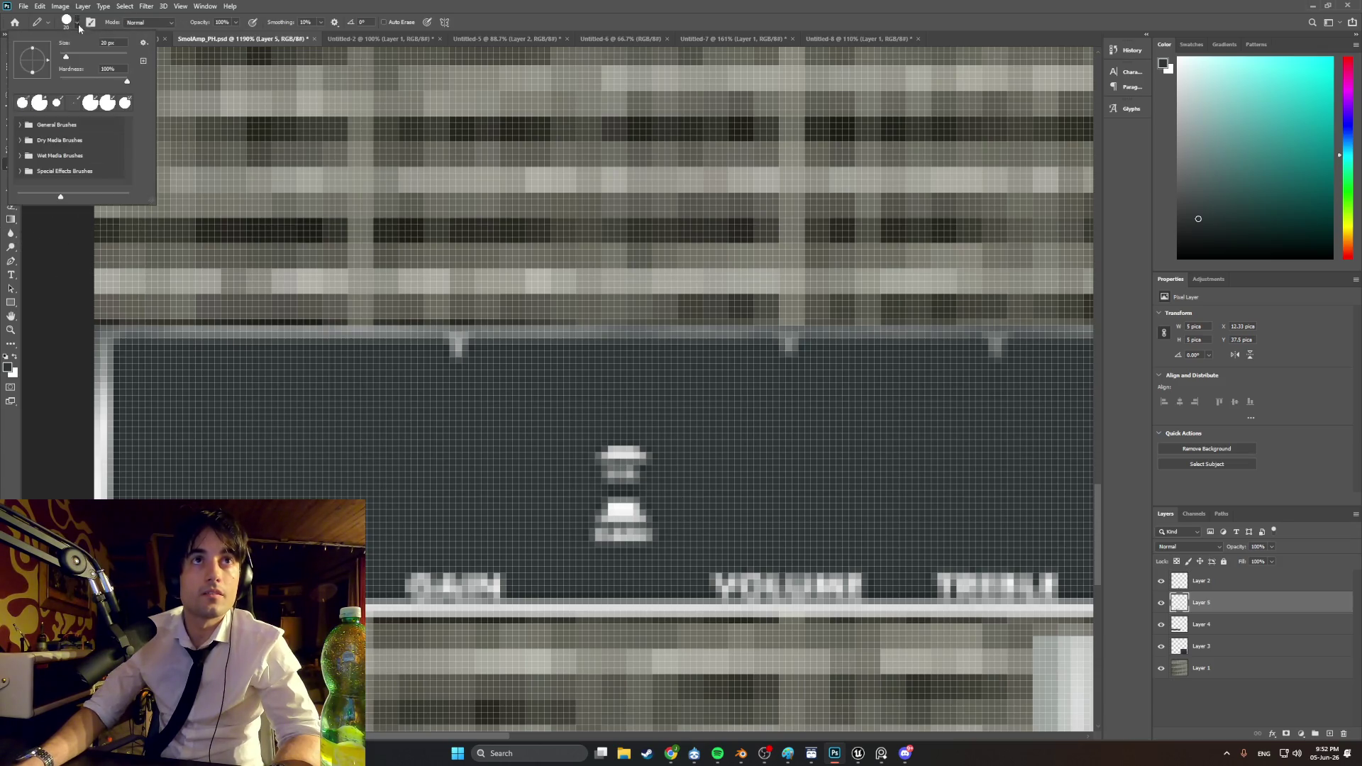
{"action": "key", "text": "Return"}
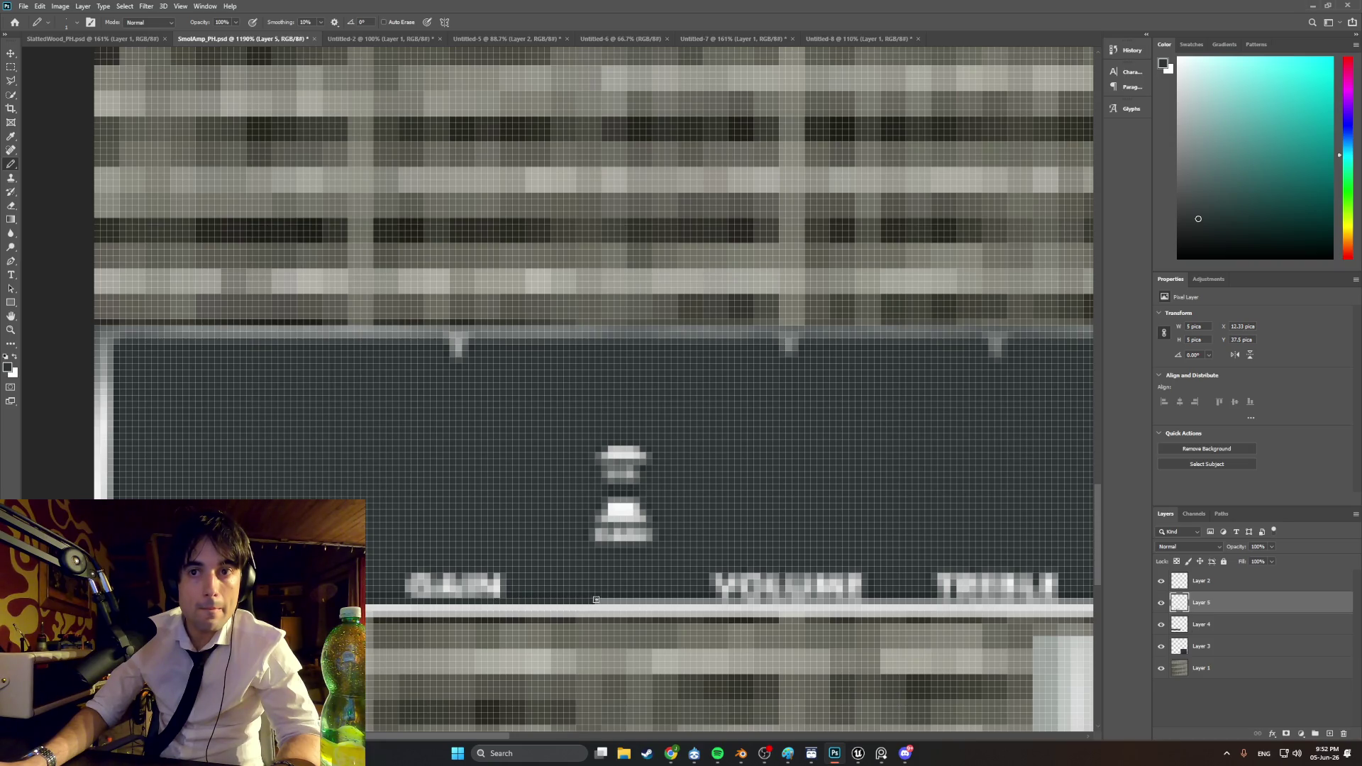
{"action": "left_click_drag", "start_coordinate": [644, 598], "coordinate": [870, 601]}
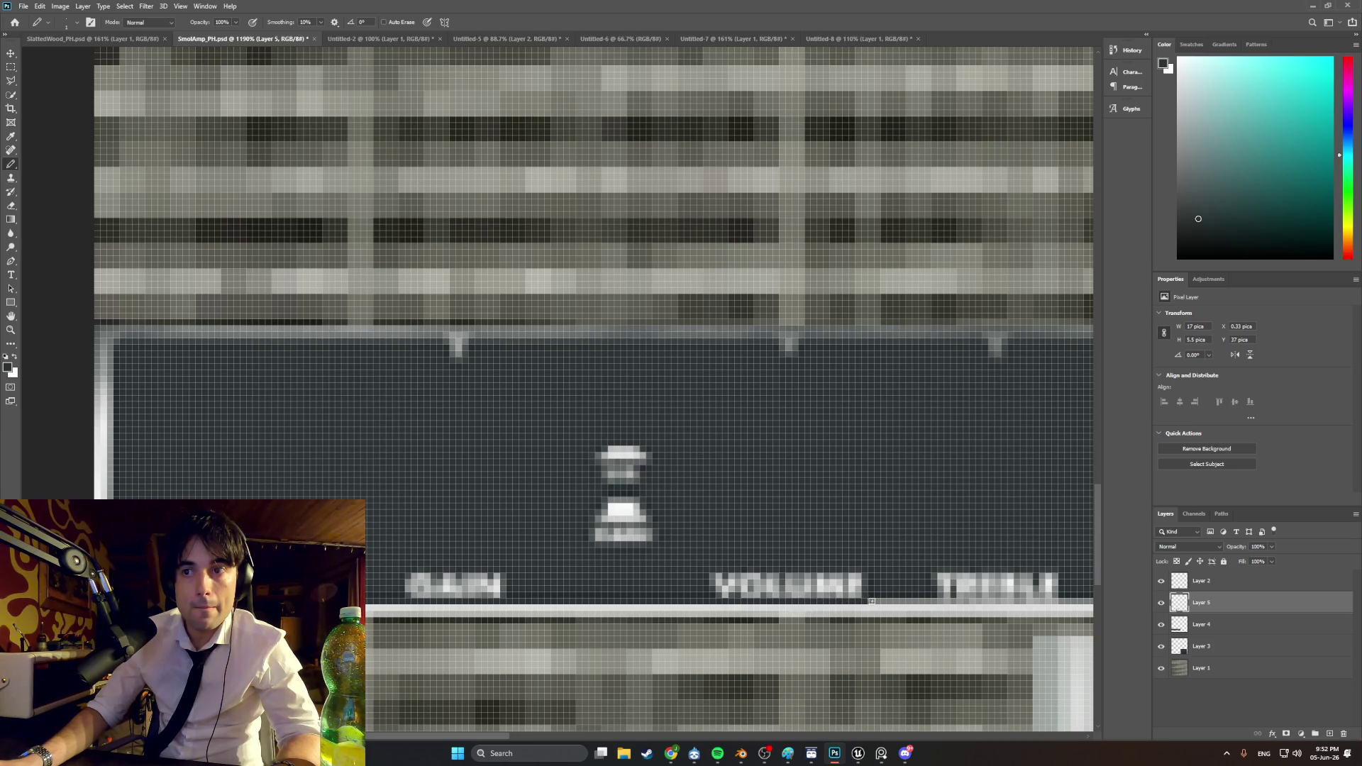
{"action": "left_click_drag", "start_coordinate": [486, 734], "coordinate": [635, 731]}
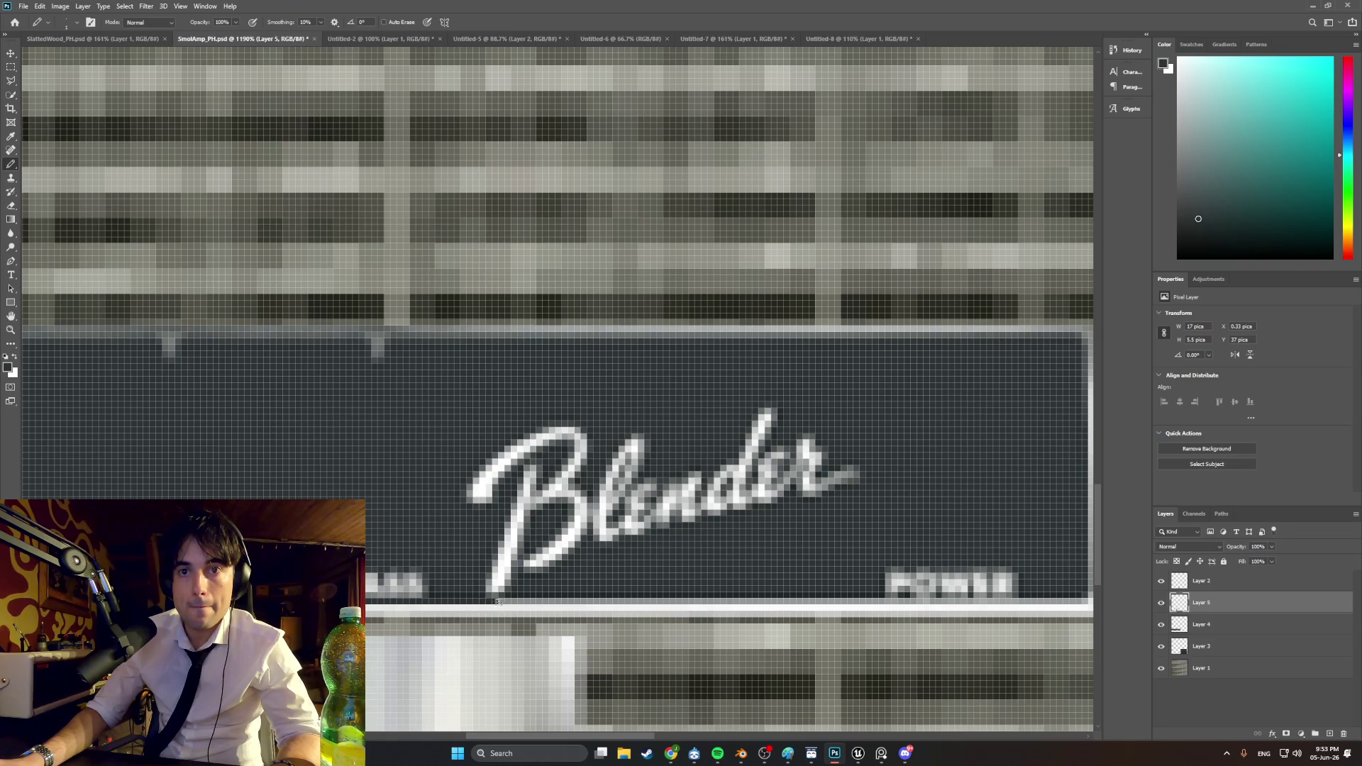
Step: Extend the dark pencil line across the strip's top row near POWER, touching up single pixels
{"action": "left_click_drag", "start_coordinate": [610, 733], "coordinate": [647, 733]}
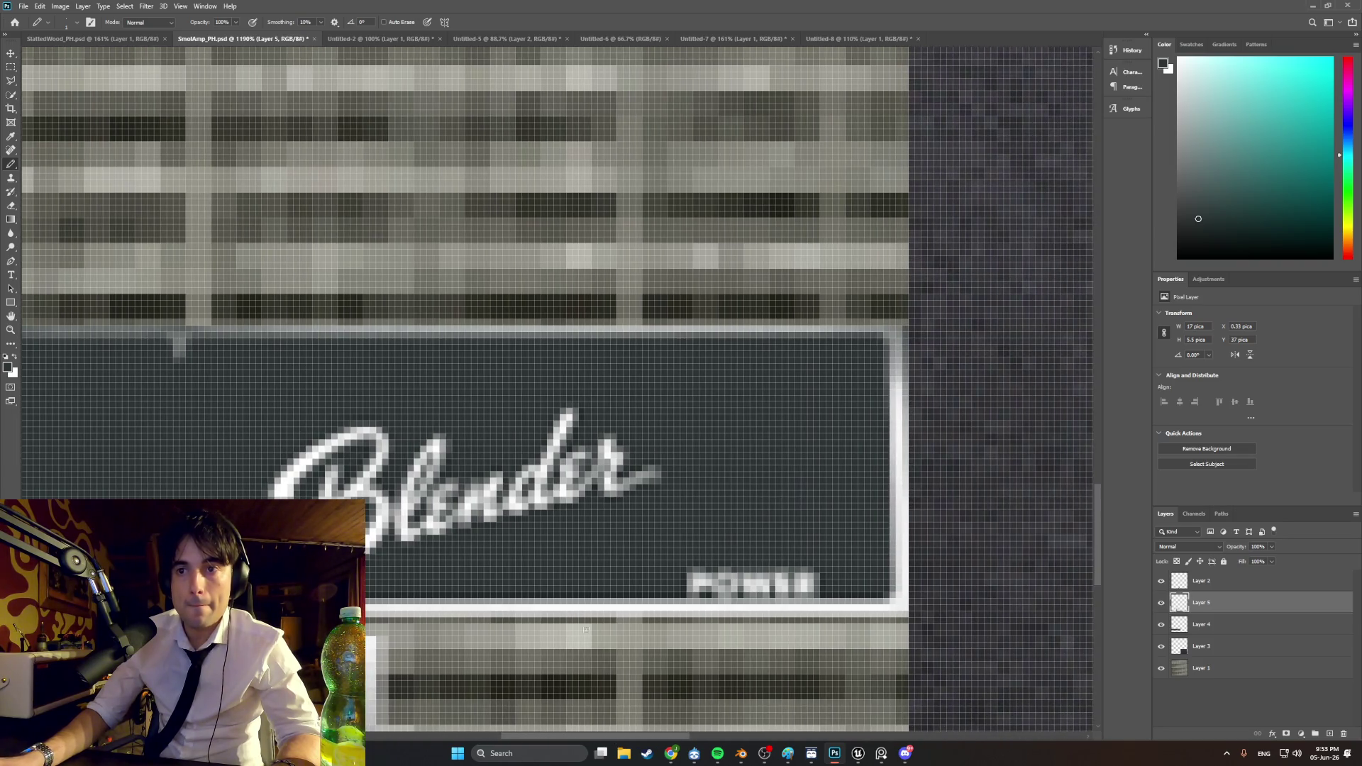
{"action": "left_click_drag", "start_coordinate": [367, 601], "coordinate": [880, 601]}
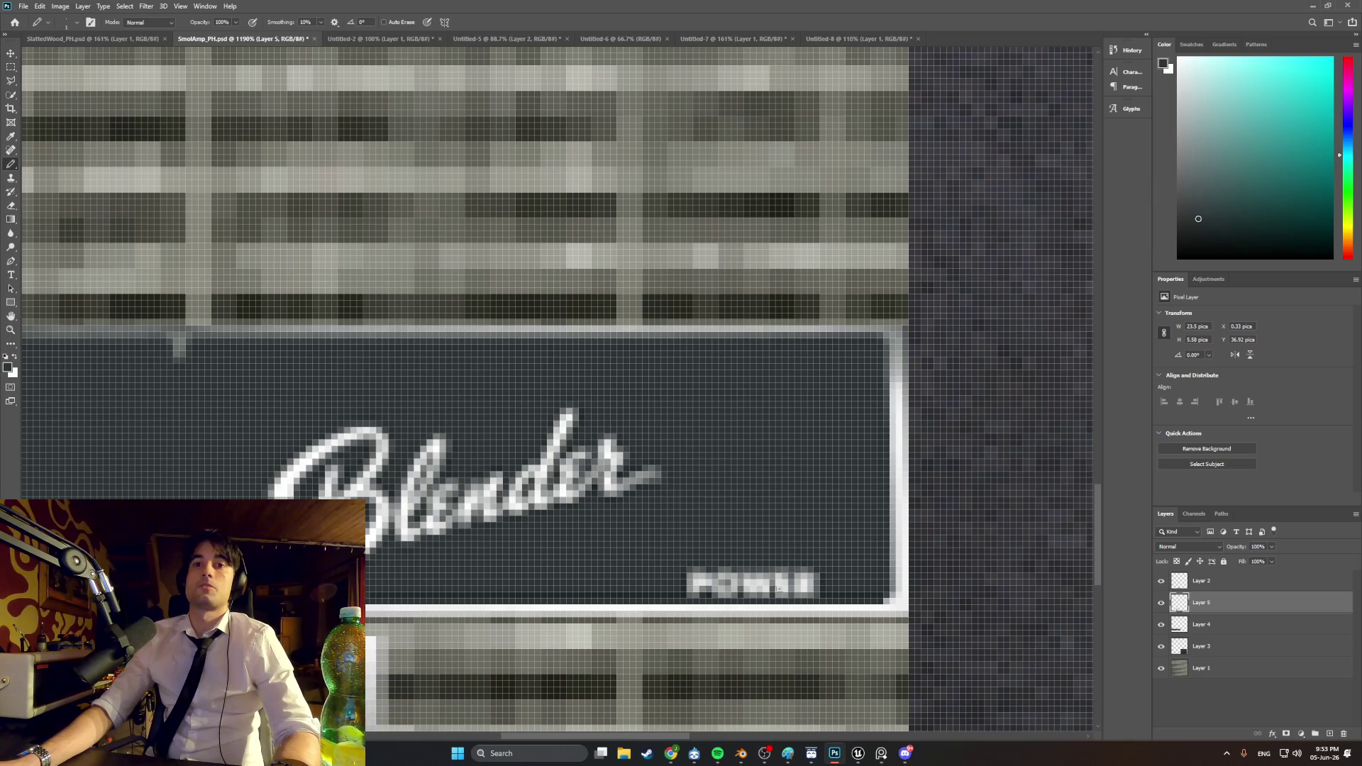
{"action": "left_click", "coordinate": [674, 602]}
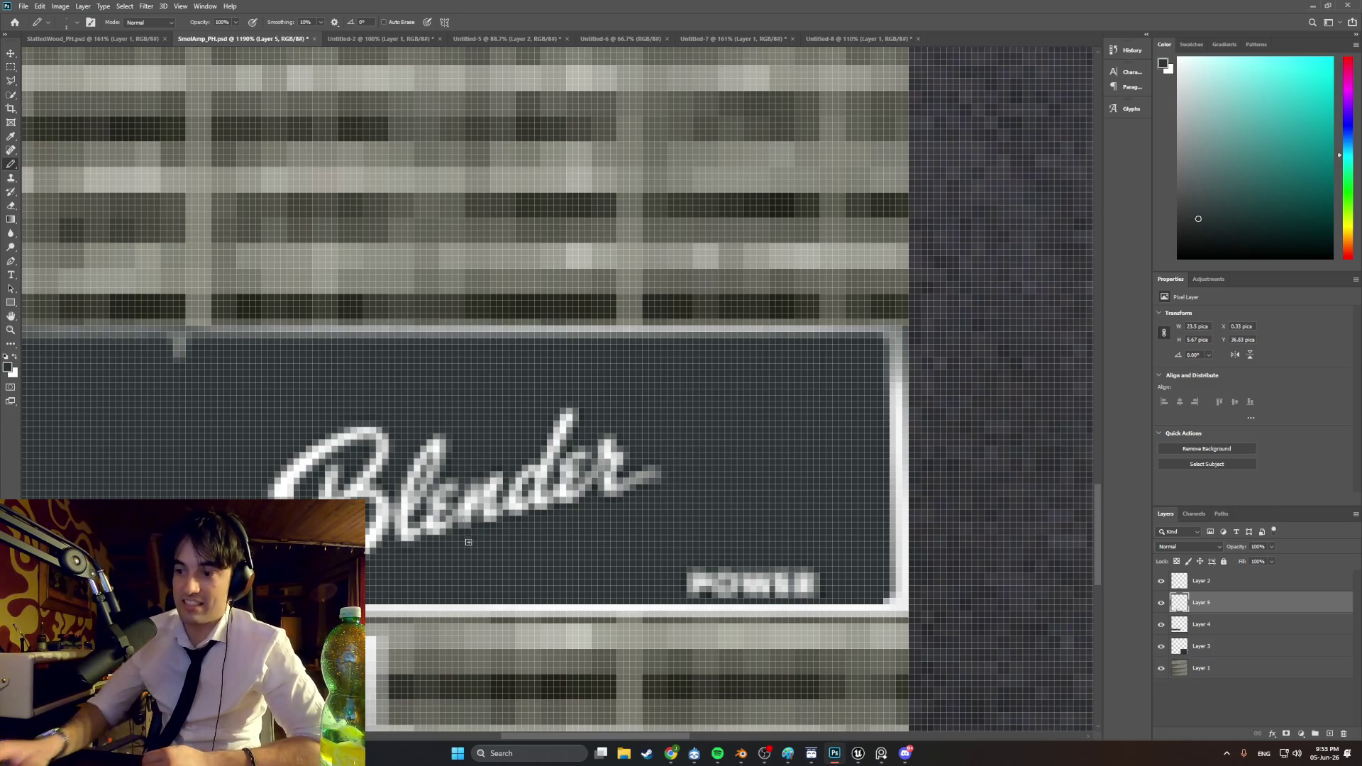
{"action": "left_click_drag", "start_coordinate": [570, 736], "coordinate": [394, 727]}
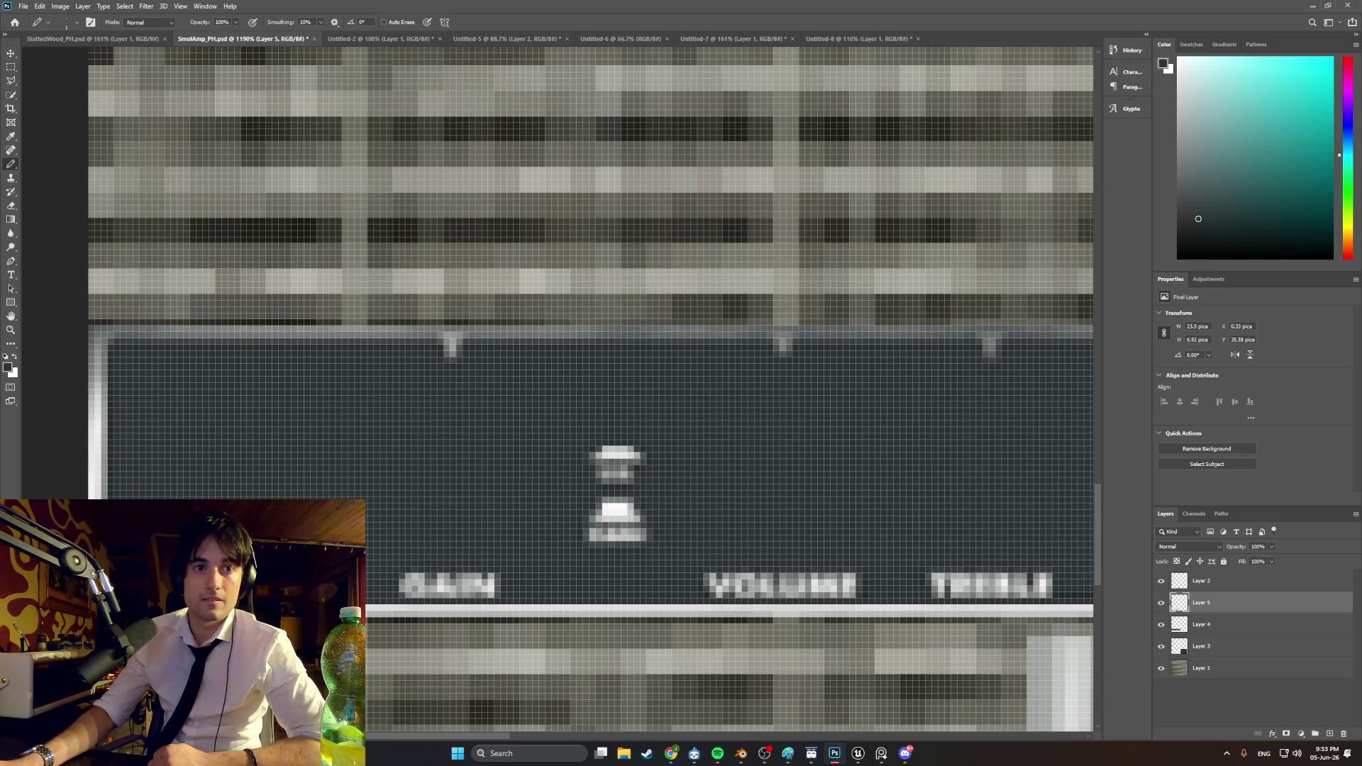
{"action": "scroll", "coordinate": [624, 550], "scroll_direction": "down", "scroll_amount": 4, "text": "alt"}
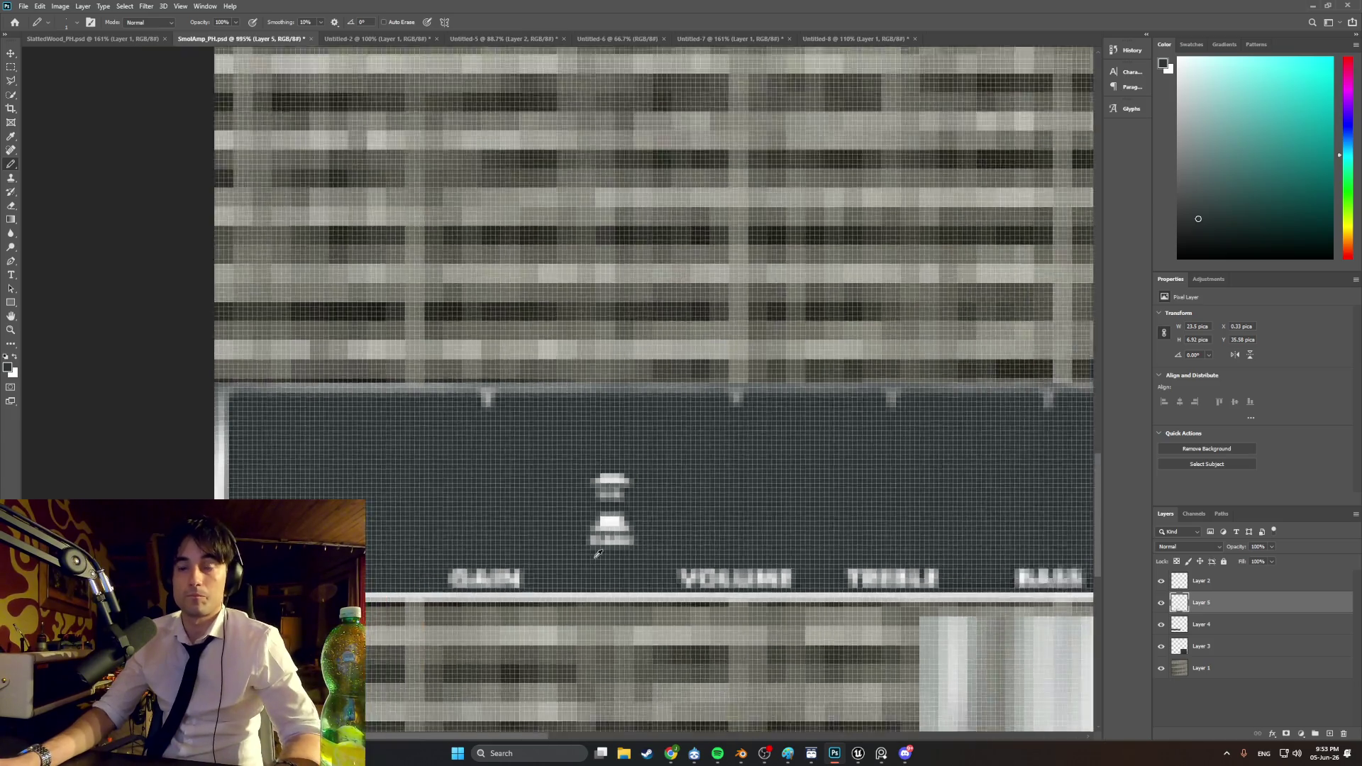
Step: Undo the last stray pencil pixels on the control panel
{"action": "scroll", "coordinate": [625, 549], "scroll_direction": "down", "scroll_amount": 2, "text": "alt"}
{"action": "scroll", "coordinate": [771, 589], "scroll_direction": "up", "scroll_amount": 1, "text": "alt"}
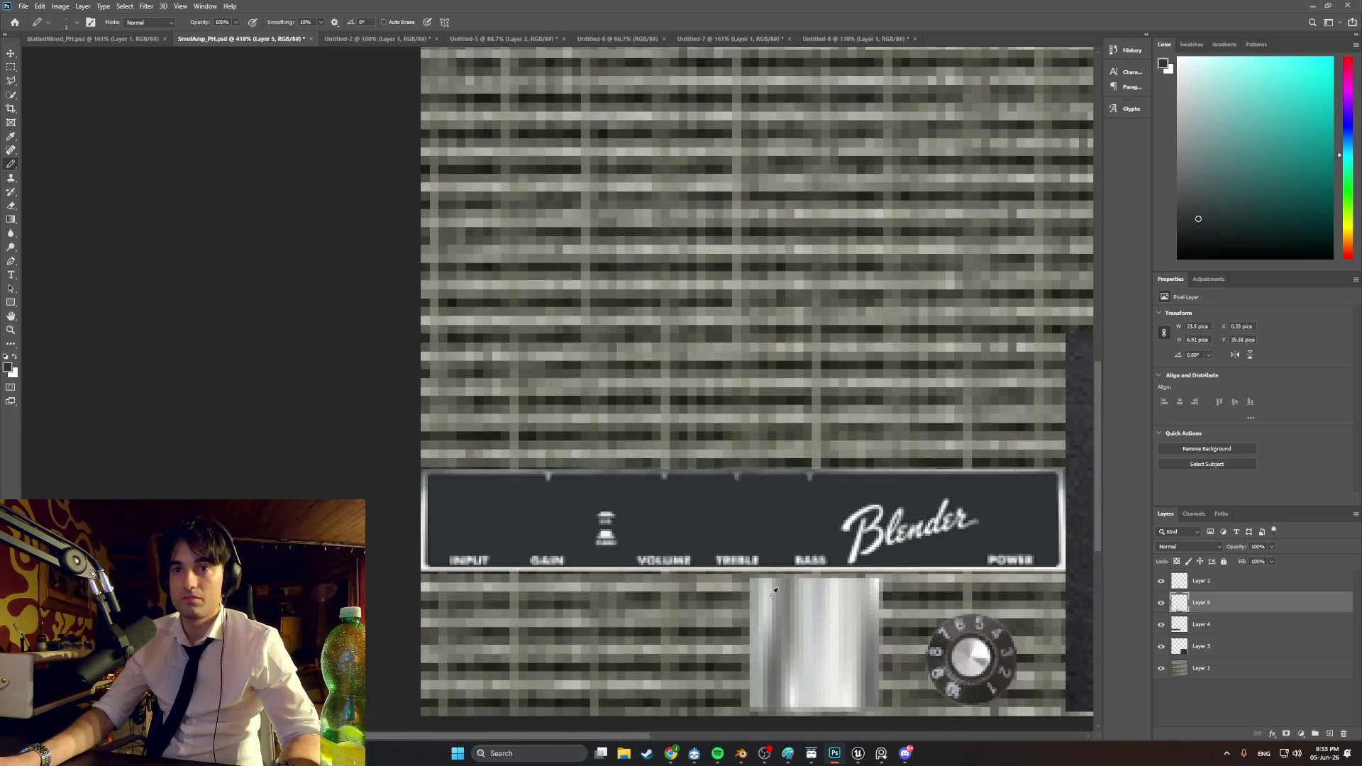
{"action": "scroll", "coordinate": [413, 465], "scroll_direction": "up", "scroll_amount": 2, "text": "alt"}
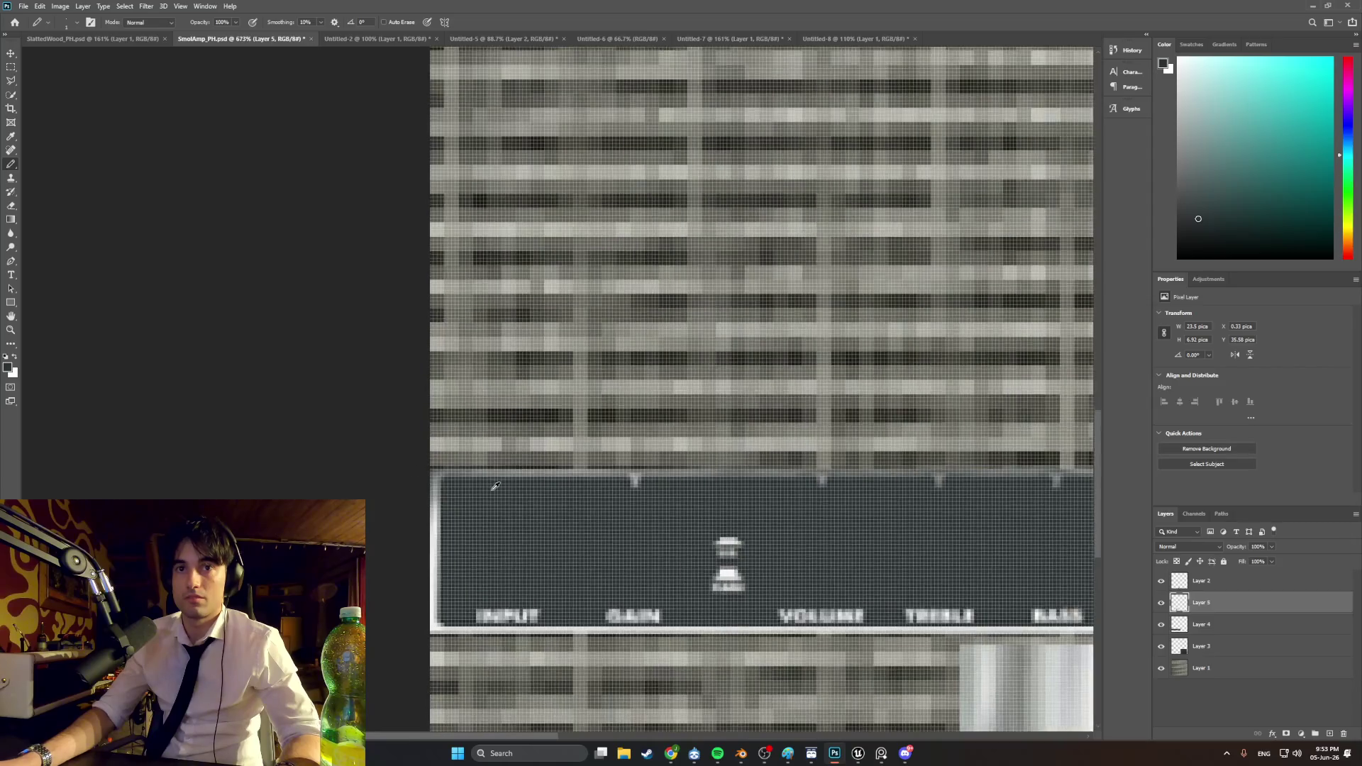
{"action": "scroll", "coordinate": [506, 489], "scroll_direction": "down", "scroll_amount": 1, "text": "alt"}
{"action": "scroll", "coordinate": [691, 509], "scroll_direction": "up", "scroll_amount": 5, "text": "alt"}
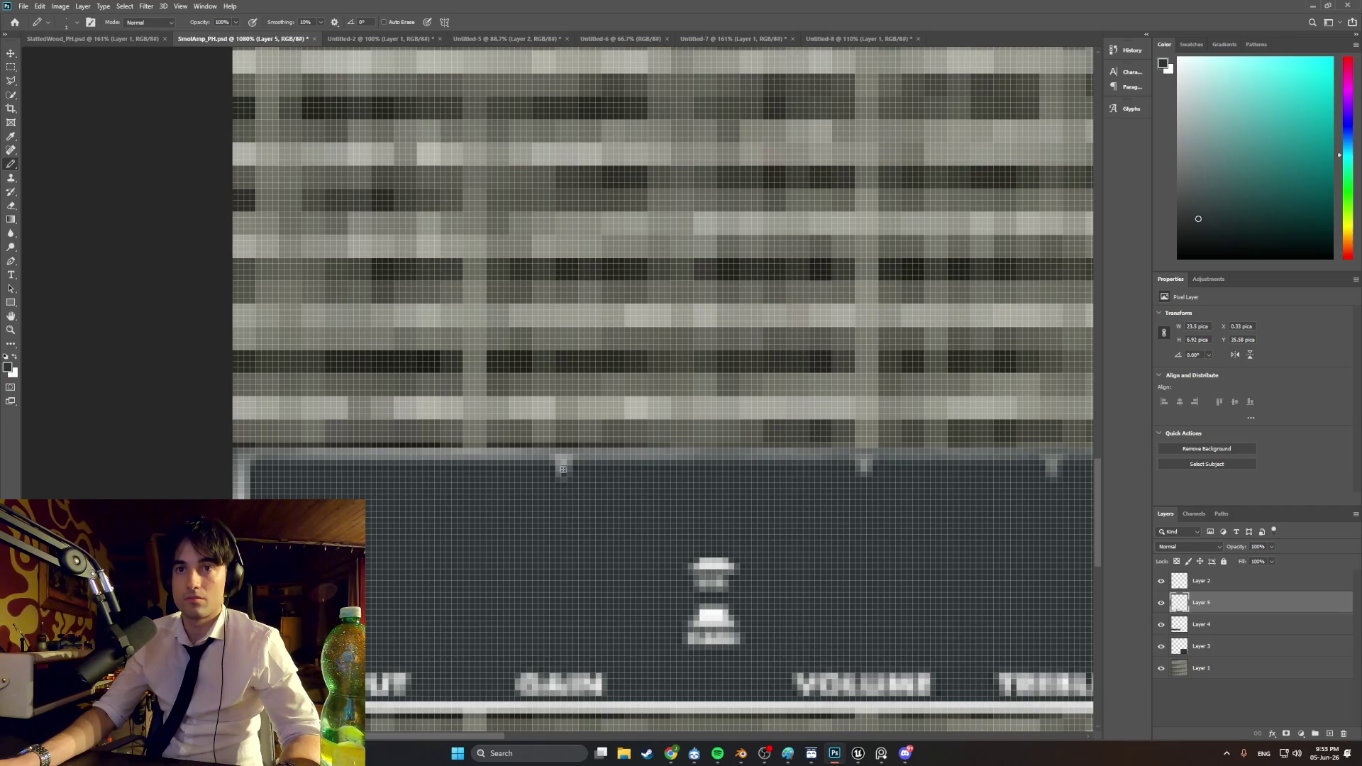
{"action": "key", "text": "ctrl+z"}
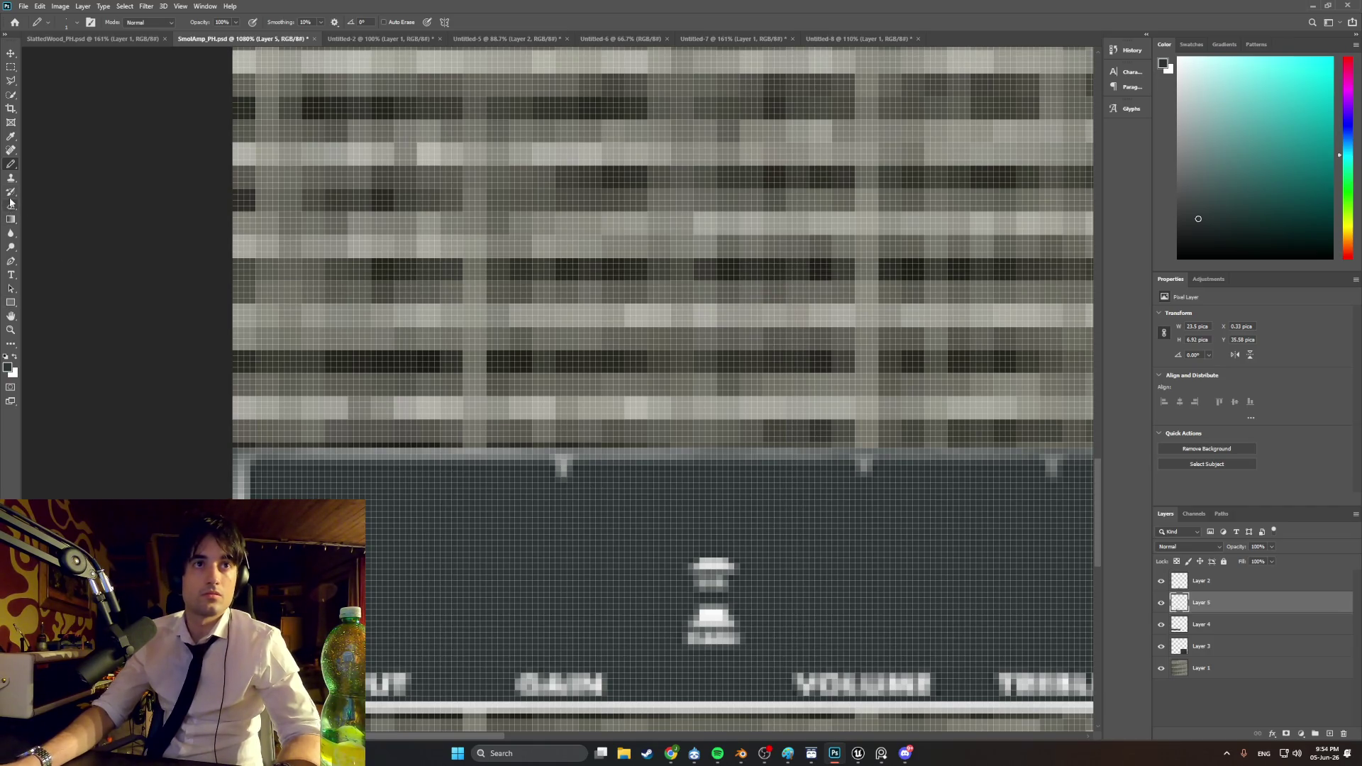
Step: Sample the tick marks' light grey and pencil a T-shaped tick at the panel's top edge
{"action": "left_click", "coordinate": [11, 136]}
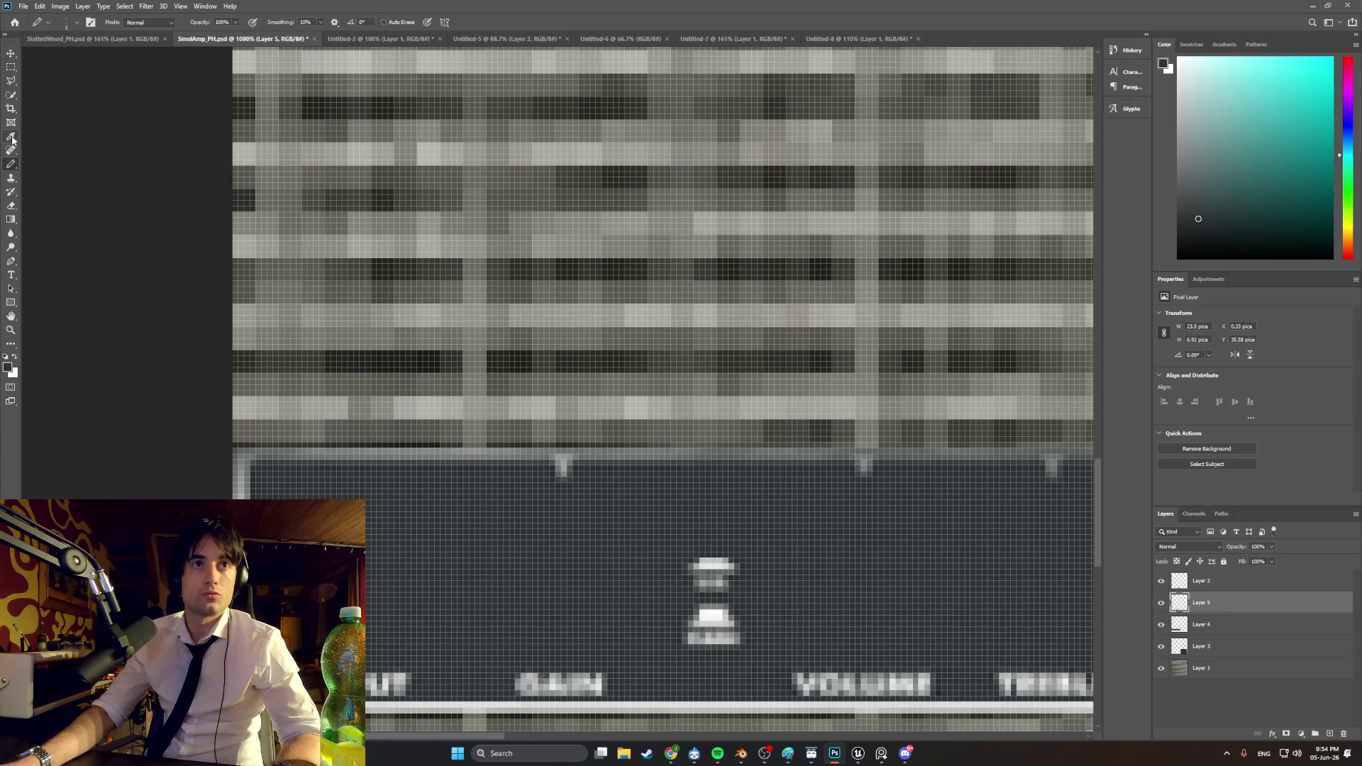
{"action": "left_click", "coordinate": [241, 406]}
{"action": "left_click", "coordinate": [11, 164]}
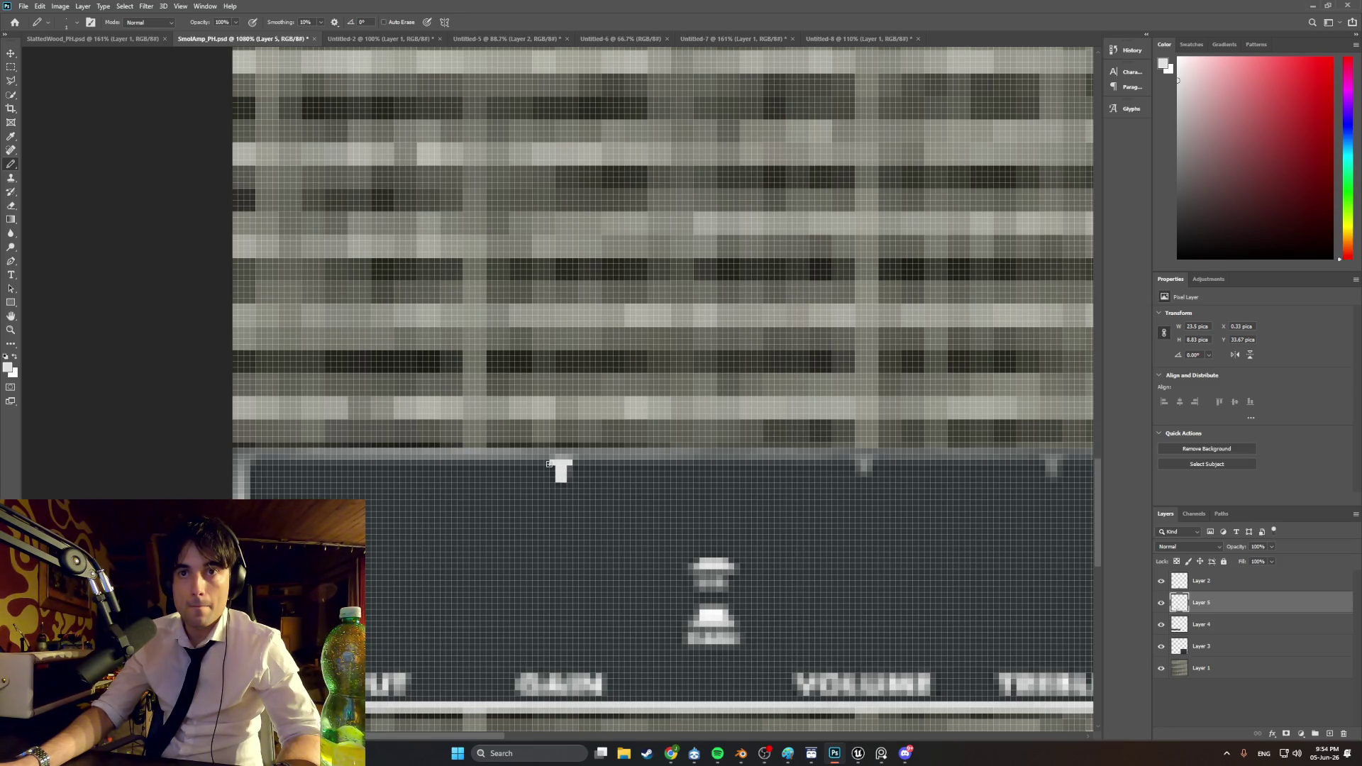
{"action": "left_click_drag", "start_coordinate": [851, 461], "coordinate": [875, 458]}
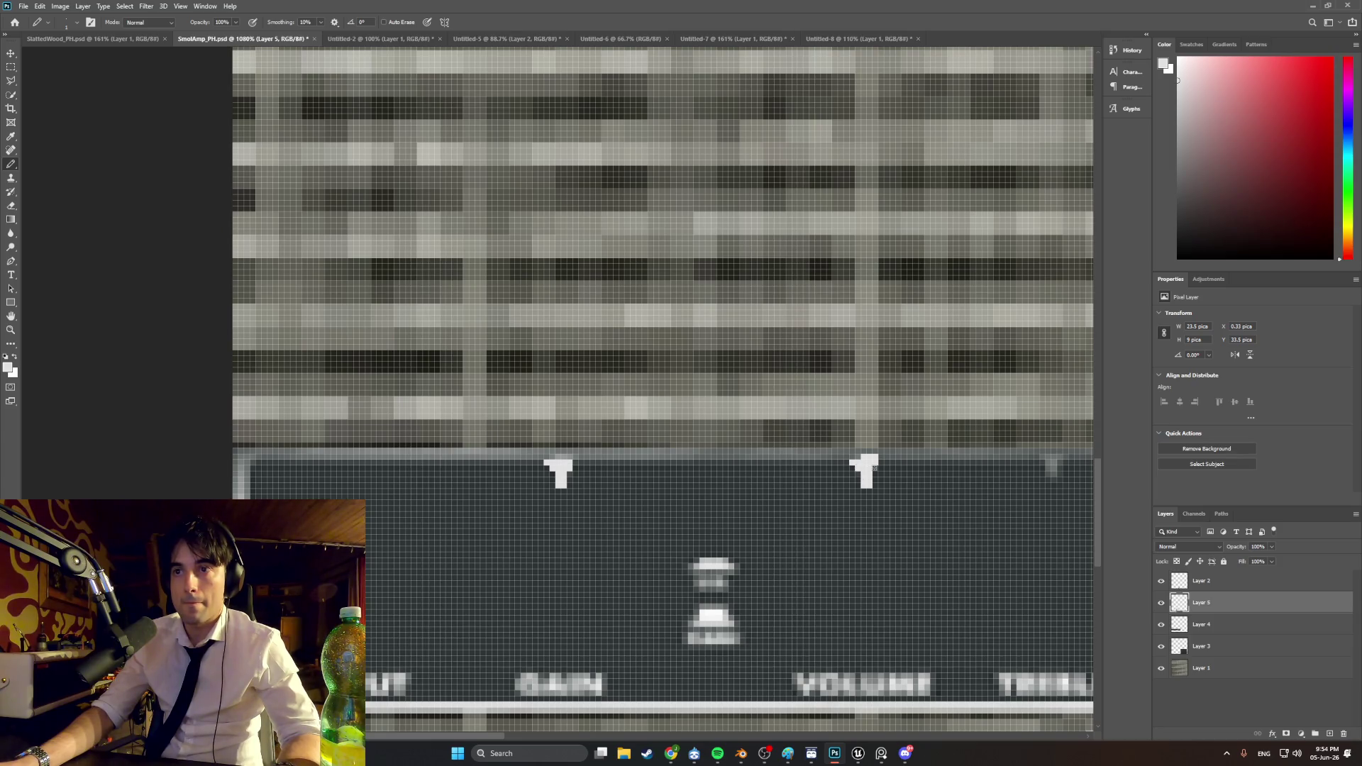
{"action": "scroll", "coordinate": [620, 477], "scroll_direction": "right", "scroll_amount": 5}
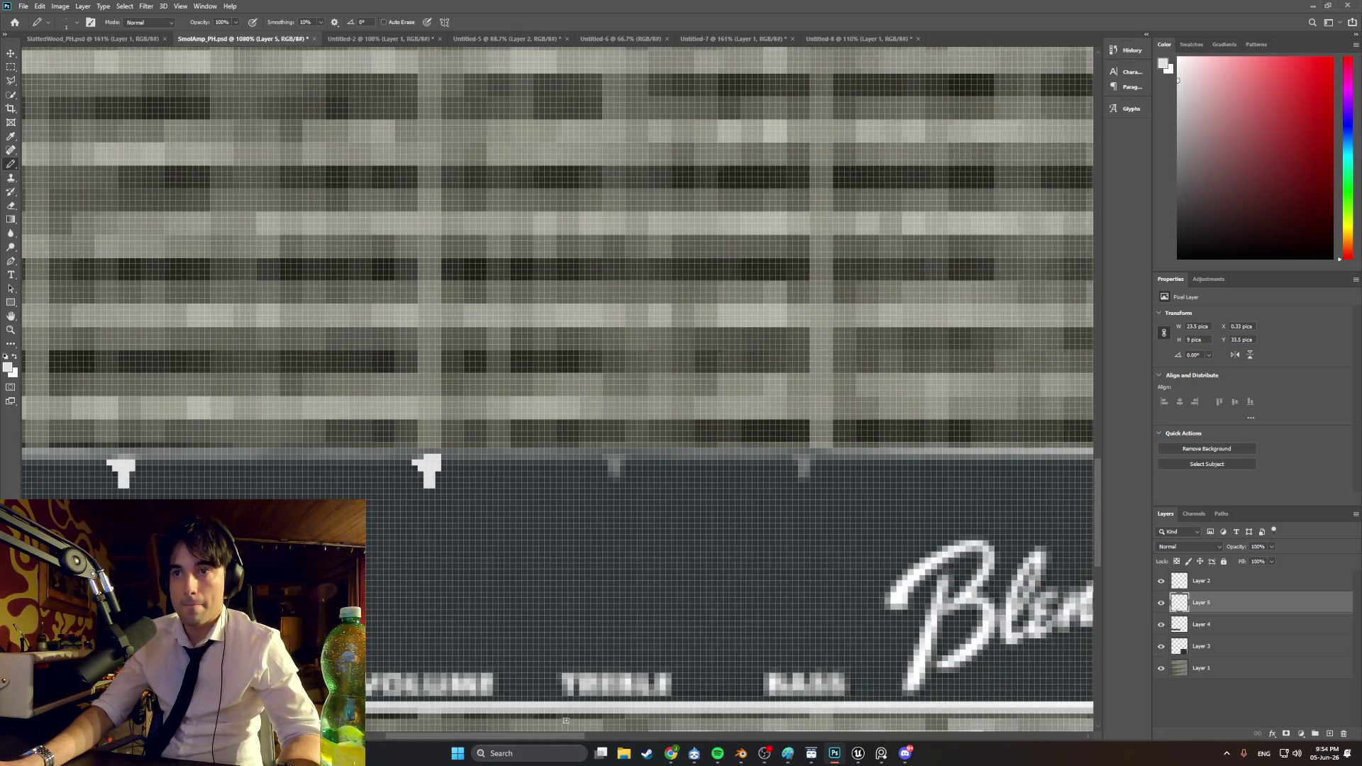
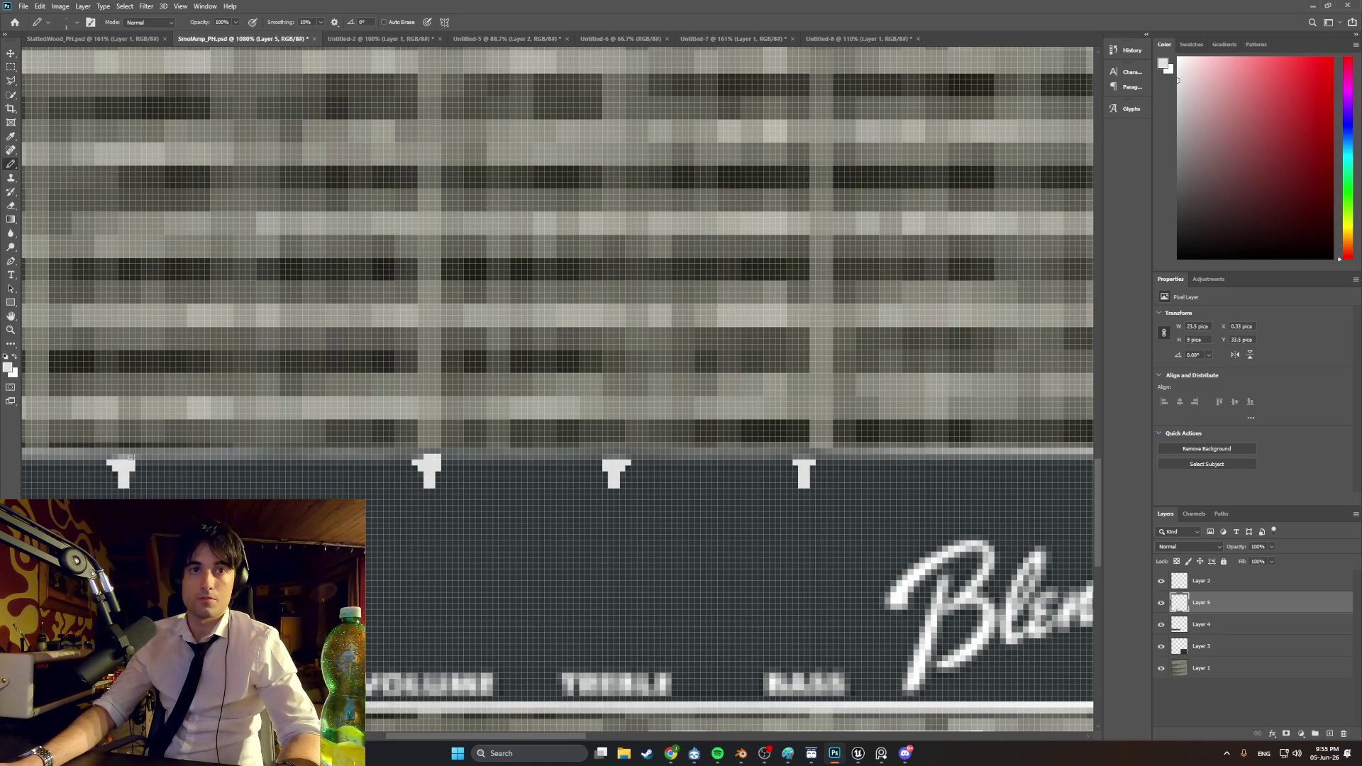
Step: Pencil an even white line across the full top edge of the control-panel bar, undoing the uneven stroke
{"action": "mouse_move", "coordinate": [170, 456]}
{"action": "left_mouse_down"}
{"action": "mouse_move", "coordinate": [400, 455]}
{"action": "mouse_move", "coordinate": [258, 458]}
{"action": "left_mouse_up"}
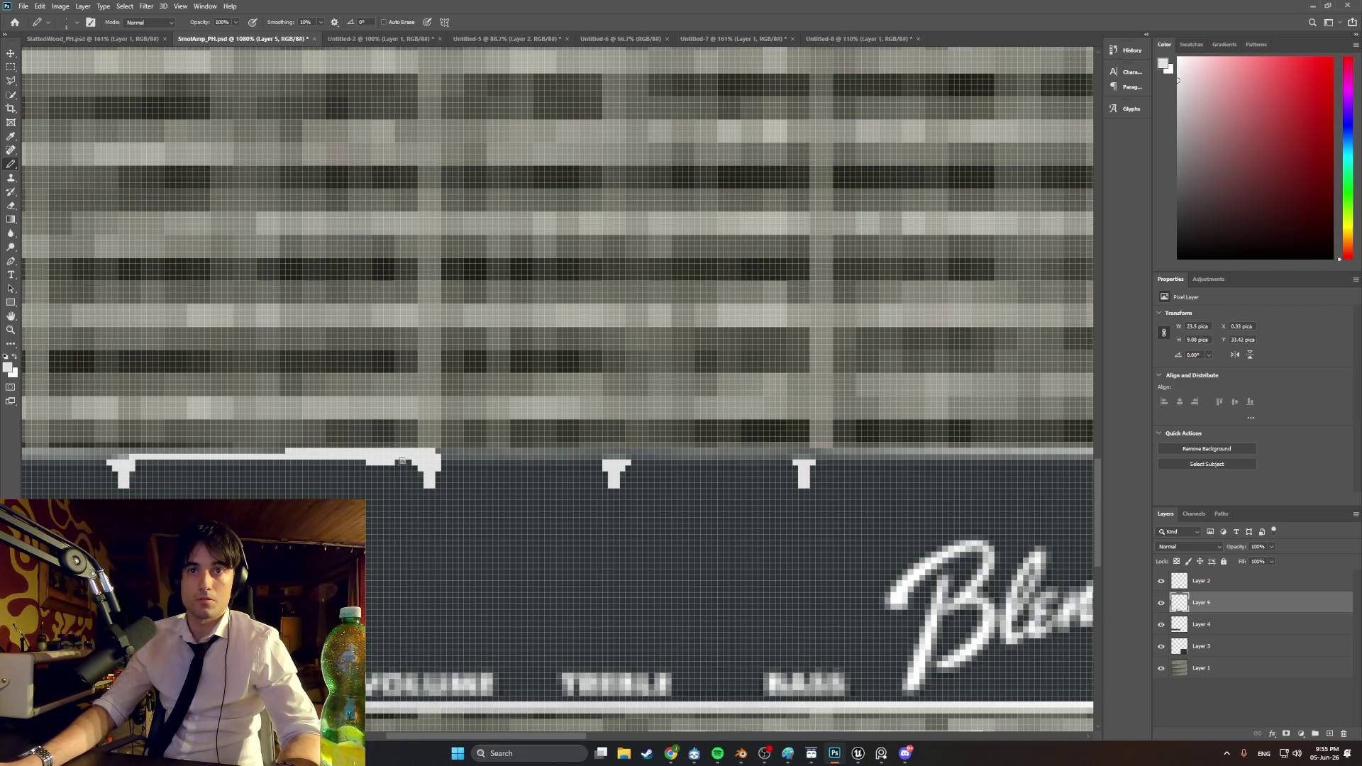
{"action": "key", "text": "ctrl+z"}
{"action": "left_click_drag", "start_coordinate": [383, 455], "coordinate": [280, 455]}
{"action": "left_click_drag", "start_coordinate": [475, 456], "coordinate": [1064, 456]}
{"action": "left_click_drag", "start_coordinate": [502, 736], "coordinate": [607, 737]}
{"action": "left_click", "coordinate": [880, 458], "text": "shift"}
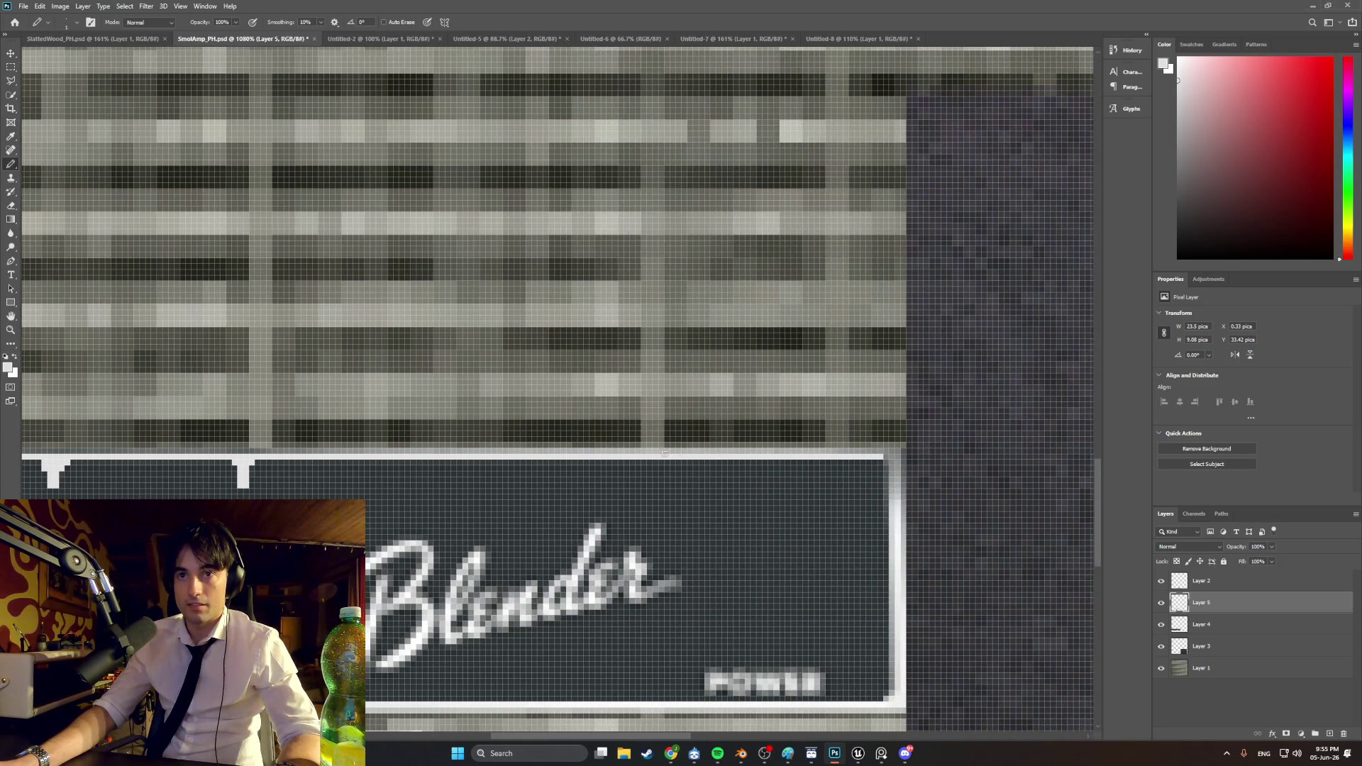
{"action": "left_click_drag", "start_coordinate": [894, 451], "coordinate": [122, 449]}
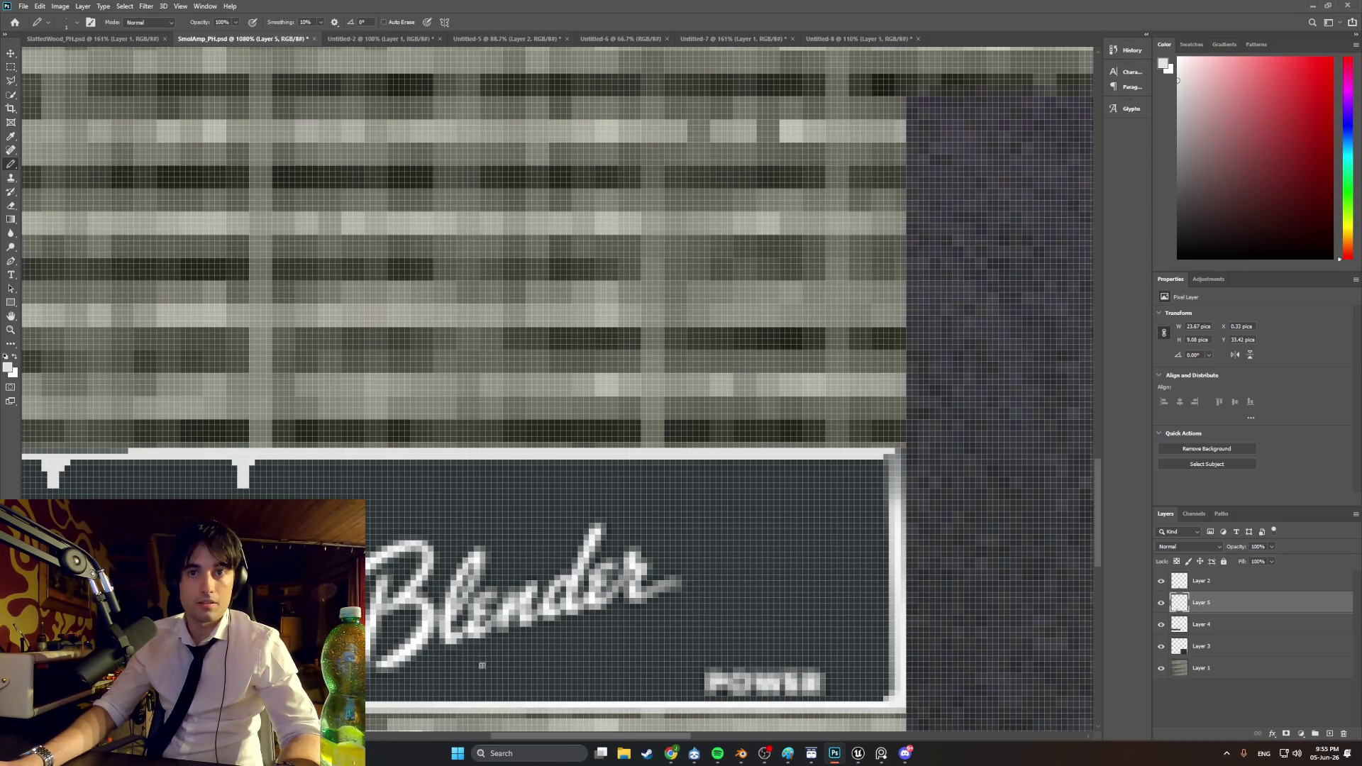
{"action": "mouse_move", "coordinate": [535, 736]}
{"action": "left_mouse_down"}
{"action": "mouse_move", "coordinate": [379, 727]}
{"action": "mouse_move", "coordinate": [383, 714]}
{"action": "left_mouse_up"}
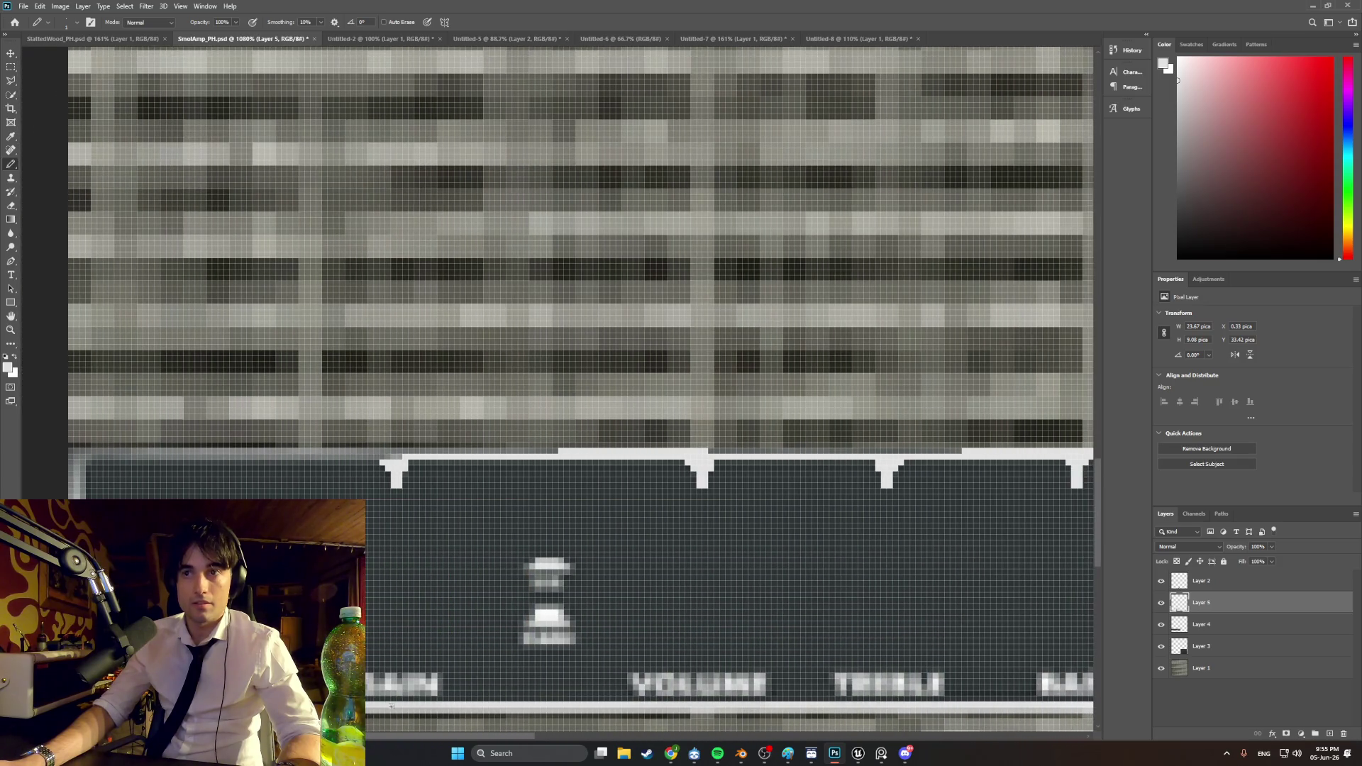
{"action": "mouse_move", "coordinate": [963, 450]}
{"action": "left_mouse_down"}
{"action": "mouse_move", "coordinate": [82, 456]}
{"action": "mouse_move", "coordinate": [390, 457]}
{"action": "left_mouse_up"}
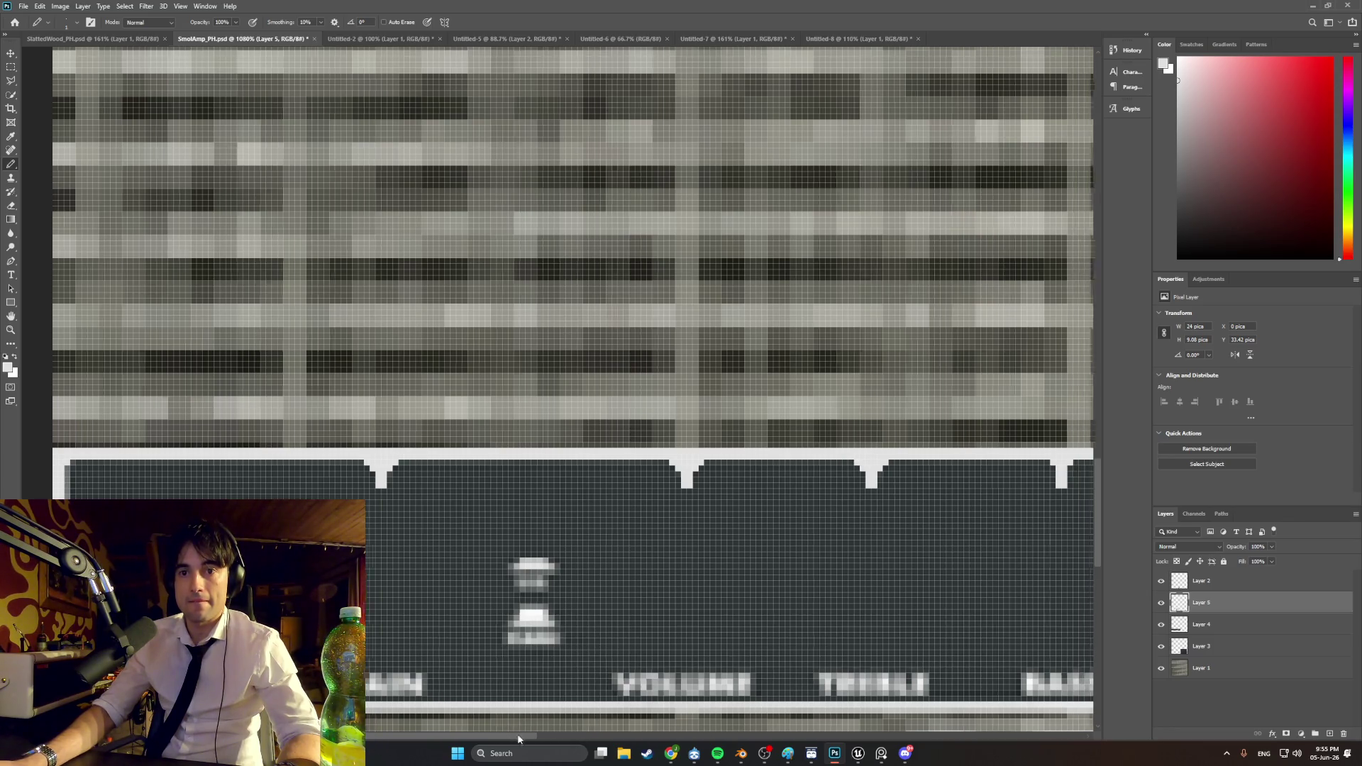
{"action": "left_click_drag", "start_coordinate": [517, 733], "coordinate": [574, 734]}
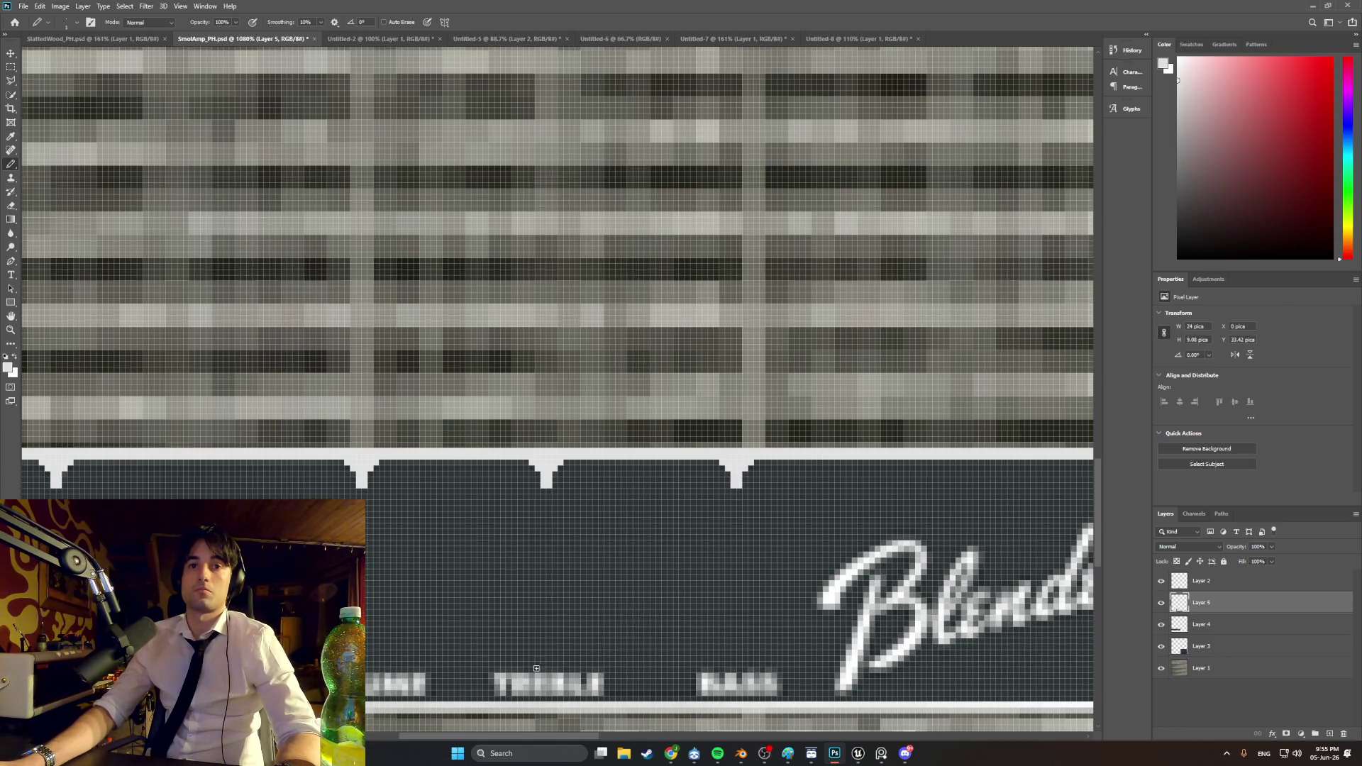
{"action": "mouse_move", "coordinate": [525, 736]}
{"action": "left_mouse_down"}
{"action": "mouse_move", "coordinate": [649, 735]}
{"action": "mouse_move", "coordinate": [436, 724]}
{"action": "mouse_move", "coordinate": [632, 724]}
{"action": "left_mouse_up"}
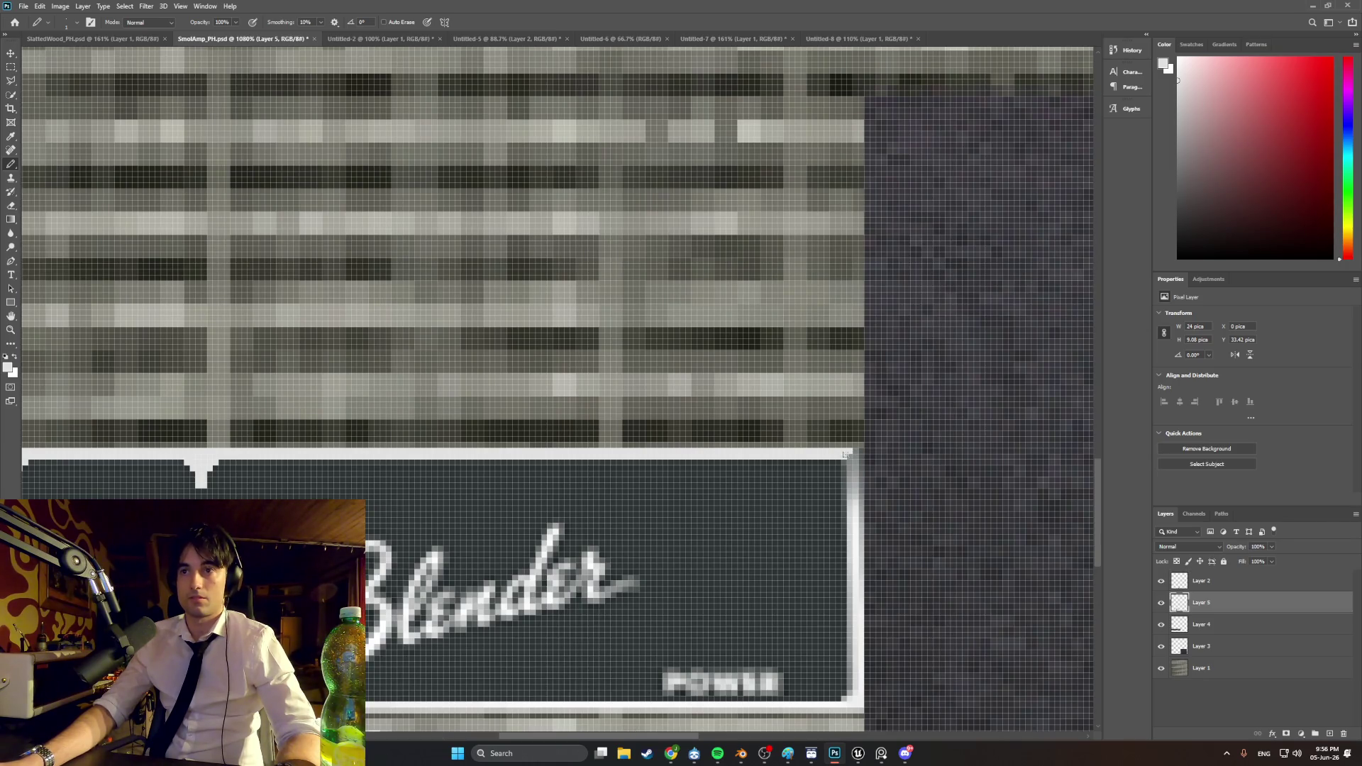
Step: Eyedrop the white frame border colour and touch up the frame's right border
{"action": "left_click", "coordinate": [847, 481], "text": "alt"}
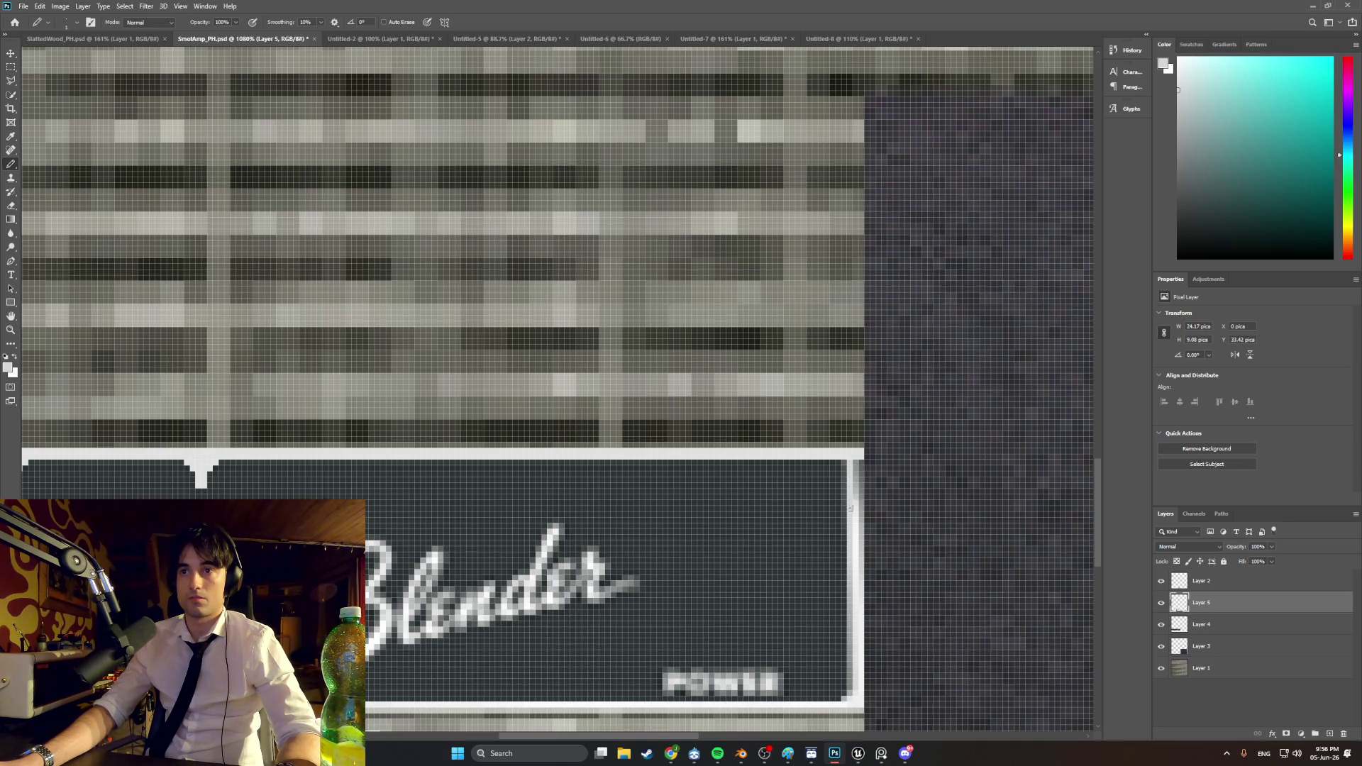
{"action": "left_click", "coordinate": [856, 454], "text": "alt"}
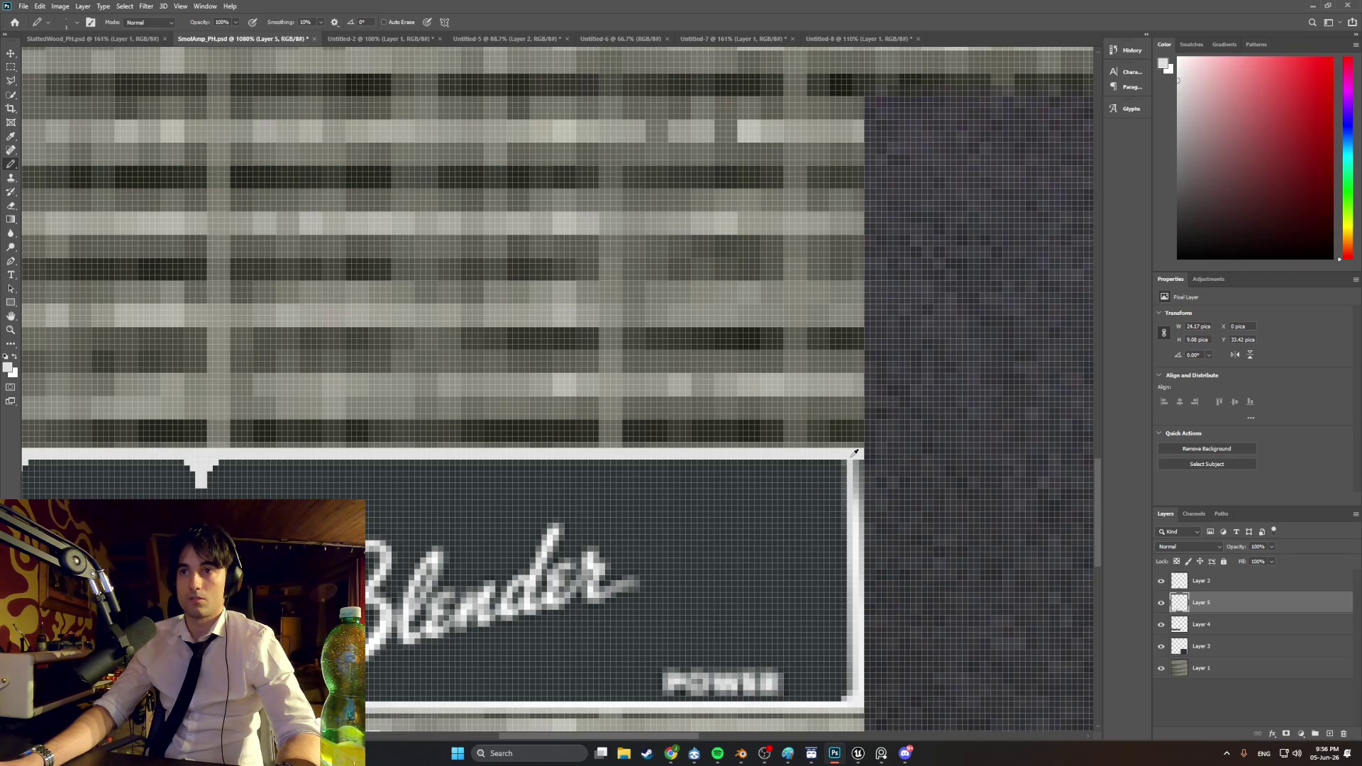
{"action": "mouse_move", "coordinate": [855, 492]}
{"action": "left_mouse_down"}
{"action": "mouse_move", "coordinate": [857, 608]}
{"action": "mouse_move", "coordinate": [861, 483]}
{"action": "left_mouse_up"}
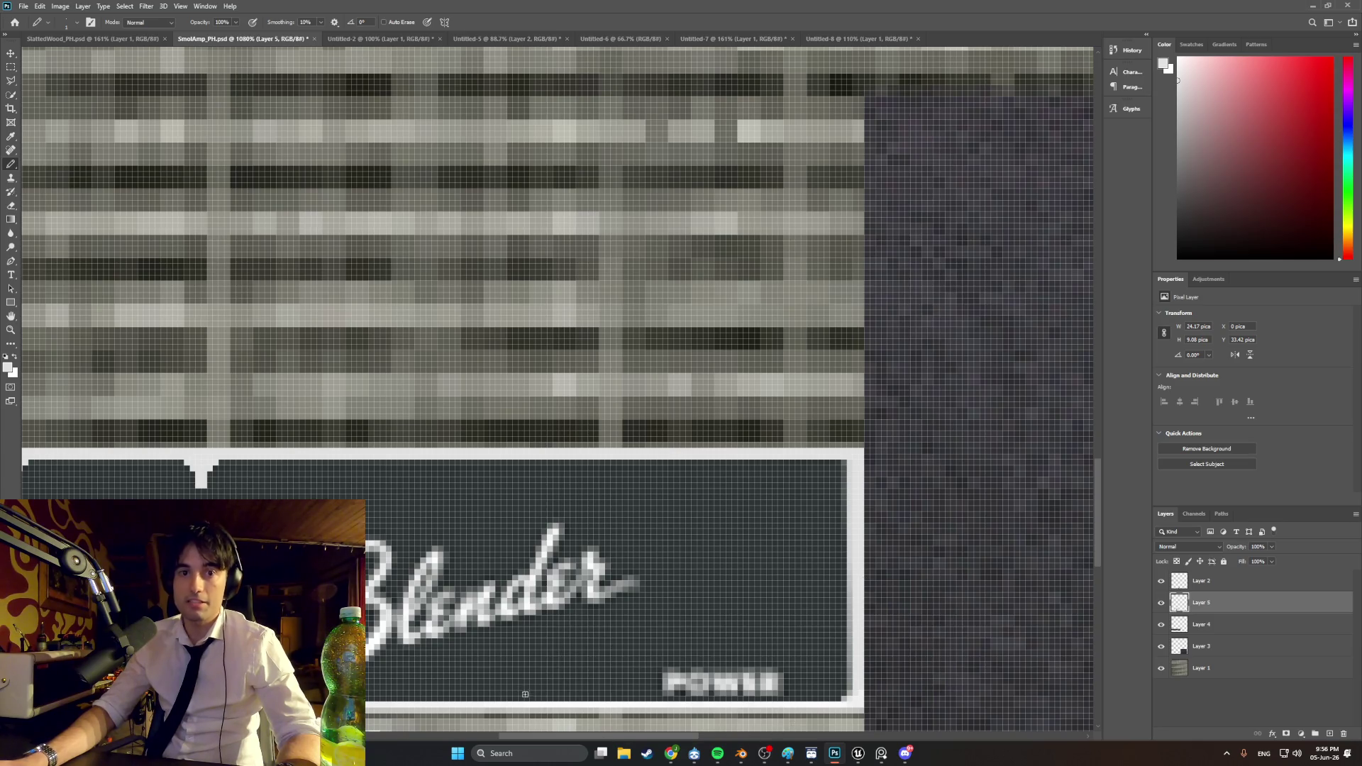
{"action": "scroll", "coordinate": [655, 577], "scroll_direction": "down", "scroll_amount": 2}
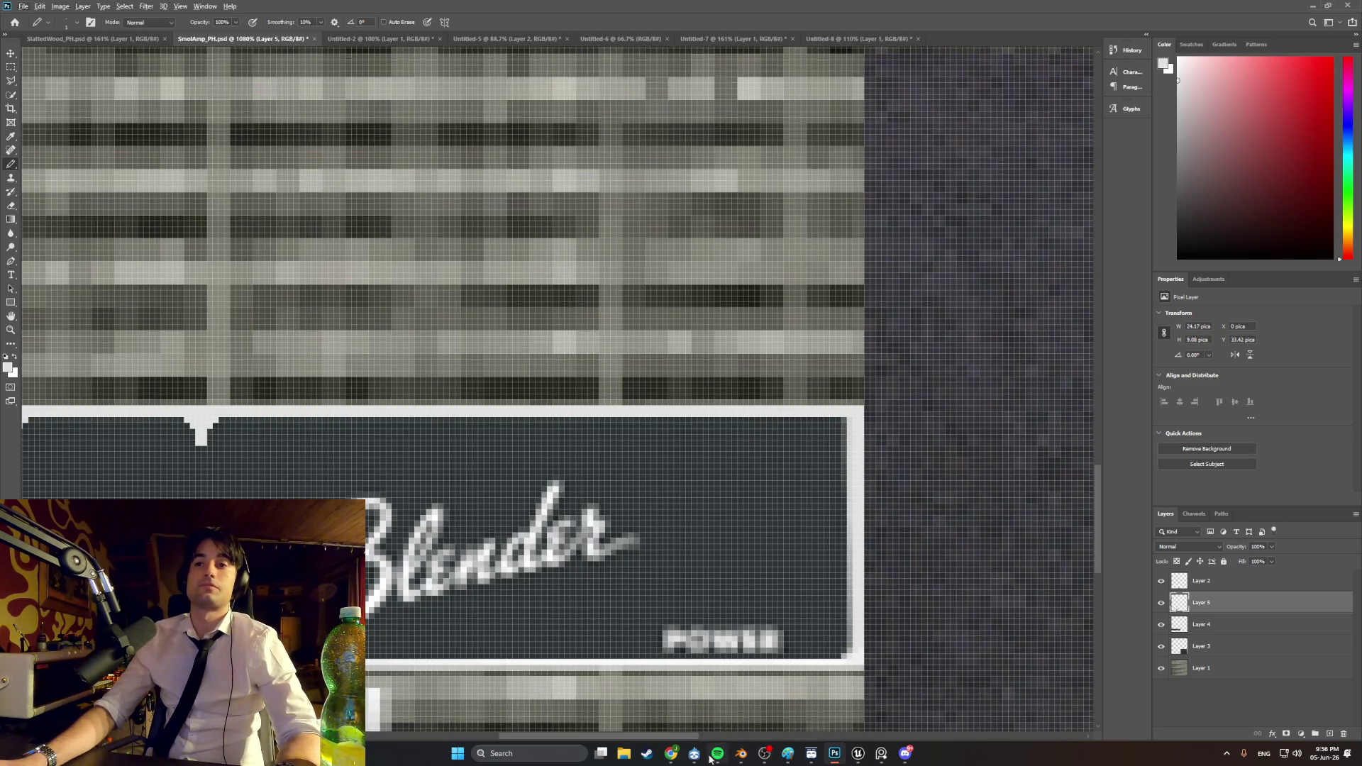
{"action": "left_click_drag", "start_coordinate": [656, 738], "coordinate": [441, 738]}
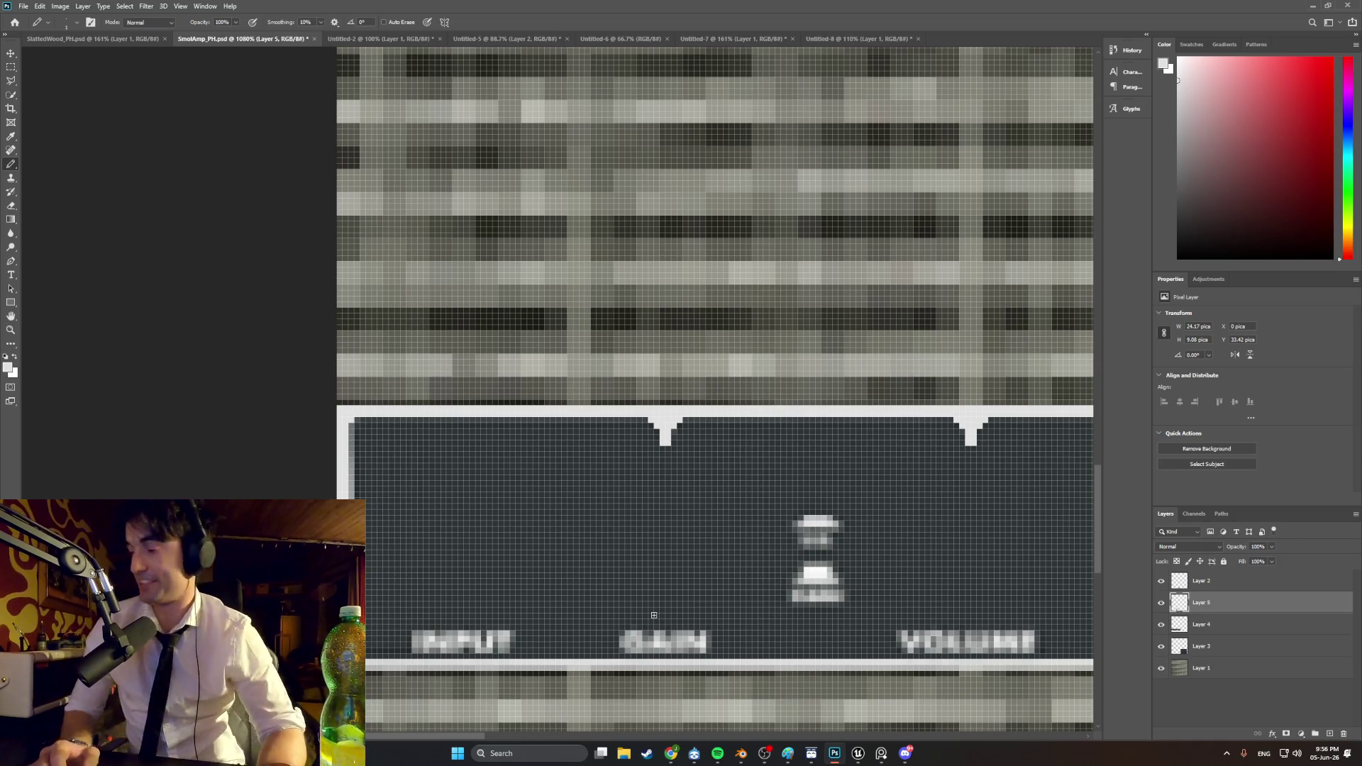
Step: Save the texture over SmolAMpTexture.png, confirm the replace, and return to Blender
{"action": "scroll", "coordinate": [655, 724], "scroll_direction": "down", "scroll_amount": 10, "text": "alt"}
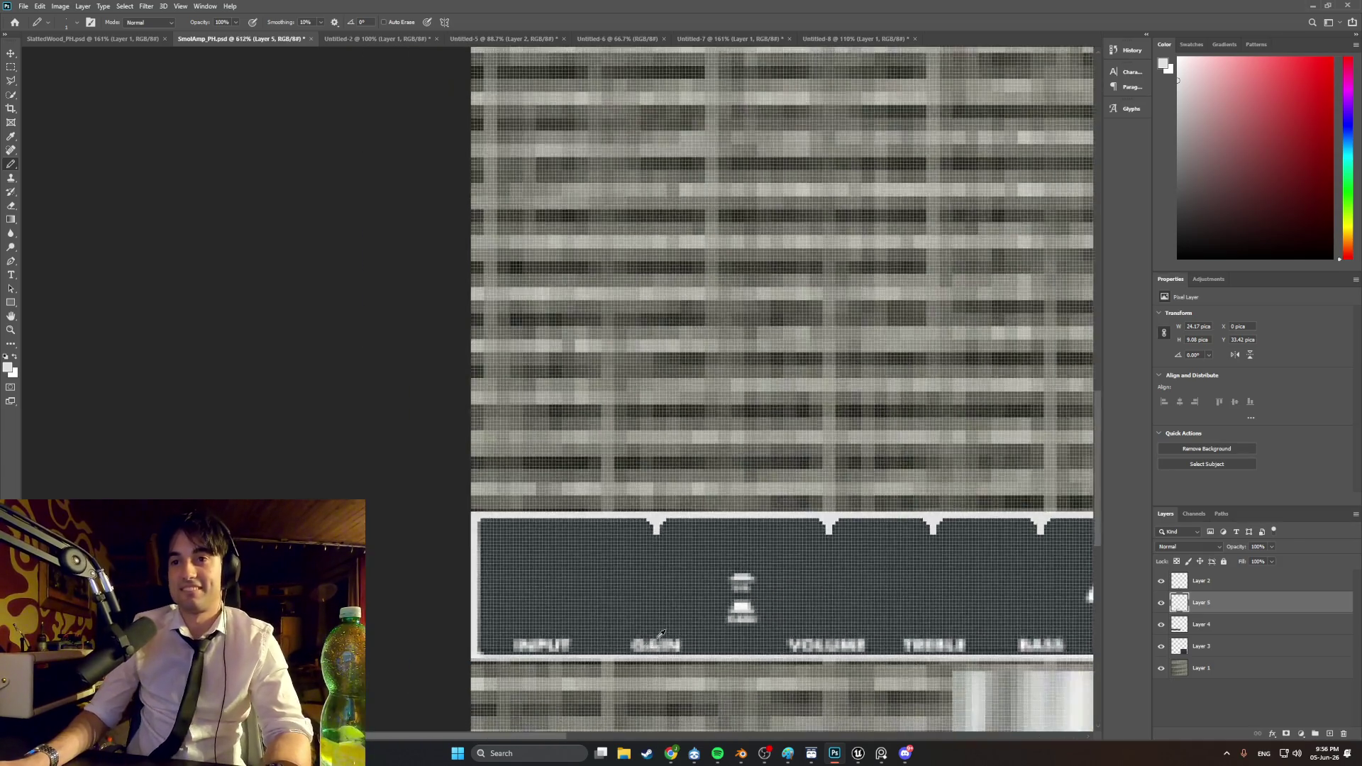
{"action": "scroll", "coordinate": [732, 633], "scroll_direction": "up", "scroll_amount": 1, "text": "alt"}
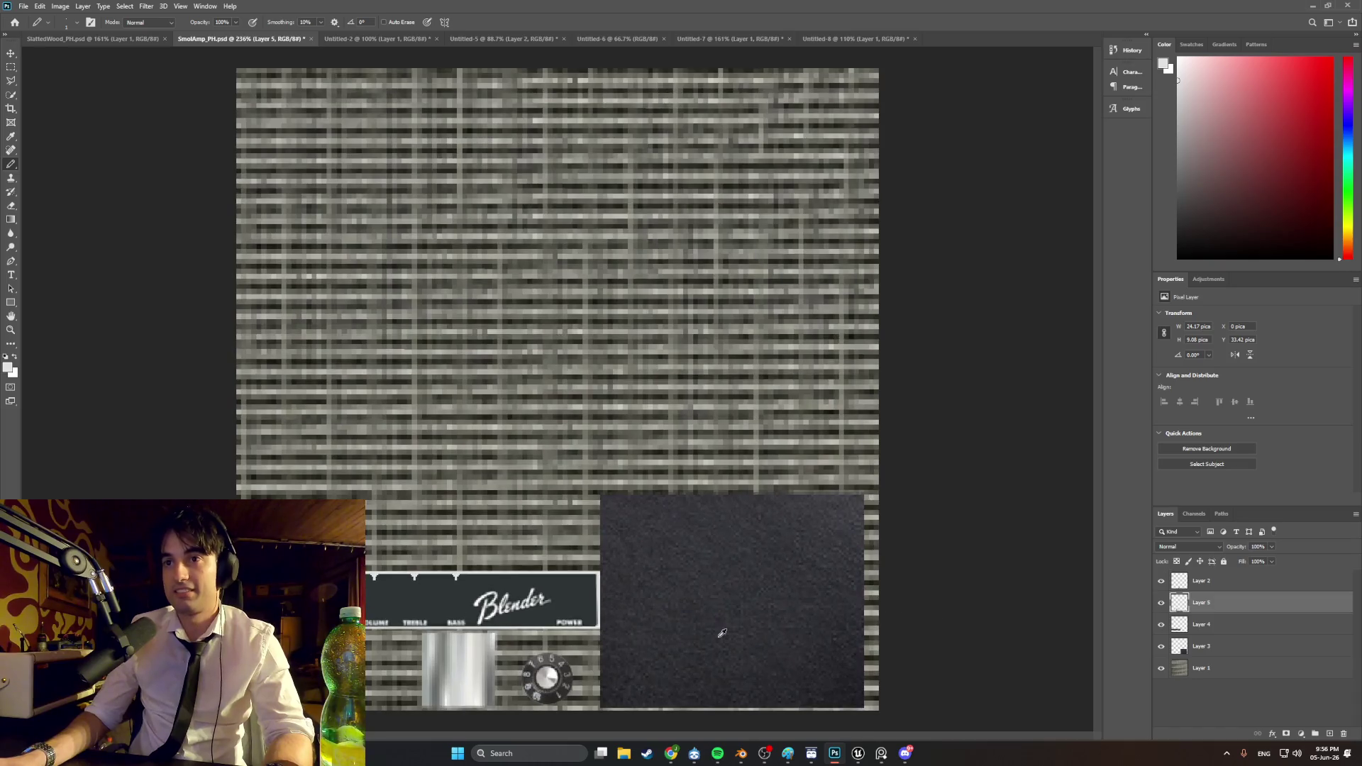
{"action": "left_click", "coordinate": [21, 8]}
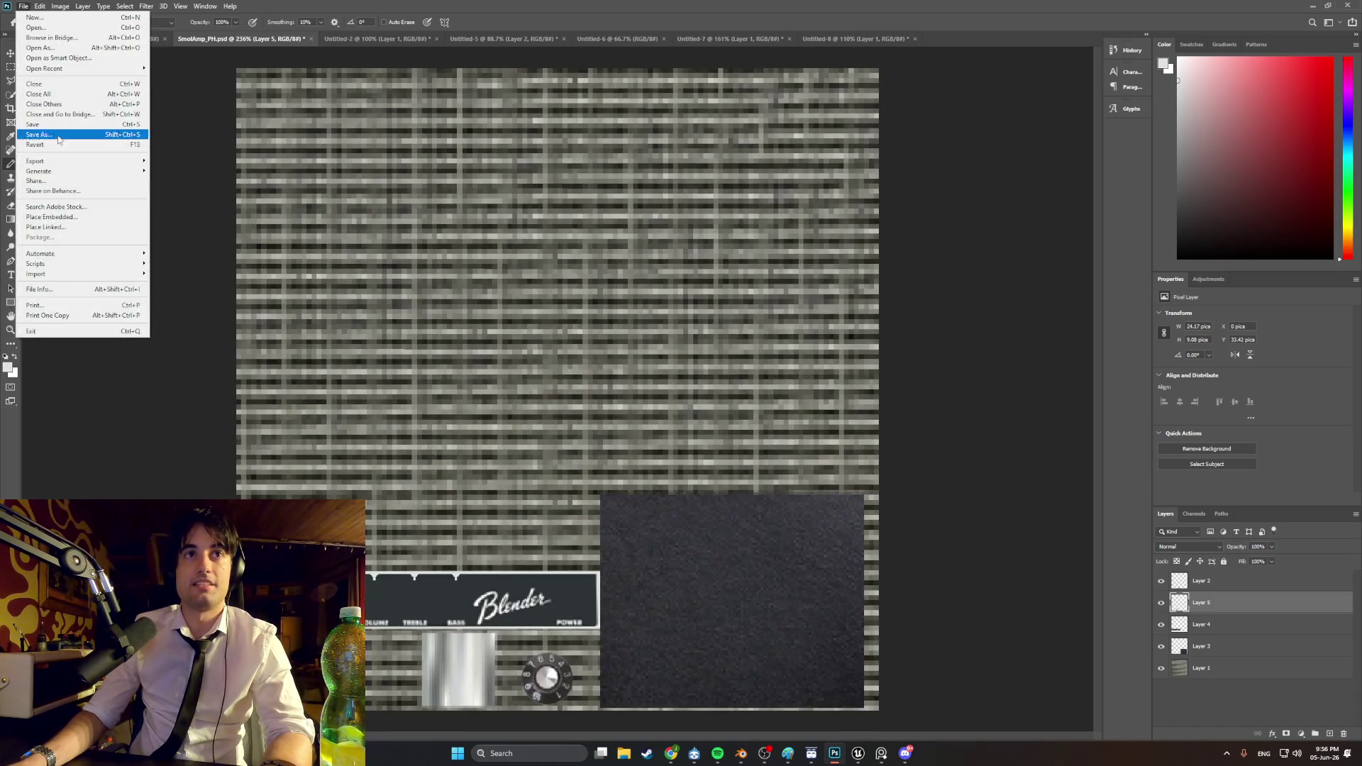
{"action": "mouse_move", "coordinate": [65, 161]}
{"action": "left_click", "coordinate": [177, 161]}
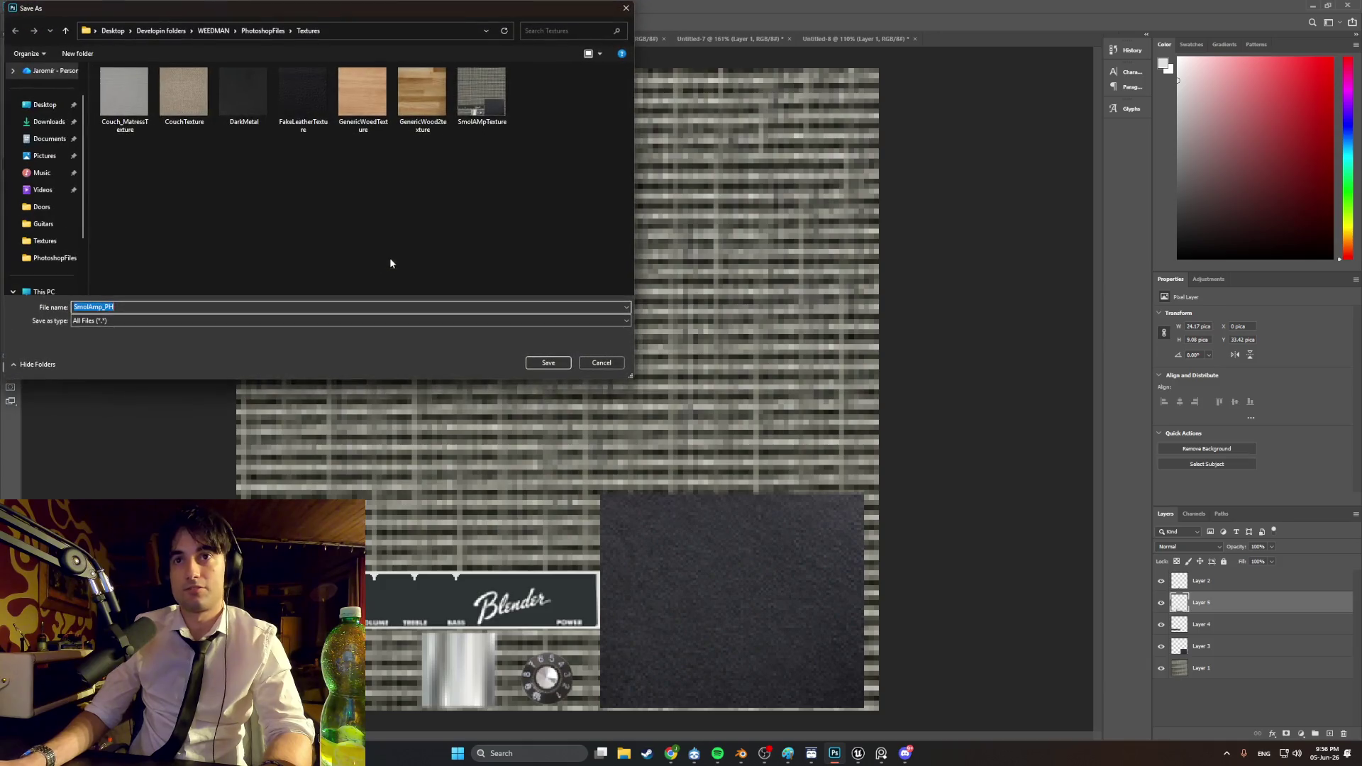
{"action": "left_click", "coordinate": [474, 121]}
{"action": "left_click", "coordinate": [535, 363]}
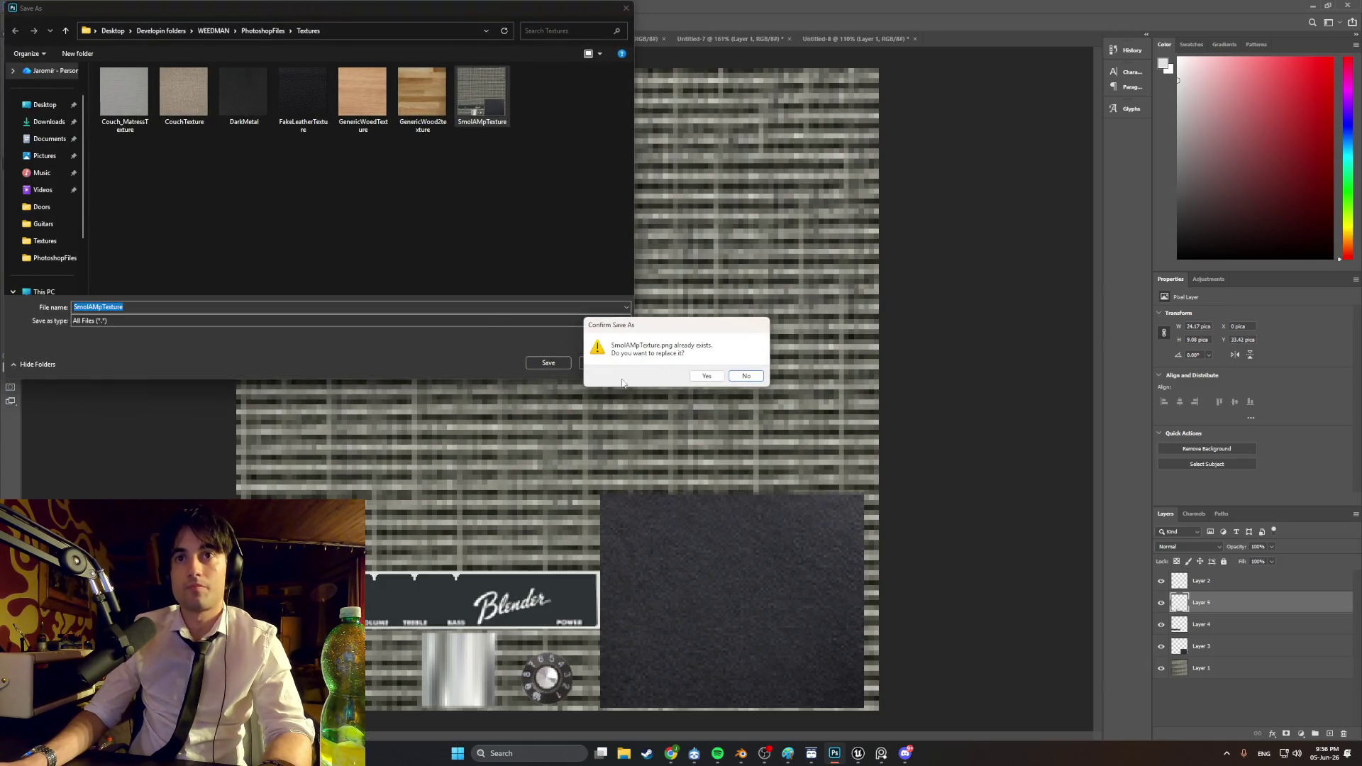
{"action": "left_click", "coordinate": [705, 379]}
{"action": "left_click", "coordinate": [742, 756]}
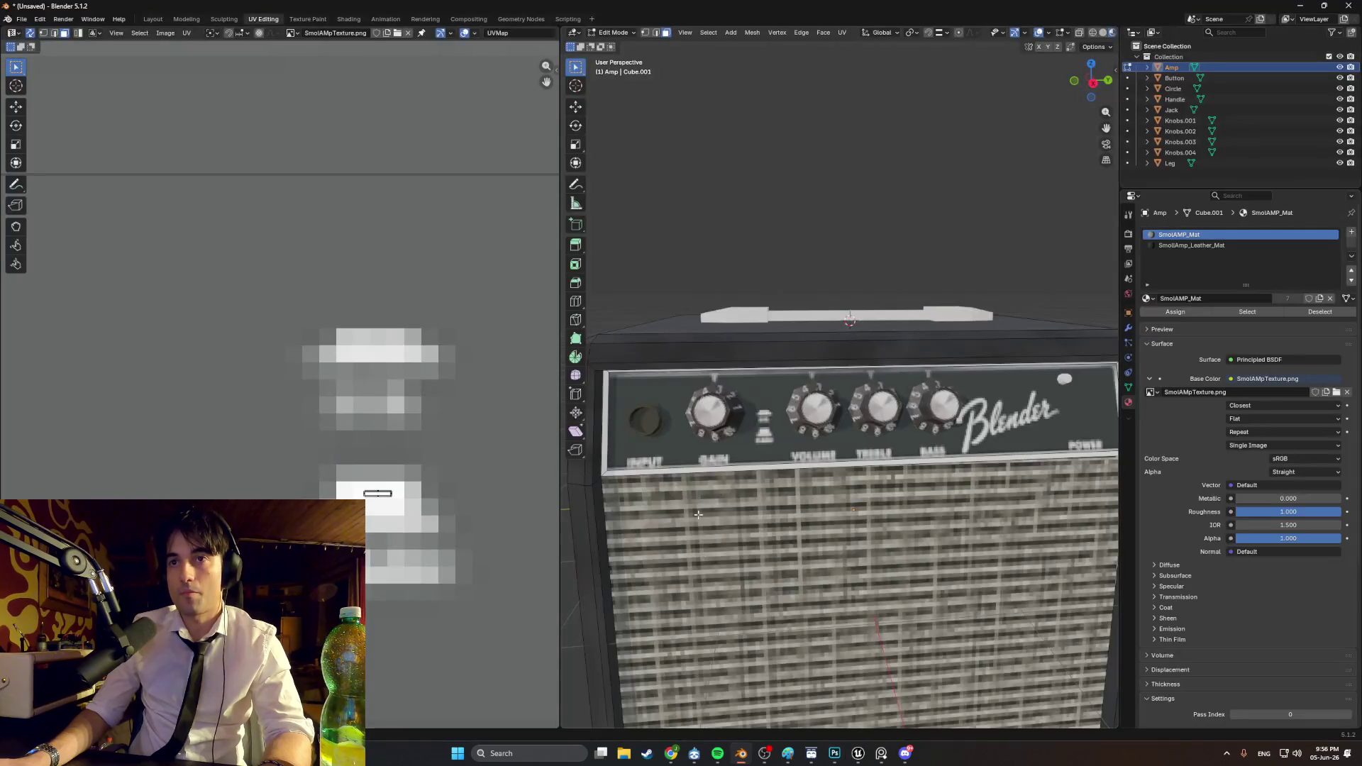
Step: Reload SmolAmpTexture.png in the UV image editor and in the Base Color image node
{"action": "scroll", "coordinate": [389, 57], "scroll_direction": "down", "scroll_amount": 4}
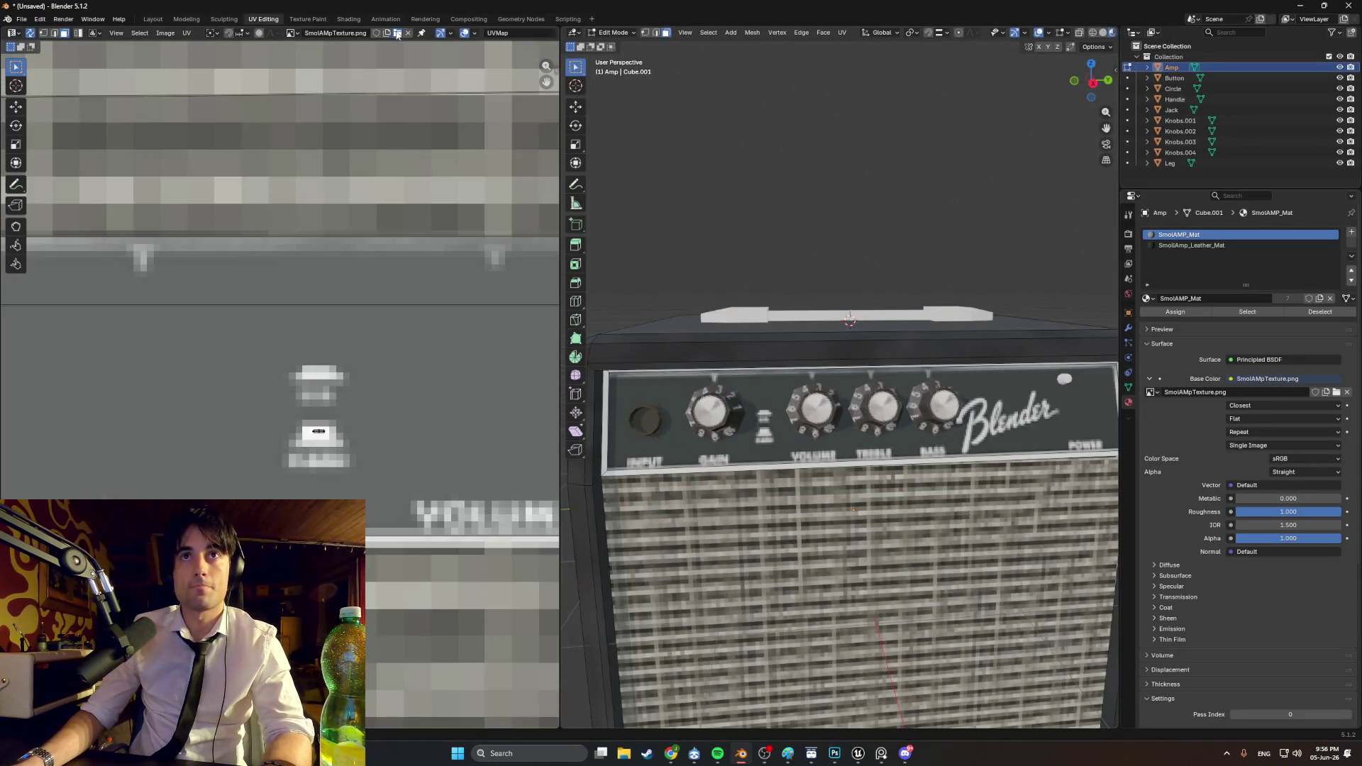
{"action": "left_click", "coordinate": [398, 35]}
{"action": "double_click", "coordinate": [829, 167]}
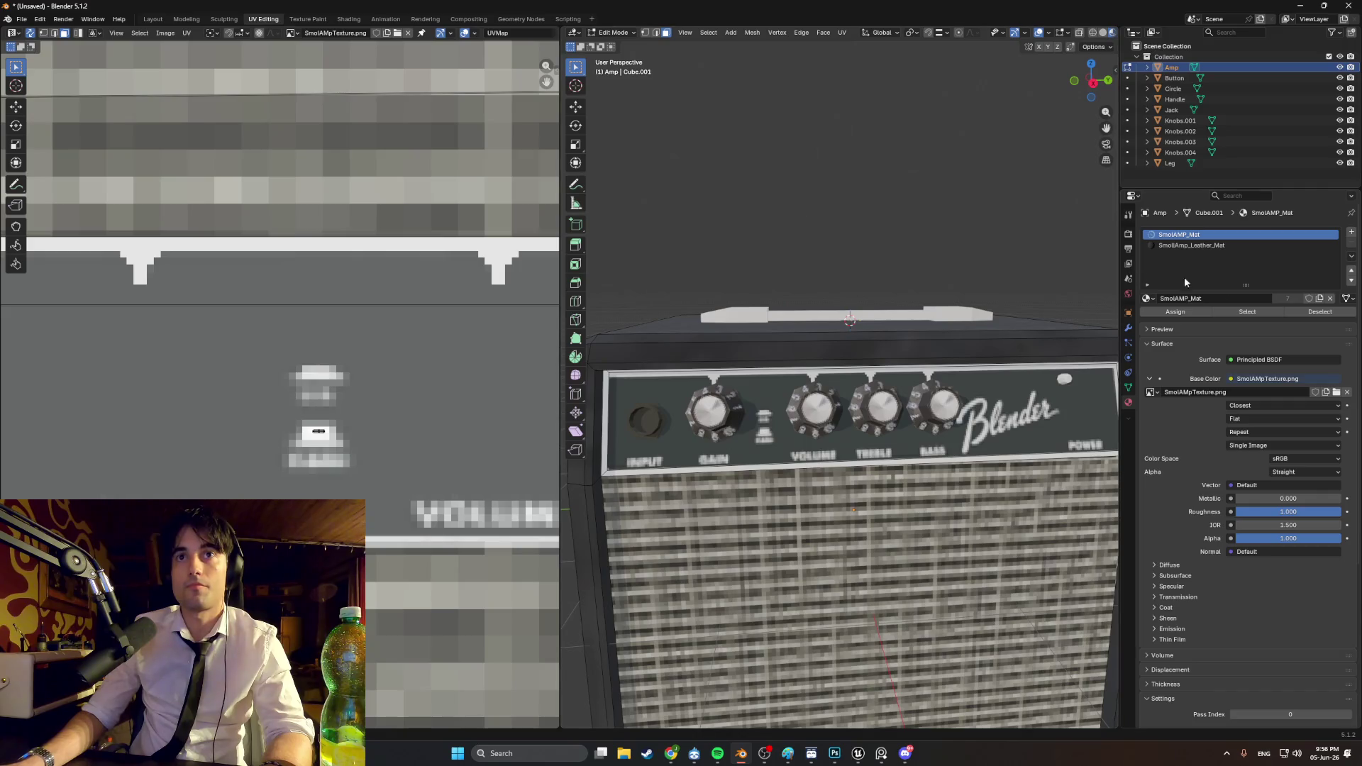
{"action": "left_click", "coordinate": [1336, 392]}
{"action": "double_click", "coordinate": [836, 179]}
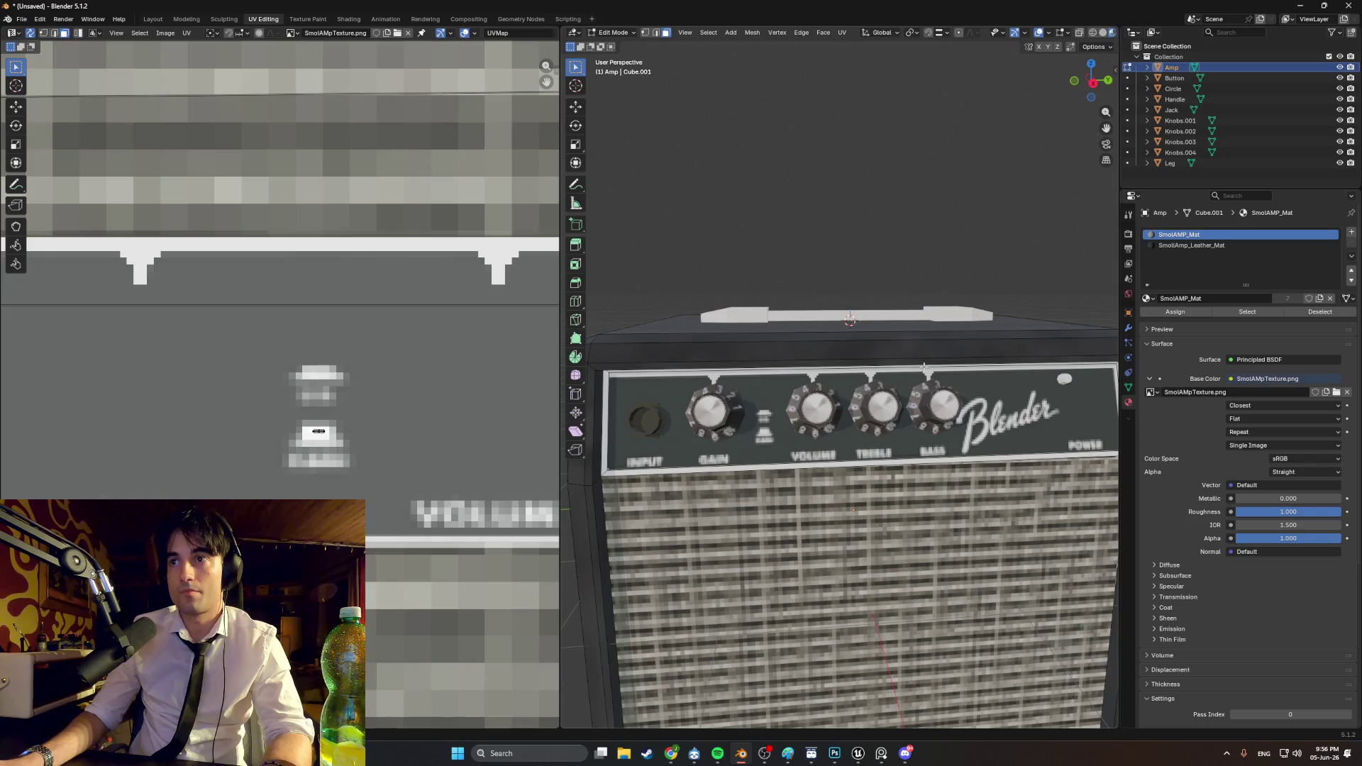
Step: Orbit to check the Gain knob and logo, then leave Edit Mode
{"action": "middle_click_drag", "start_coordinate": [757, 389], "coordinate": [853, 387]}
{"action": "scroll", "coordinate": [854, 388], "scroll_direction": "up", "scroll_amount": 3}
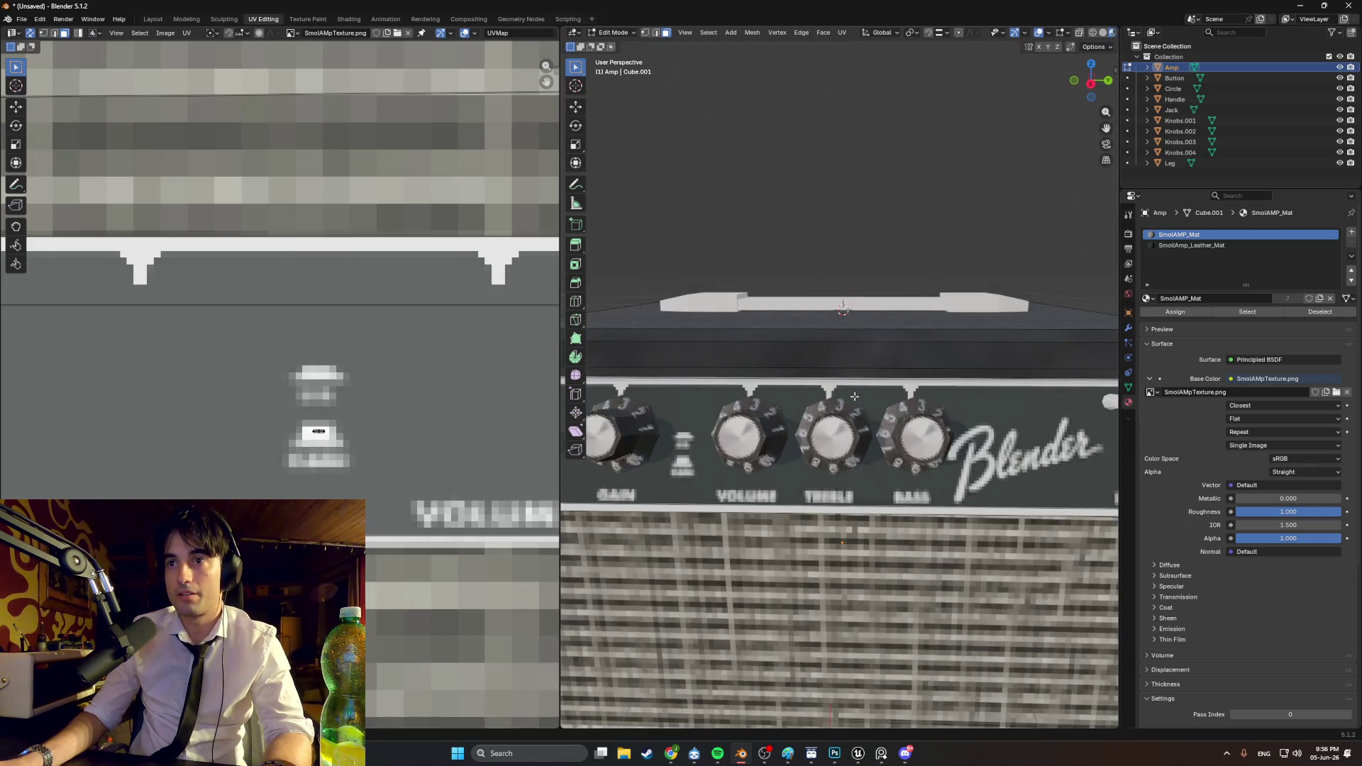
{"action": "scroll", "coordinate": [783, 434], "scroll_direction": "down", "scroll_amount": 2}
{"action": "middle_click_drag", "start_coordinate": [784, 434], "coordinate": [791, 431]}
{"action": "key", "text": "Tab"}
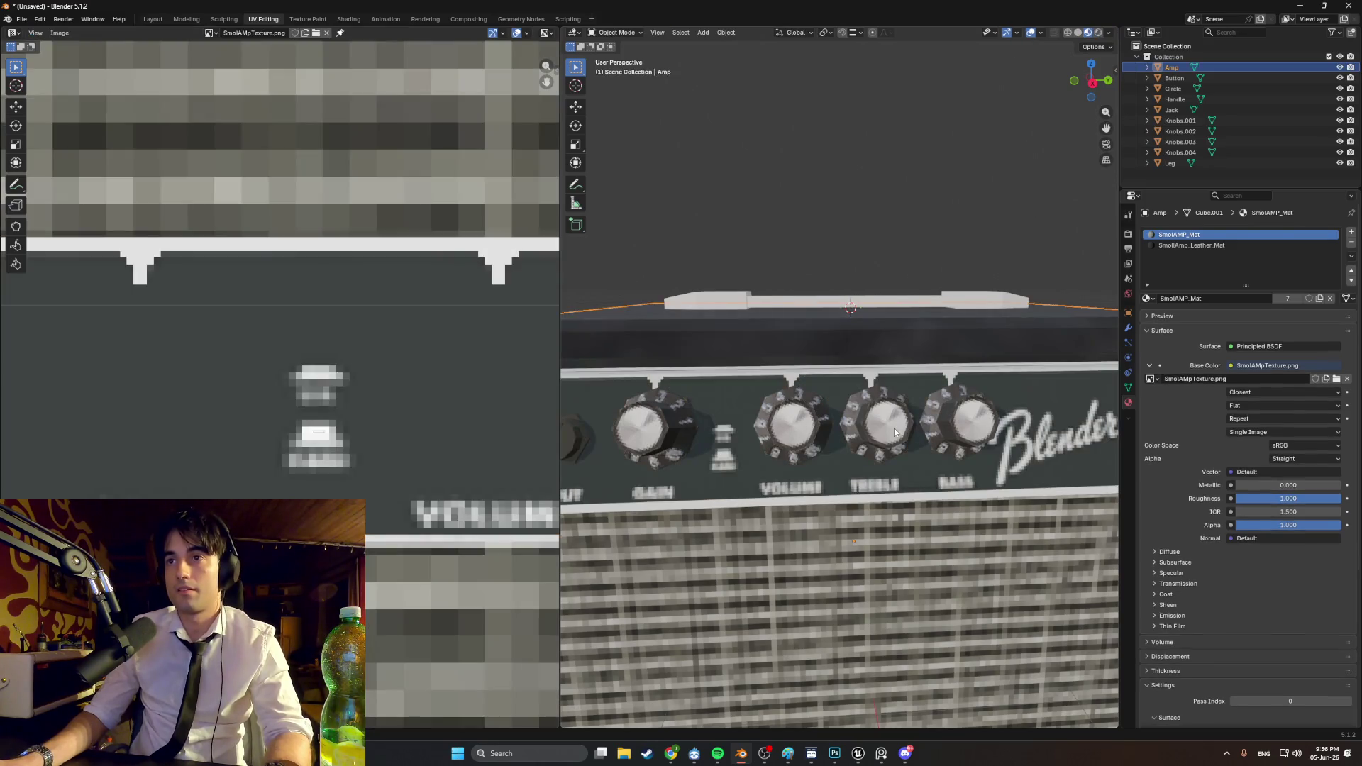
Step: Delete the Treble, Bass and Volume knobs
{"action": "left_click", "coordinate": [889, 429]}
{"action": "left_click", "coordinate": [957, 423], "text": "shift"}
{"action": "left_click", "coordinate": [793, 423], "text": "shift"}
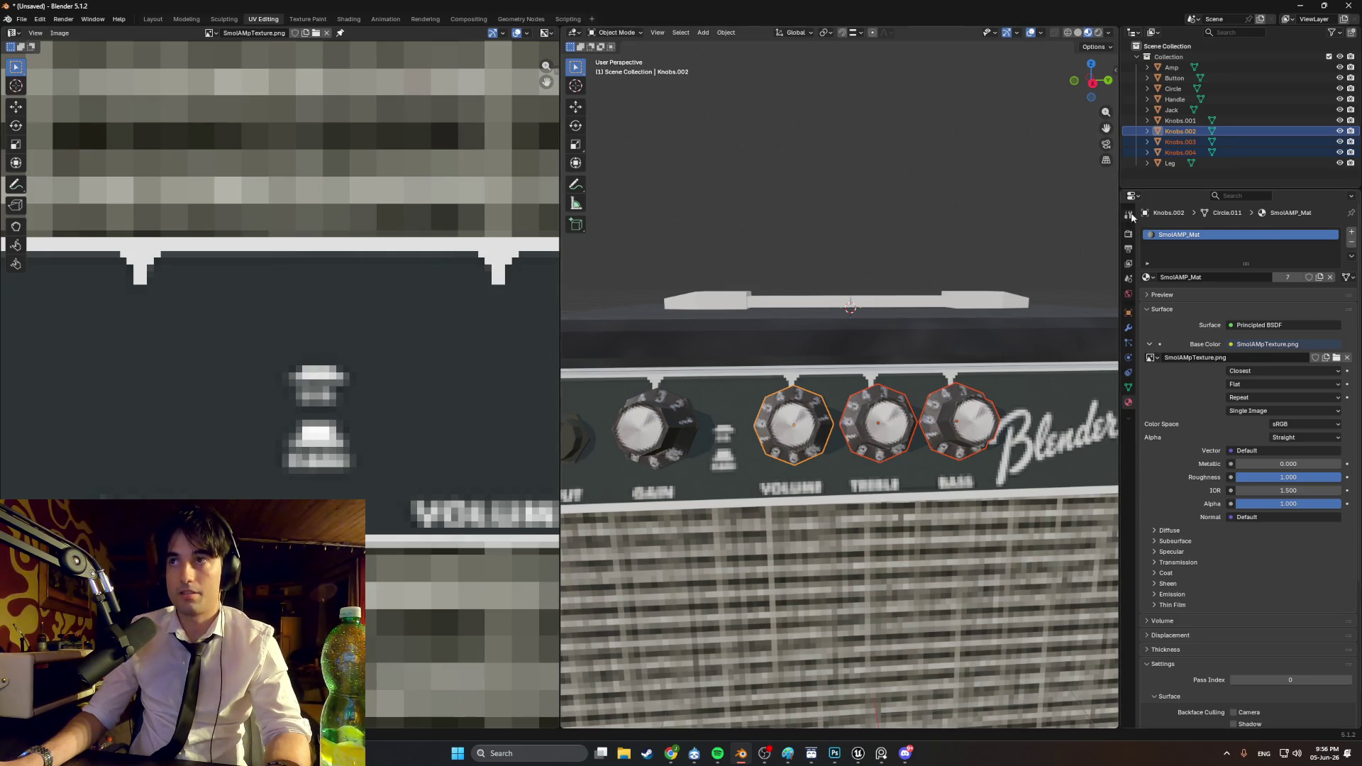
{"action": "key", "text": "x"}
Step: Move Knobs.001 off the amp to a spot above and right of it
{"action": "left_click", "coordinate": [641, 427]}
{"action": "middle_click_drag", "start_coordinate": [641, 427], "coordinate": [854, 424]}
{"action": "key", "text": "g"}
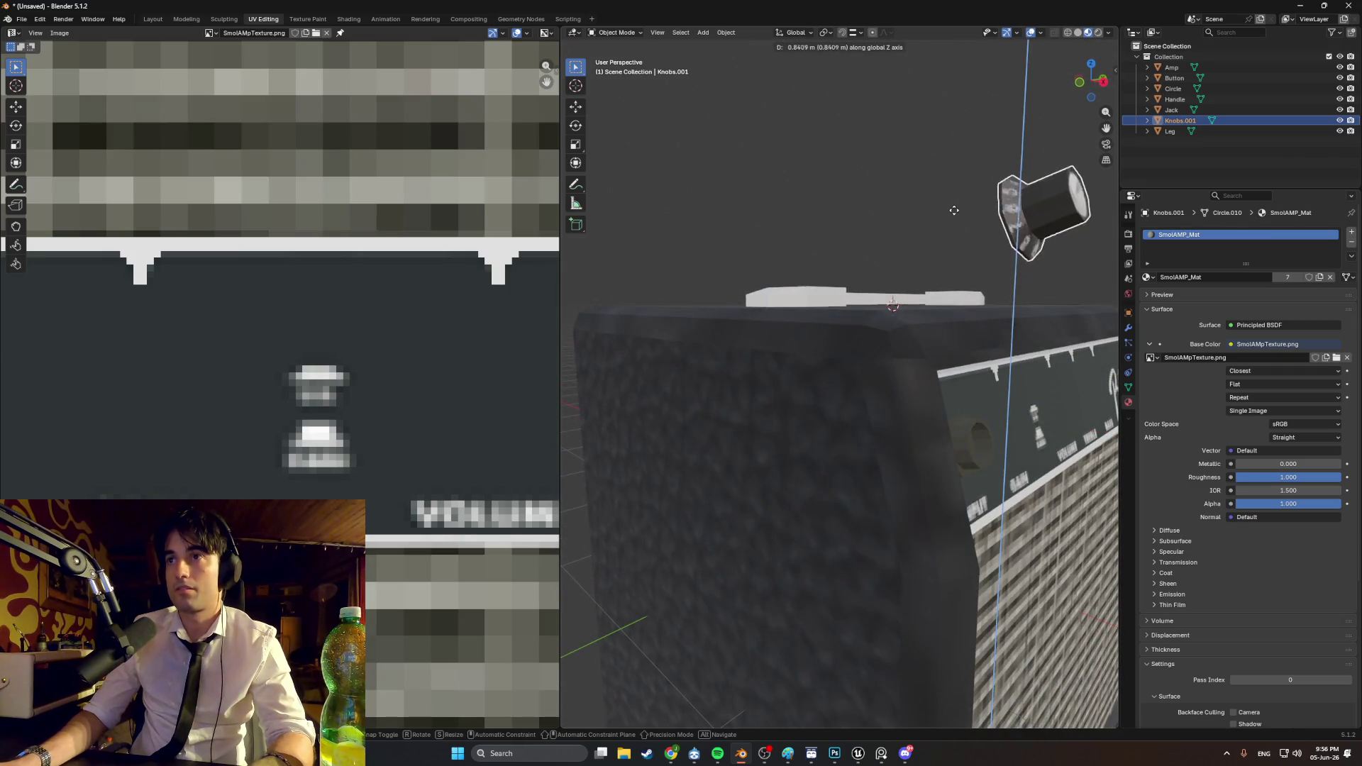
{"action": "key", "text": "KP_1"}
{"action": "scroll", "coordinate": [867, 220], "scroll_direction": "up", "scroll_amount": 2}
{"action": "left_click", "coordinate": [1040, 249]}
{"action": "middle_click_drag", "start_coordinate": [1039, 248], "coordinate": [840, 297], "text": "shift"}
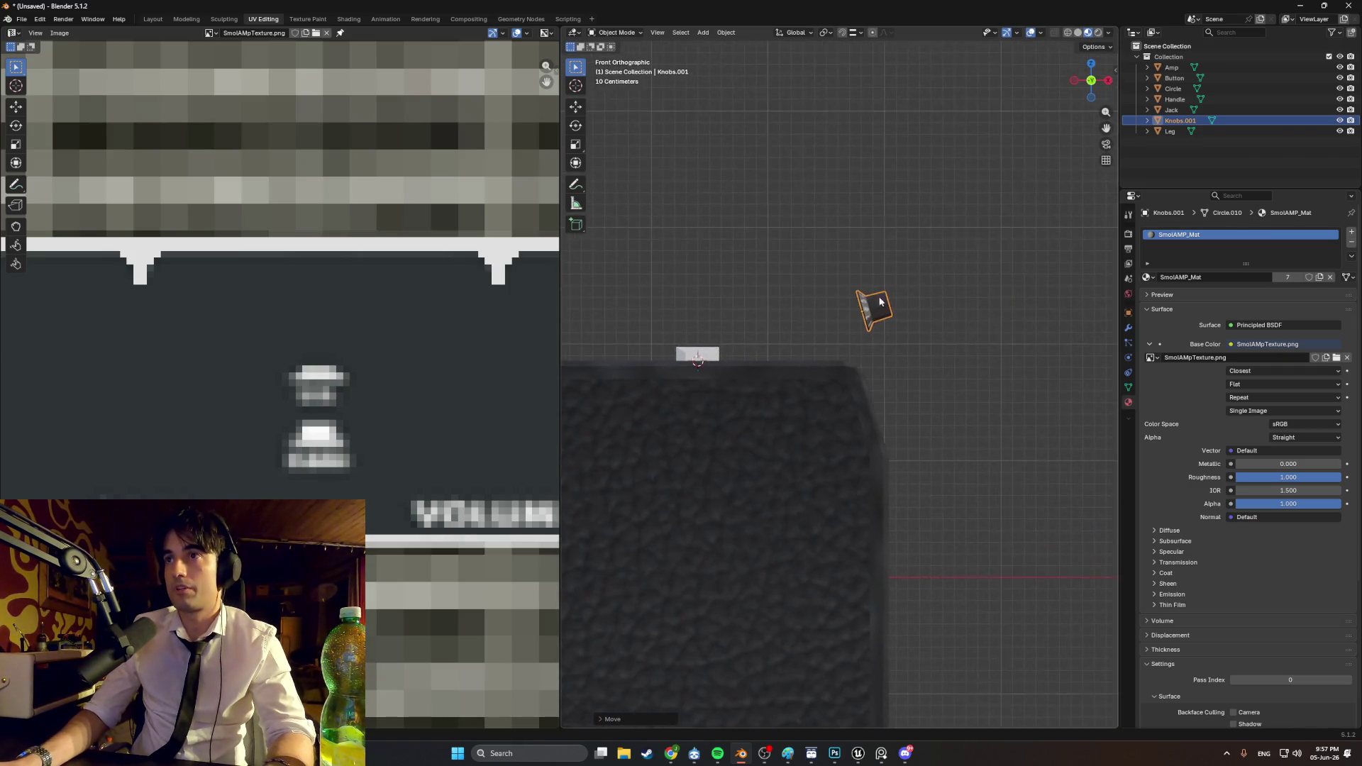
{"action": "scroll", "coordinate": [840, 297], "scroll_direction": "up", "scroll_amount": 2}
Step: Set Knobs.001 rotation X, Y and Z to 0 in the N panel
{"action": "key", "text": "n"}
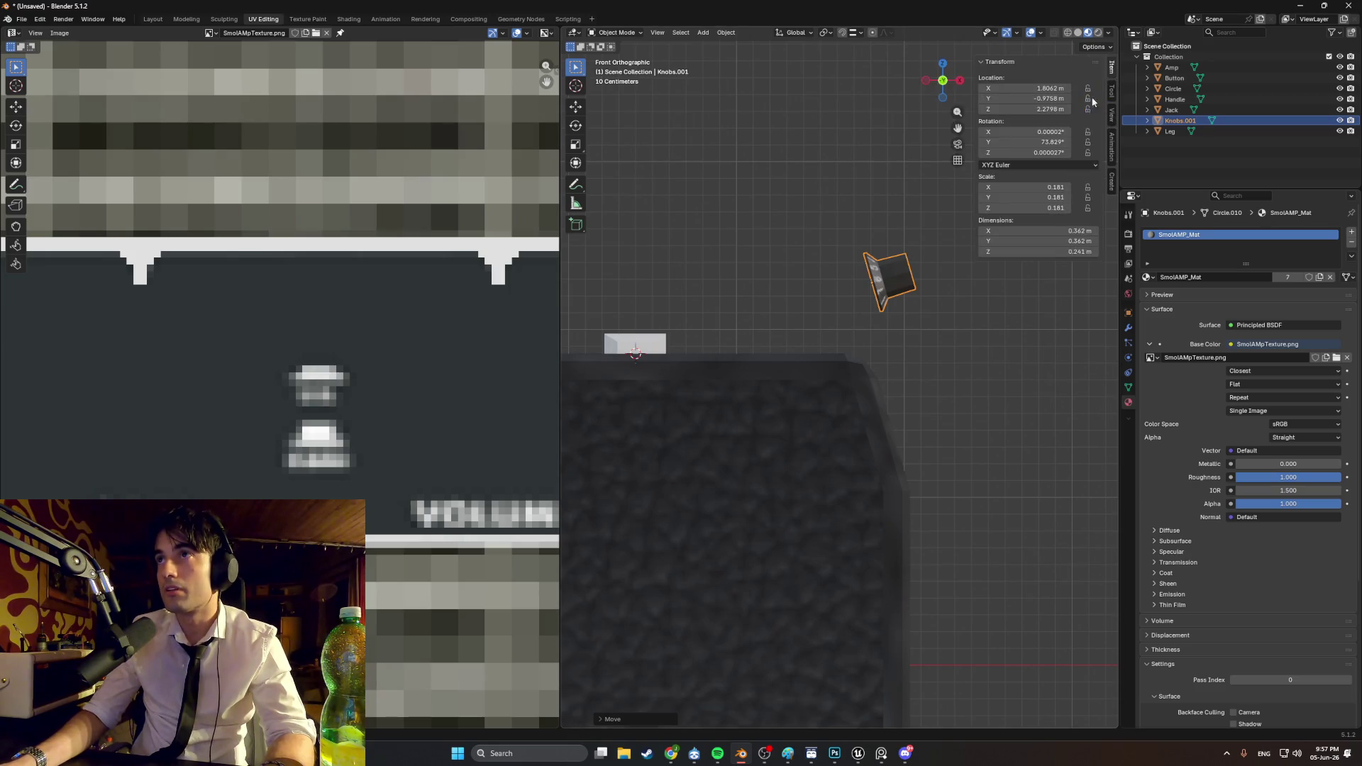
{"action": "left_click", "coordinate": [1050, 133]}
{"action": "type", "text": "0"}
{"action": "left_click", "coordinate": [1052, 143]}
{"action": "type", "text": "0"}
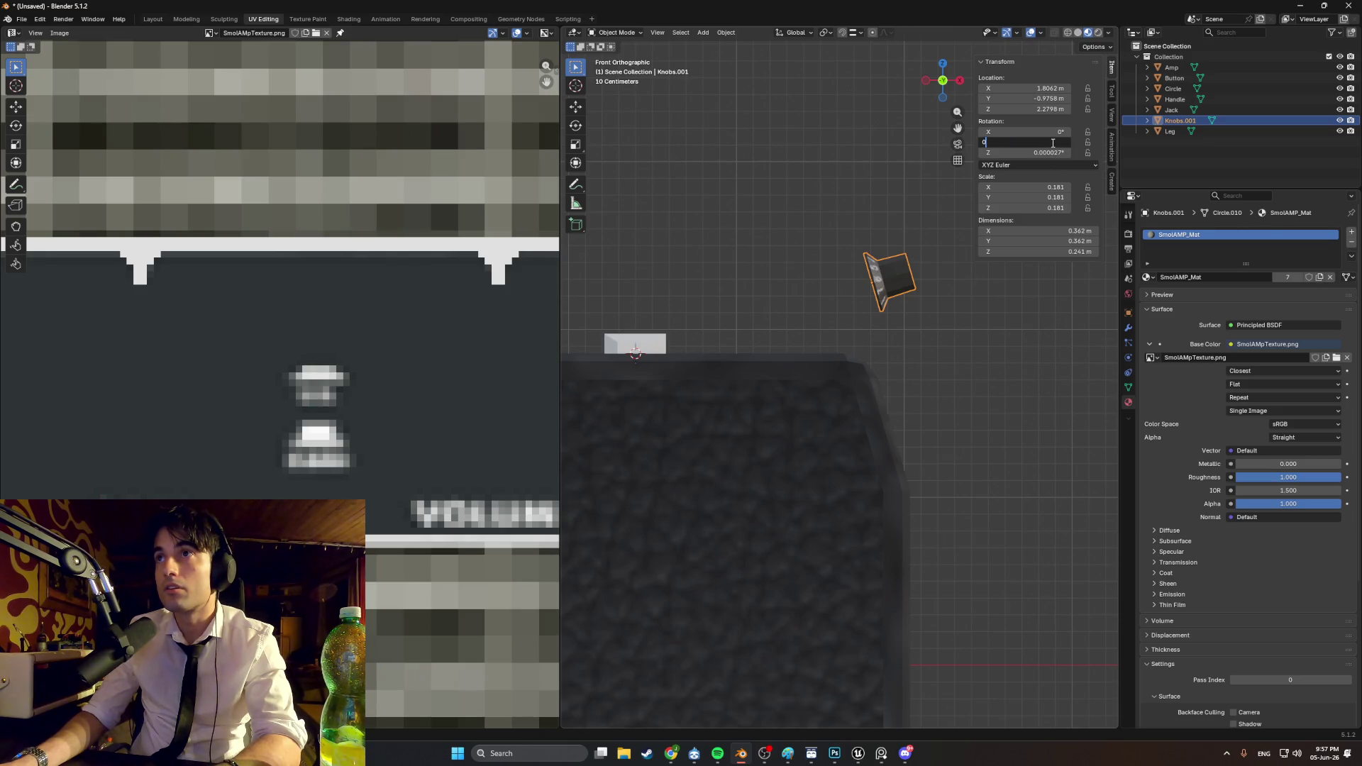
{"action": "key", "text": "Return"}
{"action": "left_click", "coordinate": [1028, 152]}
{"action": "type", "text": "0"}
{"action": "key", "text": "Return"}
{"action": "mouse_move", "coordinate": [875, 245]}
{"action": "middle_mouse_down"}
{"action": "mouse_move", "coordinate": [874, 218]}
{"action": "mouse_move", "coordinate": [810, 270]}
{"action": "mouse_move", "coordinate": [822, 309]}
{"action": "mouse_move", "coordinate": [800, 399]}
{"action": "mouse_move", "coordinate": [837, 376]}
{"action": "middle_mouse_up"}
{"action": "scroll", "coordinate": [810, 270], "scroll_direction": "up", "scroll_amount": 3}
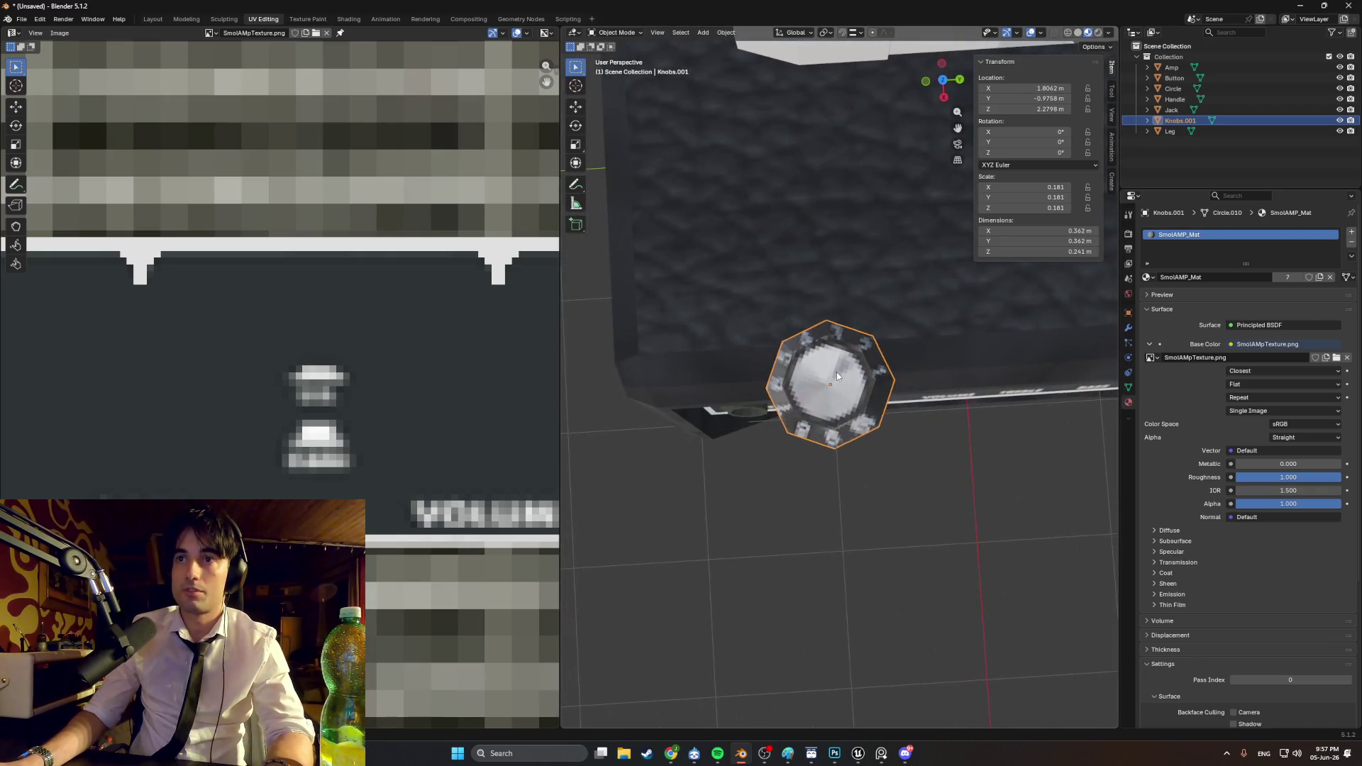
Step: Shrink the knob slightly and turn it about its vertical axis from the top view
{"action": "key", "text": "s"}
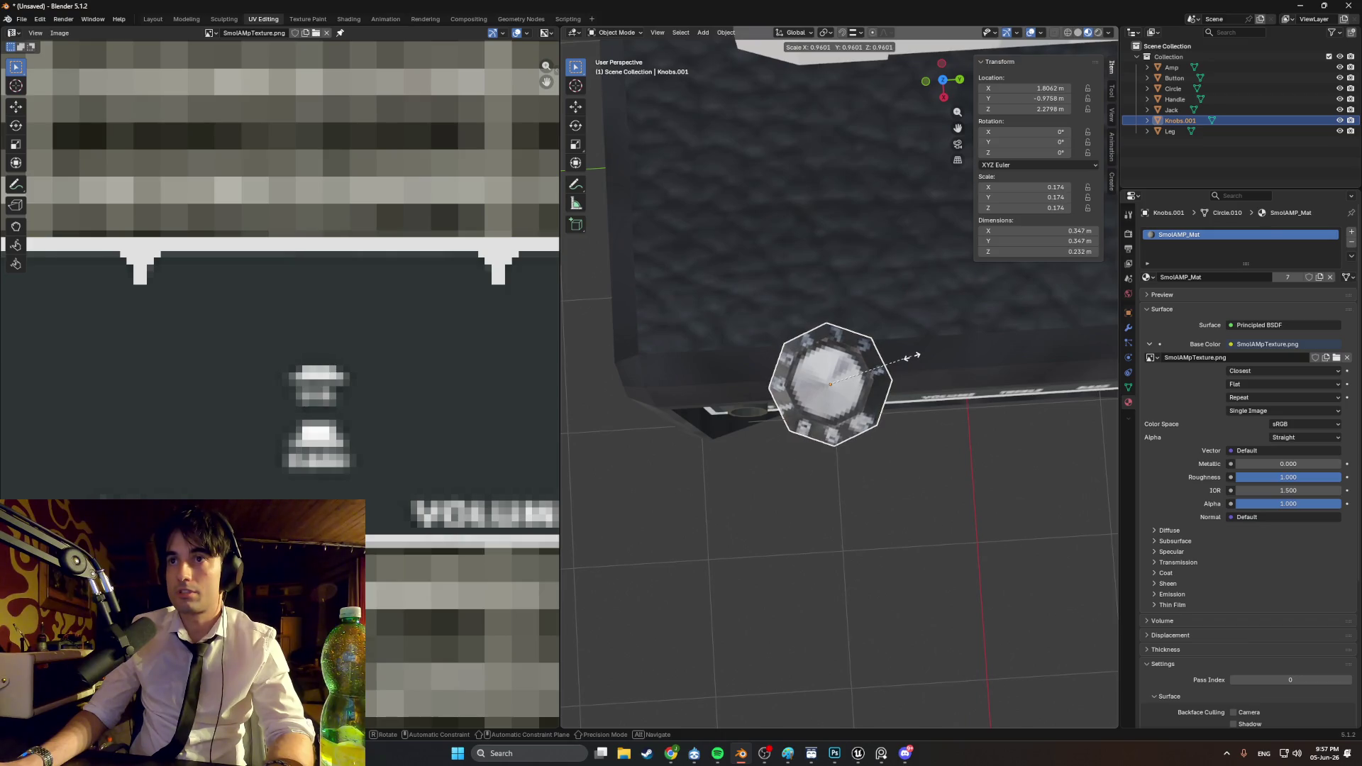
{"action": "left_click", "coordinate": [911, 362]}
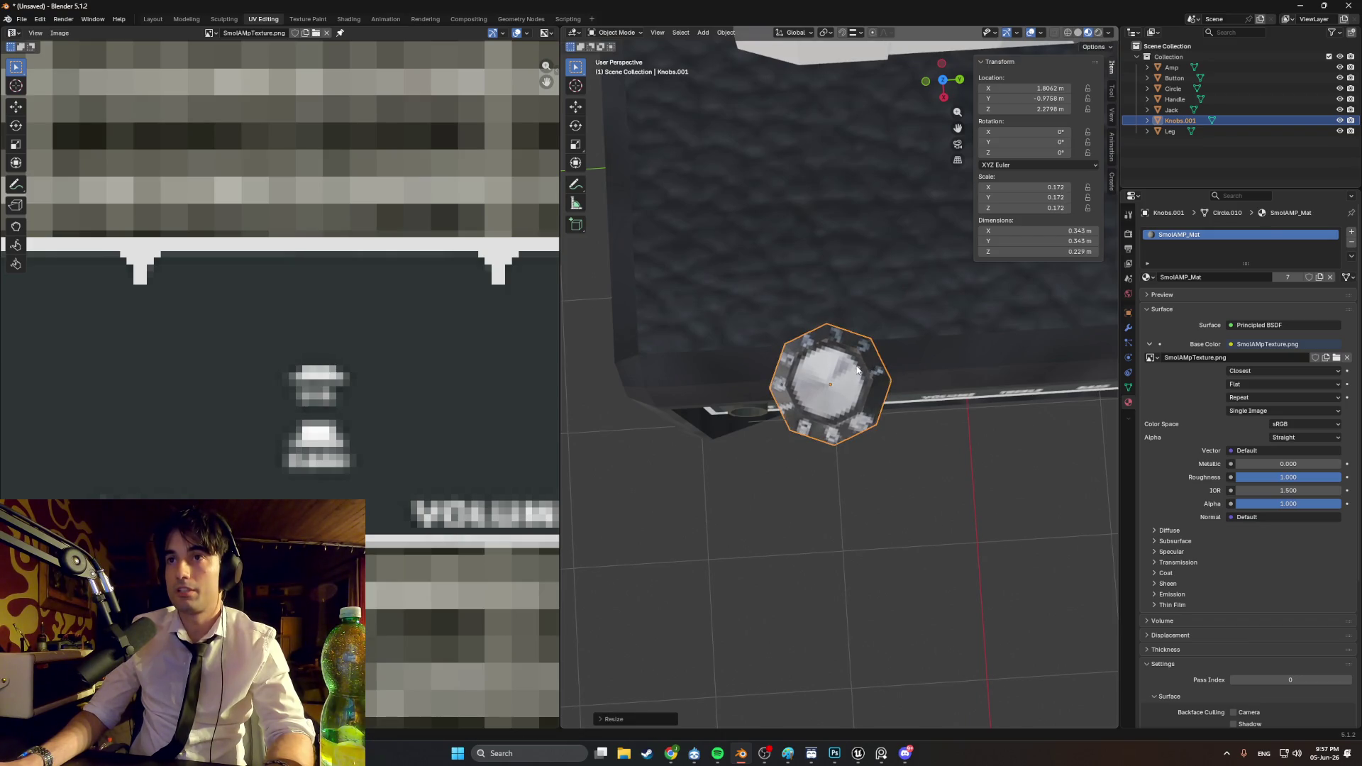
{"action": "mouse_move", "coordinate": [807, 359]}
{"action": "middle_mouse_down"}
{"action": "mouse_move", "coordinate": [721, 323]}
{"action": "mouse_move", "coordinate": [869, 434]}
{"action": "middle_mouse_up"}
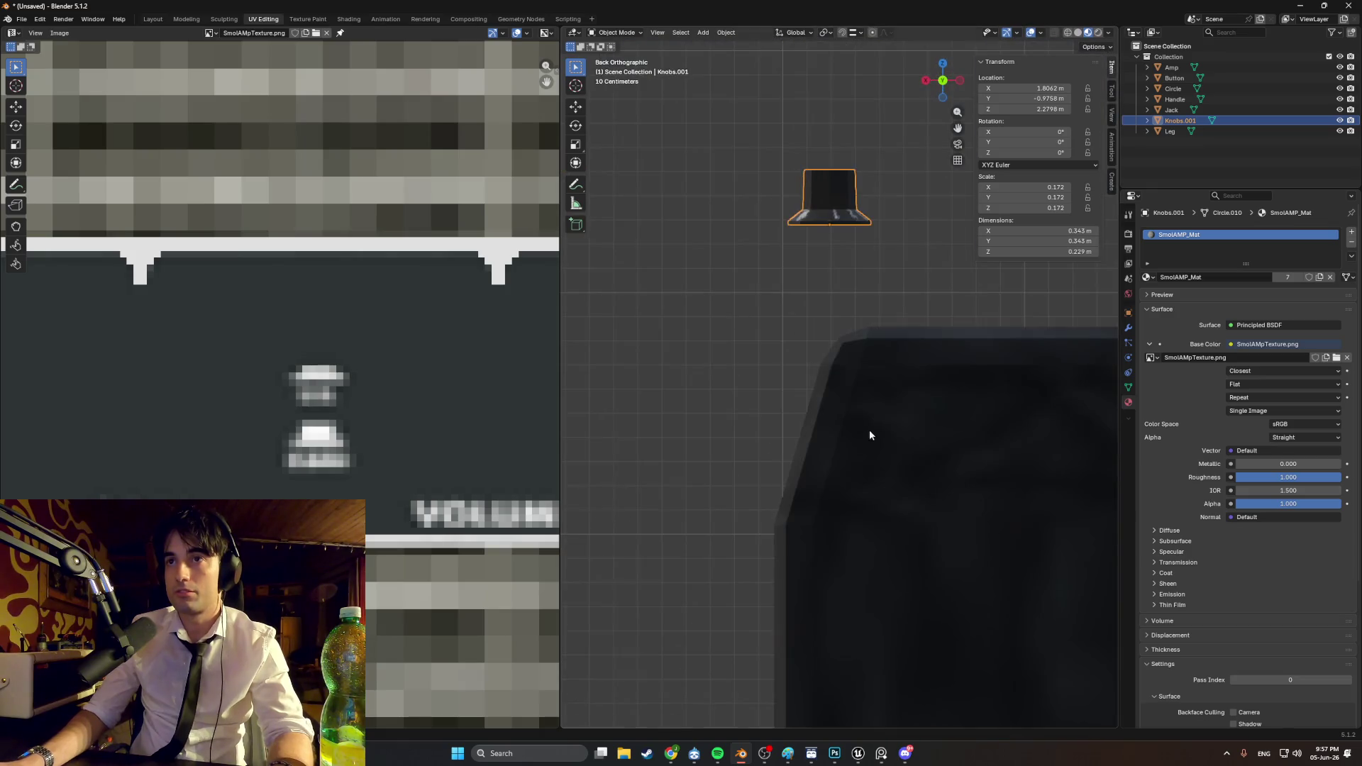
{"action": "key", "text": "KP_7"}
{"action": "key", "text": "KP_Decimal"}
{"action": "scroll", "coordinate": [839, 338], "scroll_direction": "up", "scroll_amount": 2}
{"action": "key", "text": "r"}
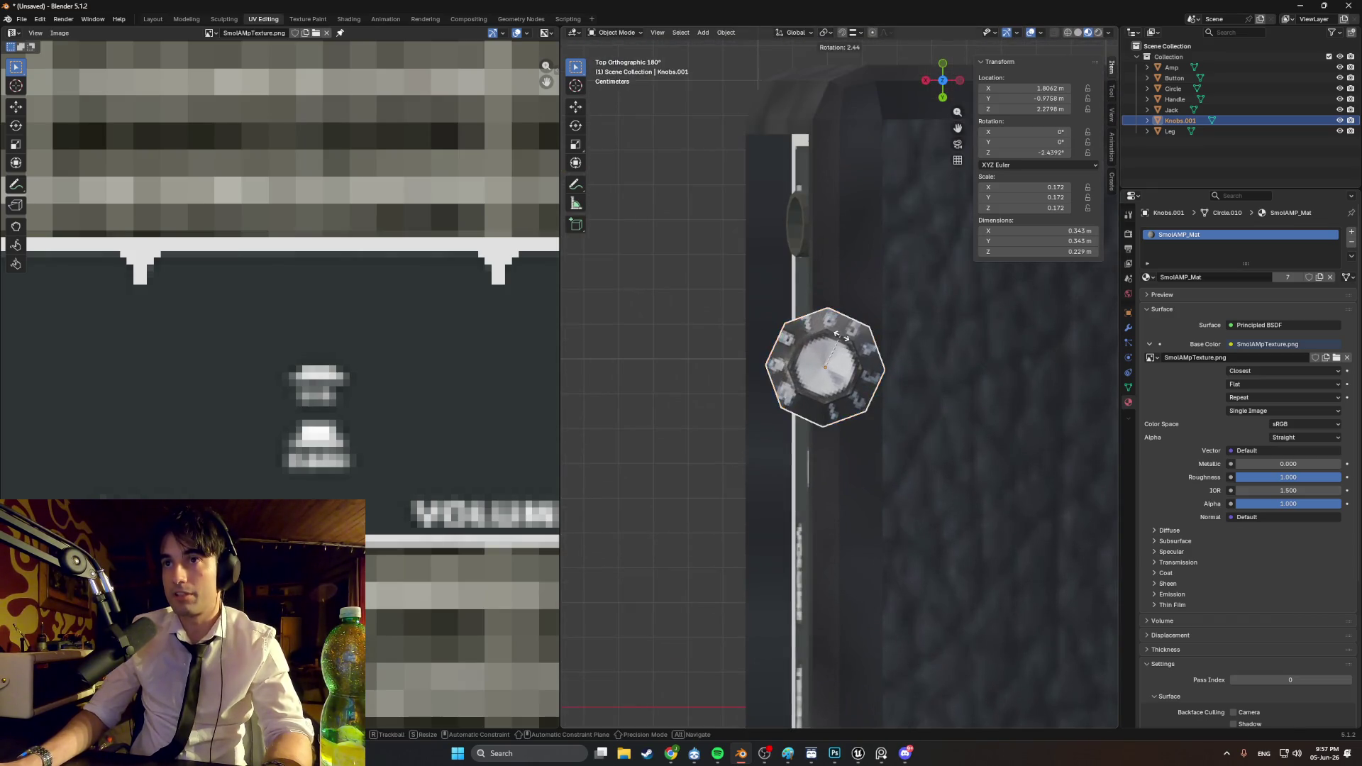
{"action": "left_click", "coordinate": [848, 342]}
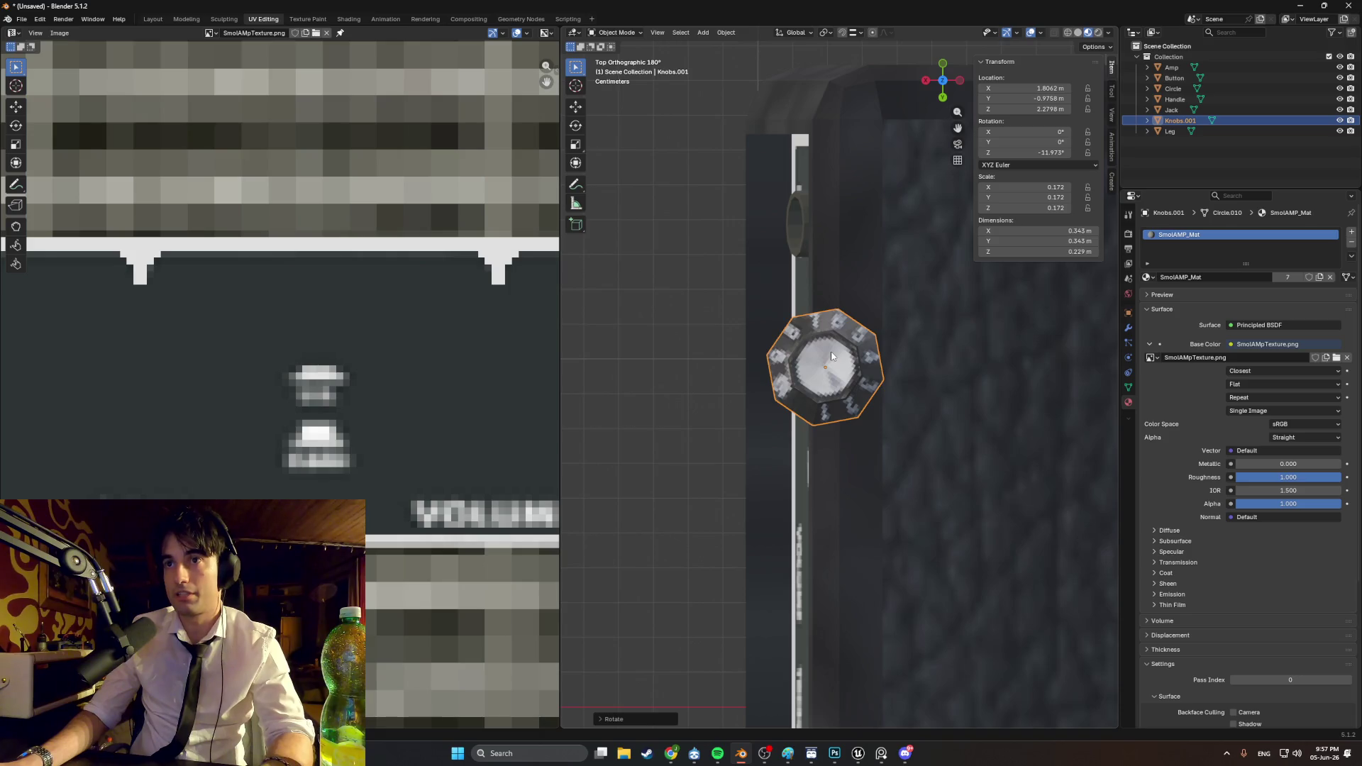
Step: Duplicate the knob twice along Y, turning each copy to a different angle
{"action": "key", "text": "shift+d"}
{"action": "key", "text": "y"}
{"action": "left_click", "coordinate": [831, 491]}
{"action": "key", "text": "r"}
{"action": "left_click", "coordinate": [881, 480]}
{"action": "middle_click_drag", "start_coordinate": [882, 480], "coordinate": [859, 246], "text": "shift"}
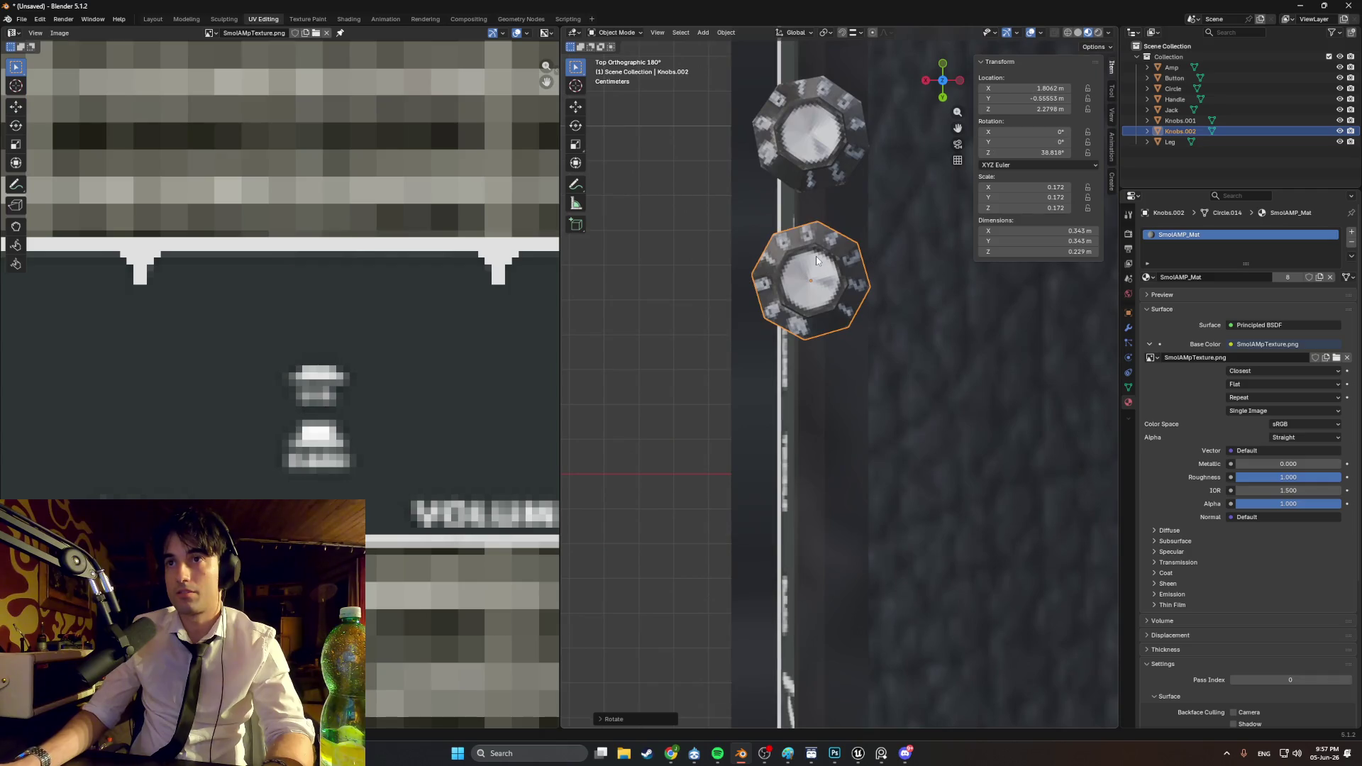
{"action": "key", "text": "shift+d"}
{"action": "key", "text": "y"}
{"action": "left_click", "coordinate": [808, 440]}
{"action": "key", "text": "r"}
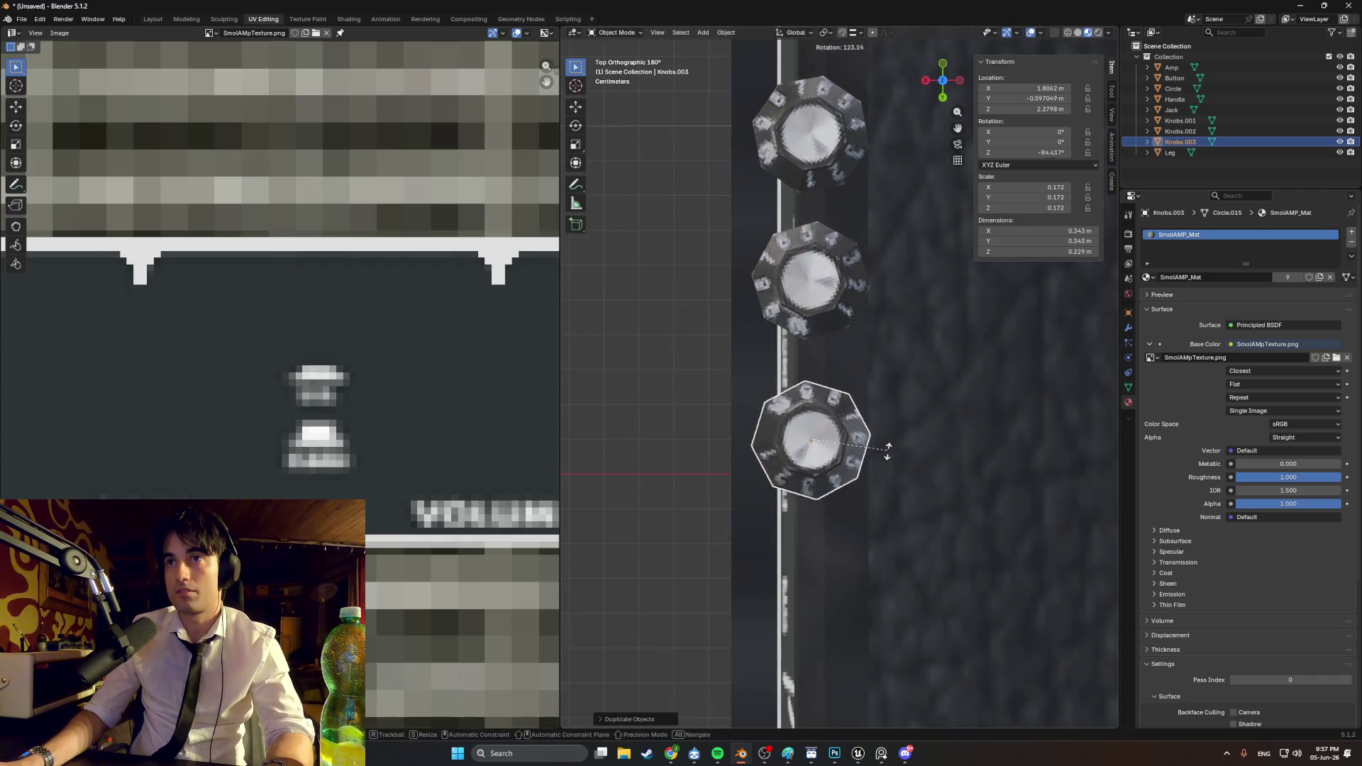
{"action": "left_click", "coordinate": [875, 468]}
{"action": "middle_click_drag", "start_coordinate": [872, 465], "coordinate": [820, 209], "text": "shift"}
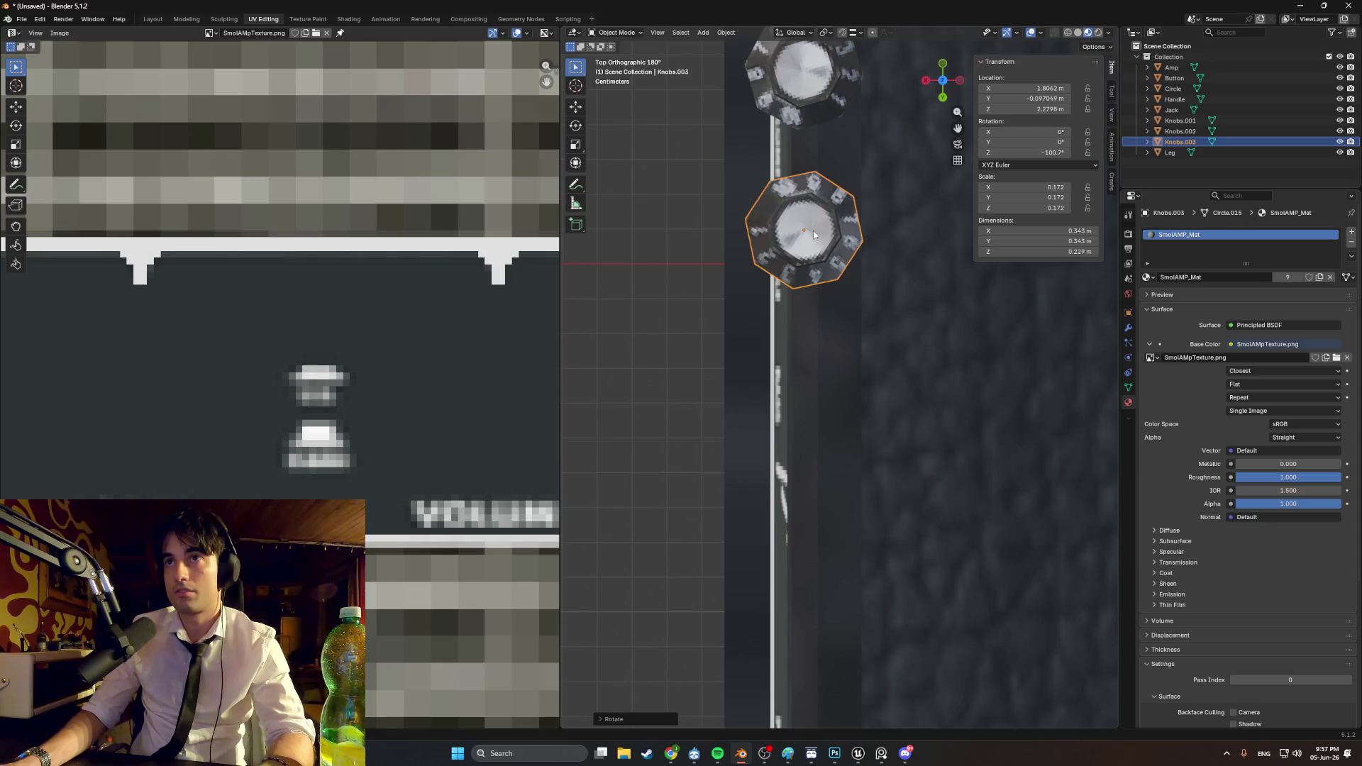
Step: Add a fourth knob copy along Y and settle on its final rotation
{"action": "key", "text": "shift+d"}
{"action": "key", "text": "y"}
{"action": "left_click", "coordinate": [801, 369]}
{"action": "key", "text": "r"}
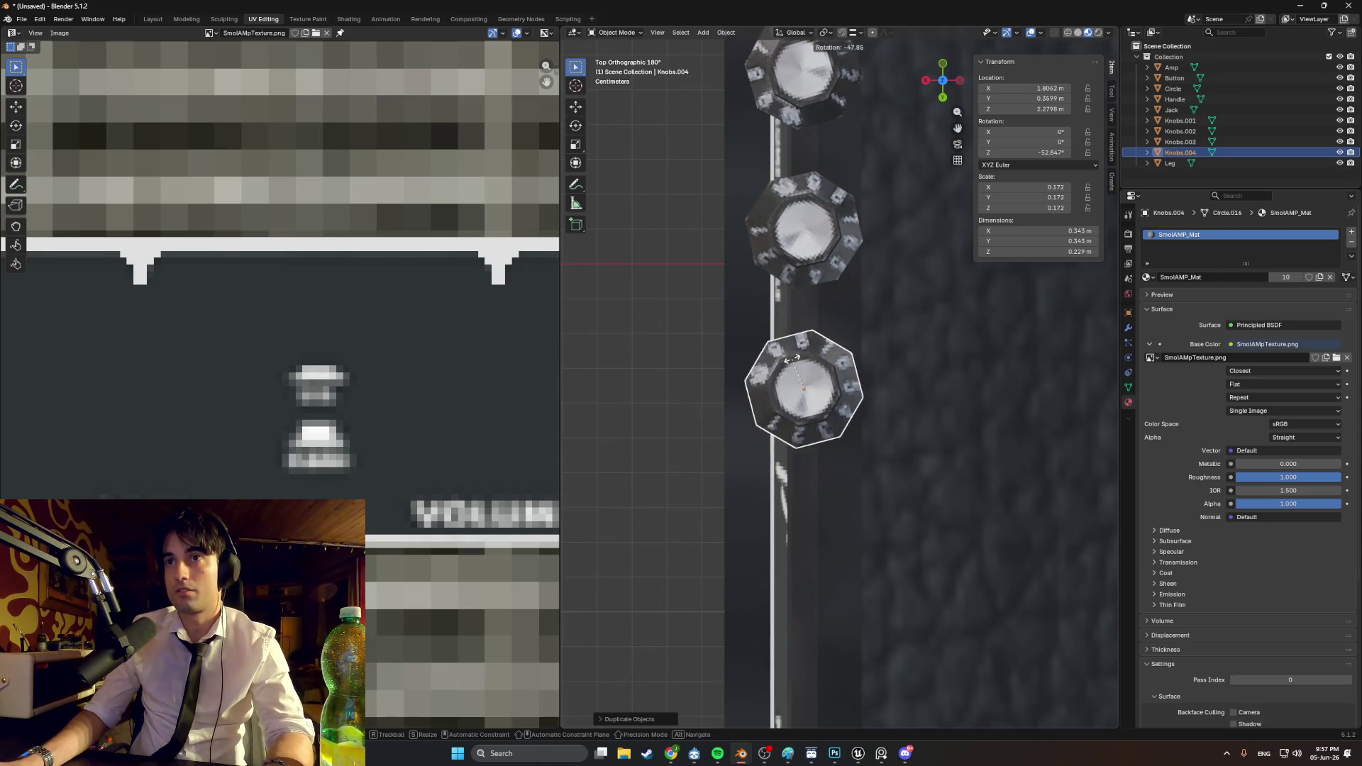
{"action": "left_click", "coordinate": [815, 312]}
{"action": "middle_click_drag", "start_coordinate": [814, 312], "coordinate": [807, 415], "text": "shift"}
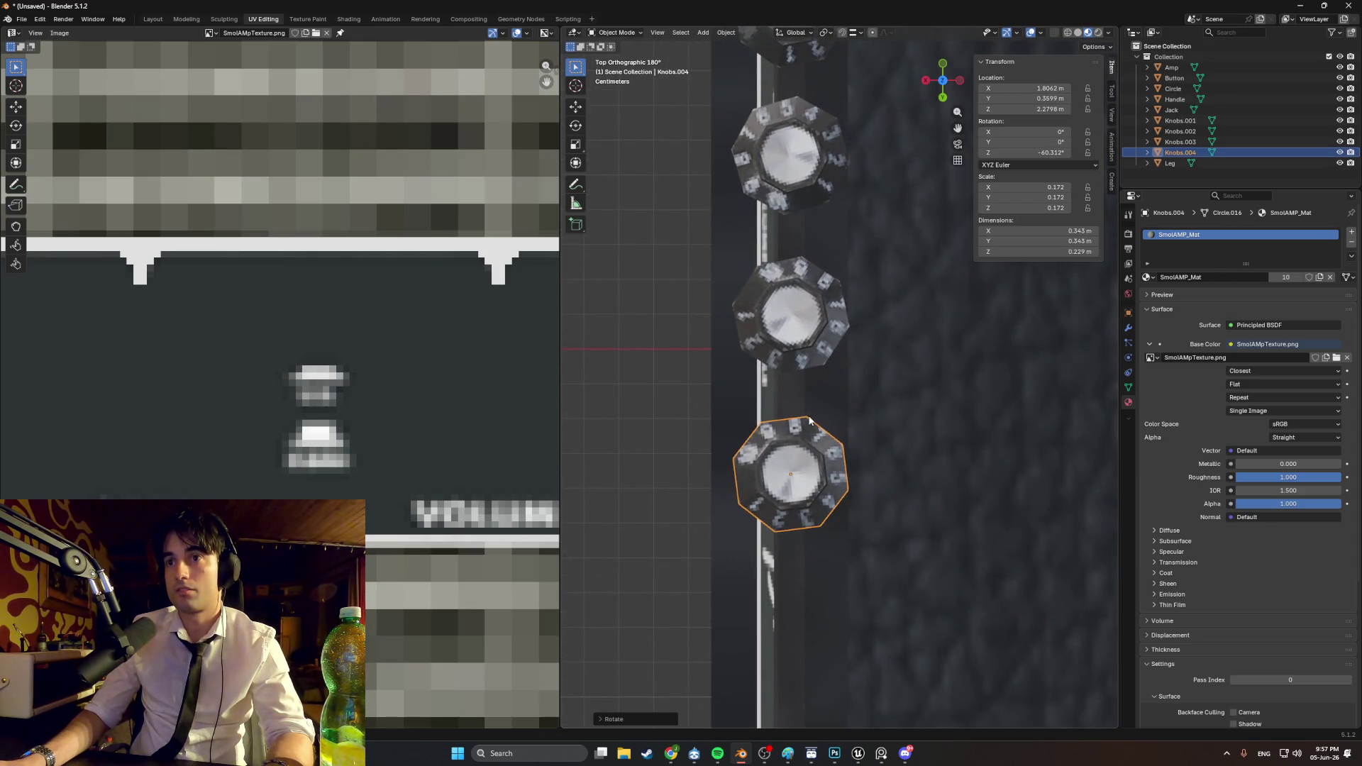
{"action": "key", "text": "r"}
{"action": "left_click", "coordinate": [773, 425]}
{"action": "mouse_move", "coordinate": [773, 426]}
{"action": "middle_mouse_down"}
{"action": "mouse_move", "coordinate": [833, 339]}
{"action": "mouse_move", "coordinate": [820, 316]}
{"action": "mouse_move", "coordinate": [812, 364]}
{"action": "middle_mouse_up"}
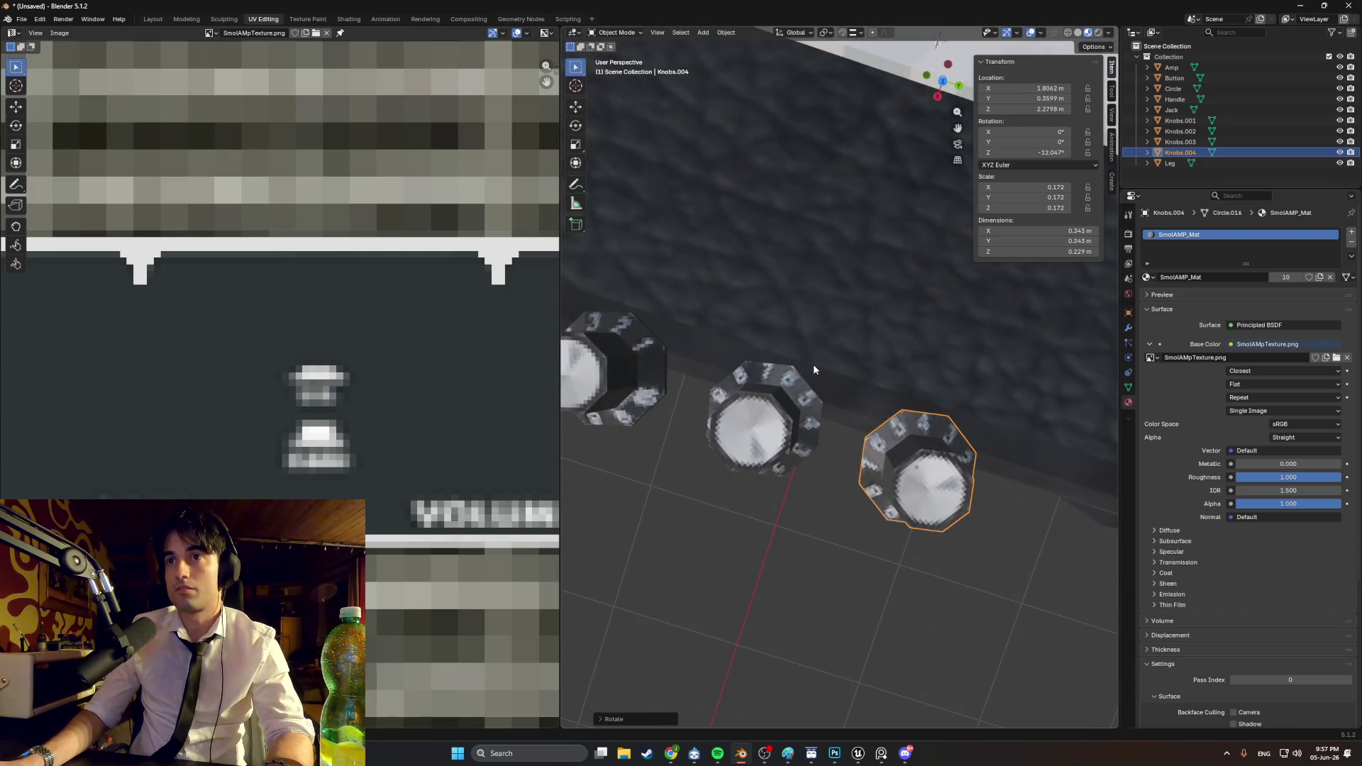
{"action": "key", "text": "r"}
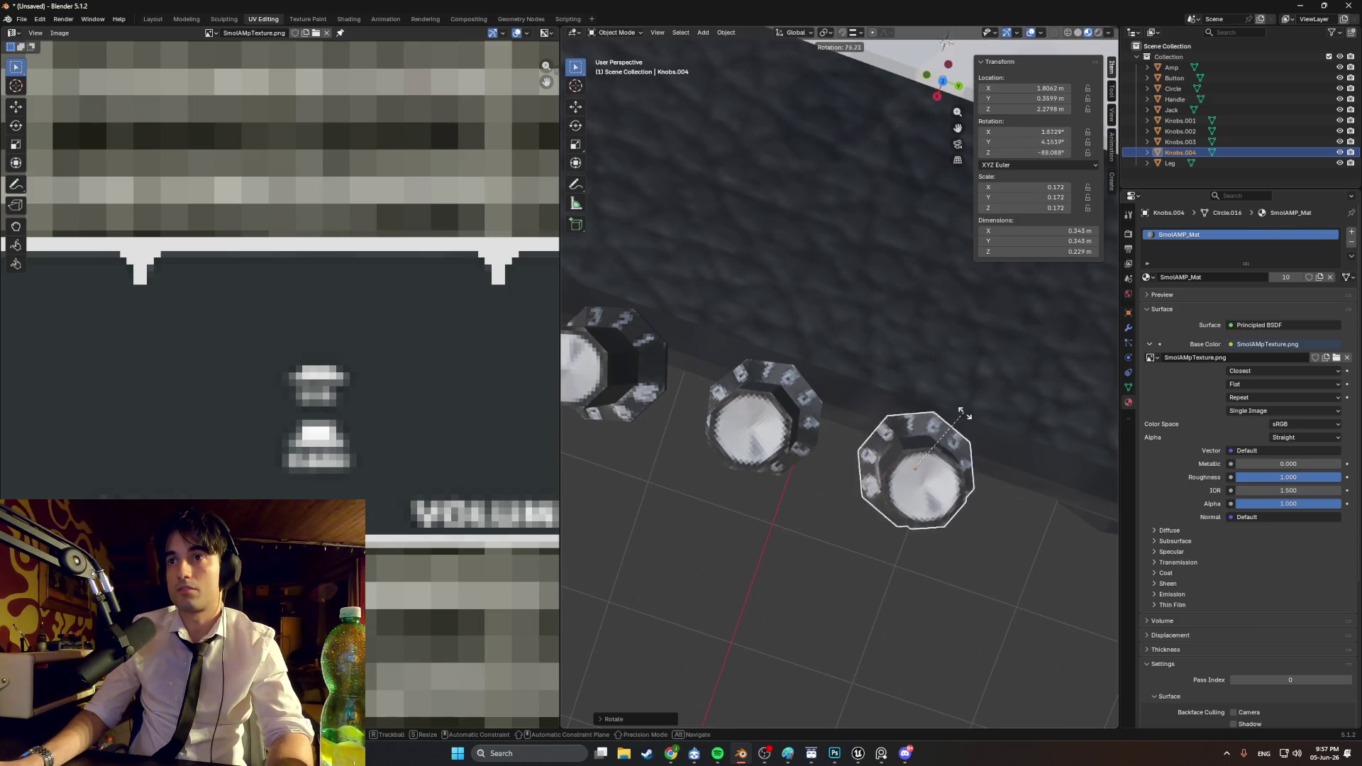
{"action": "key", "text": "Escape"}
{"action": "key", "text": "KP_7"}
{"action": "key", "text": "r"}
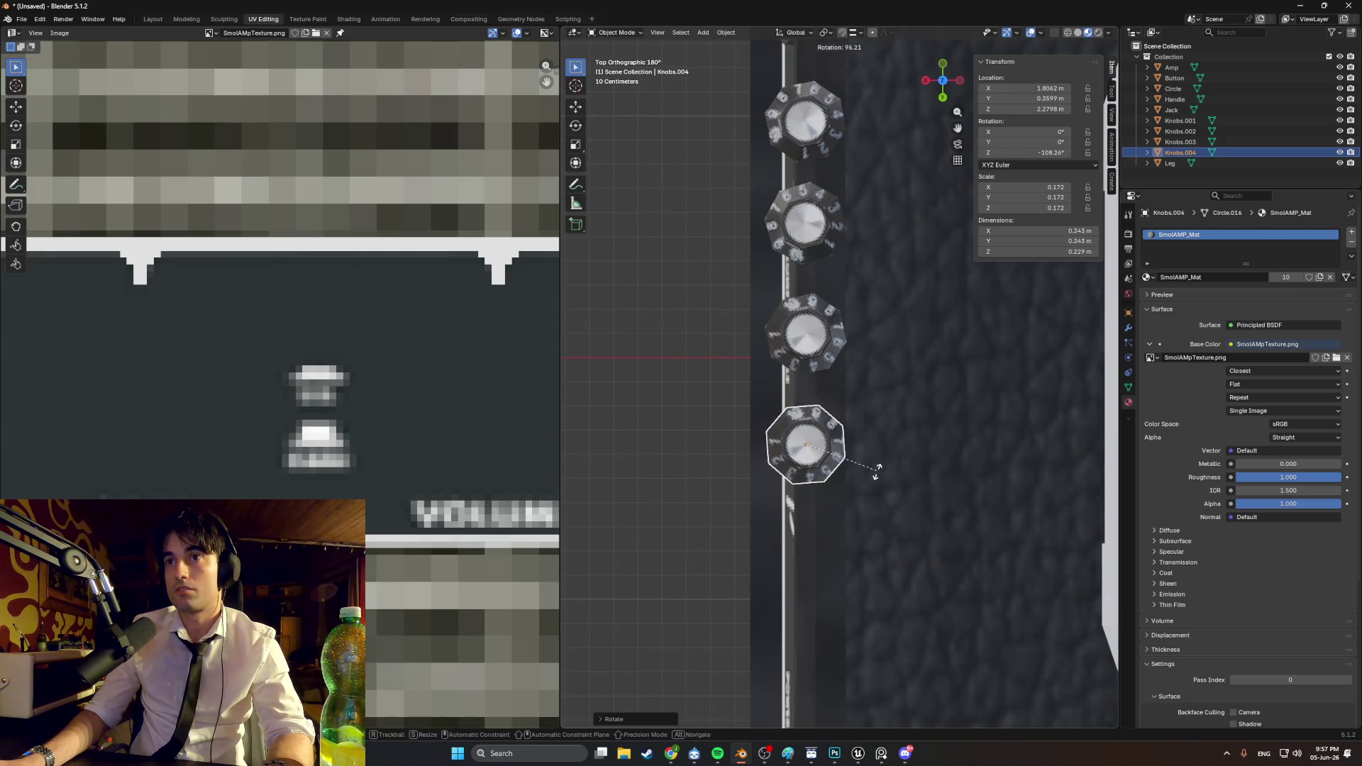
{"action": "left_click", "coordinate": [821, 511]}
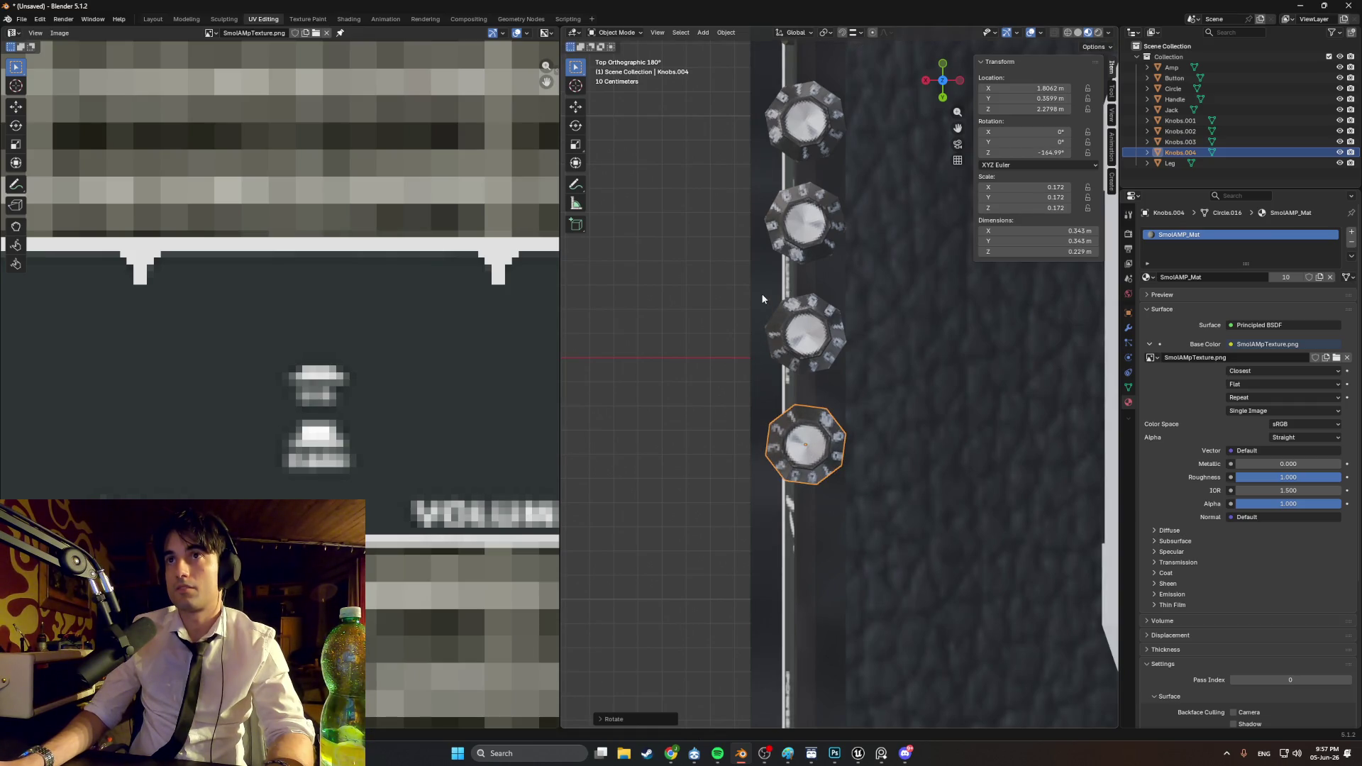
Step: Switch to wireframe front view and select all four knobs
{"action": "mouse_move", "coordinate": [718, 340]}
{"action": "middle_mouse_down"}
{"action": "mouse_move", "coordinate": [875, 278]}
{"action": "mouse_move", "coordinate": [729, 305]}
{"action": "mouse_move", "coordinate": [723, 330]}
{"action": "mouse_move", "coordinate": [757, 345]}
{"action": "mouse_move", "coordinate": [824, 292]}
{"action": "mouse_move", "coordinate": [757, 305]}
{"action": "mouse_move", "coordinate": [886, 321]}
{"action": "mouse_move", "coordinate": [869, 312]}
{"action": "mouse_move", "coordinate": [824, 351]}
{"action": "mouse_move", "coordinate": [816, 305]}
{"action": "middle_mouse_up"}
{"action": "left_click", "coordinate": [707, 324]}
{"action": "key", "text": "KP_1"}
{"action": "key", "text": "z"}
{"action": "left_click", "coordinate": [807, 334]}
{"action": "scroll", "coordinate": [863, 312], "scroll_direction": "up", "scroll_amount": 3}
{"action": "left_click", "coordinate": [817, 292]}
{"action": "left_click", "coordinate": [873, 268], "text": "shift"}
{"action": "left_click", "coordinate": [854, 266], "text": "shift"}
{"action": "left_click", "coordinate": [816, 291], "text": "shift"}
{"action": "left_click", "coordinate": [781, 313], "text": "shift"}
Step: Lower the four knobs along Z to the control panel height
{"action": "key", "text": "KP_3"}
{"action": "key", "text": "KP_1"}
{"action": "key", "text": "g"}
{"action": "key", "text": "z"}
{"action": "left_click", "coordinate": [865, 392]}
{"action": "scroll", "coordinate": [865, 392], "scroll_direction": "up", "scroll_amount": 3}
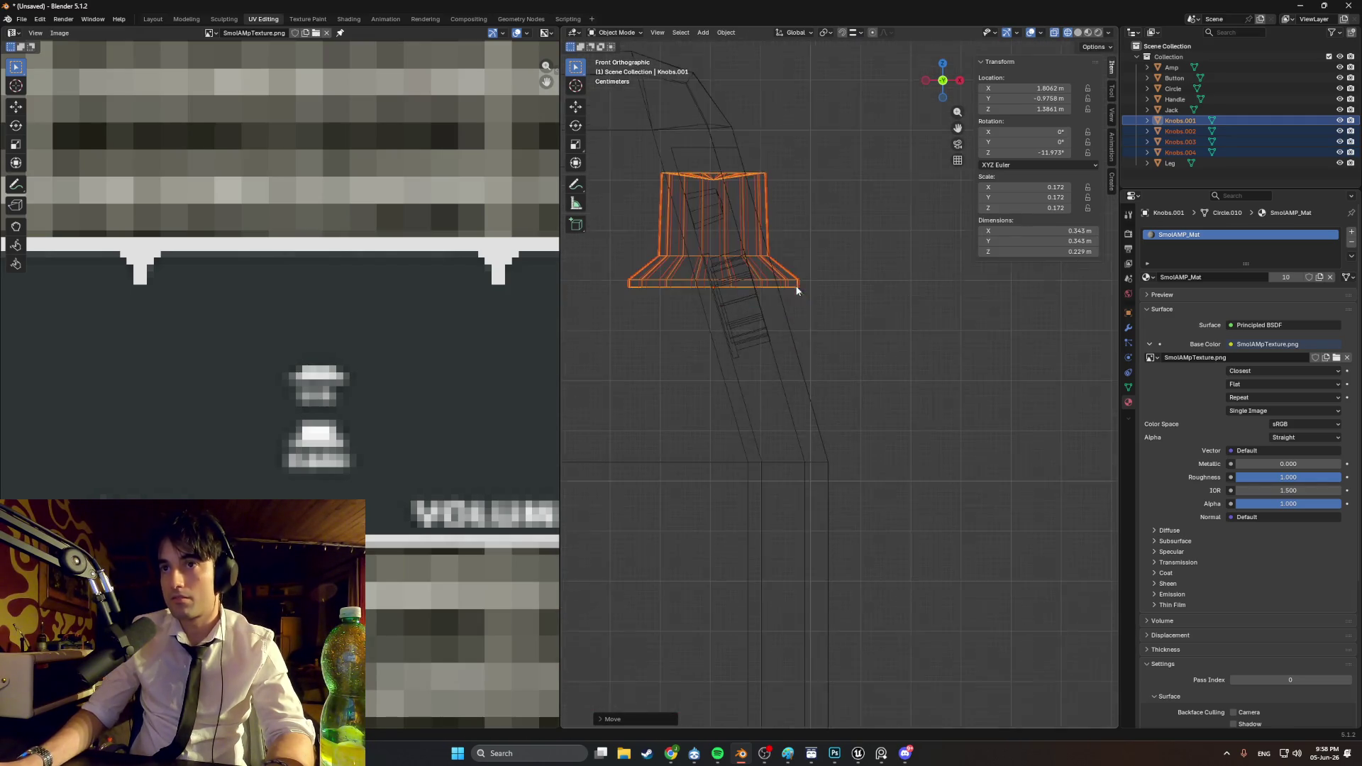
Step: Tilt the knobs to match the sloped panel and nudge them into place
{"action": "key", "text": "r"}
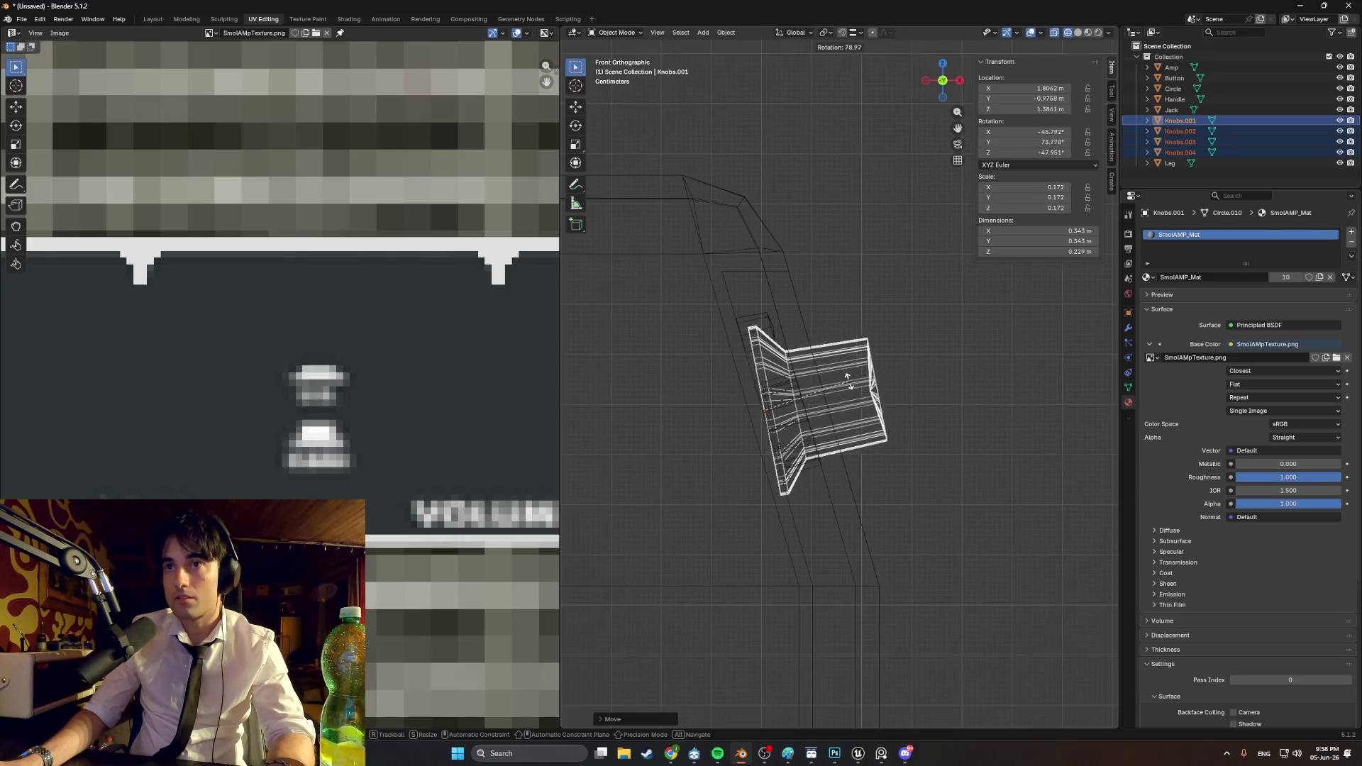
{"action": "left_click", "coordinate": [842, 369]}
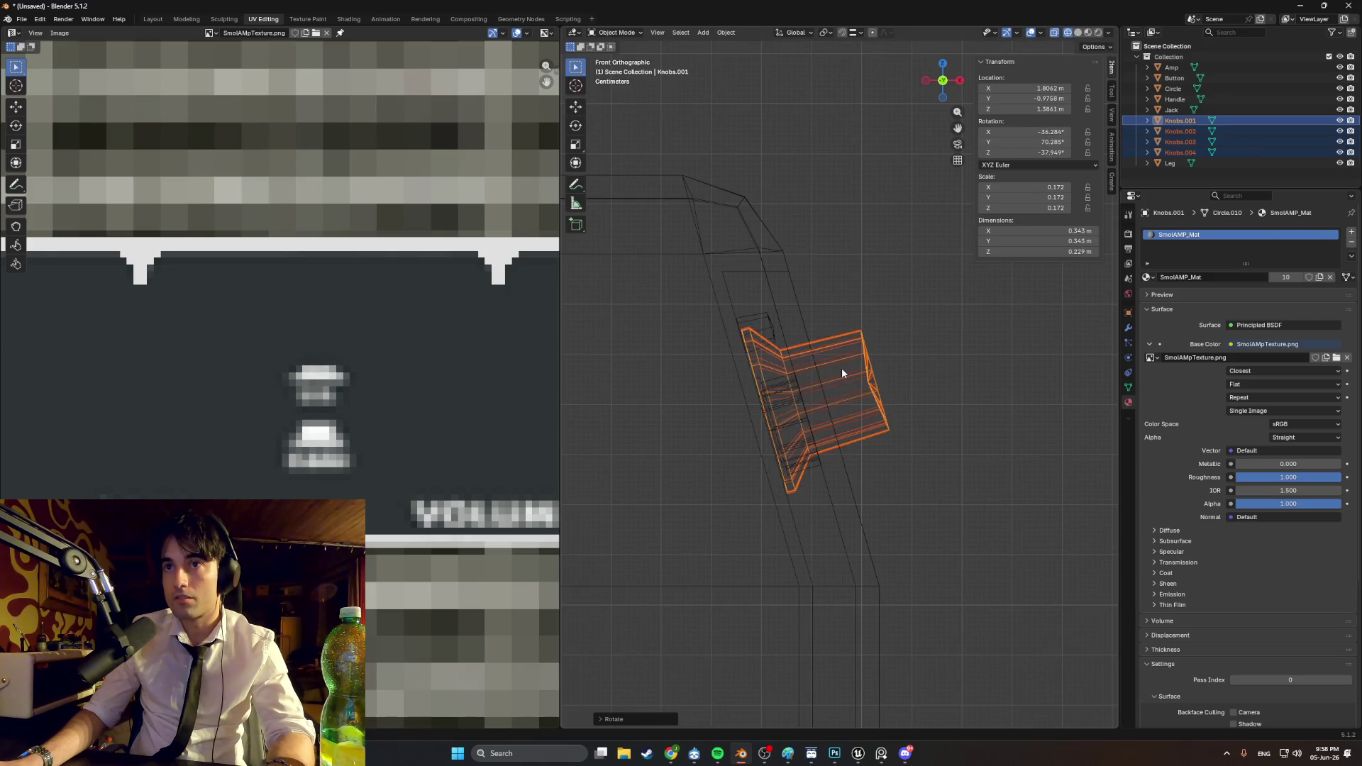
{"action": "scroll", "coordinate": [754, 398], "scroll_direction": "up", "scroll_amount": 4}
{"action": "middle_click_drag", "start_coordinate": [738, 428], "coordinate": [819, 386], "text": "shift"}
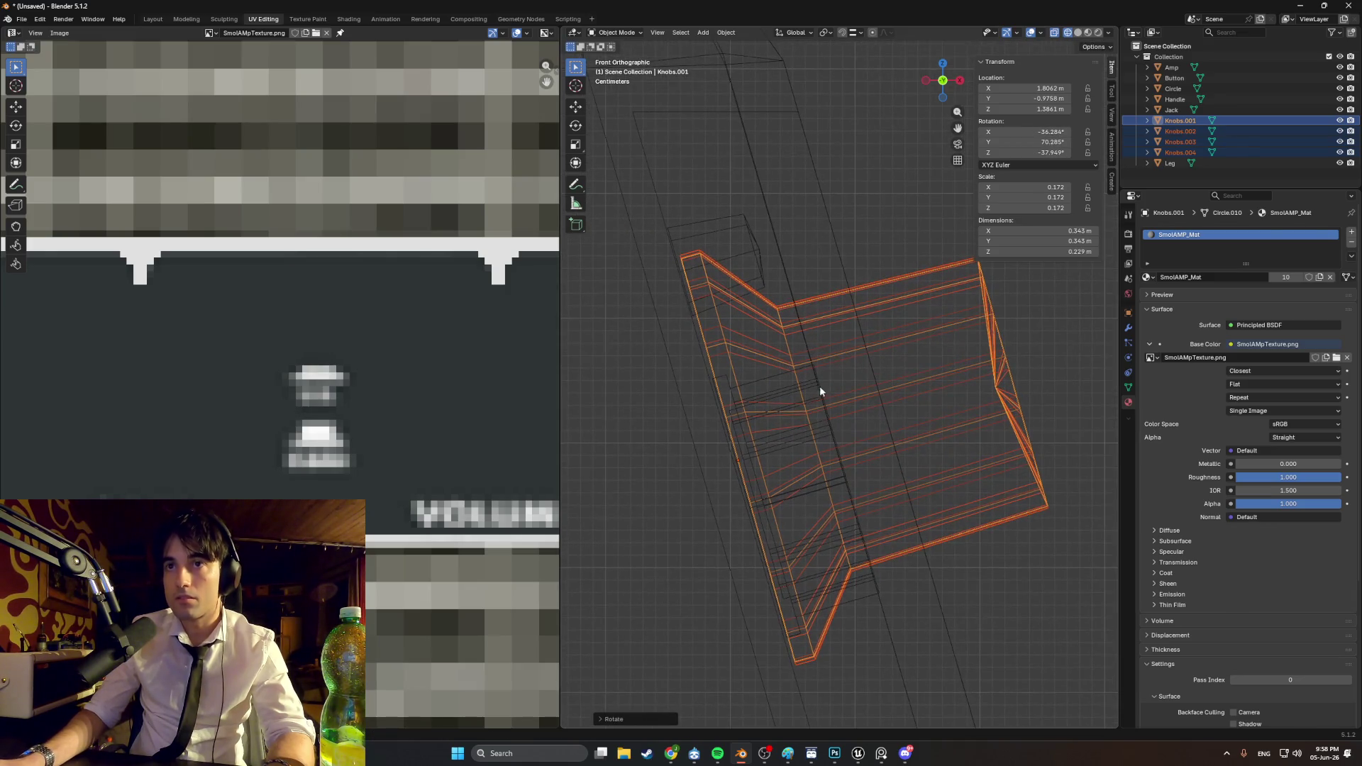
{"action": "key", "text": "r"}
{"action": "left_click", "coordinate": [840, 352]}
{"action": "key", "text": "g"}
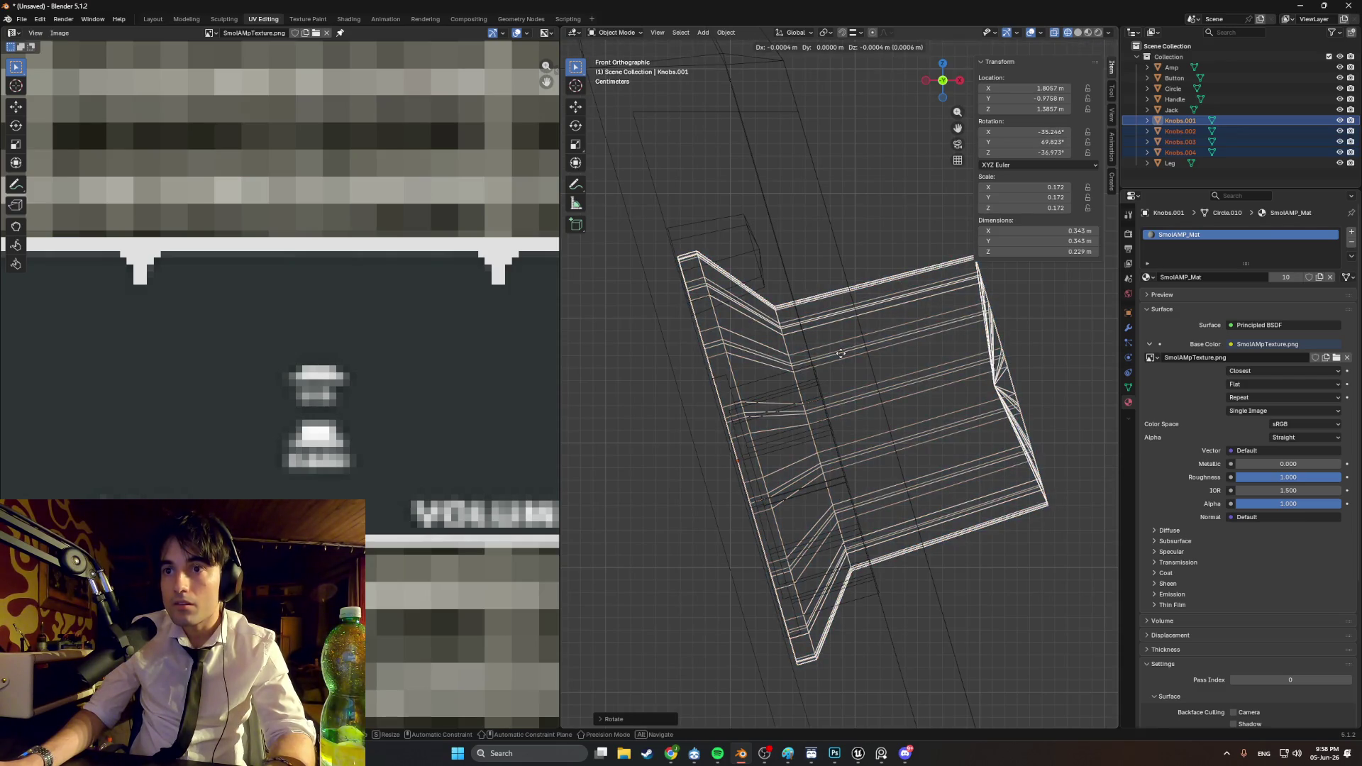
{"action": "left_click", "coordinate": [839, 354]}
{"action": "mouse_move", "coordinate": [839, 354]}
{"action": "middle_mouse_down"}
{"action": "mouse_move", "coordinate": [790, 376]}
{"action": "mouse_move", "coordinate": [774, 368]}
{"action": "middle_mouse_up"}
Step: Switch the viewport to Material Preview and face the amp's control panel
{"action": "key", "text": "z"}
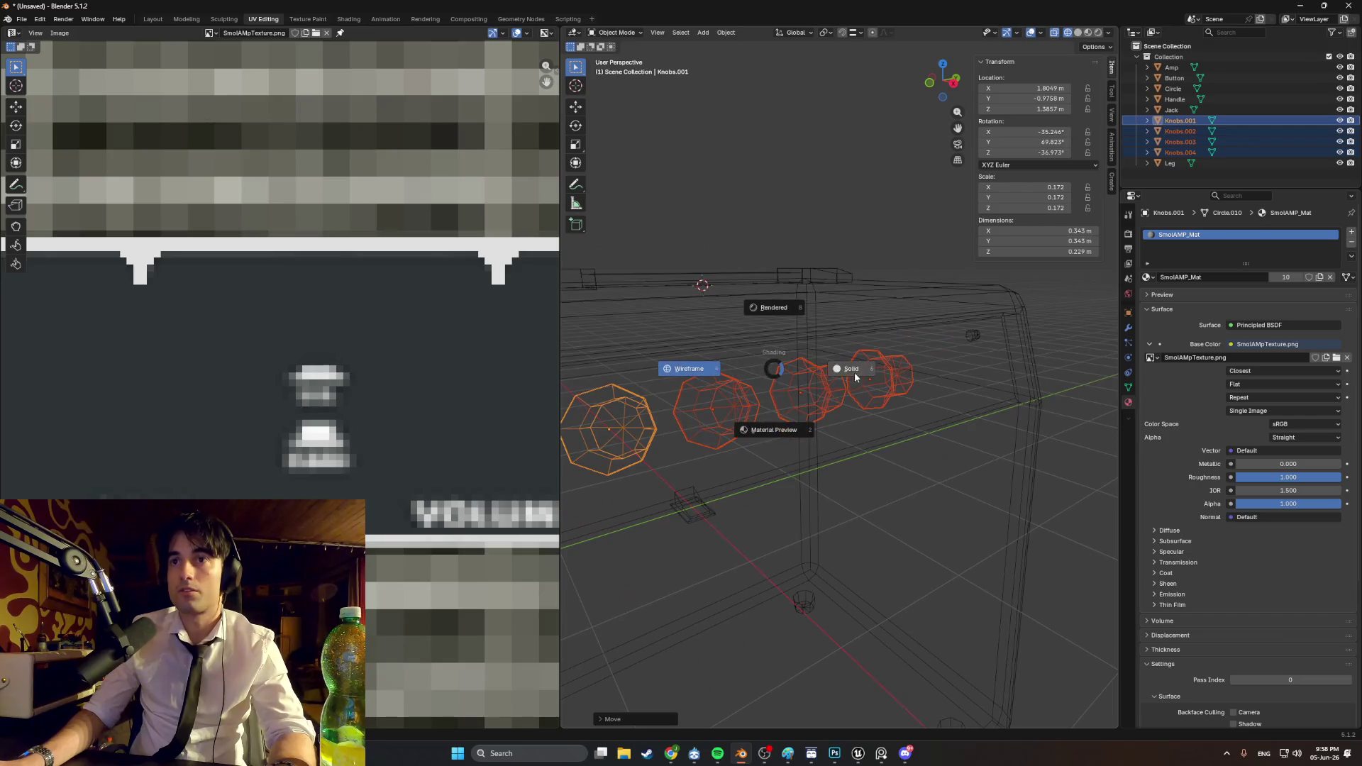
{"action": "left_click", "coordinate": [792, 440]}
{"action": "mouse_move", "coordinate": [791, 441]}
{"action": "middle_mouse_down"}
{"action": "mouse_move", "coordinate": [784, 403]}
{"action": "mouse_move", "coordinate": [798, 394]}
{"action": "mouse_move", "coordinate": [729, 407]}
{"action": "middle_mouse_up"}
{"action": "scroll", "coordinate": [783, 403], "scroll_direction": "up", "scroll_amount": 5}
Step: Move the gain and volume knobs over their GAIN and VOLUME labels
{"action": "left_click", "coordinate": [735, 418]}
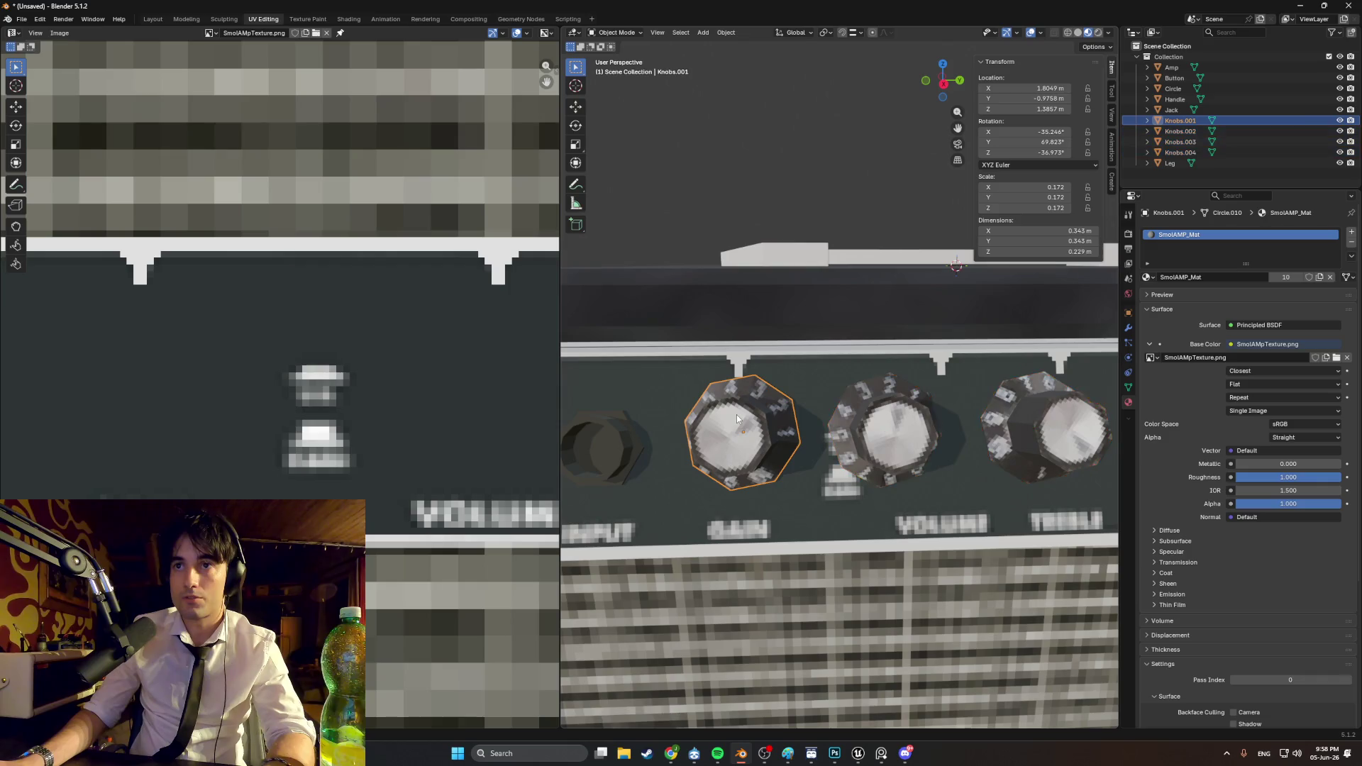
{"action": "key", "text": "g"}
{"action": "left_click", "coordinate": [735, 420]}
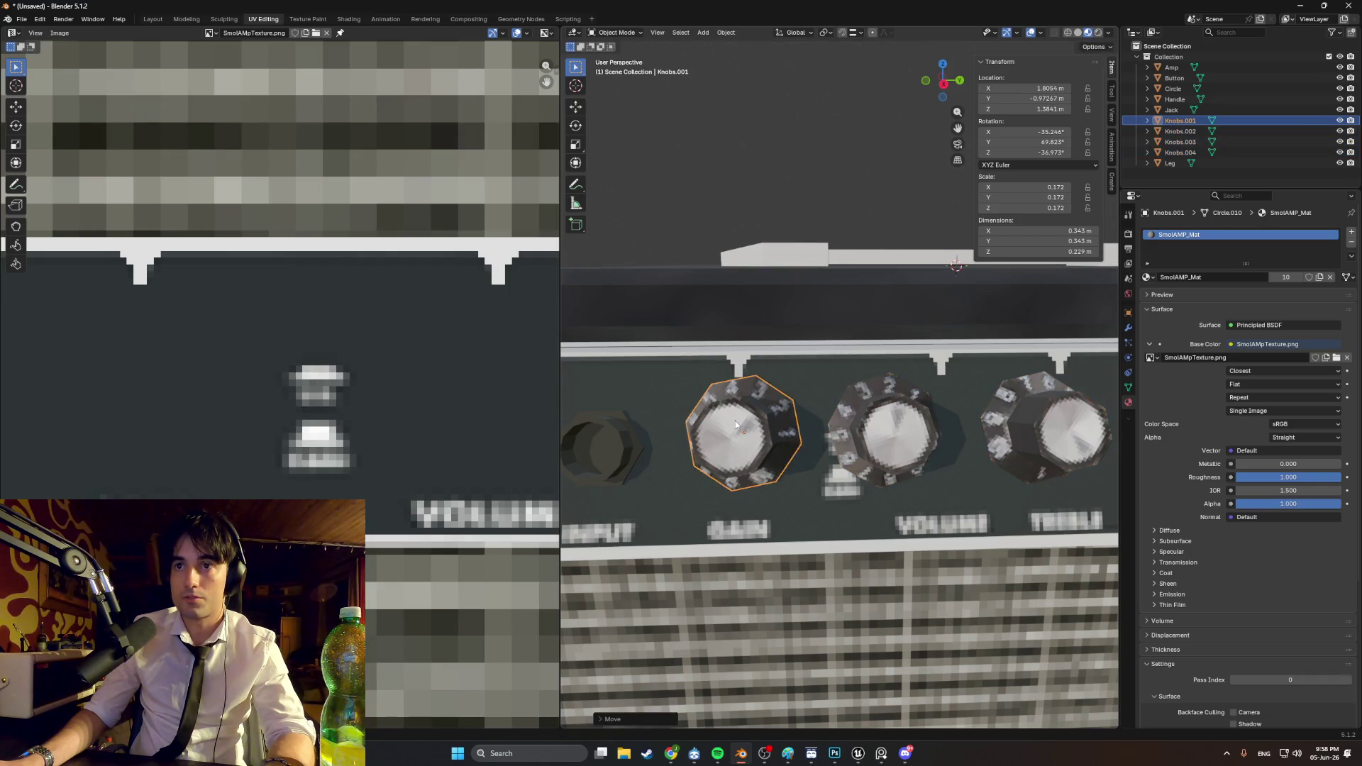
{"action": "middle_click_drag", "start_coordinate": [947, 431], "coordinate": [708, 419], "text": "shift"}
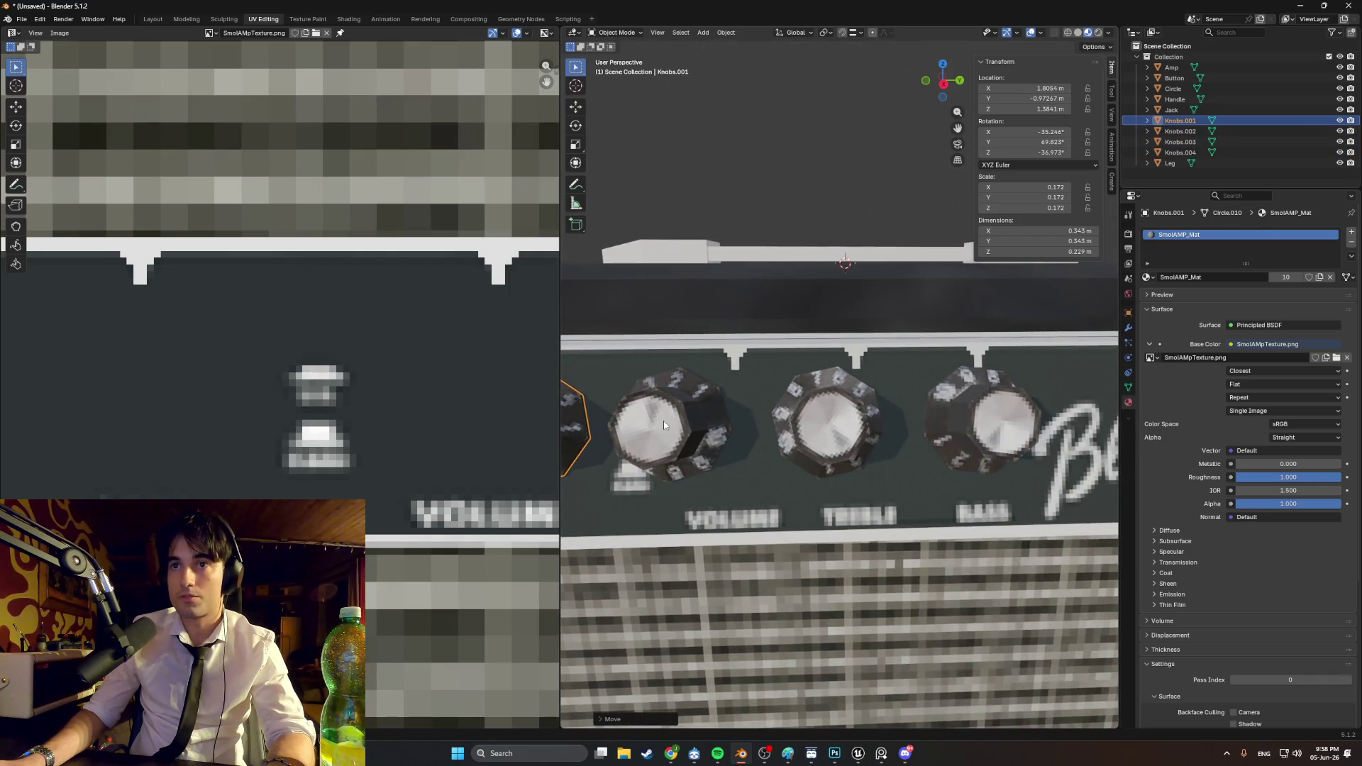
{"action": "left_click", "coordinate": [663, 420]}
{"action": "key", "text": "g"}
{"action": "left_click", "coordinate": [738, 423]}
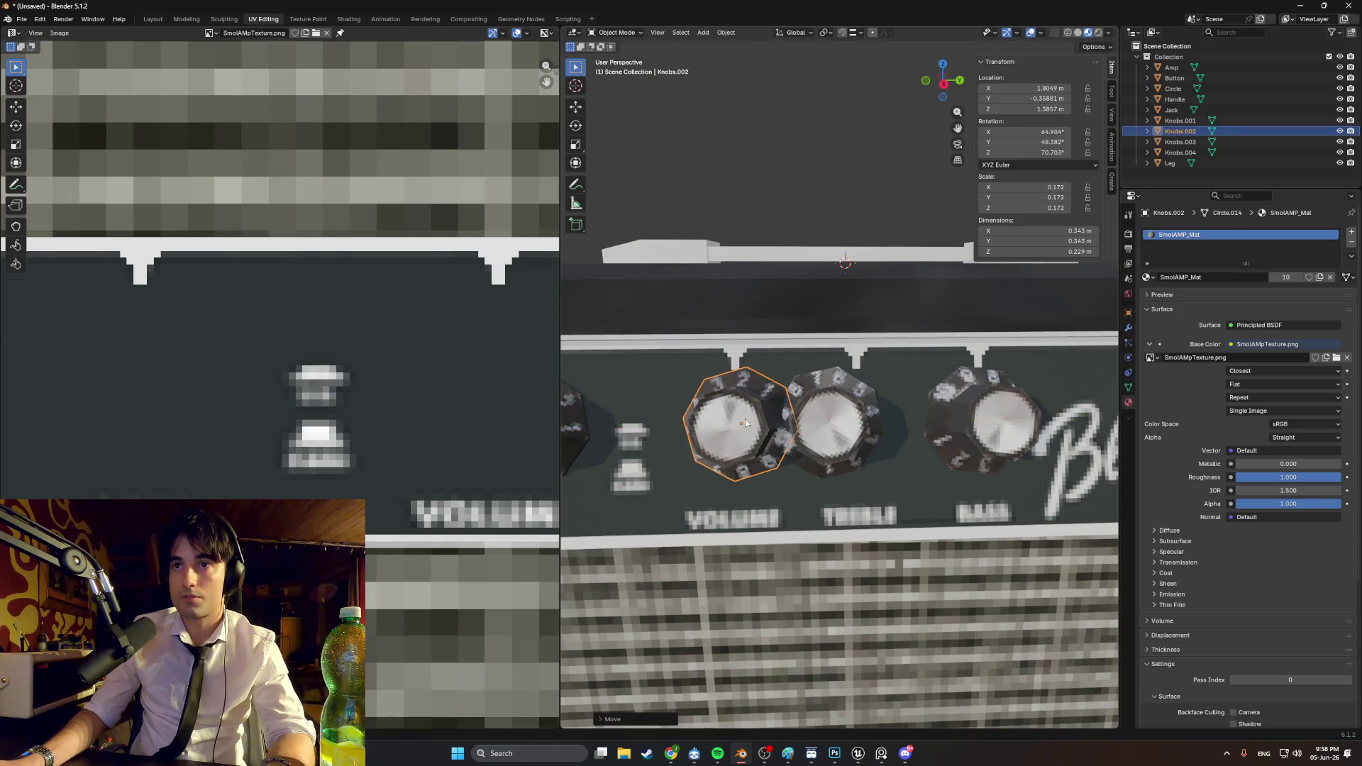
Step: Place the treble knob over its TREBLE label, leaving the bass knob unchanged
{"action": "left_click", "coordinate": [840, 423]}
{"action": "middle_click_drag", "start_coordinate": [931, 434], "coordinate": [784, 411], "text": "shift"}
{"action": "left_click", "coordinate": [785, 410]}
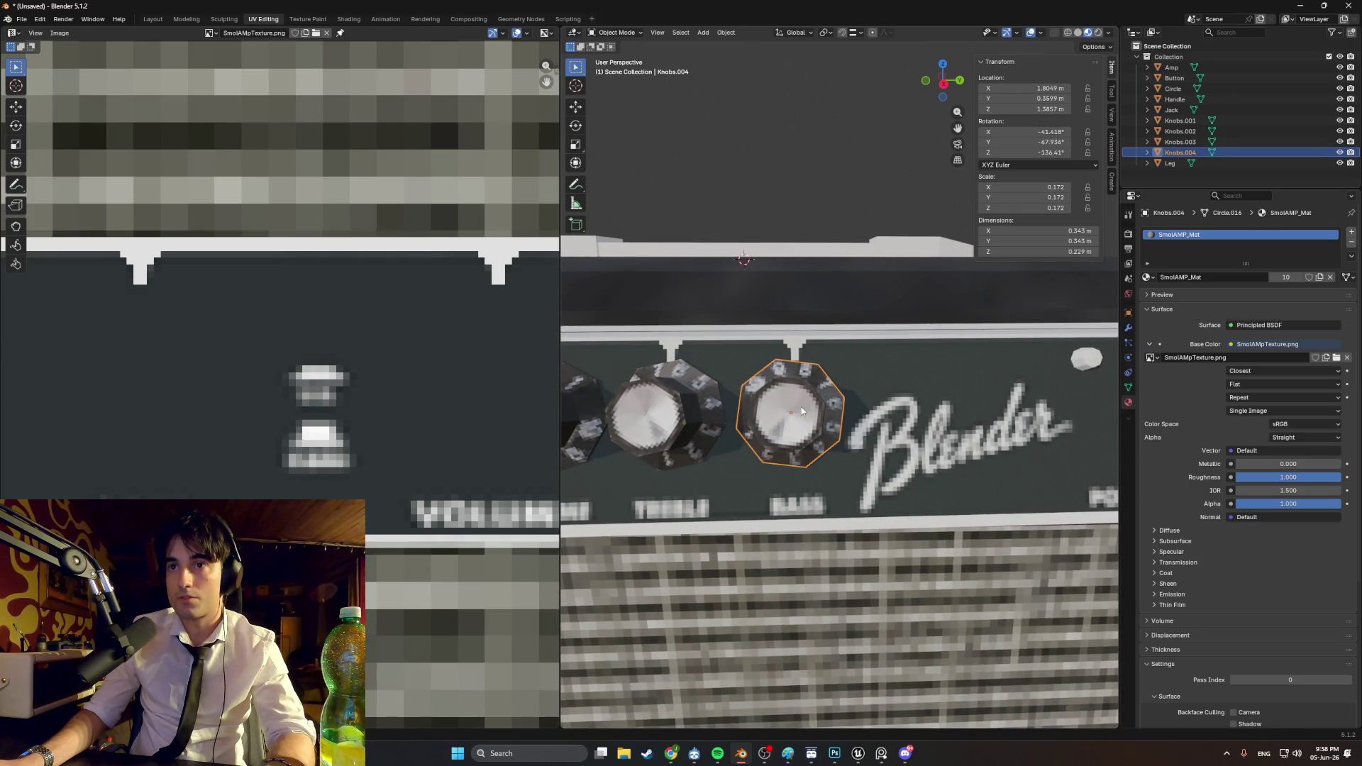
{"action": "key", "text": "g"}
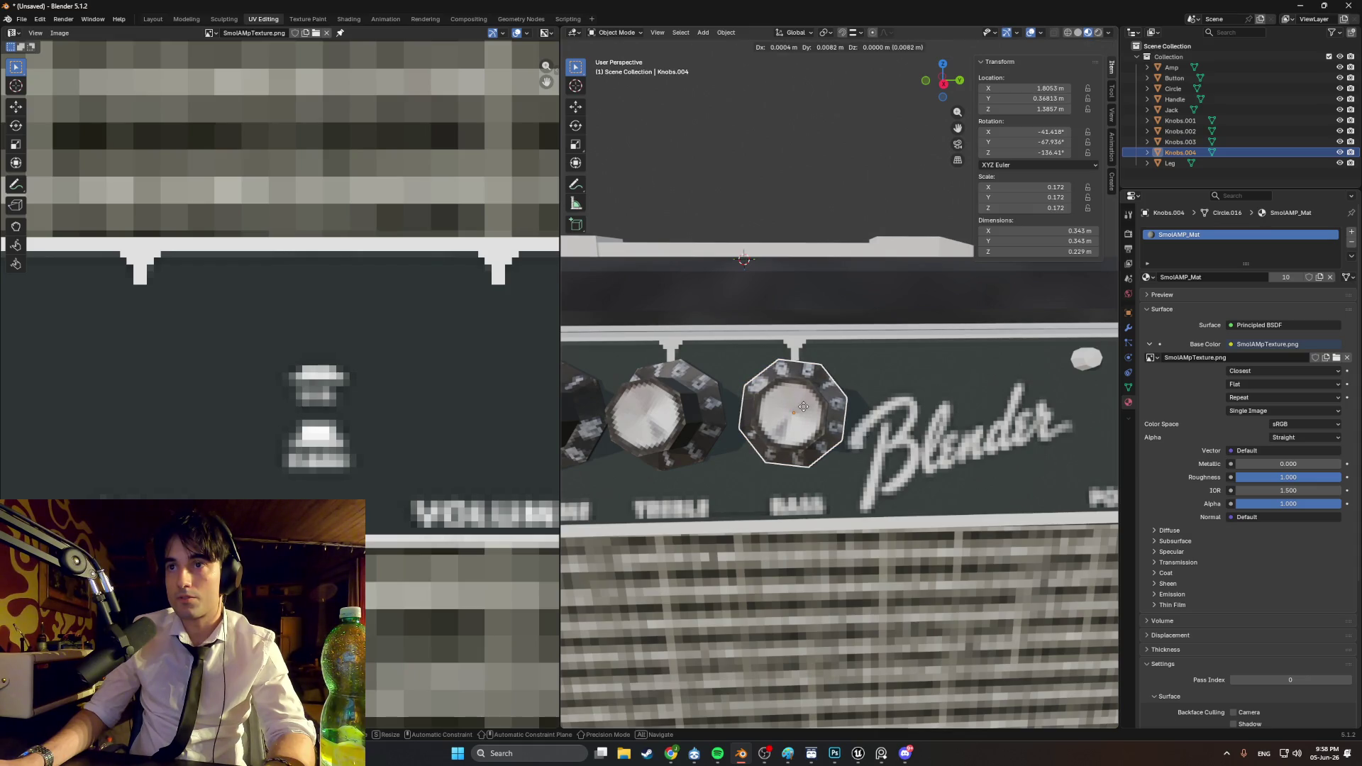
{"action": "right_click", "coordinate": [803, 406]}
{"action": "middle_click_drag", "start_coordinate": [723, 411], "coordinate": [831, 406], "text": "shift"}
{"action": "left_click", "coordinate": [802, 406]}
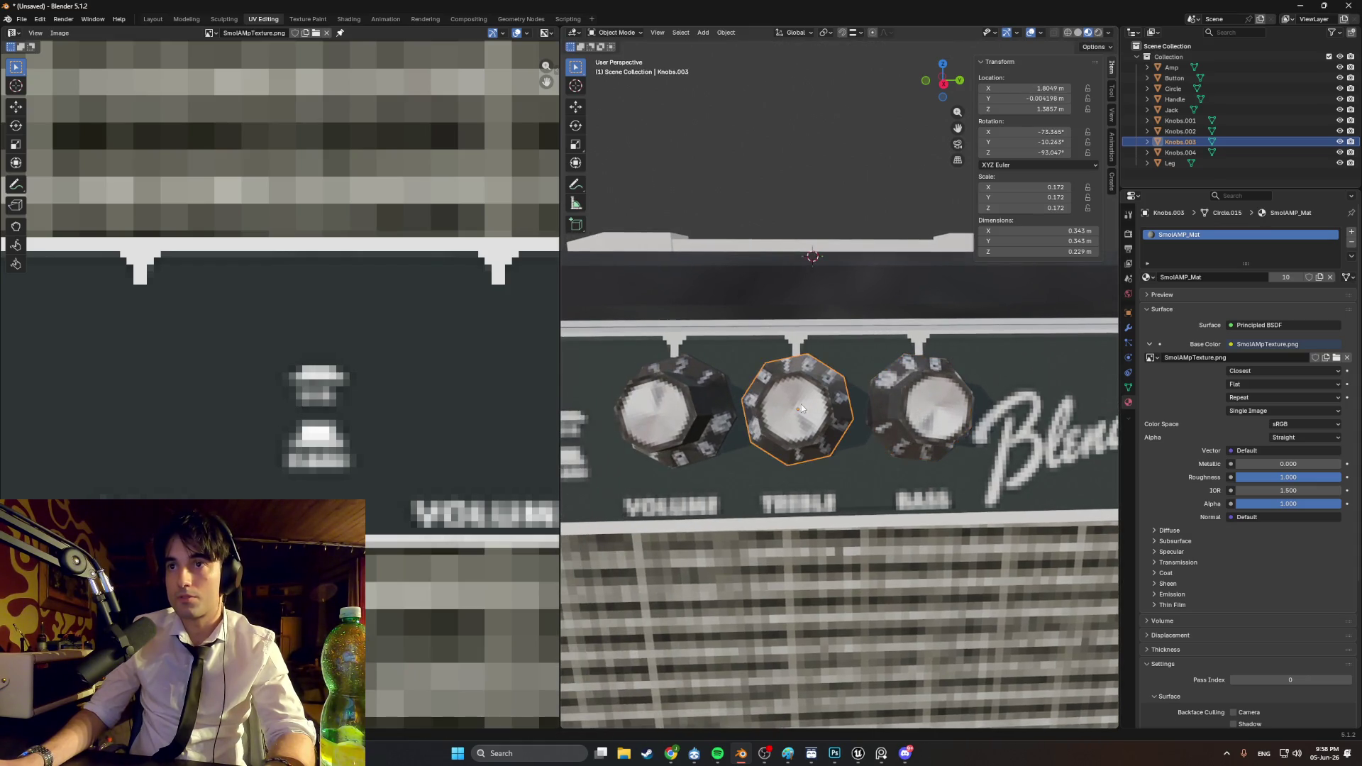
{"action": "left_click", "coordinate": [802, 405]}
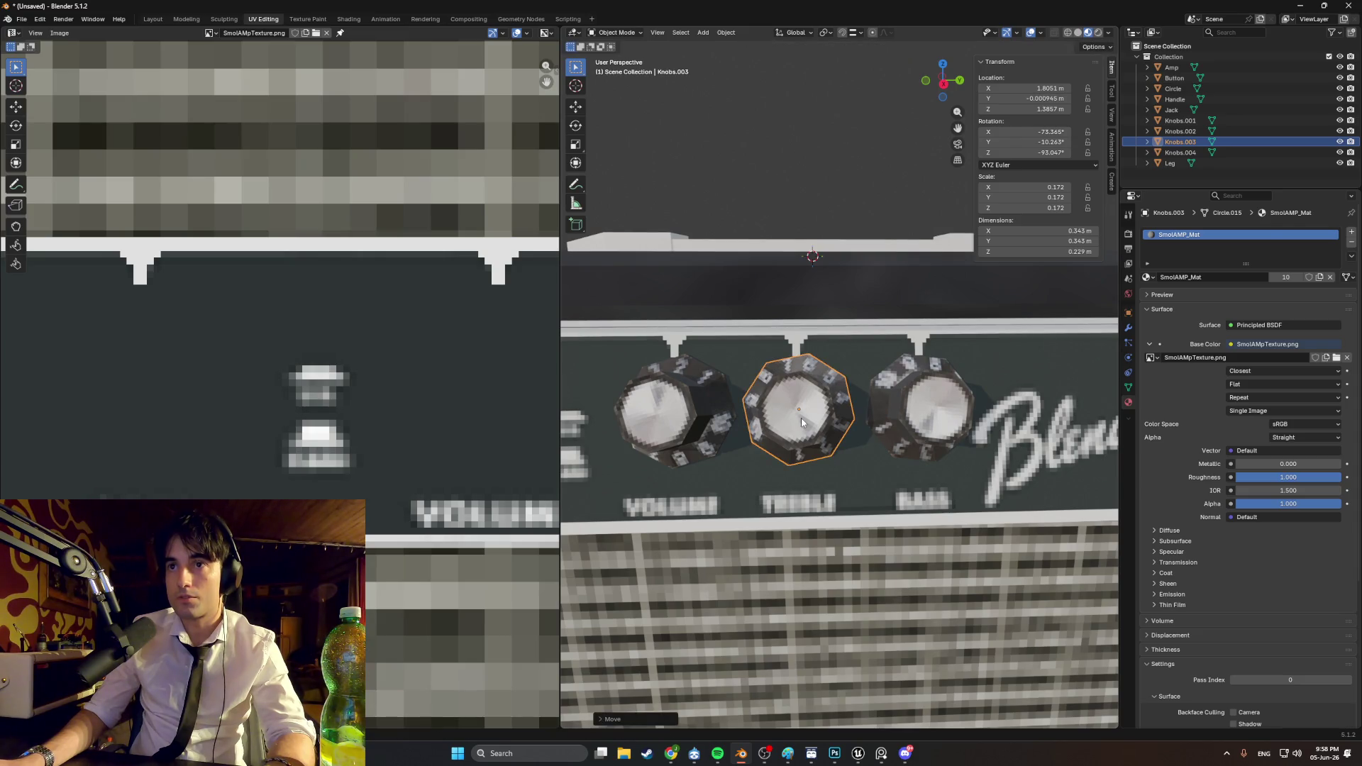
Step: Try sliding the volume knob along the panel, then reselect the treble knob
{"action": "left_click", "coordinate": [657, 405]}
{"action": "mouse_move", "coordinate": [657, 406]}
{"action": "middle_mouse_down", "text": "shift"}
{"action": "mouse_move", "coordinate": [869, 412]}
{"action": "mouse_move", "coordinate": [752, 409]}
{"action": "middle_mouse_up", "text": "shift"}
{"action": "key", "text": "g"}
{"action": "right_click", "coordinate": [828, 409]}
{"action": "left_click", "coordinate": [883, 406]}
{"action": "mouse_move", "coordinate": [883, 405]}
{"action": "middle_mouse_down", "text": "shift"}
{"action": "mouse_move", "coordinate": [710, 404]}
{"action": "mouse_move", "coordinate": [883, 410]}
{"action": "mouse_move", "coordinate": [837, 401]}
{"action": "mouse_move", "coordinate": [826, 425]}
{"action": "mouse_move", "coordinate": [867, 422]}
{"action": "mouse_move", "coordinate": [788, 418]}
{"action": "mouse_move", "coordinate": [879, 411]}
{"action": "middle_mouse_up", "text": "shift"}
{"action": "scroll", "coordinate": [688, 402], "scroll_direction": "down", "scroll_amount": 4}
{"action": "left_click", "coordinate": [883, 410]}
{"action": "scroll", "coordinate": [883, 410], "scroll_direction": "down", "scroll_amount": 2}
{"action": "scroll", "coordinate": [837, 401], "scroll_direction": "up", "scroll_amount": 2}
{"action": "scroll", "coordinate": [816, 425], "scroll_direction": "down", "scroll_amount": 4}
{"action": "scroll", "coordinate": [882, 407], "scroll_direction": "up", "scroll_amount": 3}
{"action": "scroll", "coordinate": [867, 422], "scroll_direction": "down", "scroll_amount": 3}
{"action": "scroll", "coordinate": [780, 417], "scroll_direction": "down", "scroll_amount": 2}
{"action": "scroll", "coordinate": [779, 415], "scroll_direction": "up", "scroll_amount": 5}
{"action": "scroll", "coordinate": [887, 410], "scroll_direction": "up", "scroll_amount": 2}
{"action": "key", "text": "Tab"}
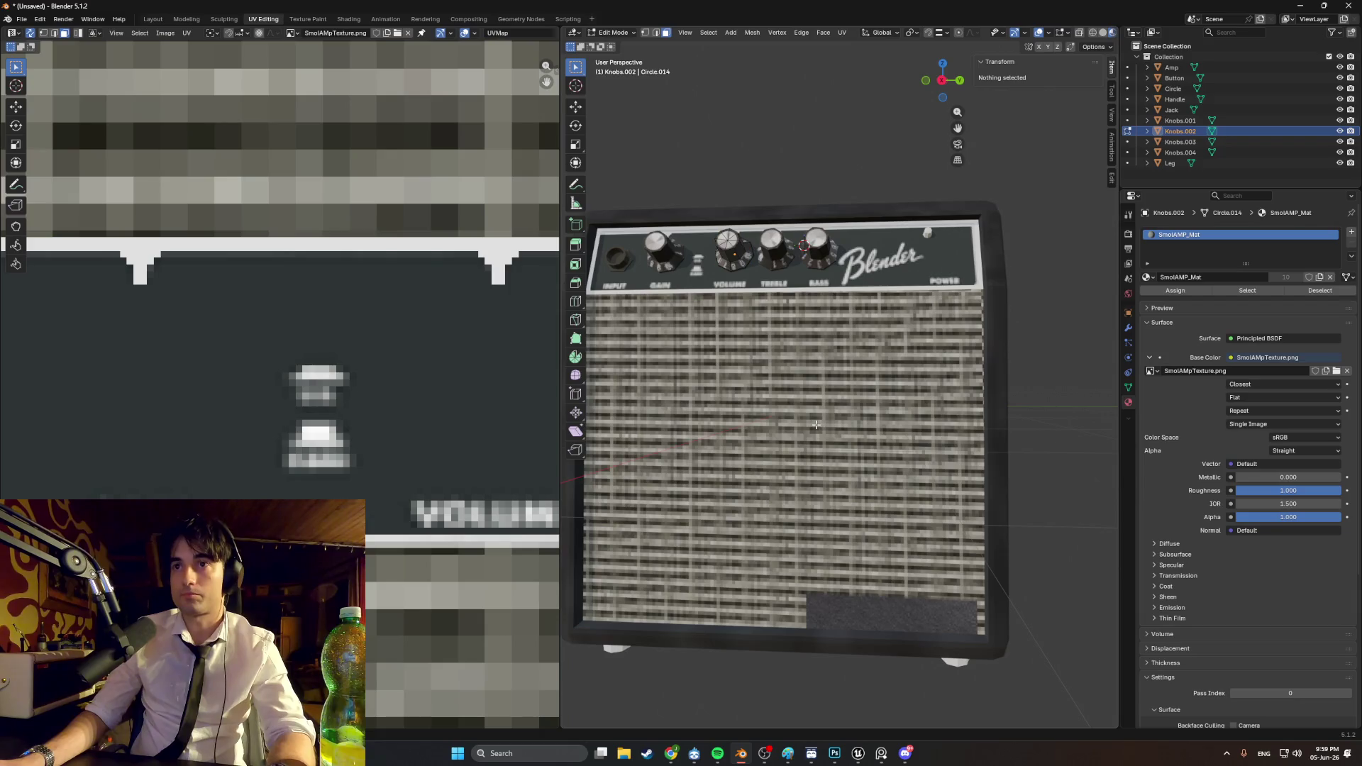
{"action": "key", "text": "Tab"}
{"action": "mouse_move", "coordinate": [841, 418]}
{"action": "middle_mouse_down"}
{"action": "mouse_move", "coordinate": [730, 461]}
{"action": "mouse_move", "coordinate": [919, 433]}
{"action": "mouse_move", "coordinate": [888, 428]}
{"action": "middle_mouse_up"}
{"action": "scroll", "coordinate": [888, 428], "scroll_direction": "down", "scroll_amount": 3}
{"action": "key", "text": "Tab"}
{"action": "key", "text": "Tab"}
{"action": "key", "text": "Tab"}
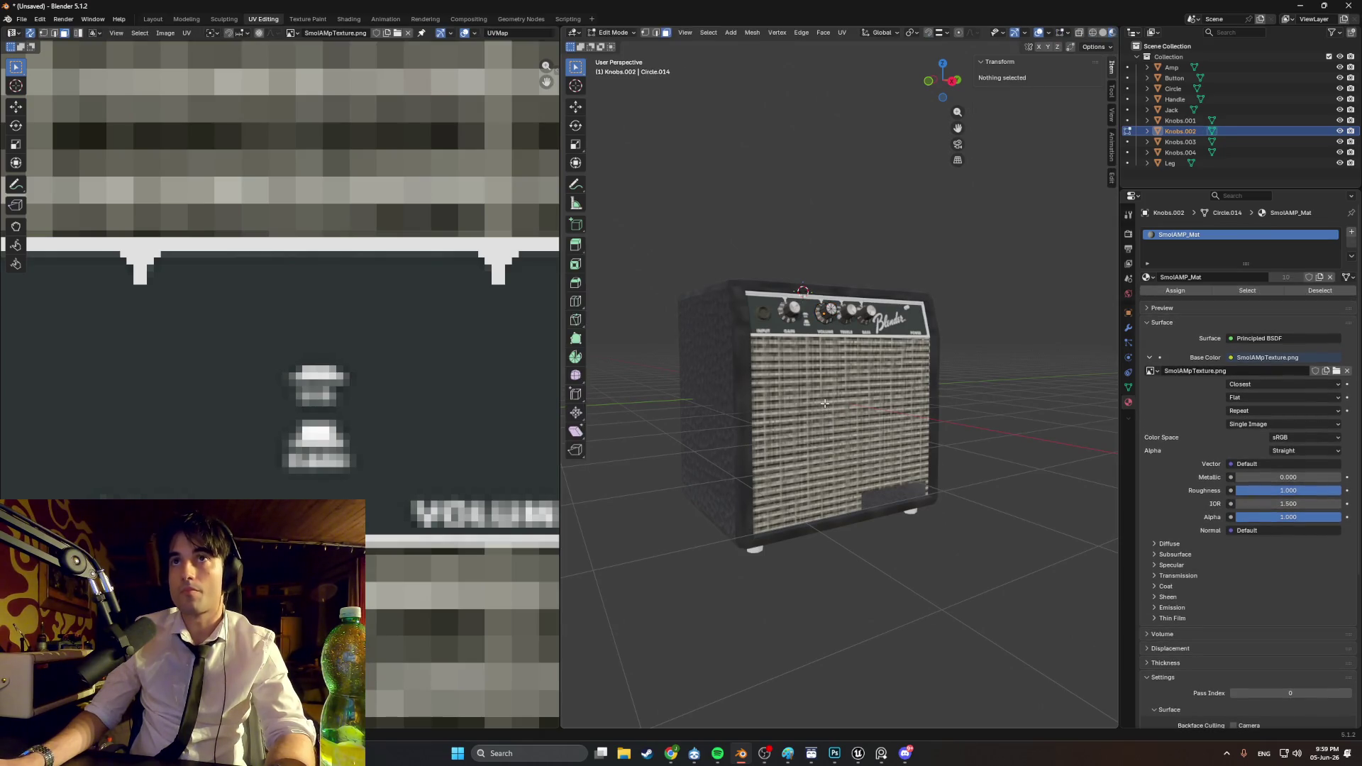
{"action": "left_click", "coordinate": [1177, 67]}
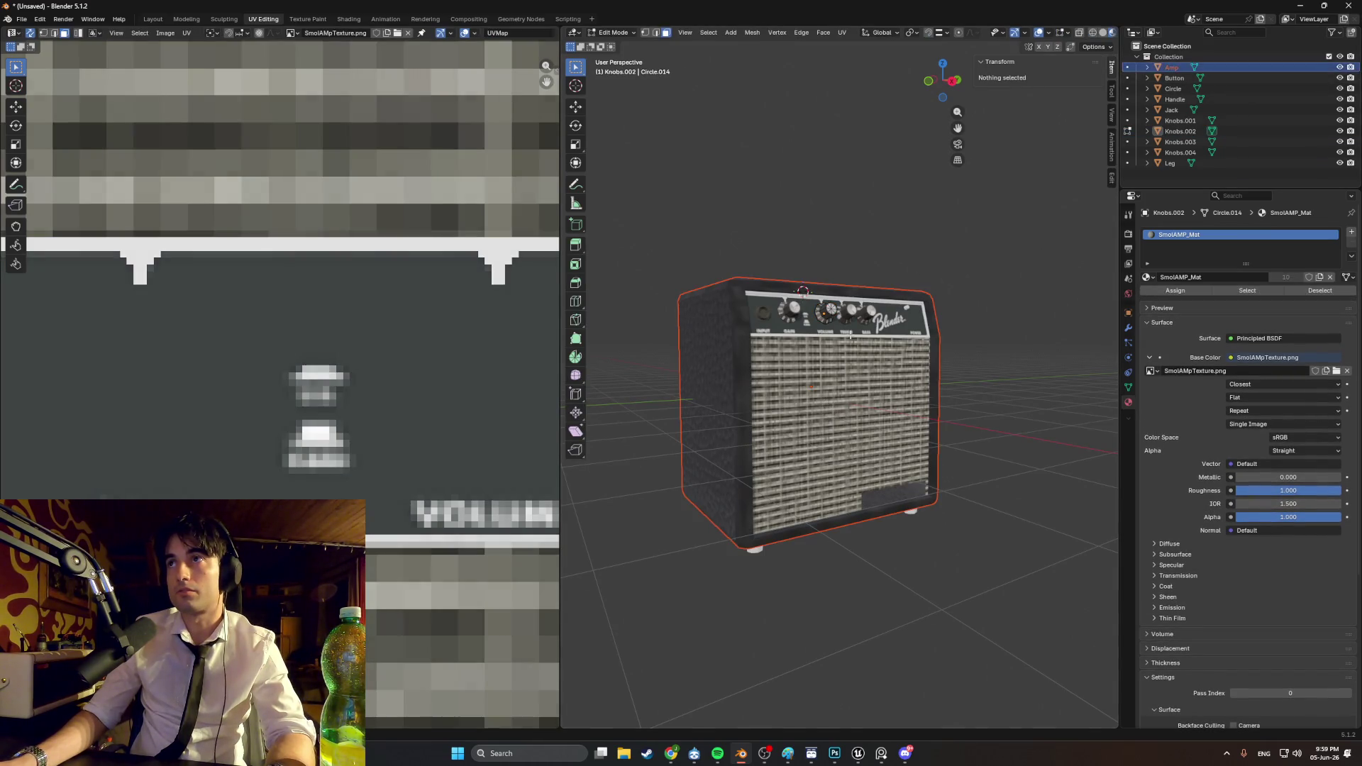
{"action": "key", "text": "Tab"}
{"action": "key", "text": "Tab"}
{"action": "key", "text": "Tab"}
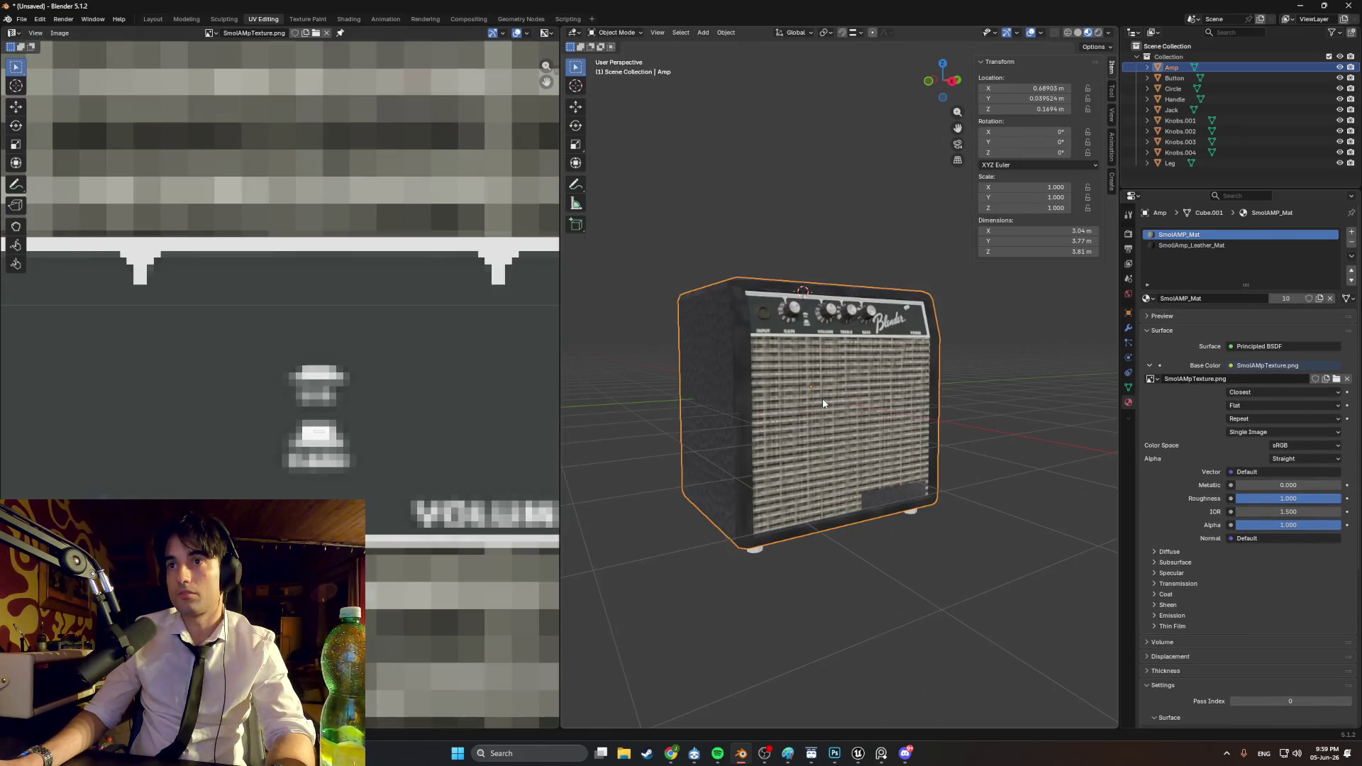
Step: In Edit Mode with edge selection, raise the grille island's top UV edge
{"action": "scroll", "coordinate": [823, 406], "scroll_direction": "up", "scroll_amount": 5}
{"action": "key", "text": "Tab"}
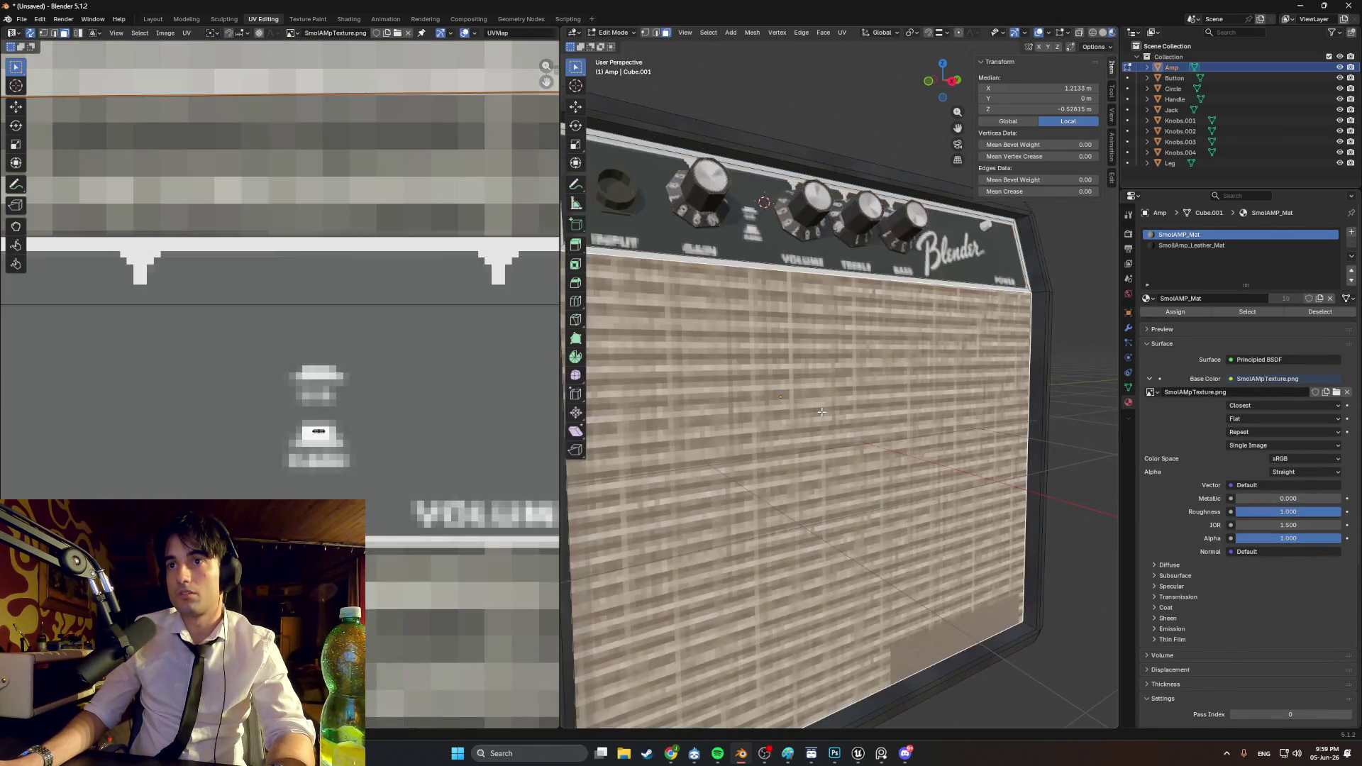
{"action": "scroll", "coordinate": [823, 407], "scroll_direction": "down", "scroll_amount": 6}
{"action": "scroll", "coordinate": [319, 321], "scroll_direction": "down", "scroll_amount": 8}
{"action": "scroll", "coordinate": [469, 358], "scroll_direction": "up", "scroll_amount": 2}
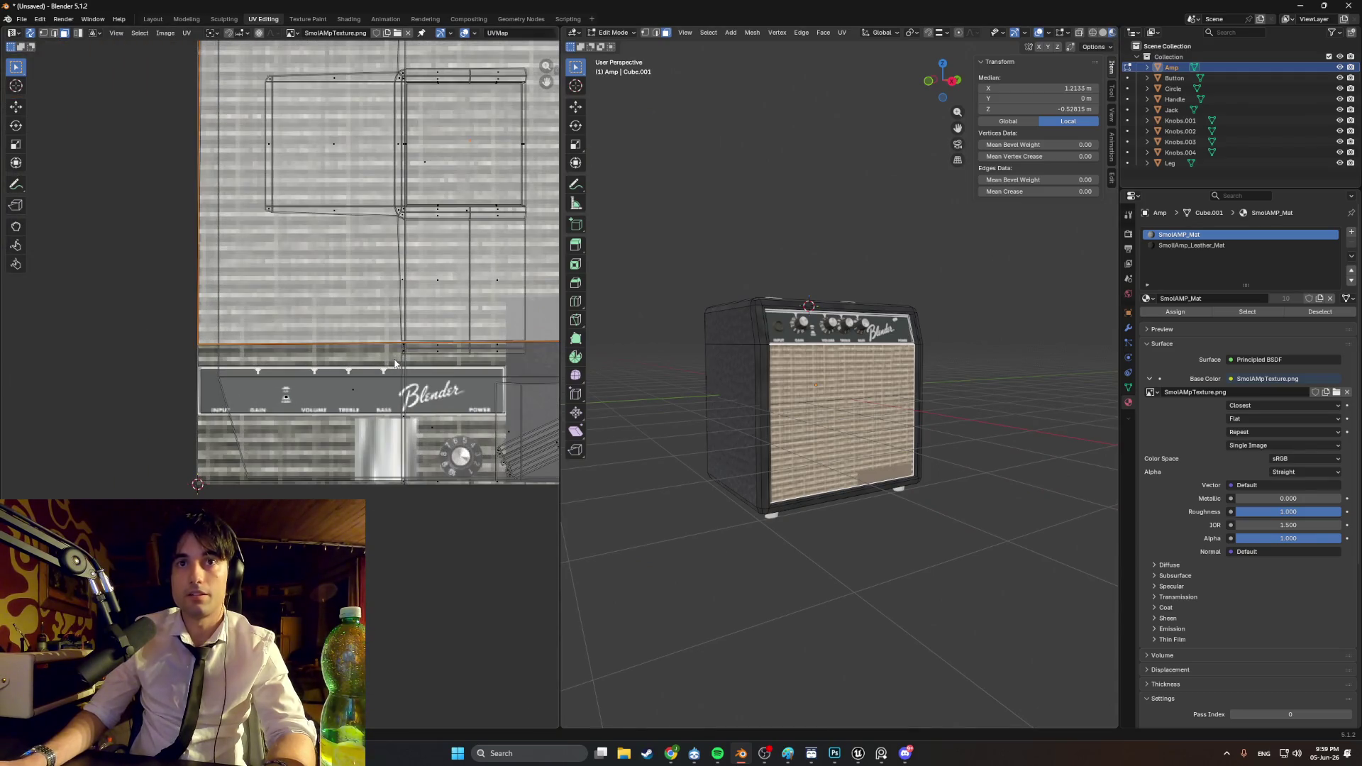
{"action": "key", "text": "2"}
{"action": "scroll", "coordinate": [346, 363], "scroll_direction": "up", "scroll_amount": 3}
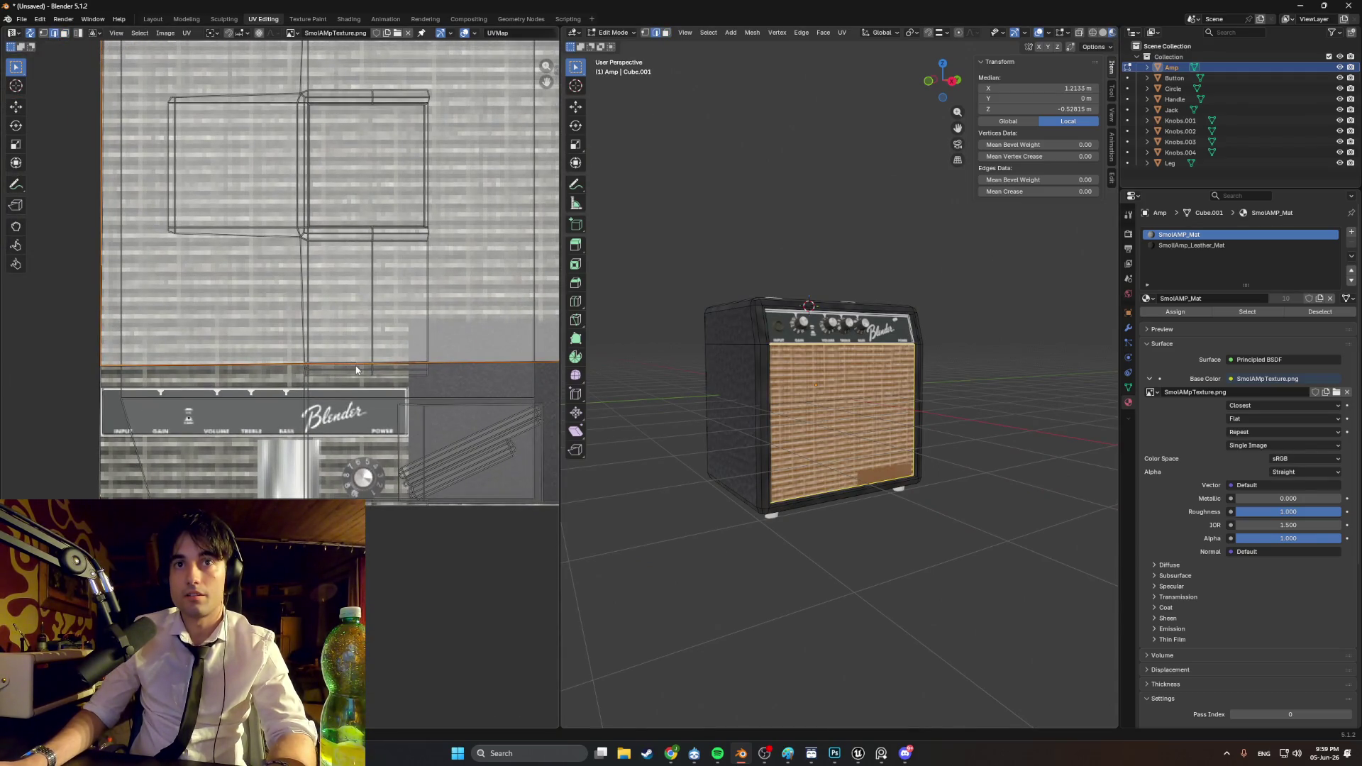
{"action": "scroll", "coordinate": [357, 374], "scroll_direction": "right", "scroll_amount": 3, "text": "ctrl"}
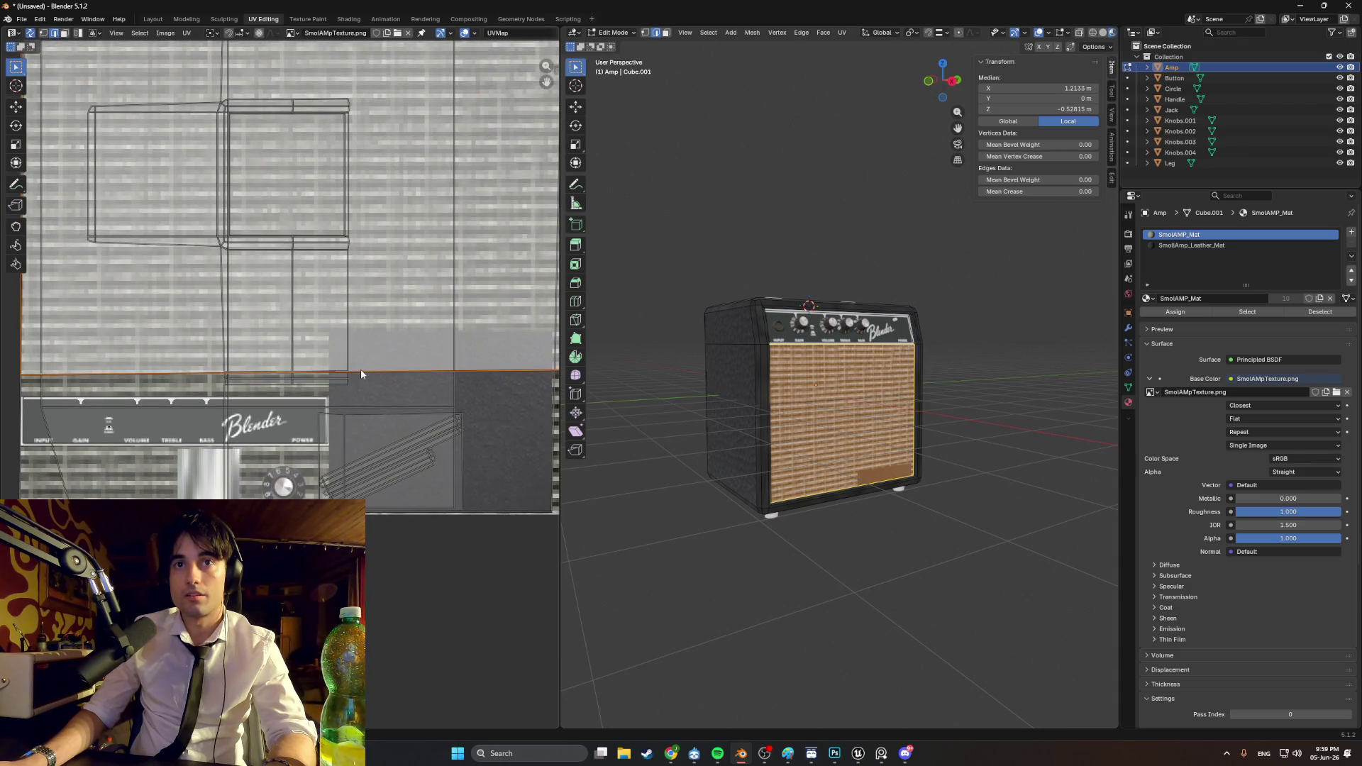
{"action": "left_click", "coordinate": [361, 371]}
{"action": "key", "text": "g"}
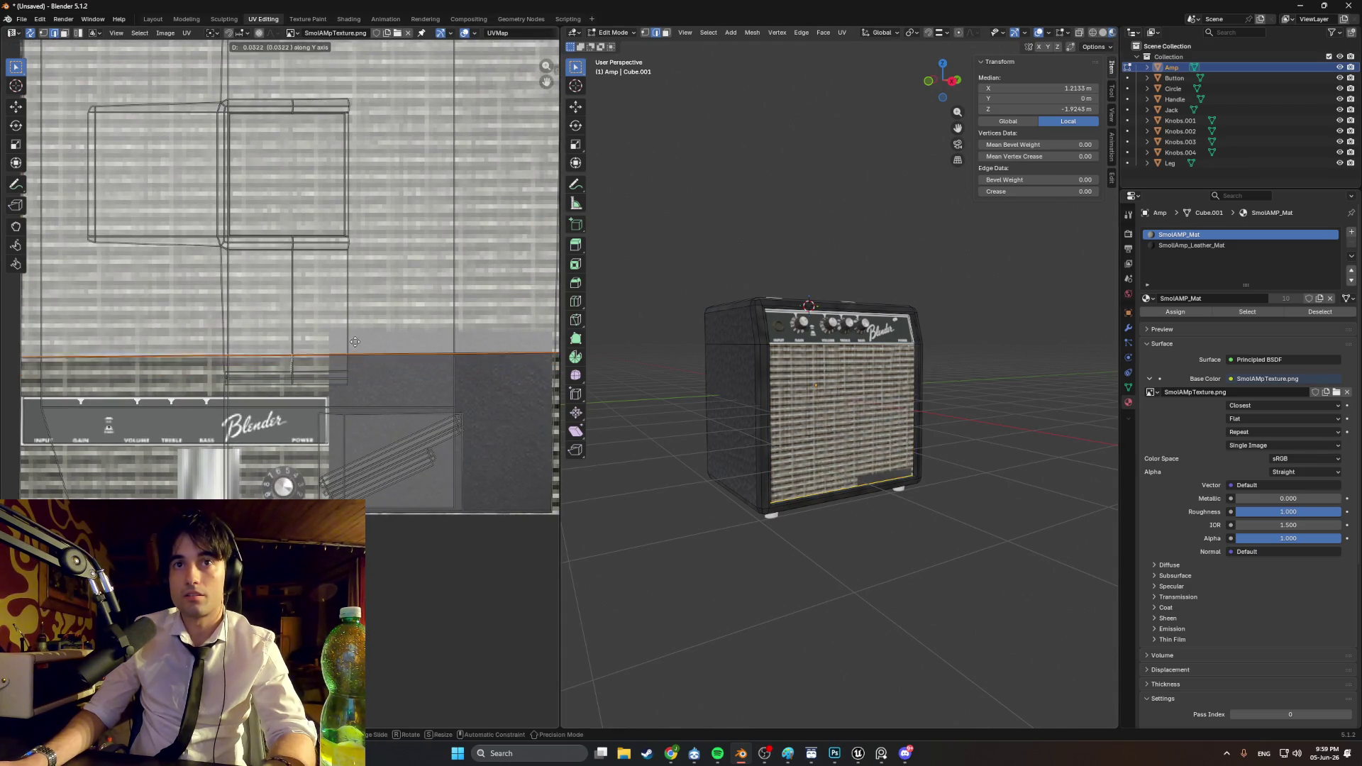
{"action": "left_click", "coordinate": [361, 337]}
Step: Check the raised grille texture from the front and from above
{"action": "key", "text": "KP_1"}
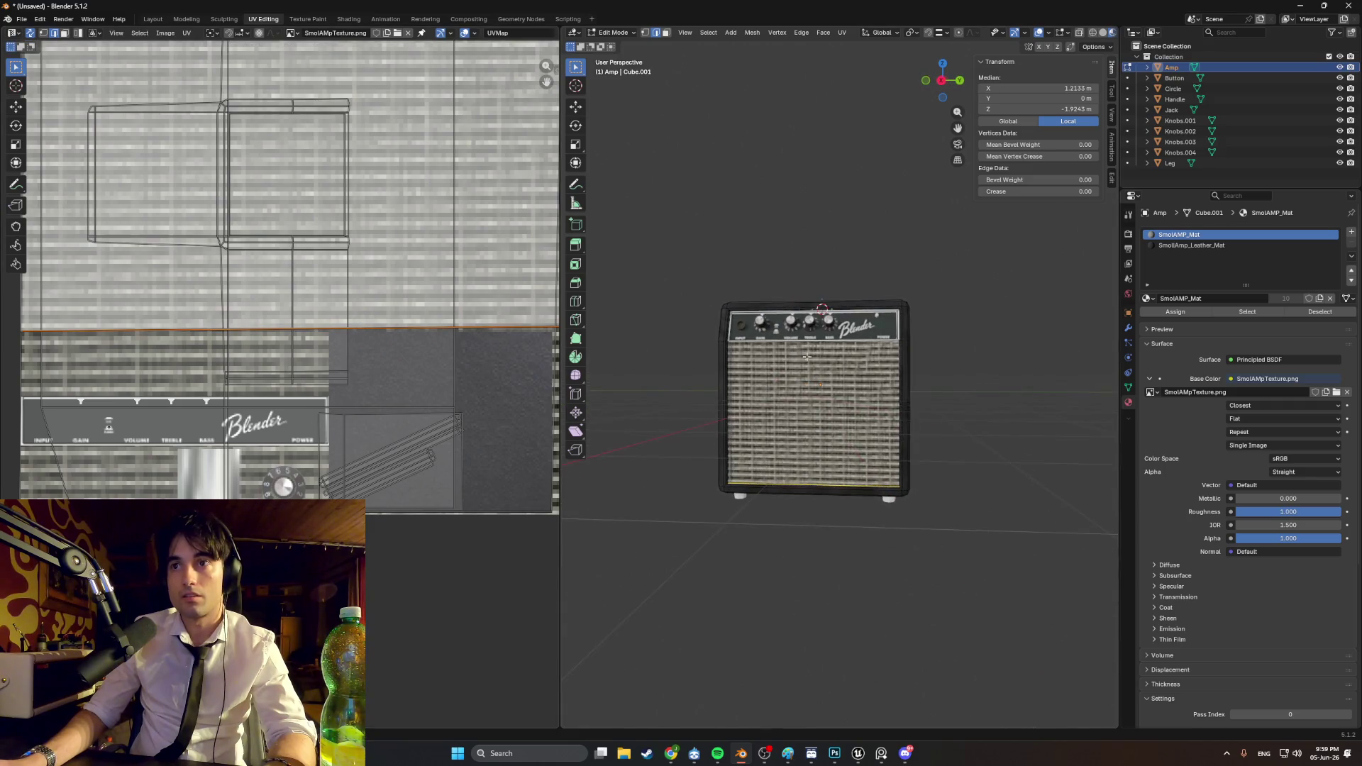
{"action": "scroll", "coordinate": [832, 381], "scroll_direction": "up", "scroll_amount": 2}
{"action": "left_click", "coordinate": [983, 360]}
{"action": "mouse_move", "coordinate": [983, 360]}
{"action": "middle_mouse_down"}
{"action": "mouse_move", "coordinate": [974, 393]}
{"action": "mouse_move", "coordinate": [954, 396]}
{"action": "middle_mouse_up"}
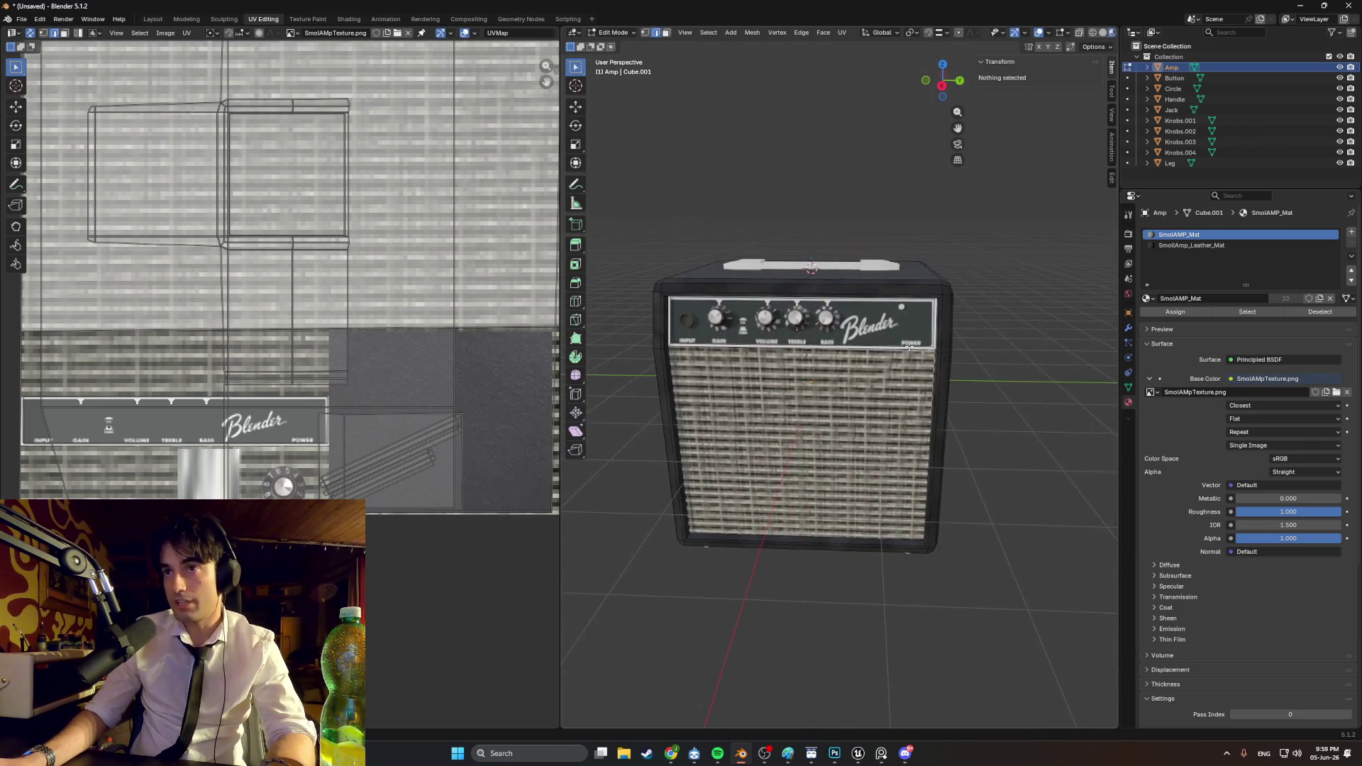
{"action": "scroll", "coordinate": [841, 354], "scroll_direction": "up", "scroll_amount": 9}
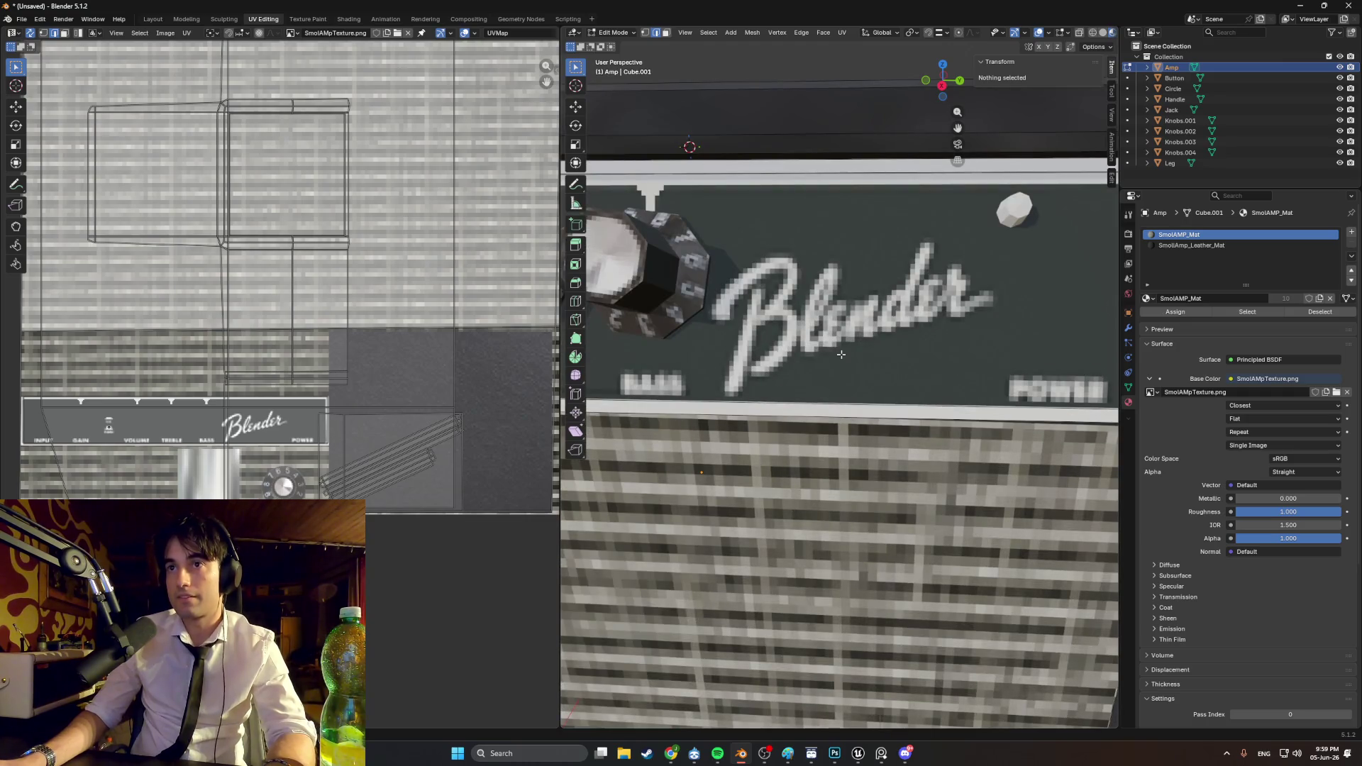
{"action": "scroll", "coordinate": [840, 354], "scroll_direction": "down", "scroll_amount": 10}
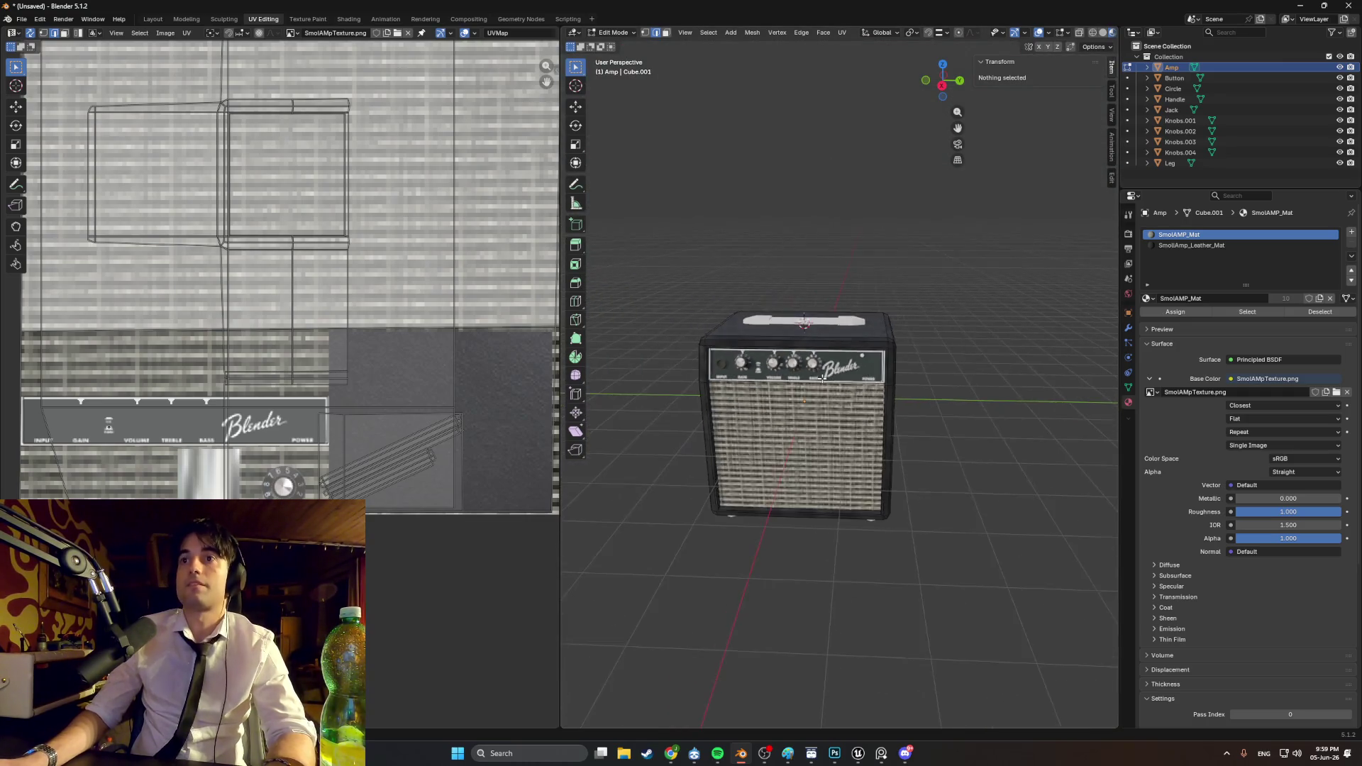
{"action": "scroll", "coordinate": [824, 370], "scroll_direction": "up", "scroll_amount": 3}
Step: Inspect the amp's left side and make SmolAmp_Leather_Mat the active material
{"action": "mouse_move", "coordinate": [824, 371]}
{"action": "middle_mouse_down"}
{"action": "mouse_move", "coordinate": [845, 368]}
{"action": "mouse_move", "coordinate": [794, 373]}
{"action": "middle_mouse_up"}
{"action": "scroll", "coordinate": [828, 368], "scroll_direction": "down", "scroll_amount": 3}
{"action": "scroll", "coordinate": [845, 369], "scroll_direction": "up", "scroll_amount": 3}
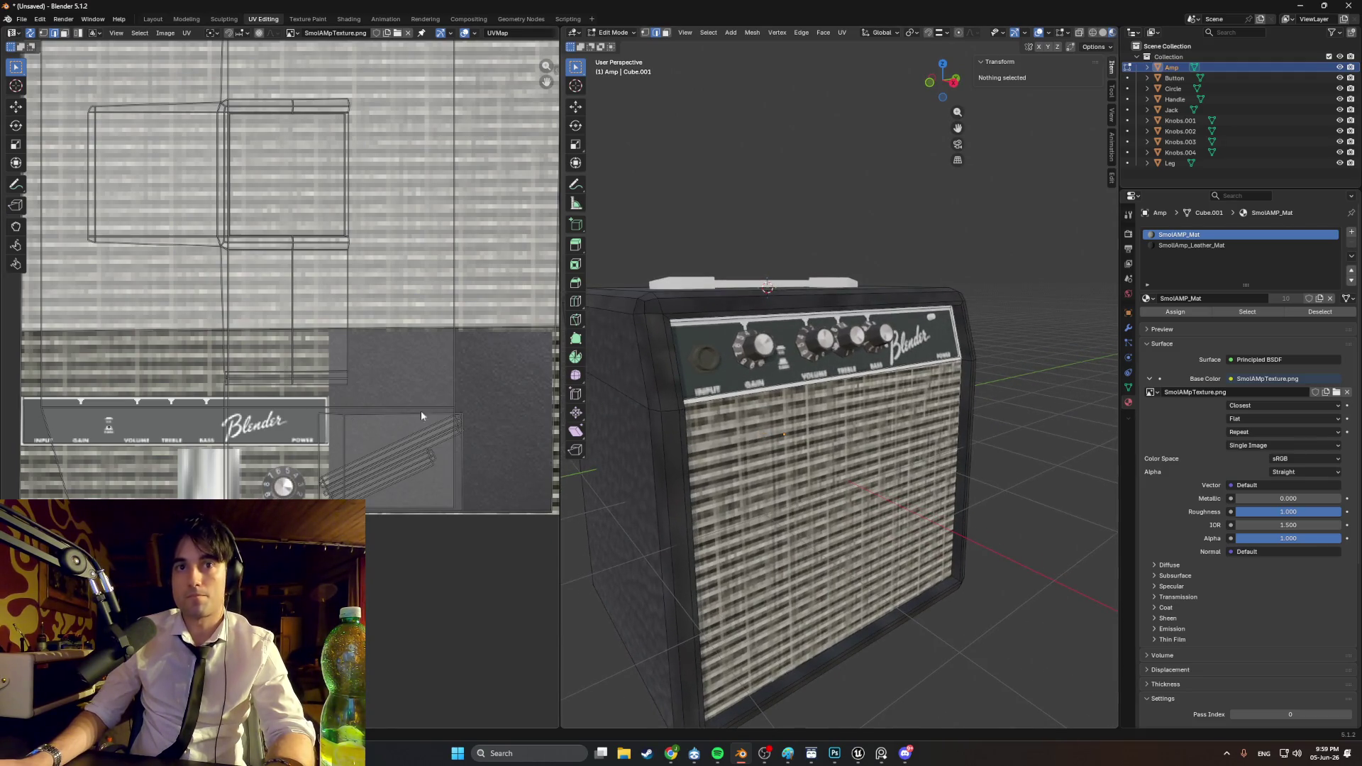
{"action": "scroll", "coordinate": [631, 391], "scroll_direction": "up", "scroll_amount": 3}
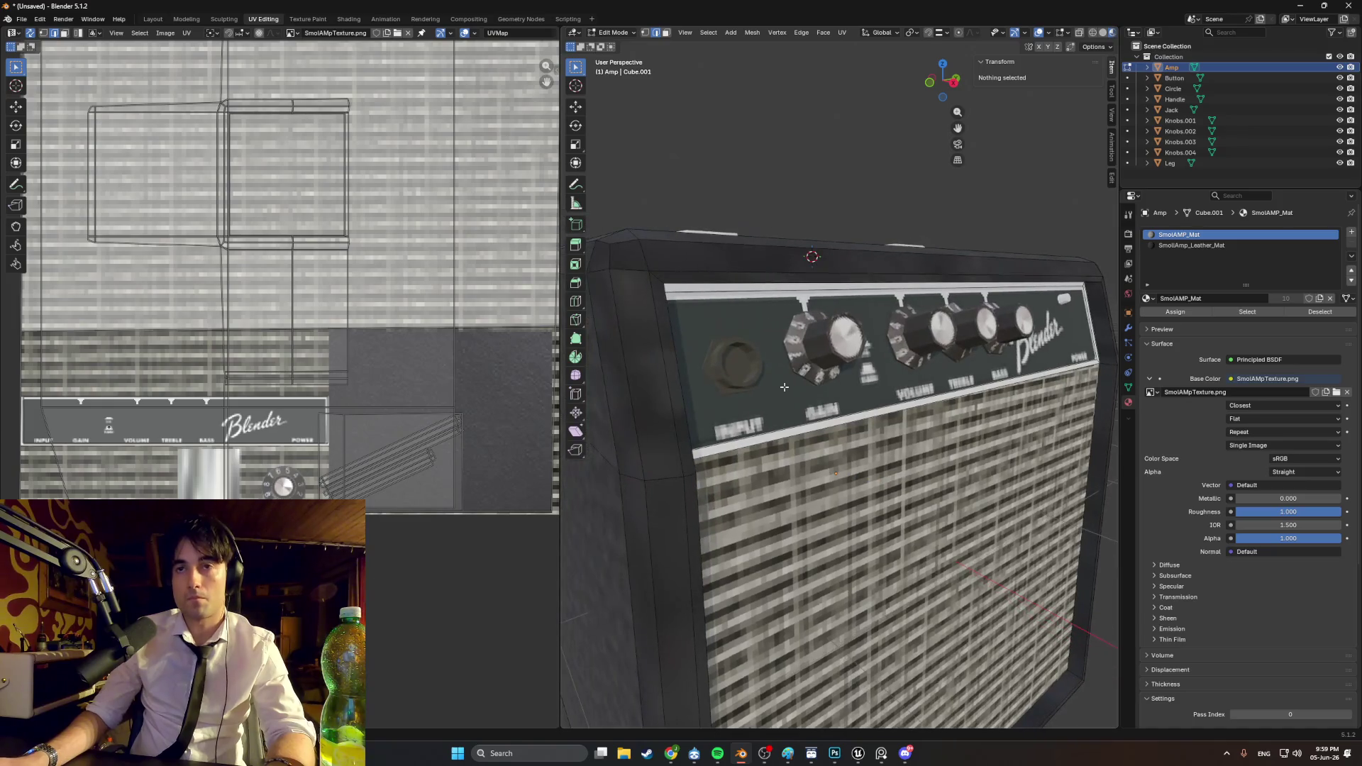
{"action": "scroll", "coordinate": [768, 390], "scroll_direction": "up", "scroll_amount": 1}
{"action": "middle_click_drag", "start_coordinate": [778, 389], "coordinate": [812, 408]}
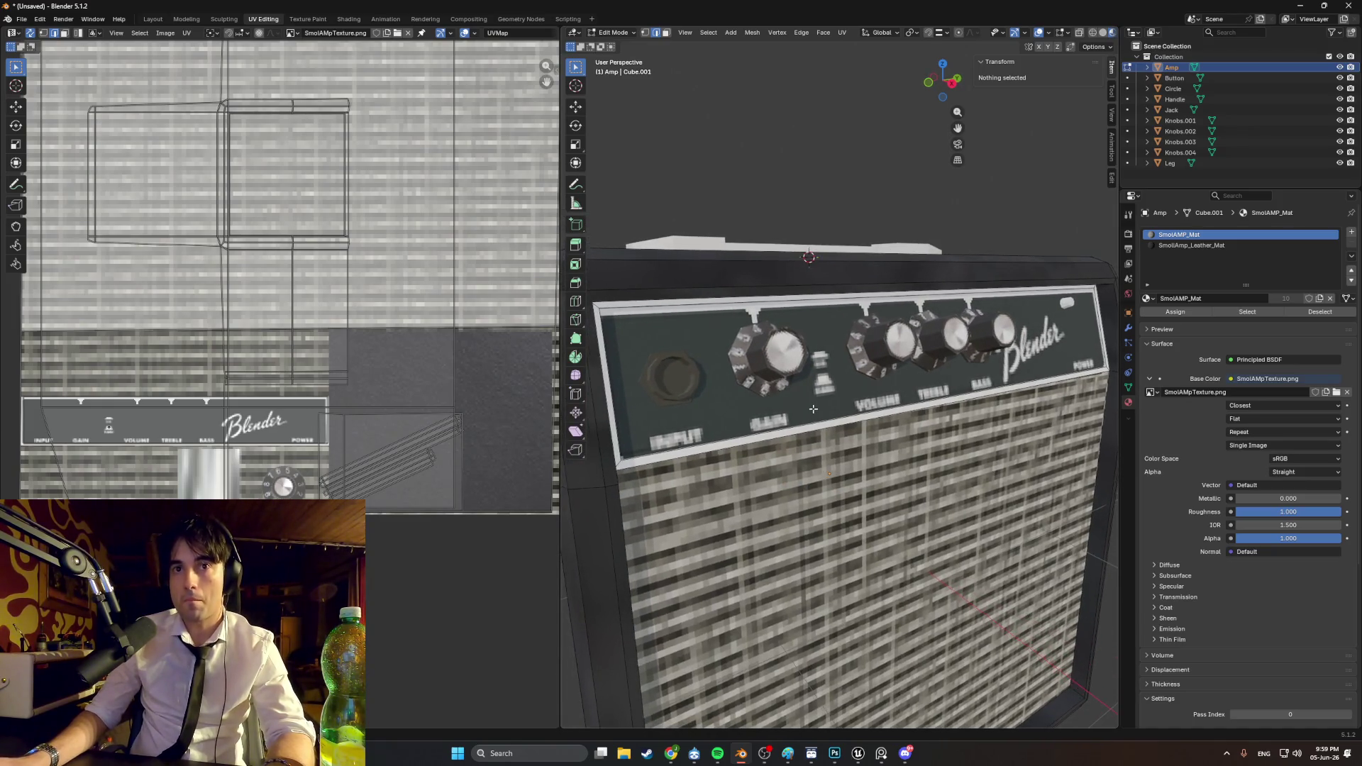
{"action": "scroll", "coordinate": [680, 397], "scroll_direction": "down", "scroll_amount": 3}
{"action": "middle_click_drag", "start_coordinate": [723, 394], "coordinate": [815, 376]}
{"action": "scroll", "coordinate": [815, 377], "scroll_direction": "up", "scroll_amount": 3}
{"action": "left_click", "coordinate": [1186, 246]}
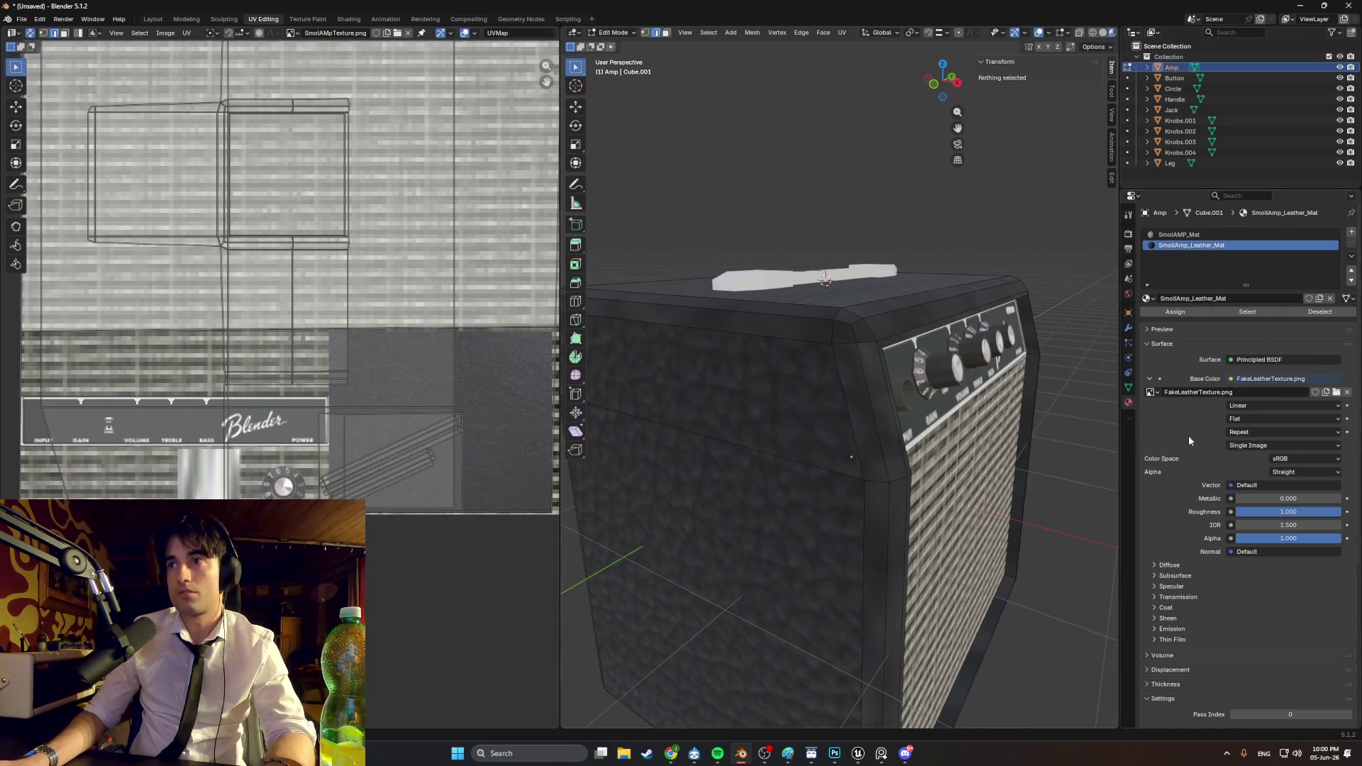
Step: Set the leather material's Base Color image to SmolAmpTexture.png
{"action": "left_click", "coordinate": [1337, 392]}
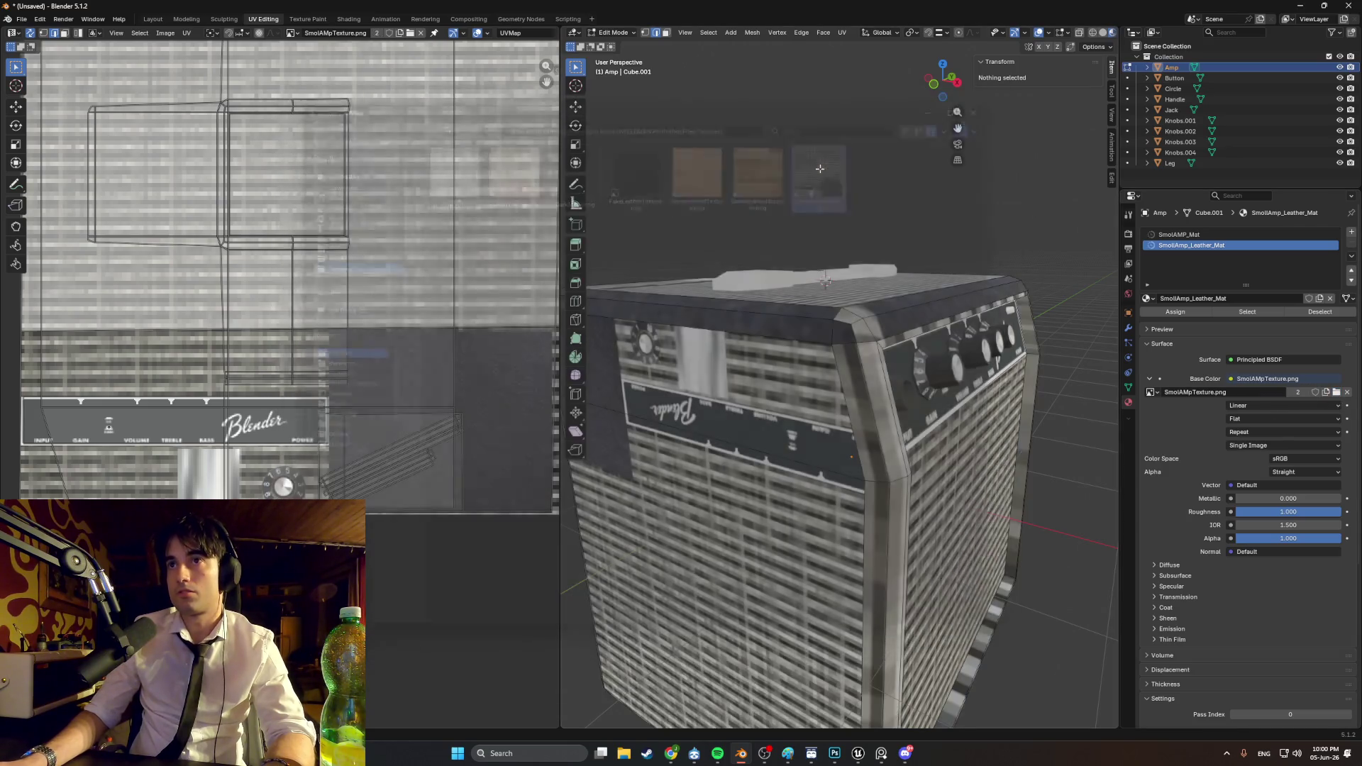
{"action": "double_click", "coordinate": [829, 174]}
{"action": "scroll", "coordinate": [450, 210], "scroll_direction": "down", "scroll_amount": 3}
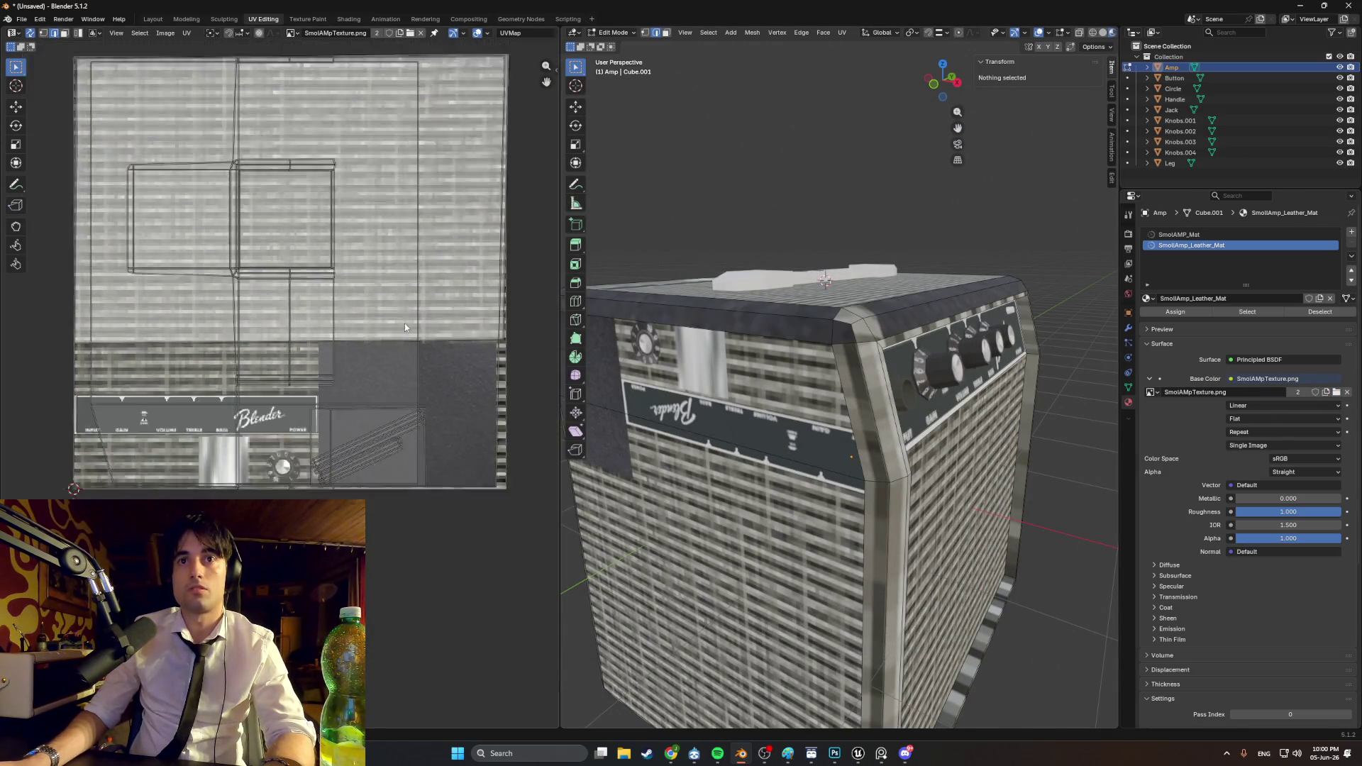
{"action": "mouse_move", "coordinate": [836, 369]}
{"action": "middle_mouse_down"}
{"action": "mouse_move", "coordinate": [851, 305]}
{"action": "mouse_move", "coordinate": [878, 350]}
{"action": "mouse_move", "coordinate": [745, 405]}
{"action": "middle_mouse_up"}
{"action": "scroll", "coordinate": [878, 351], "scroll_direction": "down", "scroll_amount": 3}
Step: Select the whole amp mesh and undo repeatedly to compare the results
{"action": "key", "text": "a"}
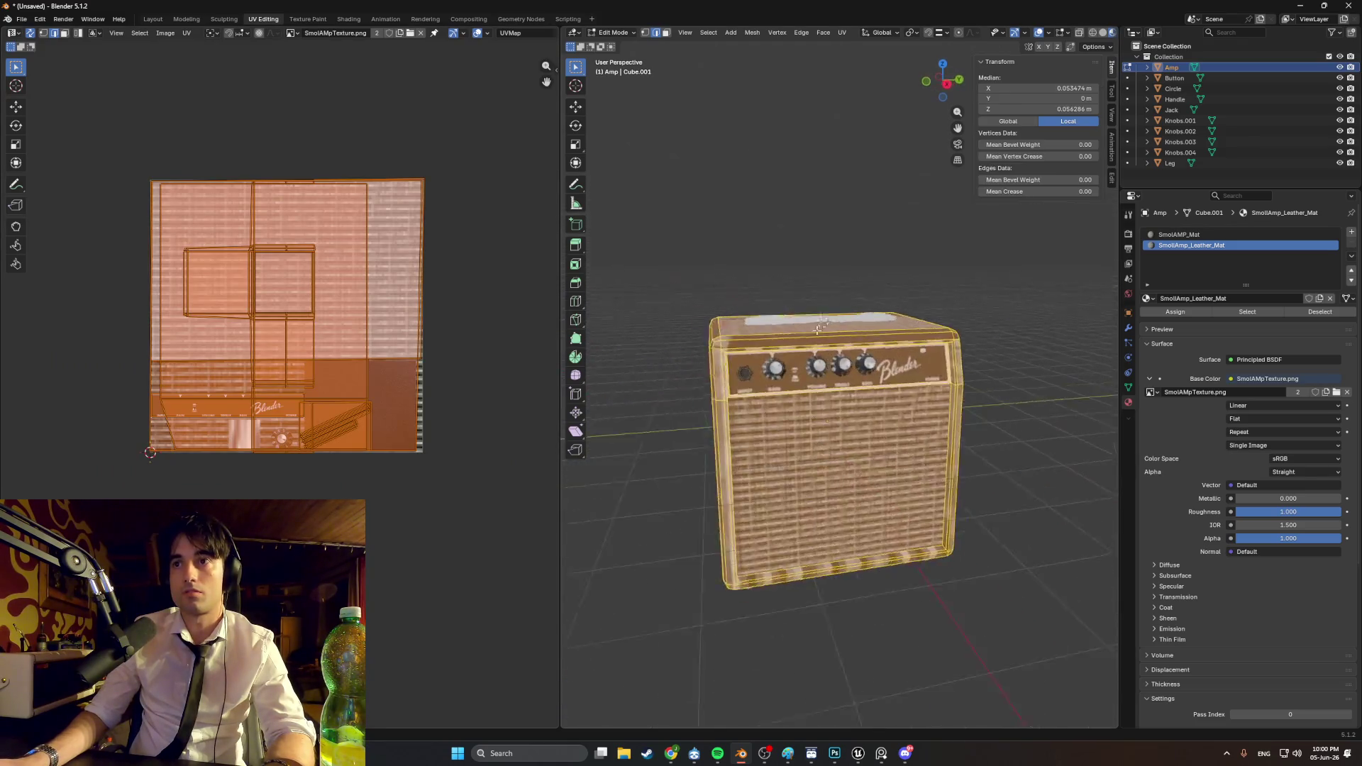
{"action": "scroll", "coordinate": [745, 406], "scroll_direction": "up", "scroll_amount": 5}
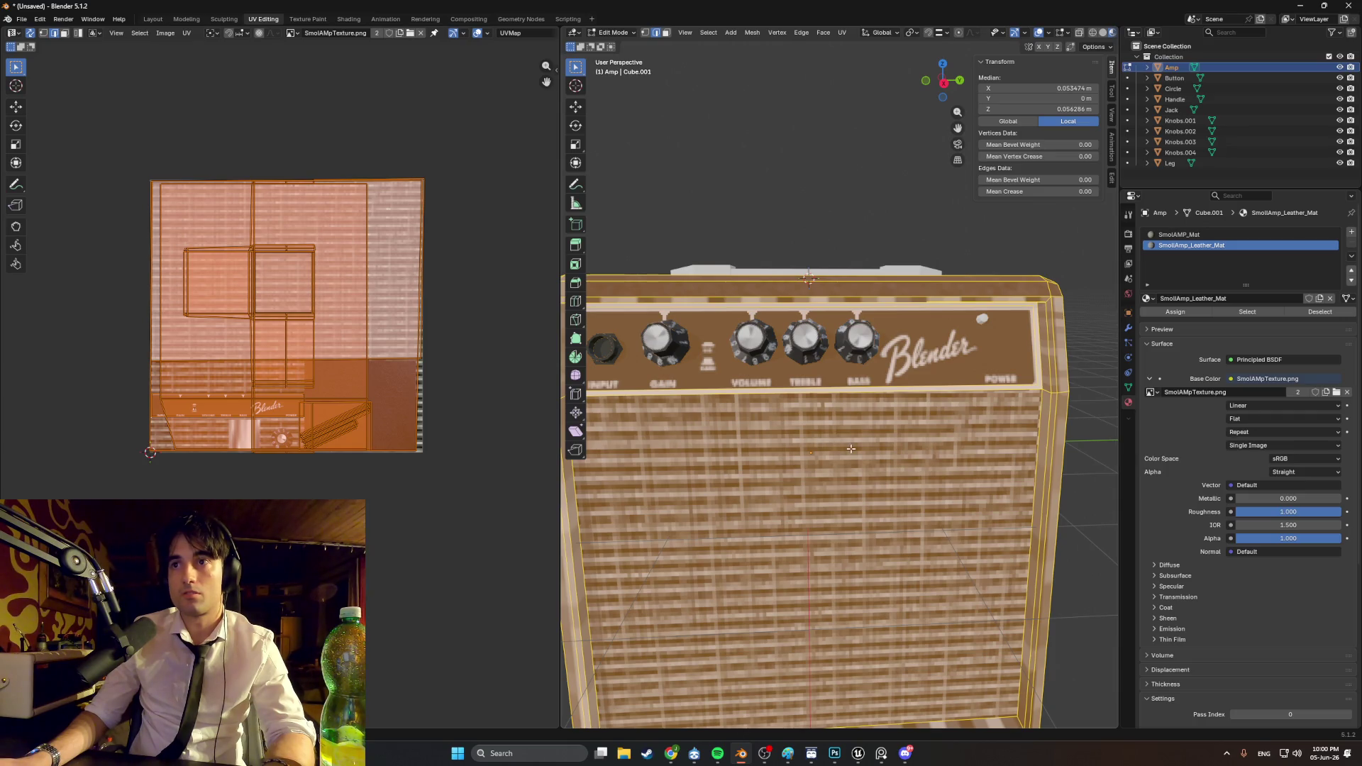
{"action": "key", "text": "ctrl+z"}
{"action": "key", "text": "ctrl+z"}
{"action": "key", "text": "ctrl+z"}
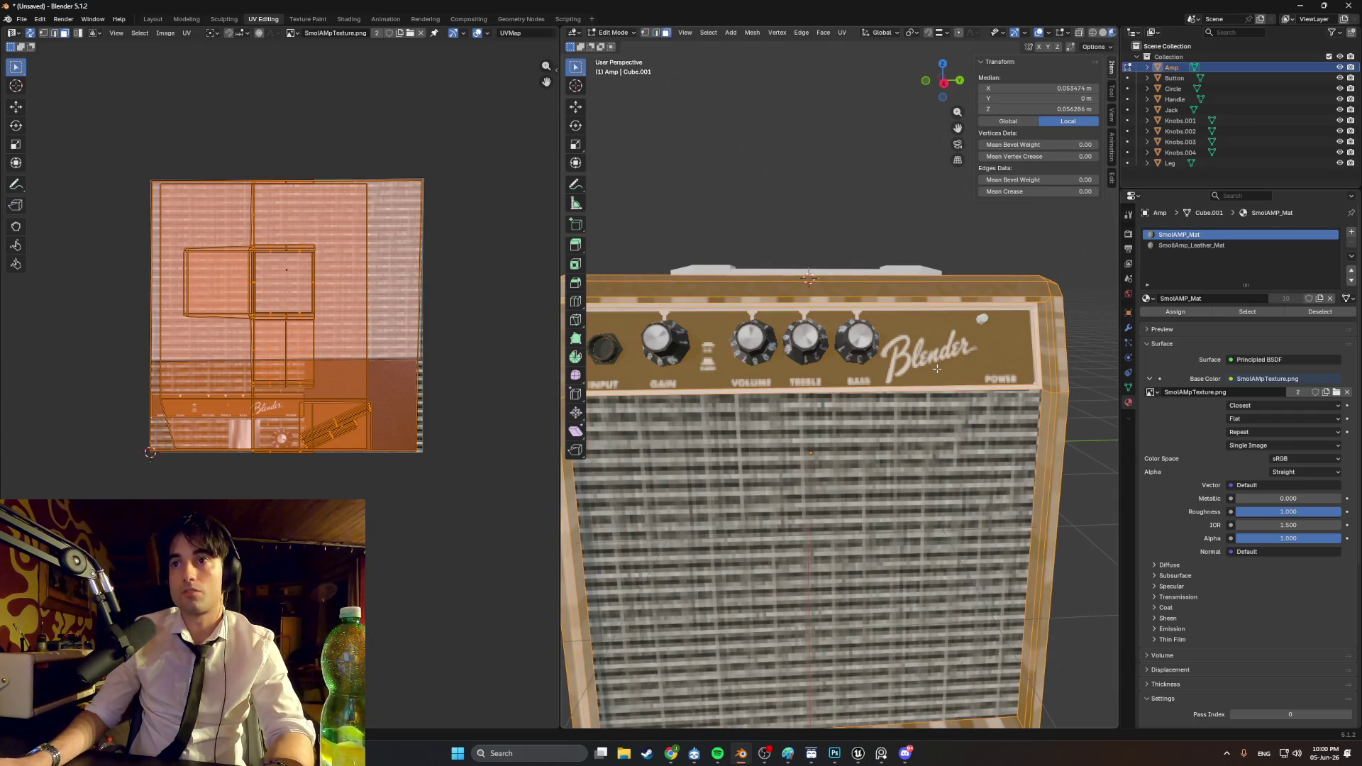
{"action": "key", "text": "ctrl+z"}
{"action": "key", "text": "ctrl+z"}
{"action": "key", "text": "ctrl+z"}
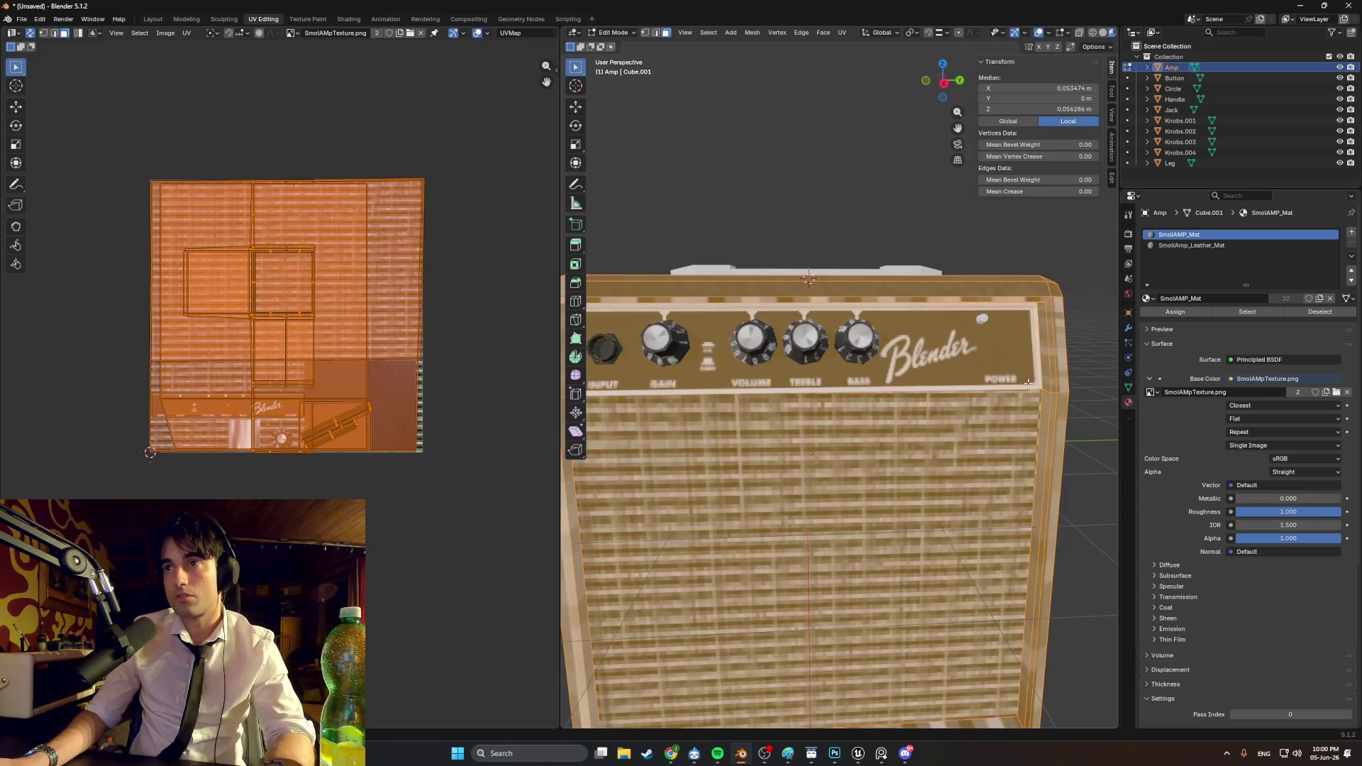
{"action": "key", "text": "ctrl+z"}
{"action": "key", "text": "ctrl+z"}
{"action": "key", "text": "ctrl+z"}
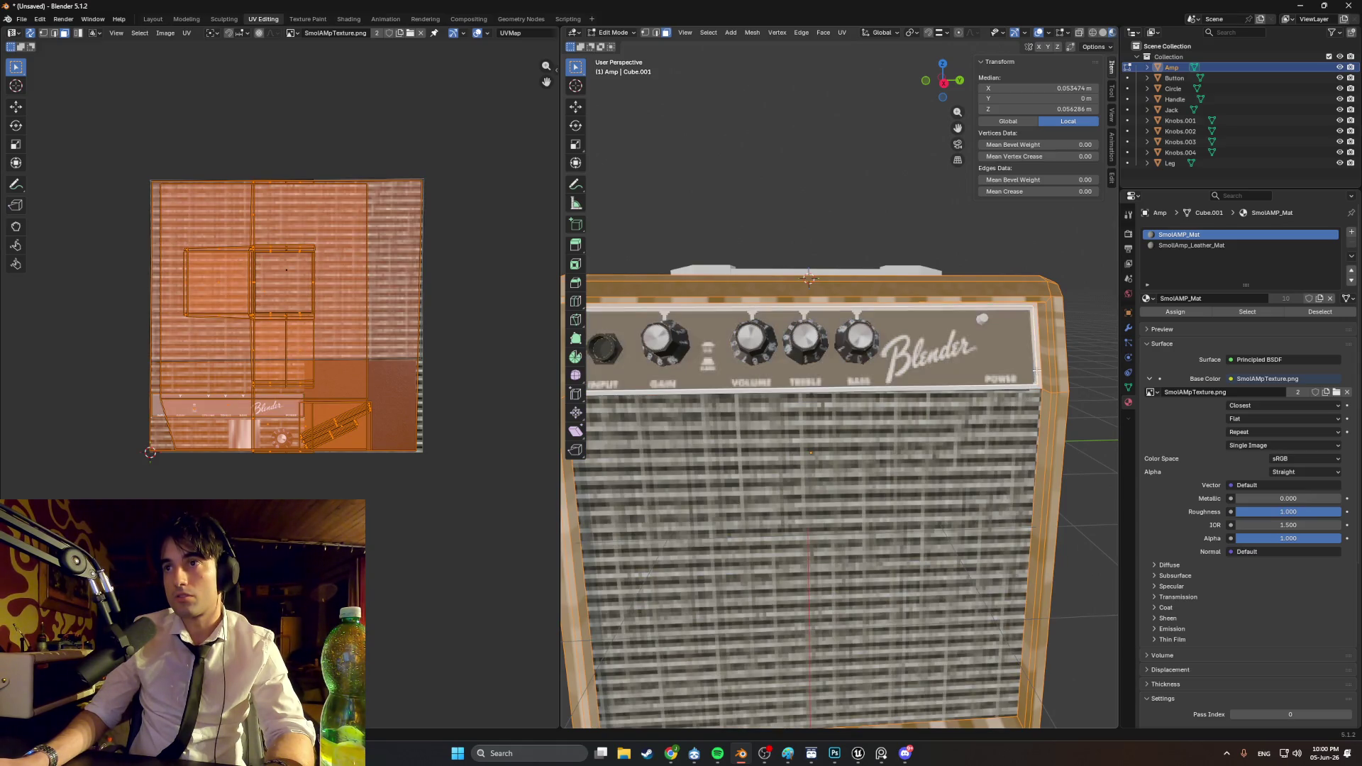
{"action": "key", "text": "ctrl+z"}
{"action": "key", "text": "ctrl+z"}
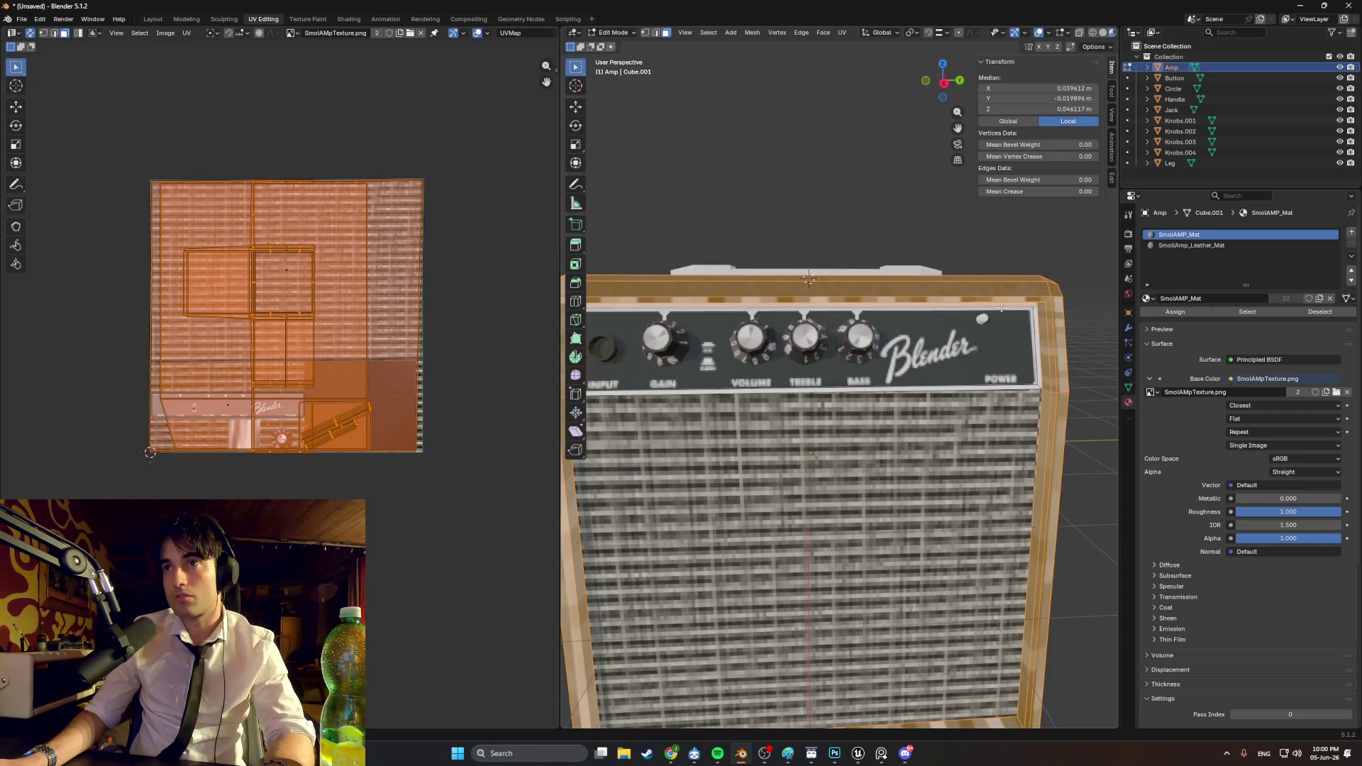
{"action": "key", "text": "ctrl+z"}
Step: Orbit around the amp to review the new texture on its sides and front
{"action": "middle_click_drag", "start_coordinate": [994, 305], "coordinate": [887, 309]}
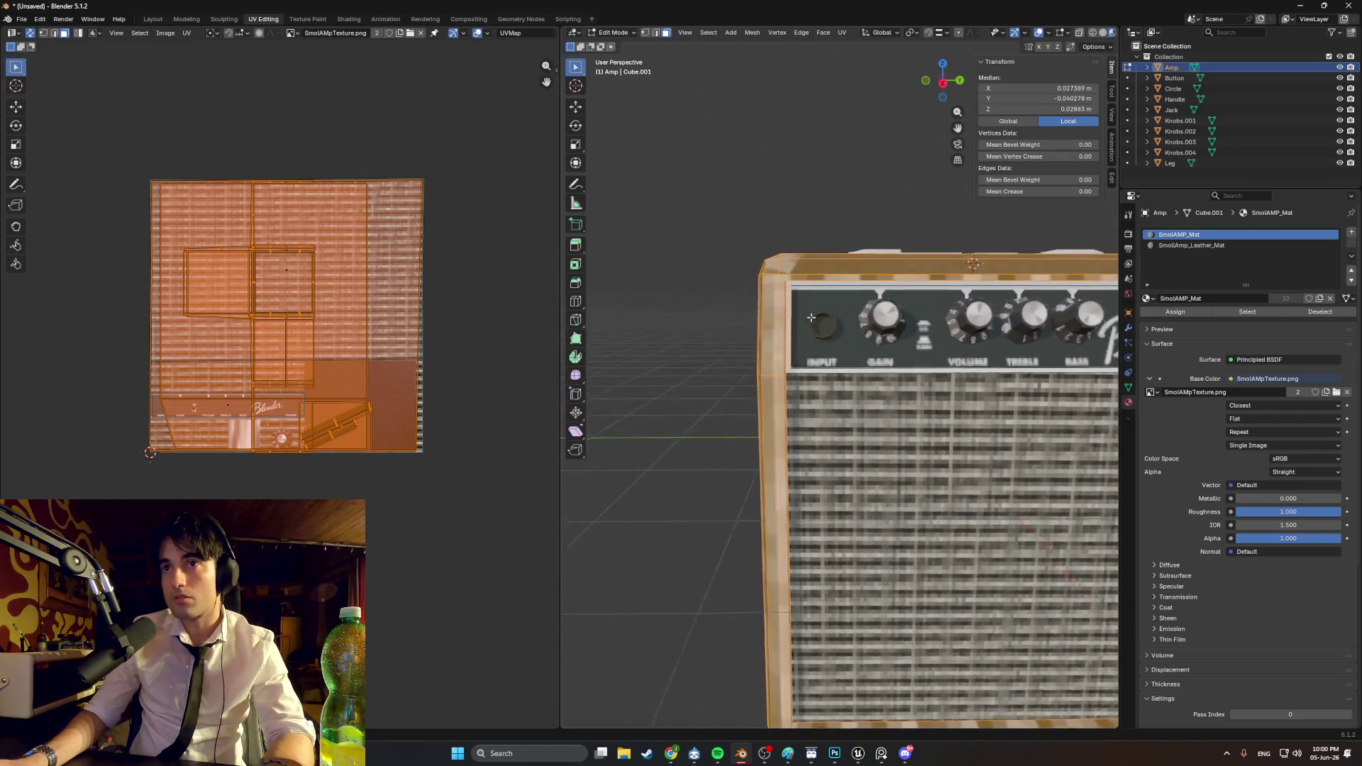
{"action": "scroll", "coordinate": [773, 312], "scroll_direction": "up", "scroll_amount": 4}
{"action": "scroll", "coordinate": [711, 302], "scroll_direction": "down", "scroll_amount": 3}
{"action": "middle_click_drag", "start_coordinate": [815, 302], "coordinate": [731, 310]}
{"action": "scroll", "coordinate": [828, 334], "scroll_direction": "up", "scroll_amount": 2}
{"action": "scroll", "coordinate": [828, 334], "scroll_direction": "down", "scroll_amount": 4}
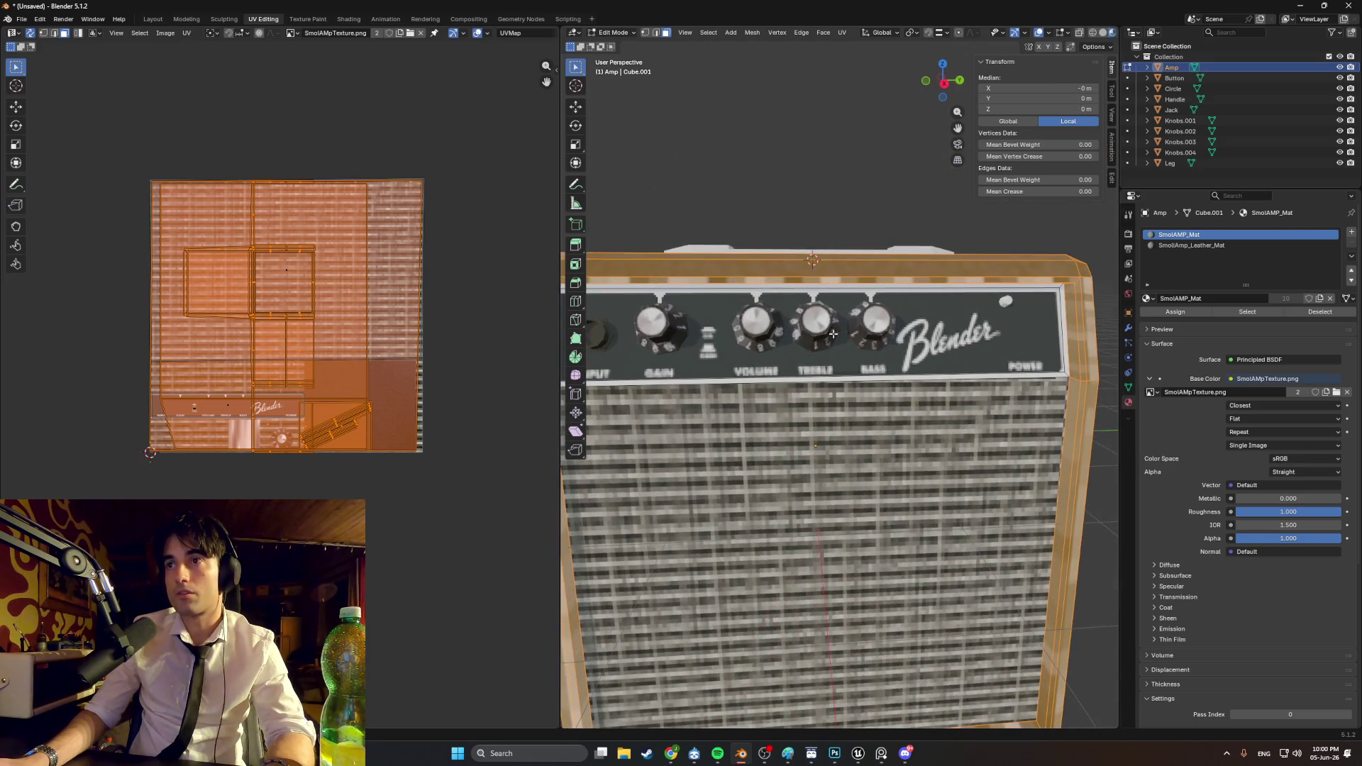
{"action": "mouse_move", "coordinate": [827, 335]}
{"action": "middle_mouse_down"}
{"action": "mouse_move", "coordinate": [812, 342]}
{"action": "mouse_move", "coordinate": [933, 353]}
{"action": "middle_mouse_up"}
{"action": "scroll", "coordinate": [808, 344], "scroll_direction": "up", "scroll_amount": 2}
{"action": "mouse_move", "coordinate": [651, 364]}
{"action": "middle_mouse_down"}
{"action": "mouse_move", "coordinate": [768, 361]}
{"action": "mouse_move", "coordinate": [777, 342]}
{"action": "middle_mouse_up"}
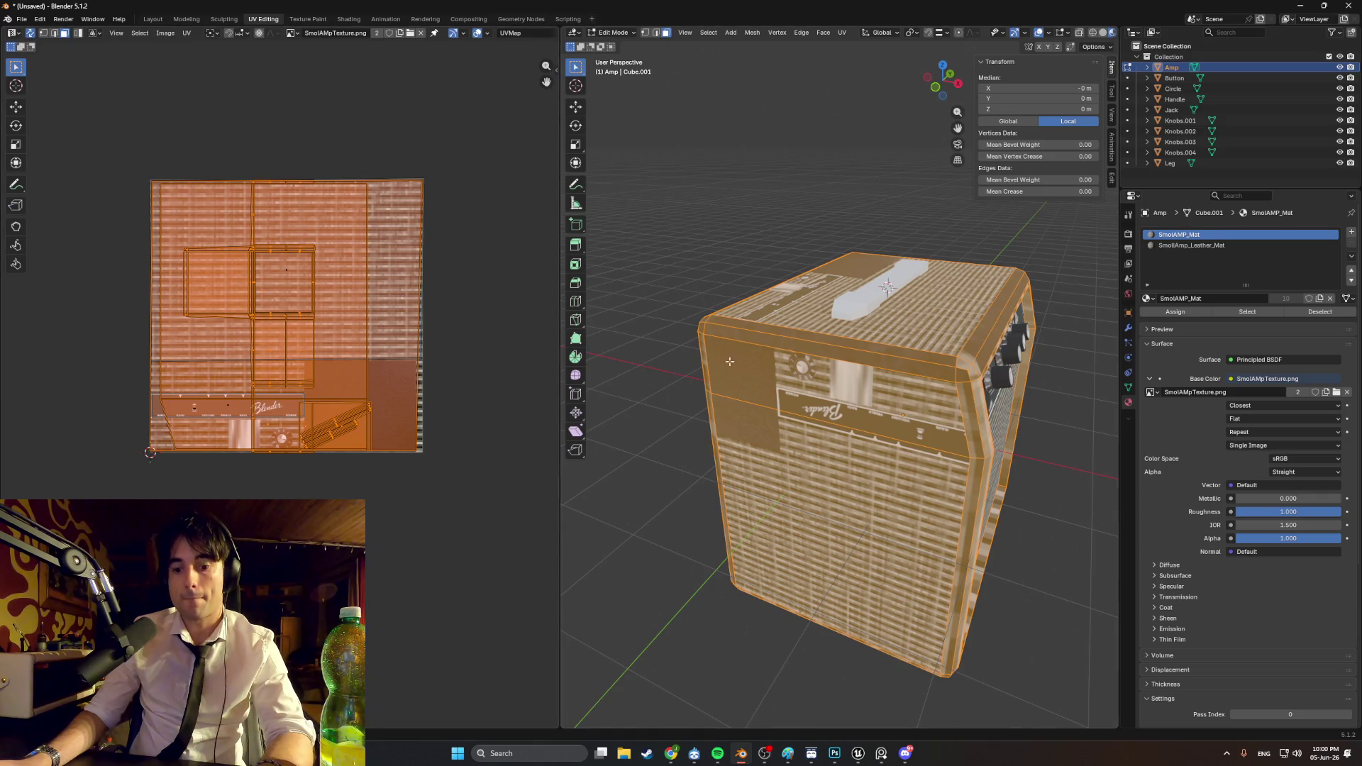
Step: Smart UV Project the amp body, then scale and move its islands onto the dark leather area
{"action": "key", "text": "u"}
{"action": "left_click", "coordinate": [745, 384]}
{"action": "left_click", "coordinate": [726, 480]}
{"action": "key", "text": "s"}
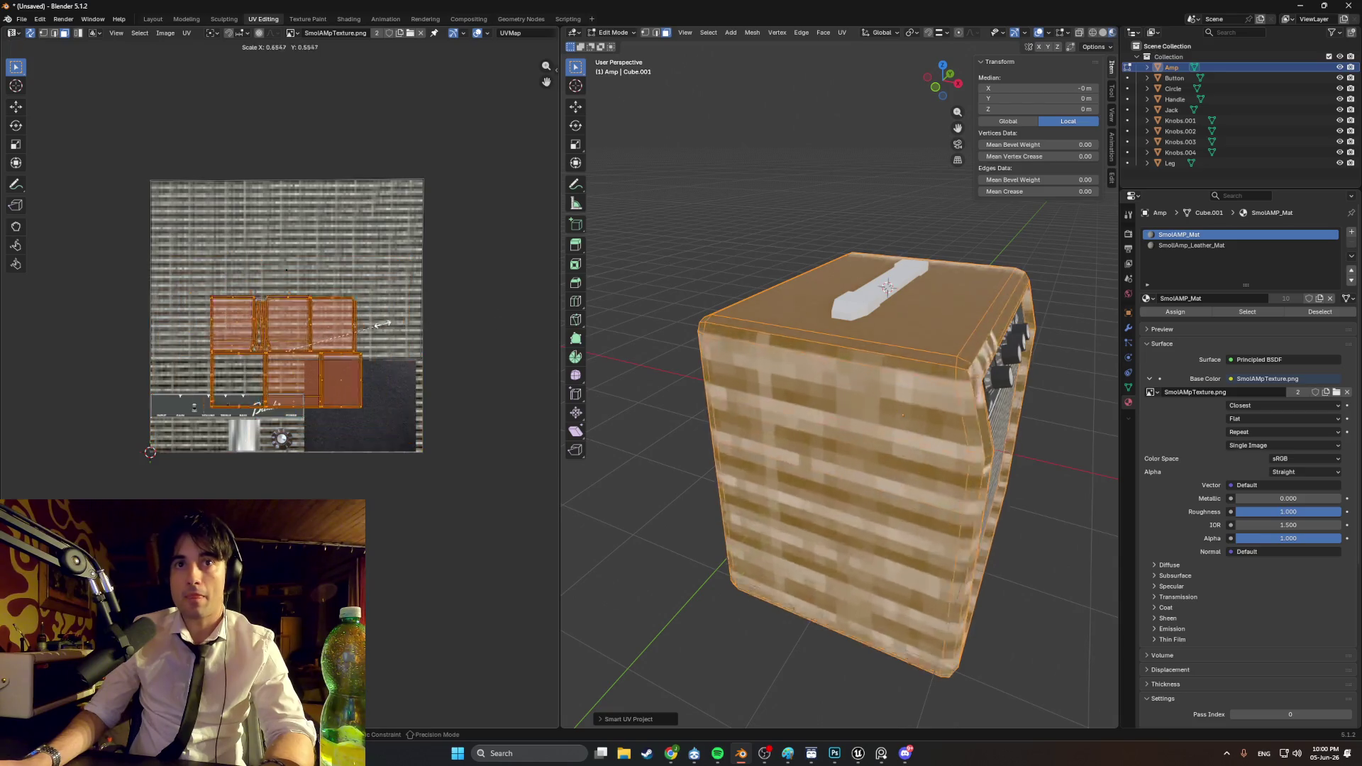
{"action": "left_click", "coordinate": [307, 334]}
{"action": "key", "text": "g"}
{"action": "left_click", "coordinate": [385, 404]}
{"action": "key", "text": "s"}
{"action": "left_click", "coordinate": [363, 397]}
{"action": "key", "text": "g"}
Step: Clear the selection, inspect the amp from several angles, then pick its top face in Object Mode
{"action": "key", "text": "alt+a"}
{"action": "mouse_move", "coordinate": [681, 249]}
{"action": "middle_mouse_down"}
{"action": "mouse_move", "coordinate": [800, 271]}
{"action": "mouse_move", "coordinate": [759, 333]}
{"action": "middle_mouse_up"}
{"action": "scroll", "coordinate": [752, 345], "scroll_direction": "up", "scroll_amount": 3}
{"action": "scroll", "coordinate": [752, 346], "scroll_direction": "up", "scroll_amount": 1}
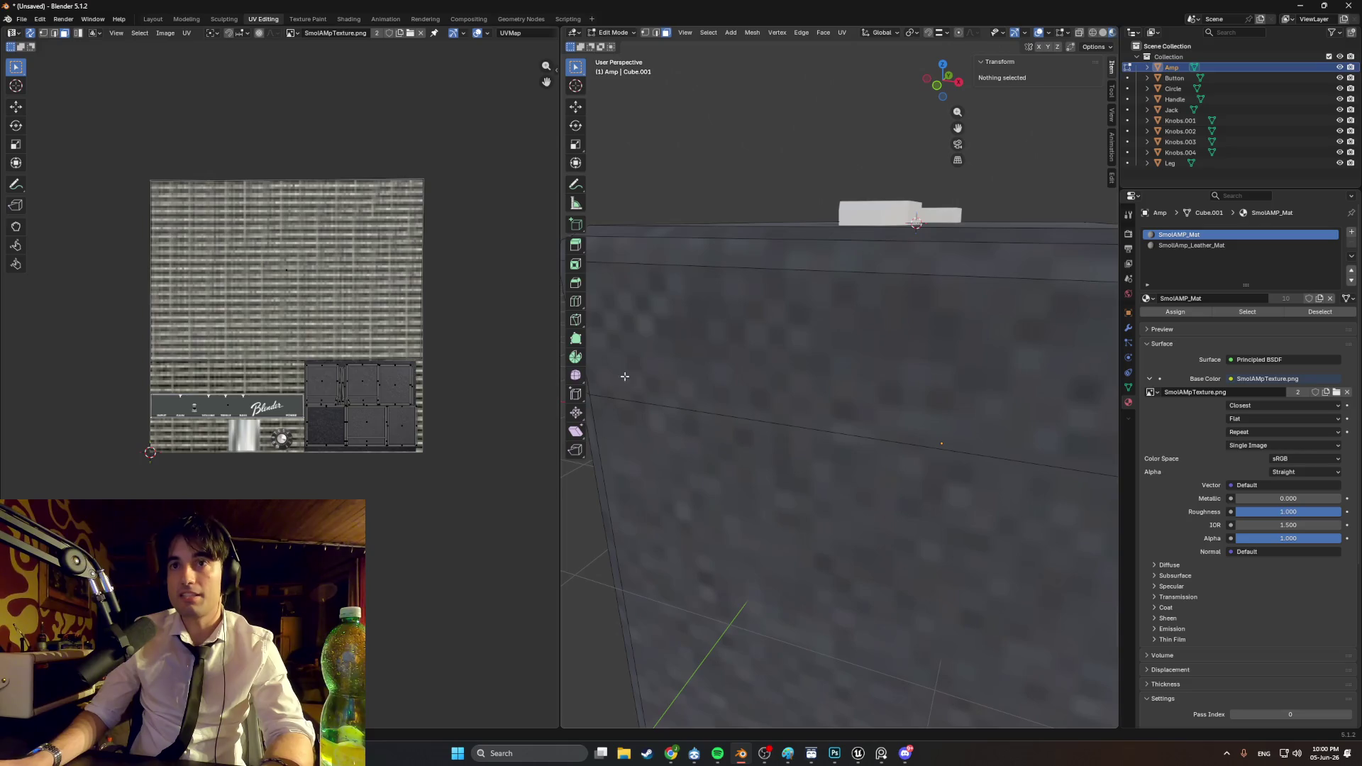
{"action": "scroll", "coordinate": [291, 390], "scroll_direction": "up", "scroll_amount": 5}
{"action": "middle_click_drag", "start_coordinate": [471, 403], "coordinate": [256, 331]}
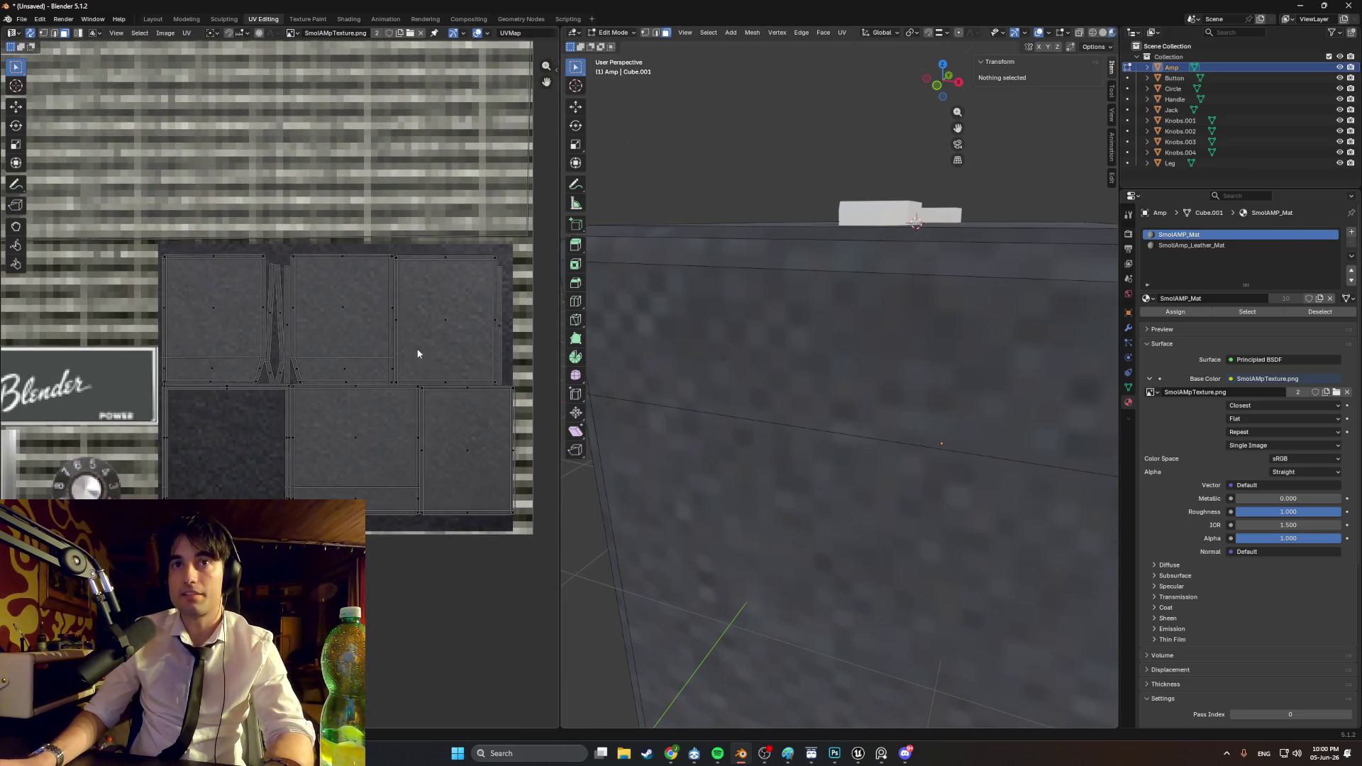
{"action": "scroll", "coordinate": [780, 340], "scroll_direction": "down", "scroll_amount": 6}
{"action": "mouse_move", "coordinate": [780, 341]}
{"action": "middle_mouse_down"}
{"action": "mouse_move", "coordinate": [828, 312]}
{"action": "mouse_move", "coordinate": [769, 305]}
{"action": "mouse_move", "coordinate": [638, 383]}
{"action": "mouse_move", "coordinate": [709, 376]}
{"action": "middle_mouse_up"}
{"action": "scroll", "coordinate": [709, 376], "scroll_direction": "up", "scroll_amount": 6}
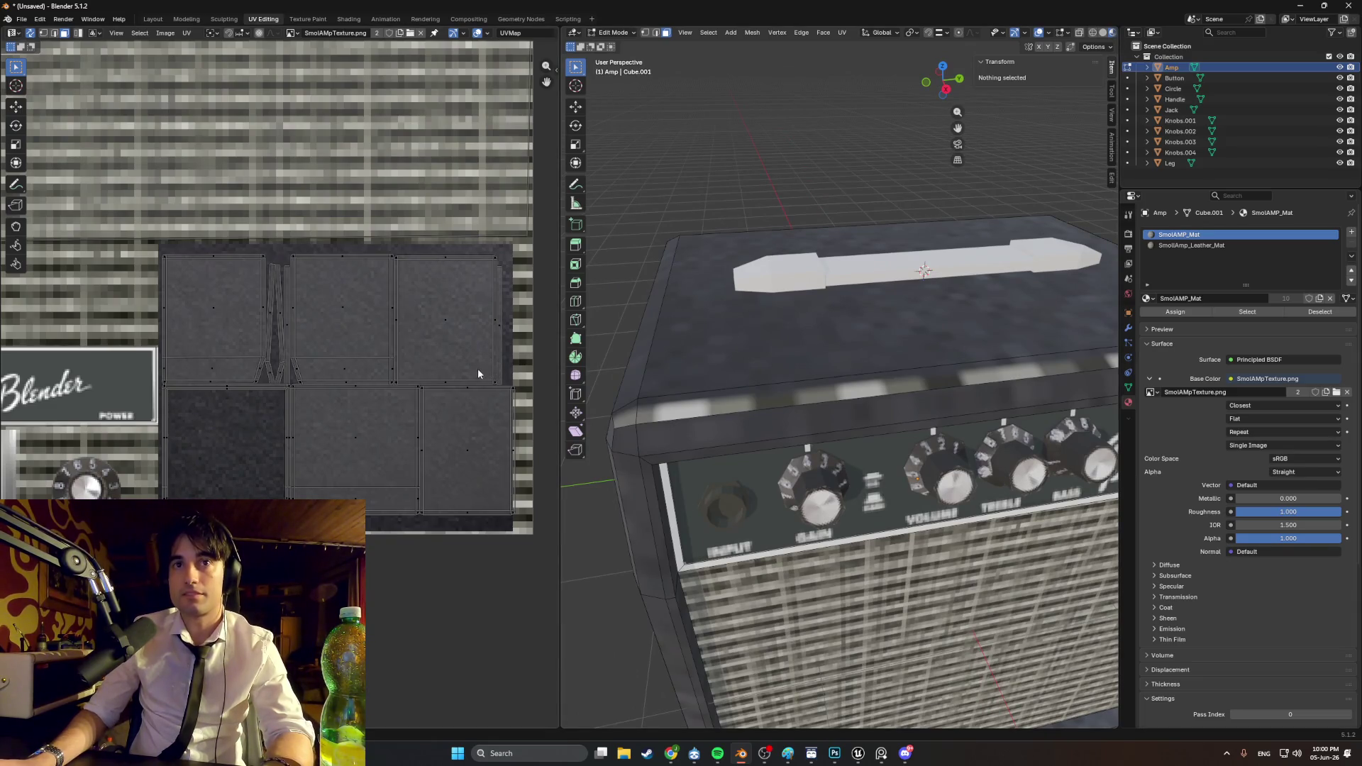
{"action": "mouse_move", "coordinate": [648, 373]}
{"action": "middle_mouse_down"}
{"action": "mouse_move", "coordinate": [617, 381]}
{"action": "mouse_move", "coordinate": [843, 371]}
{"action": "middle_mouse_up"}
{"action": "key", "text": "Tab"}
{"action": "key", "text": "Tab"}
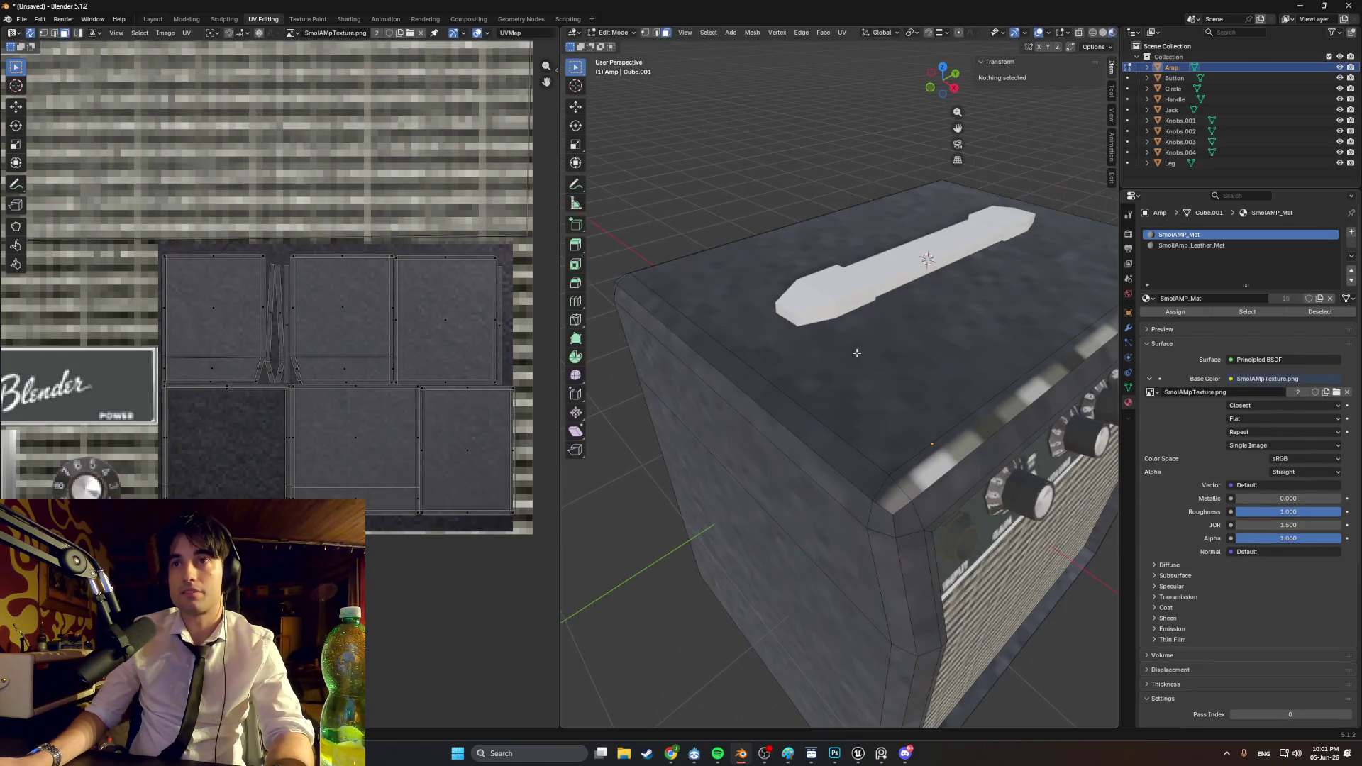
{"action": "left_click", "coordinate": [866, 364]}
Step: Smart UV Project unwrap the amp's top face
{"action": "mouse_move", "coordinate": [612, 371]}
{"action": "middle_mouse_down"}
{"action": "mouse_move", "coordinate": [796, 316]}
{"action": "mouse_move", "coordinate": [769, 316]}
{"action": "mouse_move", "coordinate": [811, 356]}
{"action": "mouse_move", "coordinate": [766, 352]}
{"action": "mouse_move", "coordinate": [738, 329]}
{"action": "mouse_move", "coordinate": [763, 334]}
{"action": "mouse_move", "coordinate": [778, 393]}
{"action": "mouse_move", "coordinate": [754, 382]}
{"action": "middle_mouse_up"}
{"action": "scroll", "coordinate": [809, 395], "scroll_direction": "down", "scroll_amount": 5}
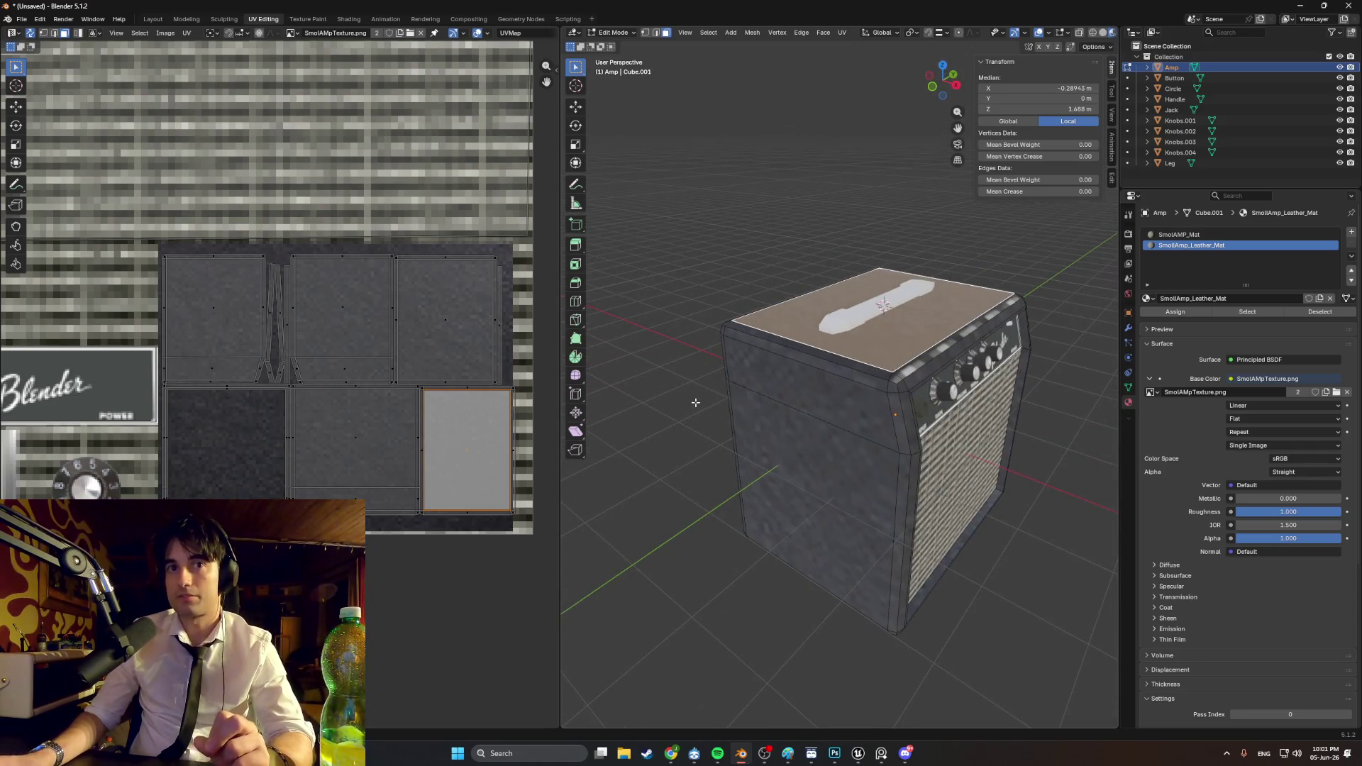
{"action": "mouse_move", "coordinate": [715, 405]}
{"action": "middle_mouse_down"}
{"action": "mouse_move", "coordinate": [702, 399]}
{"action": "mouse_move", "coordinate": [714, 403]}
{"action": "middle_mouse_up"}
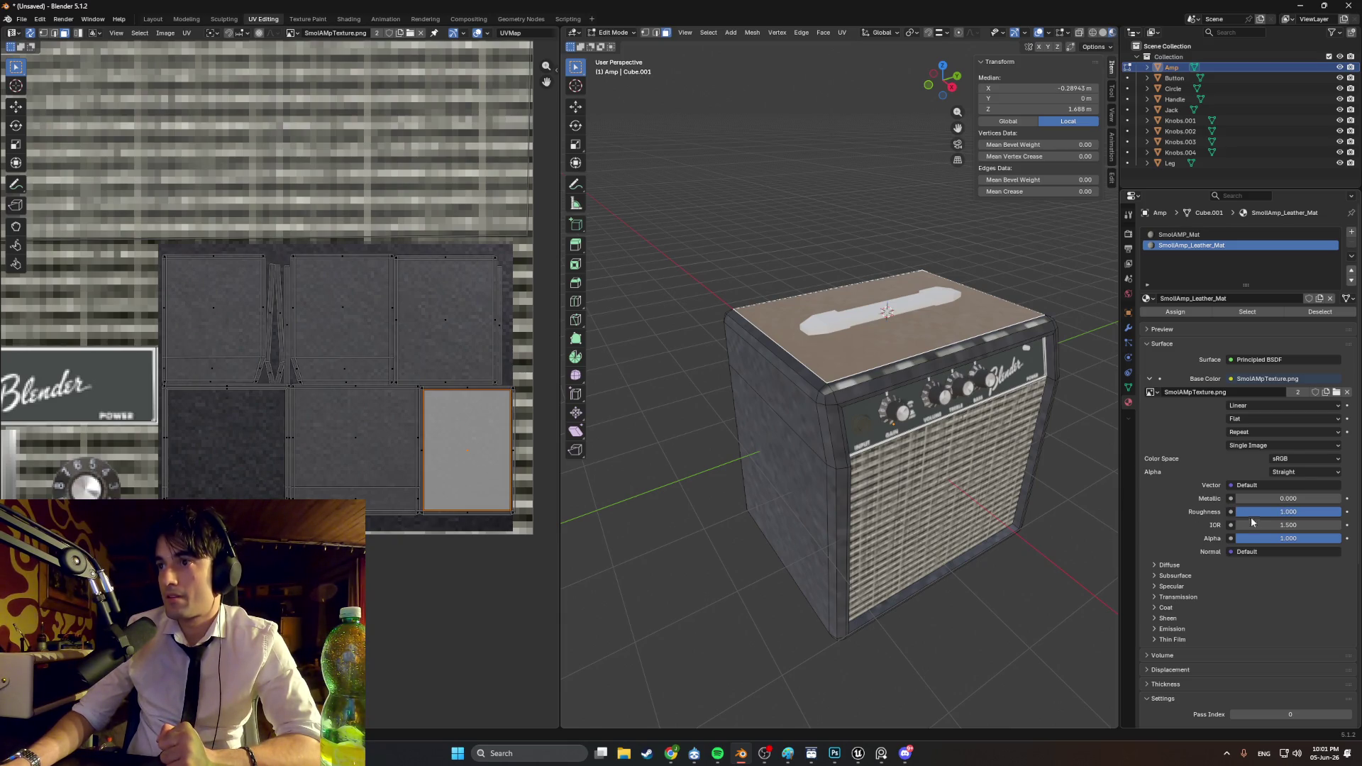
{"action": "middle_click_drag", "start_coordinate": [837, 416], "coordinate": [904, 418]}
{"action": "key", "text": "u"}
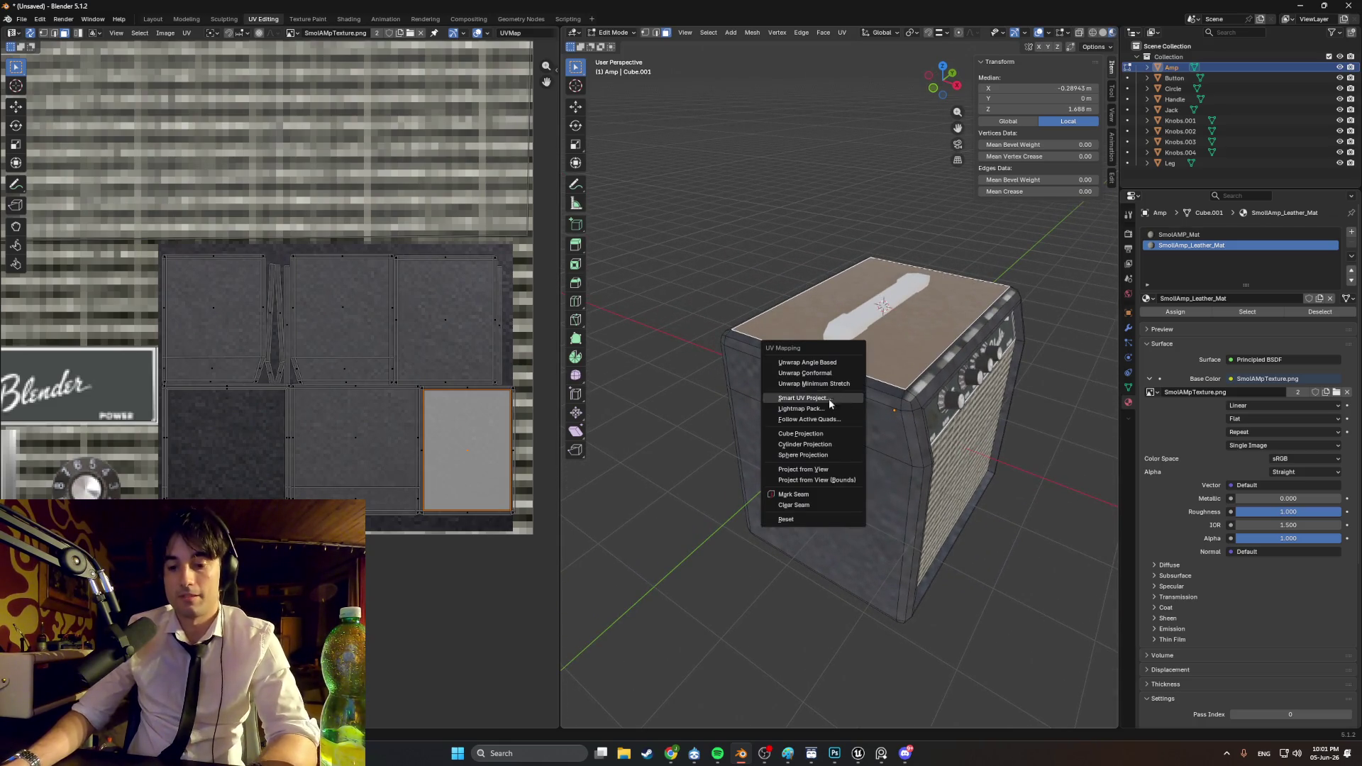
{"action": "left_click", "coordinate": [809, 397]}
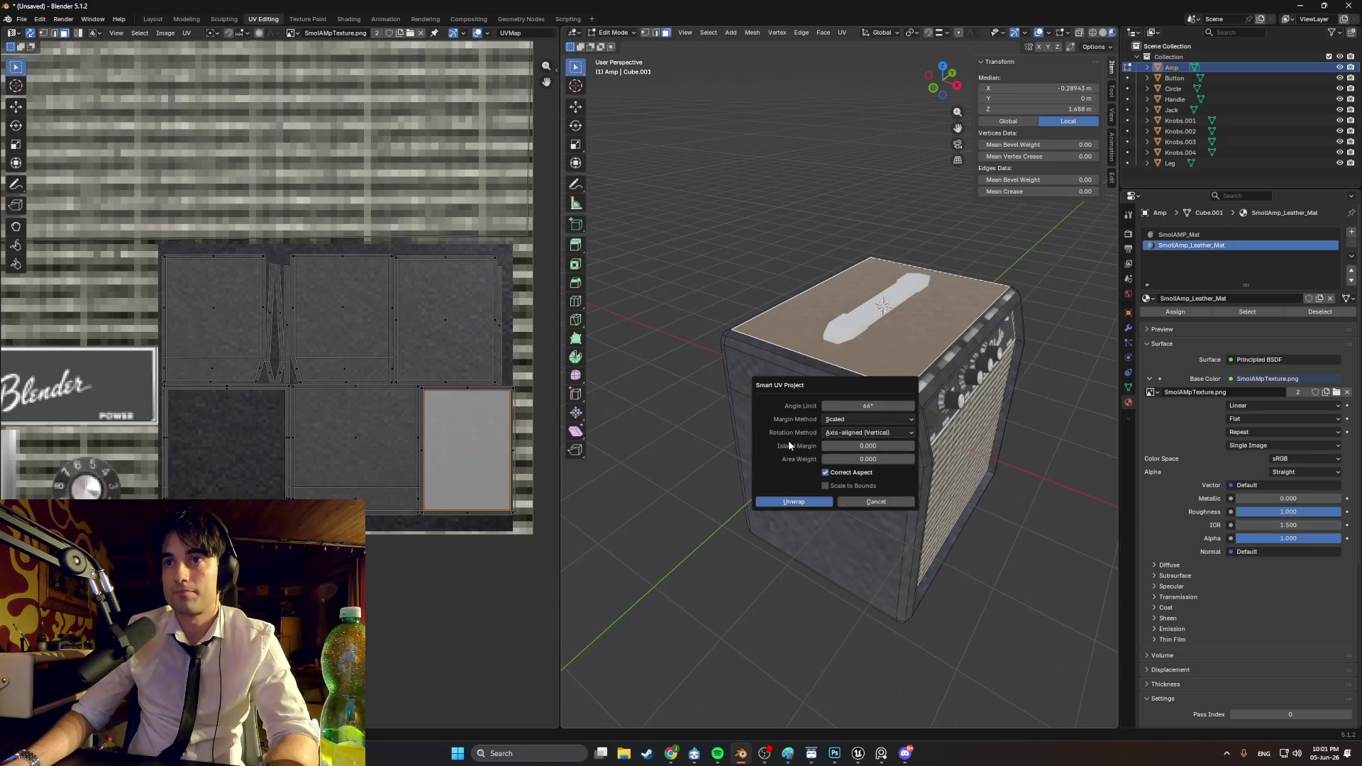
{"action": "left_click", "coordinate": [786, 501]}
Step: Move the top face's UV island near the lower-right panels and rotate it a quarter turn
{"action": "scroll", "coordinate": [288, 284], "scroll_direction": "down", "scroll_amount": 5}
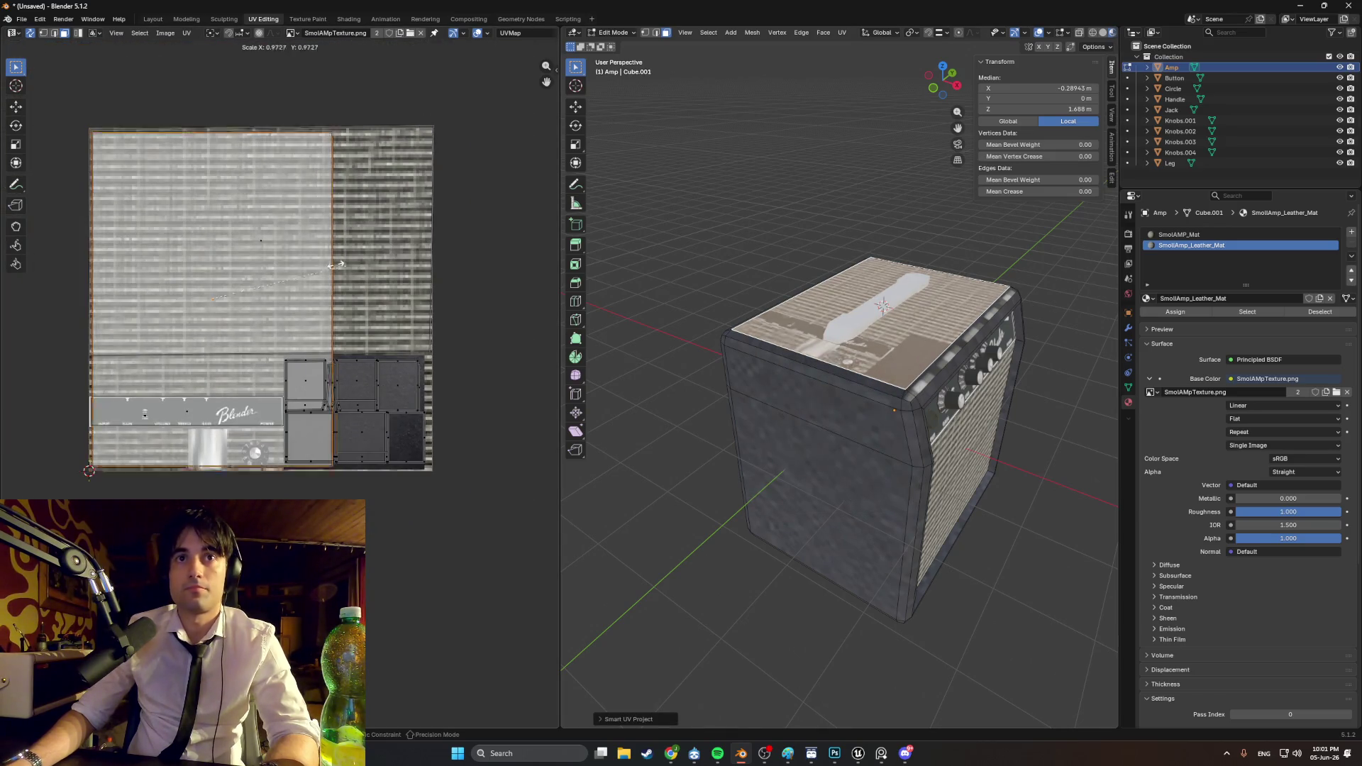
{"action": "key", "text": "g"}
{"action": "left_click", "coordinate": [424, 396]}
{"action": "key", "text": "r"}
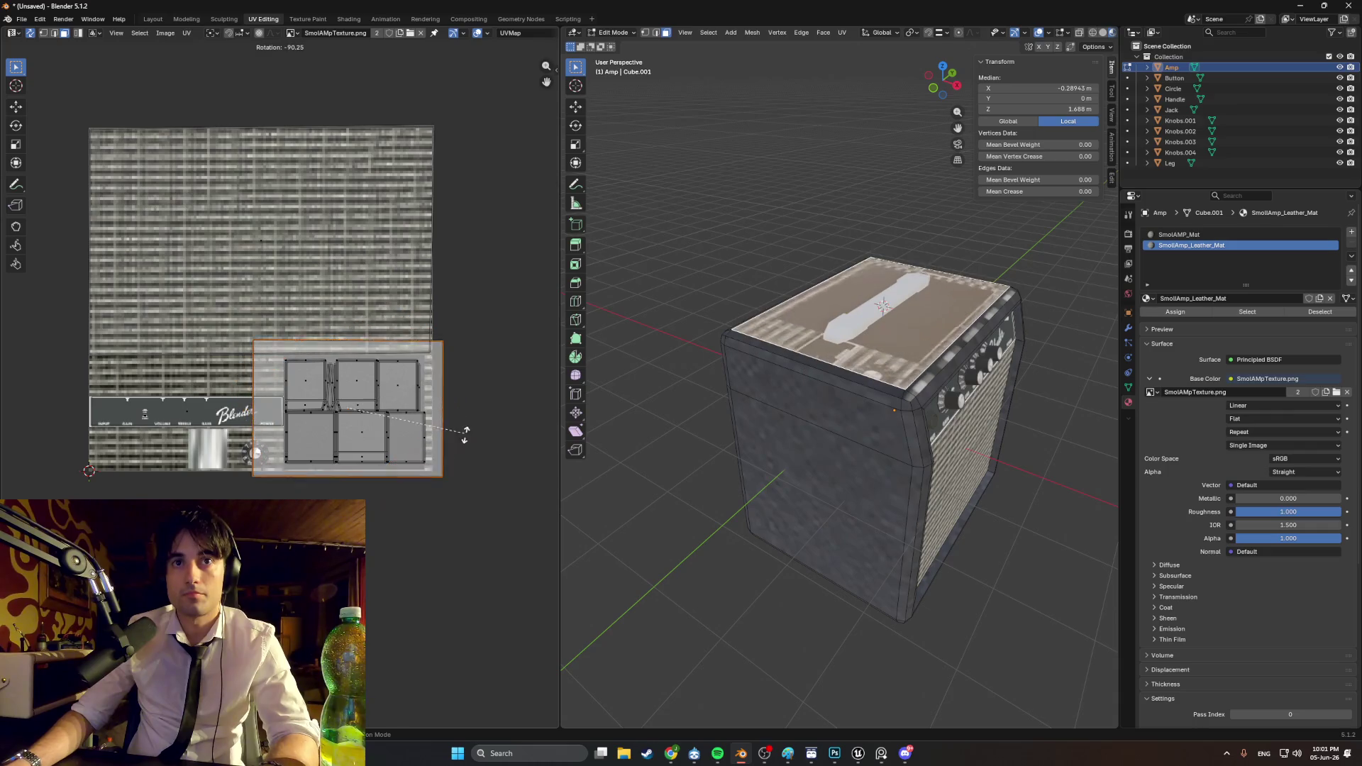
{"action": "left_click", "coordinate": [456, 431]}
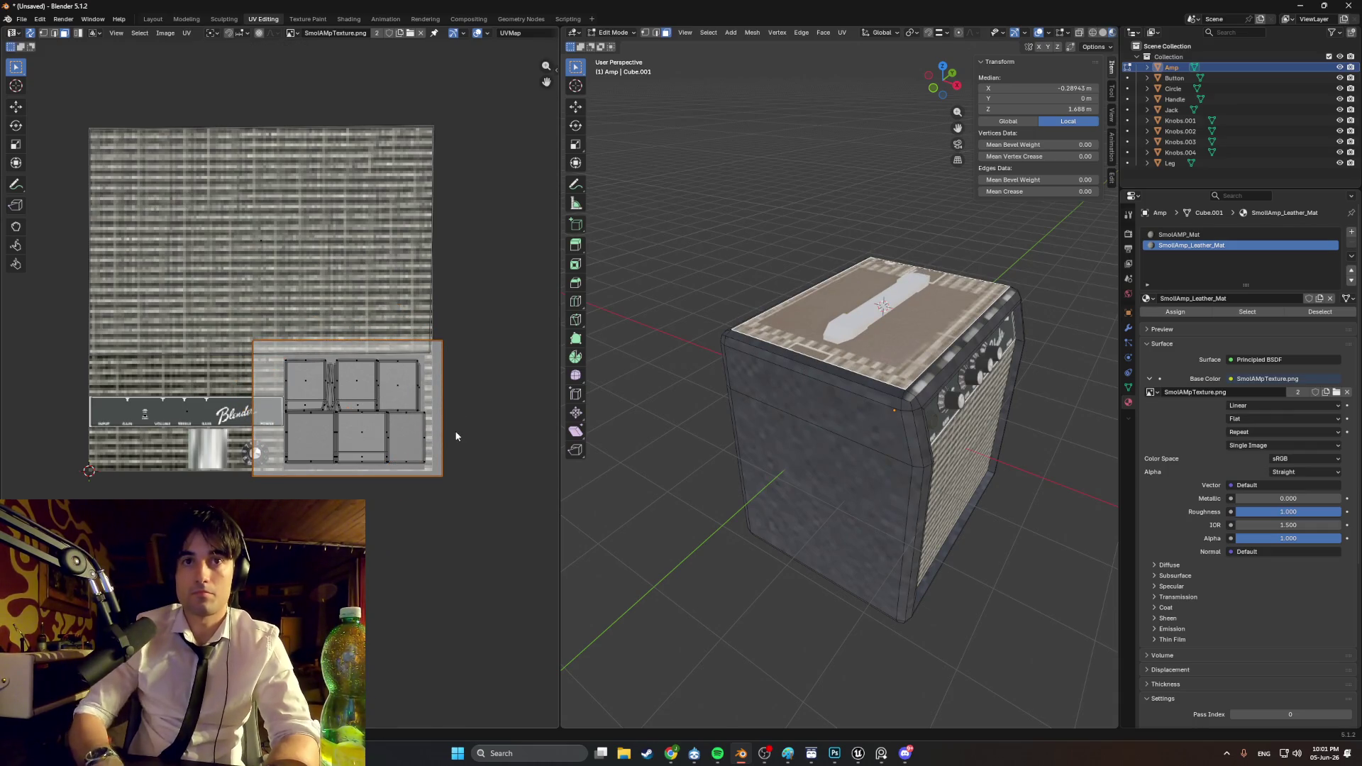
{"action": "scroll", "coordinate": [398, 366], "scroll_direction": "up", "scroll_amount": 4}
{"action": "middle_click_drag", "start_coordinate": [398, 365], "coordinate": [207, 381]}
Step: Shift the island left and align one edge with the panel, then view the amp's top
{"action": "key", "text": "g"}
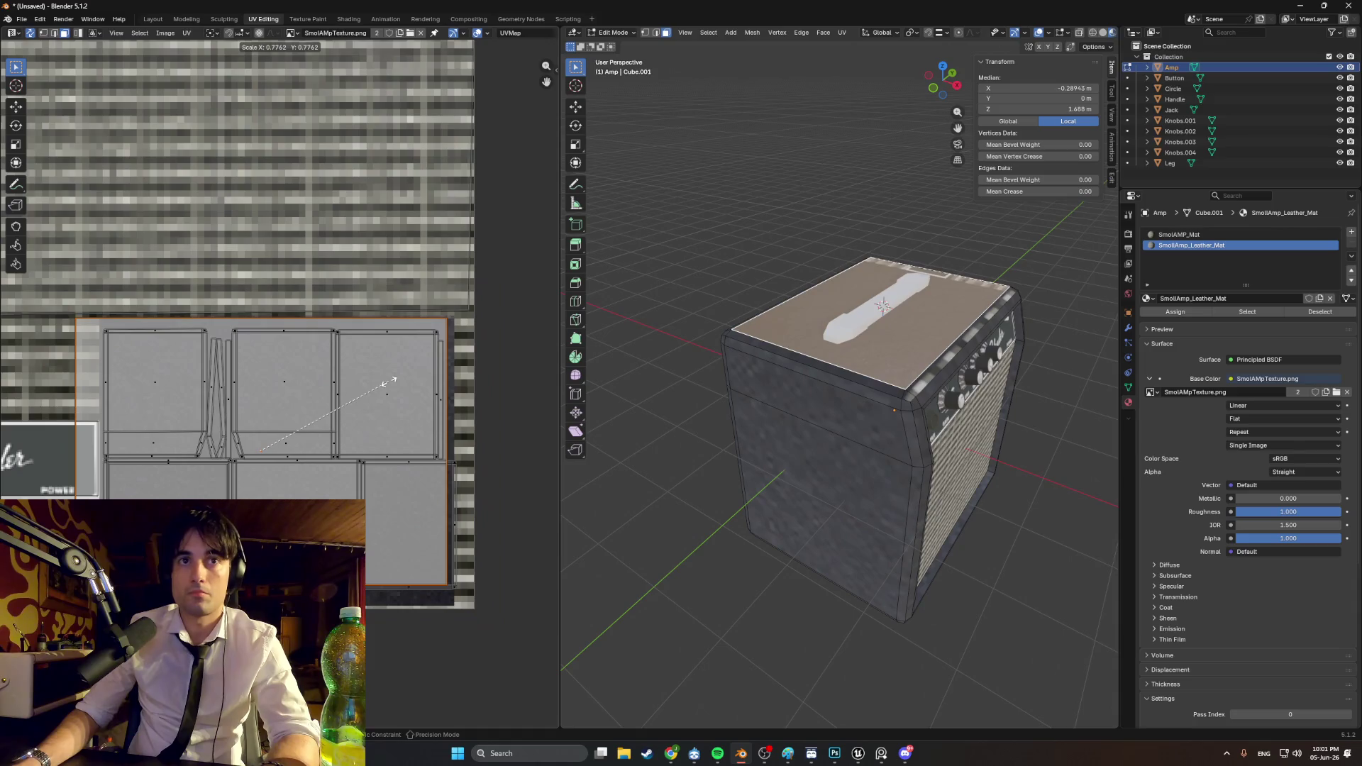
{"action": "key", "text": "g"}
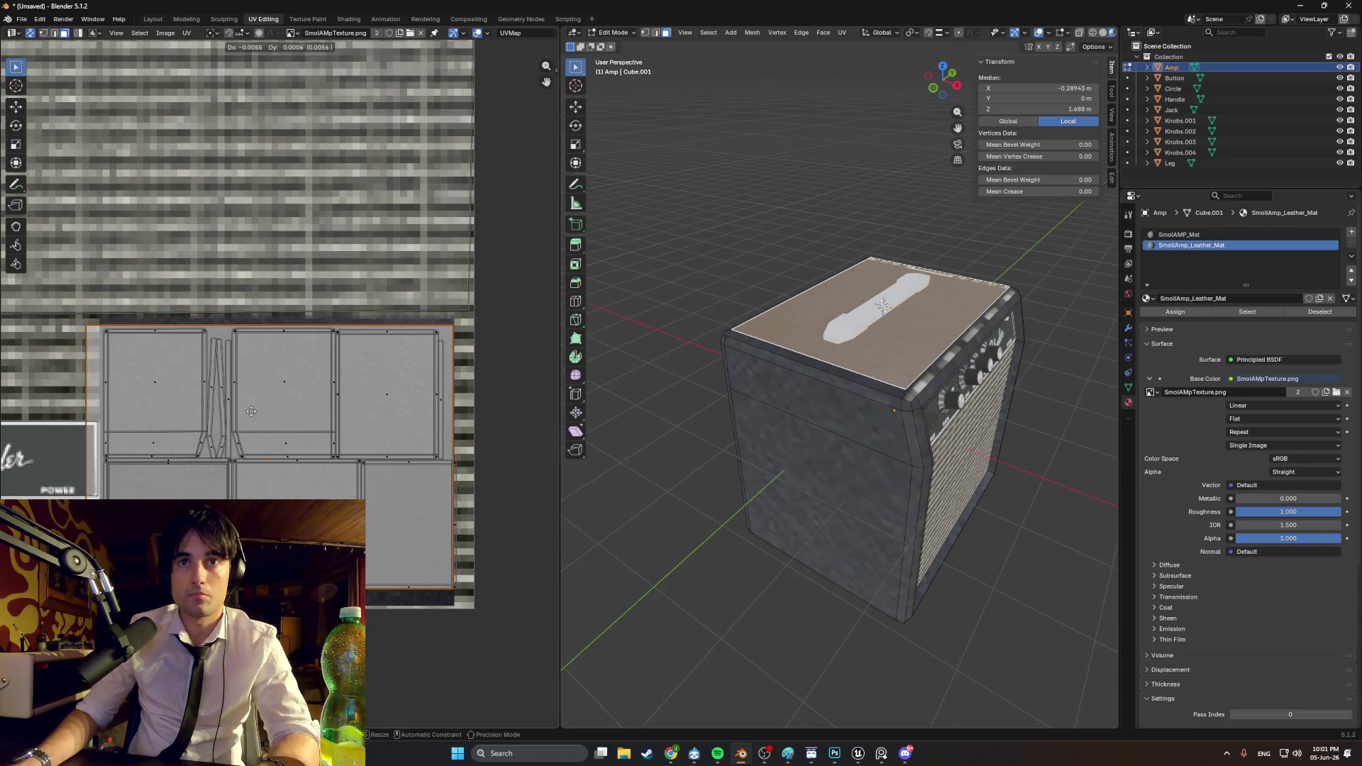
{"action": "left_click", "coordinate": [86, 383]}
{"action": "key", "text": "g"}
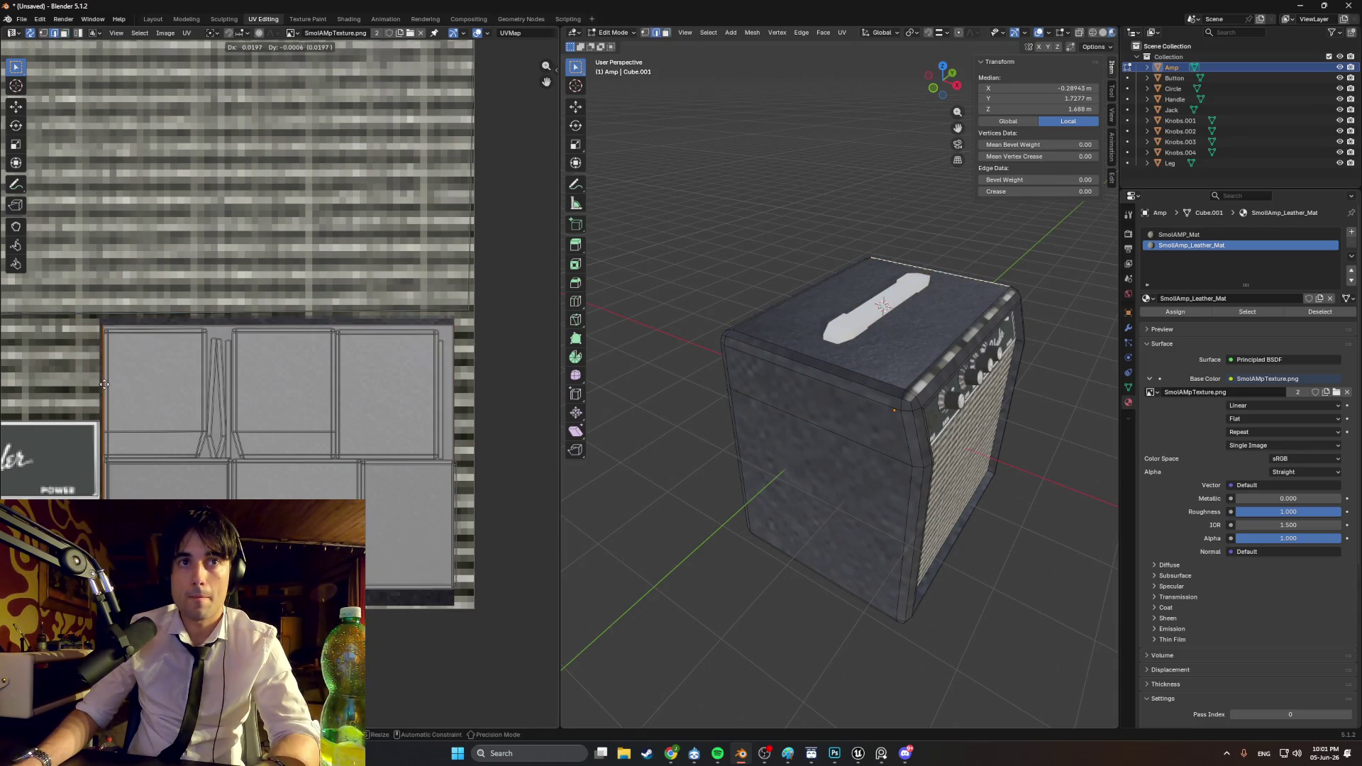
{"action": "left_click", "coordinate": [102, 385]}
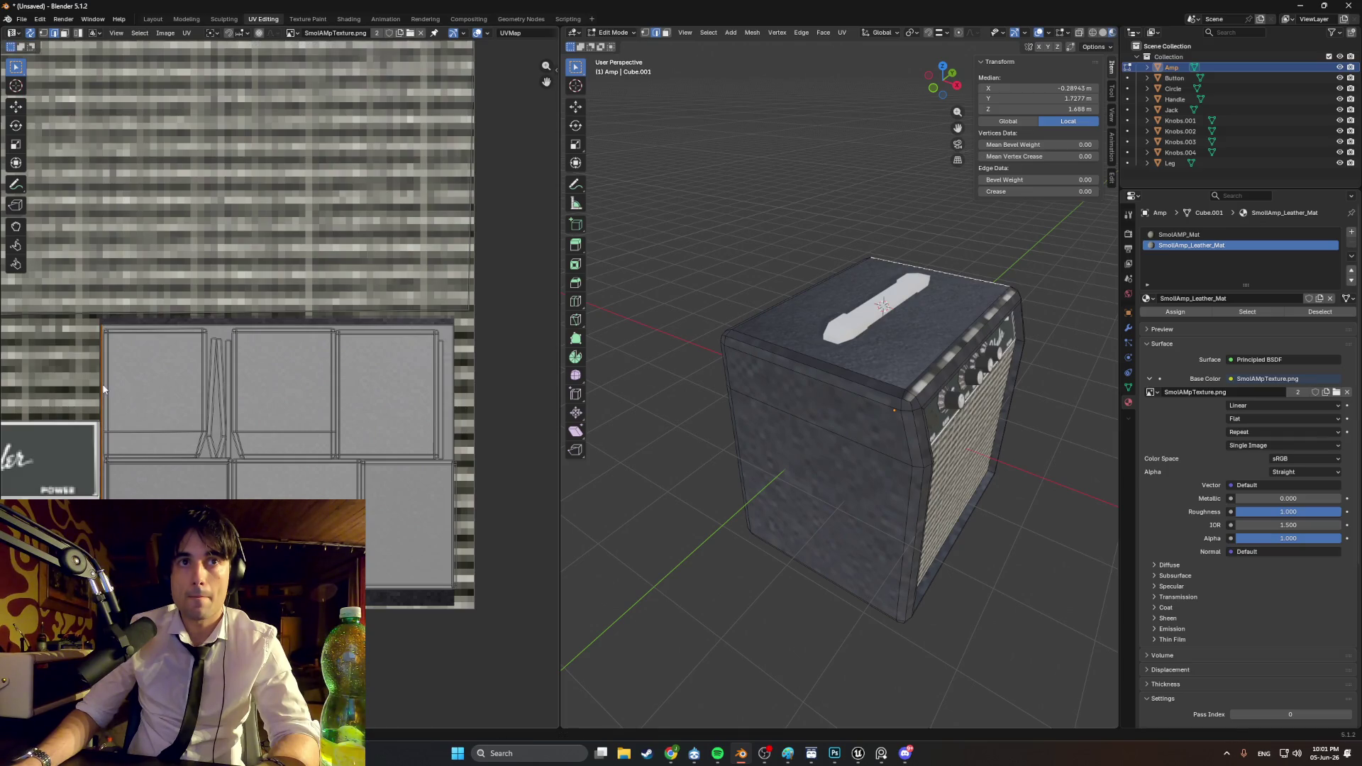
{"action": "left_click", "coordinate": [231, 322]}
{"action": "mouse_move", "coordinate": [723, 295]}
{"action": "middle_mouse_down"}
{"action": "mouse_move", "coordinate": [832, 352]}
{"action": "mouse_move", "coordinate": [928, 331]}
{"action": "mouse_move", "coordinate": [873, 468]}
{"action": "middle_mouse_up"}
{"action": "scroll", "coordinate": [831, 353], "scroll_direction": "up", "scroll_amount": 5}
Step: Select the amp's lower back face and upper back band and Smart UV Project them
{"action": "left_click", "coordinate": [873, 468]}
{"action": "left_click", "coordinate": [811, 384], "text": "shift"}
{"action": "middle_click_drag", "start_coordinate": [811, 384], "coordinate": [814, 370]}
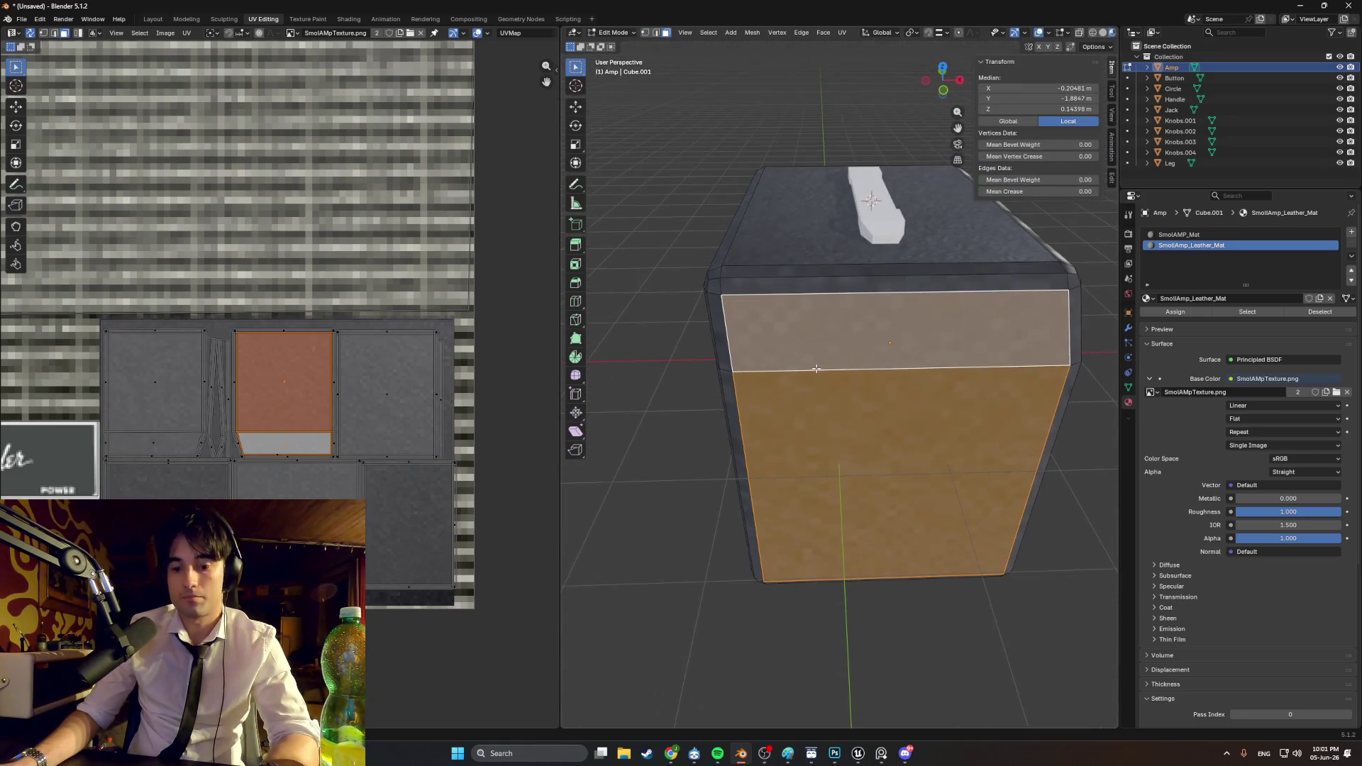
{"action": "key", "text": "u"}
{"action": "left_click", "coordinate": [797, 370]}
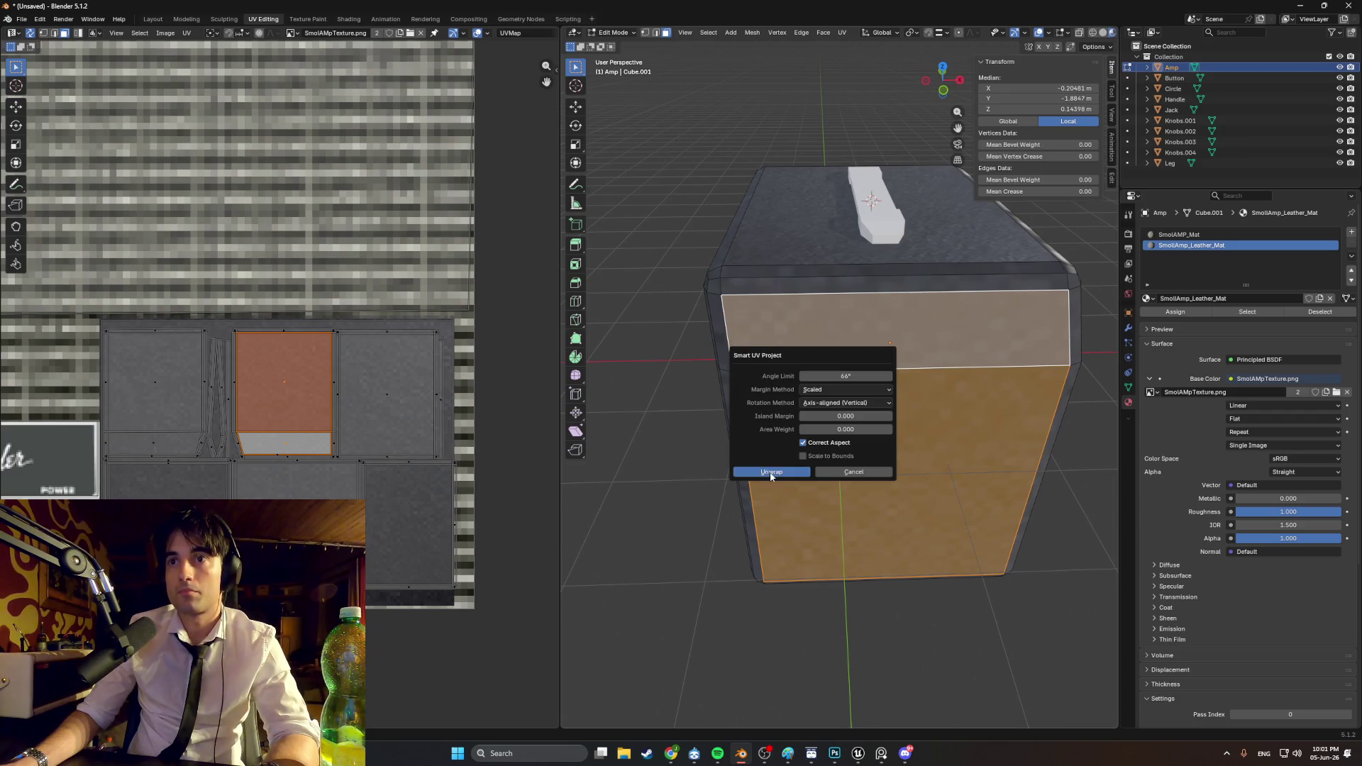
{"action": "left_click", "coordinate": [771, 471]}
Step: Shrink, rotate and move the new UV island onto the dark panel area
{"action": "scroll", "coordinate": [138, 312], "scroll_direction": "down", "scroll_amount": 3}
{"action": "key", "text": "s"}
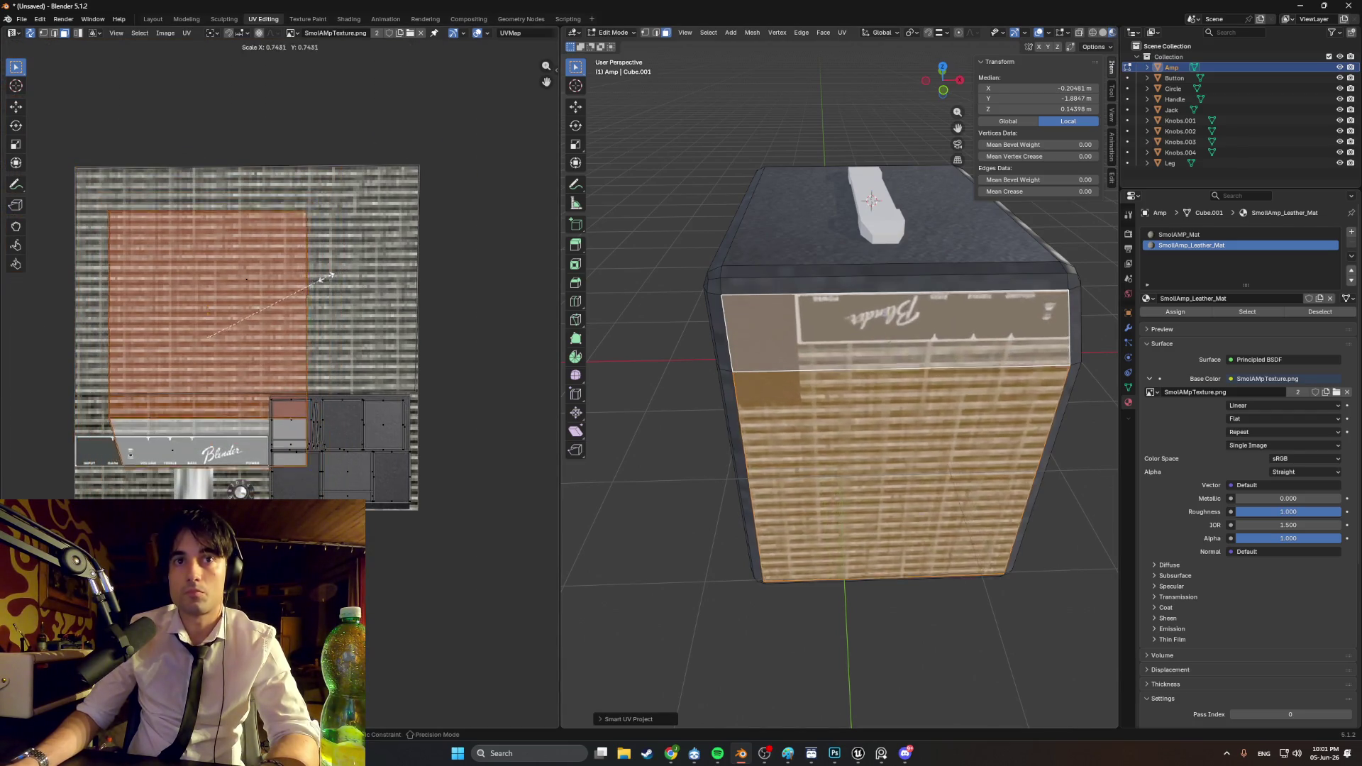
{"action": "left_click", "coordinate": [312, 283]}
{"action": "key", "text": "r"}
{"action": "left_click", "coordinate": [150, 261]}
{"action": "key", "text": "g"}
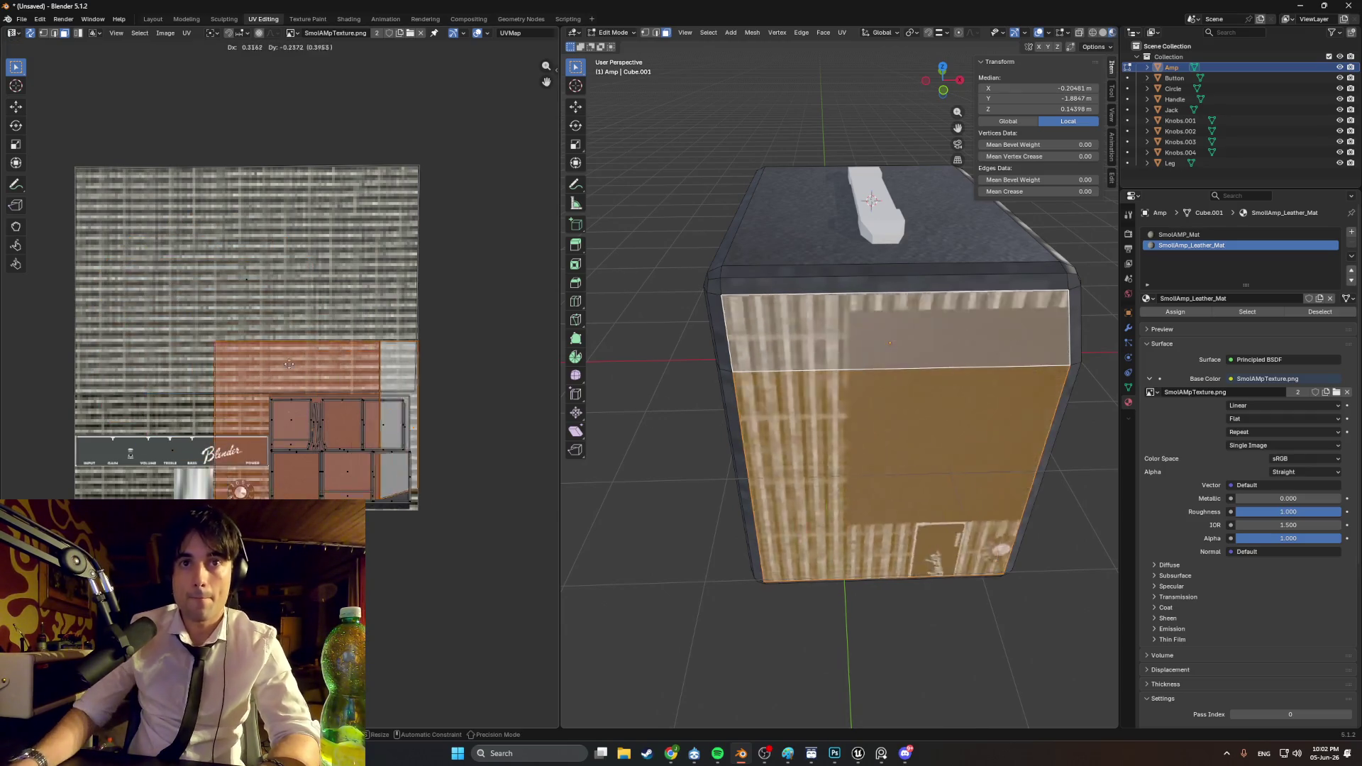
{"action": "left_click", "coordinate": [369, 417]}
{"action": "key", "text": "g"}
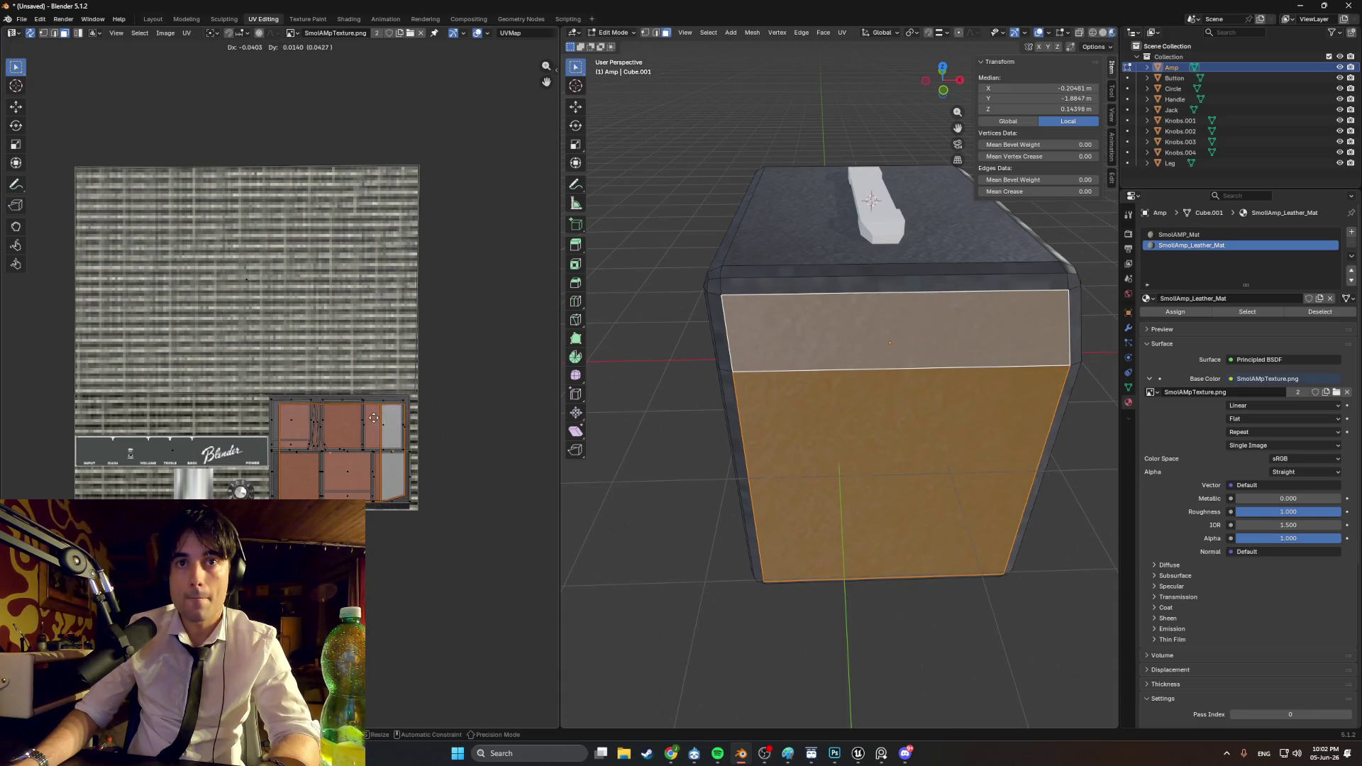
Step: Clear the selection, reselect both back faces from a side angle and Smart UV unwrap again
{"action": "key", "text": "alt+a"}
{"action": "mouse_move", "coordinate": [816, 397]}
{"action": "middle_mouse_down"}
{"action": "mouse_move", "coordinate": [765, 404]}
{"action": "mouse_move", "coordinate": [788, 406]}
{"action": "middle_mouse_up"}
{"action": "left_click", "coordinate": [787, 405]}
{"action": "left_click", "coordinate": [731, 362], "text": "shift"}
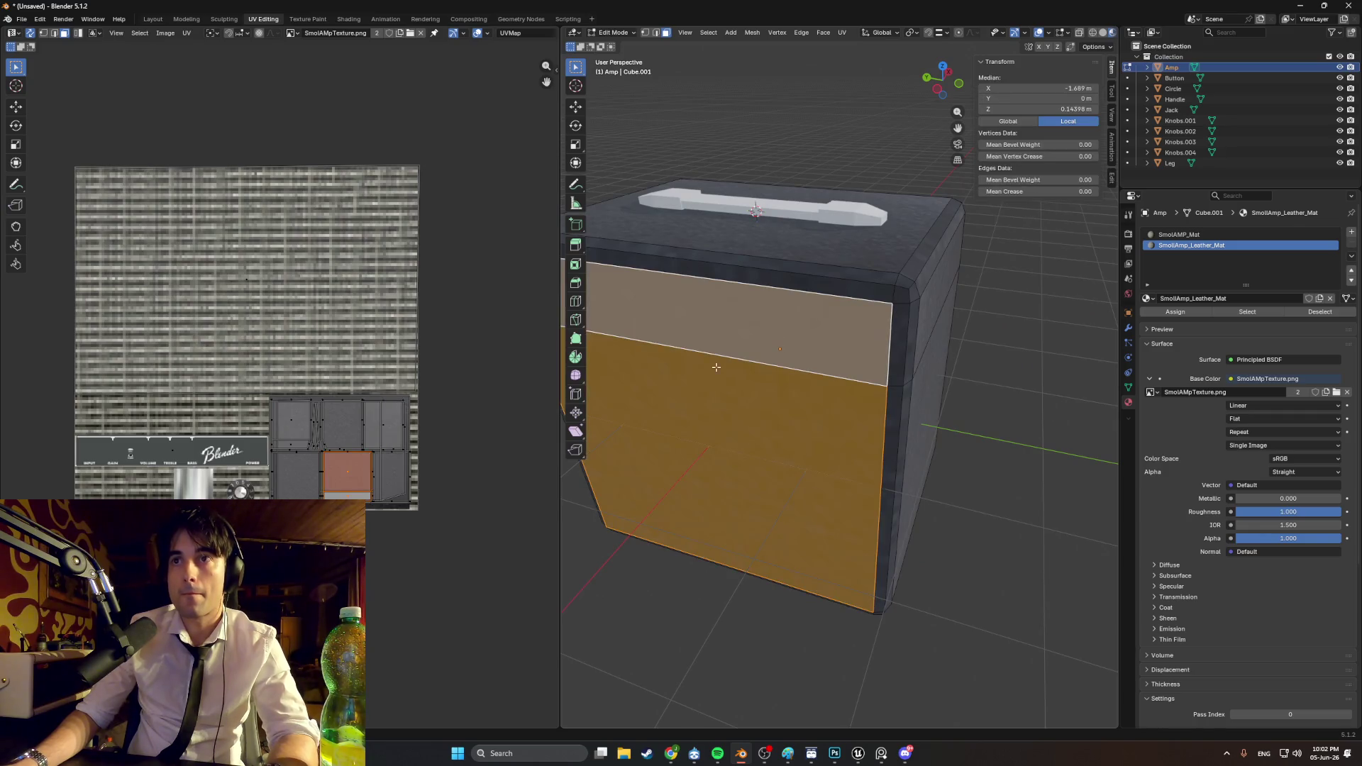
{"action": "key", "text": "u"}
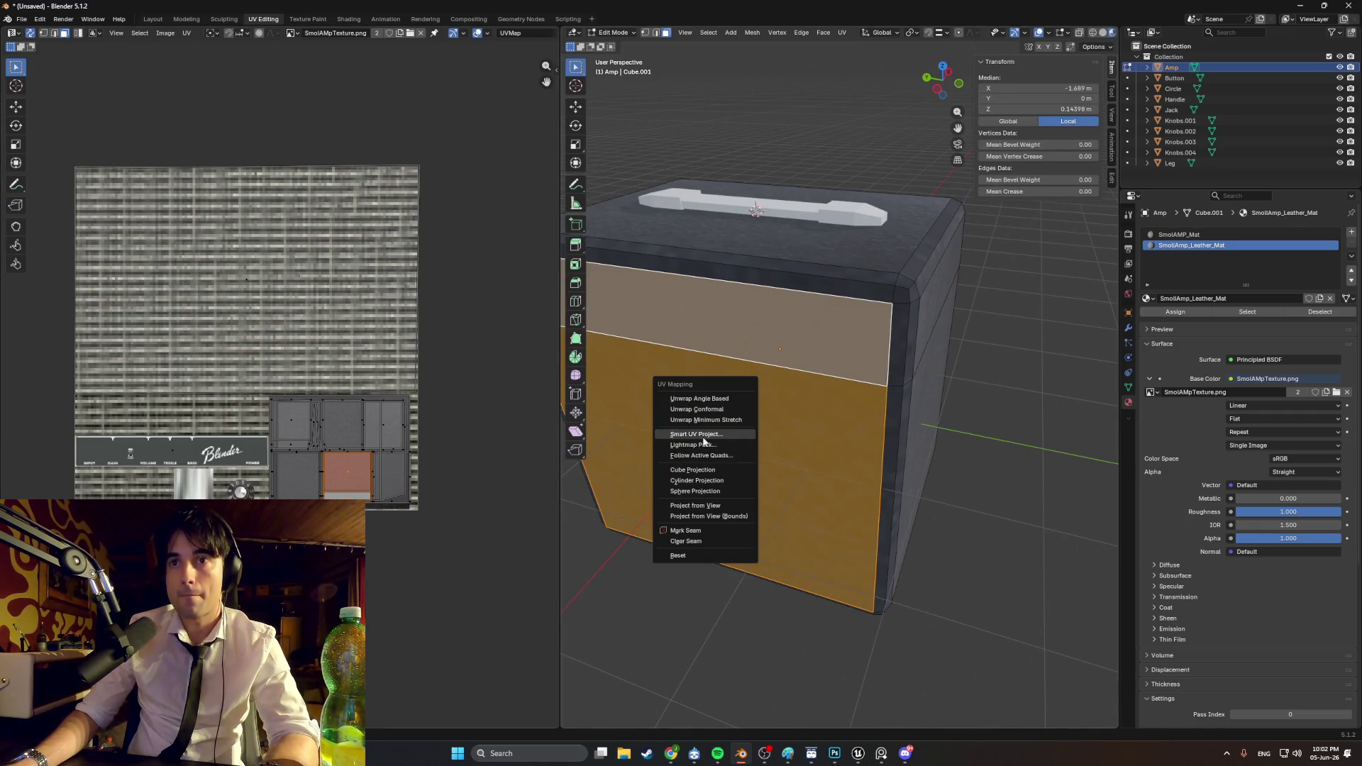
{"action": "left_click", "coordinate": [697, 434]}
{"action": "left_click", "coordinate": [693, 537]}
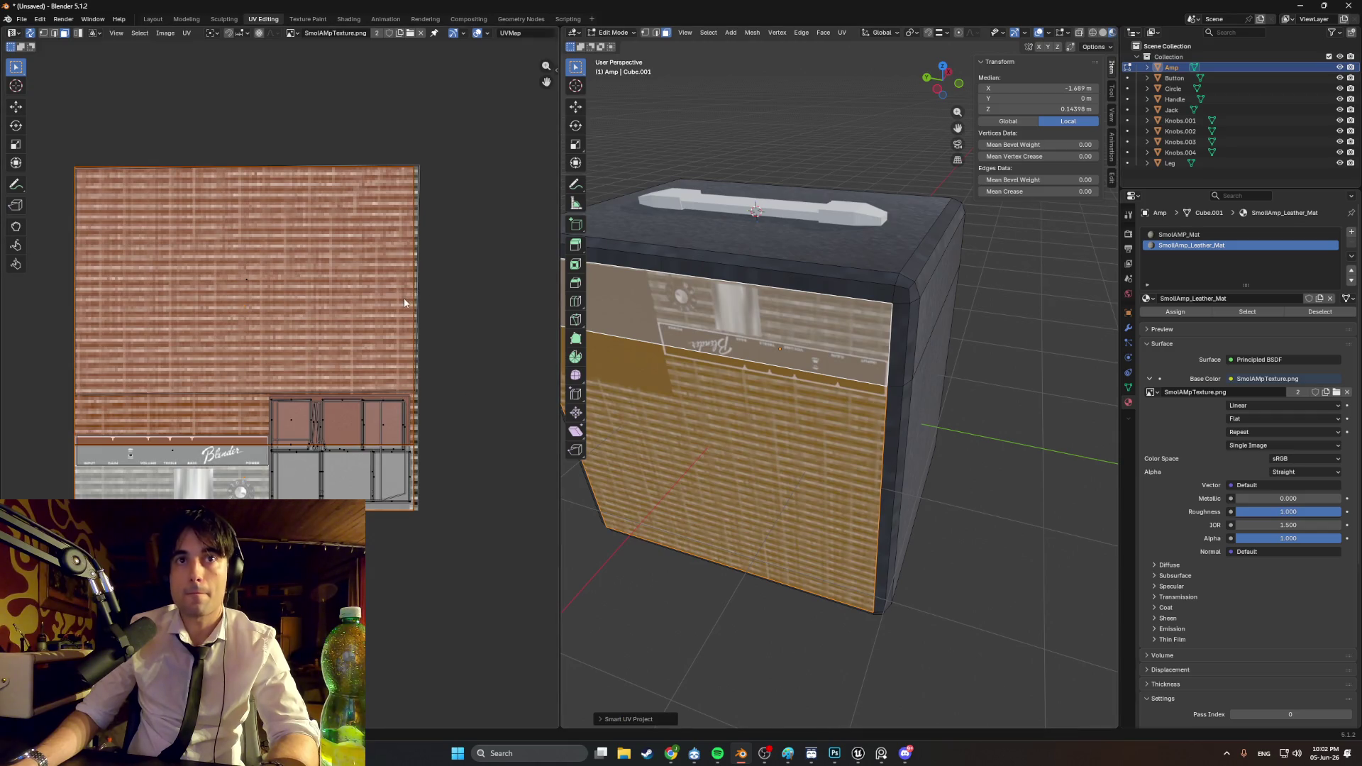
Step: Scale the island, rotate it 180 degrees and fit it onto the lower panel area
{"action": "key", "text": "s"}
{"action": "key", "text": "r"}
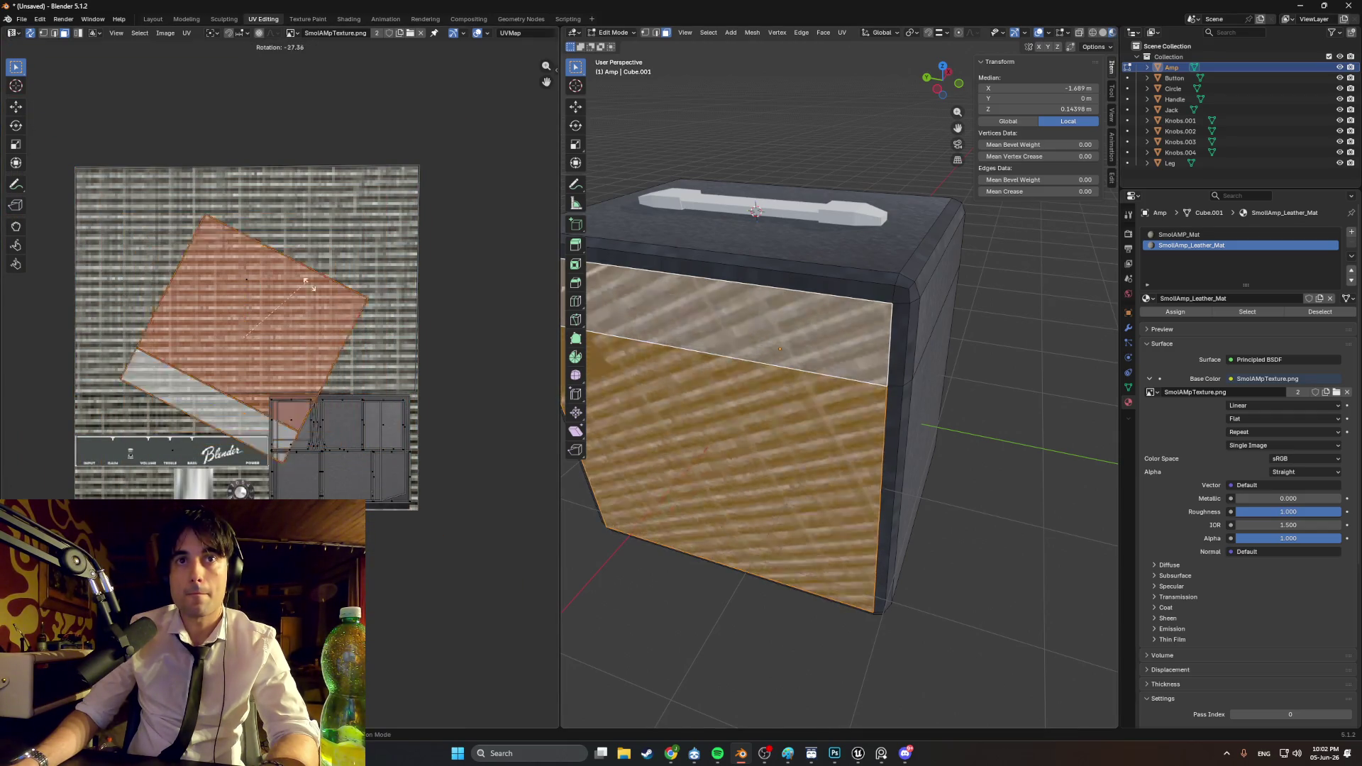
{"action": "left_click", "coordinate": [380, 355]}
{"action": "type", "text": "r180"}
{"action": "key", "text": "Return"}
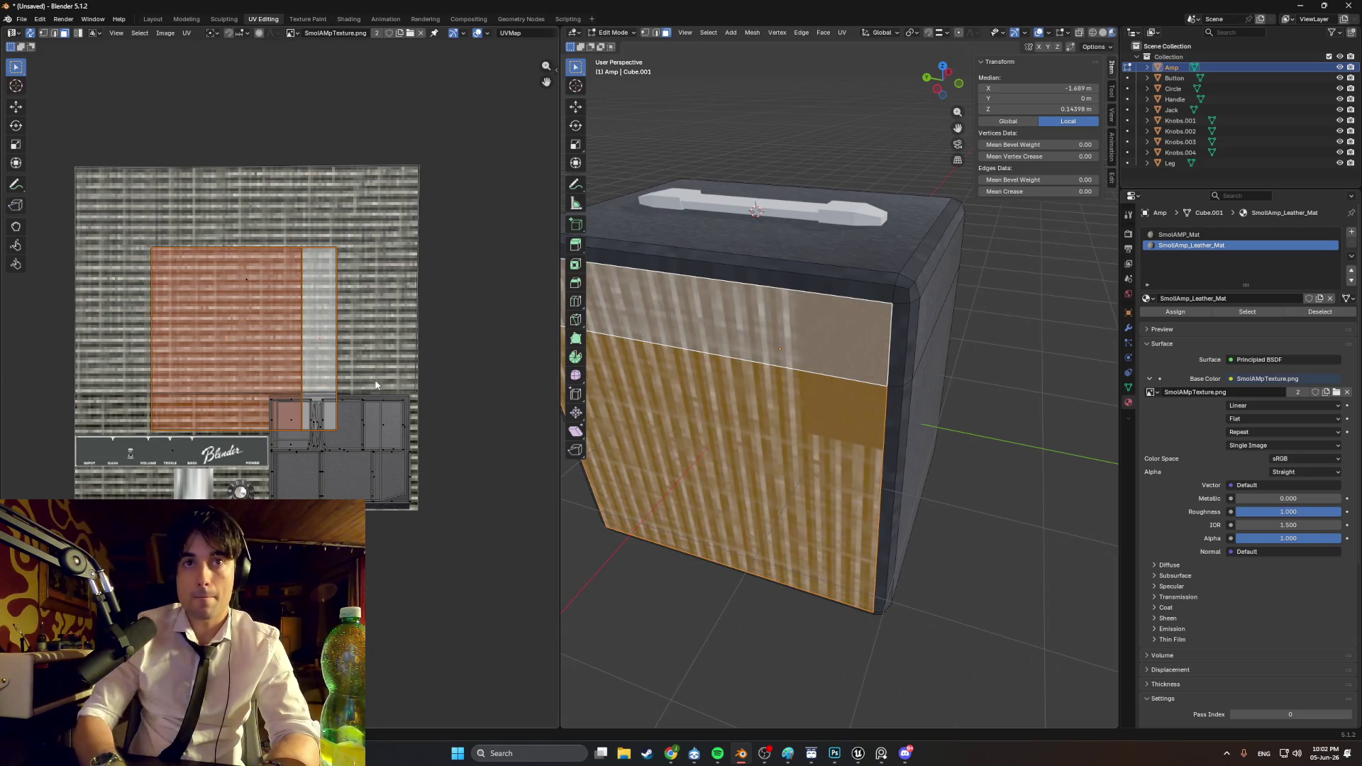
{"action": "key", "text": "g"}
{"action": "left_click", "coordinate": [355, 380]}
{"action": "key", "text": "s"}
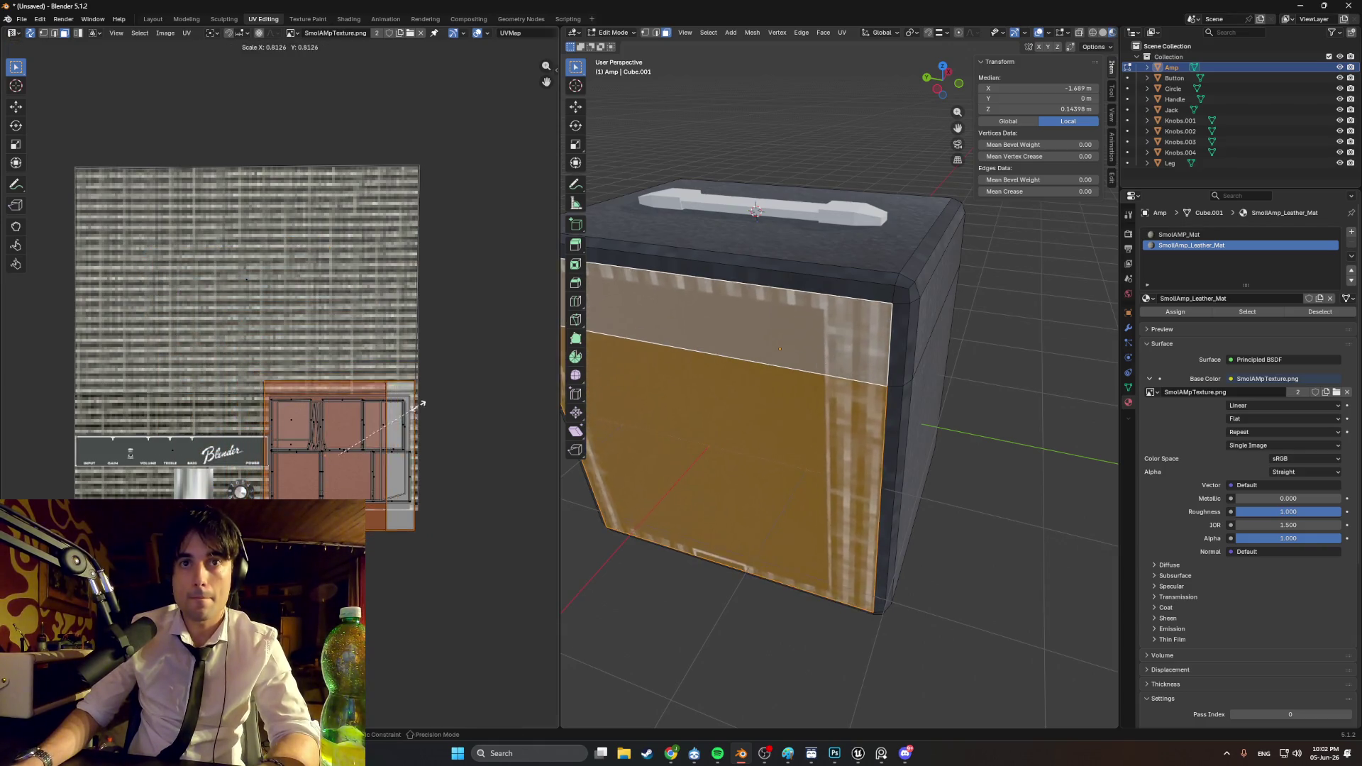
{"action": "left_click", "coordinate": [383, 428]}
{"action": "key", "text": "g"}
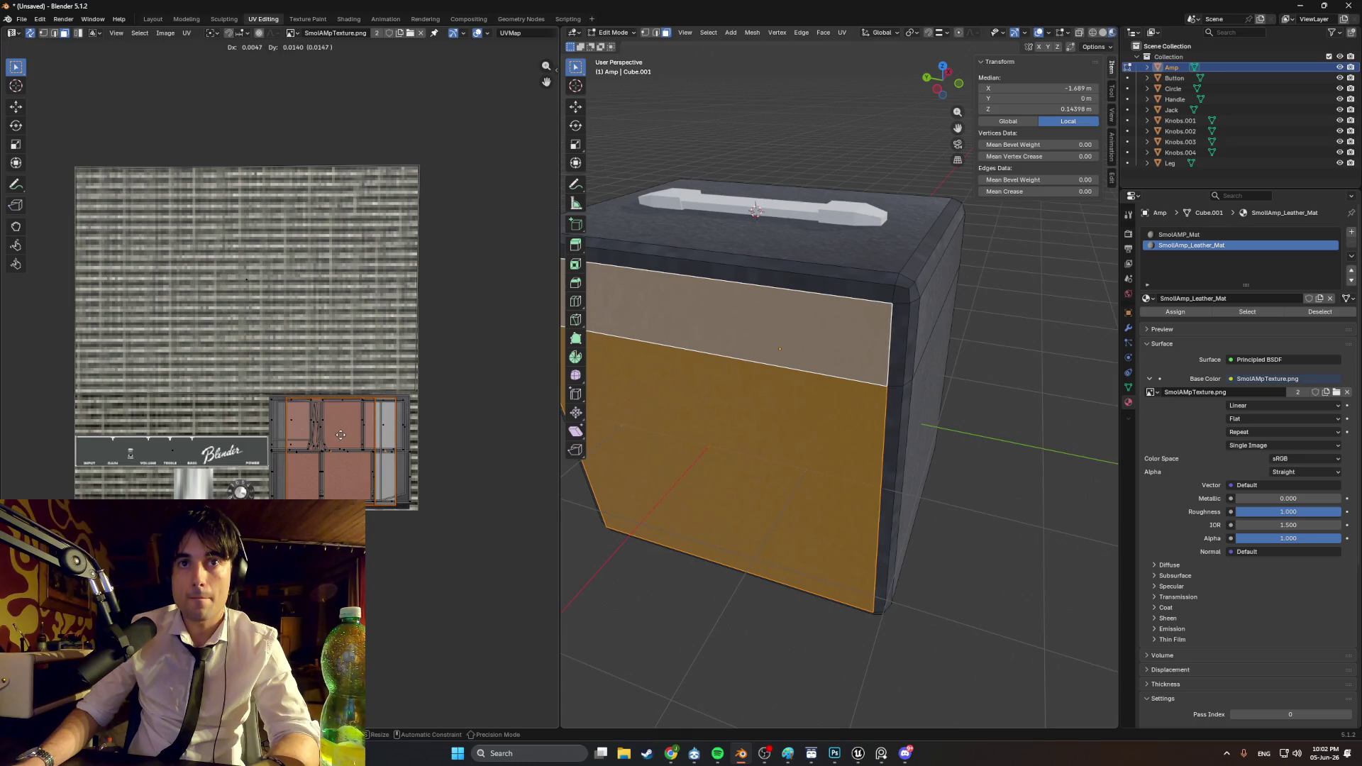
Step: Reselect the lower back face and upper back strip and Smart UV Project them once more
{"action": "left_click", "coordinate": [883, 496]}
{"action": "mouse_move", "coordinate": [883, 497]}
{"action": "middle_mouse_down"}
{"action": "mouse_move", "coordinate": [783, 568]}
{"action": "mouse_move", "coordinate": [893, 554]}
{"action": "mouse_move", "coordinate": [911, 541]}
{"action": "mouse_move", "coordinate": [900, 531]}
{"action": "middle_mouse_up"}
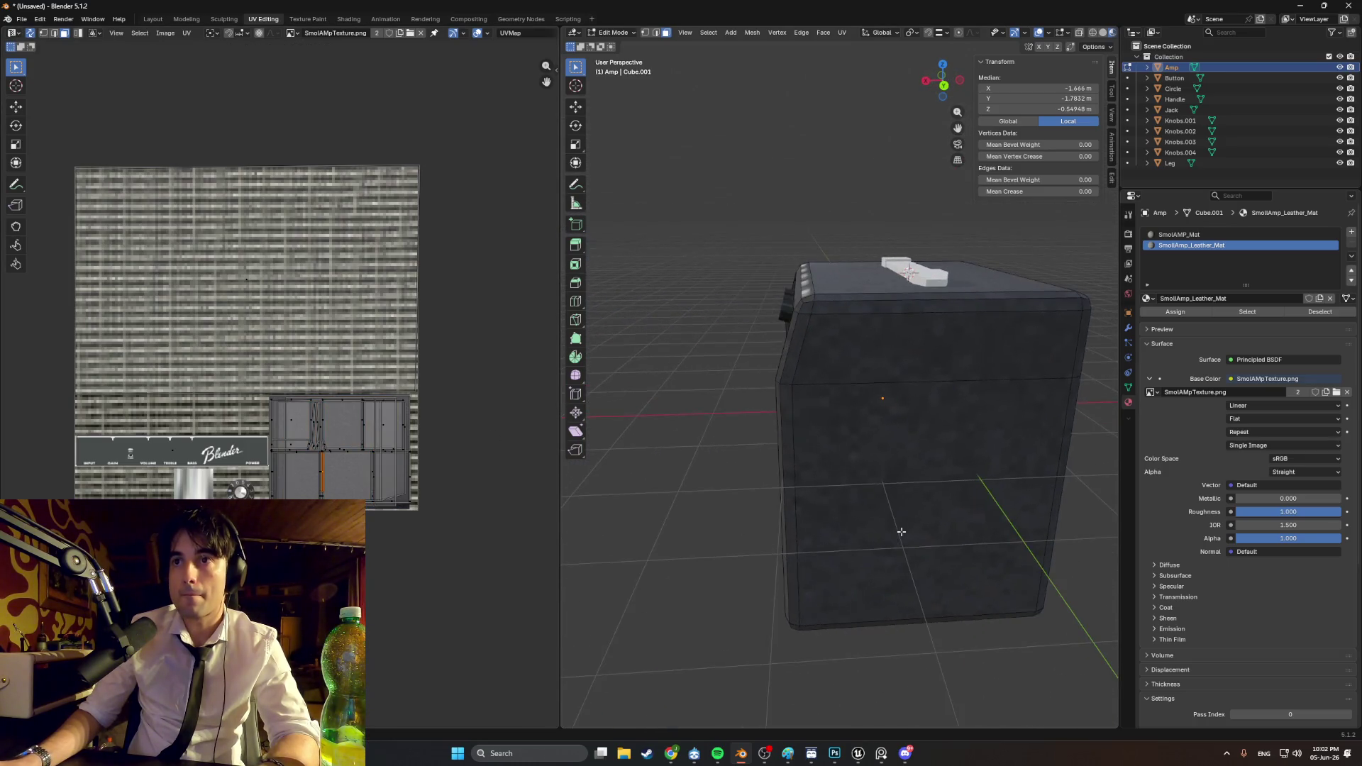
{"action": "left_click", "coordinate": [896, 428]}
{"action": "mouse_move", "coordinate": [884, 375]}
{"action": "middle_mouse_down"}
{"action": "mouse_move", "coordinate": [895, 405]}
{"action": "mouse_move", "coordinate": [543, 405]}
{"action": "middle_mouse_up"}
{"action": "left_click", "coordinate": [896, 408], "text": "shift"}
{"action": "key", "text": "u"}
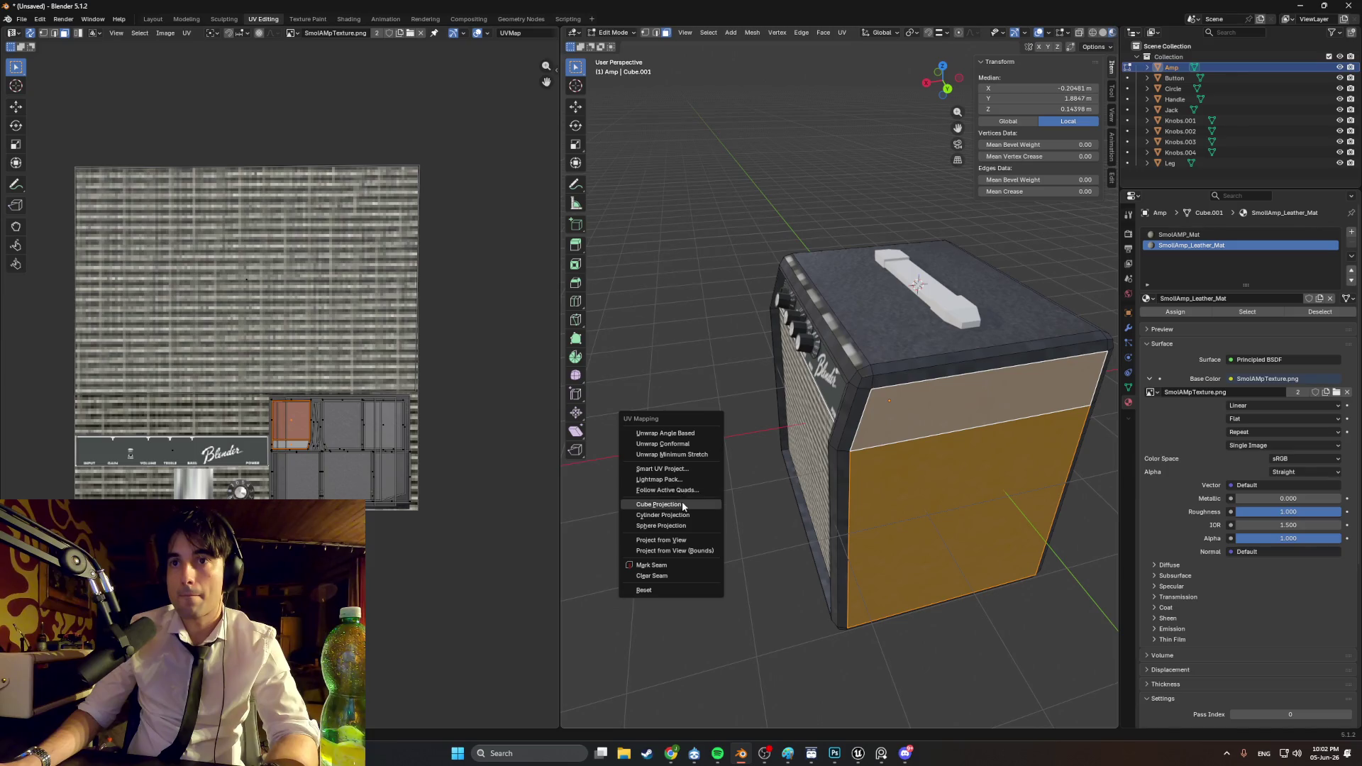
{"action": "left_click", "coordinate": [682, 469]}
{"action": "left_click", "coordinate": [656, 571]}
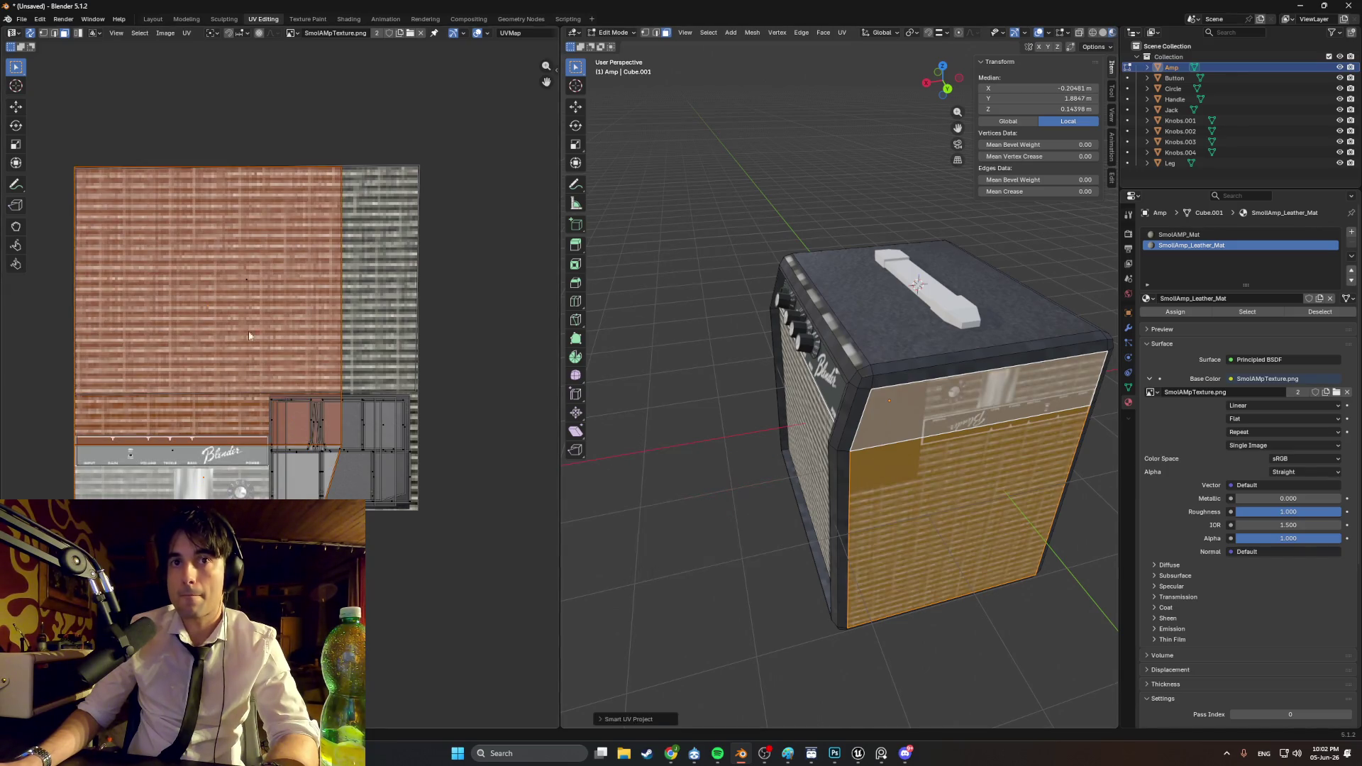
Step: Shrink the island, rotate it 90 degrees and place it on the lower-right panel, then deselect
{"action": "key", "text": "s"}
{"action": "left_click", "coordinate": [273, 212]}
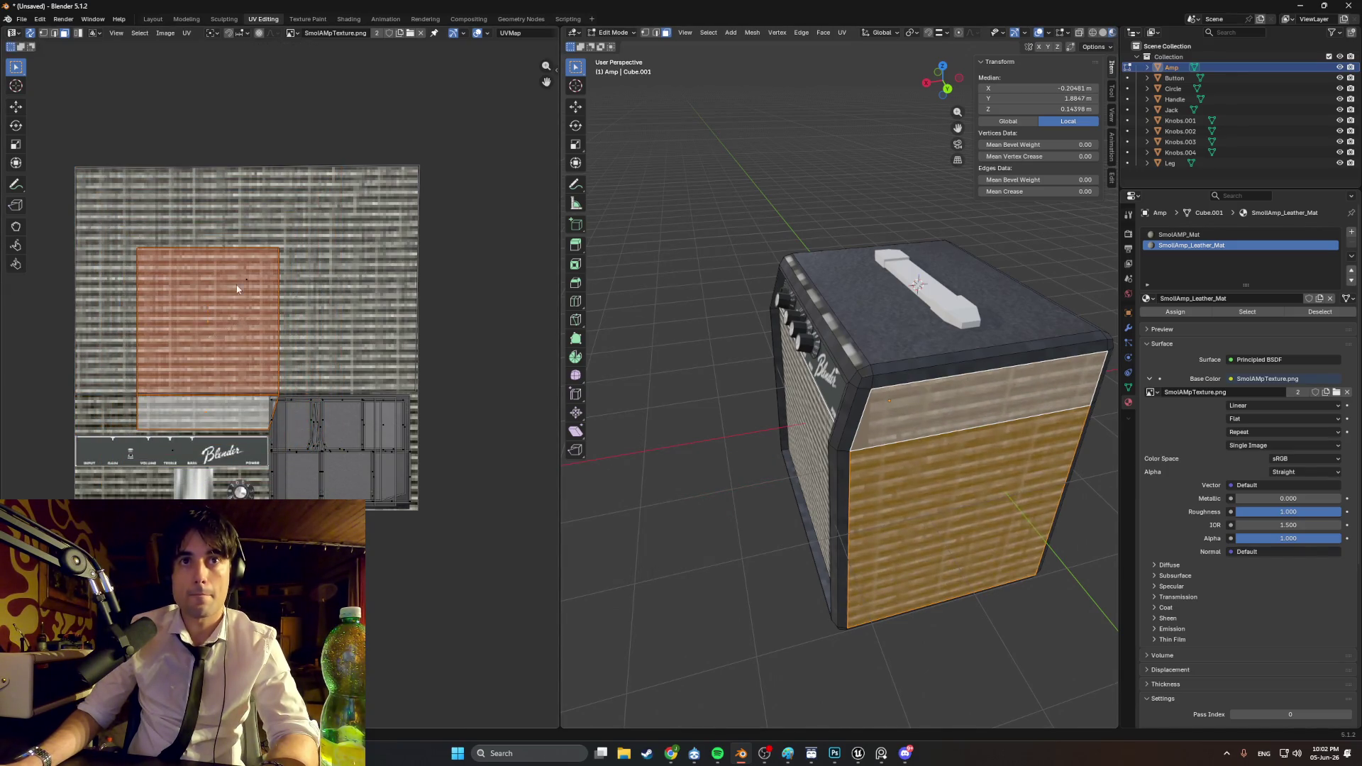
{"action": "type", "text": "r90"}
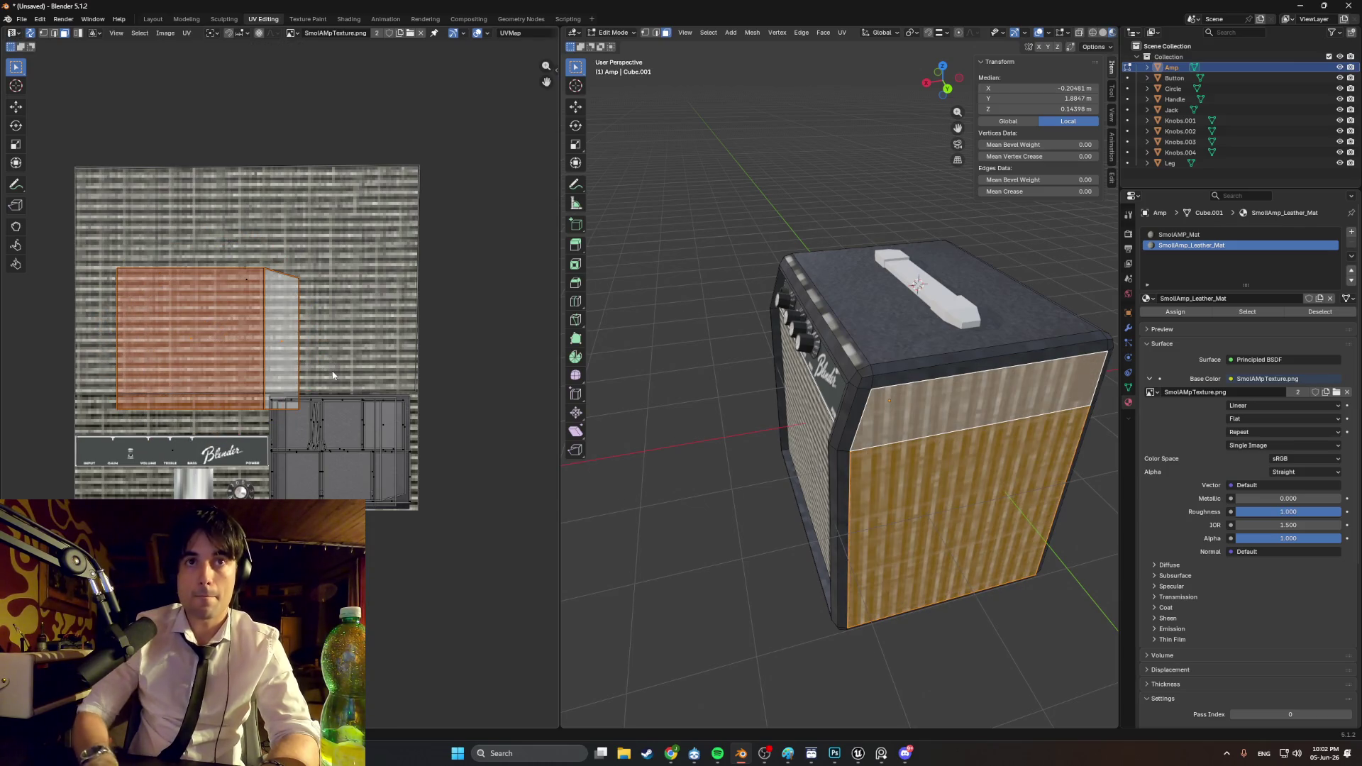
{"action": "type", "text": "g"}
{"action": "left_click", "coordinate": [460, 478]}
{"action": "key", "text": "s"}
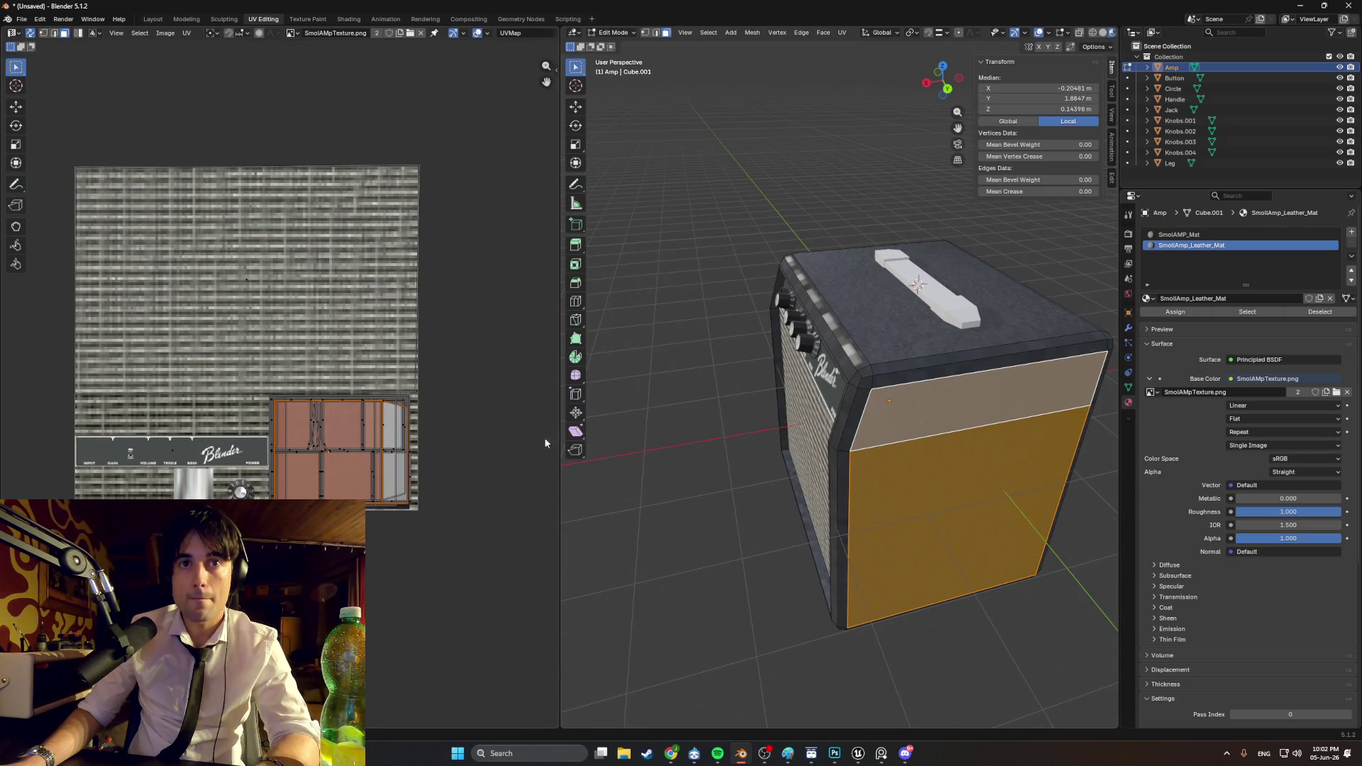
{"action": "left_click", "coordinate": [704, 418]}
{"action": "mouse_move", "coordinate": [705, 380]}
{"action": "middle_mouse_down"}
{"action": "mouse_move", "coordinate": [687, 313]}
{"action": "mouse_move", "coordinate": [692, 252]}
{"action": "mouse_move", "coordinate": [731, 341]}
{"action": "middle_mouse_up"}
Step: Smart UV unwrap the bottom face, then move and shrink its island into the lower-right panel
{"action": "left_click", "coordinate": [766, 422]}
{"action": "key", "text": "u"}
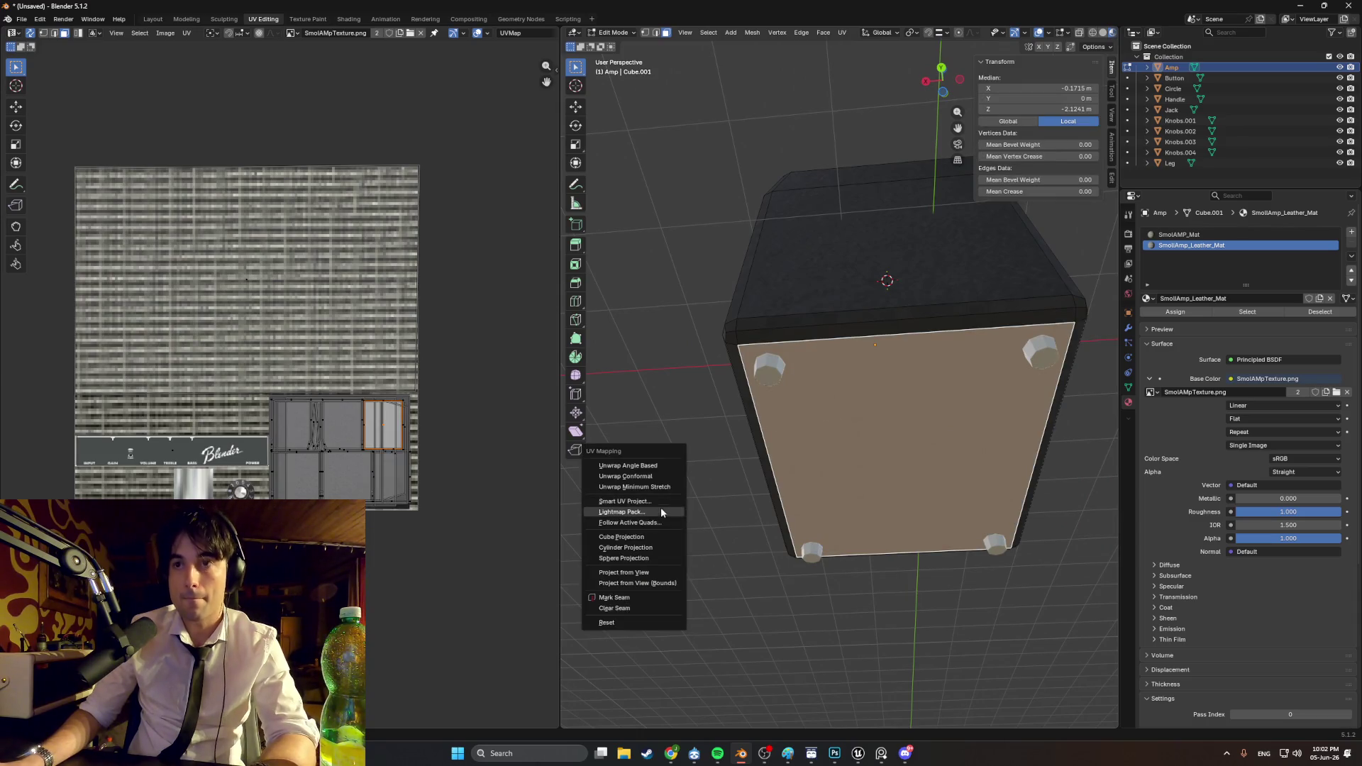
{"action": "left_click", "coordinate": [614, 500]}
{"action": "left_click", "coordinate": [596, 604]}
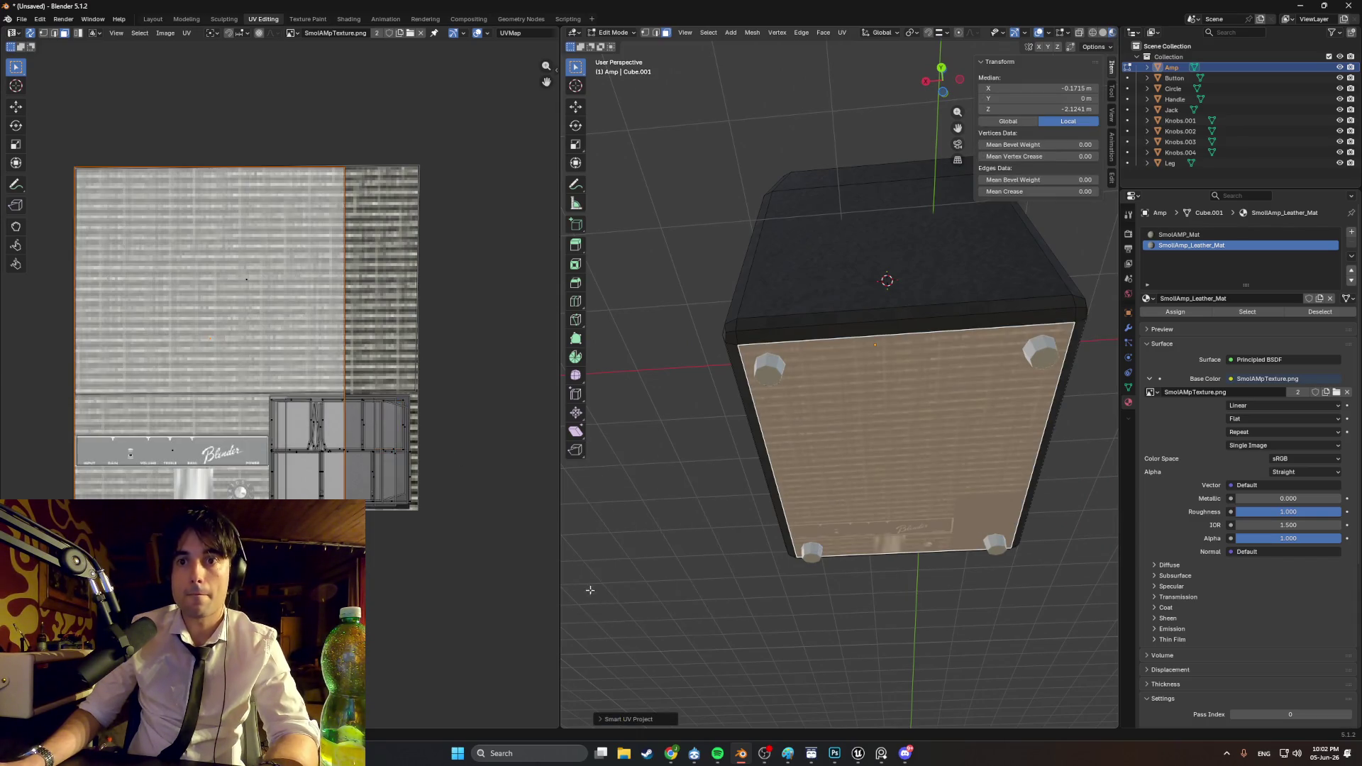
{"action": "key", "text": "s"}
{"action": "key", "text": "r"}
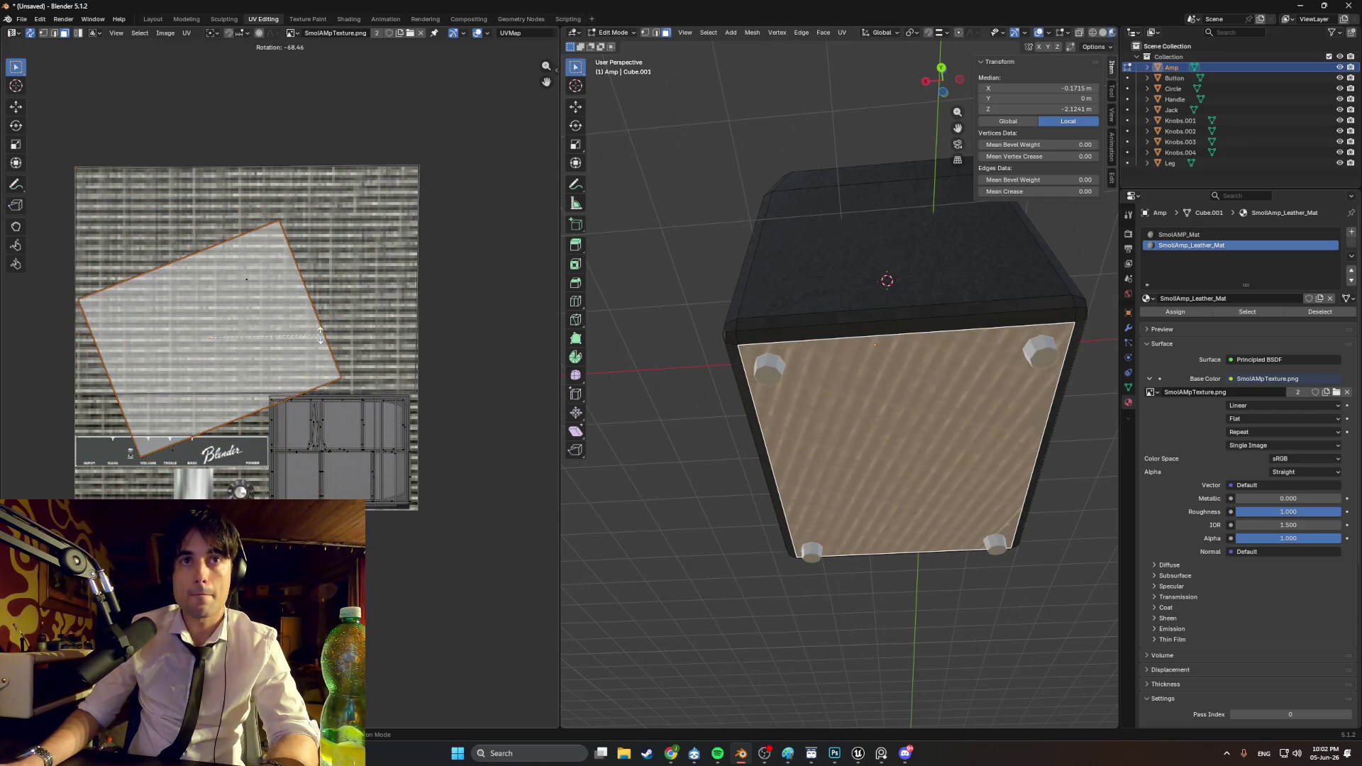
{"action": "key", "text": "Escape"}
{"action": "key", "text": "g"}
{"action": "left_click", "coordinate": [430, 437]}
{"action": "key", "text": "s"}
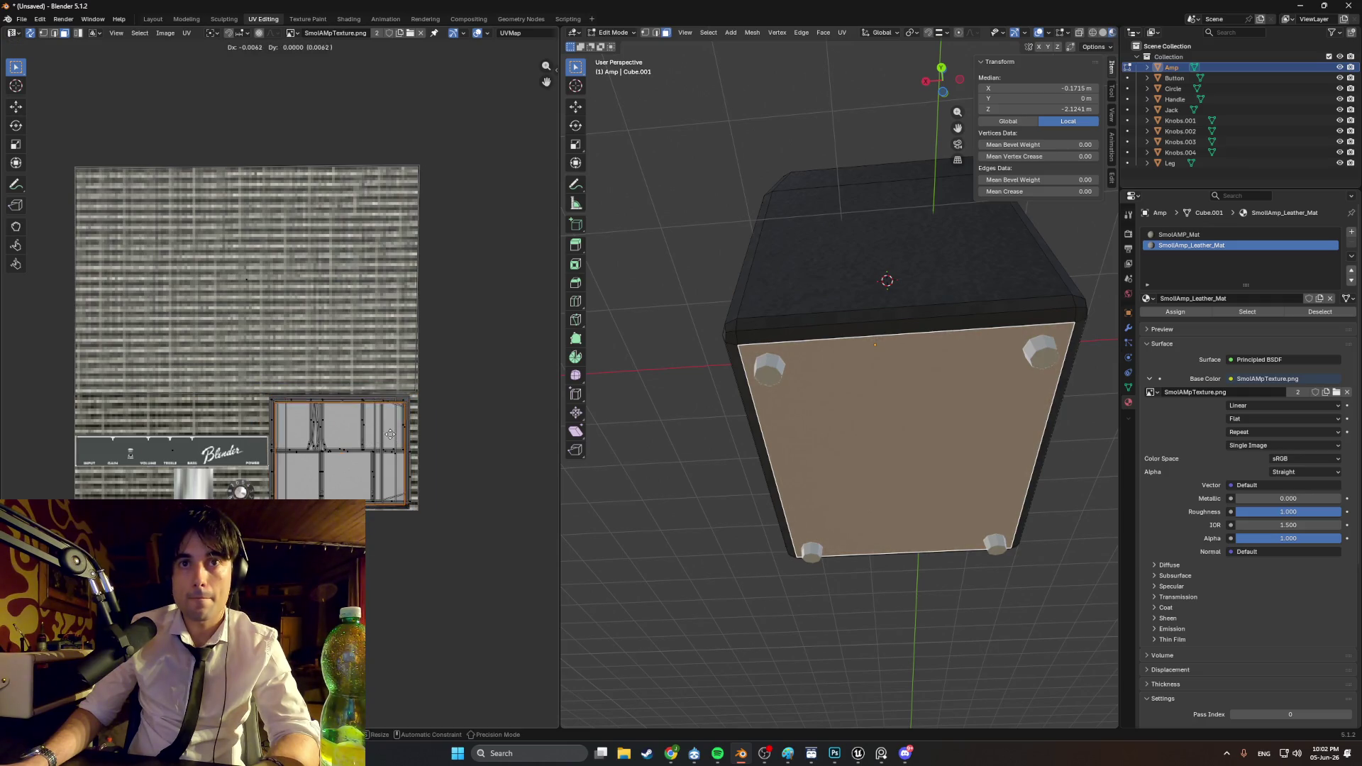
Step: Clear the selection and select the top-front bevel strip with its right end cap face
{"action": "key", "text": "alt+a"}
{"action": "mouse_move", "coordinate": [575, 418]}
{"action": "middle_mouse_down"}
{"action": "mouse_move", "coordinate": [681, 383]}
{"action": "mouse_move", "coordinate": [875, 447]}
{"action": "mouse_move", "coordinate": [775, 365]}
{"action": "mouse_move", "coordinate": [744, 411]}
{"action": "mouse_move", "coordinate": [956, 455]}
{"action": "mouse_move", "coordinate": [797, 375]}
{"action": "middle_mouse_up"}
{"action": "left_click", "coordinate": [775, 366], "text": "alt"}
{"action": "left_click", "coordinate": [735, 411], "text": "alt"}
{"action": "left_click", "coordinate": [950, 463], "text": "shift"}
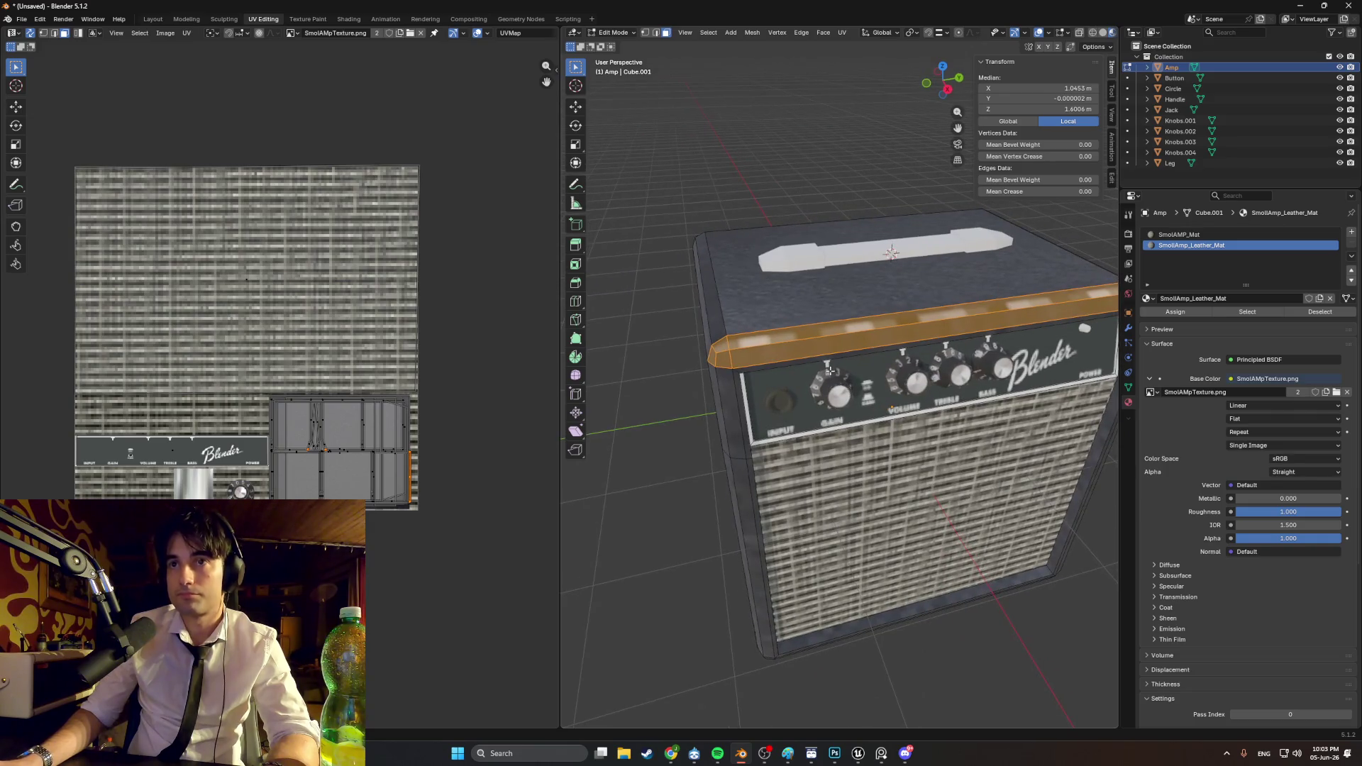
Step: Add the top-front bevel strip and corner faces to the selection and Smart UV unwrap them
{"action": "key", "text": "u"}
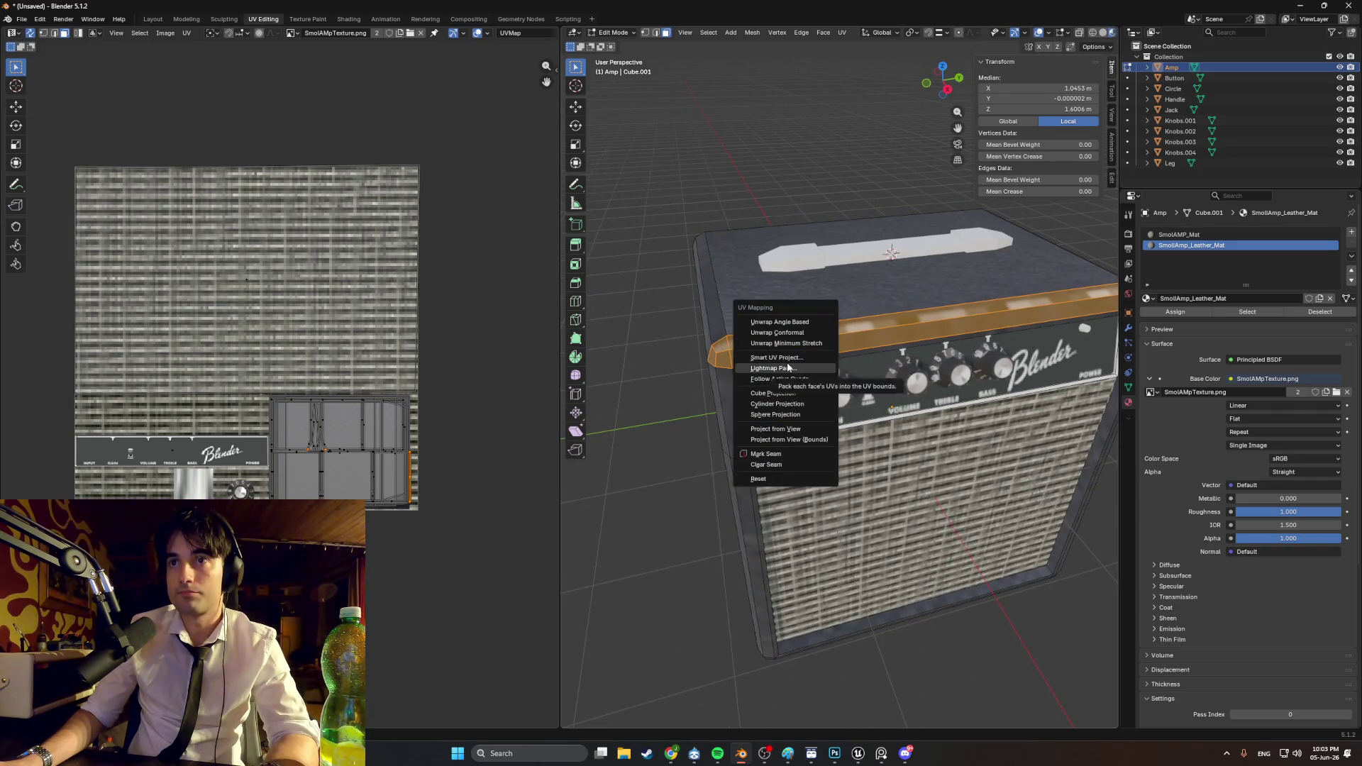
{"action": "mouse_move", "coordinate": [787, 365]}
{"action": "middle_mouse_down"}
{"action": "mouse_move", "coordinate": [847, 365]}
{"action": "mouse_move", "coordinate": [783, 444]}
{"action": "mouse_move", "coordinate": [826, 502]}
{"action": "mouse_move", "coordinate": [825, 424]}
{"action": "middle_mouse_up"}
{"action": "left_click", "coordinate": [848, 365], "text": "alt+shift"}
{"action": "left_click", "coordinate": [783, 444], "text": "shift"}
{"action": "left_click", "coordinate": [826, 500], "text": "shift"}
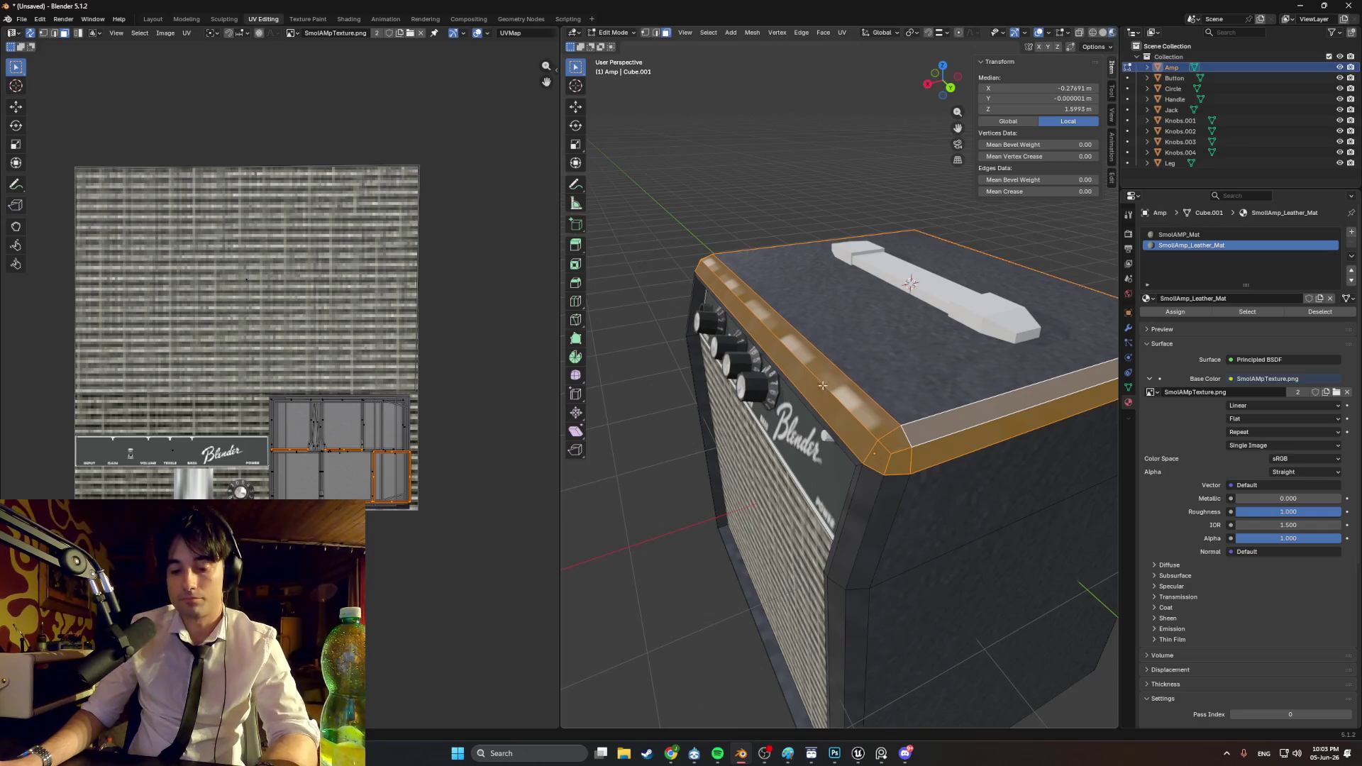
{"action": "key", "text": "u"}
{"action": "left_click", "coordinate": [780, 387]}
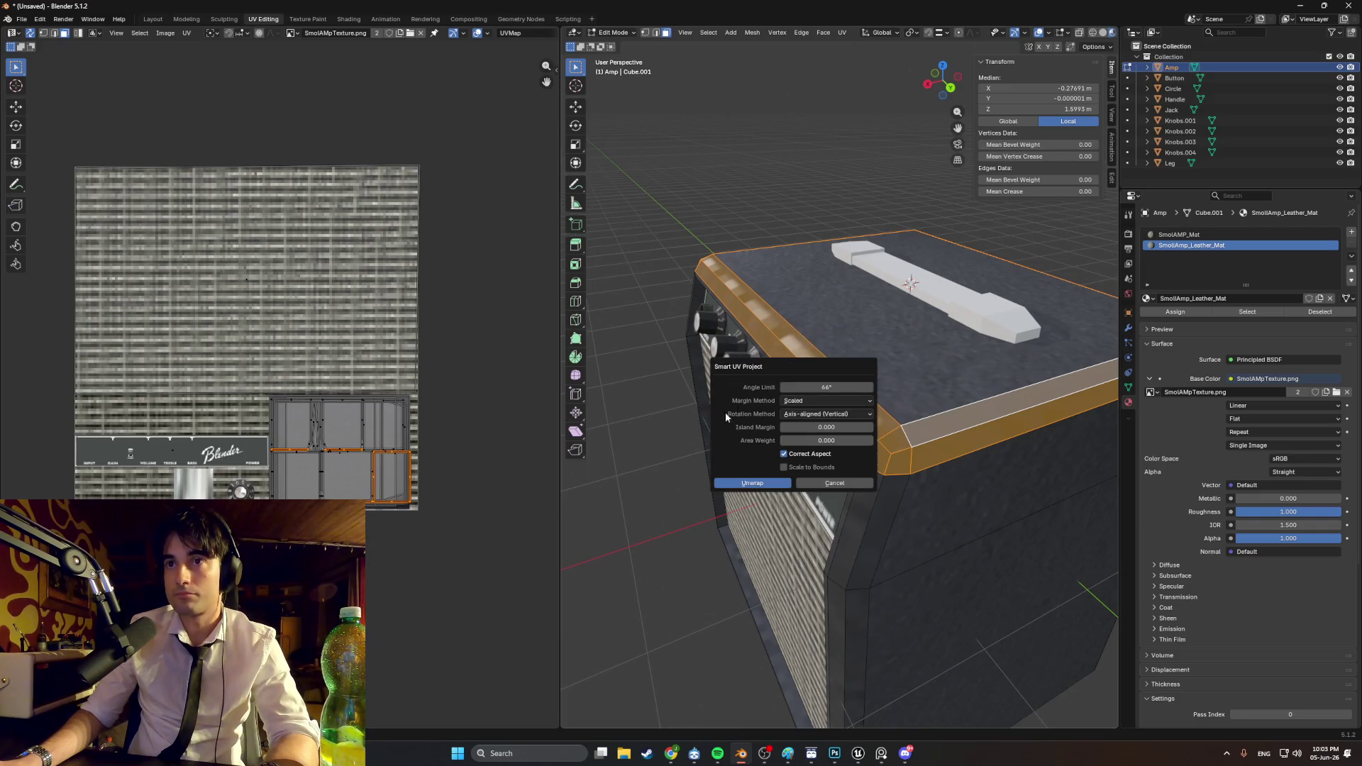
{"action": "left_click", "coordinate": [743, 485]}
Step: Scale the strip islands, rotate them 90 degrees horizontal, and move and shrink them onto the metal panel
{"action": "key", "text": "s"}
{"action": "key", "text": "Return"}
{"action": "key", "text": "r"}
{"action": "key", "text": "9"}
{"action": "key", "text": "0"}
{"action": "key", "text": "Return"}
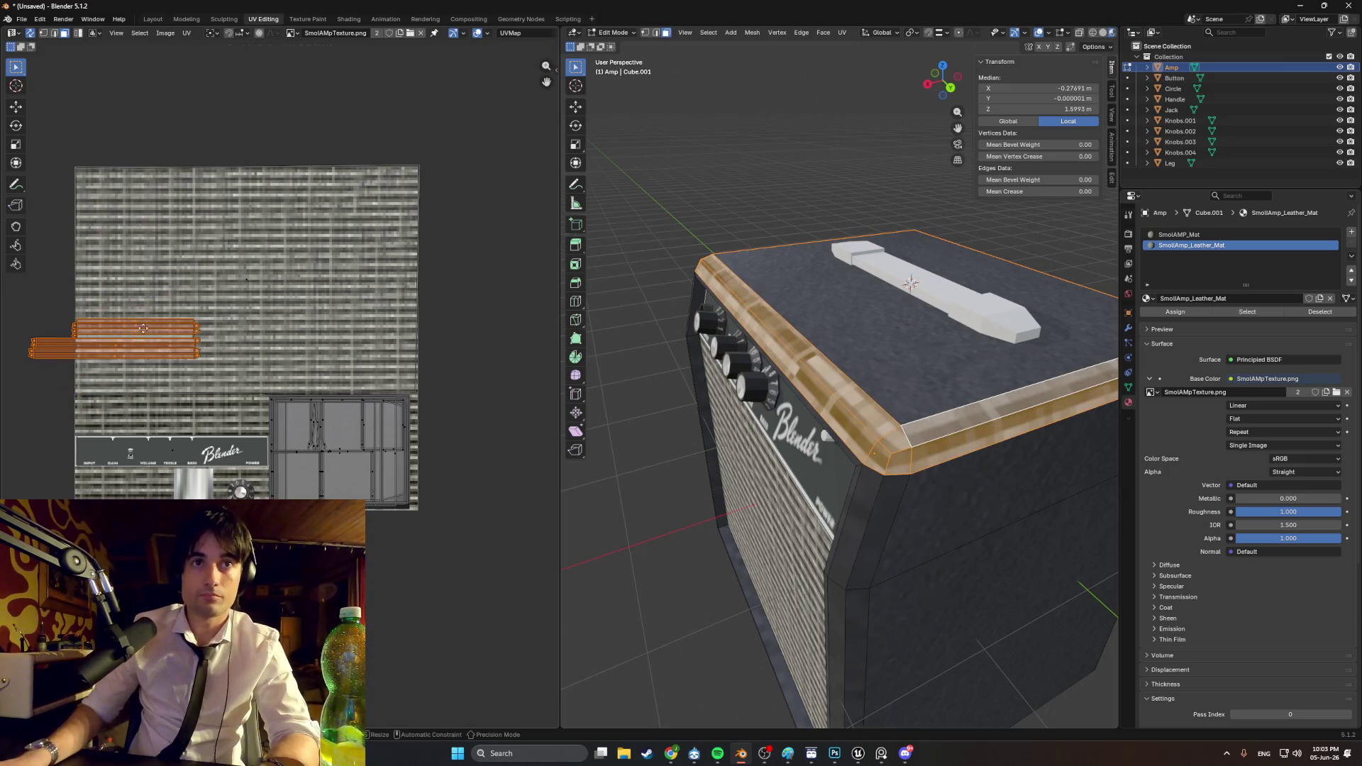
{"action": "key", "text": "g"}
{"action": "left_click", "coordinate": [373, 419]}
{"action": "scroll", "coordinate": [373, 419], "scroll_direction": "up", "scroll_amount": 2}
{"action": "scroll", "coordinate": [375, 423], "scroll_direction": "up", "scroll_amount": 1}
{"action": "key", "text": "g"}
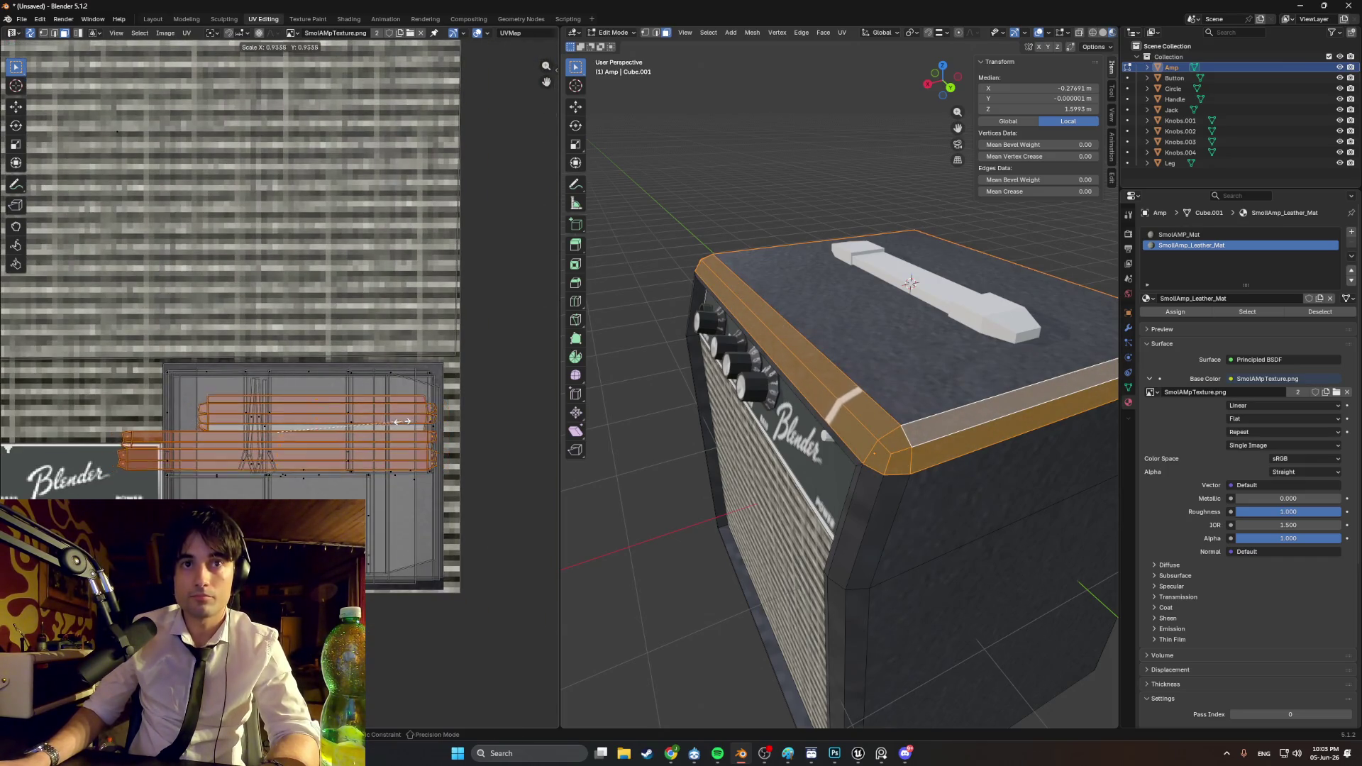
{"action": "left_click", "coordinate": [337, 423]}
{"action": "key", "text": "s"}
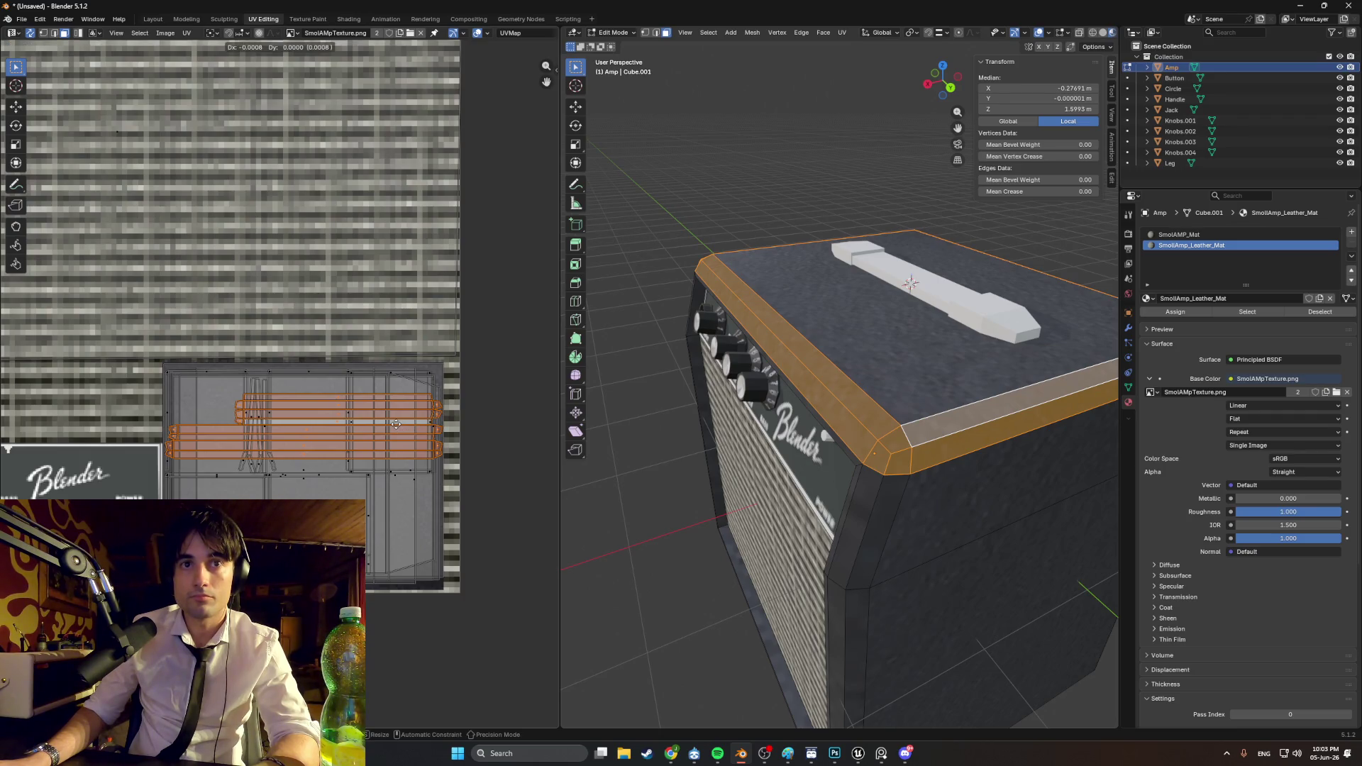
Step: Clear the selection, then select the upper side bevel strip, bottom edge loop and a vertical corner strip
{"action": "key", "text": "alt+a"}
{"action": "mouse_move", "coordinate": [653, 267]}
{"action": "middle_mouse_down"}
{"action": "mouse_move", "coordinate": [912, 350]}
{"action": "mouse_move", "coordinate": [936, 326]}
{"action": "mouse_move", "coordinate": [878, 325]}
{"action": "middle_mouse_up"}
{"action": "left_click", "coordinate": [966, 327]}
{"action": "scroll", "coordinate": [879, 324], "scroll_direction": "up", "scroll_amount": 3}
{"action": "scroll", "coordinate": [863, 246], "scroll_direction": "up", "scroll_amount": 2}
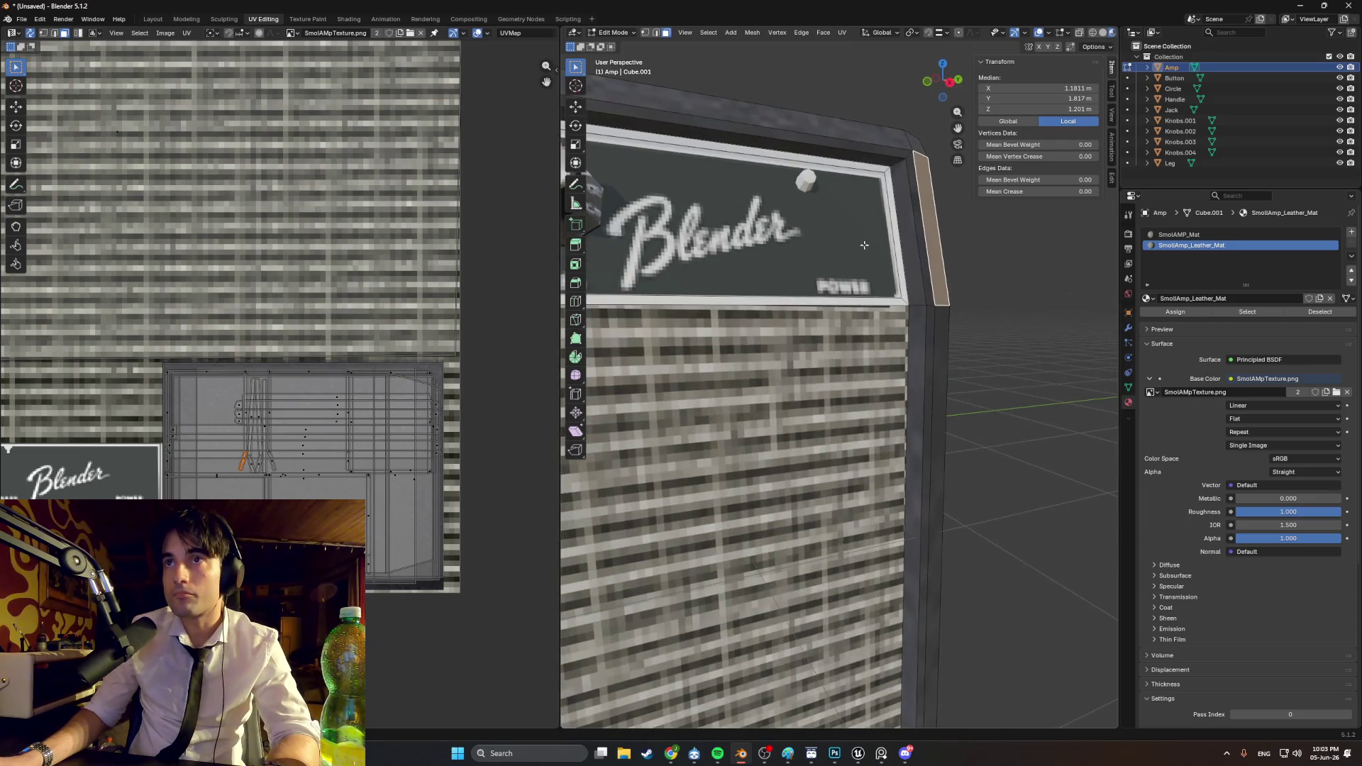
{"action": "scroll", "coordinate": [917, 200], "scroll_direction": "down", "scroll_amount": 2}
{"action": "mouse_move", "coordinate": [918, 201]}
{"action": "middle_mouse_down"}
{"action": "mouse_move", "coordinate": [839, 309]}
{"action": "mouse_move", "coordinate": [710, 361]}
{"action": "mouse_move", "coordinate": [647, 325]}
{"action": "mouse_move", "coordinate": [727, 387]}
{"action": "mouse_move", "coordinate": [864, 449]}
{"action": "middle_mouse_up"}
{"action": "left_click", "coordinate": [839, 309]}
{"action": "left_click", "coordinate": [709, 369], "text": "shift"}
{"action": "left_click", "coordinate": [703, 393], "text": "alt+shift"}
{"action": "left_click", "coordinate": [839, 550], "text": "shift"}
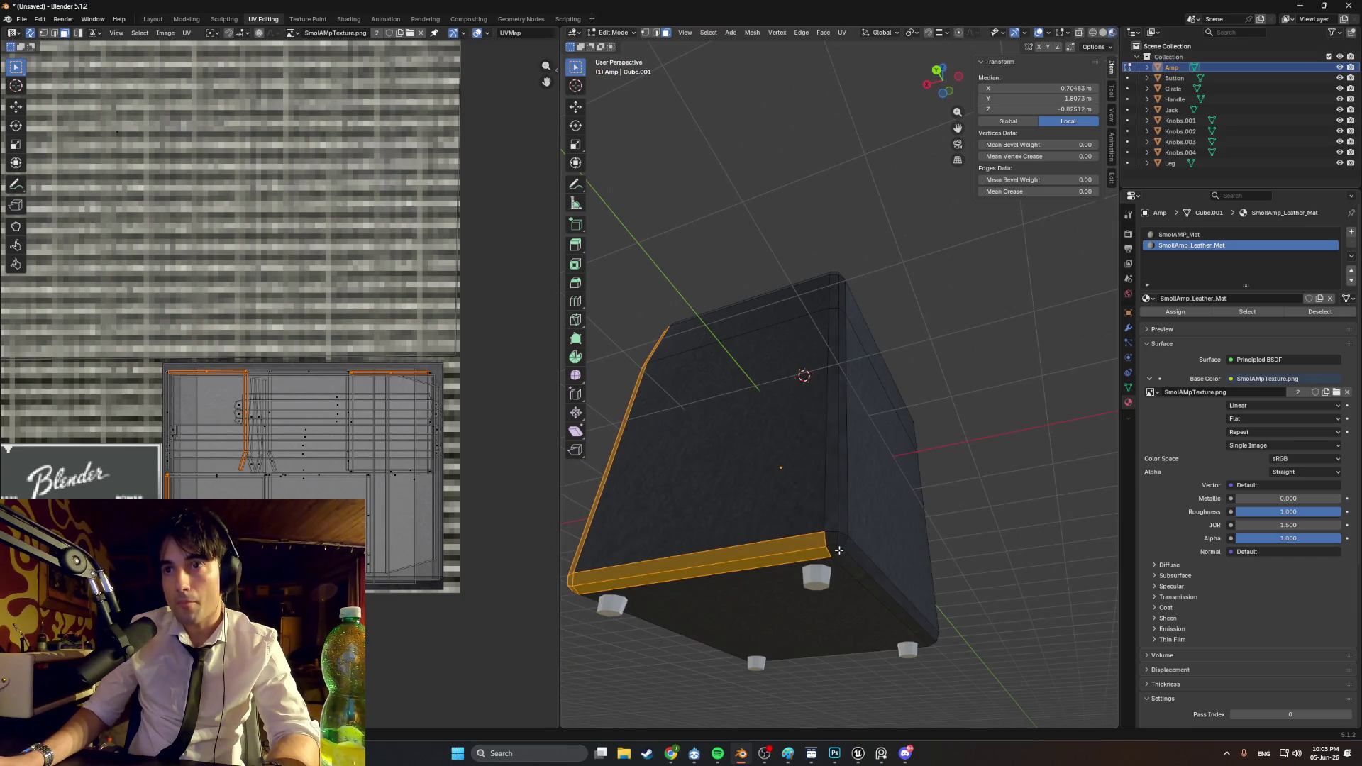
{"action": "left_click", "coordinate": [840, 519], "text": "alt+shift"}
Step: Add the bottom strip, bottom corner faces, left vertical strip and top corner faces to the selection
{"action": "mouse_move", "coordinate": [840, 519]}
{"action": "middle_mouse_down"}
{"action": "mouse_move", "coordinate": [763, 487]}
{"action": "mouse_move", "coordinate": [780, 496]}
{"action": "mouse_move", "coordinate": [799, 568]}
{"action": "mouse_move", "coordinate": [858, 474]}
{"action": "middle_mouse_up"}
{"action": "scroll", "coordinate": [791, 513], "scroll_direction": "up", "scroll_amount": 3}
{"action": "left_click", "coordinate": [857, 474], "text": "shift"}
{"action": "left_click", "coordinate": [781, 466], "text": "shift"}
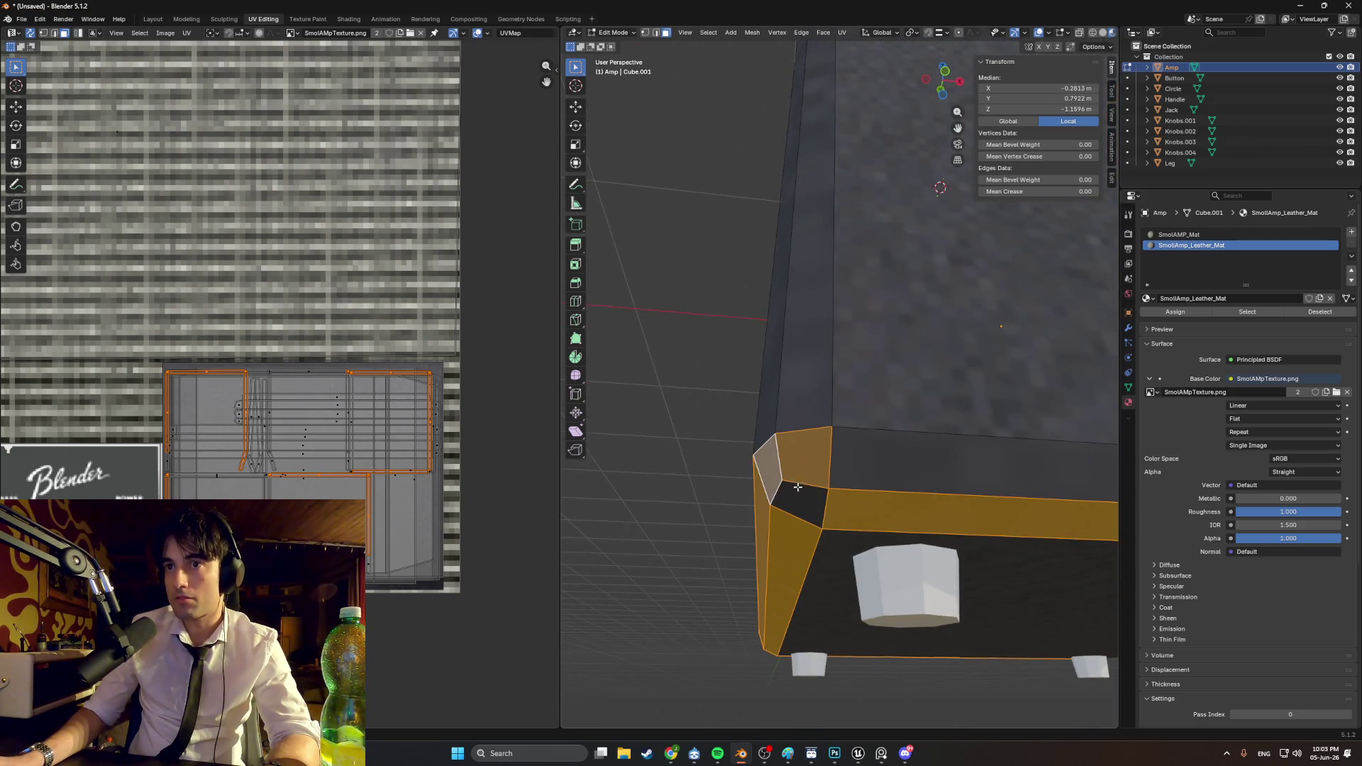
{"action": "left_click", "coordinate": [787, 387], "text": "alt+shift"}
{"action": "middle_click_drag", "start_coordinate": [788, 387], "coordinate": [797, 382]}
{"action": "scroll", "coordinate": [797, 382], "scroll_direction": "down", "scroll_amount": 5}
{"action": "mouse_move", "coordinate": [805, 462]}
{"action": "middle_mouse_down"}
{"action": "mouse_move", "coordinate": [873, 389]}
{"action": "mouse_move", "coordinate": [875, 446]}
{"action": "mouse_move", "coordinate": [1011, 443]}
{"action": "middle_mouse_up"}
{"action": "left_click", "coordinate": [878, 450], "text": "shift"}
{"action": "left_click", "coordinate": [909, 461], "text": "shift"}
{"action": "left_click", "coordinate": [786, 273], "text": "shift"}
Step: Add the vertical corner strip faces by the grille and the whole front bevel loop
{"action": "middle_click_drag", "start_coordinate": [786, 273], "coordinate": [820, 312]}
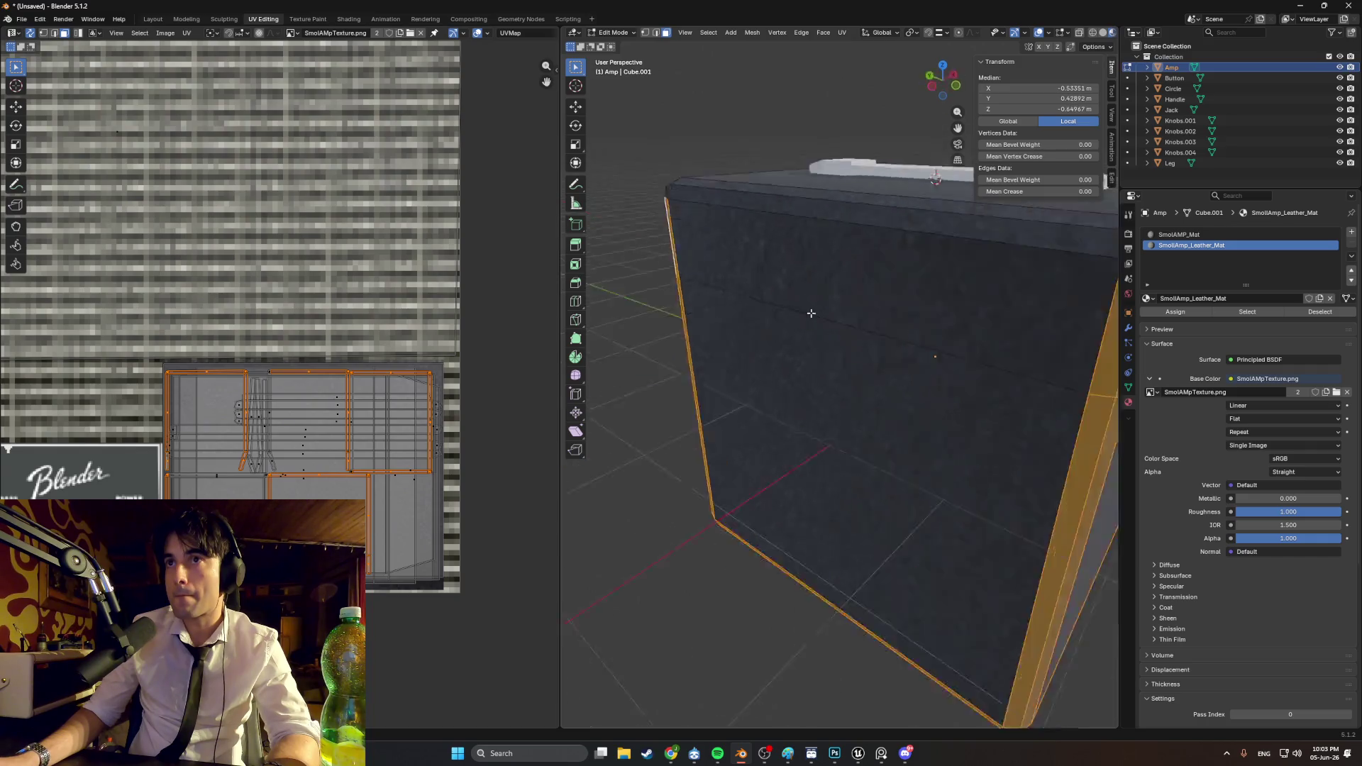
{"action": "scroll", "coordinate": [820, 312], "scroll_direction": "up", "scroll_amount": 5}
{"action": "middle_click_drag", "start_coordinate": [721, 304], "coordinate": [813, 268]}
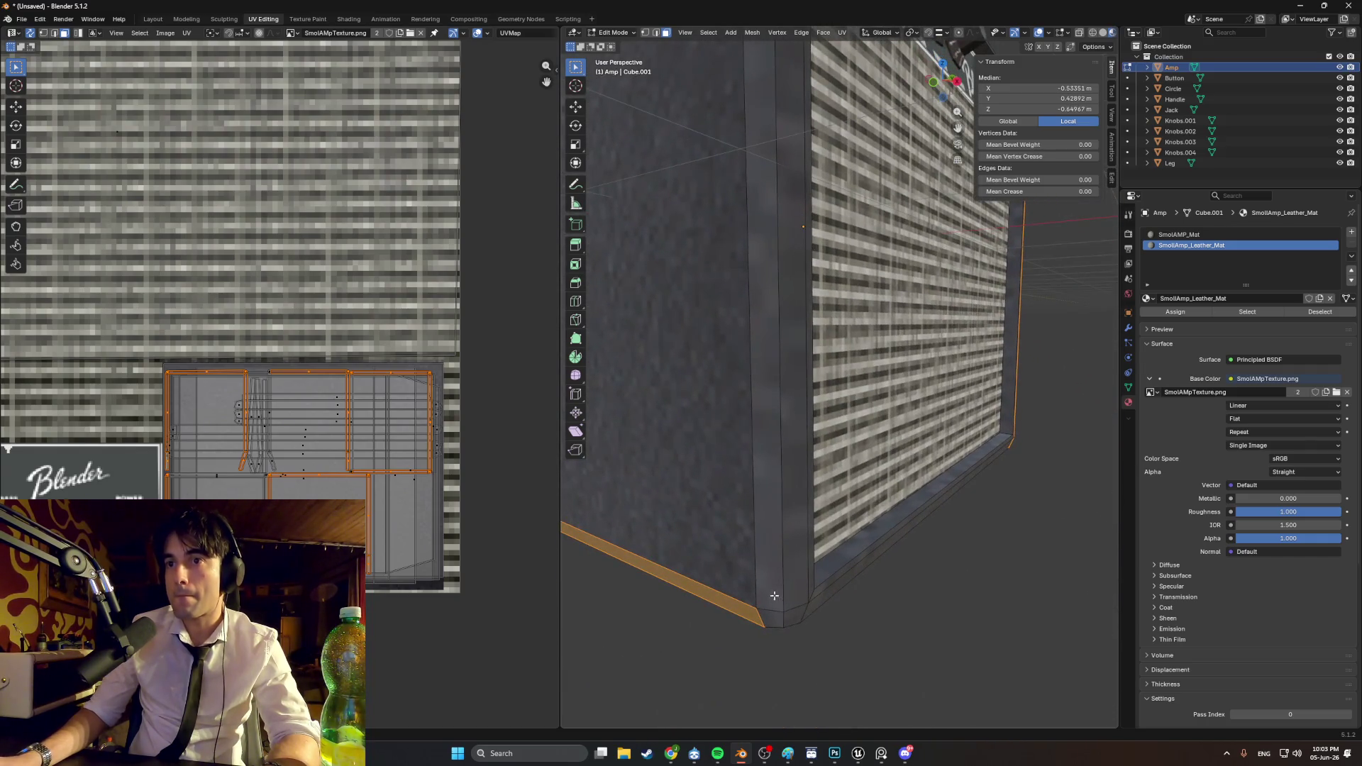
{"action": "left_click", "coordinate": [783, 544], "text": "shift"}
{"action": "left_click", "coordinate": [762, 496], "text": "shift"}
{"action": "mouse_move", "coordinate": [763, 496]}
{"action": "middle_mouse_down"}
{"action": "mouse_move", "coordinate": [830, 377]}
{"action": "mouse_move", "coordinate": [806, 345]}
{"action": "mouse_move", "coordinate": [821, 363]}
{"action": "middle_mouse_up"}
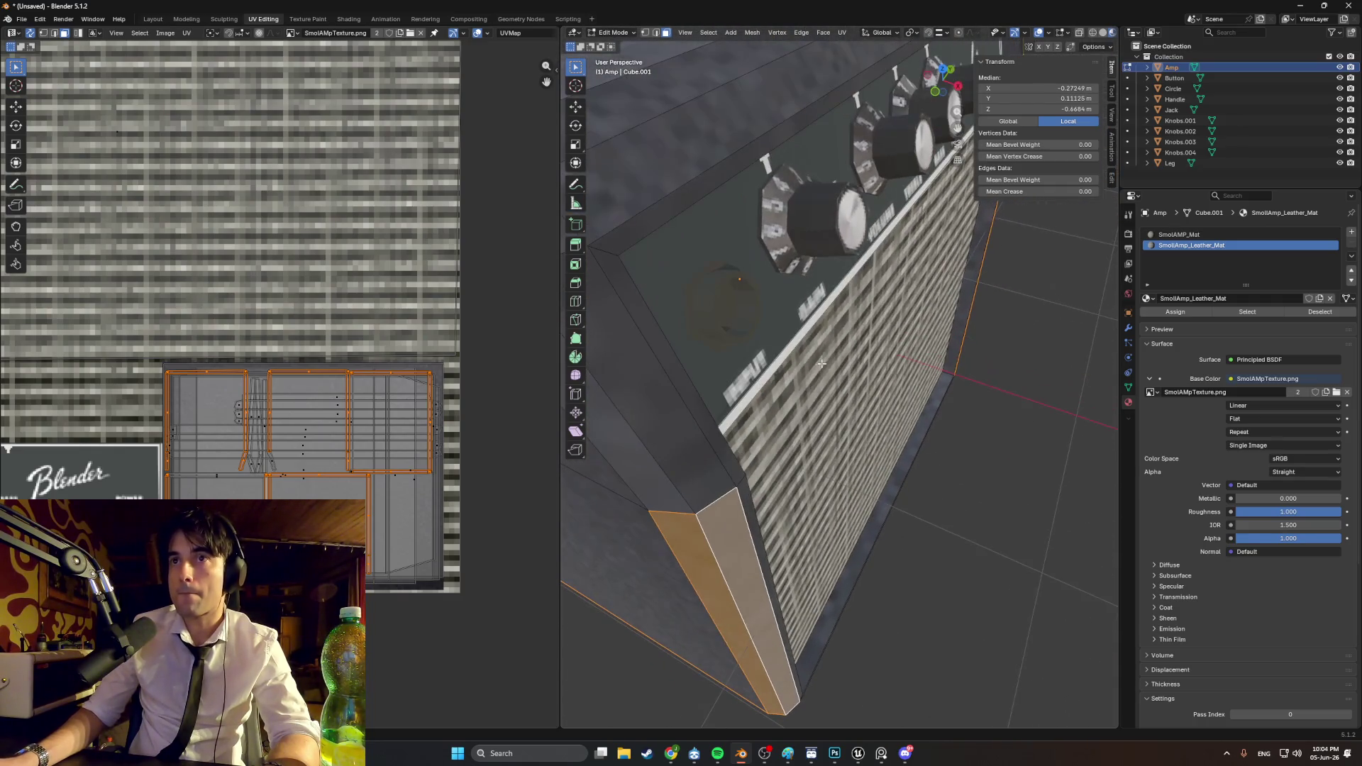
{"action": "left_click", "coordinate": [660, 402], "text": "alt+shift"}
{"action": "mouse_move", "coordinate": [659, 402]}
{"action": "middle_mouse_down"}
{"action": "mouse_move", "coordinate": [700, 352]}
{"action": "mouse_move", "coordinate": [707, 385]}
{"action": "mouse_move", "coordinate": [665, 438]}
{"action": "middle_mouse_up"}
{"action": "scroll", "coordinate": [706, 386], "scroll_direction": "down", "scroll_amount": 5}
Step: Try a Smart UV Project on the whole trim loop, then undo it
{"action": "key", "text": "u"}
{"action": "left_click", "coordinate": [617, 440]}
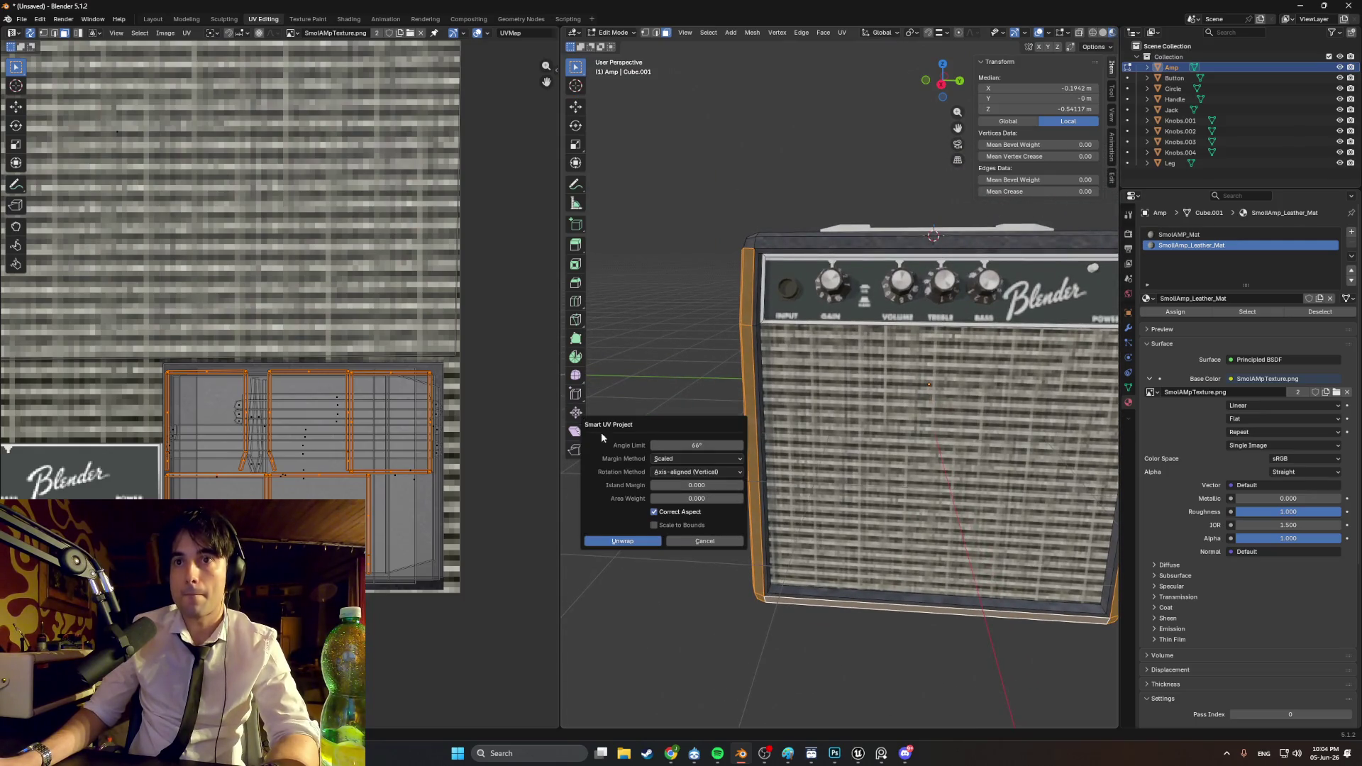
{"action": "left_click", "coordinate": [618, 539]}
{"action": "scroll", "coordinate": [313, 351], "scroll_direction": "down", "scroll_amount": 3}
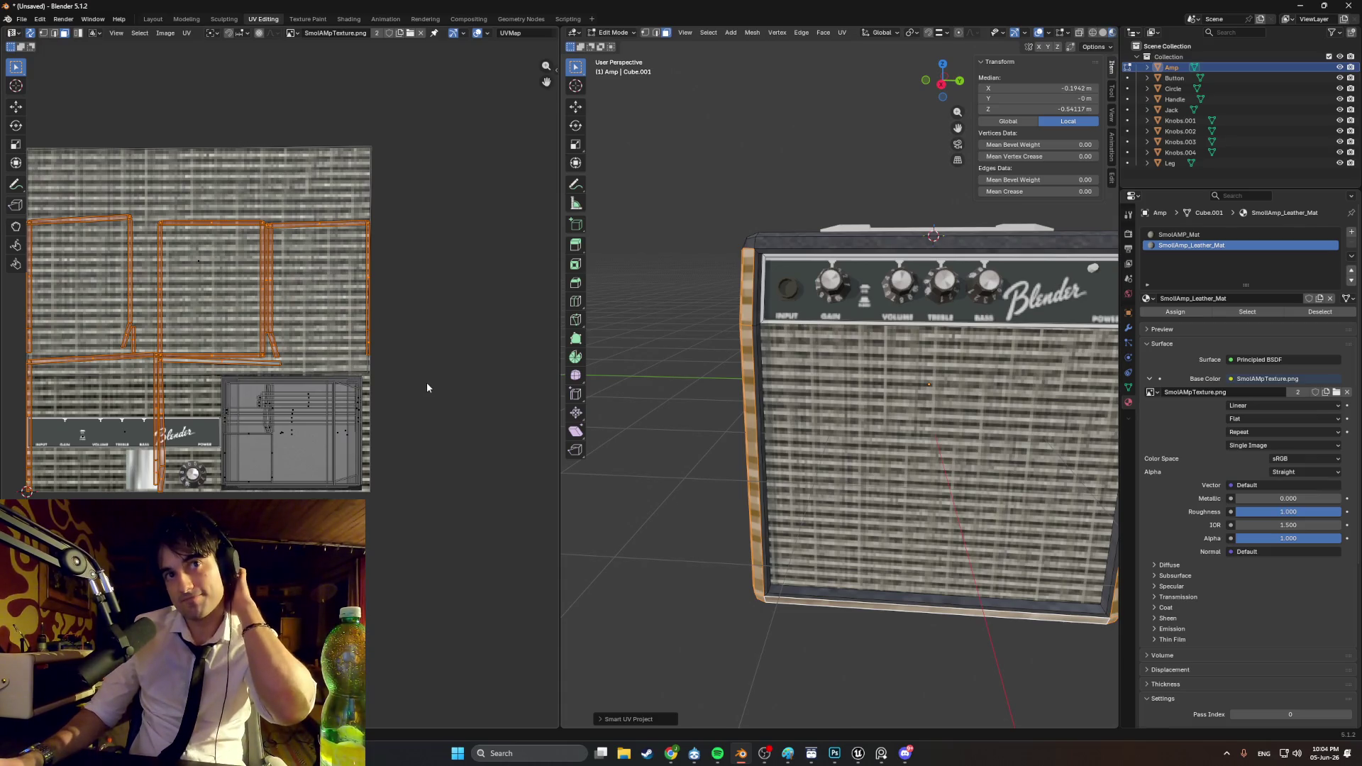
{"action": "mouse_move", "coordinate": [667, 418]}
{"action": "middle_mouse_down"}
{"action": "mouse_move", "coordinate": [868, 420]}
{"action": "mouse_move", "coordinate": [766, 434]}
{"action": "mouse_move", "coordinate": [920, 543]}
{"action": "middle_mouse_up"}
{"action": "key", "text": "ctrl+z"}
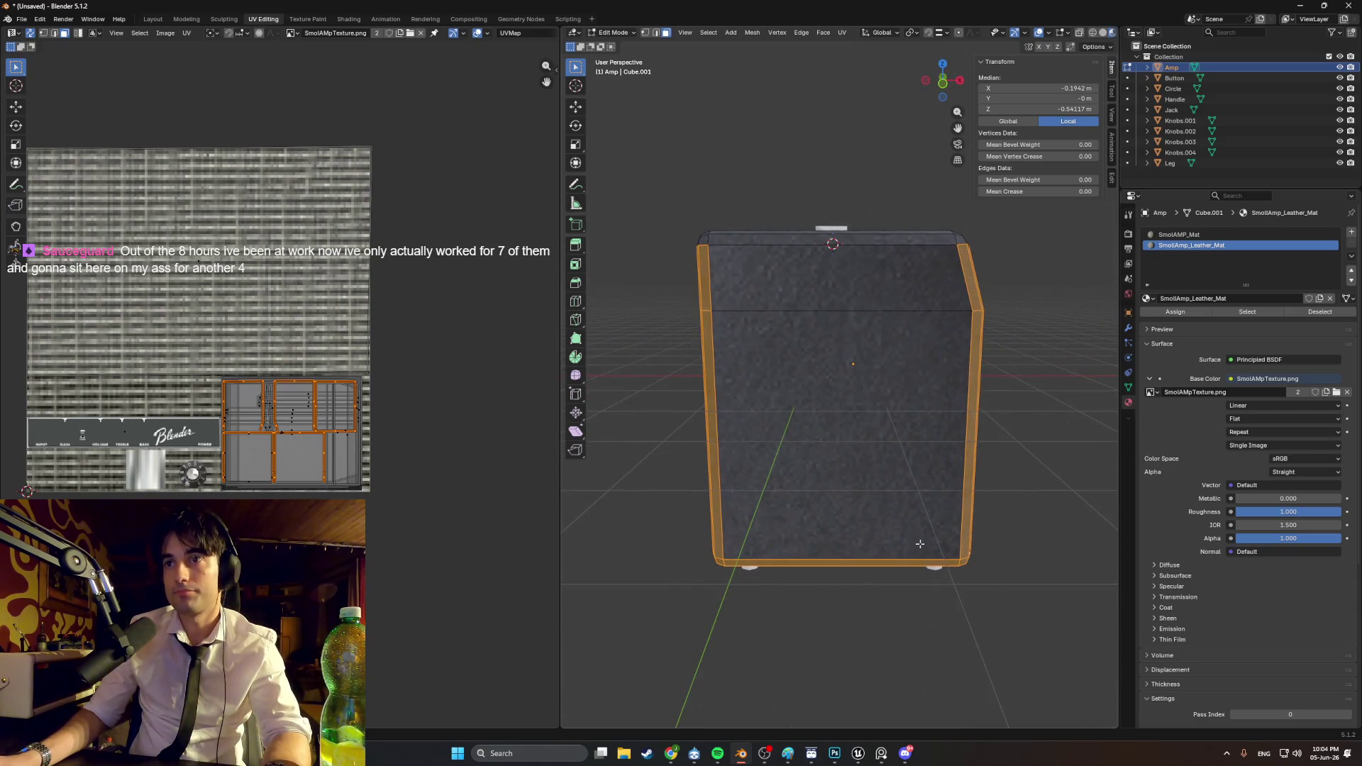
Step: Orbit around the box and narrow the selection to one vertical corner bevel strip
{"action": "mouse_move", "coordinate": [1015, 621]}
{"action": "left_mouse_down"}
{"action": "mouse_move", "coordinate": [895, 431]}
{"action": "mouse_move", "coordinate": [727, 312]}
{"action": "left_mouse_up"}
{"action": "mouse_move", "coordinate": [727, 312]}
{"action": "middle_mouse_down"}
{"action": "mouse_move", "coordinate": [851, 425]}
{"action": "mouse_move", "coordinate": [998, 520]}
{"action": "mouse_move", "coordinate": [706, 384]}
{"action": "mouse_move", "coordinate": [817, 323]}
{"action": "mouse_move", "coordinate": [969, 340]}
{"action": "middle_mouse_up"}
{"action": "left_click", "coordinate": [998, 520], "text": "alt"}
{"action": "left_click", "coordinate": [818, 323], "text": "alt"}
{"action": "left_click", "coordinate": [817, 323], "text": "alt"}
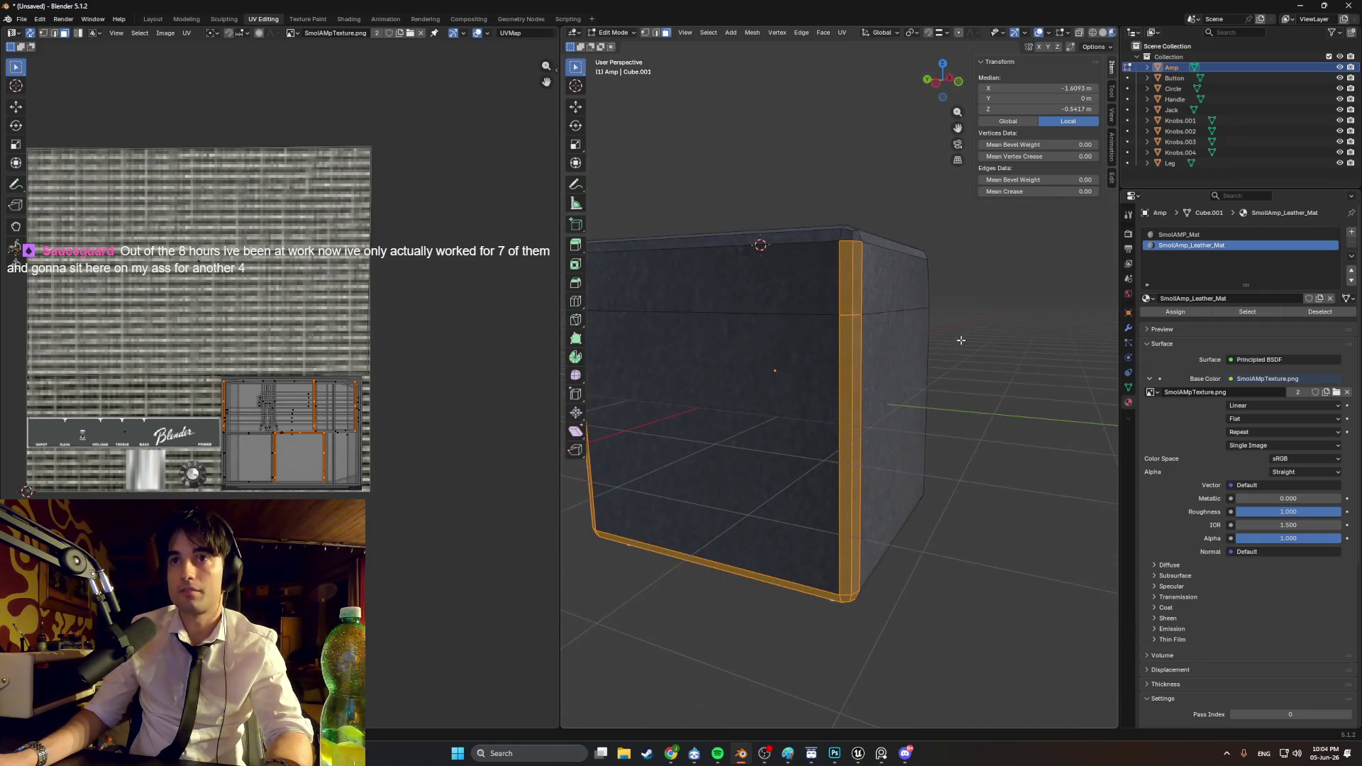
{"action": "mouse_move", "coordinate": [740, 607]}
{"action": "middle_mouse_down"}
{"action": "mouse_move", "coordinate": [649, 523]}
{"action": "mouse_move", "coordinate": [745, 504]}
{"action": "mouse_move", "coordinate": [702, 545]}
{"action": "mouse_move", "coordinate": [619, 479]}
{"action": "middle_mouse_up"}
{"action": "middle_click_drag", "start_coordinate": [699, 432], "coordinate": [717, 500]}
{"action": "left_click", "coordinate": [738, 427], "text": "alt"}
{"action": "mouse_move", "coordinate": [738, 426]}
{"action": "middle_mouse_down"}
{"action": "mouse_move", "coordinate": [667, 446]}
{"action": "mouse_move", "coordinate": [815, 397]}
{"action": "mouse_move", "coordinate": [832, 415]}
{"action": "middle_mouse_up"}
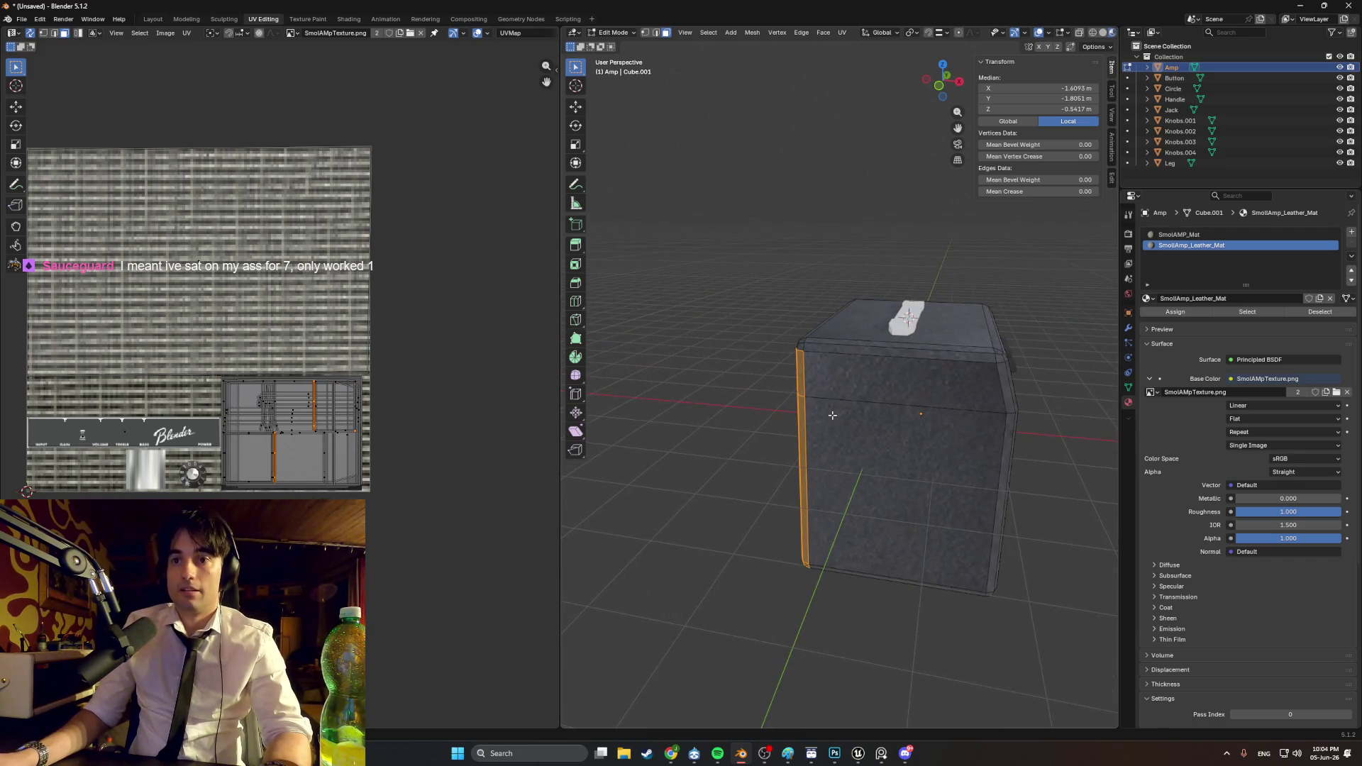
Step: Smart UV Project the vertical corner bevel strip and rotate its UV island upright
{"action": "key", "text": "u"}
{"action": "left_click", "coordinate": [778, 432]}
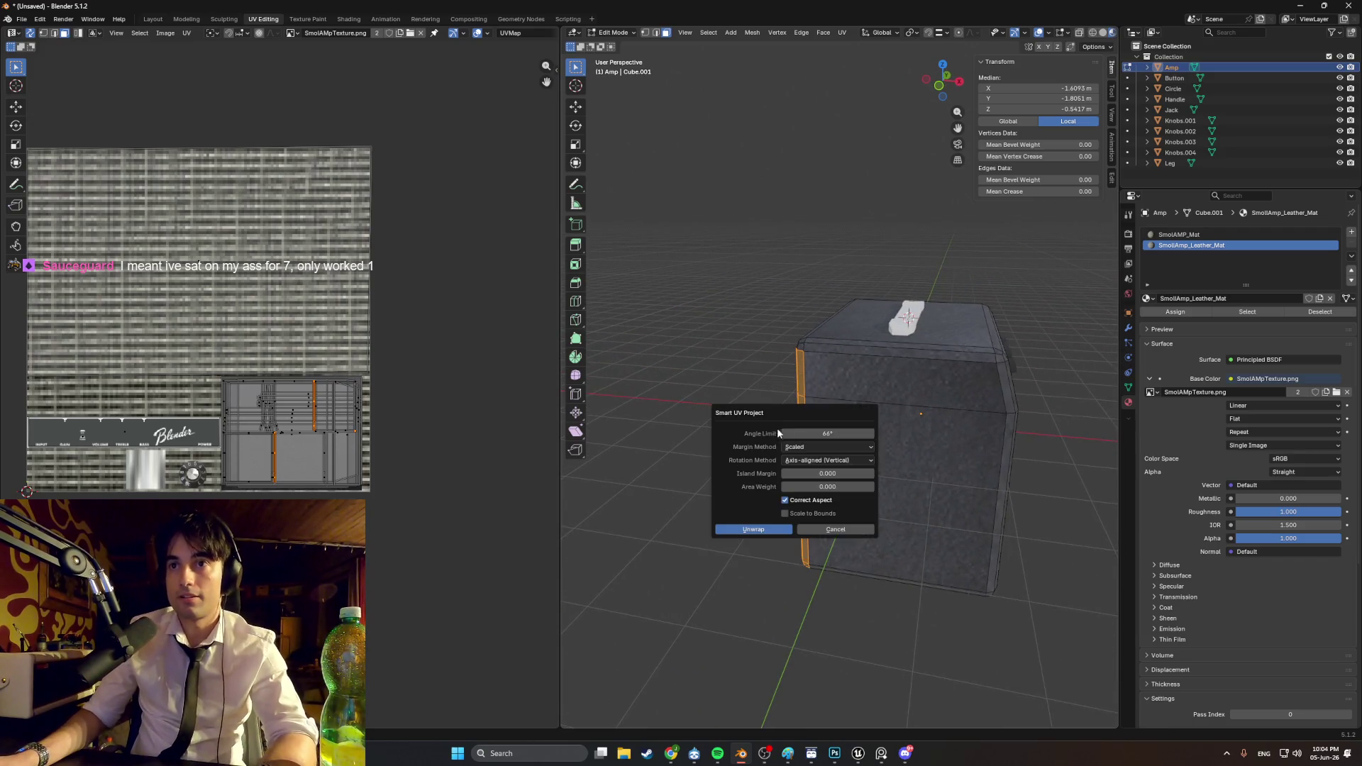
{"action": "left_click", "coordinate": [761, 529]}
{"action": "key", "text": "r"}
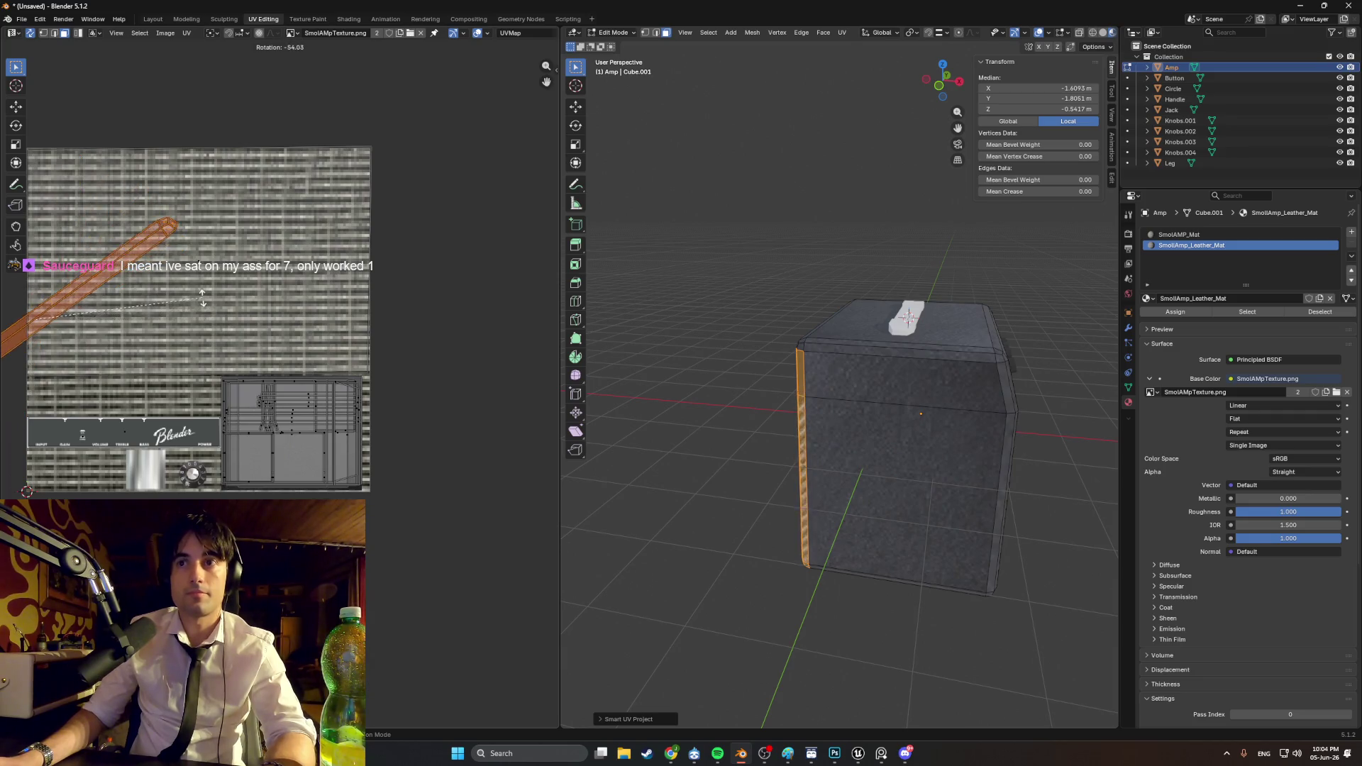
{"action": "left_click", "coordinate": [202, 298]}
Step: Add the front-edge, side and thin upper-edge corner strips to the selection
{"action": "mouse_move", "coordinate": [815, 426]}
{"action": "middle_mouse_down"}
{"action": "mouse_move", "coordinate": [885, 421]}
{"action": "mouse_move", "coordinate": [787, 396]}
{"action": "mouse_move", "coordinate": [865, 393]}
{"action": "middle_mouse_up"}
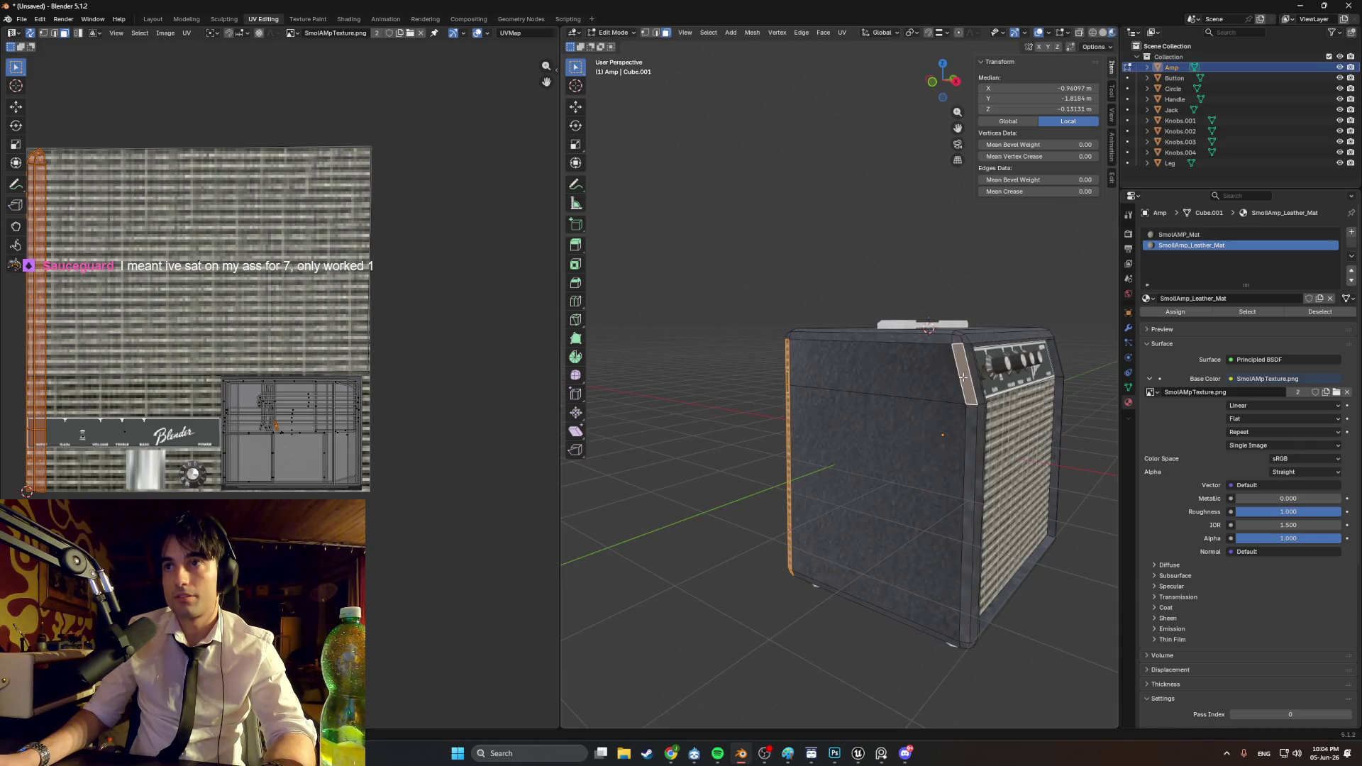
{"action": "left_click", "coordinate": [981, 434], "text": "shift"}
{"action": "middle_click_drag", "start_coordinate": [981, 433], "coordinate": [850, 427]}
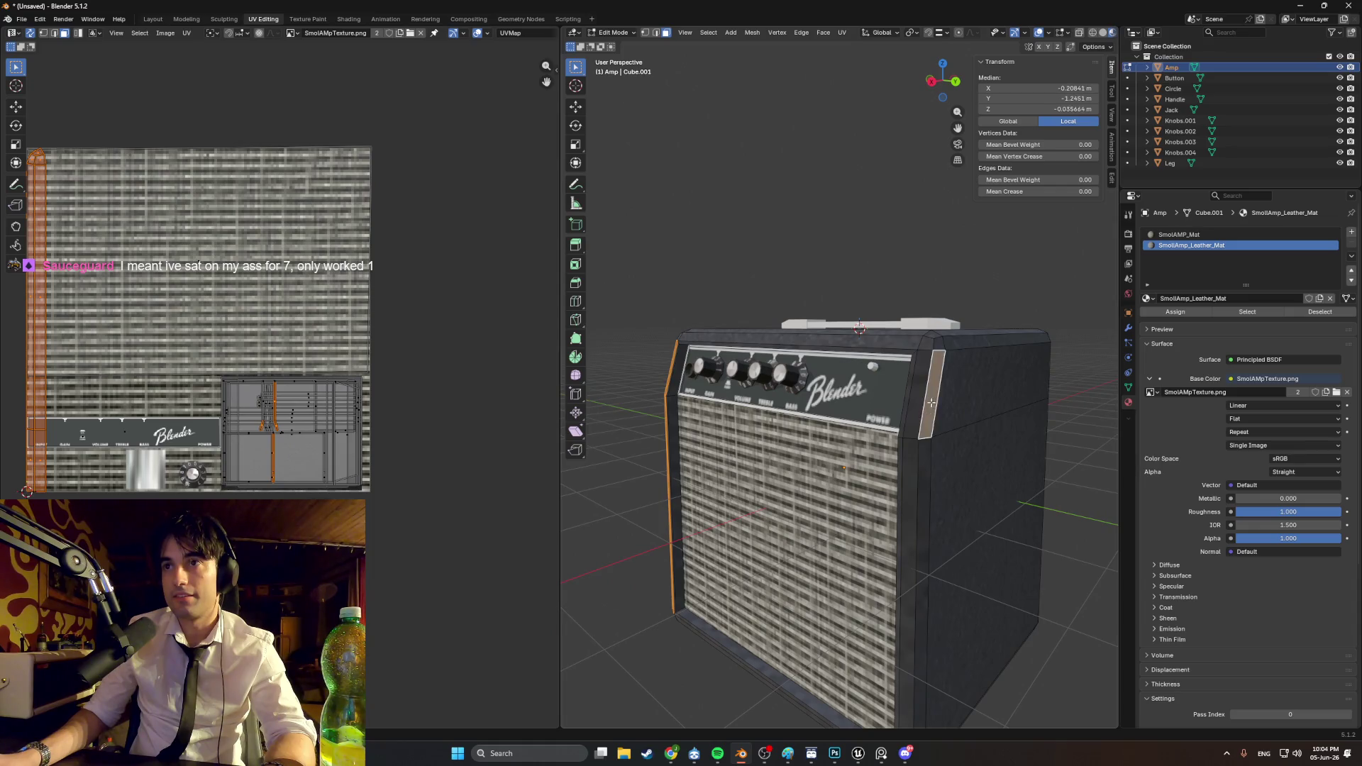
{"action": "left_click", "coordinate": [917, 432], "text": "shift"}
{"action": "middle_click_drag", "start_coordinate": [917, 432], "coordinate": [811, 435]}
{"action": "left_click", "coordinate": [777, 444], "text": "shift"}
{"action": "left_click", "coordinate": [792, 429], "text": "shift"}
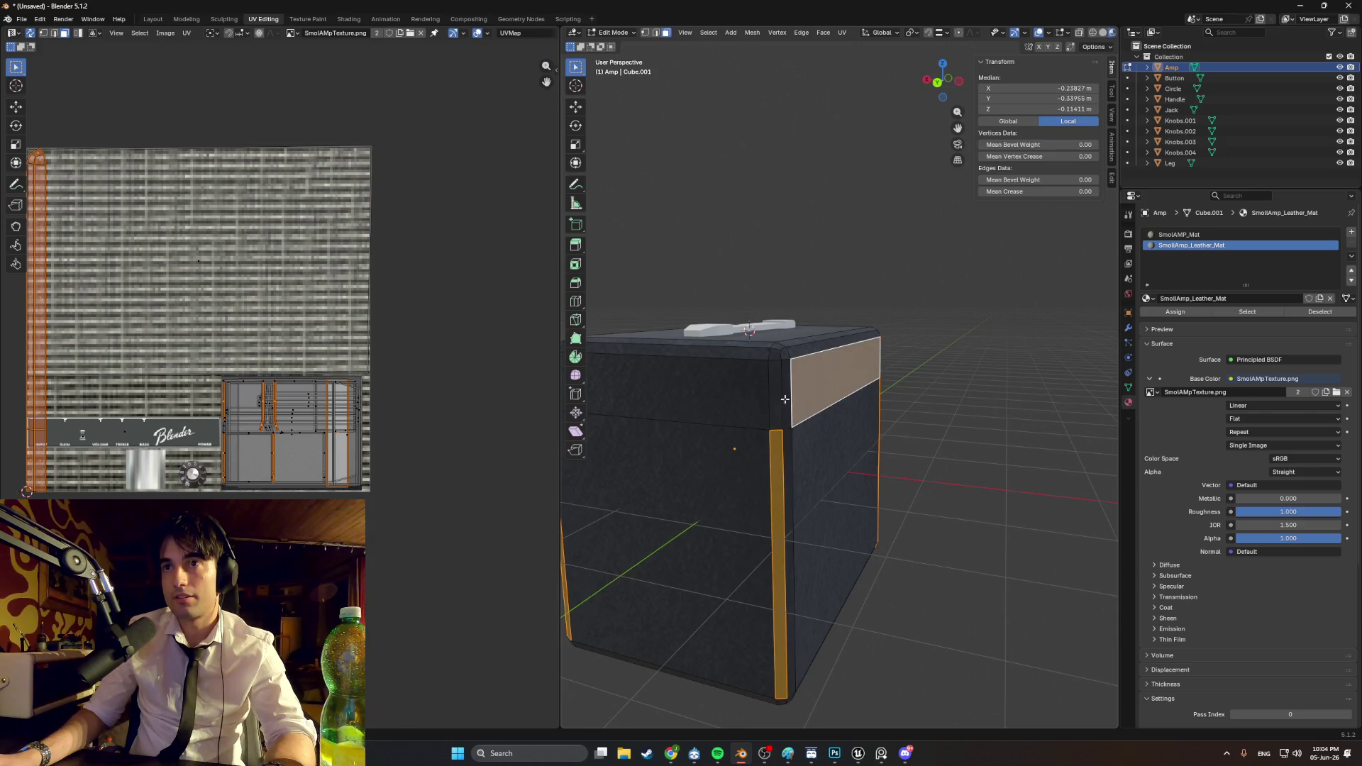
{"action": "left_click", "coordinate": [783, 395], "text": "shift"}
{"action": "mouse_move", "coordinate": [798, 439]}
{"action": "middle_mouse_down"}
{"action": "mouse_move", "coordinate": [699, 447]}
{"action": "mouse_move", "coordinate": [681, 404]}
{"action": "mouse_move", "coordinate": [705, 435]}
{"action": "middle_mouse_up"}
Step: Smart UV Project the corner strips, rotate them 90°, and scale and move the islands onto the metal panel
{"action": "key", "text": "u"}
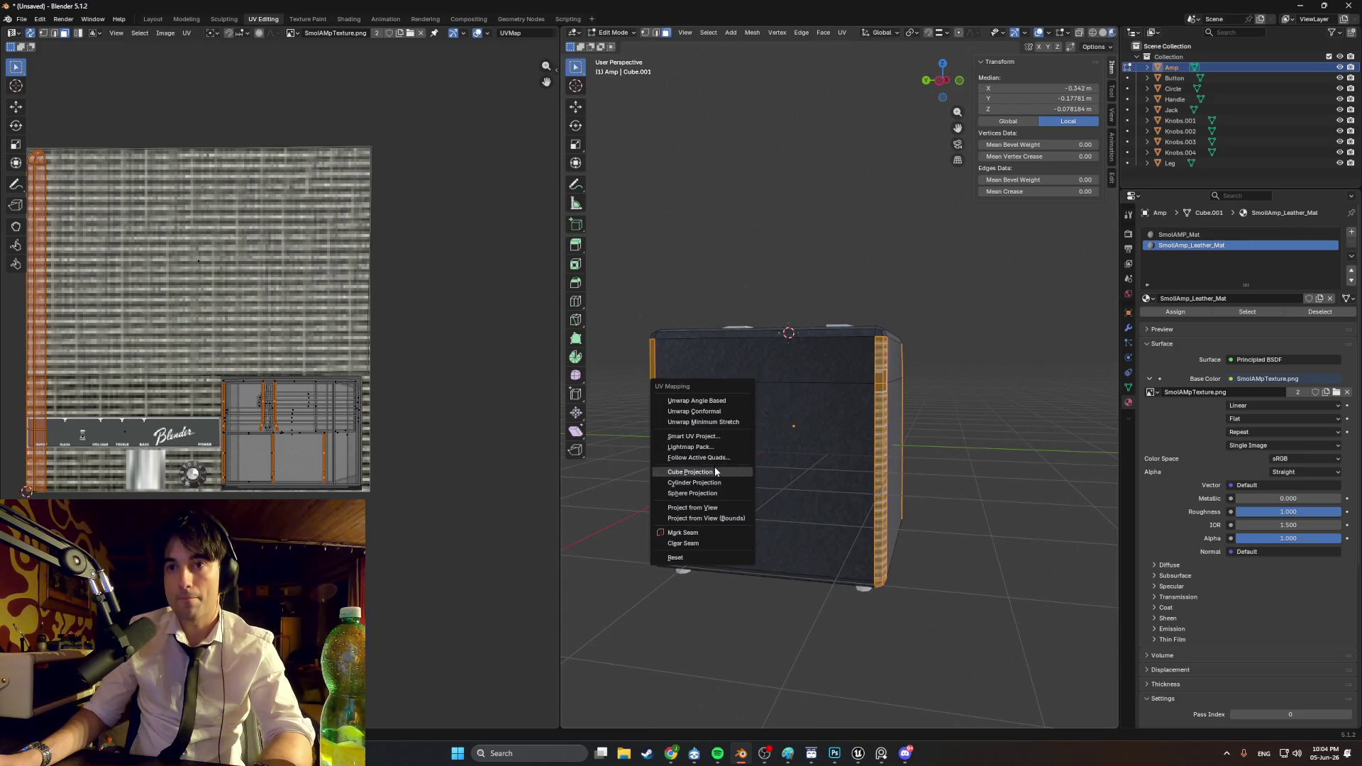
{"action": "left_click", "coordinate": [709, 436]}
{"action": "left_click", "coordinate": [686, 540]}
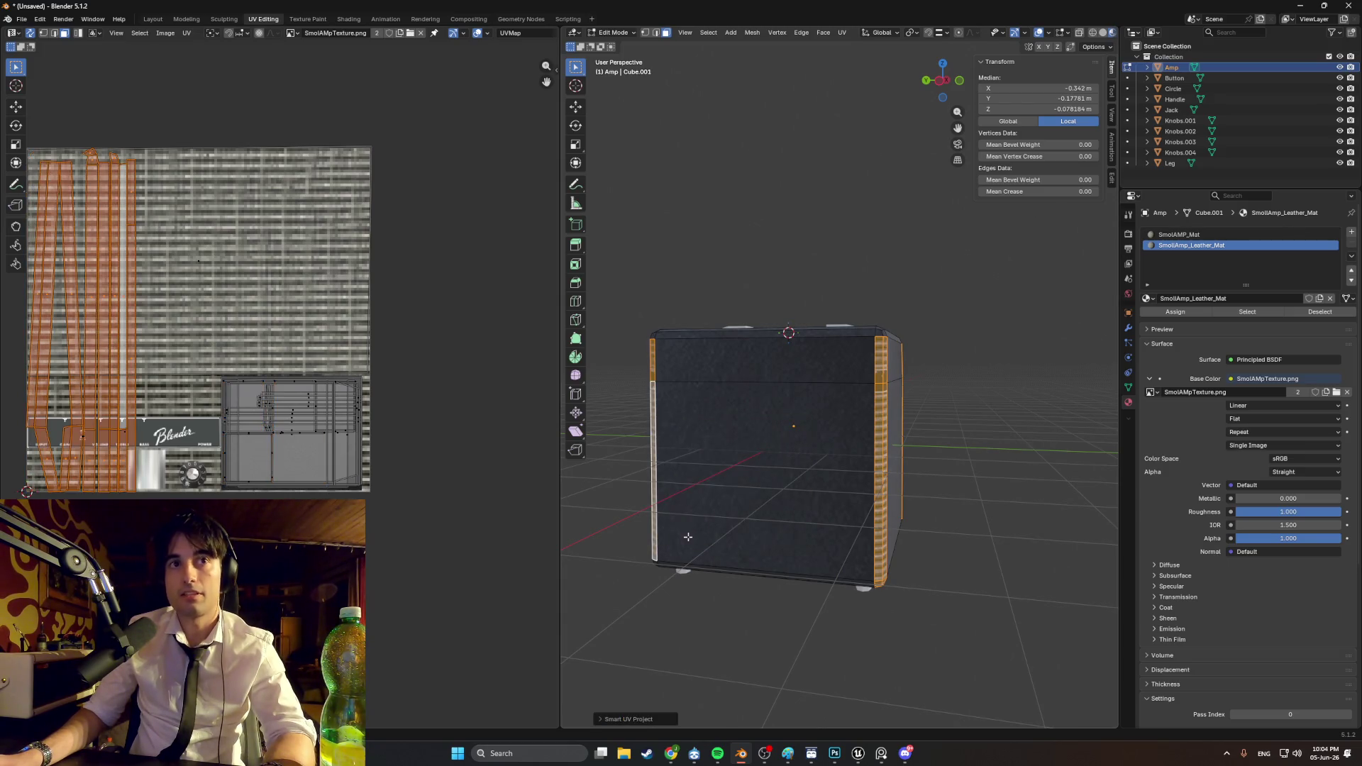
{"action": "type", "text": "r"}
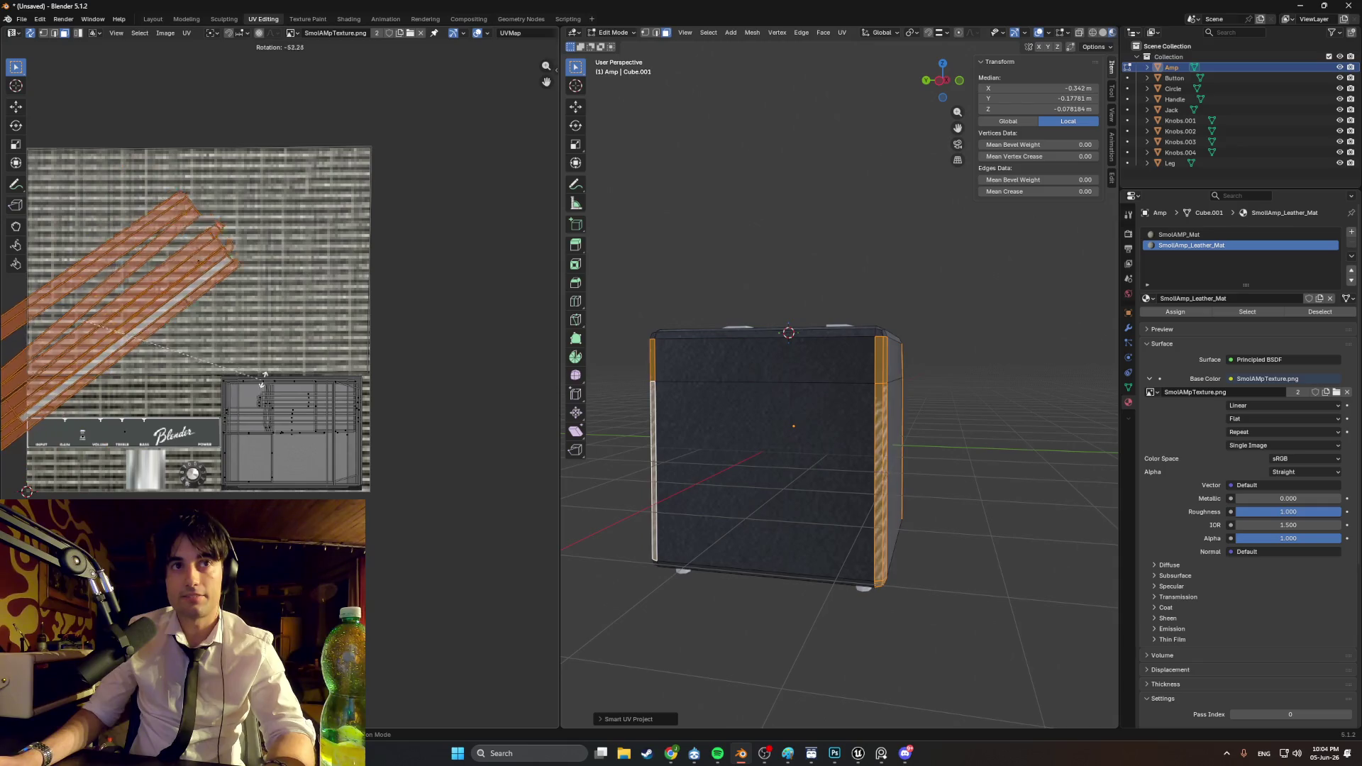
{"action": "type", "text": "90"}
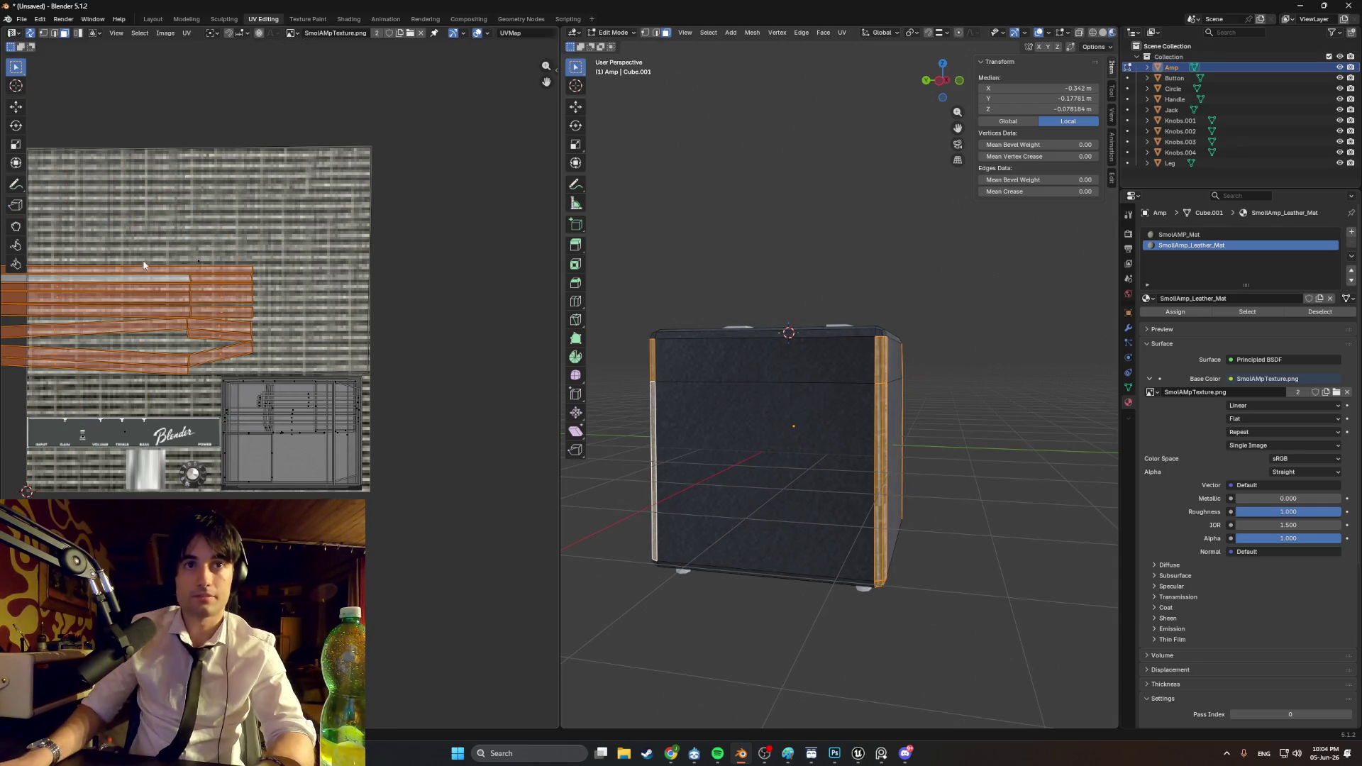
{"action": "key", "text": "g"}
{"action": "key", "text": "s"}
{"action": "left_click", "coordinate": [329, 426]}
{"action": "key", "text": "g"}
{"action": "left_click", "coordinate": [299, 418]}
{"action": "scroll", "coordinate": [298, 416], "scroll_direction": "up", "scroll_amount": 3}
{"action": "key", "text": "g"}
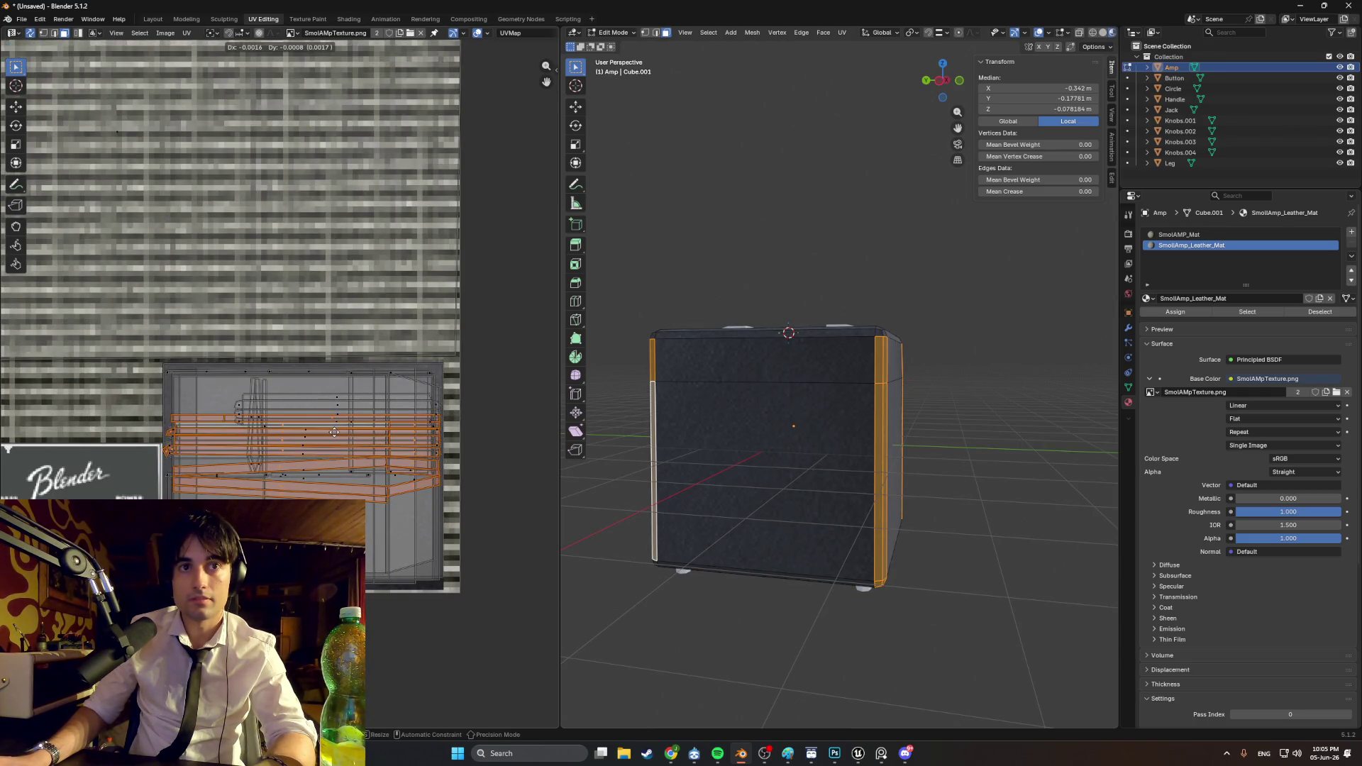
{"action": "left_click", "coordinate": [335, 432]}
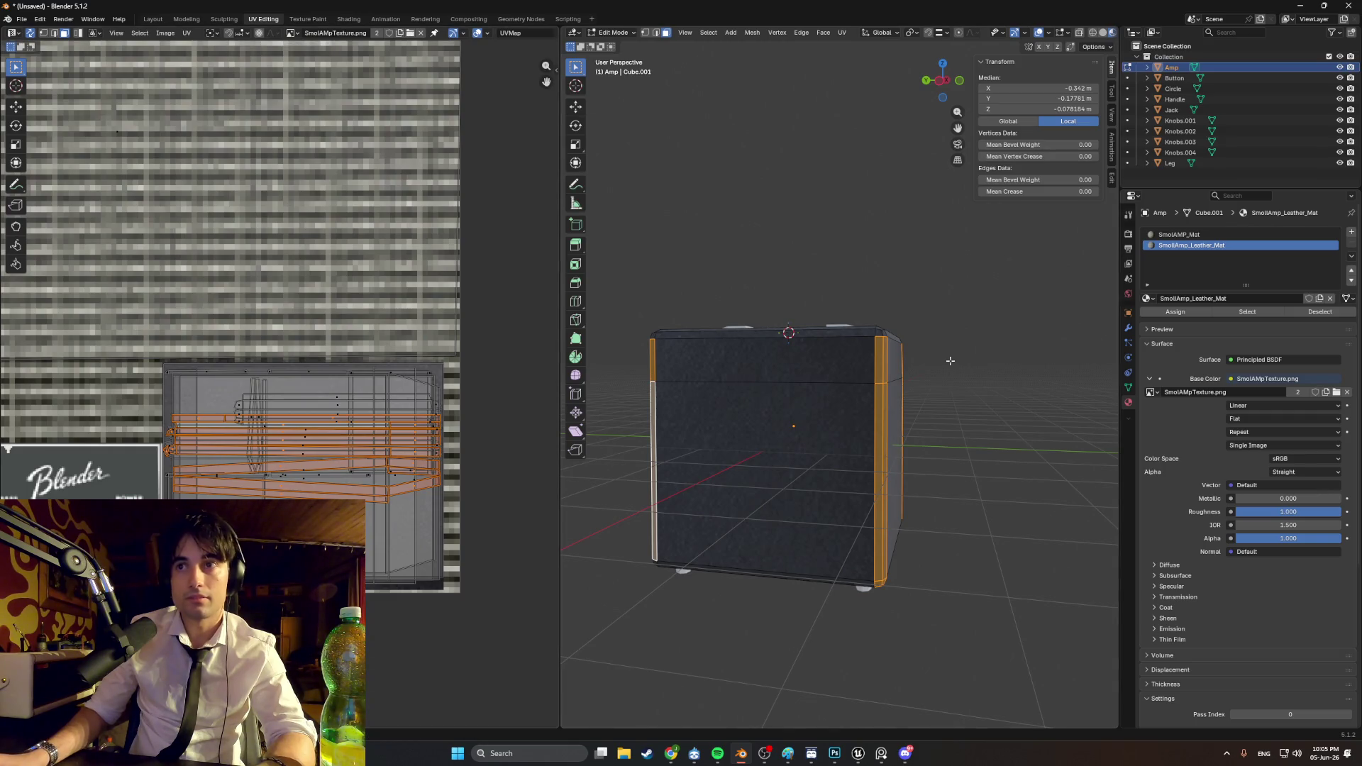
Step: Clear the selection and loop-select the bevel strips along the front and right bottom edges
{"action": "left_click", "coordinate": [639, 312]}
{"action": "mouse_move", "coordinate": [639, 313]}
{"action": "middle_mouse_down"}
{"action": "mouse_move", "coordinate": [814, 378]}
{"action": "mouse_move", "coordinate": [861, 288]}
{"action": "middle_mouse_up"}
{"action": "left_click", "coordinate": [877, 472]}
{"action": "left_click", "coordinate": [877, 472], "text": "alt"}
{"action": "left_click", "coordinate": [912, 448], "text": "shift"}
{"action": "left_click", "coordinate": [934, 460], "text": "alt+shift"}
{"action": "mouse_move", "coordinate": [934, 461]}
{"action": "middle_mouse_down"}
{"action": "mouse_move", "coordinate": [872, 425]}
{"action": "mouse_move", "coordinate": [819, 456]}
{"action": "middle_mouse_up"}
{"action": "left_click", "coordinate": [895, 374], "text": "shift"}
{"action": "left_click", "coordinate": [894, 374], "text": "shift"}
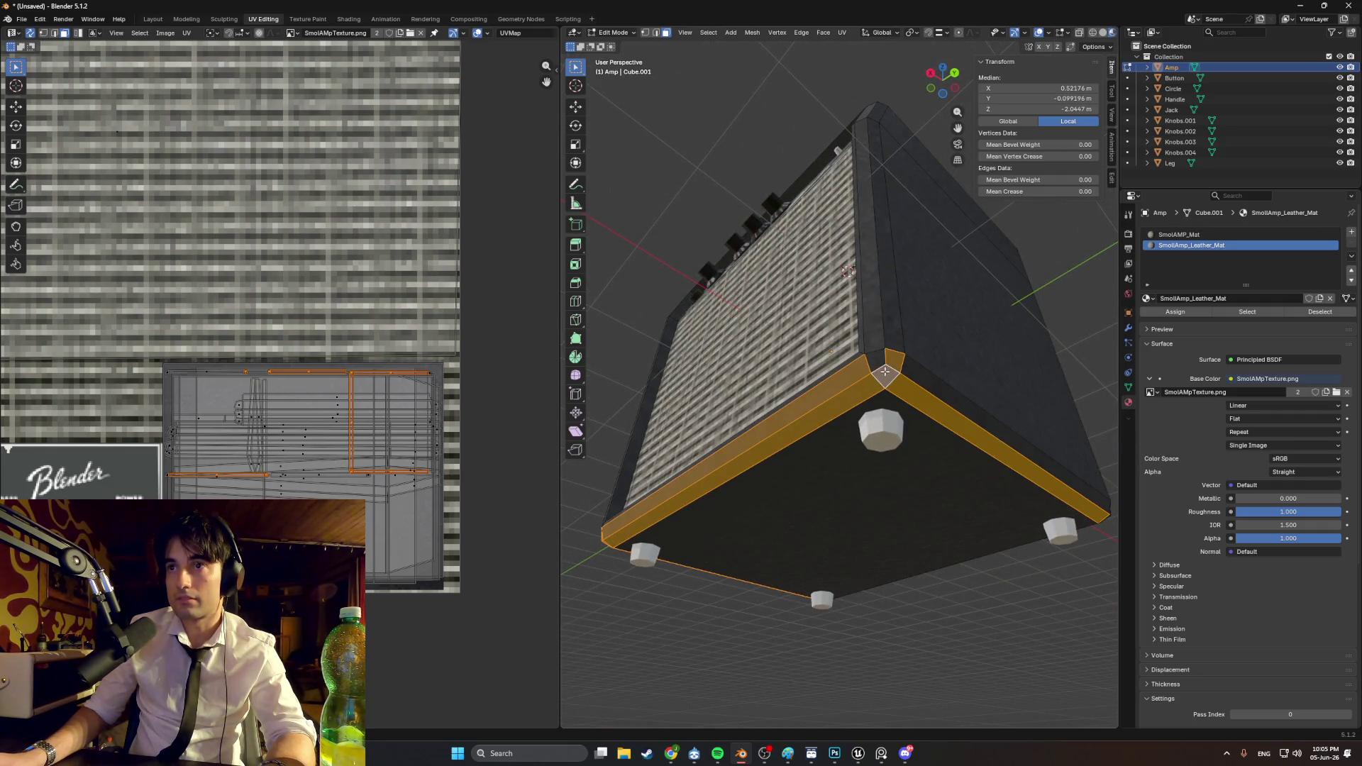
{"action": "left_click", "coordinate": [893, 375], "text": "shift"}
{"action": "middle_click_drag", "start_coordinate": [893, 374], "coordinate": [696, 452]}
Step: Refine the base strip selection and add the base corner faces
{"action": "left_click", "coordinate": [622, 528], "text": "shift"}
{"action": "left_click", "coordinate": [622, 528], "text": "shift"}
{"action": "mouse_move", "coordinate": [622, 529]}
{"action": "middle_mouse_down"}
{"action": "mouse_move", "coordinate": [635, 458]}
{"action": "mouse_move", "coordinate": [621, 412]}
{"action": "mouse_move", "coordinate": [653, 398]}
{"action": "mouse_move", "coordinate": [832, 463]}
{"action": "middle_mouse_up"}
{"action": "left_click", "coordinate": [599, 421], "text": "shift"}
{"action": "left_click", "coordinate": [653, 398], "text": "shift"}
{"action": "left_click", "coordinate": [832, 462], "text": "shift"}
{"action": "left_click", "coordinate": [831, 462], "text": "shift"}
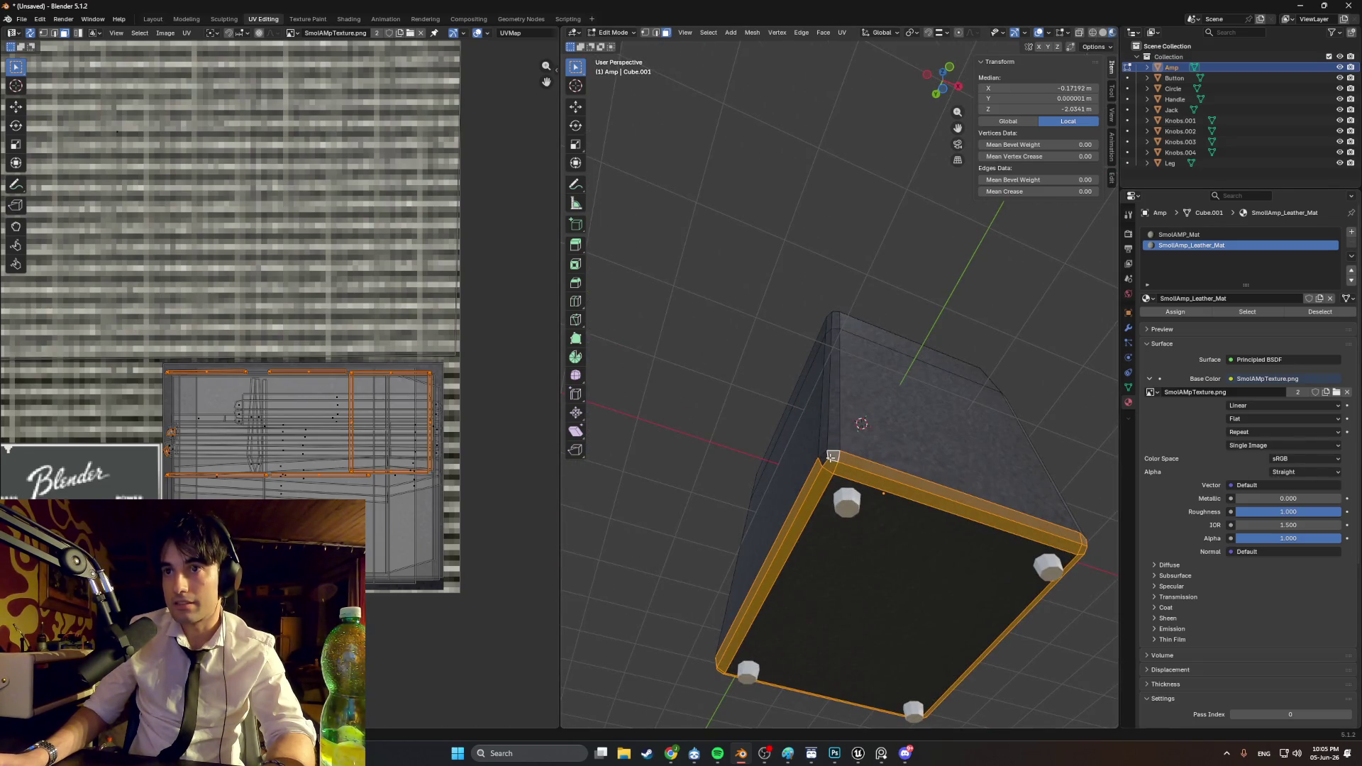
{"action": "left_click", "coordinate": [824, 458], "text": "shift"}
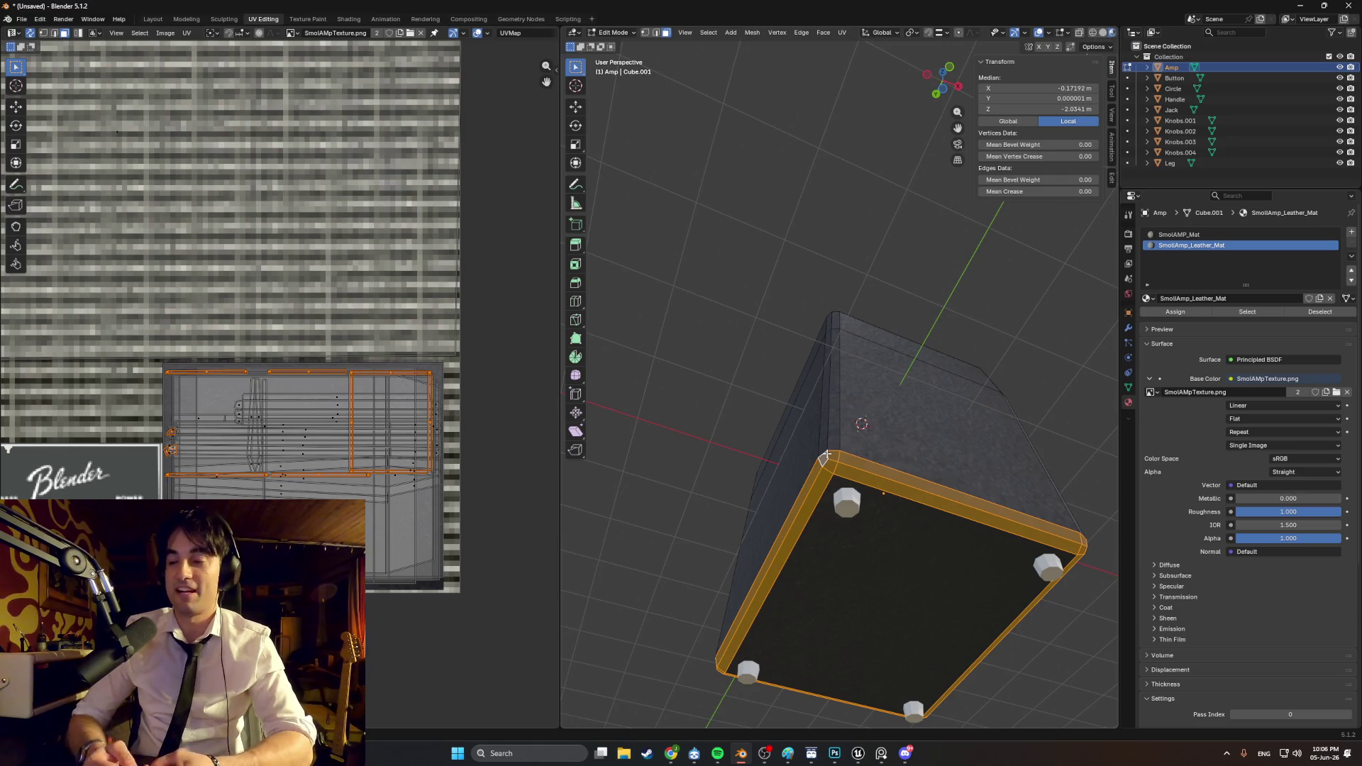
Step: Smart UV Project the bottom trim faces and fit the islands onto the dark lower-right texture area
{"action": "mouse_move", "coordinate": [957, 399]}
{"action": "middle_mouse_down"}
{"action": "mouse_move", "coordinate": [727, 412]}
{"action": "mouse_move", "coordinate": [720, 386]}
{"action": "mouse_move", "coordinate": [840, 360]}
{"action": "middle_mouse_up"}
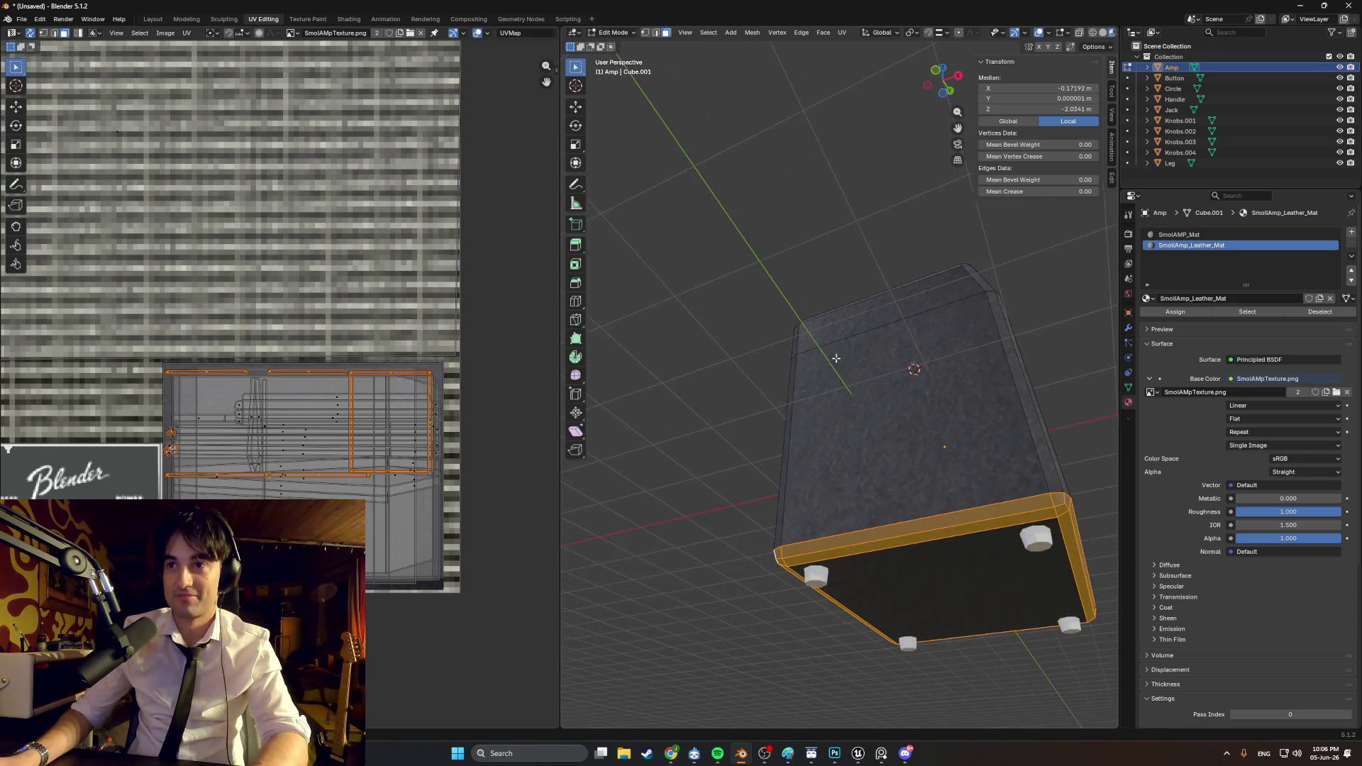
{"action": "key", "text": "u"}
{"action": "left_click", "coordinate": [724, 451]}
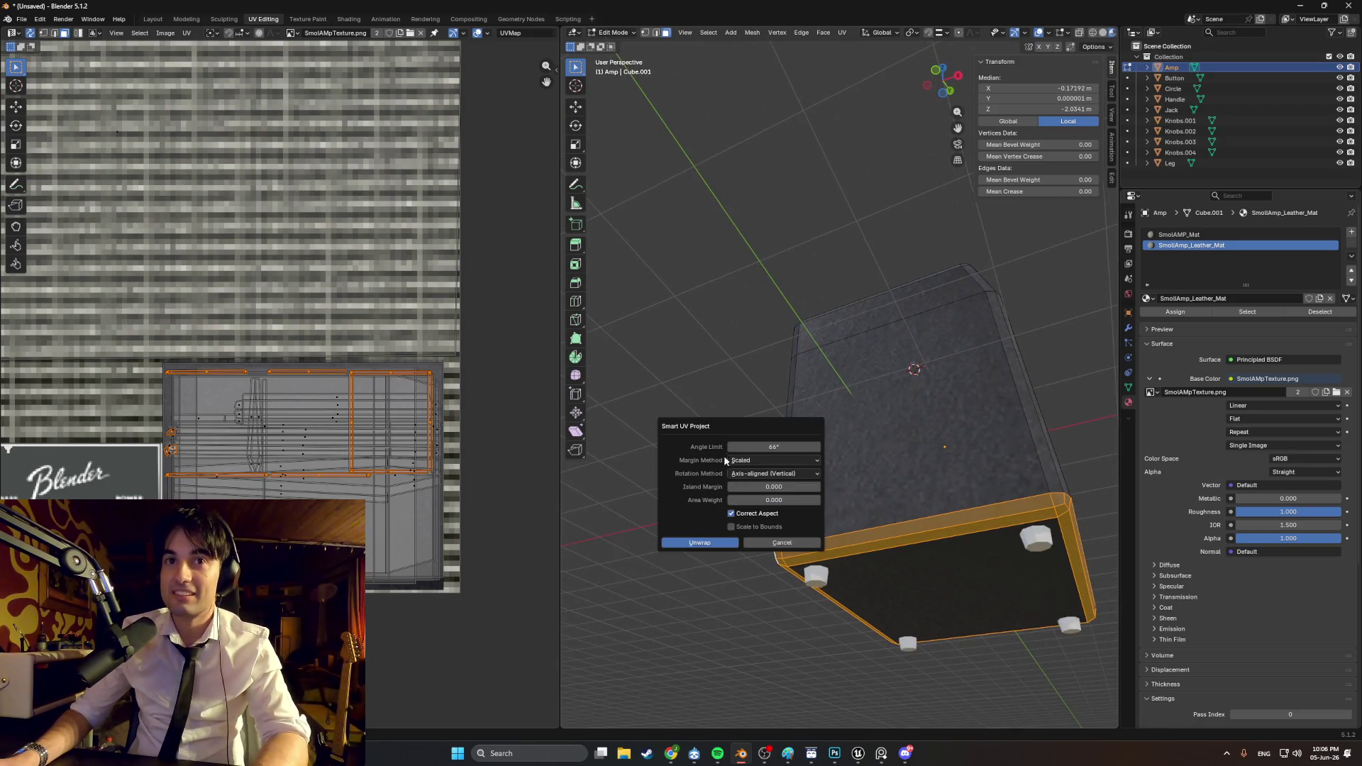
{"action": "left_click", "coordinate": [700, 542]}
{"action": "scroll", "coordinate": [461, 411], "scroll_direction": "down", "scroll_amount": 2}
{"action": "scroll", "coordinate": [426, 354], "scroll_direction": "up", "scroll_amount": 2}
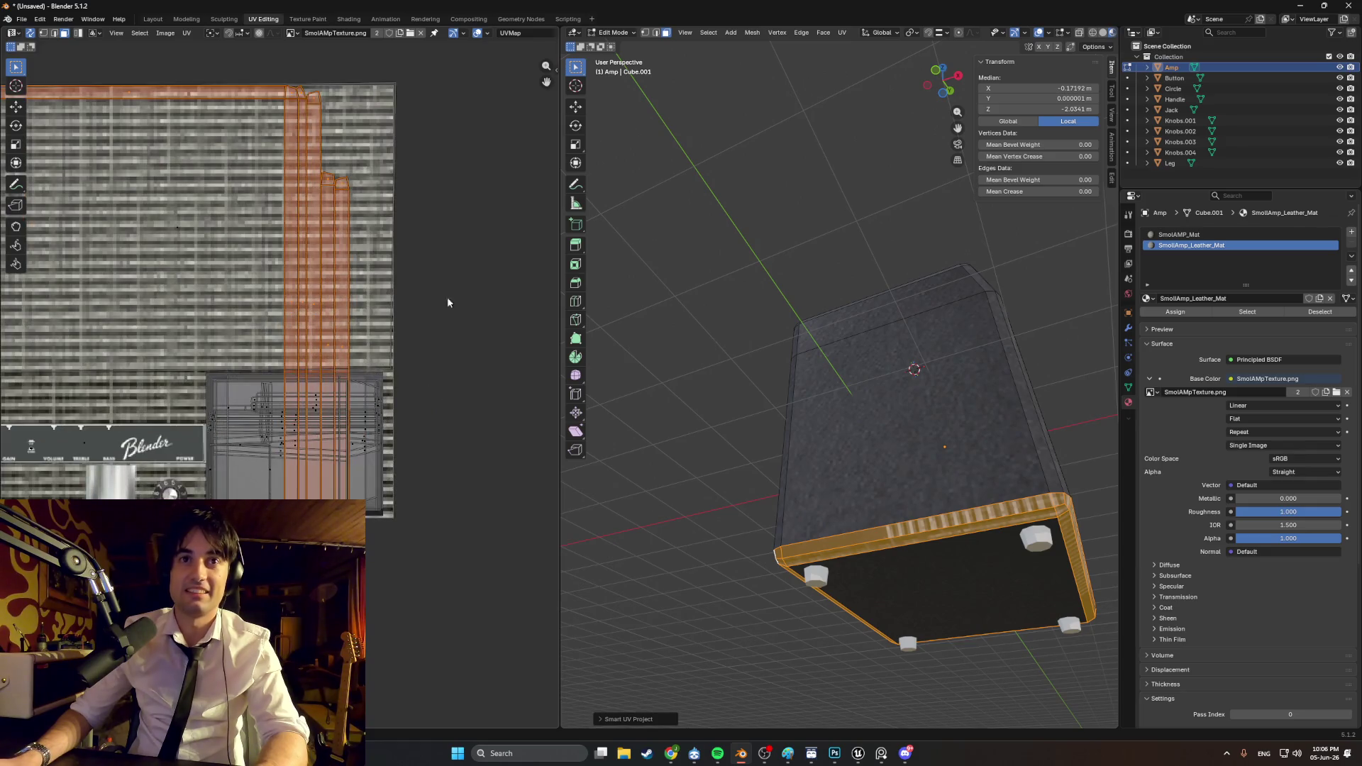
{"action": "middle_click_drag", "start_coordinate": [329, 265], "coordinate": [471, 350]}
{"action": "key", "text": "ctrl+z"}
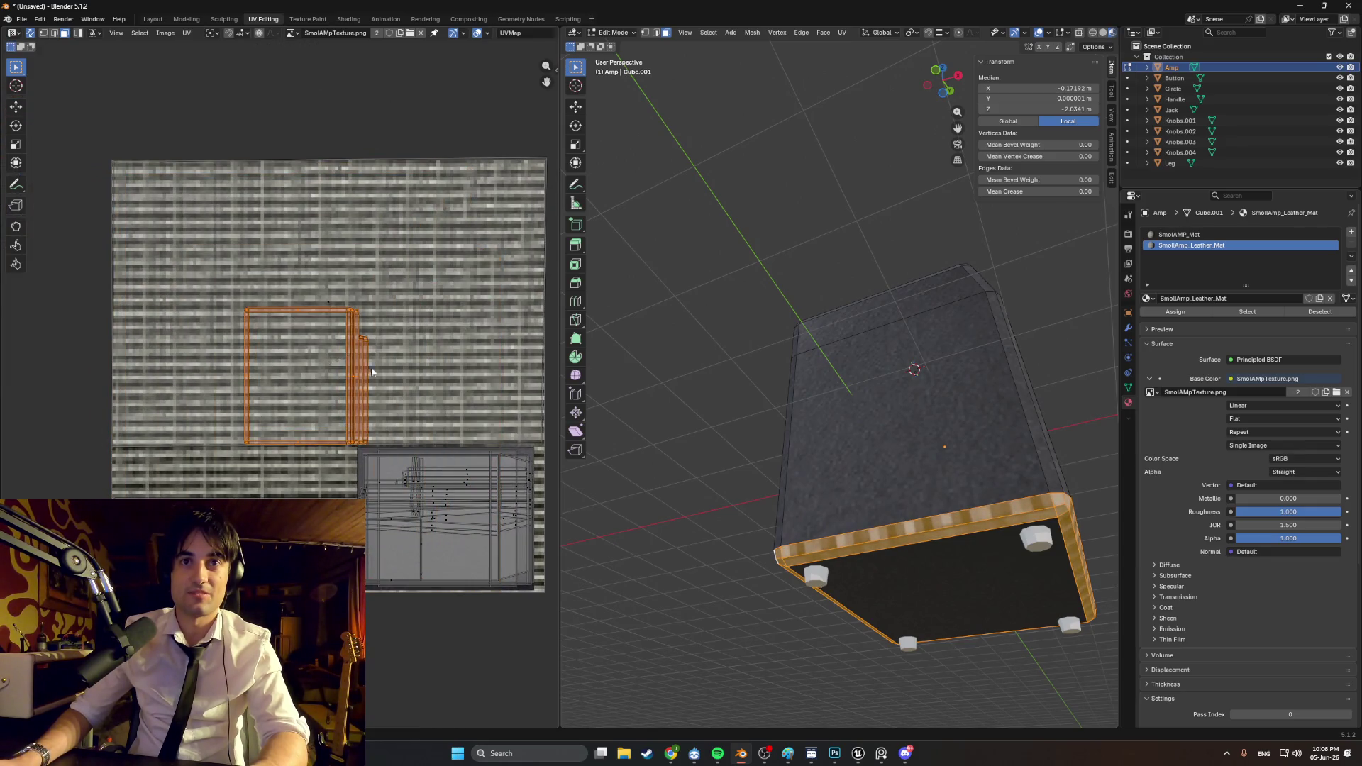
{"action": "middle_click_drag", "start_coordinate": [334, 375], "coordinate": [270, 289]}
{"action": "left_click_drag", "start_coordinate": [269, 290], "coordinate": [412, 434]}
Step: Clear the selection and orbit around the amp to check the base trim
{"action": "key", "text": "alt+a"}
{"action": "middle_click_drag", "start_coordinate": [709, 376], "coordinate": [898, 395]}
{"action": "left_click", "coordinate": [816, 397]}
{"action": "mouse_move", "coordinate": [815, 397]}
{"action": "middle_mouse_down"}
{"action": "mouse_move", "coordinate": [830, 433]}
{"action": "mouse_move", "coordinate": [773, 276]}
{"action": "mouse_move", "coordinate": [797, 351]}
{"action": "middle_mouse_up"}
{"action": "key", "text": "alt+a"}
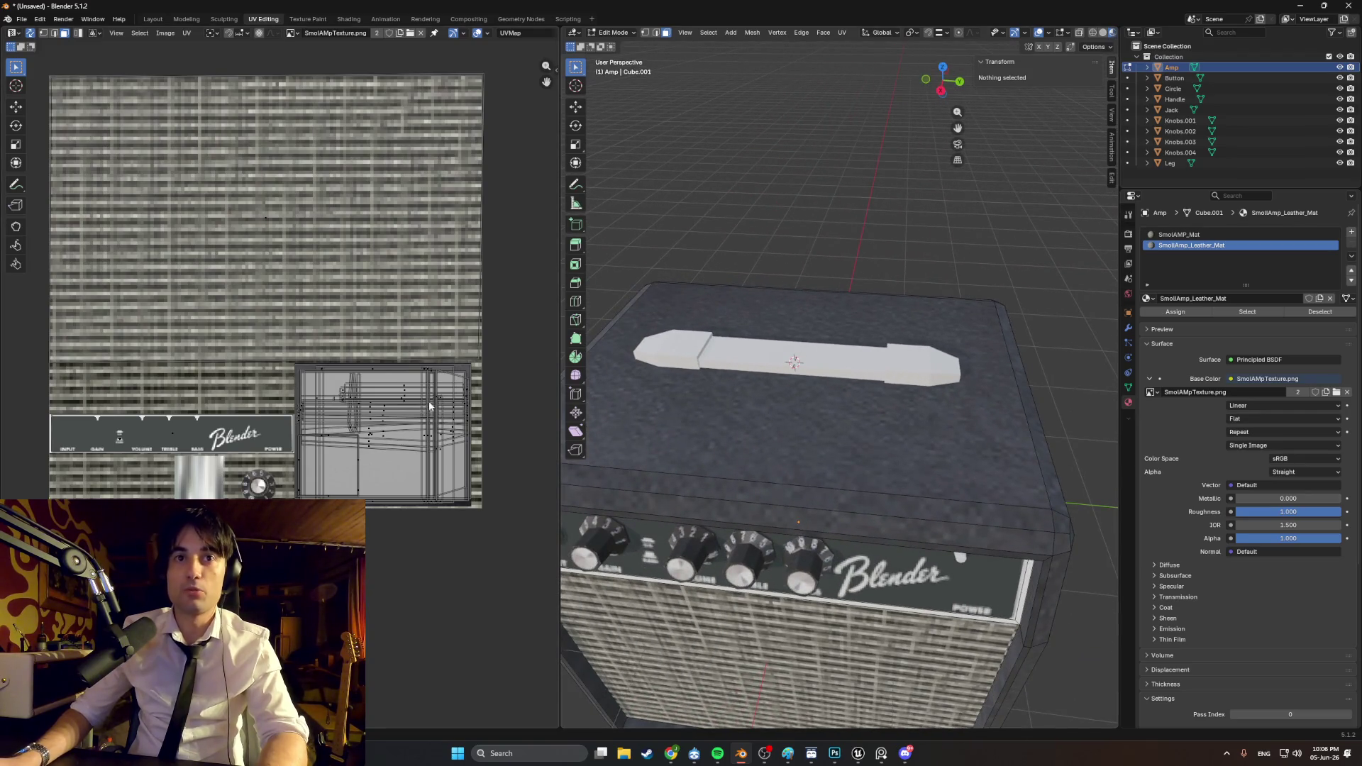
Step: Select the Handle object and zoom in to look at it closely
{"action": "middle_click_drag", "start_coordinate": [697, 365], "coordinate": [723, 351]}
{"action": "scroll", "coordinate": [724, 352], "scroll_direction": "up", "scroll_amount": 2}
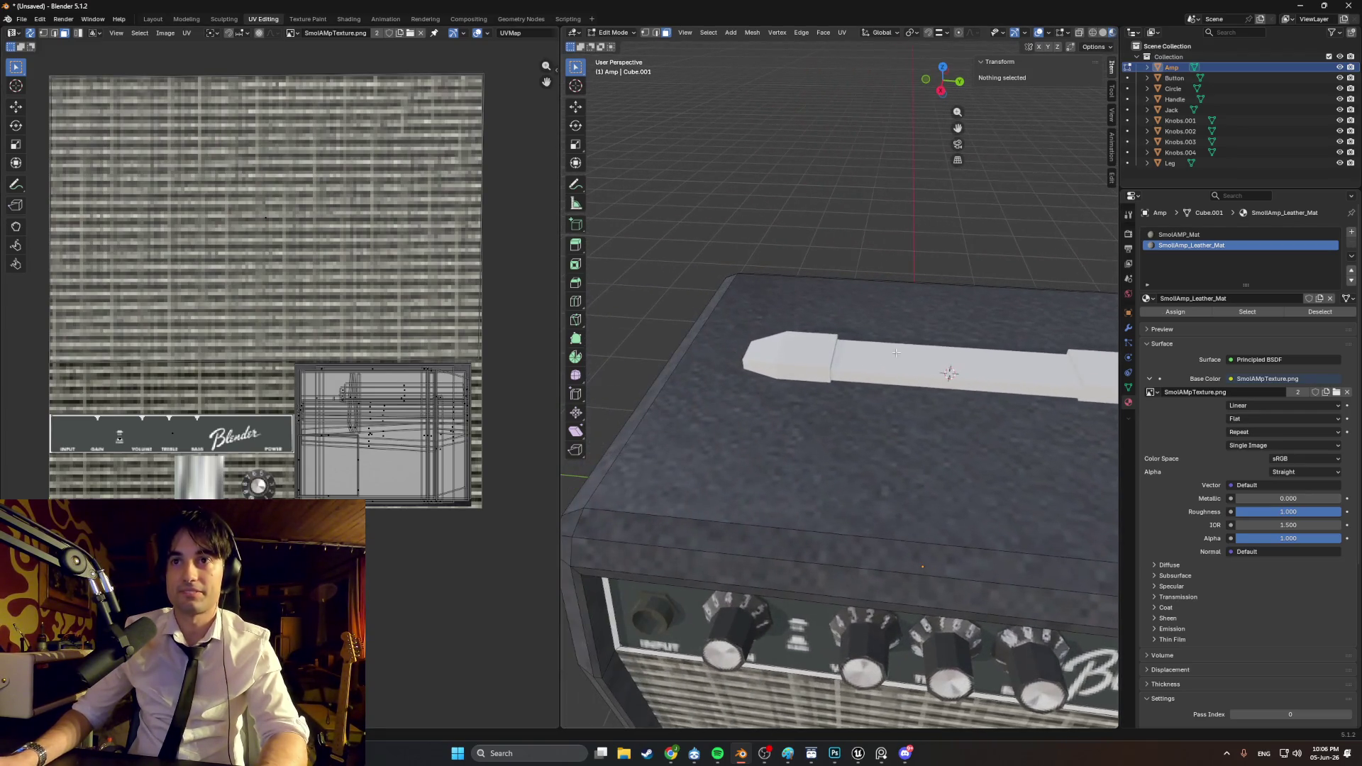
{"action": "left_click", "coordinate": [1181, 100]}
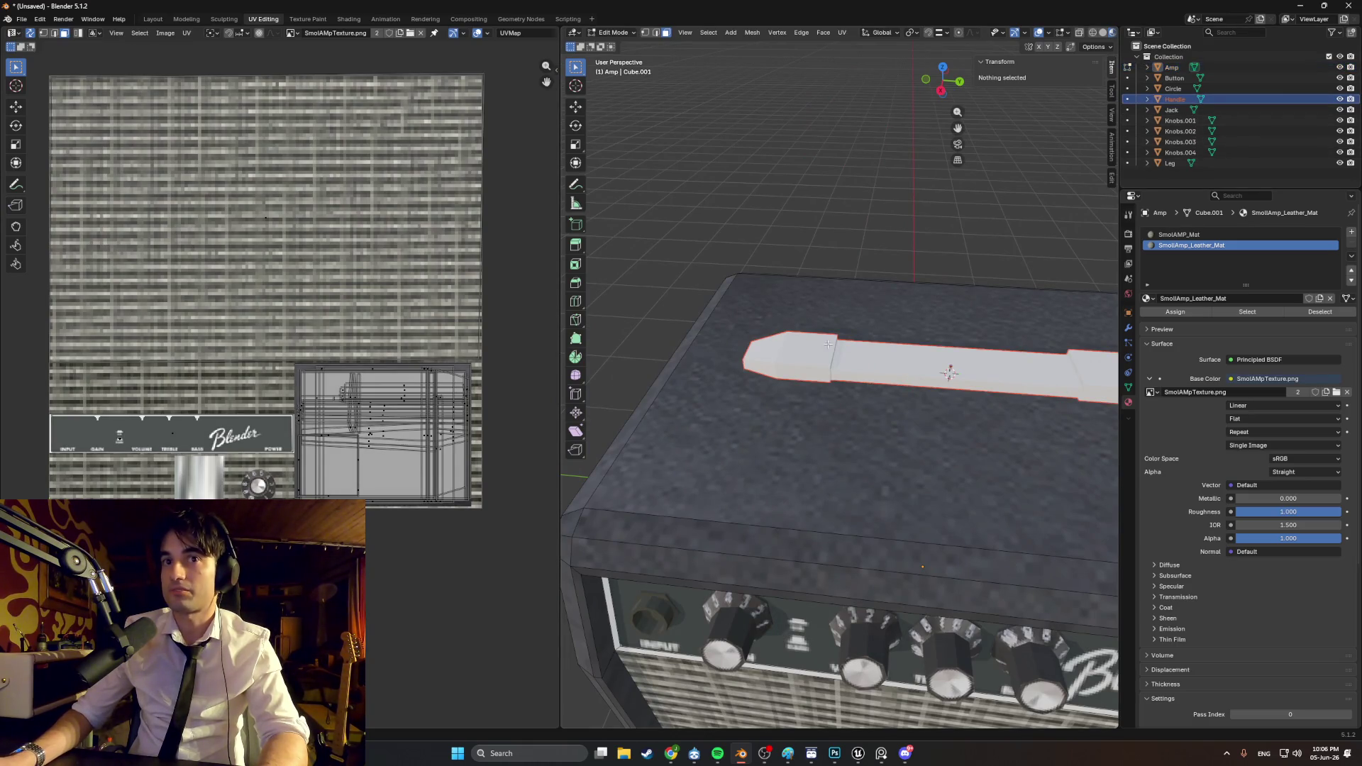
{"action": "scroll", "coordinate": [830, 328], "scroll_direction": "up", "scroll_amount": 2}
{"action": "middle_click_drag", "start_coordinate": [830, 327], "coordinate": [756, 351], "text": "shift"}
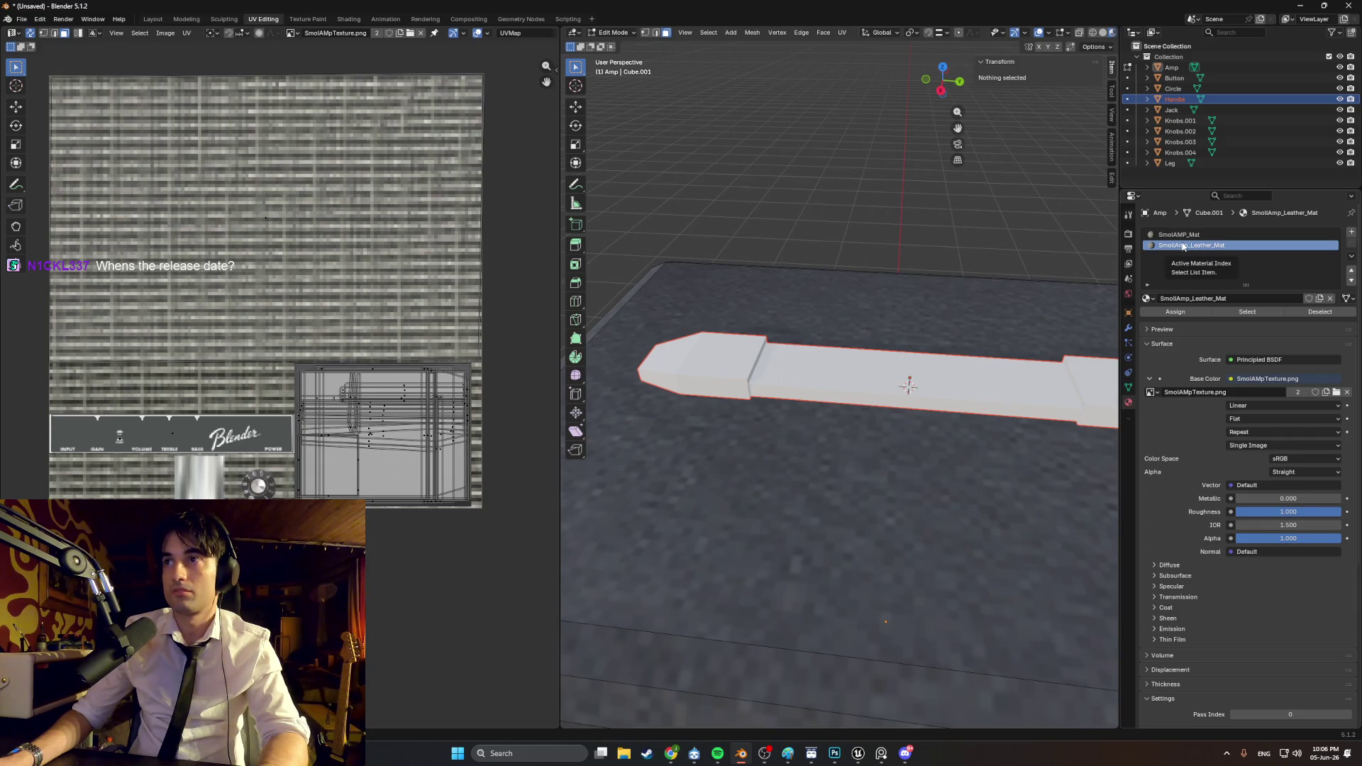
Step: Unlink SmolAmp_Leather_Mat from the second material slot and make SmolAMP_Mat the active slot
{"action": "left_click", "coordinate": [1179, 234]}
{"action": "middle_click_drag", "start_coordinate": [943, 396], "coordinate": [856, 339]}
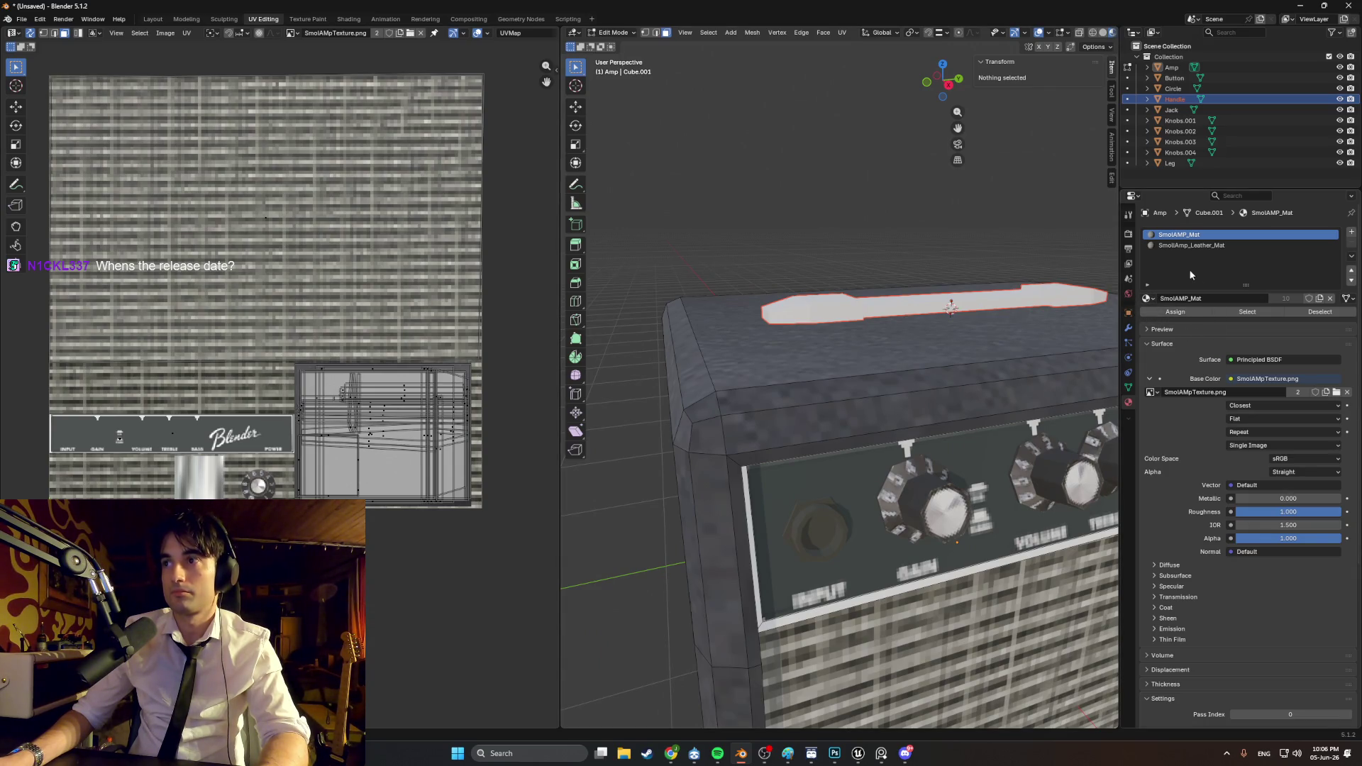
{"action": "left_click", "coordinate": [1185, 245]}
{"action": "left_click", "coordinate": [1181, 234]}
{"action": "left_click", "coordinate": [1183, 245]}
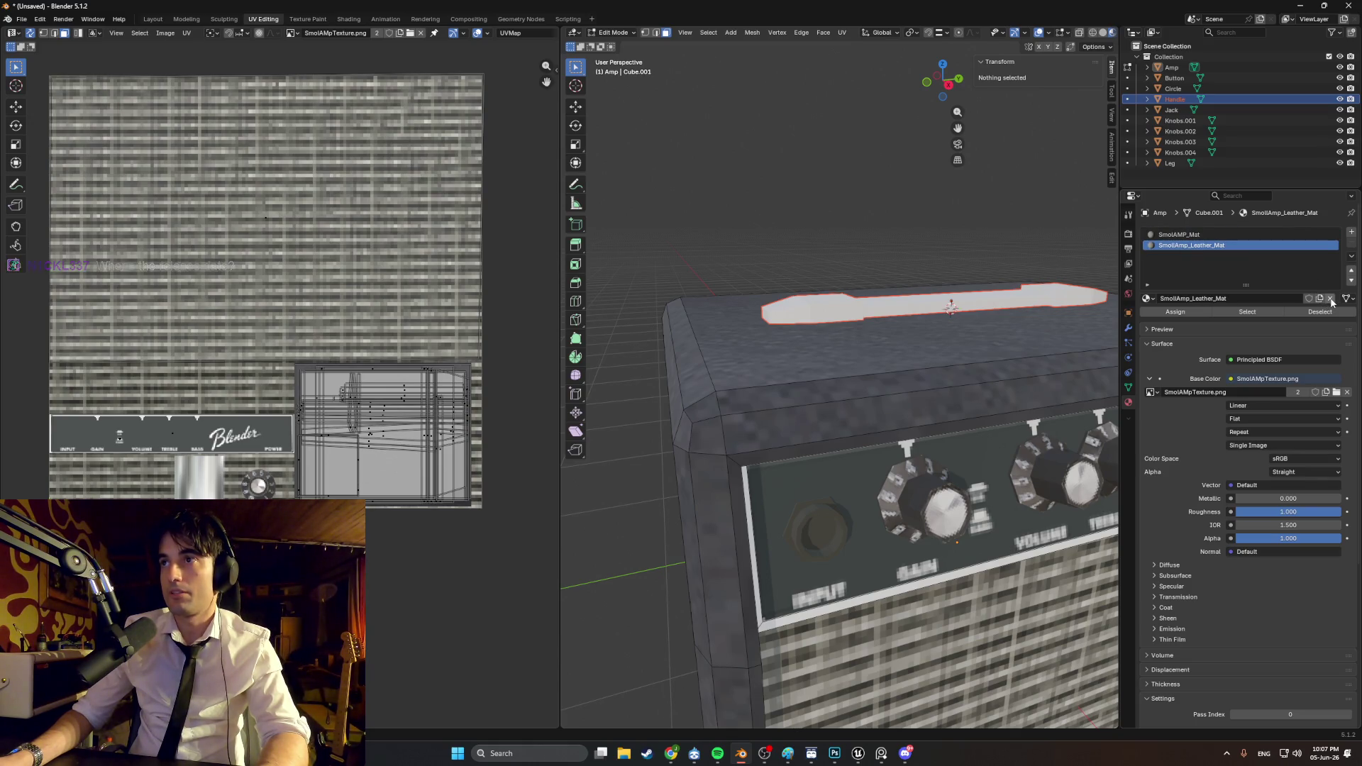
{"action": "left_click", "coordinate": [1330, 298]}
{"action": "left_click", "coordinate": [1181, 235]}
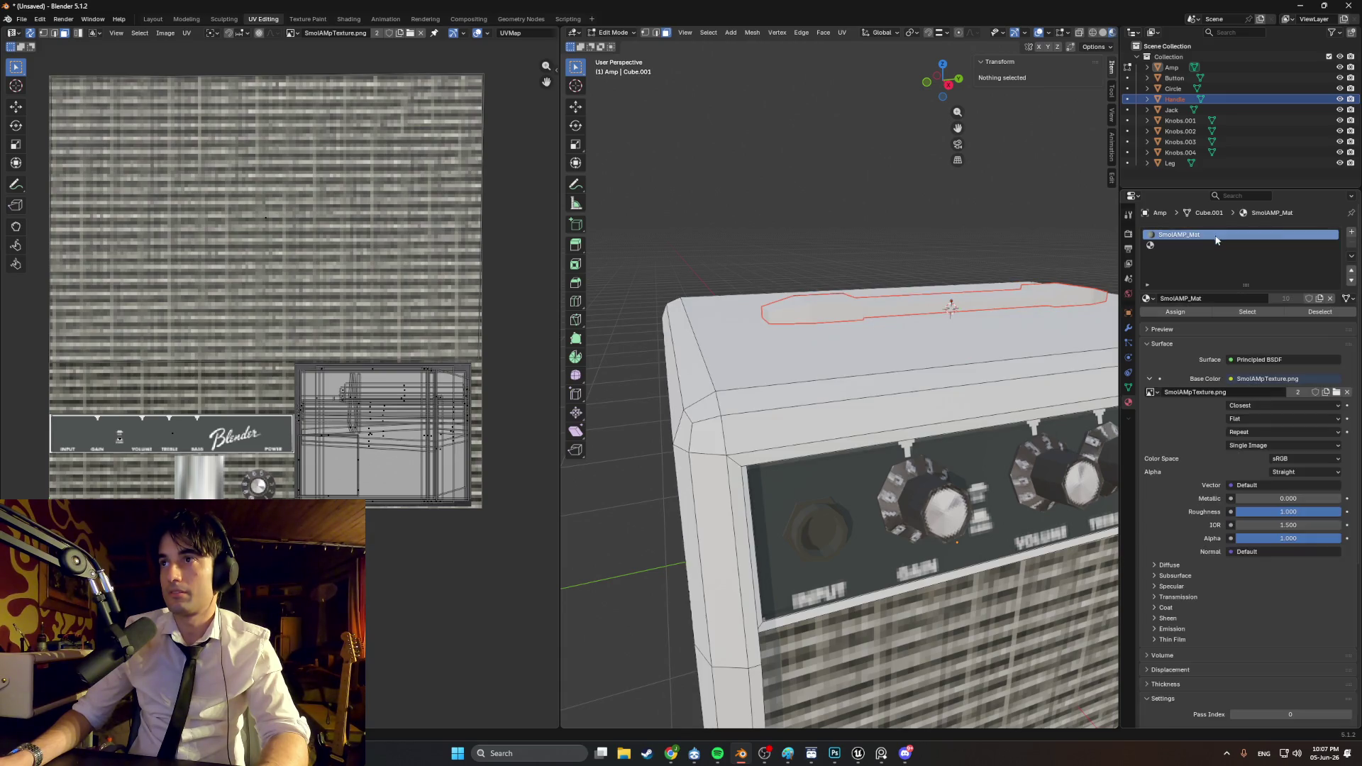
{"action": "scroll", "coordinate": [955, 363], "scroll_direction": "down", "scroll_amount": 5}
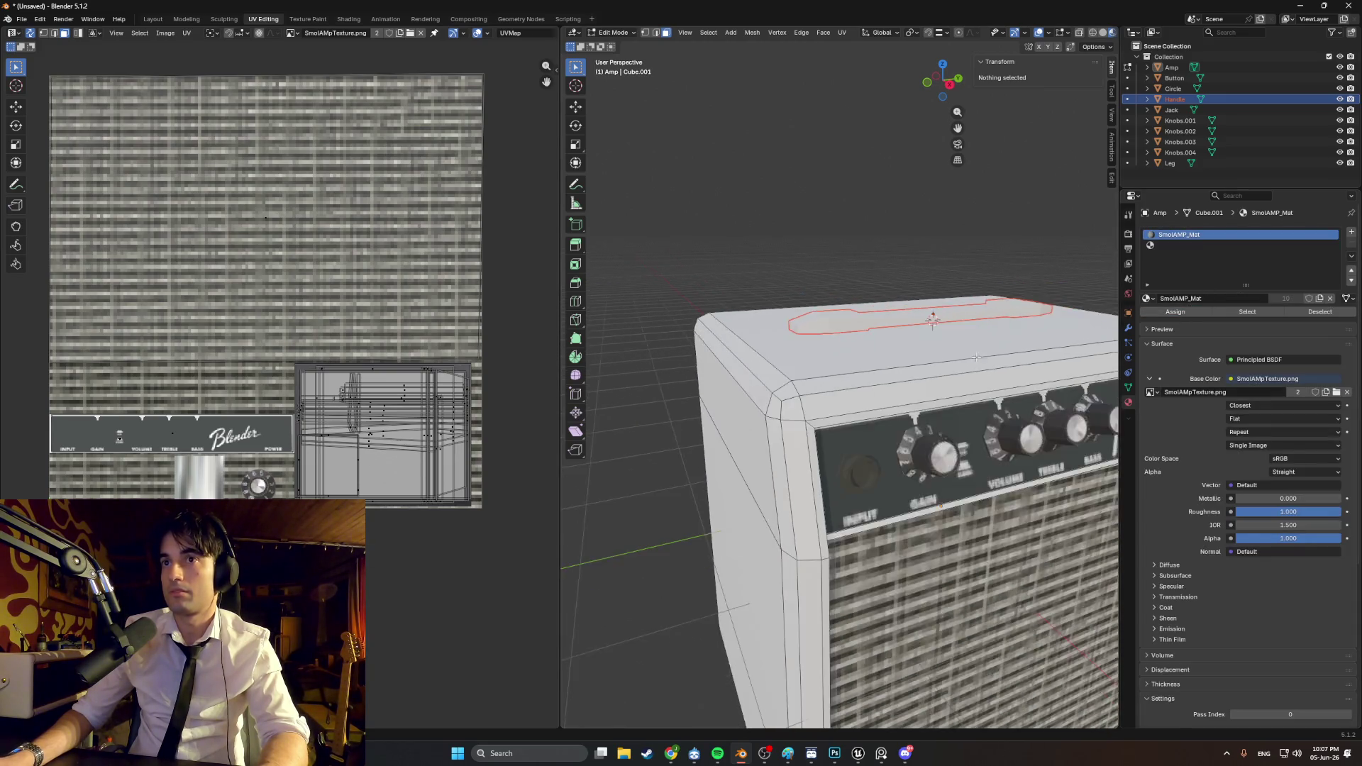
Step: Select the whole amp mesh, assign SmolAMP_Mat, and orbit to check the leather texture everywhere
{"action": "key", "text": "a"}
{"action": "left_click", "coordinate": [1175, 312]}
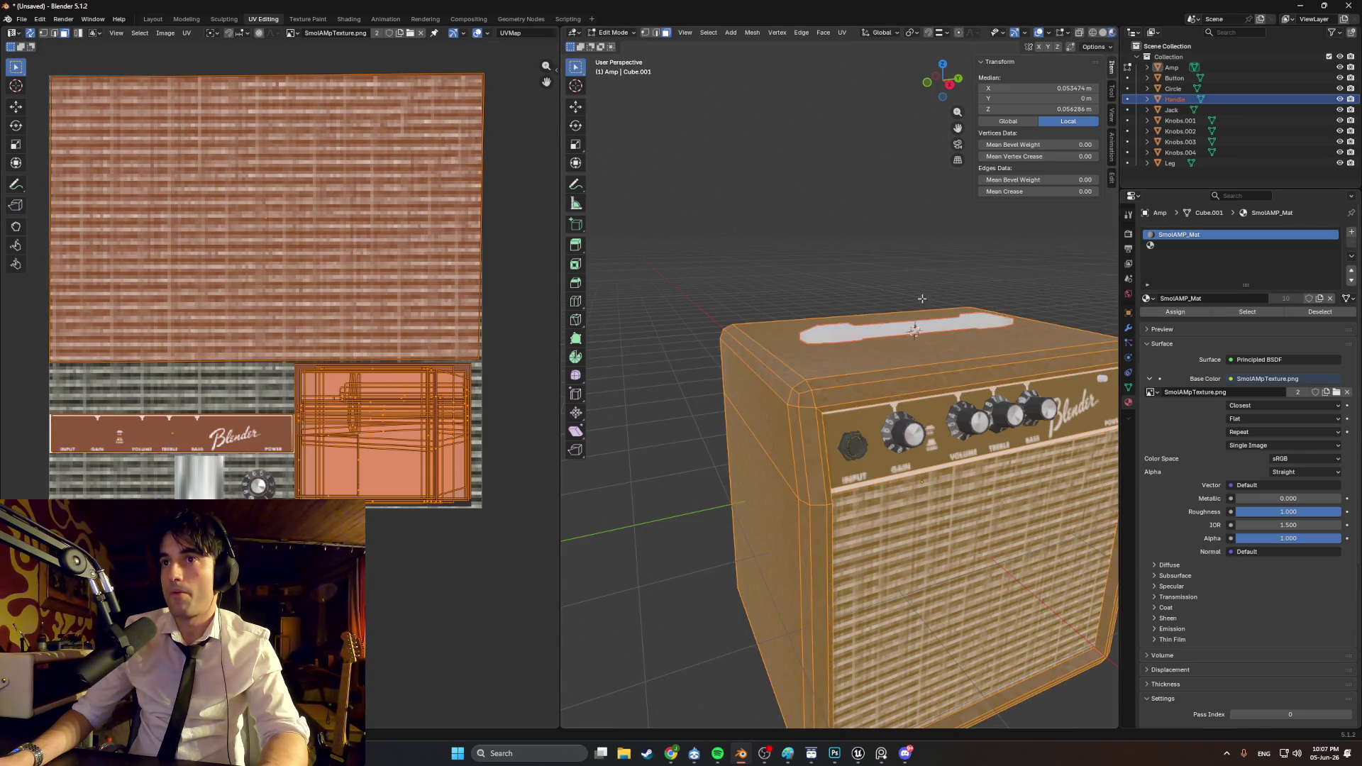
{"action": "key", "text": "alt+a"}
{"action": "mouse_move", "coordinate": [794, 283]}
{"action": "middle_mouse_down"}
{"action": "mouse_move", "coordinate": [875, 279]}
{"action": "mouse_move", "coordinate": [862, 266]}
{"action": "middle_mouse_up"}
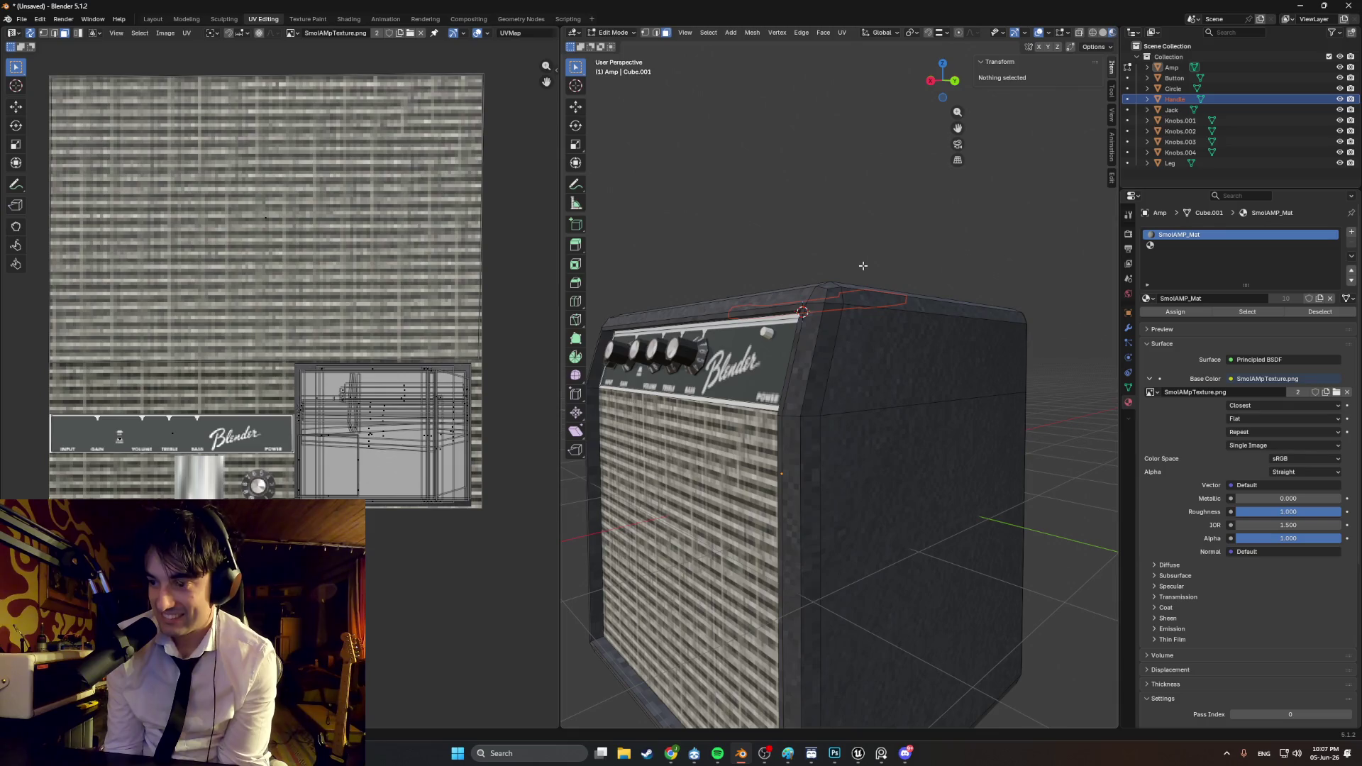
{"action": "middle_click_drag", "start_coordinate": [862, 265], "coordinate": [907, 362]}
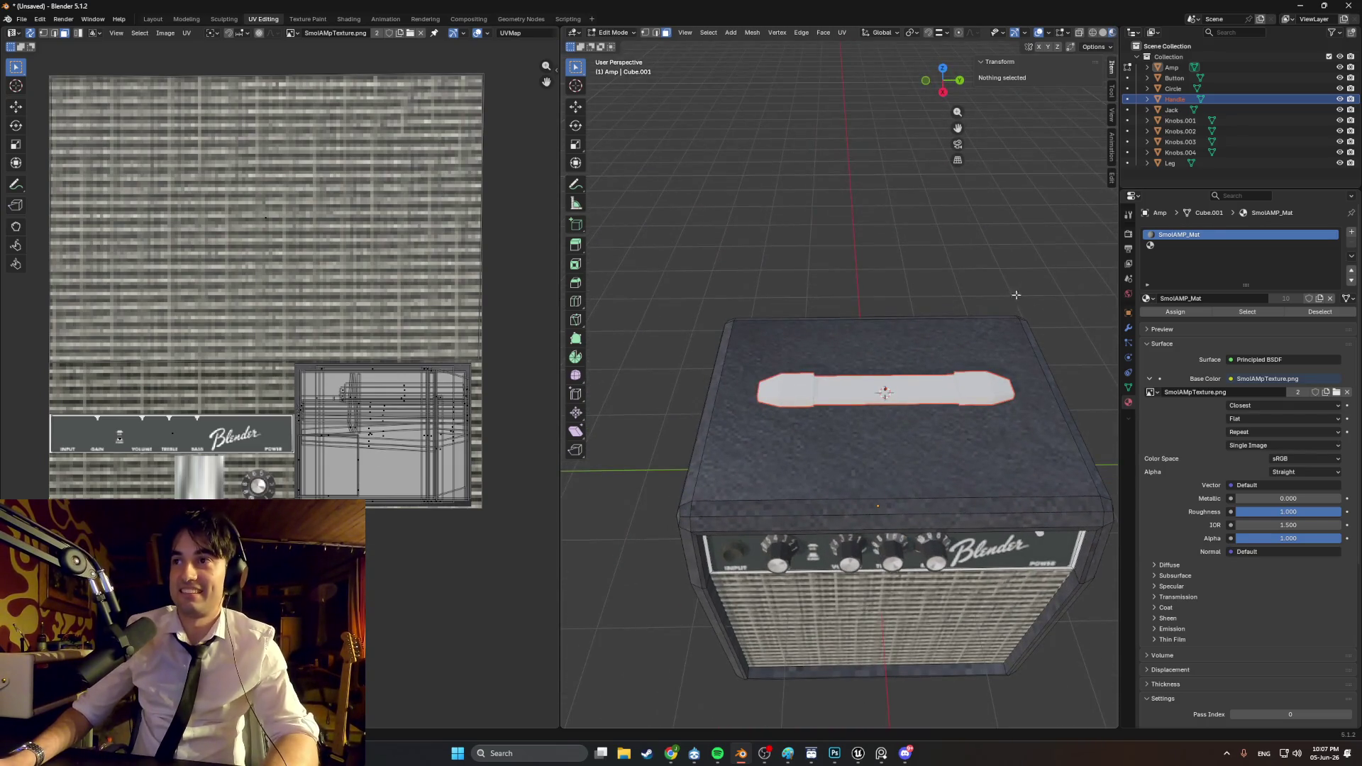
{"action": "left_click", "coordinate": [1178, 245]}
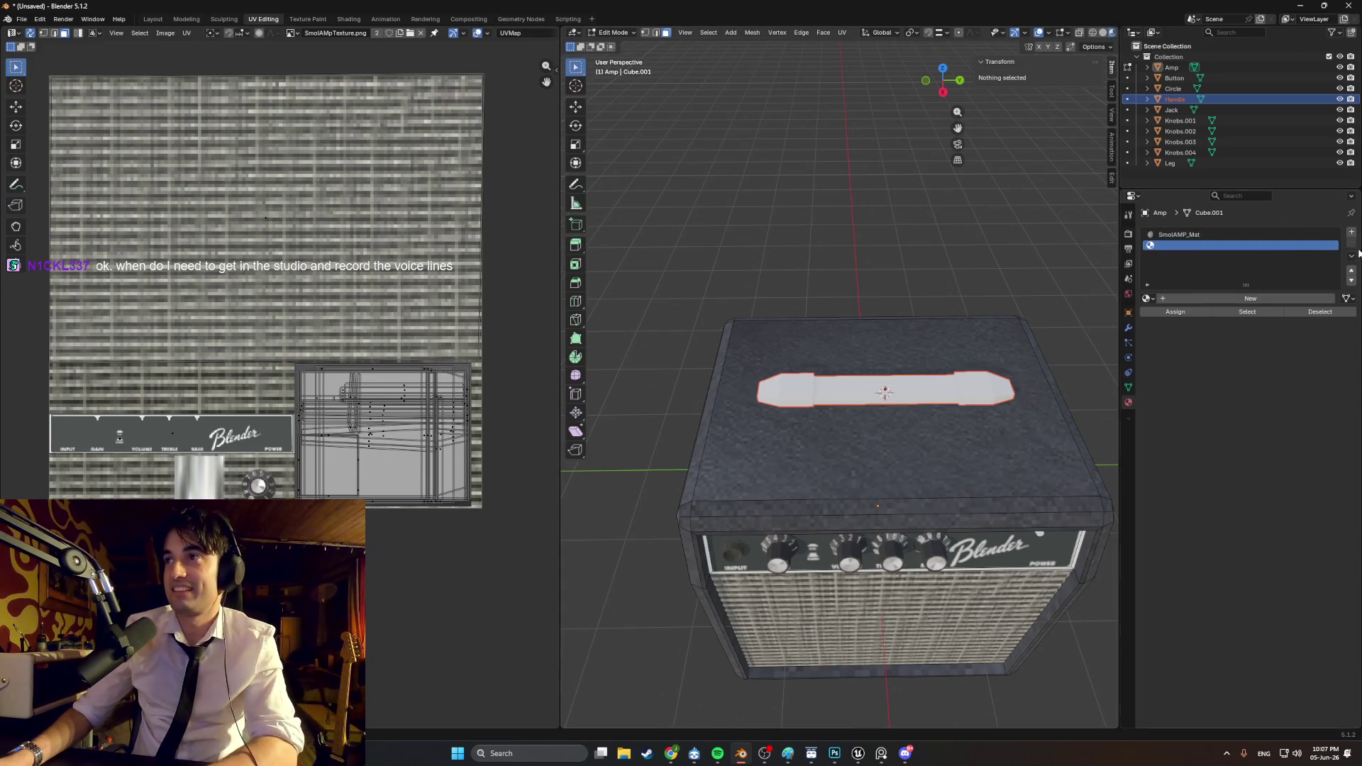
{"action": "left_click", "coordinate": [1213, 235]}
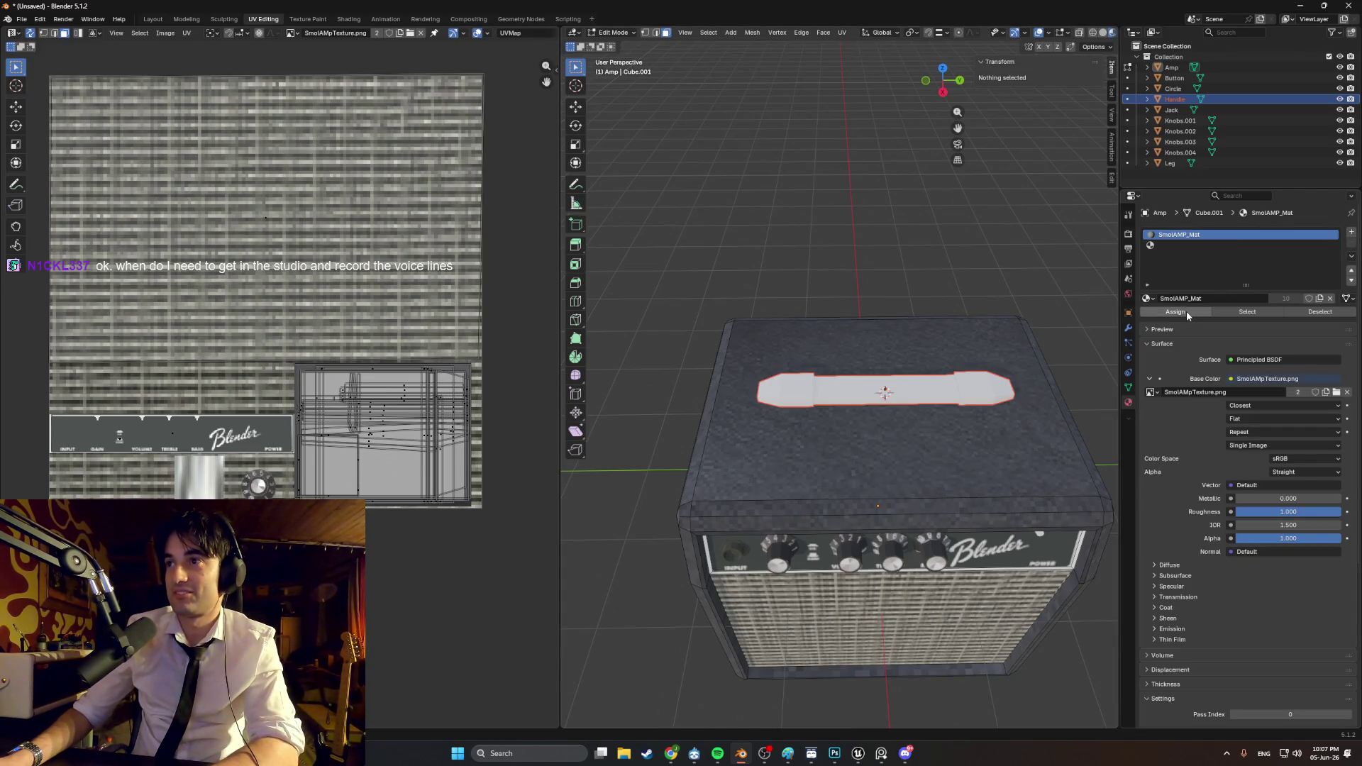
{"action": "scroll", "coordinate": [921, 321], "scroll_direction": "up", "scroll_amount": 4}
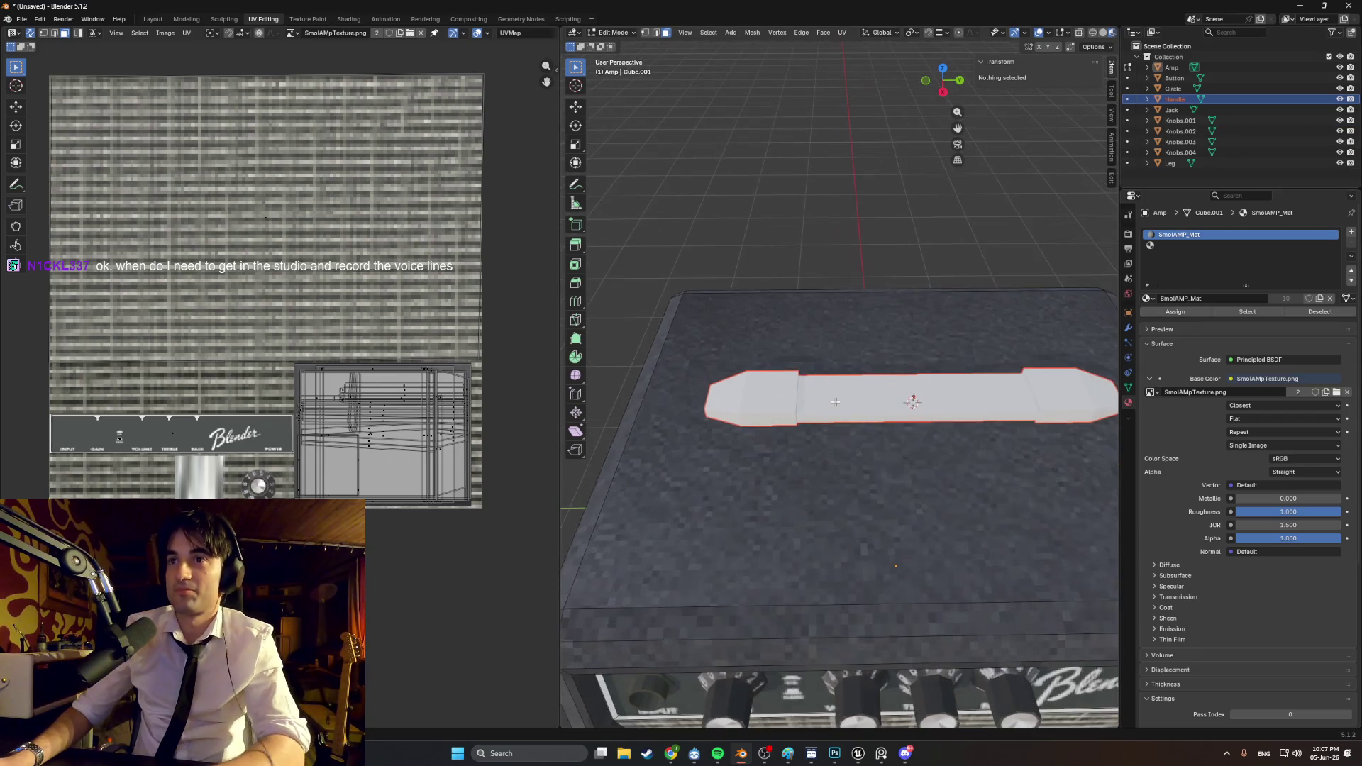
Step: Enter Edit Mode on the Handle and try face selections at its end from several angles
{"action": "left_click", "coordinate": [774, 390]}
{"action": "key", "text": "a"}
{"action": "mouse_move", "coordinate": [780, 405]}
{"action": "middle_mouse_down"}
{"action": "mouse_move", "coordinate": [929, 368]}
{"action": "mouse_move", "coordinate": [943, 346]}
{"action": "mouse_move", "coordinate": [766, 367]}
{"action": "mouse_move", "coordinate": [812, 383]}
{"action": "middle_mouse_up"}
{"action": "left_click", "coordinate": [759, 368]}
{"action": "left_click", "coordinate": [758, 368]}
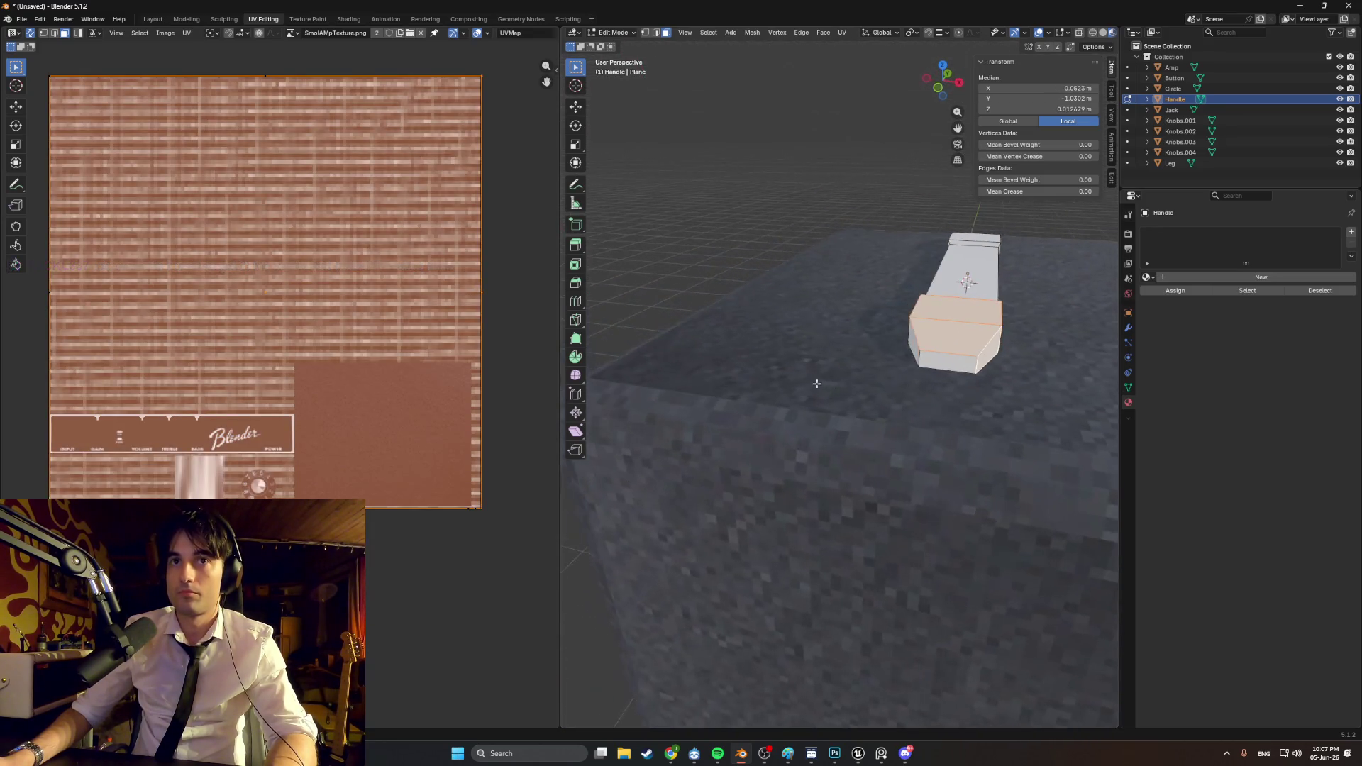
{"action": "mouse_move", "coordinate": [945, 359]}
{"action": "middle_mouse_down"}
{"action": "mouse_move", "coordinate": [1021, 323]}
{"action": "mouse_move", "coordinate": [687, 322]}
{"action": "mouse_move", "coordinate": [821, 341]}
{"action": "middle_mouse_up"}
{"action": "left_click", "coordinate": [1025, 319]}
{"action": "left_click", "coordinate": [821, 341], "text": "shift"}
Step: Select the handle's end block faces: front, step, top and side faces
{"action": "key", "text": "alt+a"}
{"action": "left_click", "coordinate": [665, 306]}
{"action": "left_click", "coordinate": [668, 325], "text": "alt"}
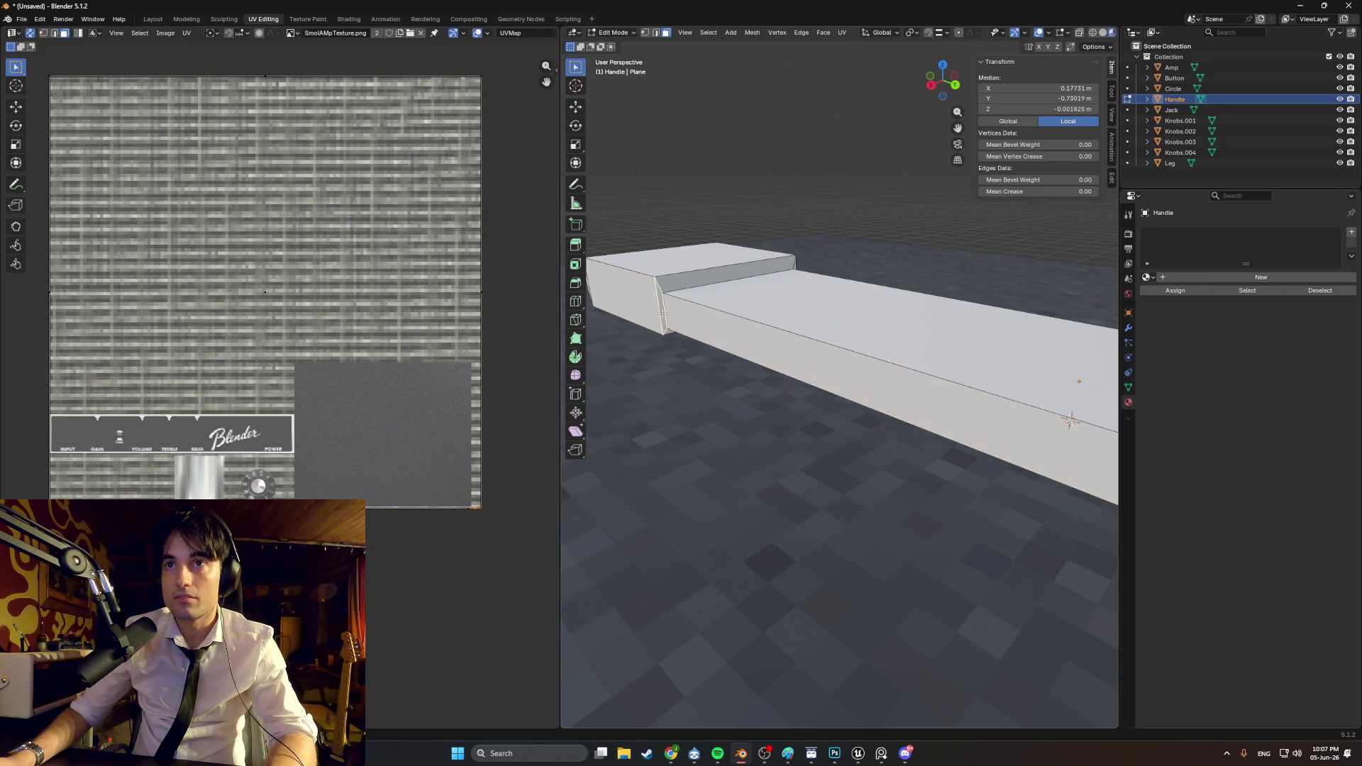
{"action": "middle_click_drag", "start_coordinate": [667, 325], "coordinate": [801, 329]}
{"action": "left_click", "coordinate": [801, 329]}
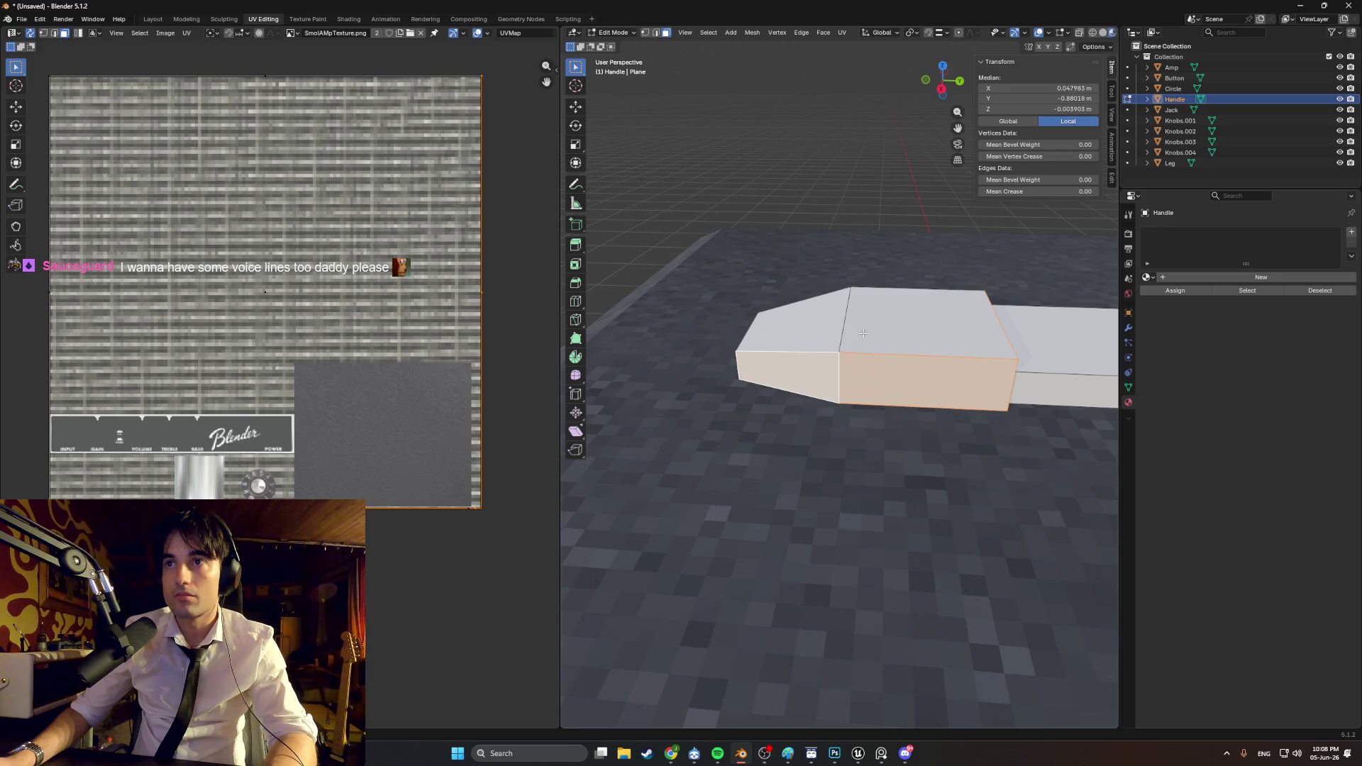
{"action": "left_click", "coordinate": [862, 332]}
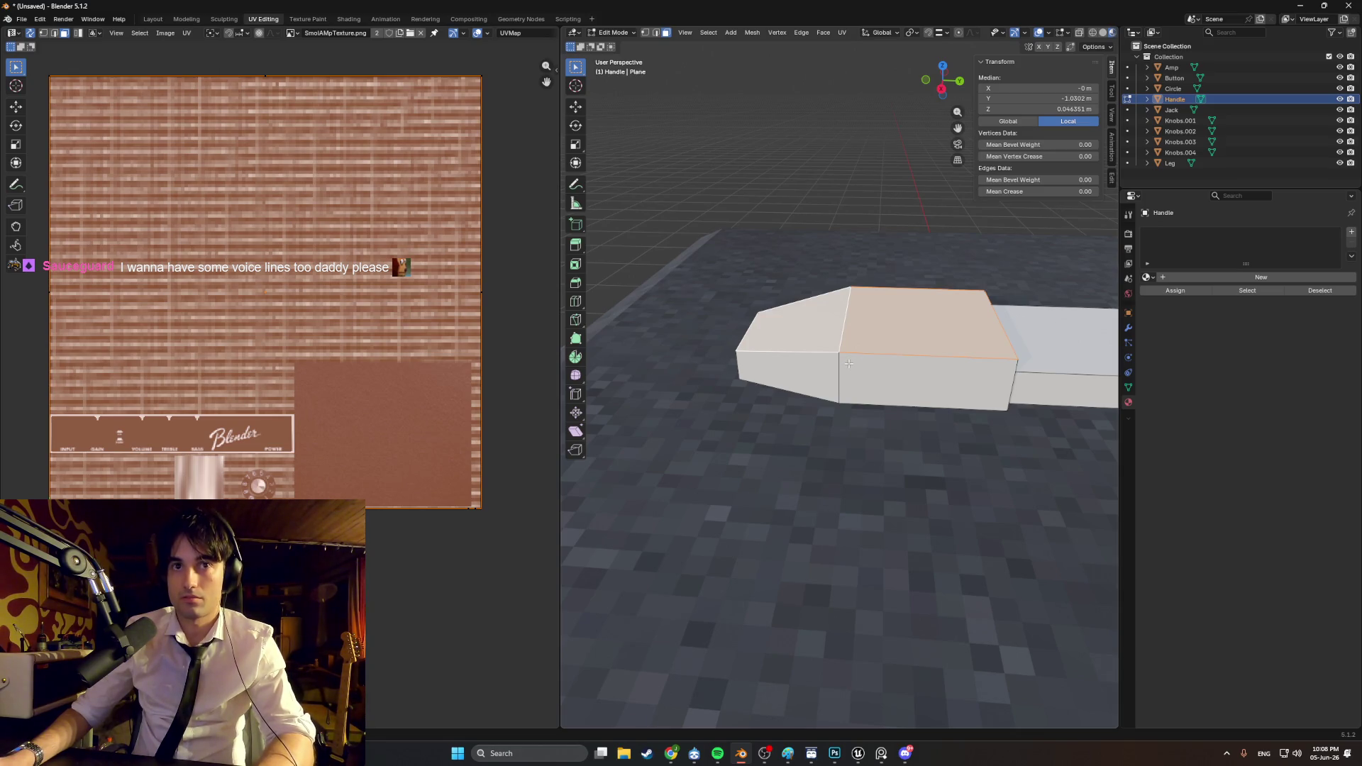
{"action": "left_click", "coordinate": [868, 374]}
{"action": "mouse_move", "coordinate": [868, 373]}
{"action": "middle_mouse_down"}
{"action": "mouse_move", "coordinate": [986, 225]}
{"action": "mouse_move", "coordinate": [907, 282]}
{"action": "mouse_move", "coordinate": [860, 283]}
{"action": "middle_mouse_up"}
{"action": "left_click", "coordinate": [985, 224], "text": "shift"}
Step: Smart UV Project the end cap and scale and move its islands onto the metal texture area
{"action": "key", "text": "u"}
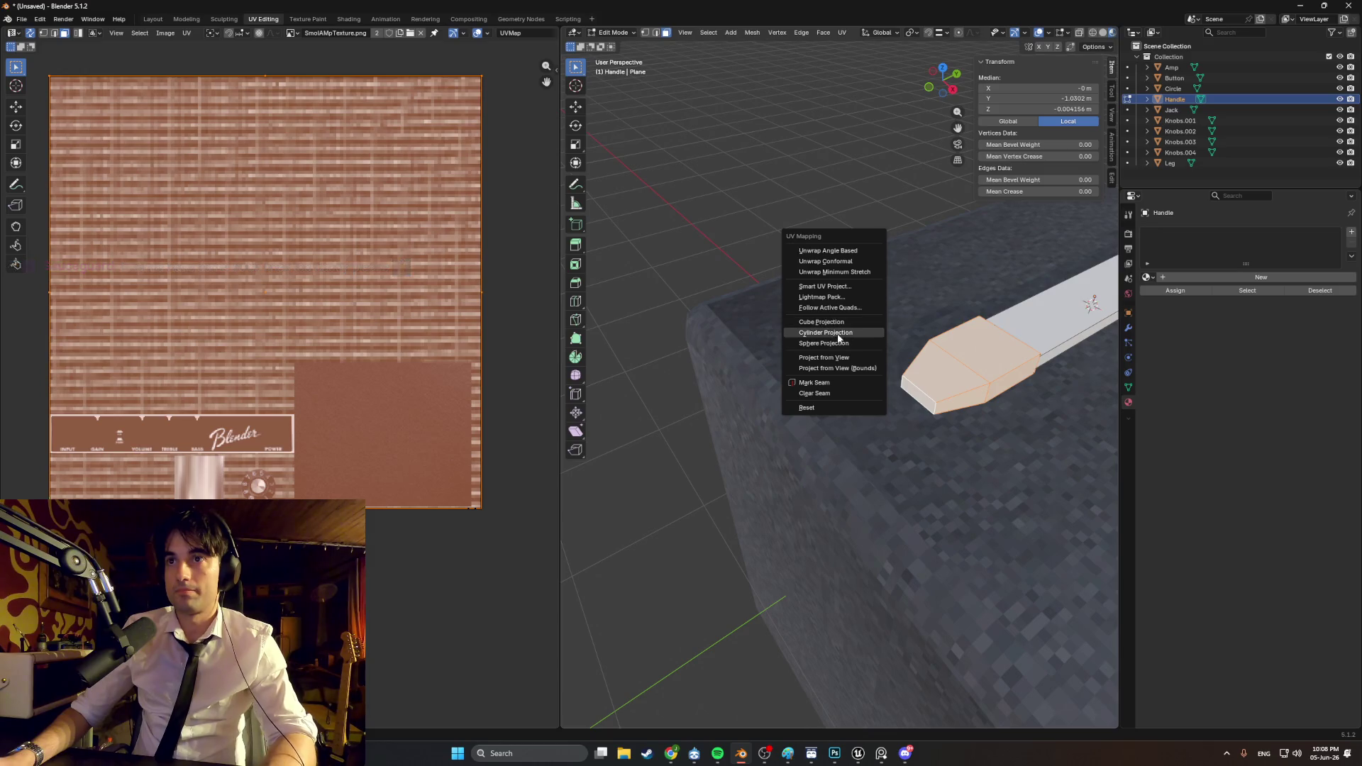
{"action": "left_click", "coordinate": [826, 286]}
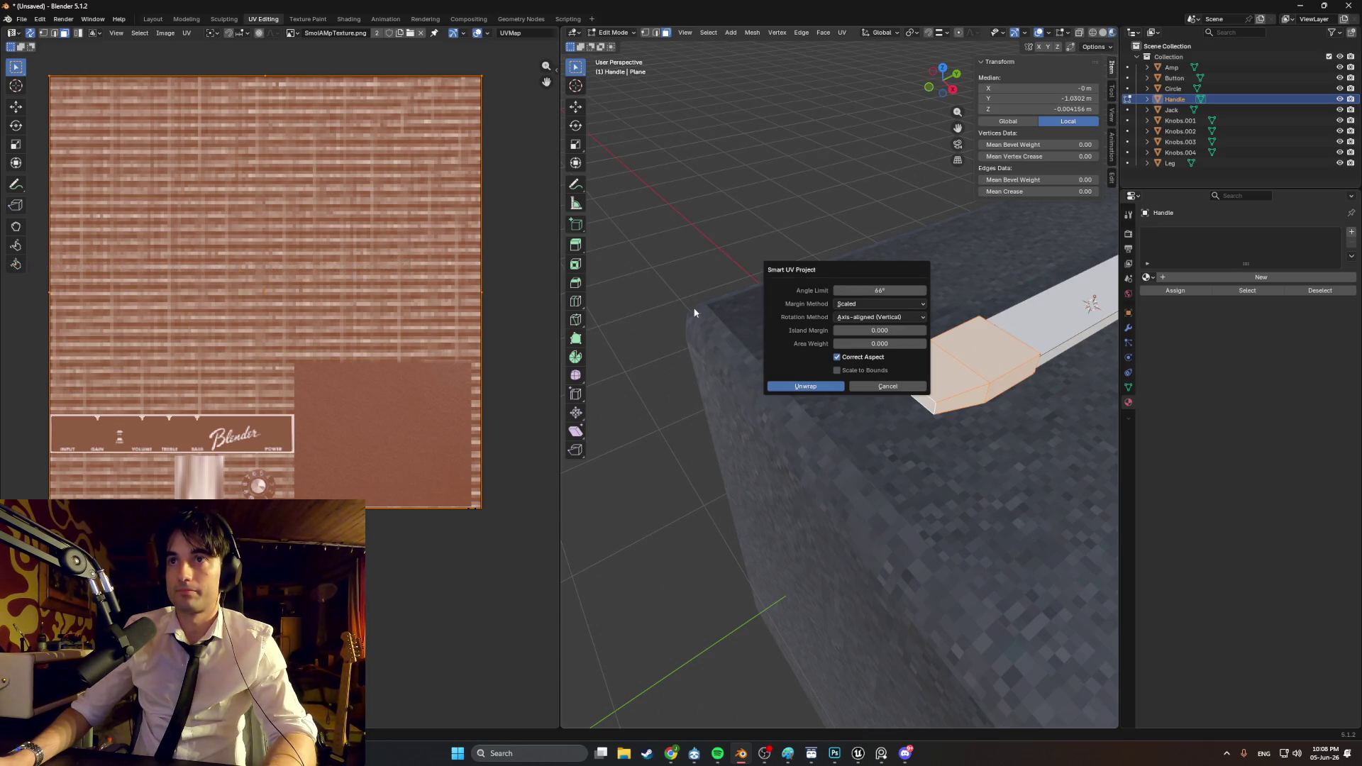
{"action": "left_click", "coordinate": [805, 389]}
{"action": "key", "text": "s"}
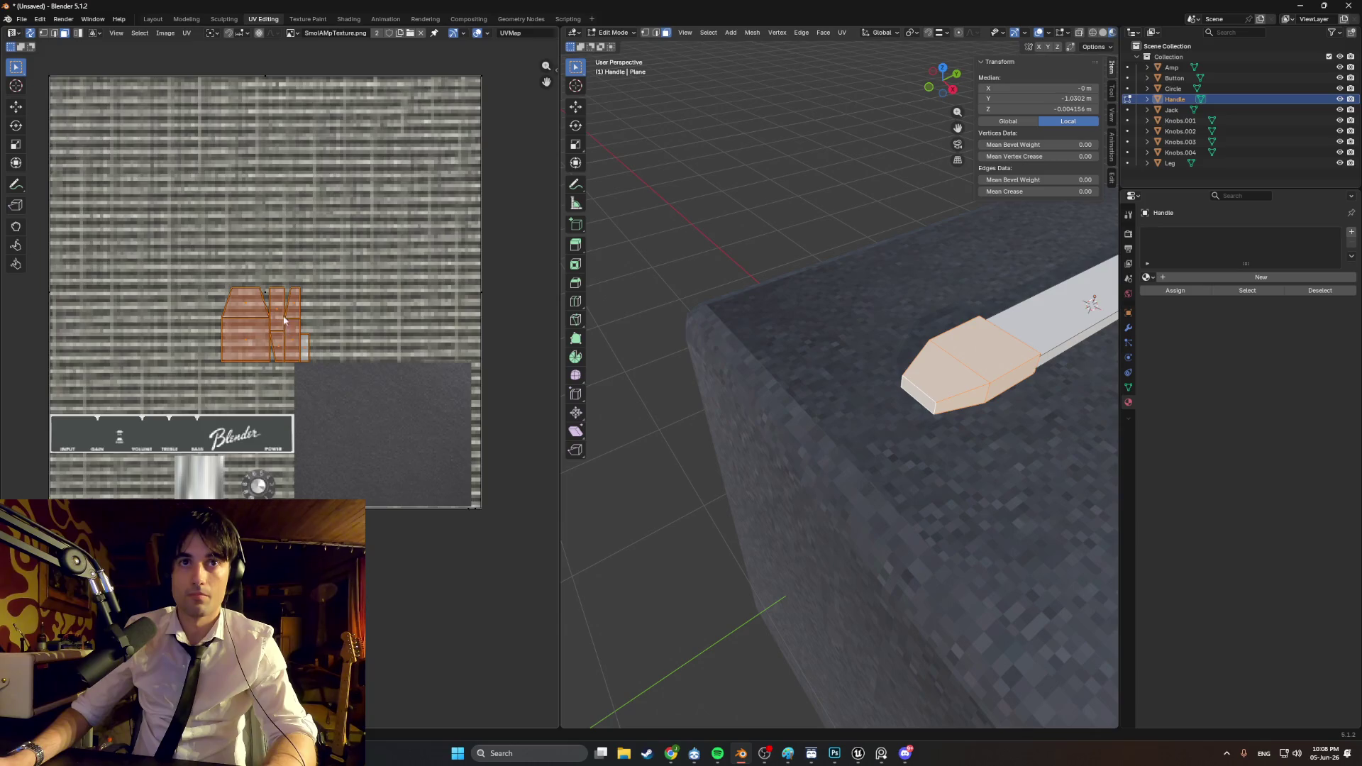
{"action": "left_click", "coordinate": [283, 339]}
{"action": "middle_click_drag", "start_coordinate": [283, 339], "coordinate": [320, 304]}
{"action": "key", "text": "g"}
{"action": "left_click", "coordinate": [290, 431]}
{"action": "key", "text": "g"}
{"action": "left_click", "coordinate": [301, 436]}
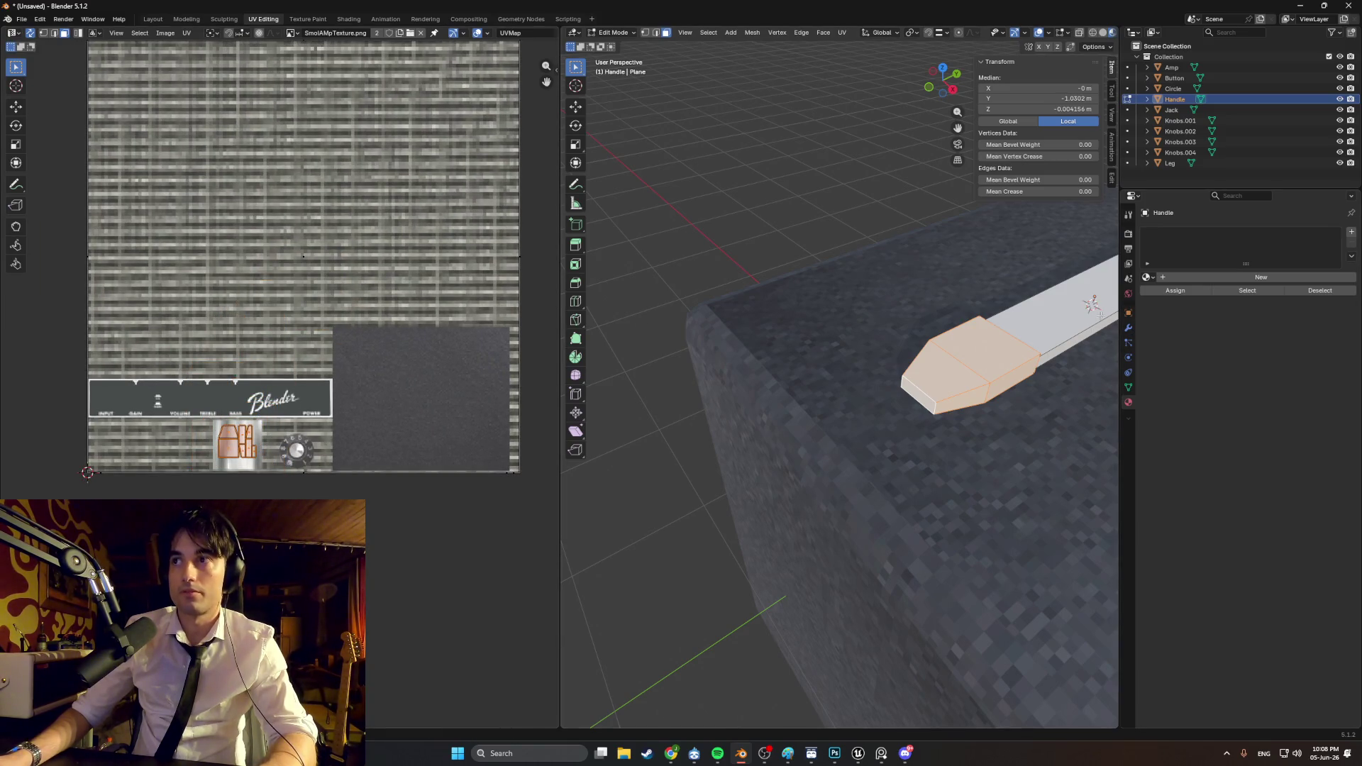
Step: Assign SmolAMP_Mat to the handle from the material list and inspect the handle end
{"action": "left_click", "coordinate": [1151, 278]}
{"action": "left_click", "coordinate": [1160, 304]}
{"action": "middle_click_drag", "start_coordinate": [844, 369], "coordinate": [864, 266]}
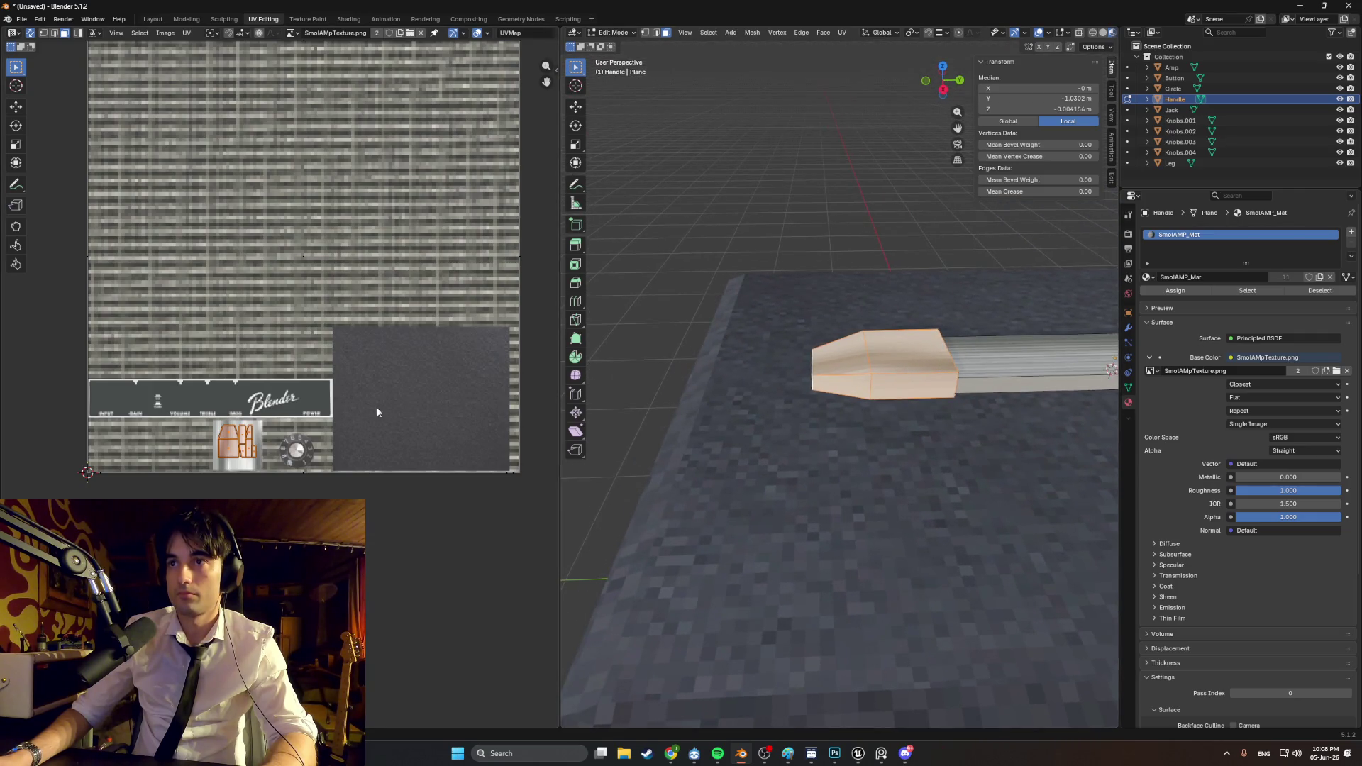
{"action": "scroll", "coordinate": [624, 397], "scroll_direction": "up", "scroll_amount": 2}
{"action": "middle_click_drag", "start_coordinate": [624, 397], "coordinate": [603, 352]}
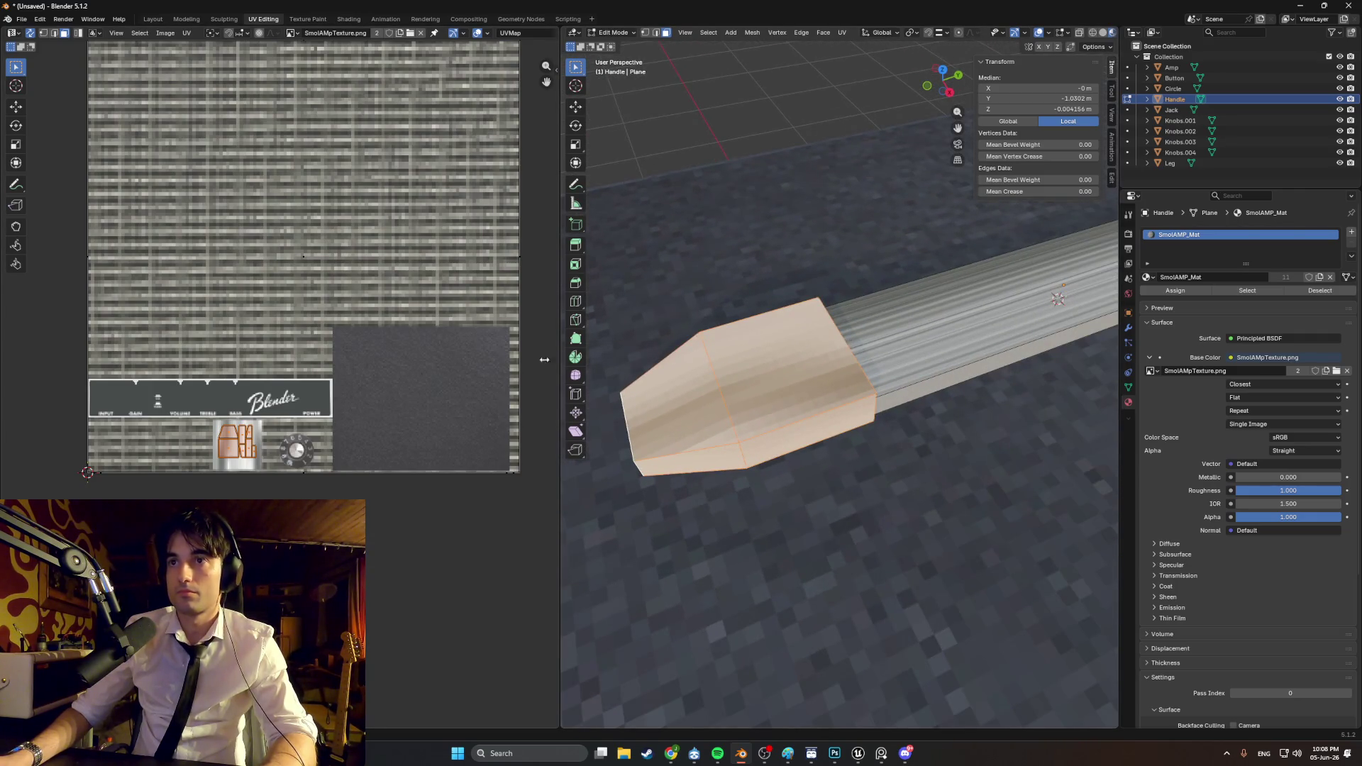
{"action": "scroll", "coordinate": [220, 474], "scroll_direction": "up", "scroll_amount": 5}
{"action": "key", "text": "s"}
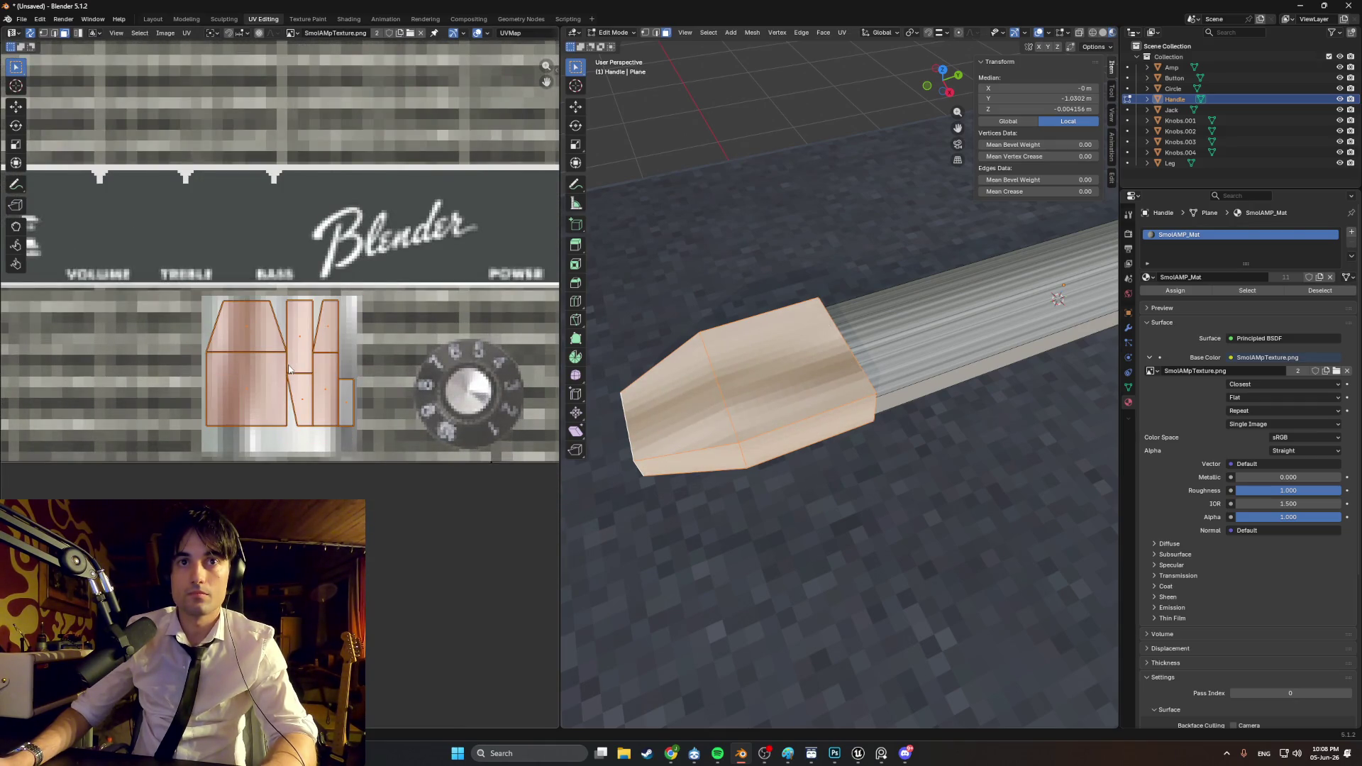
Step: Confirm the enlarged UV island and select the faces of the handle's end cap
{"action": "left_click", "coordinate": [290, 383]}
{"action": "mouse_move", "coordinate": [773, 362]}
{"action": "middle_mouse_down"}
{"action": "mouse_move", "coordinate": [844, 333]}
{"action": "mouse_move", "coordinate": [792, 298]}
{"action": "mouse_move", "coordinate": [874, 310]}
{"action": "middle_mouse_up"}
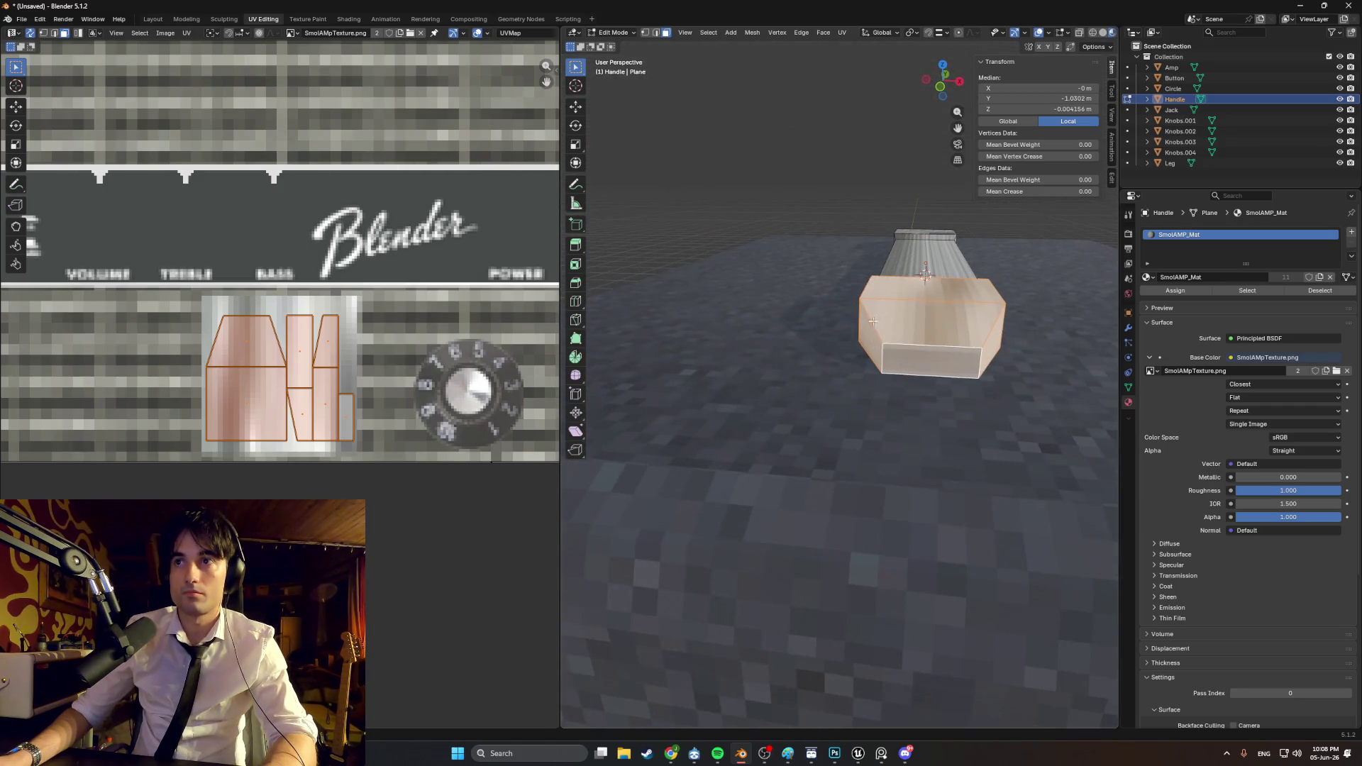
{"action": "left_click", "coordinate": [916, 351]}
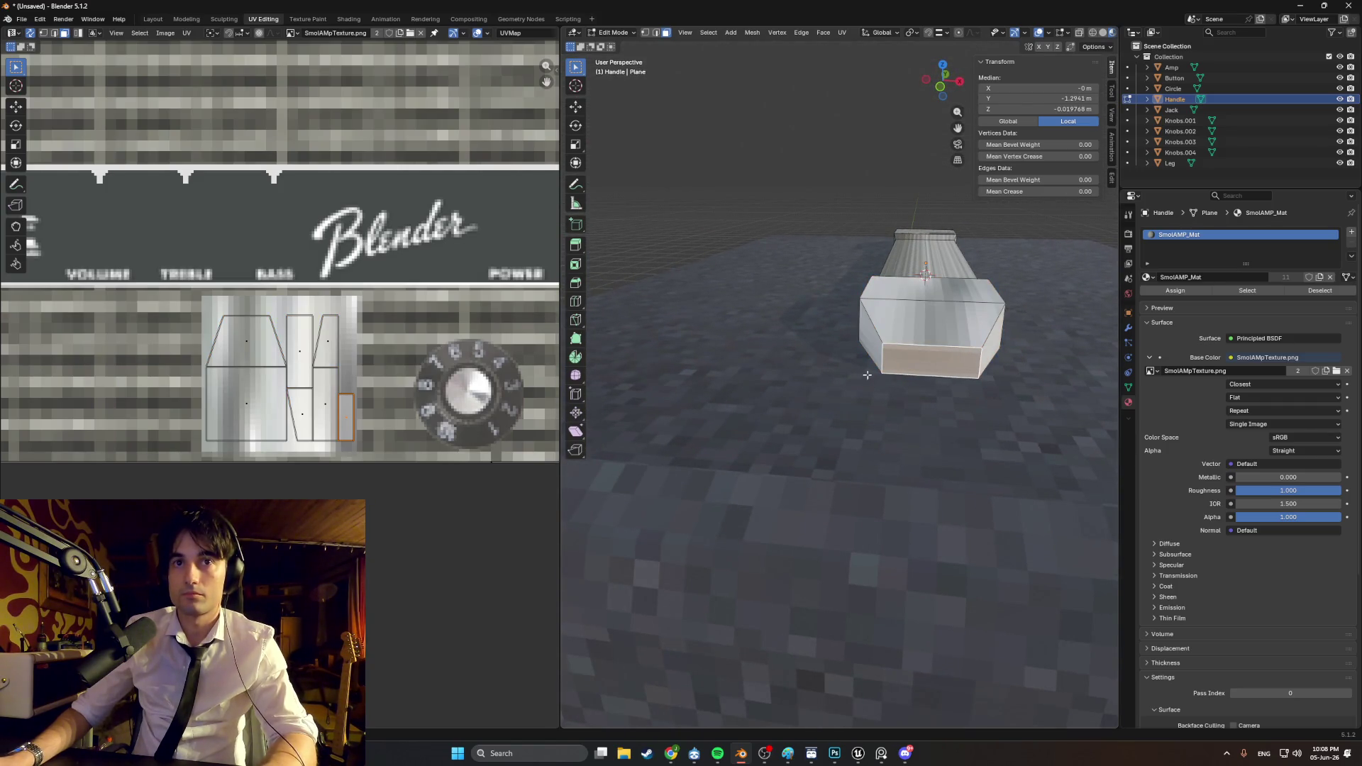
{"action": "middle_click_drag", "start_coordinate": [864, 376], "coordinate": [904, 353]}
{"action": "left_click", "coordinate": [785, 232]}
{"action": "mouse_move", "coordinate": [785, 232]}
{"action": "middle_mouse_down"}
{"action": "mouse_move", "coordinate": [907, 244]}
{"action": "mouse_move", "coordinate": [911, 345]}
{"action": "mouse_move", "coordinate": [864, 325]}
{"action": "middle_mouse_up"}
{"action": "left_click", "coordinate": [921, 413]}
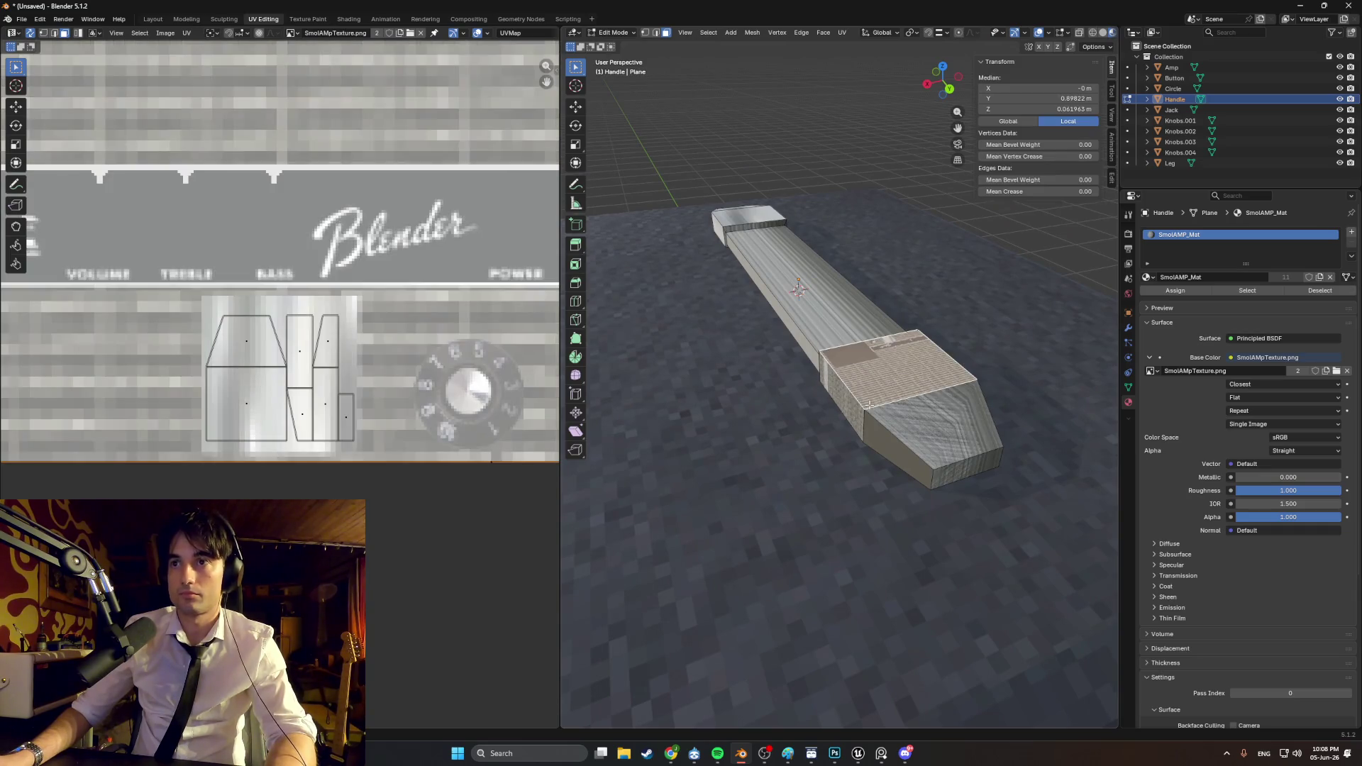
{"action": "left_click", "coordinate": [898, 454], "text": "shift"}
{"action": "middle_click_drag", "start_coordinate": [898, 454], "coordinate": [857, 435]}
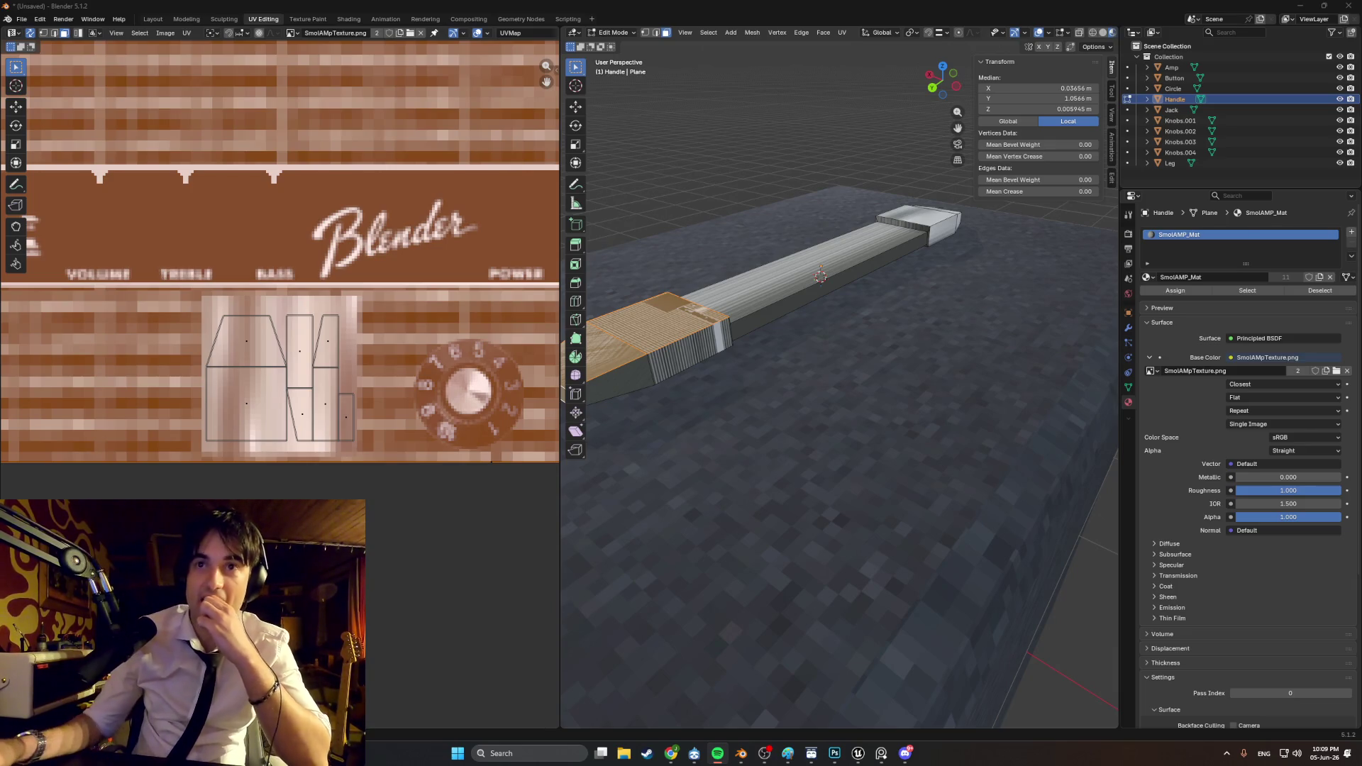
Step: Add the handle's front and nose side faces, then turn the view so the handle lies horizontal
{"action": "mouse_move", "coordinate": [881, 504]}
{"action": "middle_mouse_down"}
{"action": "mouse_move", "coordinate": [738, 421]}
{"action": "mouse_move", "coordinate": [972, 492]}
{"action": "mouse_move", "coordinate": [761, 421]}
{"action": "middle_mouse_up"}
{"action": "left_click", "coordinate": [760, 420], "text": "shift"}
{"action": "left_click", "coordinate": [718, 424], "text": "shift"}
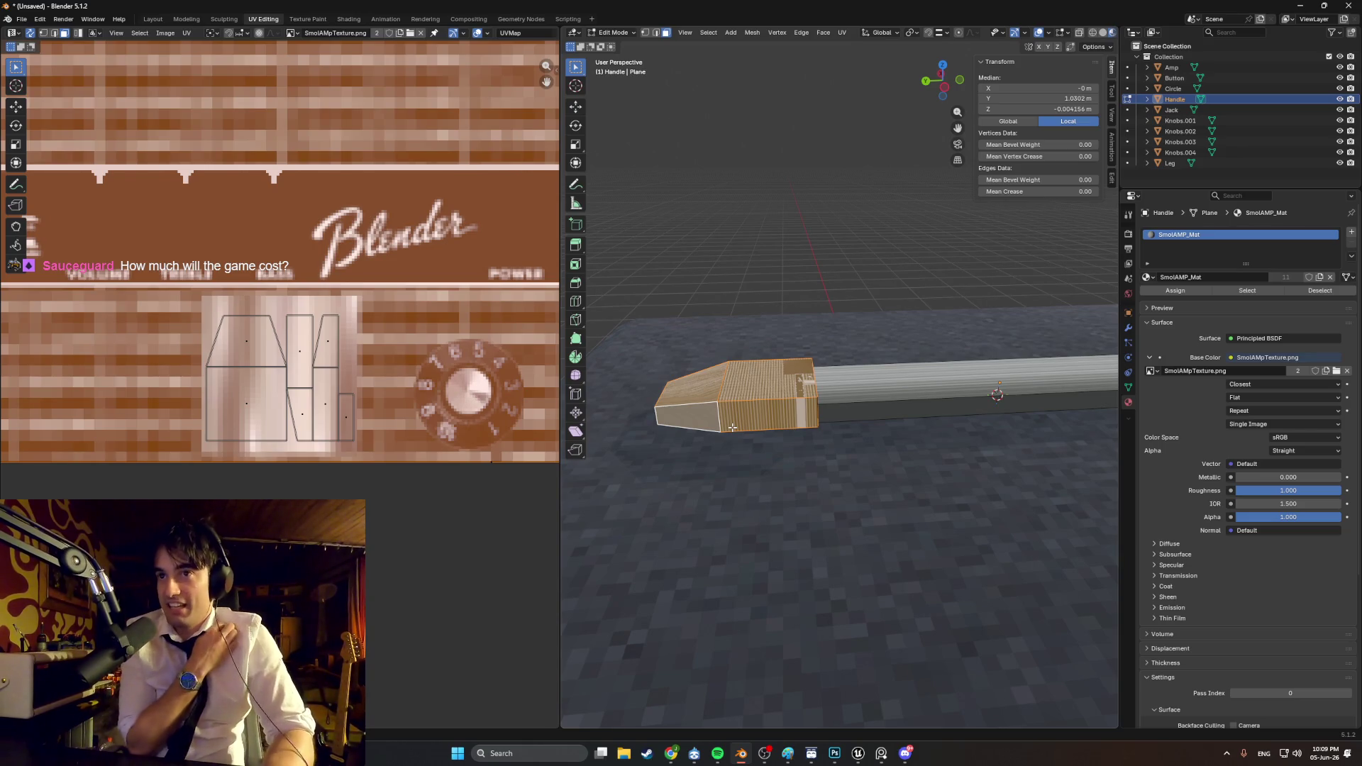
{"action": "mouse_move", "coordinate": [790, 413]}
{"action": "middle_mouse_down"}
{"action": "mouse_move", "coordinate": [730, 420]}
{"action": "mouse_move", "coordinate": [778, 406]}
{"action": "mouse_move", "coordinate": [767, 422]}
{"action": "middle_mouse_up"}
{"action": "scroll", "coordinate": [364, 393], "scroll_direction": "down", "scroll_amount": 5}
{"action": "middle_click_drag", "start_coordinate": [402, 354], "coordinate": [353, 434]}
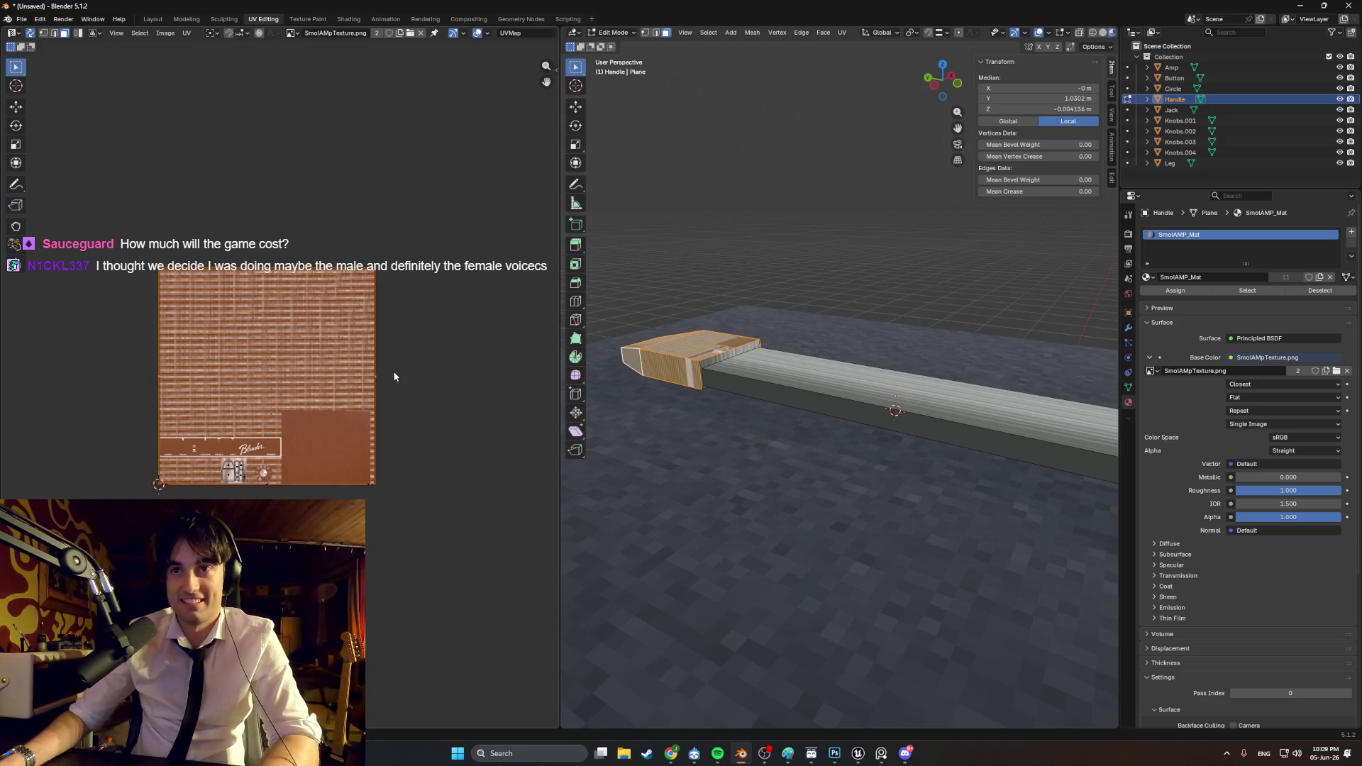
{"action": "middle_click_drag", "start_coordinate": [733, 458], "coordinate": [807, 465]}
Step: Smart UV Project the selected end-cap faces and enlarge the new UV islands
{"action": "key", "text": "u"}
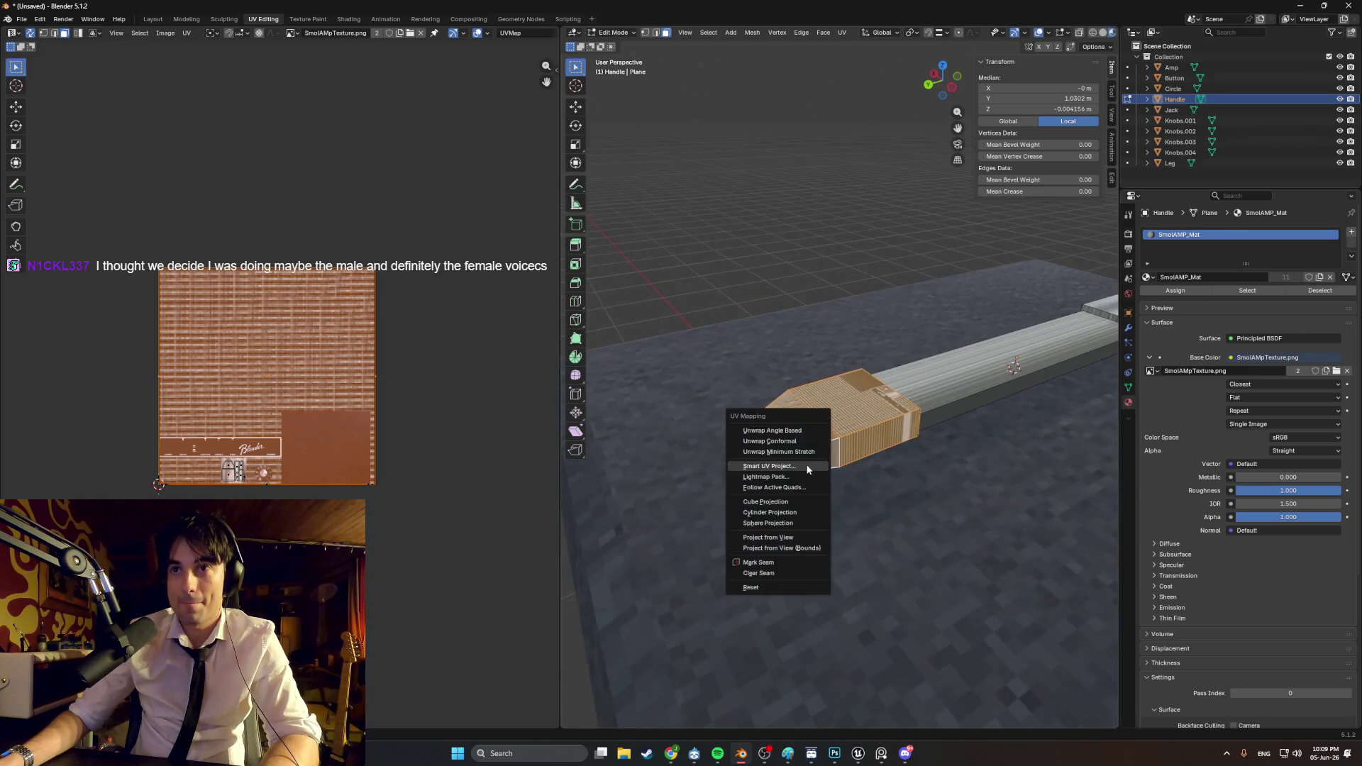
{"action": "left_click", "coordinate": [802, 462]}
{"action": "left_click", "coordinate": [775, 565]}
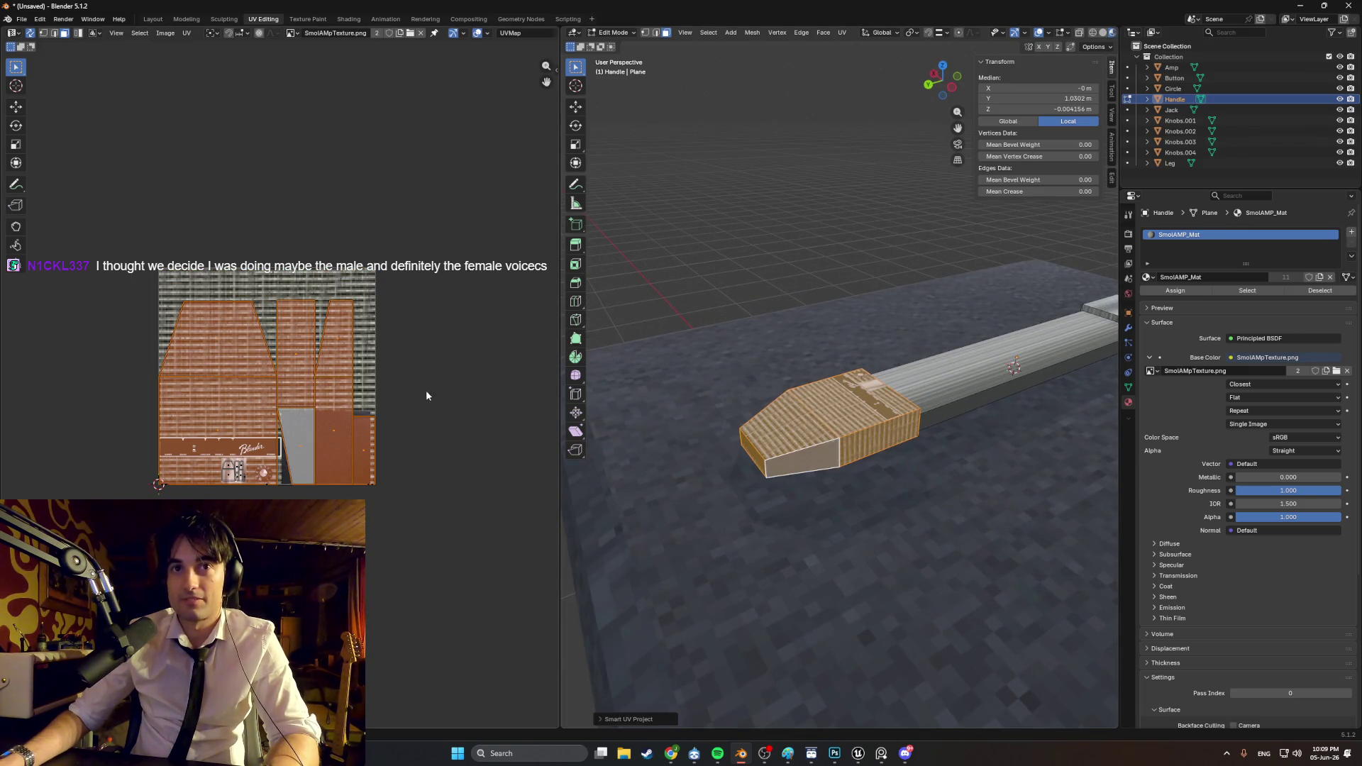
{"action": "key", "text": "s"}
{"action": "left_click", "coordinate": [333, 410]}
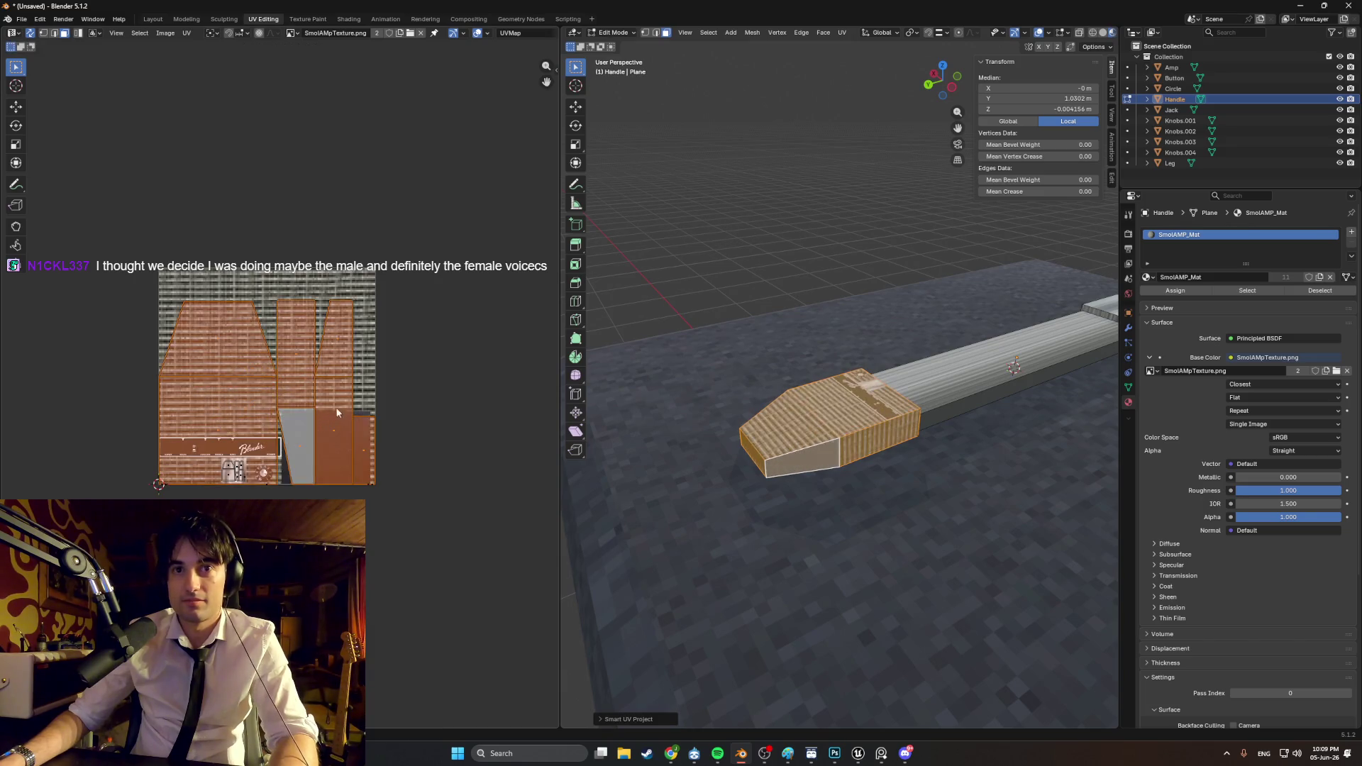
Step: Shrink the end-cap UV islands to about half size
{"action": "mouse_move", "coordinate": [851, 425]}
{"action": "middle_mouse_down"}
{"action": "mouse_move", "coordinate": [872, 351]}
{"action": "mouse_move", "coordinate": [787, 436]}
{"action": "mouse_move", "coordinate": [988, 349]}
{"action": "mouse_move", "coordinate": [930, 445]}
{"action": "mouse_move", "coordinate": [839, 442]}
{"action": "middle_mouse_up"}
{"action": "mouse_move", "coordinate": [603, 434]}
{"action": "middle_mouse_down"}
{"action": "mouse_move", "coordinate": [638, 426]}
{"action": "mouse_move", "coordinate": [445, 430]}
{"action": "middle_mouse_up"}
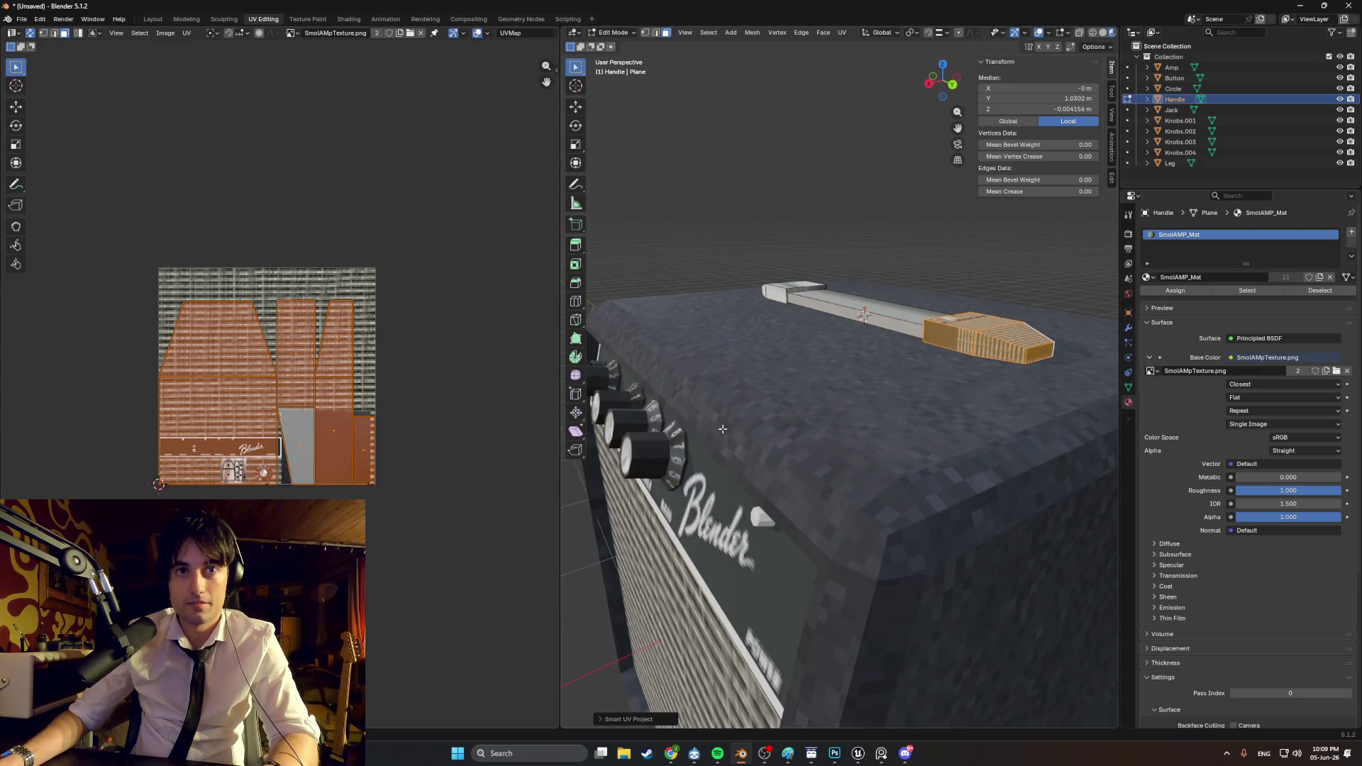
{"action": "right_click", "coordinate": [550, 414]}
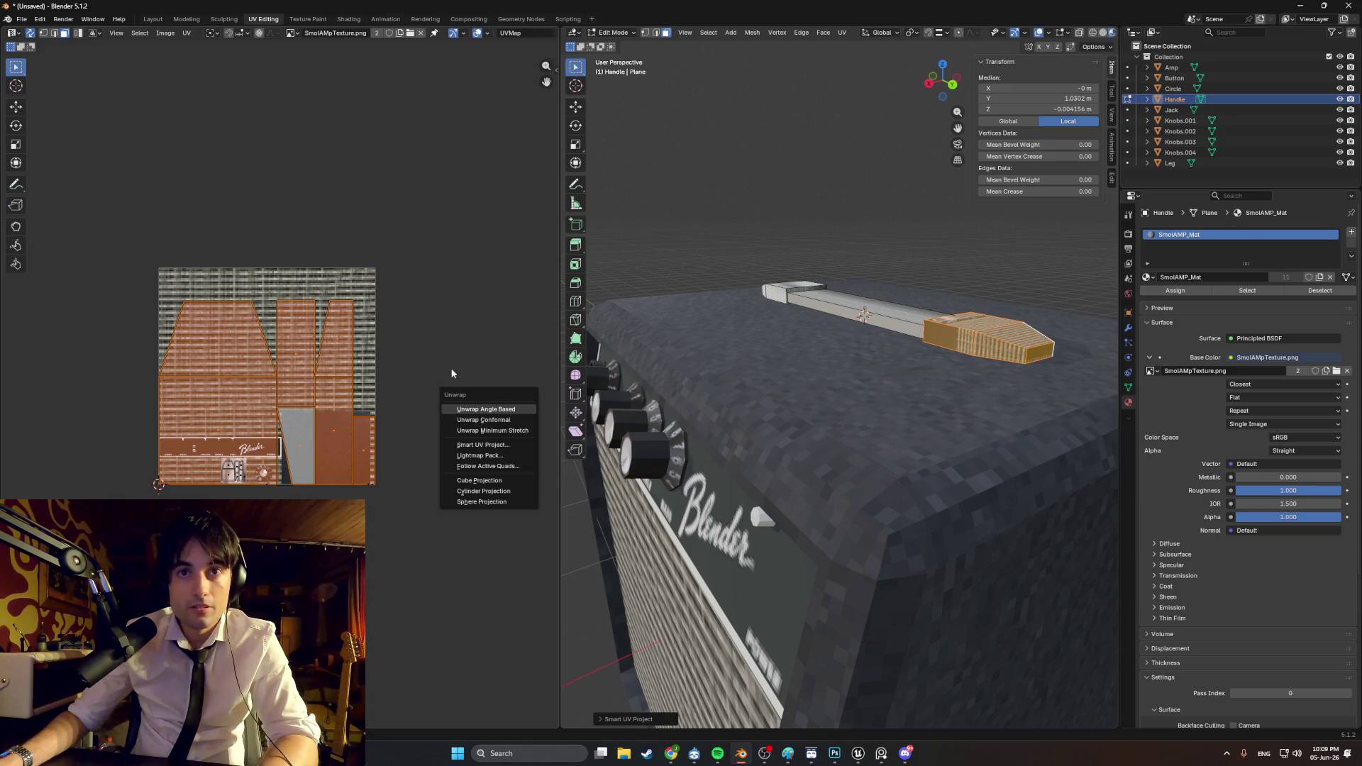
{"action": "key", "text": "s"}
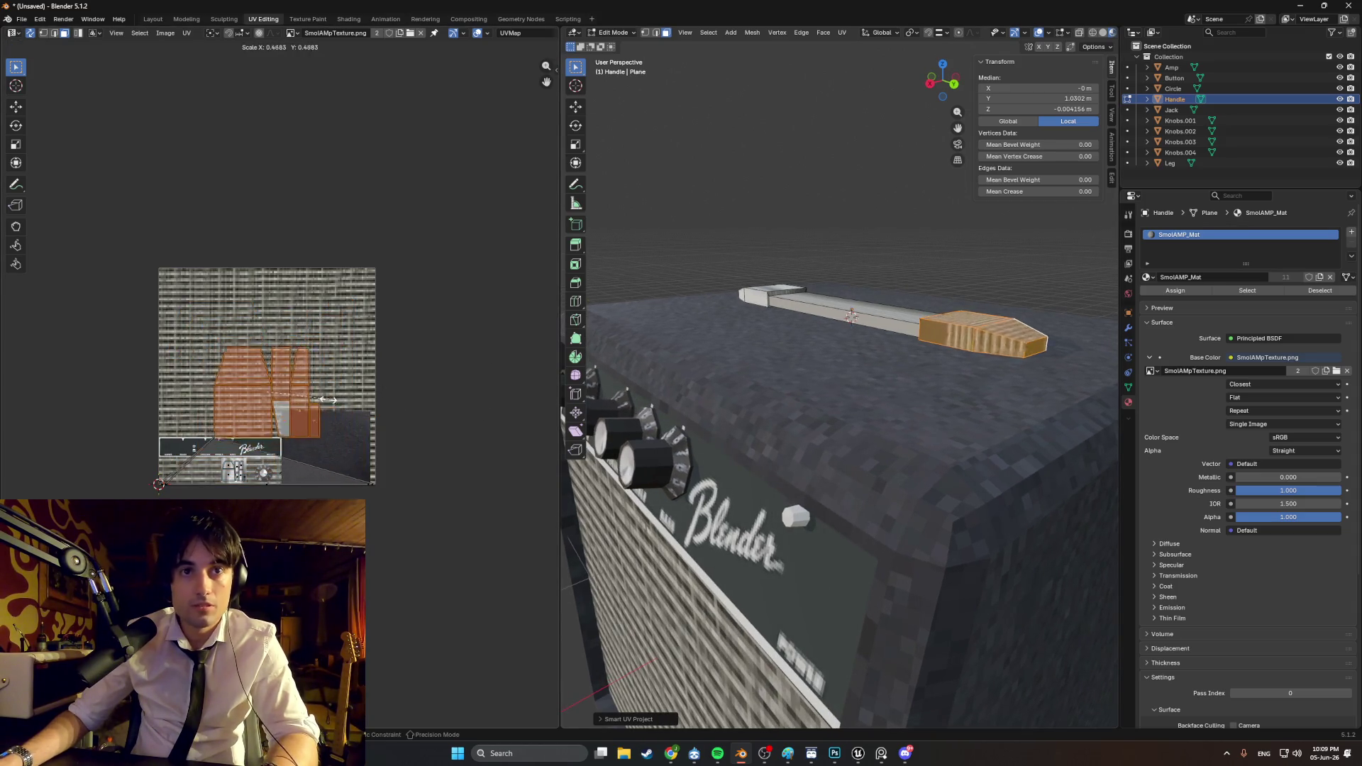
{"action": "left_click", "coordinate": [333, 406]}
{"action": "scroll", "coordinate": [851, 355], "scroll_direction": "up", "scroll_amount": 3}
{"action": "mouse_move", "coordinate": [851, 355]}
{"action": "middle_mouse_down"}
{"action": "mouse_move", "coordinate": [901, 400]}
{"action": "mouse_move", "coordinate": [975, 408]}
{"action": "middle_mouse_up"}
Step: Select the handle head faces, Smart UV Project them, and shrink their islands
{"action": "key", "text": "l"}
{"action": "key", "text": "l"}
{"action": "key", "text": "l"}
{"action": "key", "text": "l"}
{"action": "key", "text": "l"}
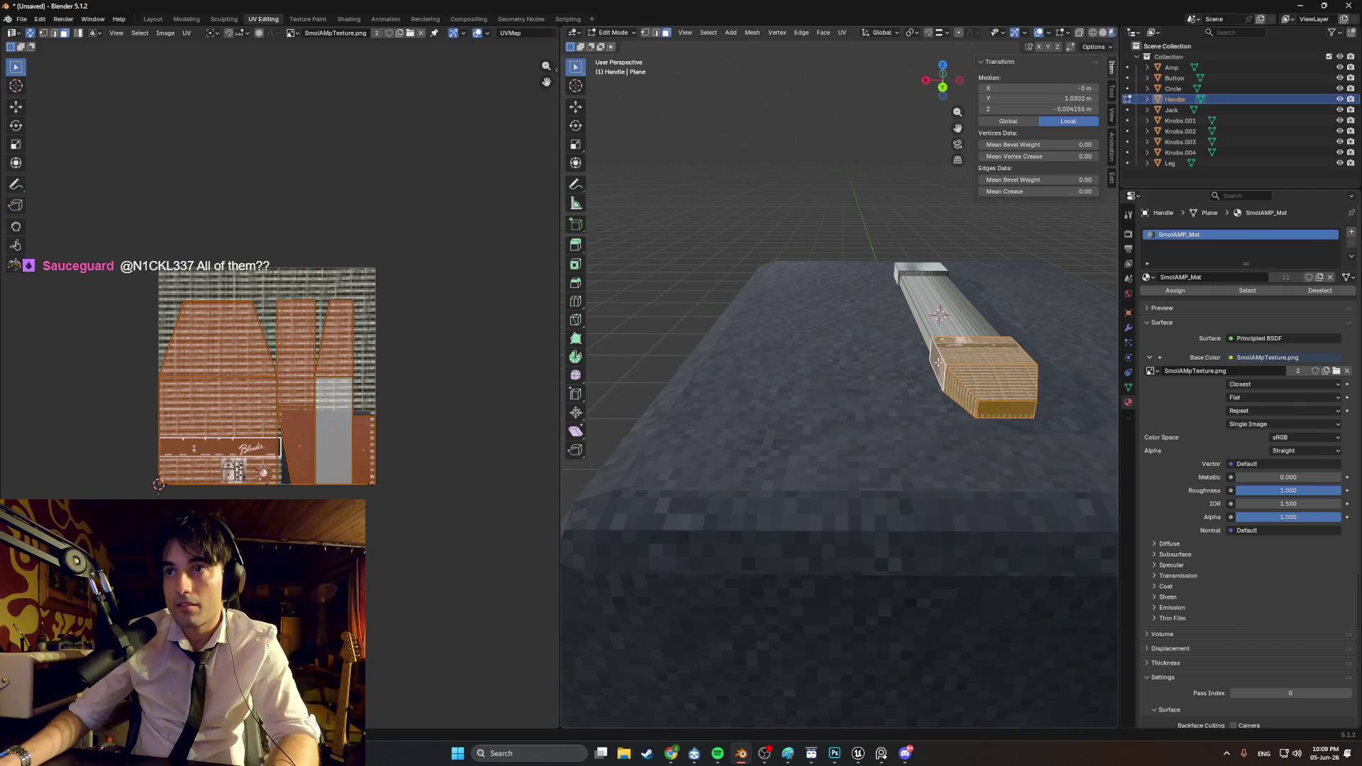
{"action": "key", "text": "u"}
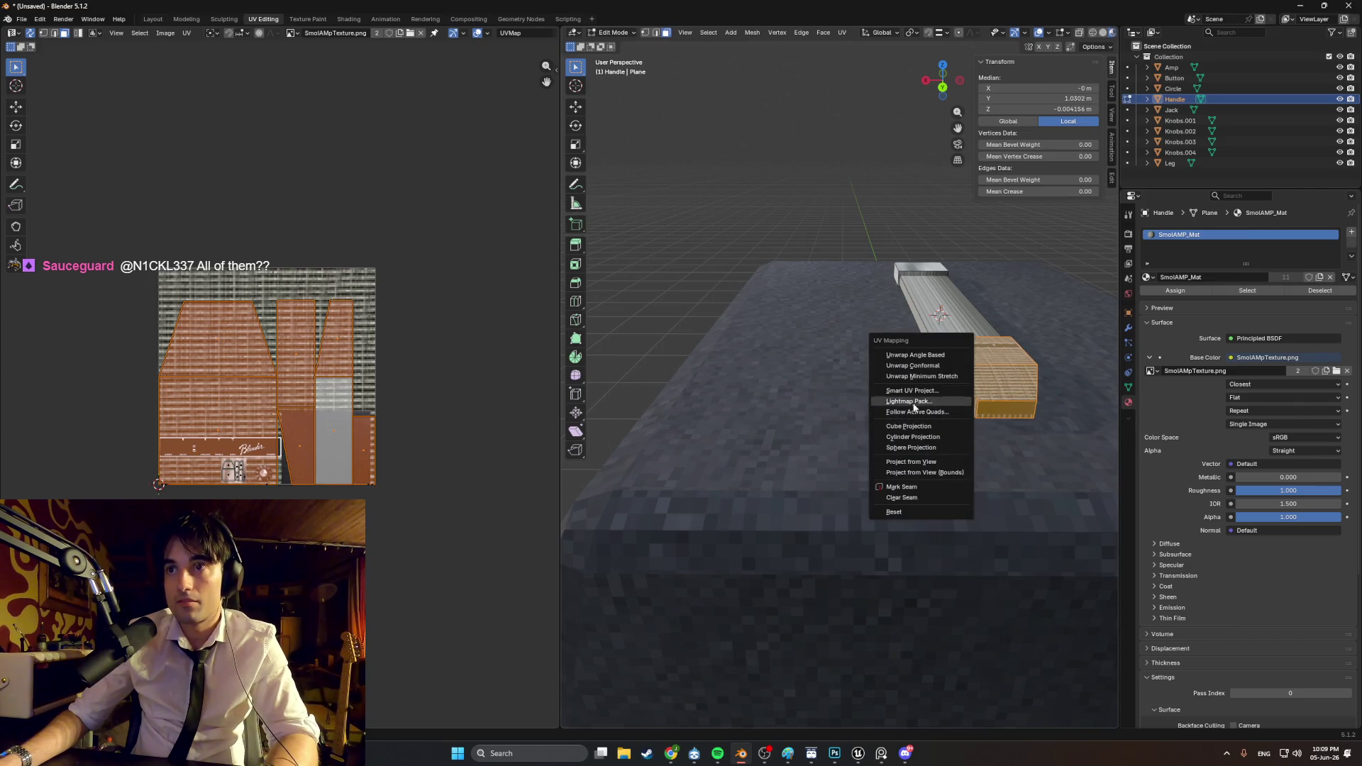
{"action": "left_click", "coordinate": [888, 390]}
{"action": "left_click", "coordinate": [867, 491]}
{"action": "key", "text": "s"}
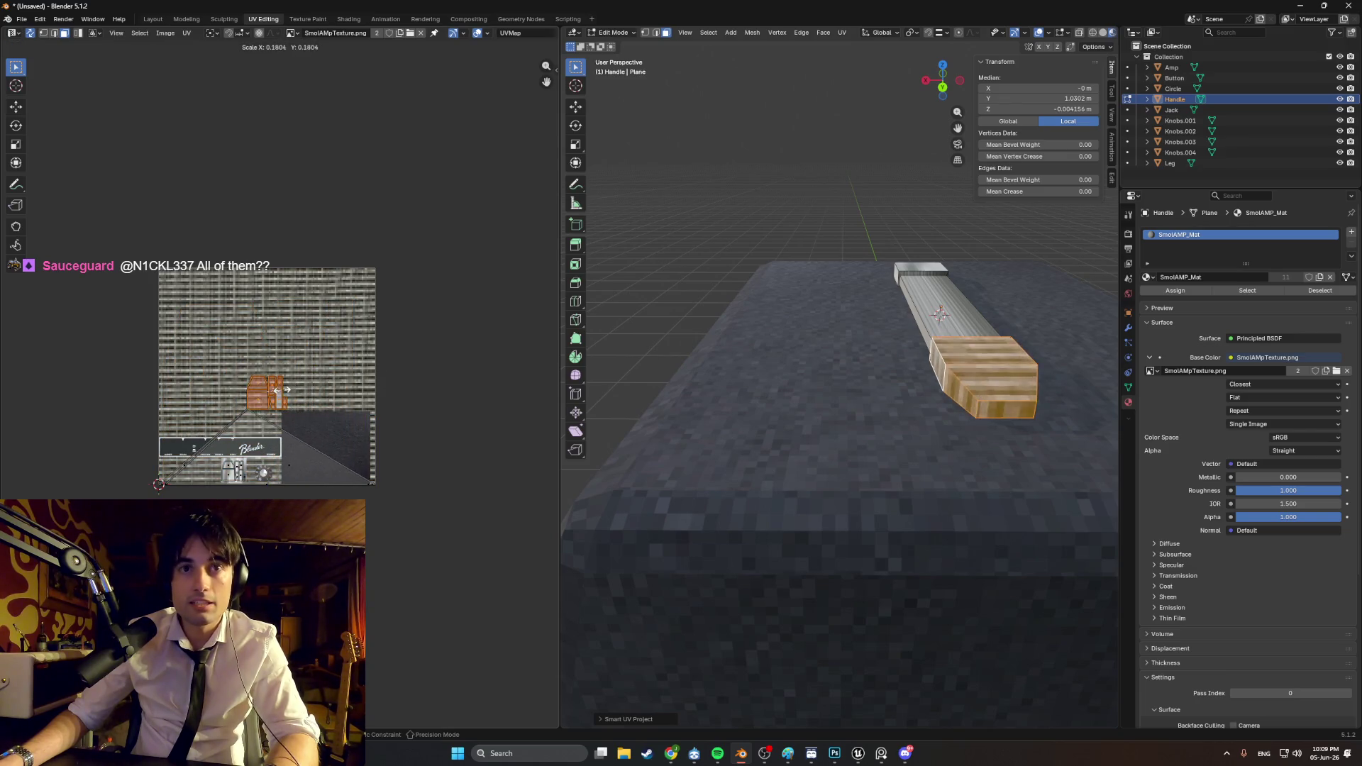
{"action": "left_click", "coordinate": [303, 384]}
Step: Move the handle head UV islands near the texture's lower left
{"action": "scroll", "coordinate": [811, 465], "scroll_direction": "down", "scroll_amount": 5}
{"action": "mouse_move", "coordinate": [812, 465]}
{"action": "middle_mouse_down"}
{"action": "mouse_move", "coordinate": [744, 397]}
{"action": "mouse_move", "coordinate": [821, 491]}
{"action": "middle_mouse_up"}
{"action": "scroll", "coordinate": [912, 450], "scroll_direction": "up", "scroll_amount": 8}
{"action": "middle_click_drag", "start_coordinate": [912, 404], "coordinate": [750, 394]}
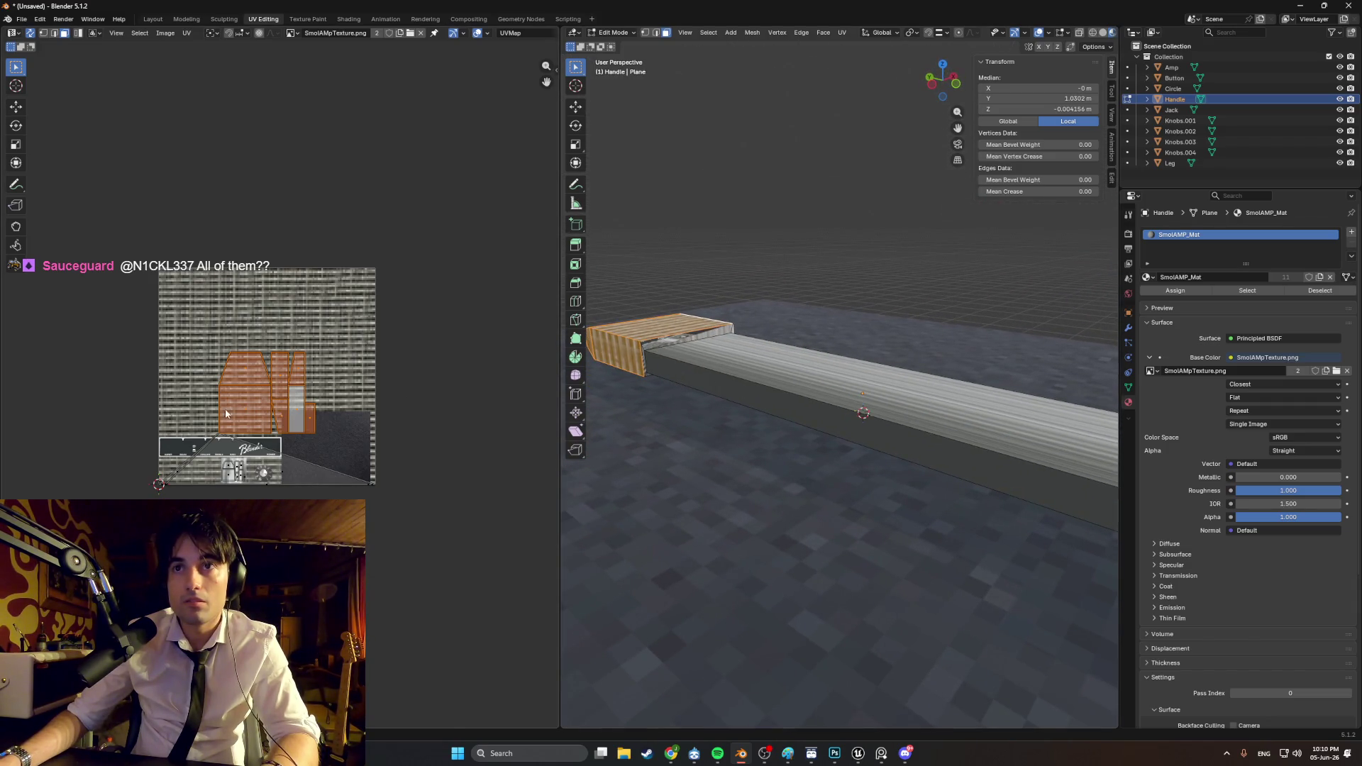
{"action": "key", "text": "g"}
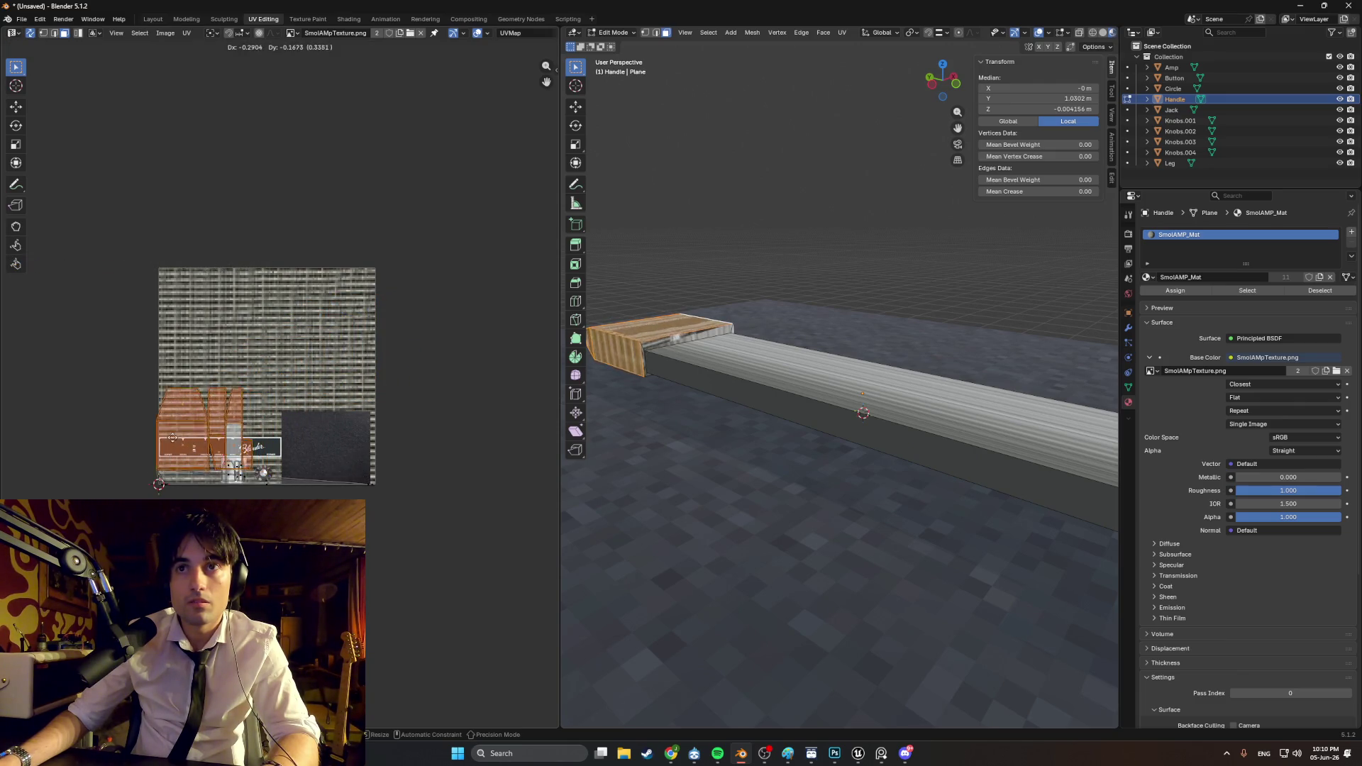
{"action": "left_click", "coordinate": [284, 454]}
Step: Shrink the handle head islands and place them on the silver metal area
{"action": "scroll", "coordinate": [283, 453], "scroll_direction": "up", "scroll_amount": 2}
{"action": "scroll", "coordinate": [475, 369], "scroll_direction": "up", "scroll_amount": 3}
{"action": "key", "text": "s"}
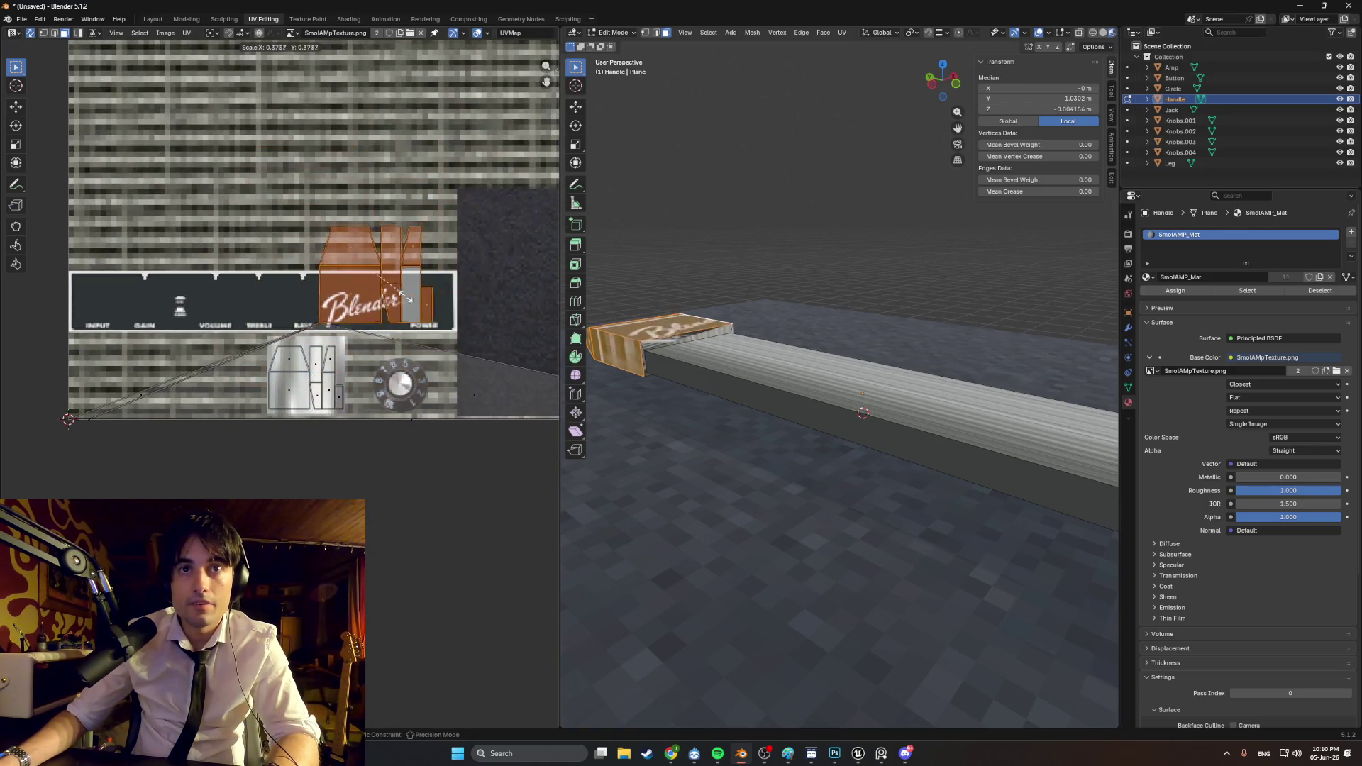
{"action": "left_click", "coordinate": [400, 291]}
{"action": "key", "text": "g"}
{"action": "left_click", "coordinate": [393, 364]}
Step: Settle the islands over the metal area and enlarge them slightly to fit
{"action": "scroll", "coordinate": [393, 365], "scroll_direction": "up", "scroll_amount": 3}
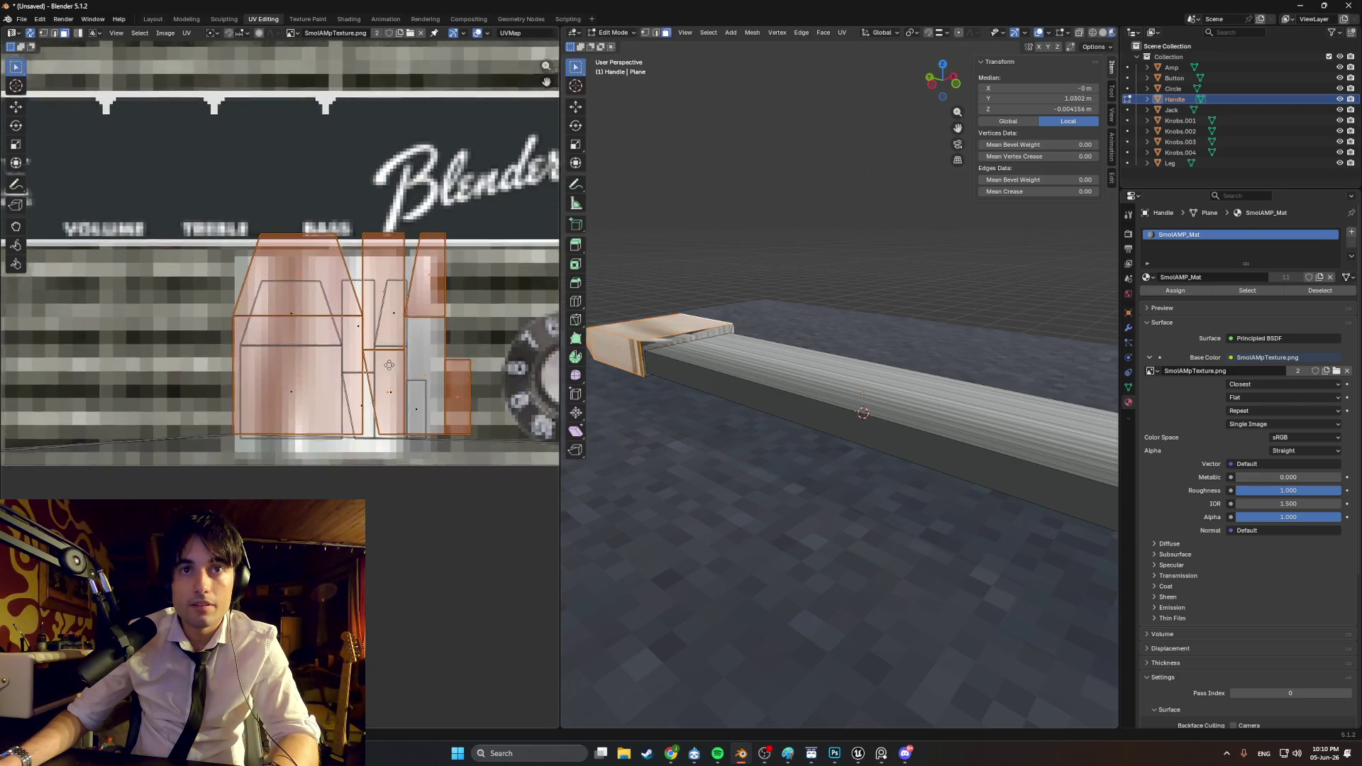
{"action": "scroll", "coordinate": [393, 364], "scroll_direction": "down", "scroll_amount": 1}
{"action": "key", "text": "g"}
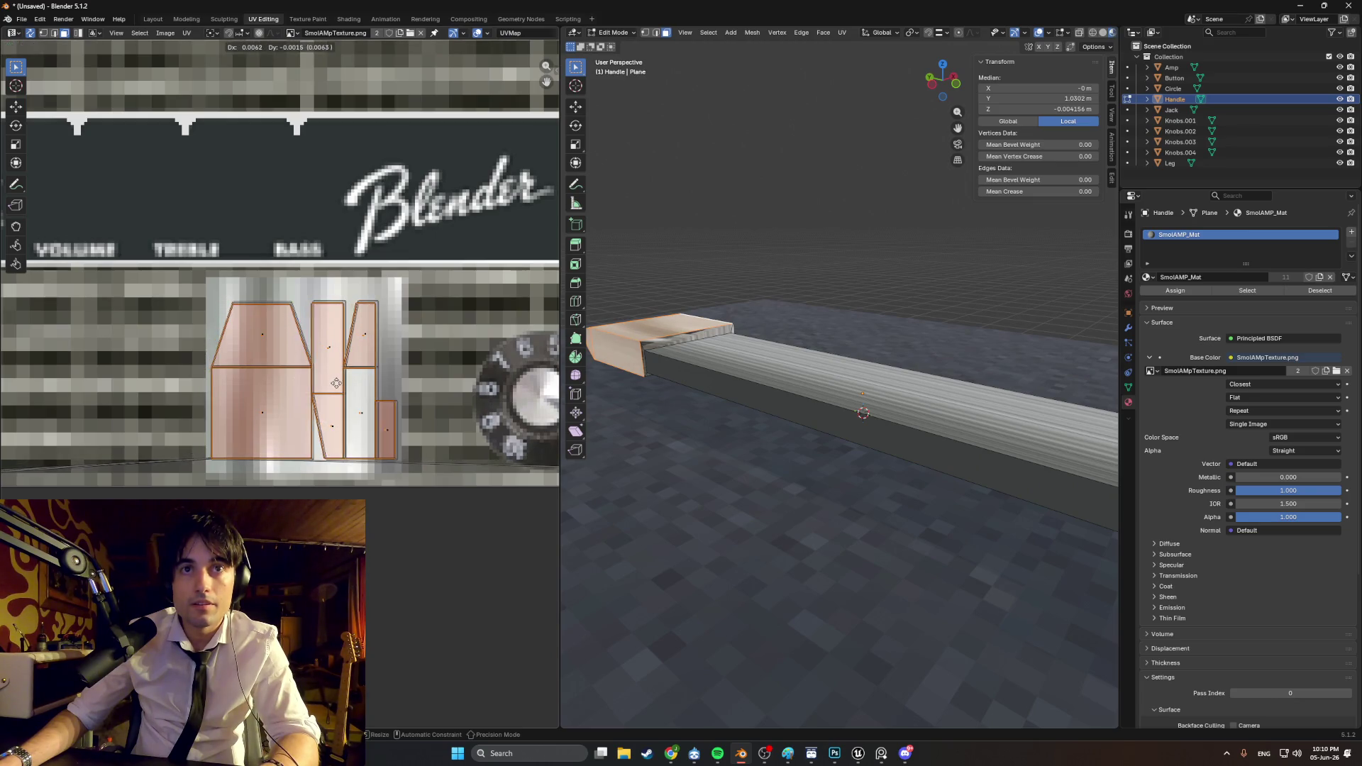
{"action": "left_click", "coordinate": [338, 385]}
{"action": "key", "text": "s"}
{"action": "left_click", "coordinate": [340, 391]}
{"action": "key", "text": "s"}
{"action": "left_click", "coordinate": [342, 389]}
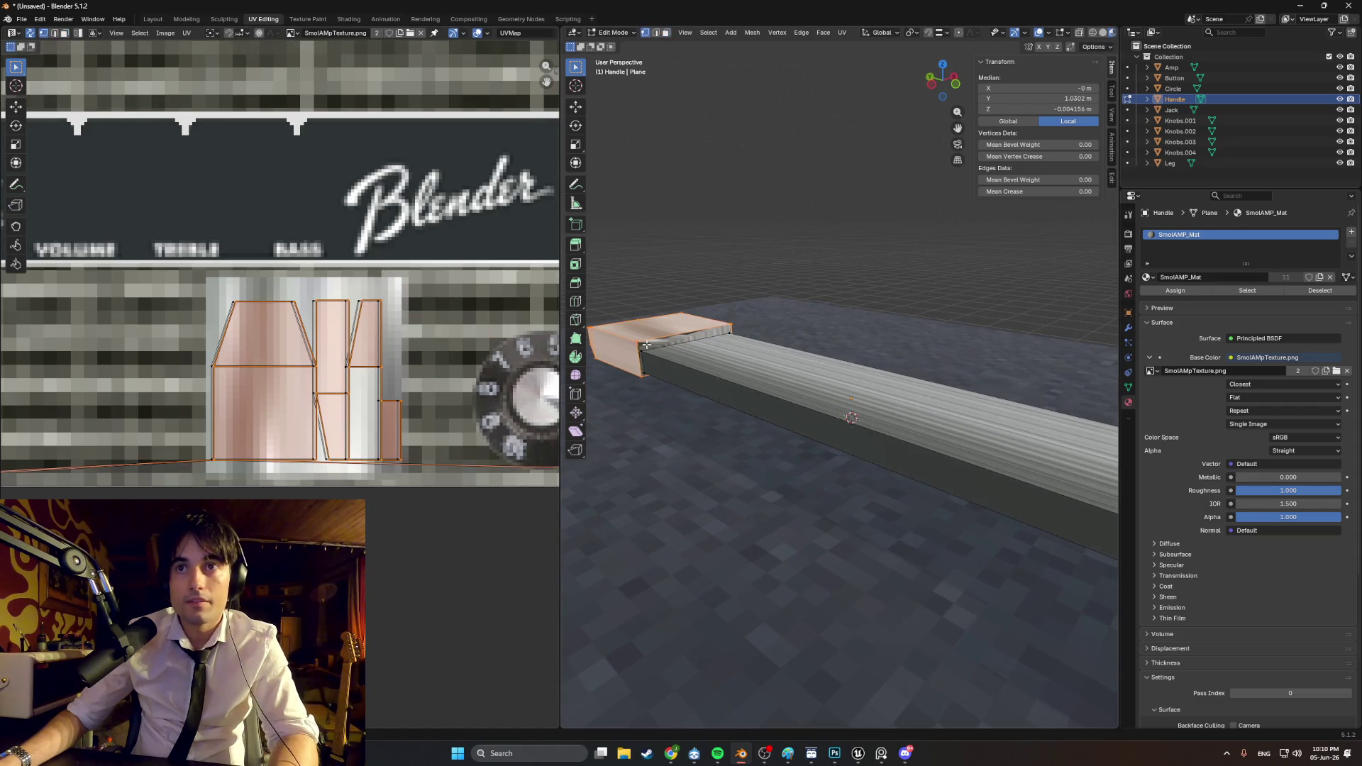
Step: Deselect everything and select the top strip face on the handle end
{"action": "key", "text": "alt+a"}
{"action": "scroll", "coordinate": [628, 332], "scroll_direction": "up", "scroll_amount": 2}
{"action": "left_click", "coordinate": [628, 331]}
{"action": "mouse_move", "coordinate": [628, 331]}
{"action": "middle_mouse_down"}
{"action": "mouse_move", "coordinate": [705, 338]}
{"action": "mouse_move", "coordinate": [754, 313]}
{"action": "middle_mouse_up"}
{"action": "left_click", "coordinate": [654, 352]}
{"action": "left_click", "coordinate": [658, 361]}
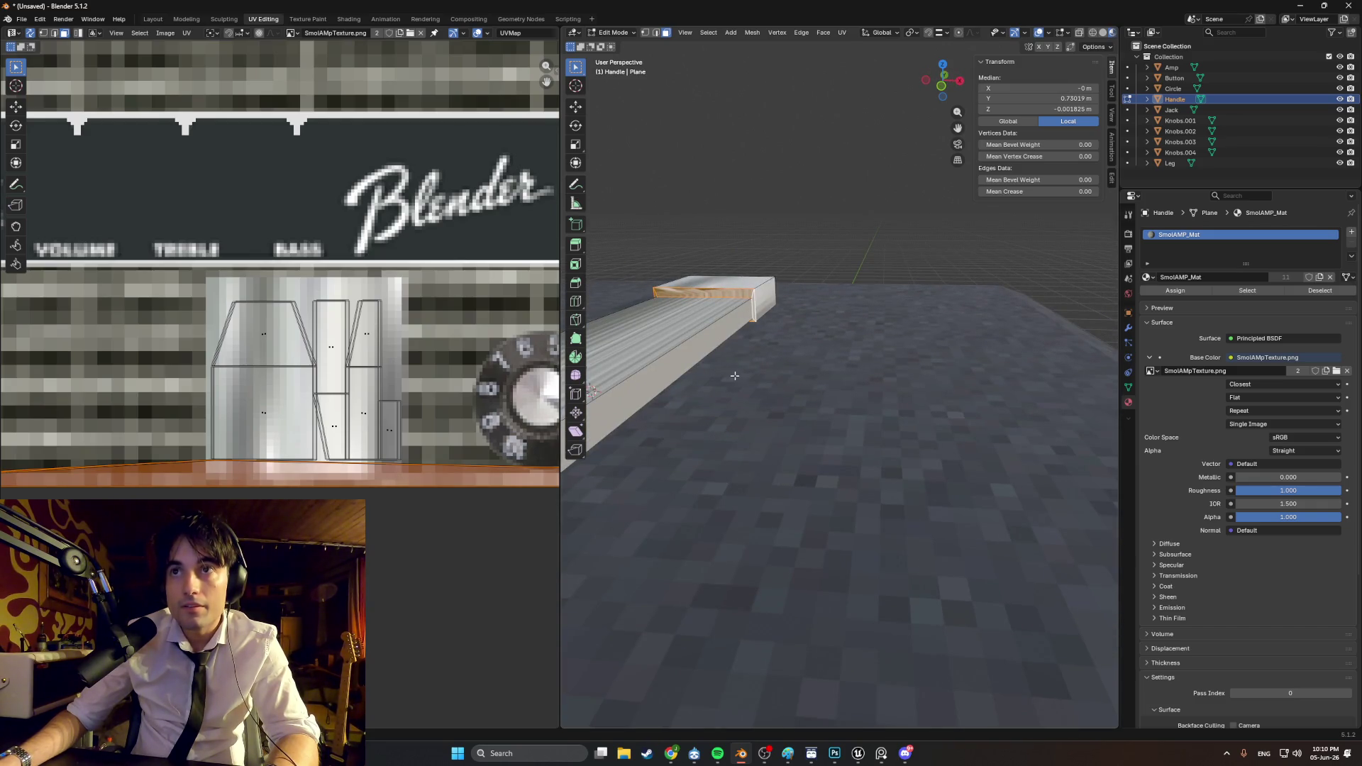
Step: Smart UV Project the top strip face, shrink its island and move it onto the metal area
{"action": "key", "text": "u"}
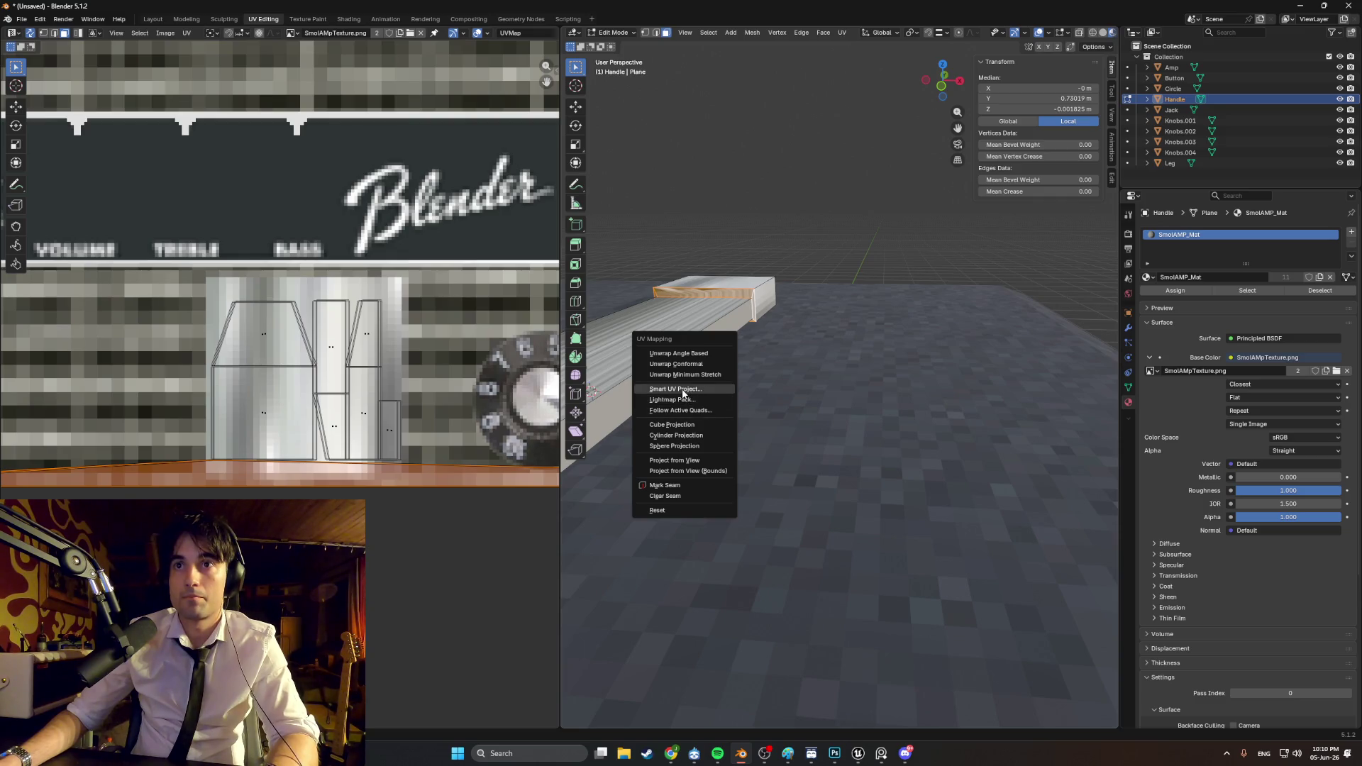
{"action": "left_click", "coordinate": [687, 392]}
{"action": "left_click", "coordinate": [656, 489]}
{"action": "scroll", "coordinate": [307, 291], "scroll_direction": "down", "scroll_amount": 9}
{"action": "key", "text": "s"}
{"action": "scroll", "coordinate": [284, 283], "scroll_direction": "up", "scroll_amount": 4}
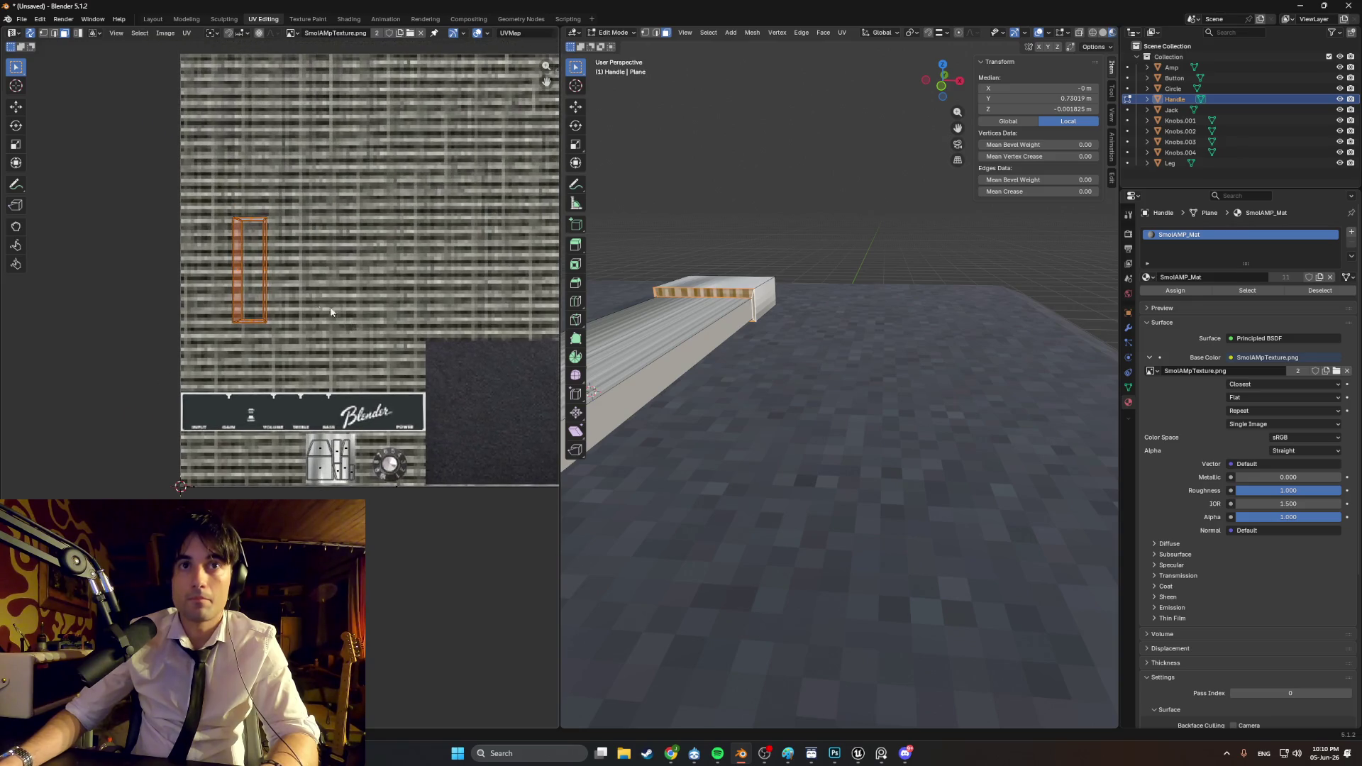
{"action": "left_click", "coordinate": [269, 248]}
{"action": "key", "text": "g"}
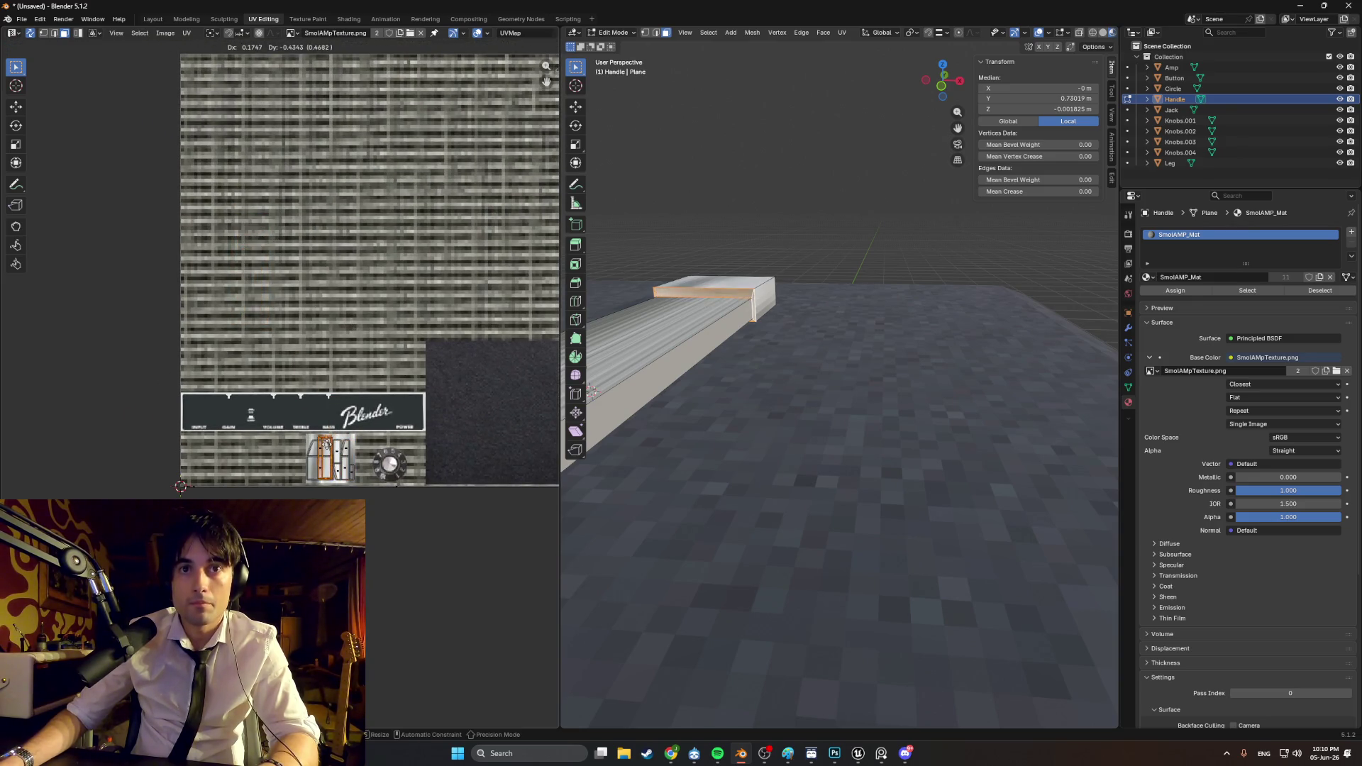
Step: Select the end cap's front face and side strip and bring up UV unwrapping for them
{"action": "middle_click_drag", "start_coordinate": [766, 379], "coordinate": [1045, 381]}
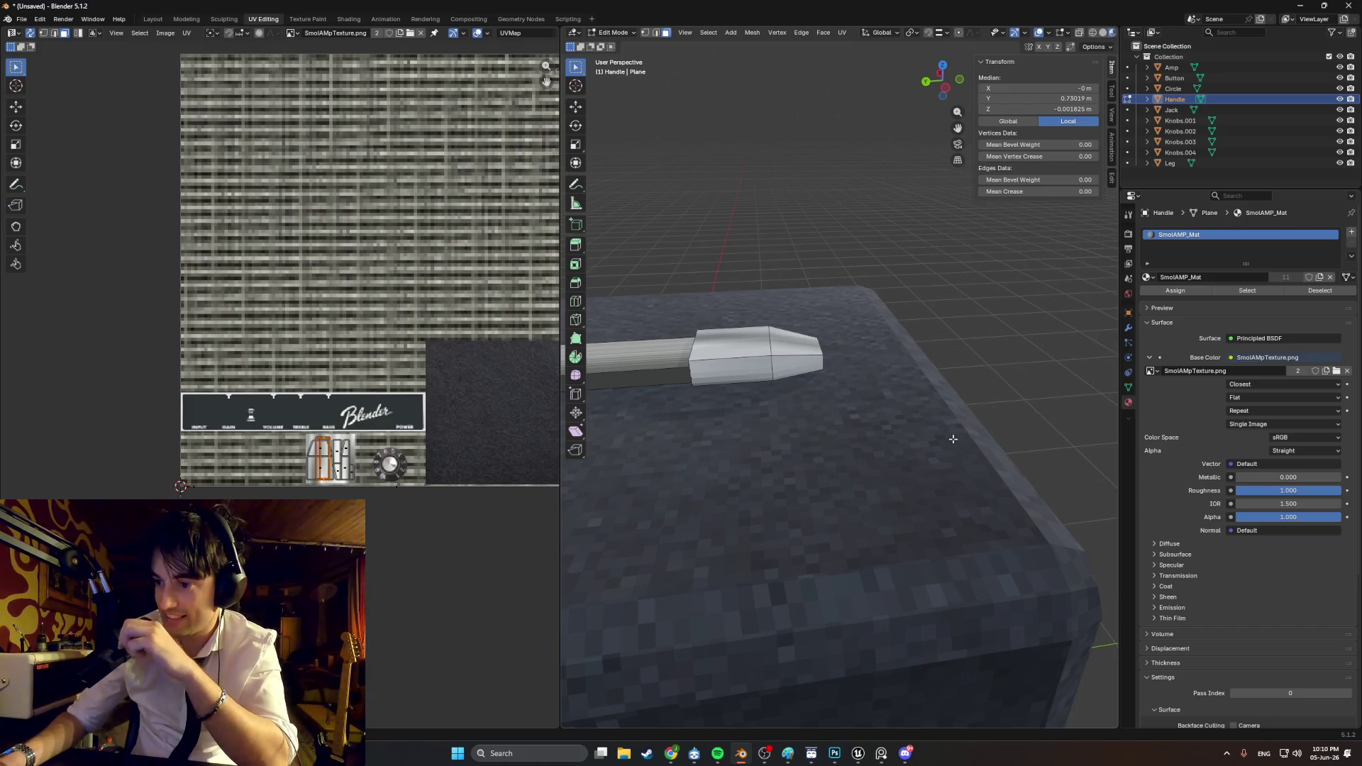
{"action": "mouse_move", "coordinate": [872, 471]}
{"action": "middle_mouse_down"}
{"action": "mouse_move", "coordinate": [796, 419]}
{"action": "mouse_move", "coordinate": [842, 419]}
{"action": "mouse_move", "coordinate": [800, 390]}
{"action": "middle_mouse_up"}
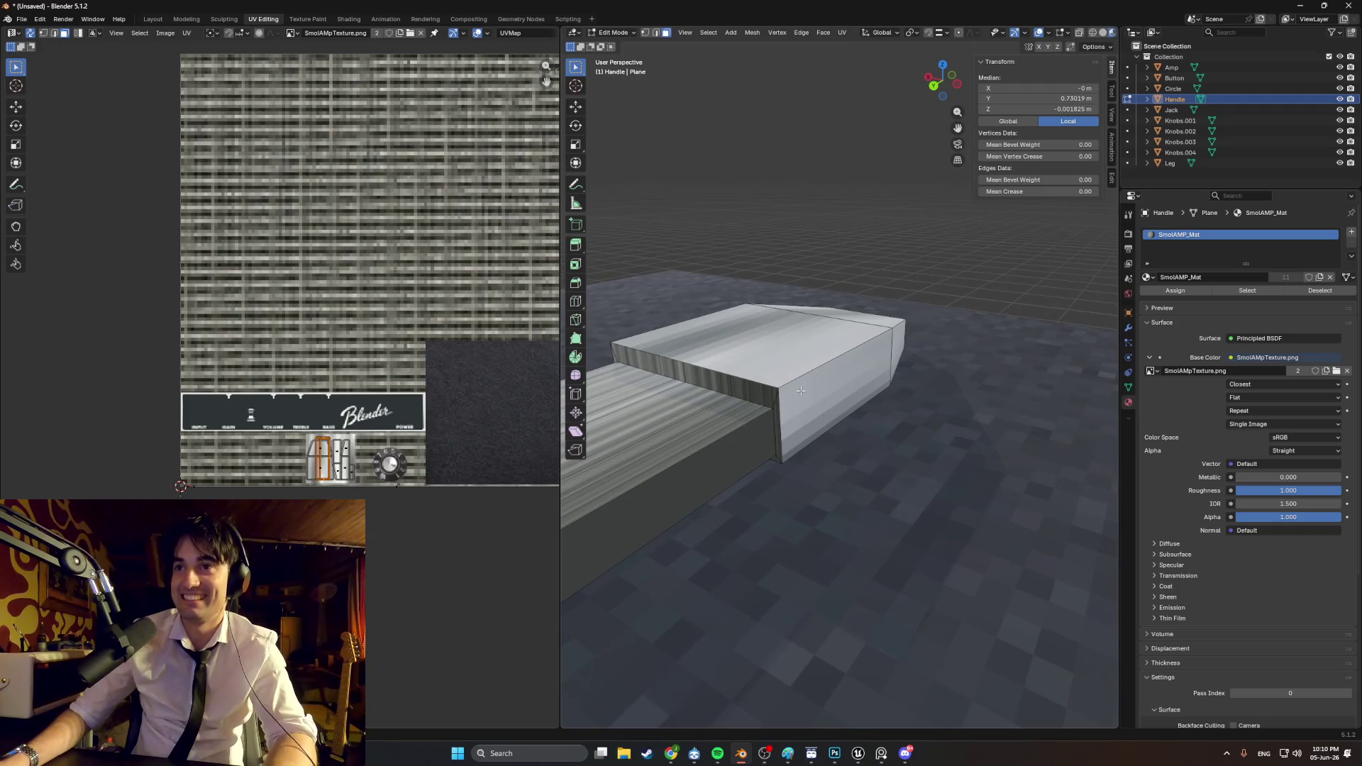
{"action": "left_click", "coordinate": [760, 402]}
{"action": "left_click", "coordinate": [775, 429], "text": "shift"}
{"action": "mouse_move", "coordinate": [775, 460]}
{"action": "middle_mouse_down"}
{"action": "mouse_move", "coordinate": [969, 401]}
{"action": "mouse_move", "coordinate": [928, 400]}
{"action": "middle_mouse_up"}
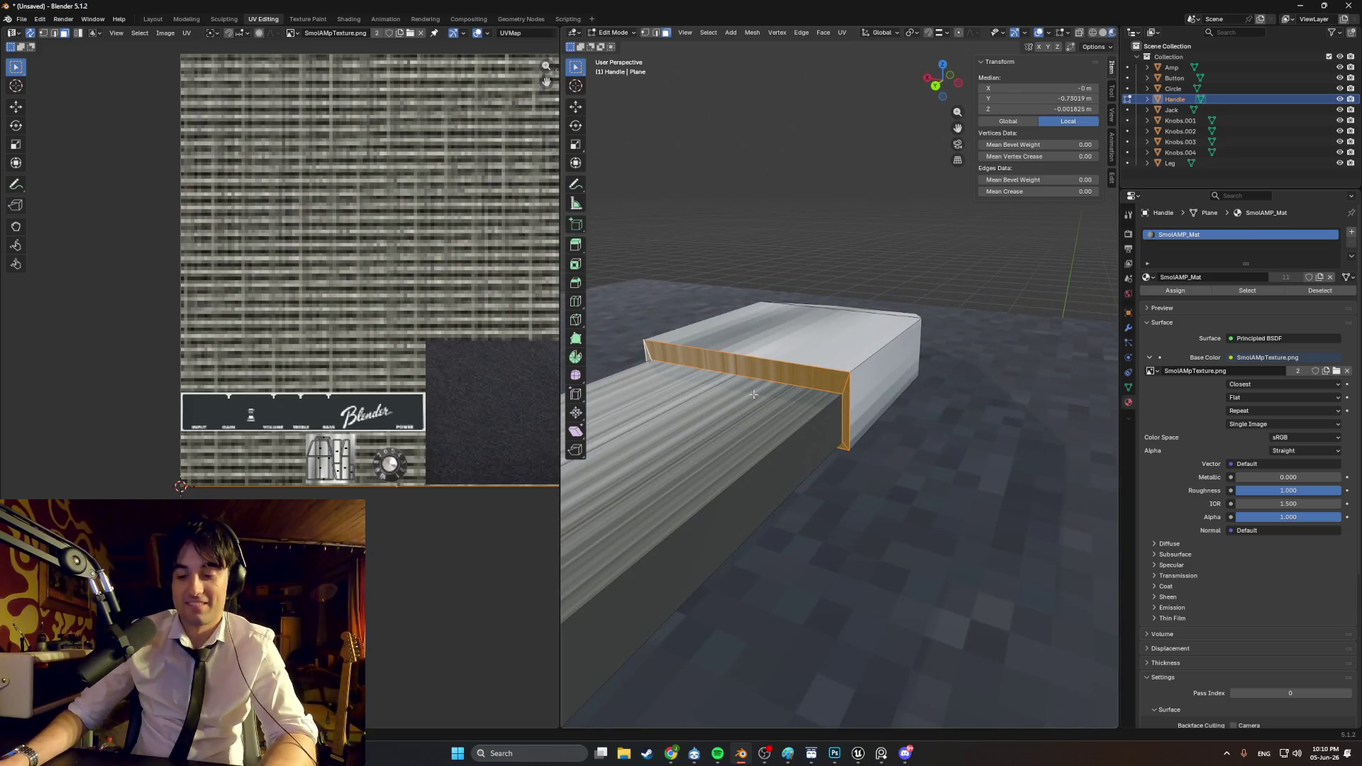
{"action": "key", "text": "u"}
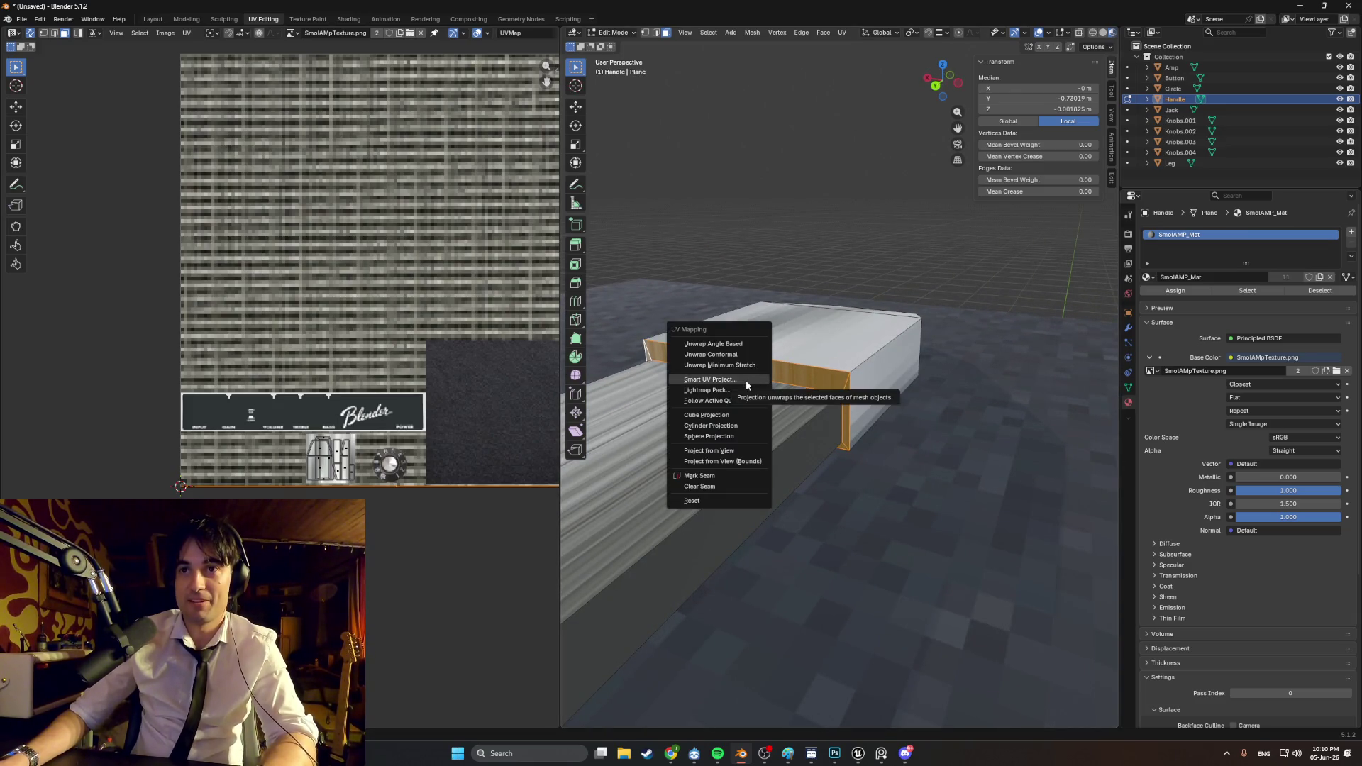
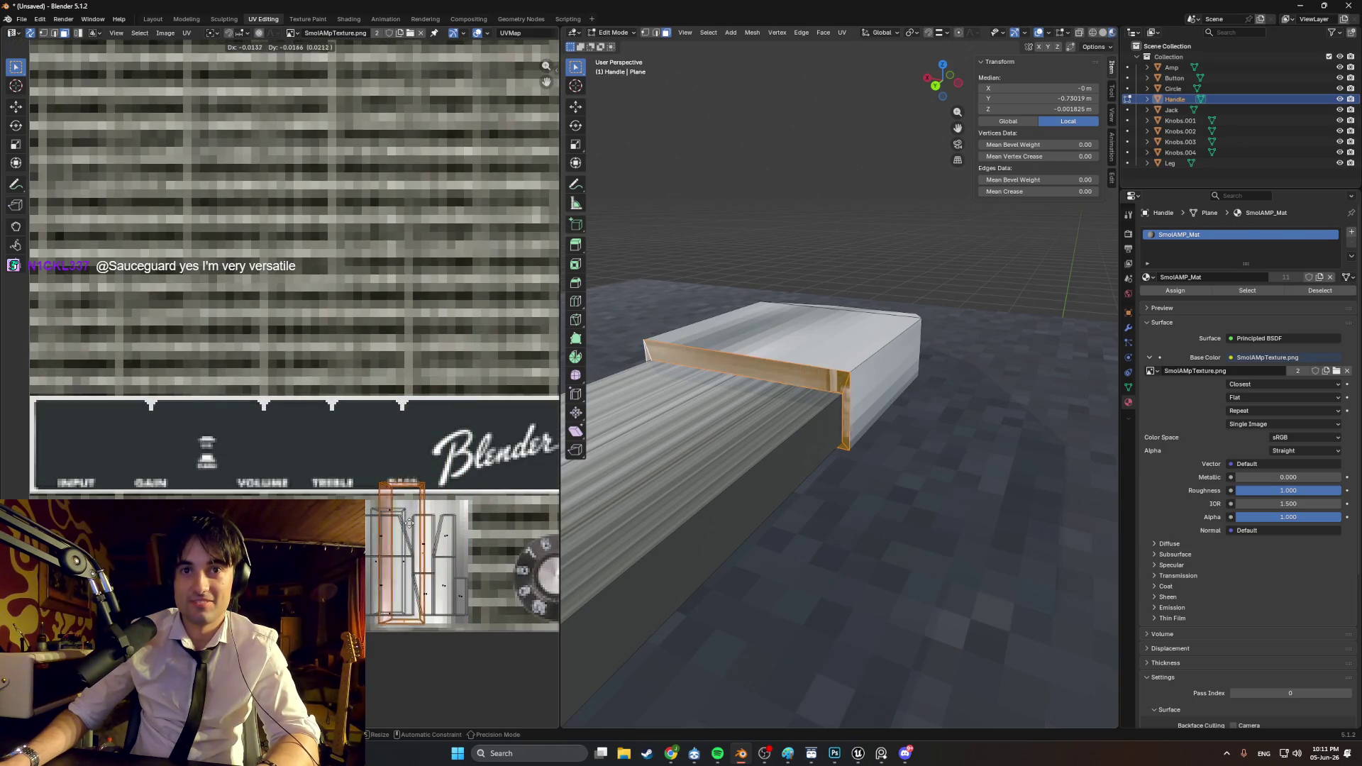
Step: Confirm the shrunken UV island and select the handle's long top face
{"action": "left_click", "coordinate": [422, 524]}
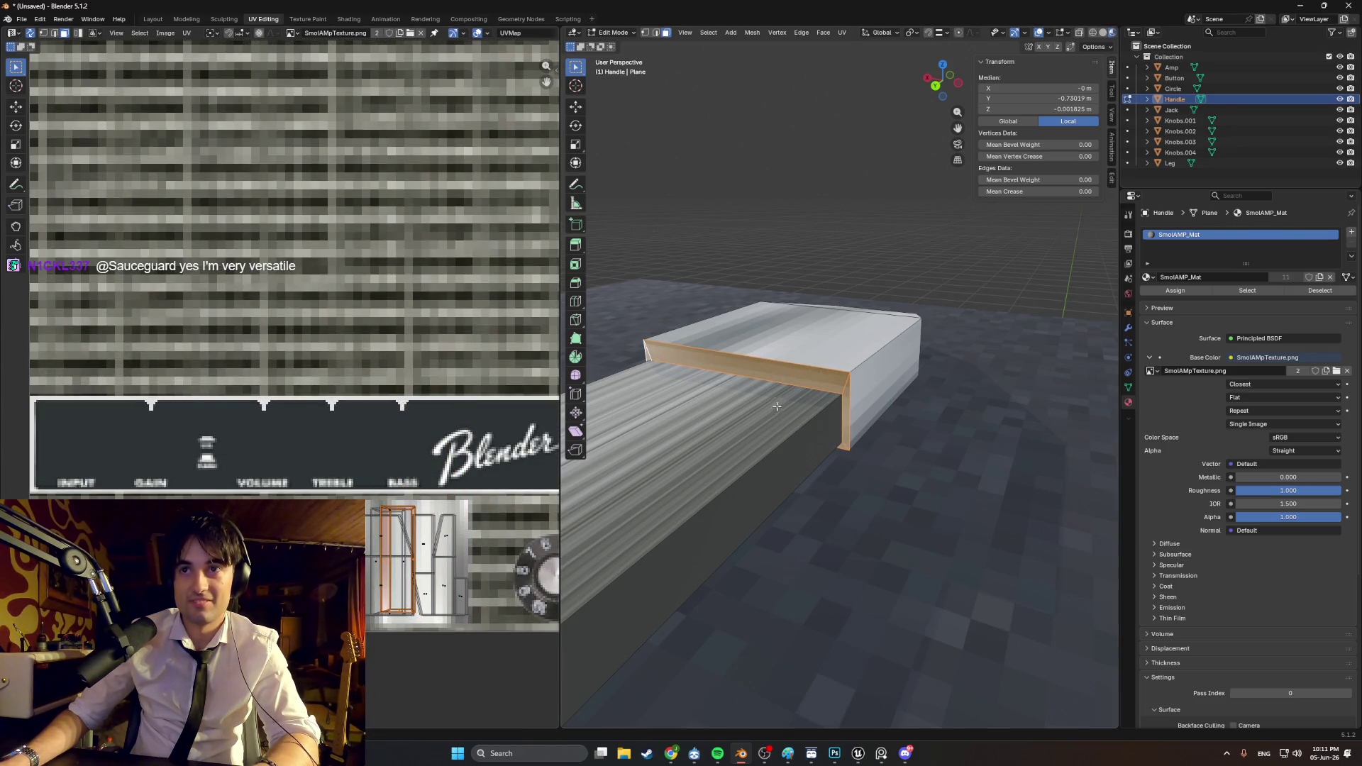
{"action": "left_click", "coordinate": [792, 239]}
{"action": "mouse_move", "coordinate": [793, 239]}
{"action": "middle_mouse_down"}
{"action": "mouse_move", "coordinate": [827, 381]}
{"action": "mouse_move", "coordinate": [883, 448]}
{"action": "middle_mouse_up"}
{"action": "left_click", "coordinate": [937, 388]}
{"action": "mouse_move", "coordinate": [936, 388]}
{"action": "middle_mouse_down"}
{"action": "mouse_move", "coordinate": [770, 363]}
{"action": "mouse_move", "coordinate": [775, 349]}
{"action": "mouse_move", "coordinate": [804, 358]}
{"action": "middle_mouse_up"}
Step: Unwrap the selected handle face with Smart UV Project
{"action": "scroll", "coordinate": [804, 358], "scroll_direction": "up", "scroll_amount": 3}
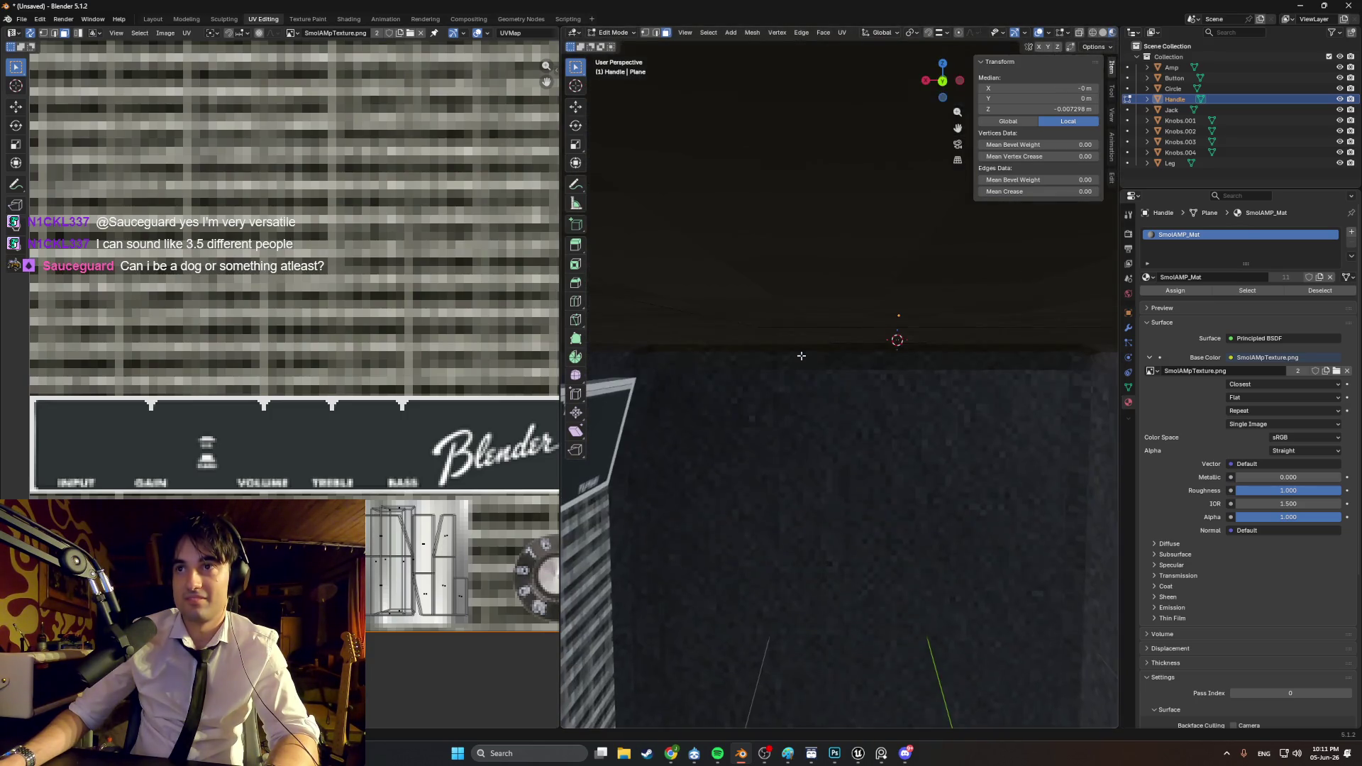
{"action": "scroll", "coordinate": [811, 357], "scroll_direction": "down", "scroll_amount": 6}
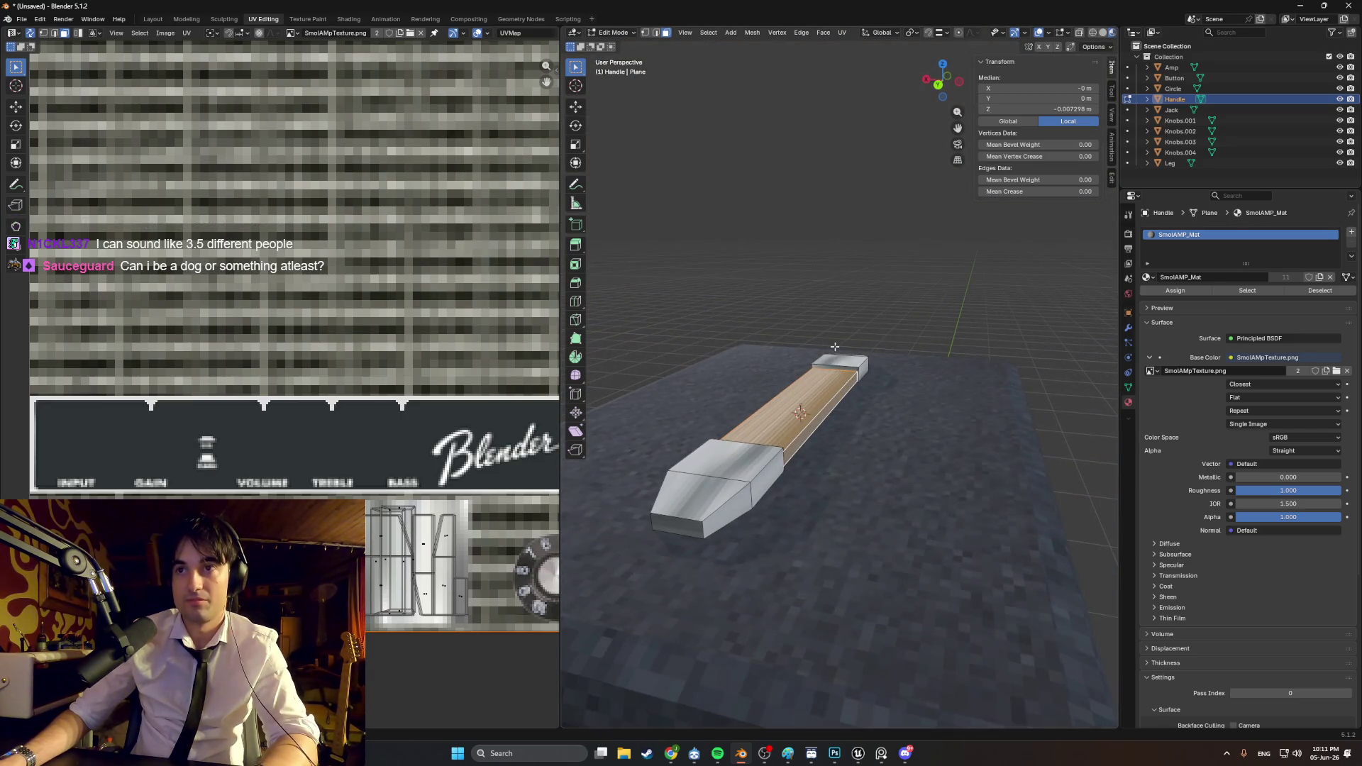
{"action": "key", "text": "u"}
{"action": "left_click", "coordinate": [816, 353]}
Step: Accept the unwrap, then scale, move and rotate the new island onto the dark texture area
{"action": "left_click", "coordinate": [791, 448]}
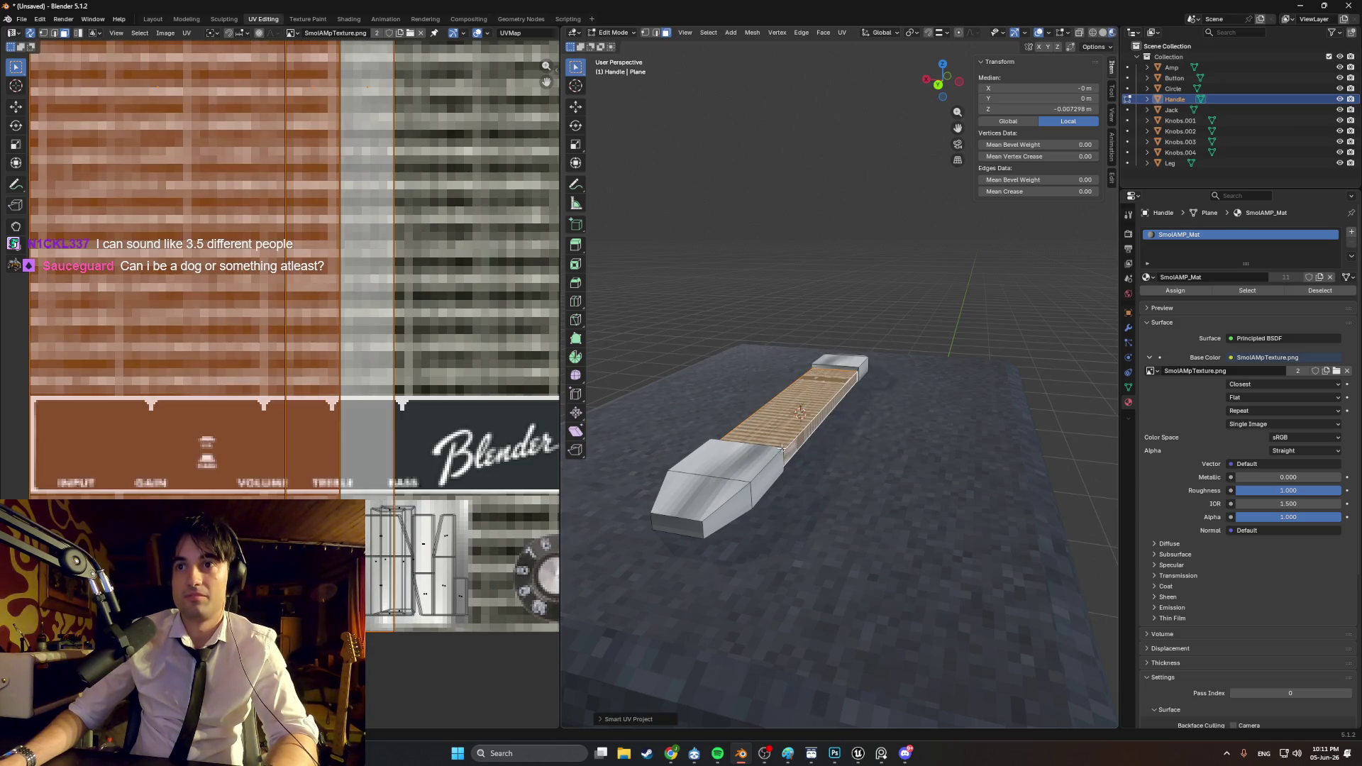
{"action": "scroll", "coordinate": [392, 346], "scroll_direction": "down", "scroll_amount": 2}
{"action": "key", "text": "s"}
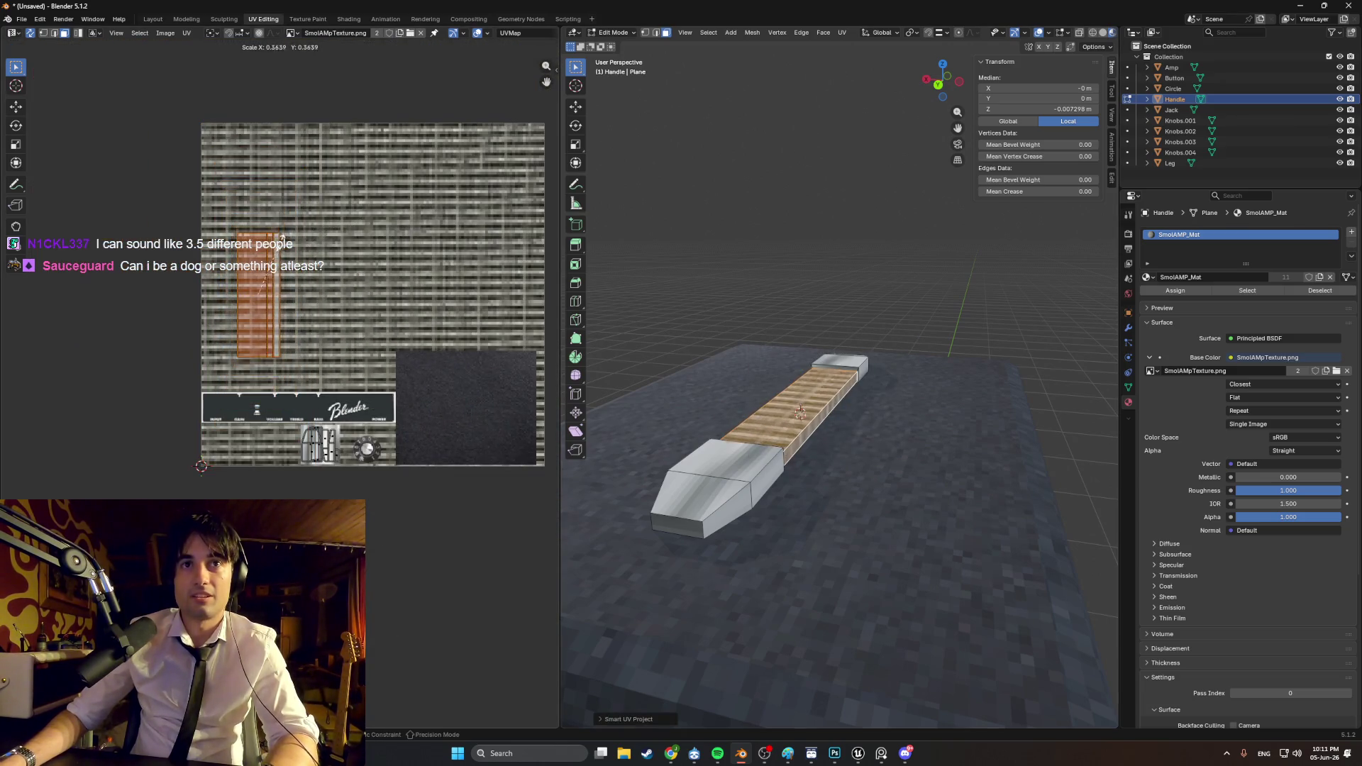
{"action": "key", "text": "g"}
{"action": "left_click", "coordinate": [447, 392]}
{"action": "key", "text": "r"}
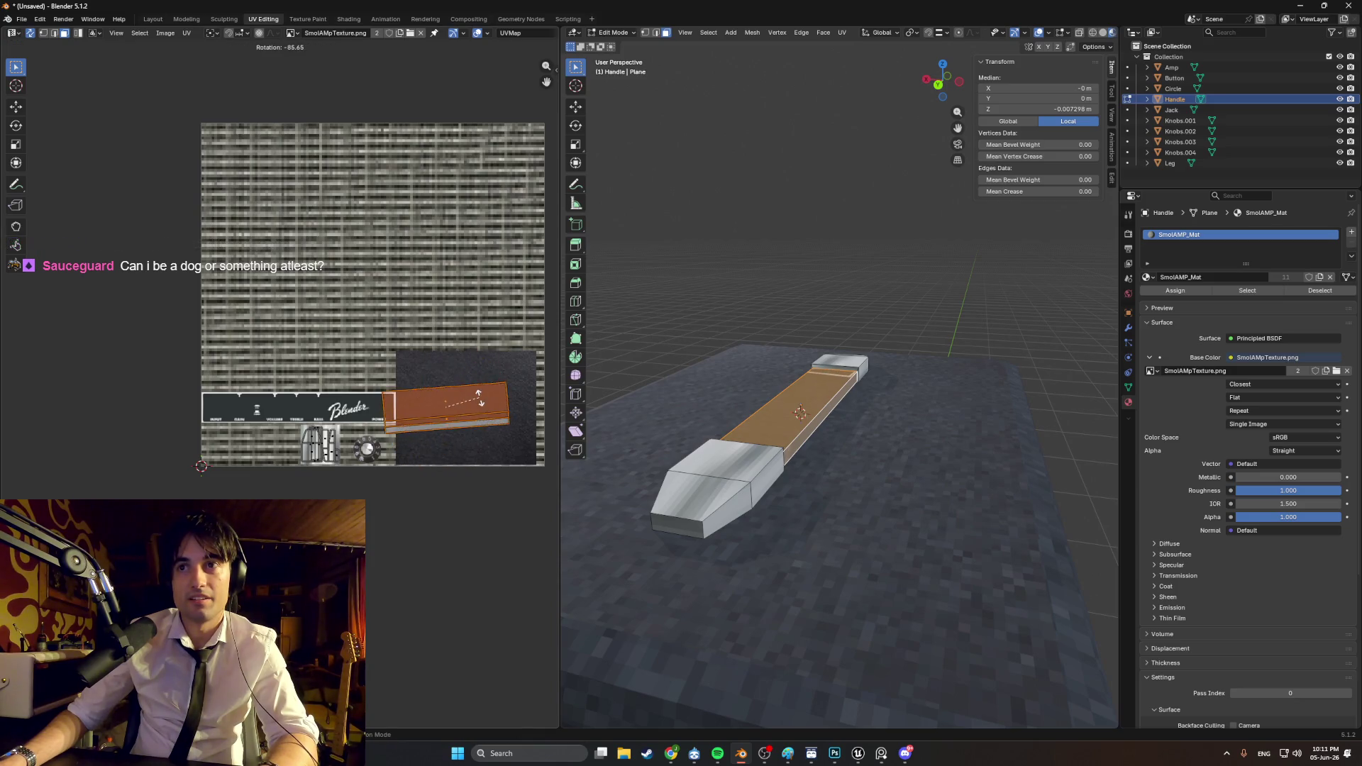
{"action": "scroll", "coordinate": [499, 392], "scroll_direction": "up", "scroll_amount": 2}
{"action": "middle_click_drag", "start_coordinate": [780, 426], "coordinate": [851, 355]}
Step: Shrink the UV island further and move it onto the knob area of the texture
{"action": "middle_click_drag", "start_coordinate": [549, 343], "coordinate": [337, 335]}
{"action": "scroll", "coordinate": [896, 463], "scroll_direction": "up", "scroll_amount": 6}
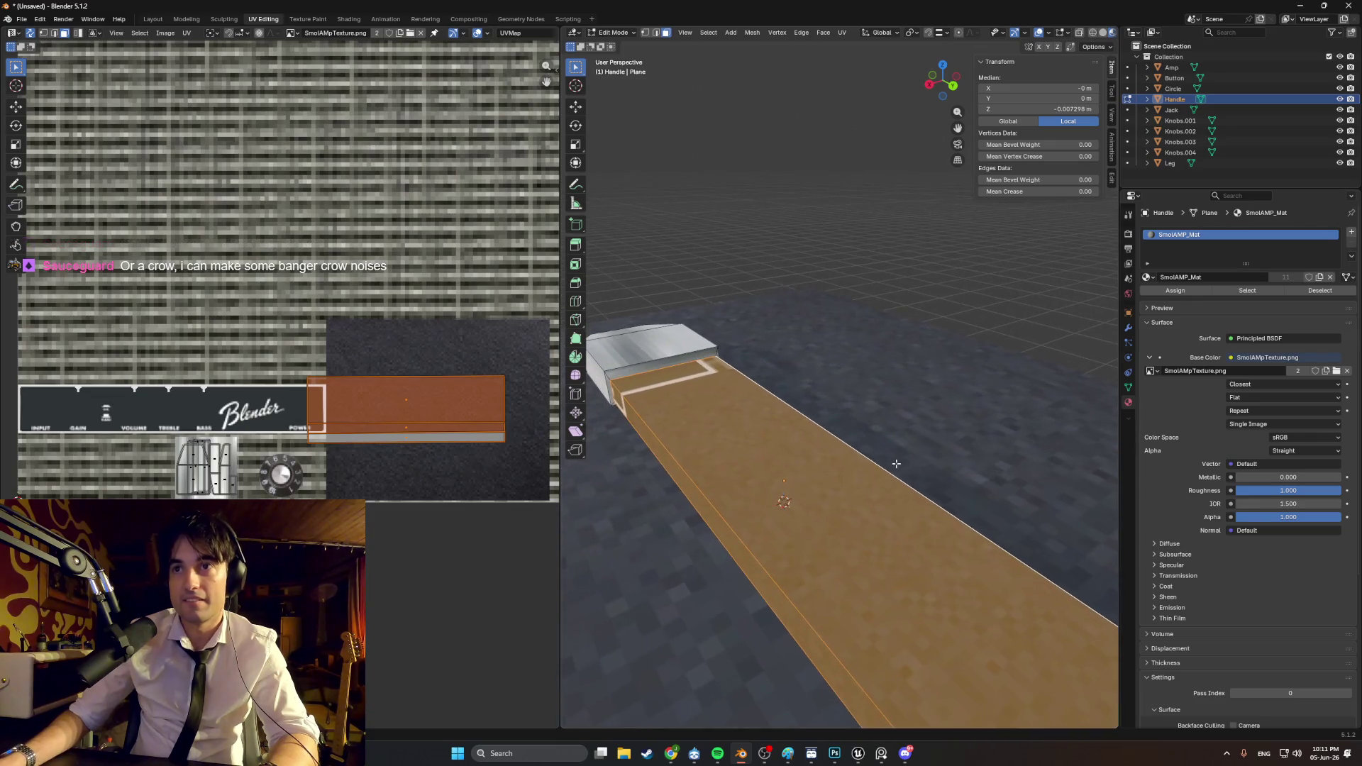
{"action": "left_click", "coordinate": [417, 391]}
{"action": "key", "text": "s"}
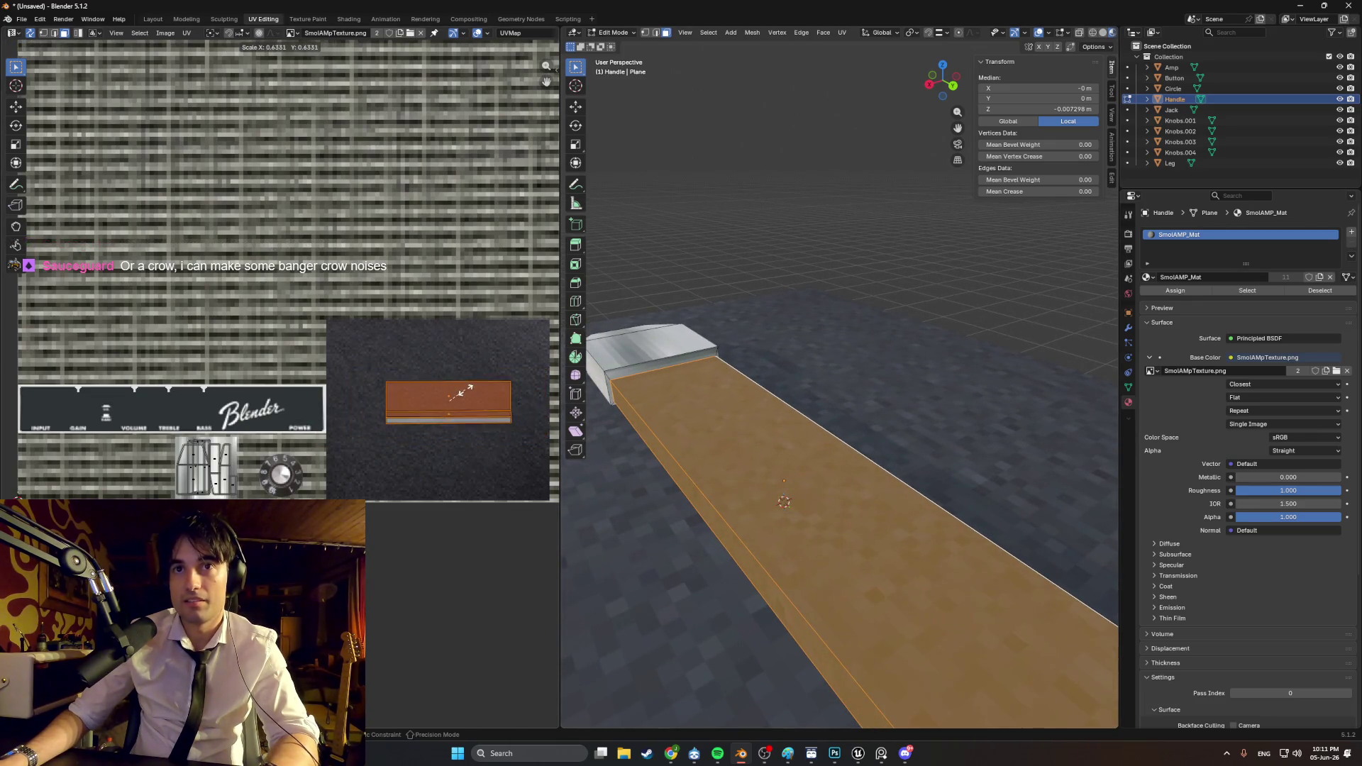
{"action": "left_click", "coordinate": [470, 406]}
{"action": "middle_click_drag", "start_coordinate": [469, 406], "coordinate": [452, 319]}
{"action": "left_click_drag", "start_coordinate": [451, 319], "coordinate": [304, 392]}
{"action": "scroll", "coordinate": [298, 404], "scroll_direction": "up", "scroll_amount": 5}
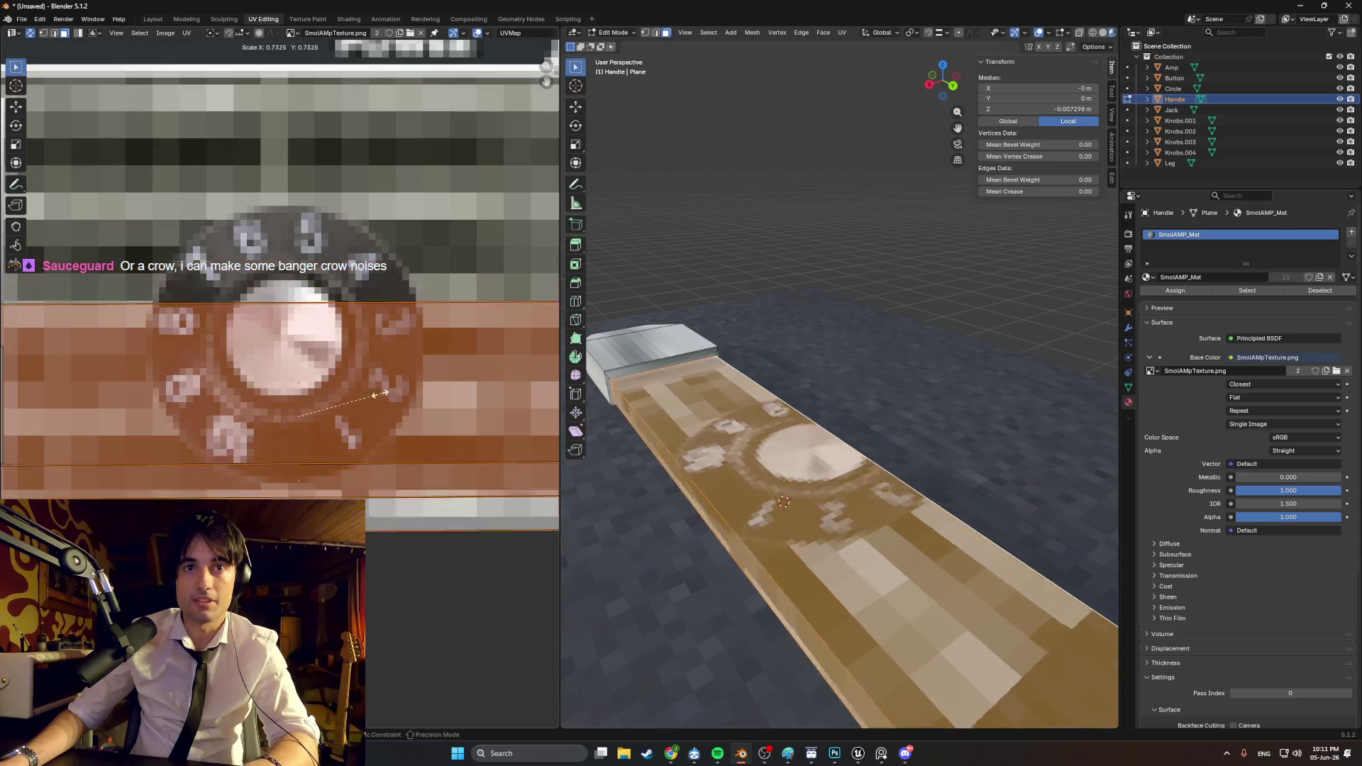
Step: Squeeze the island into a thin strip sitting just below the knob
{"action": "key", "text": "s"}
{"action": "left_click", "coordinate": [355, 412]}
{"action": "left_click_drag", "start_coordinate": [354, 412], "coordinate": [345, 434]}
{"action": "left_click", "coordinate": [345, 435]}
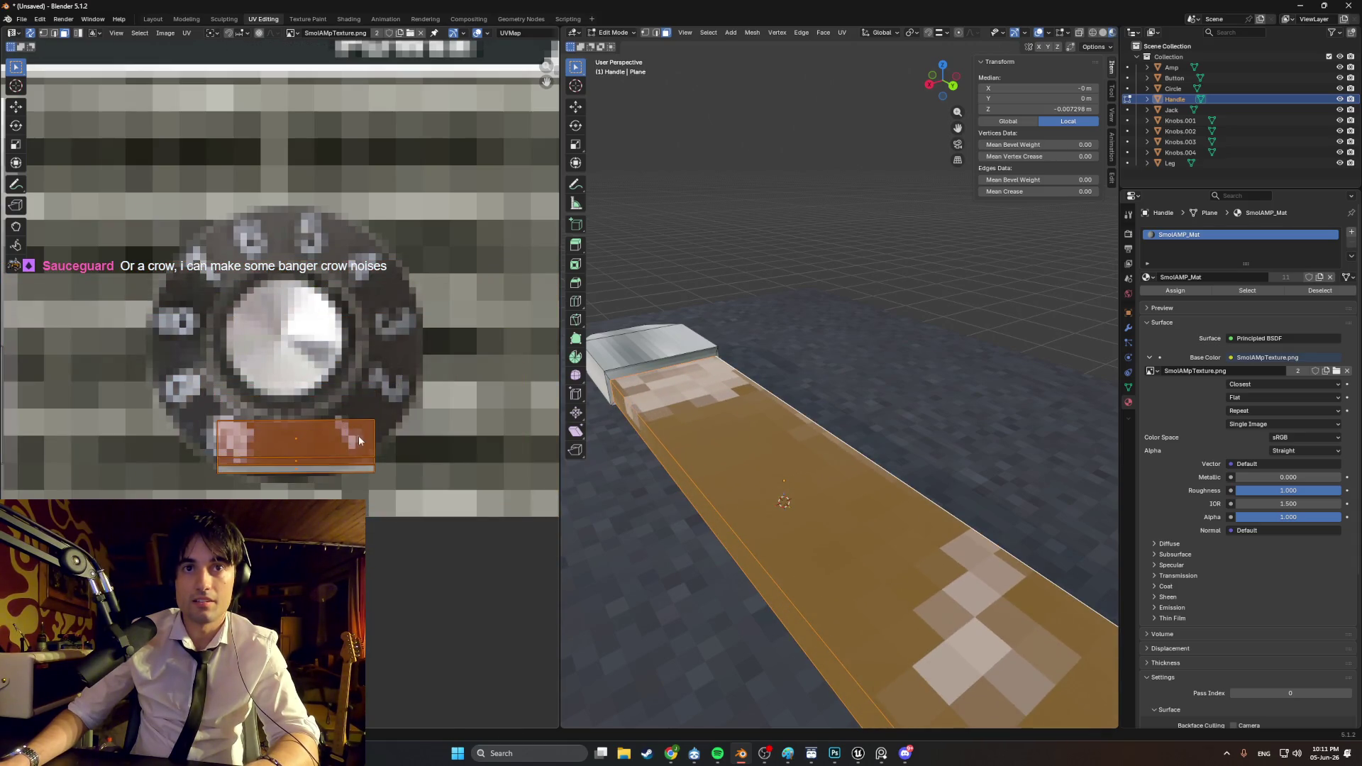
{"action": "key", "text": "s"}
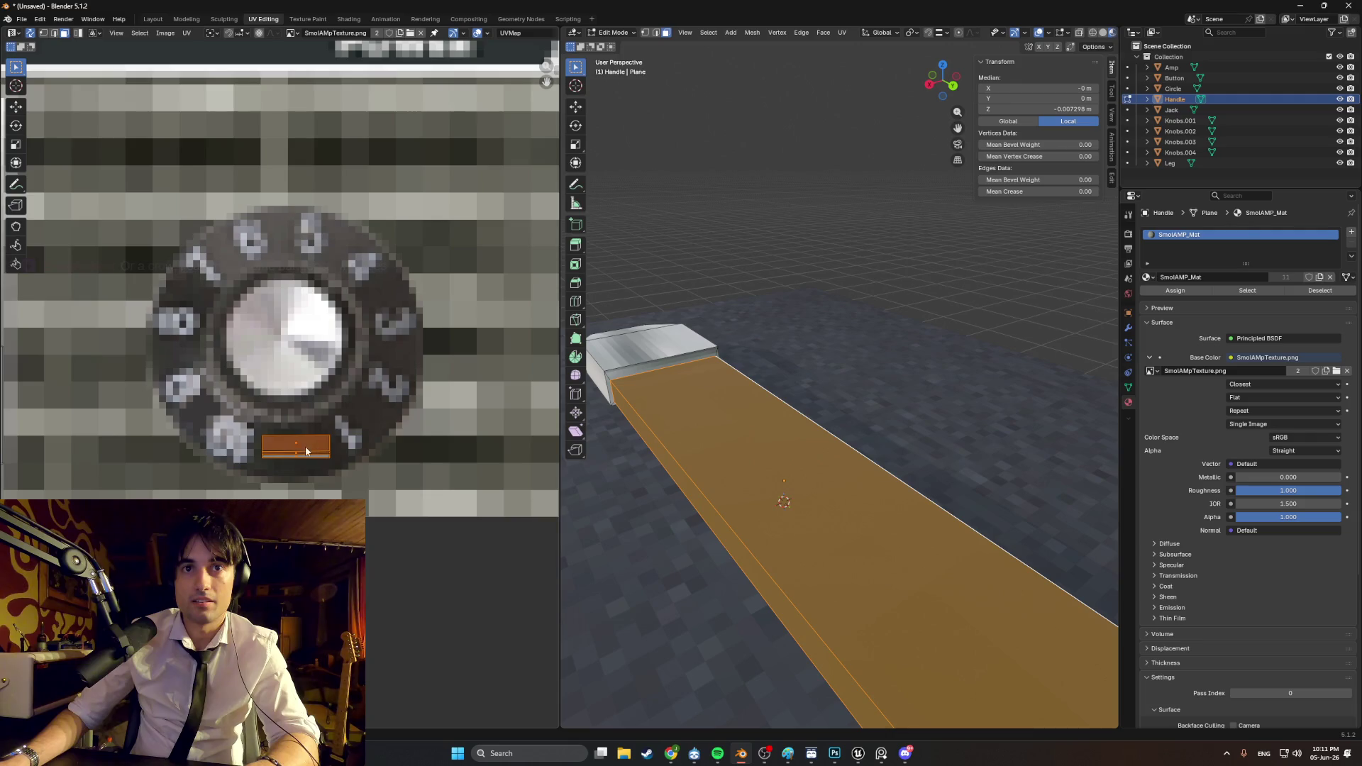
{"action": "left_click_drag", "start_coordinate": [304, 456], "coordinate": [306, 459]}
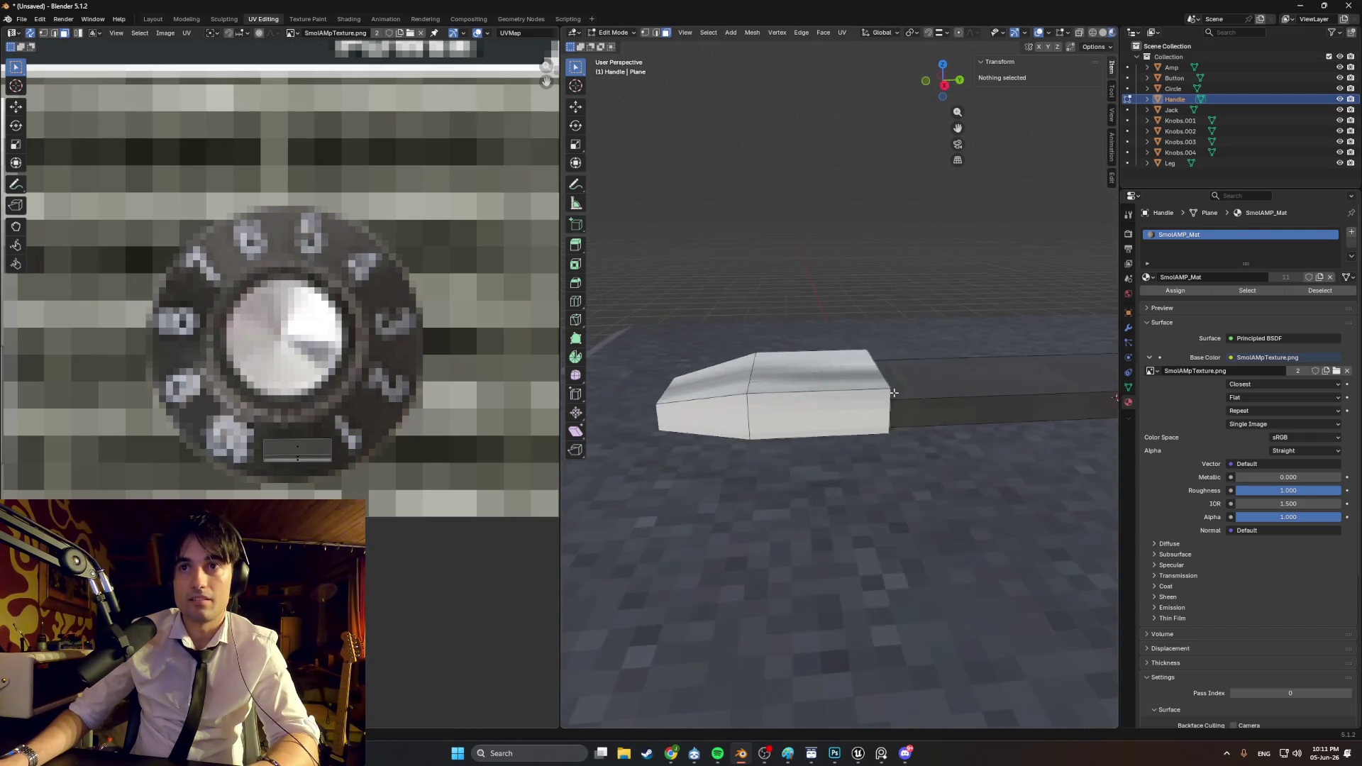
Step: Check the whole amp in Object Mode, return to the handle mesh, and bring up the save window
{"action": "mouse_move", "coordinate": [771, 443]}
{"action": "middle_mouse_down"}
{"action": "mouse_move", "coordinate": [829, 496]}
{"action": "mouse_move", "coordinate": [844, 432]}
{"action": "mouse_move", "coordinate": [826, 399]}
{"action": "mouse_move", "coordinate": [771, 410]}
{"action": "mouse_move", "coordinate": [773, 422]}
{"action": "mouse_move", "coordinate": [924, 452]}
{"action": "mouse_move", "coordinate": [800, 419]}
{"action": "mouse_move", "coordinate": [760, 337]}
{"action": "mouse_move", "coordinate": [751, 369]}
{"action": "mouse_move", "coordinate": [729, 371]}
{"action": "mouse_move", "coordinate": [1022, 401]}
{"action": "middle_mouse_up"}
{"action": "key", "text": "Tab"}
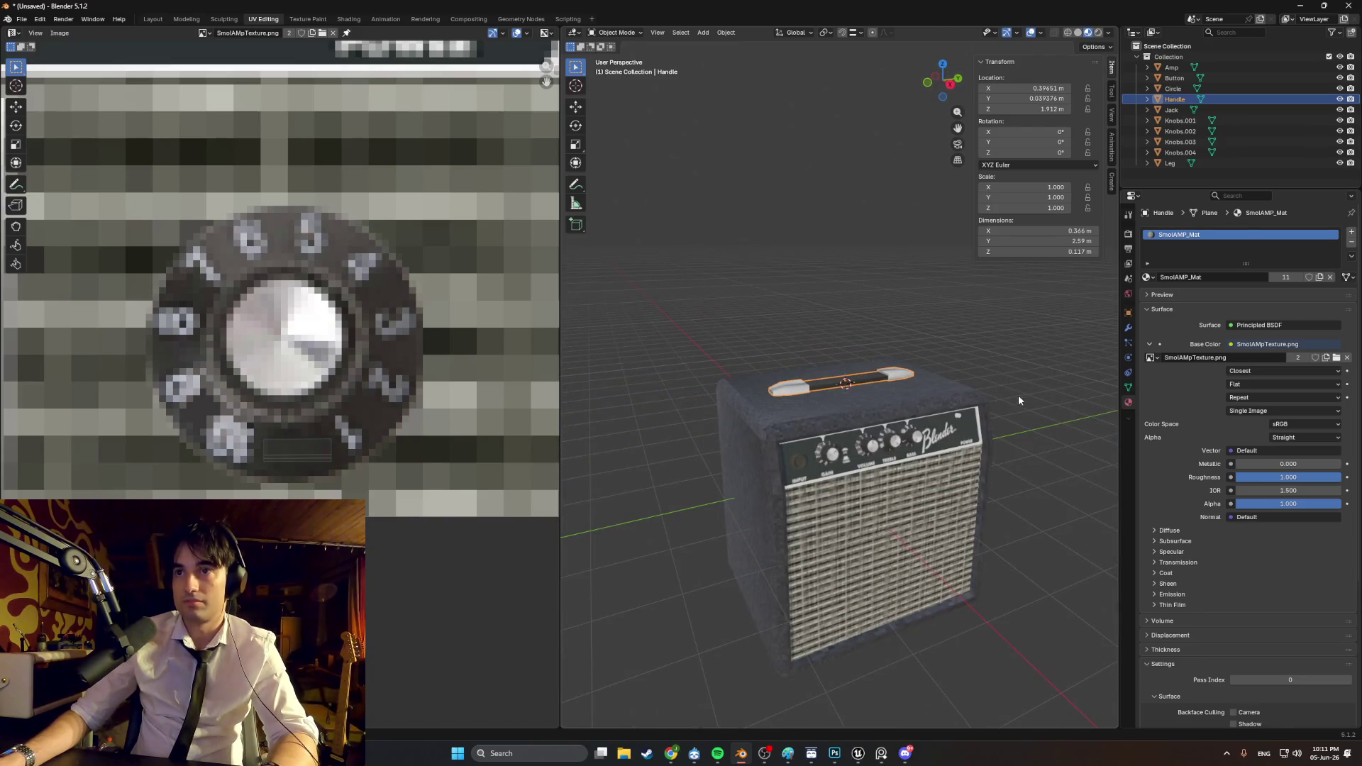
{"action": "key", "text": "Tab"}
{"action": "key", "text": "KP_3"}
{"action": "key", "text": "ctrl+s"}
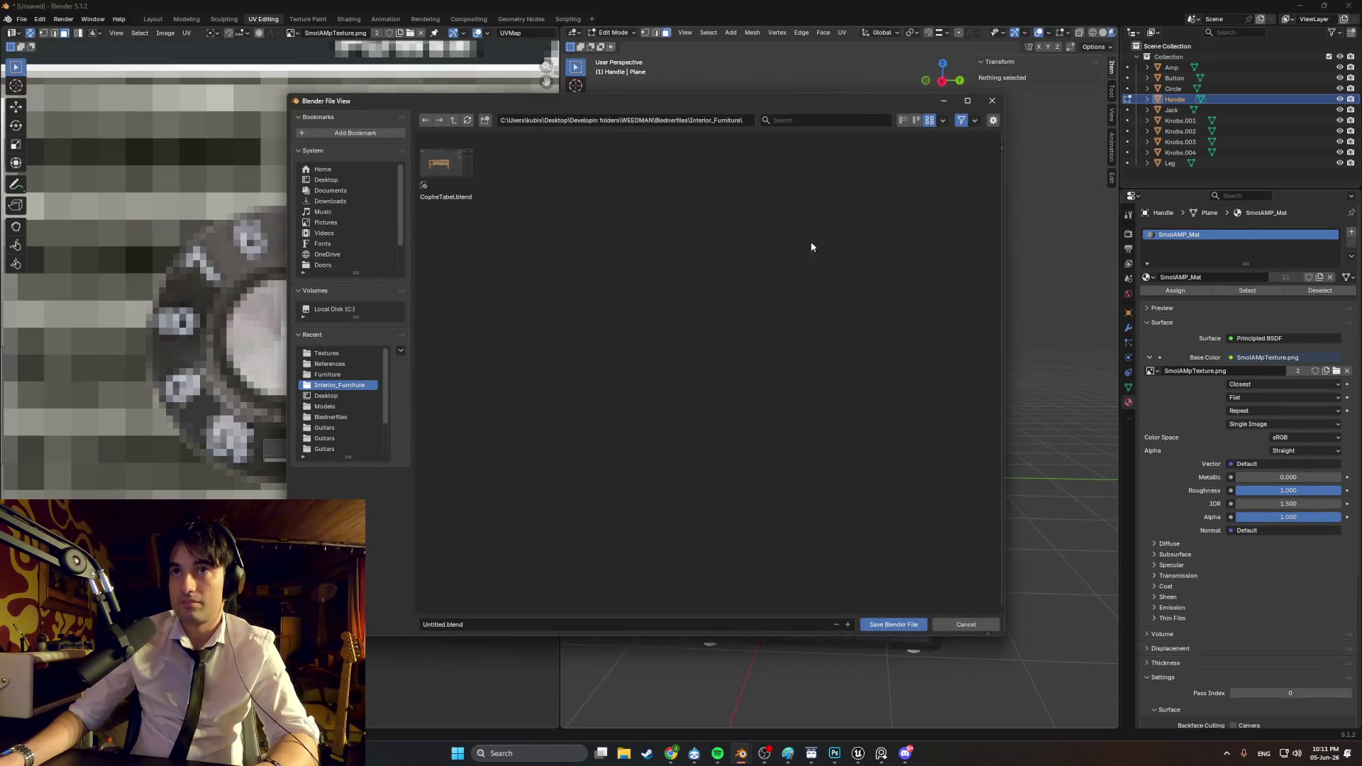
Step: Create a new Amps folder inside Blednerfiles and open it
{"action": "left_click", "coordinate": [478, 625]}
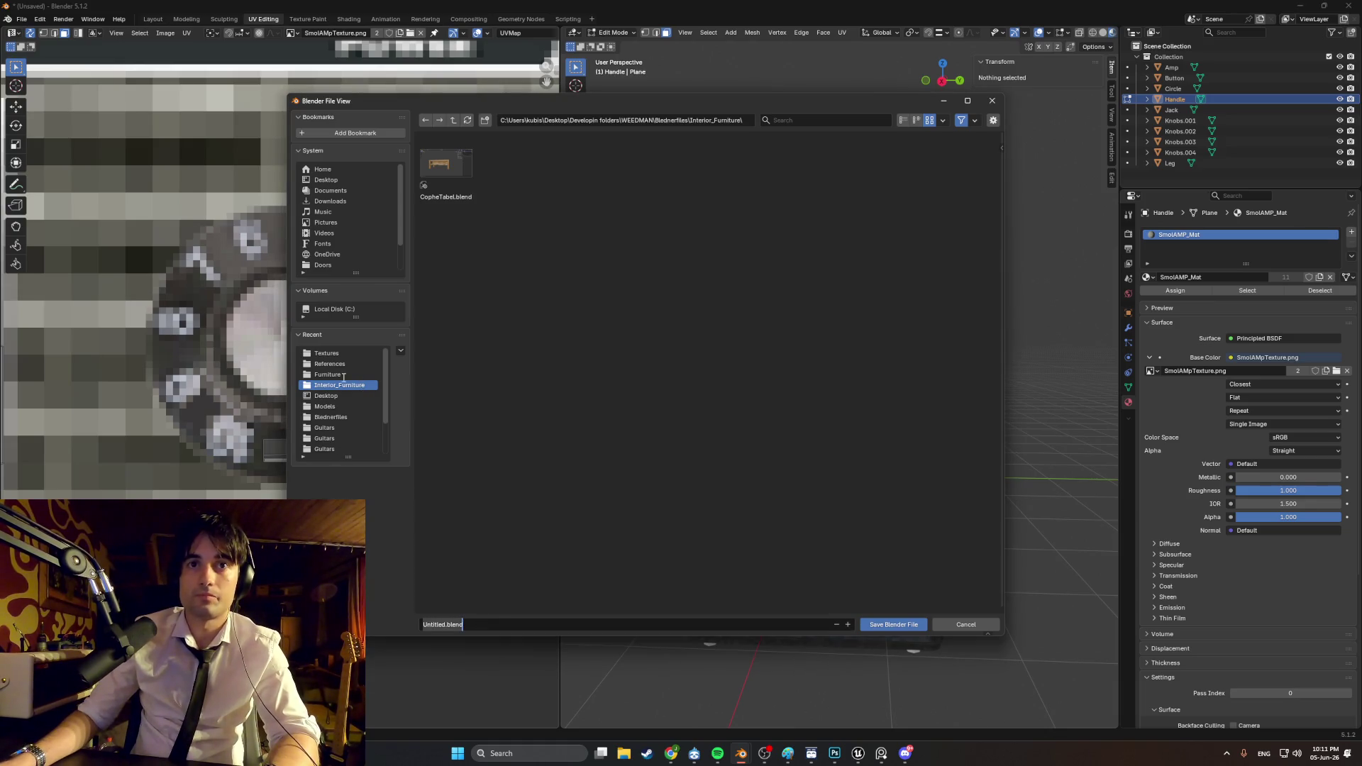
{"action": "left_click", "coordinate": [349, 418]}
{"action": "right_click", "coordinate": [671, 419]}
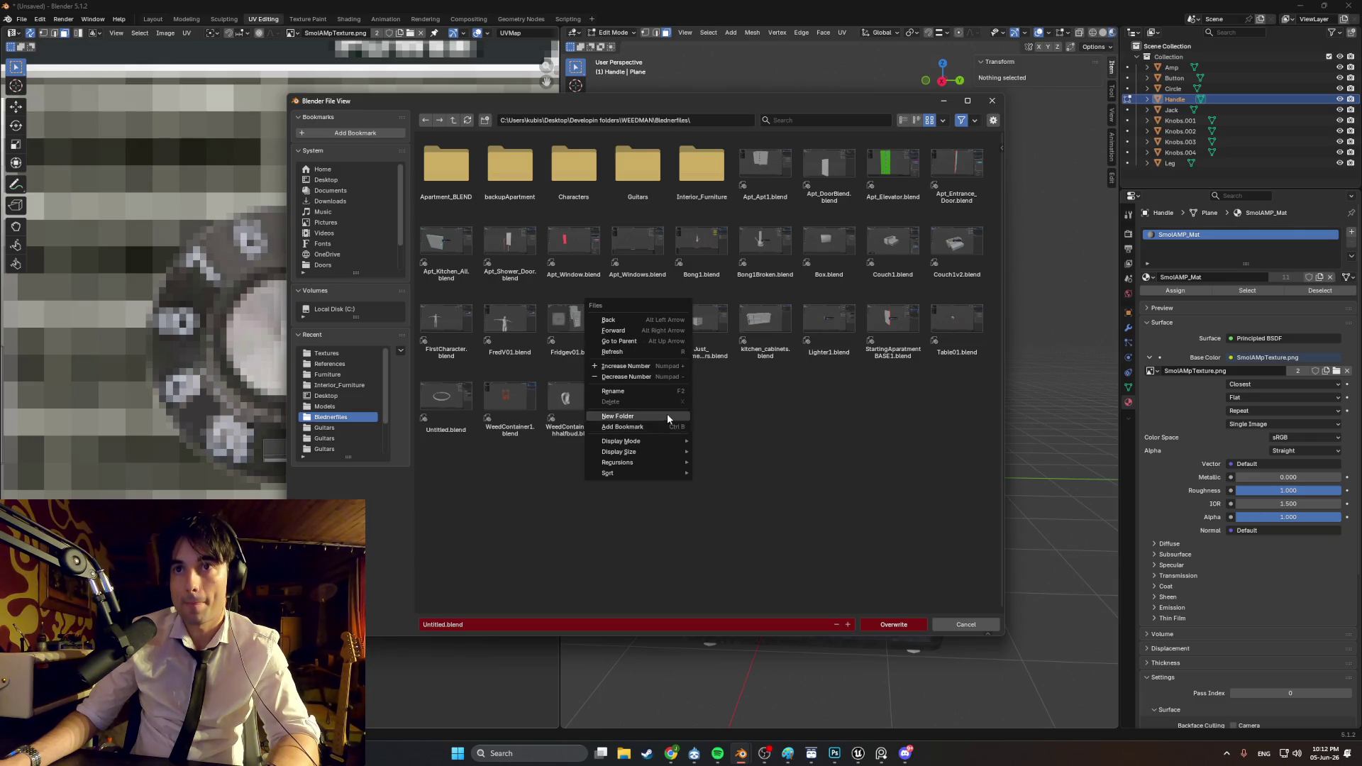
{"action": "left_click", "coordinate": [667, 415]}
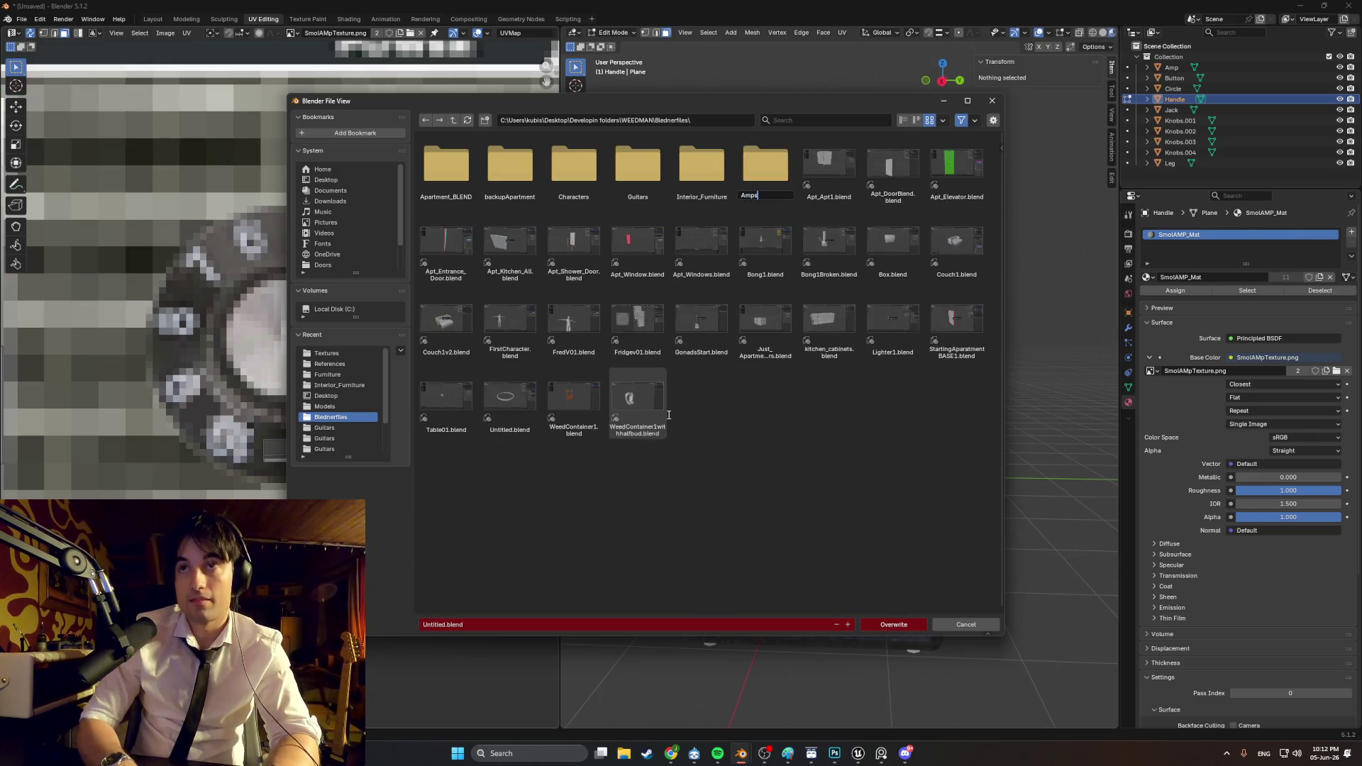
{"action": "key", "text": "Return"}
{"action": "double_click", "coordinate": [446, 165]}
{"action": "type", "text": "SmolAmp"}
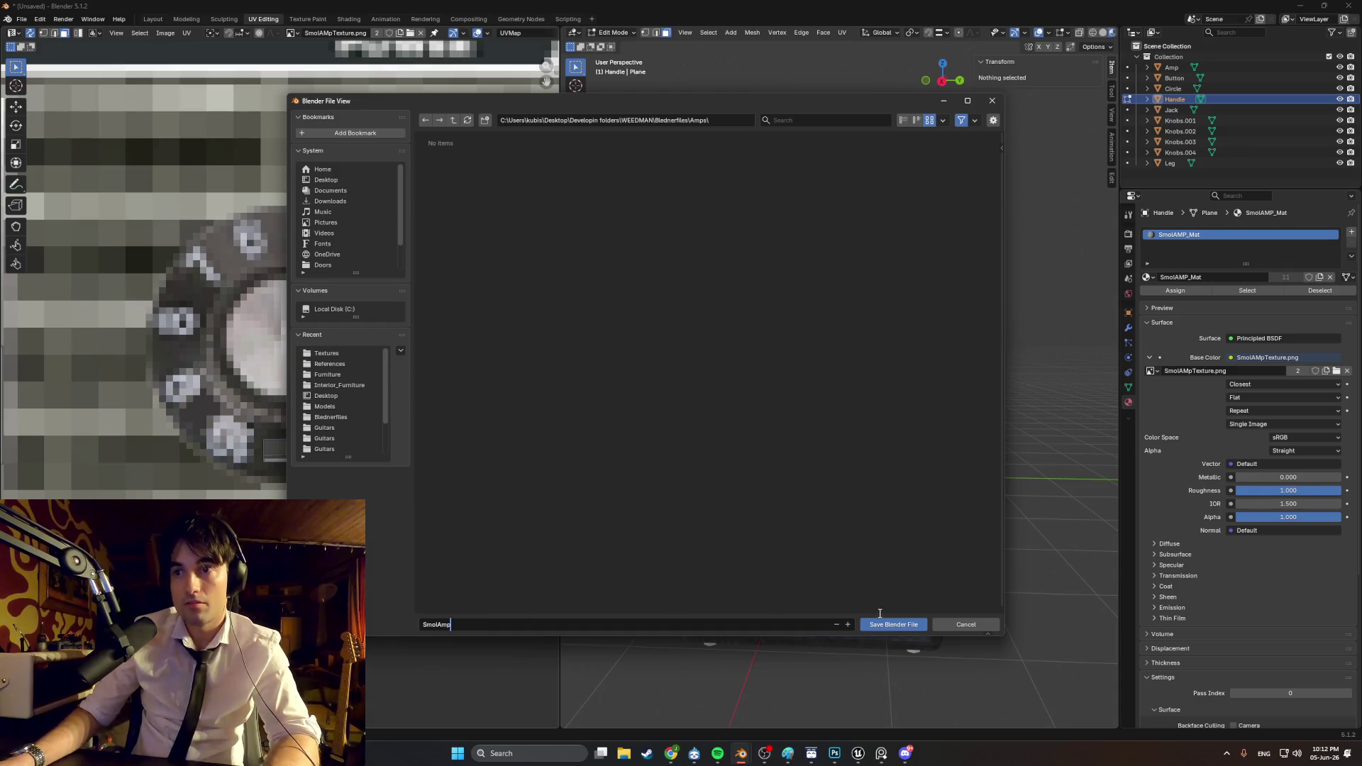
Step: Save the file as SmolAmp.blend and switch to the Modeling workspace
{"action": "left_click", "coordinate": [890, 624]}
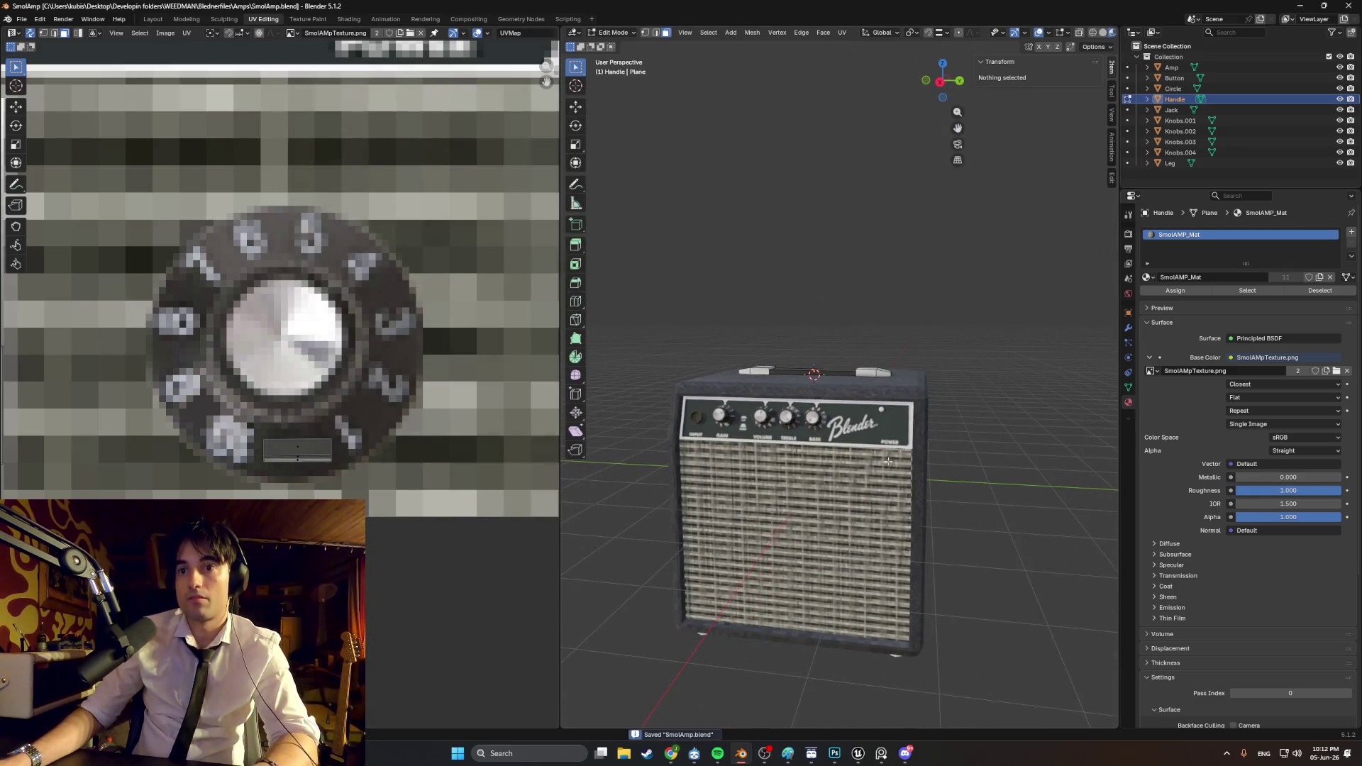
{"action": "left_click", "coordinate": [186, 19]}
{"action": "mouse_move", "coordinate": [673, 461]}
{"action": "middle_mouse_down"}
{"action": "mouse_move", "coordinate": [729, 396]}
{"action": "mouse_move", "coordinate": [741, 339]}
{"action": "mouse_move", "coordinate": [791, 425]}
{"action": "middle_mouse_up"}
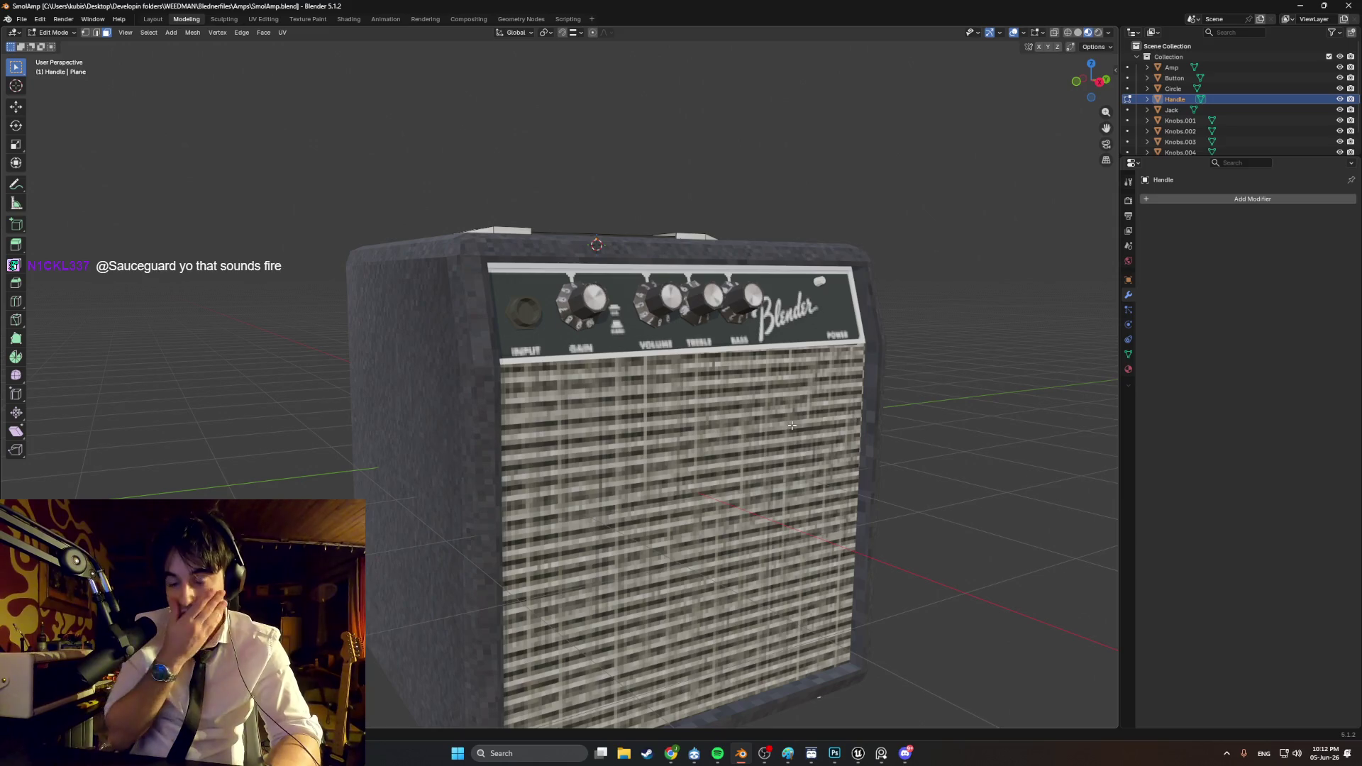
Step: Orbit and zoom around the textured amp to inspect its top, handle and front
{"action": "middle_click_drag", "start_coordinate": [656, 410], "coordinate": [676, 438]}
{"action": "scroll", "coordinate": [677, 438], "scroll_direction": "down", "scroll_amount": 5}
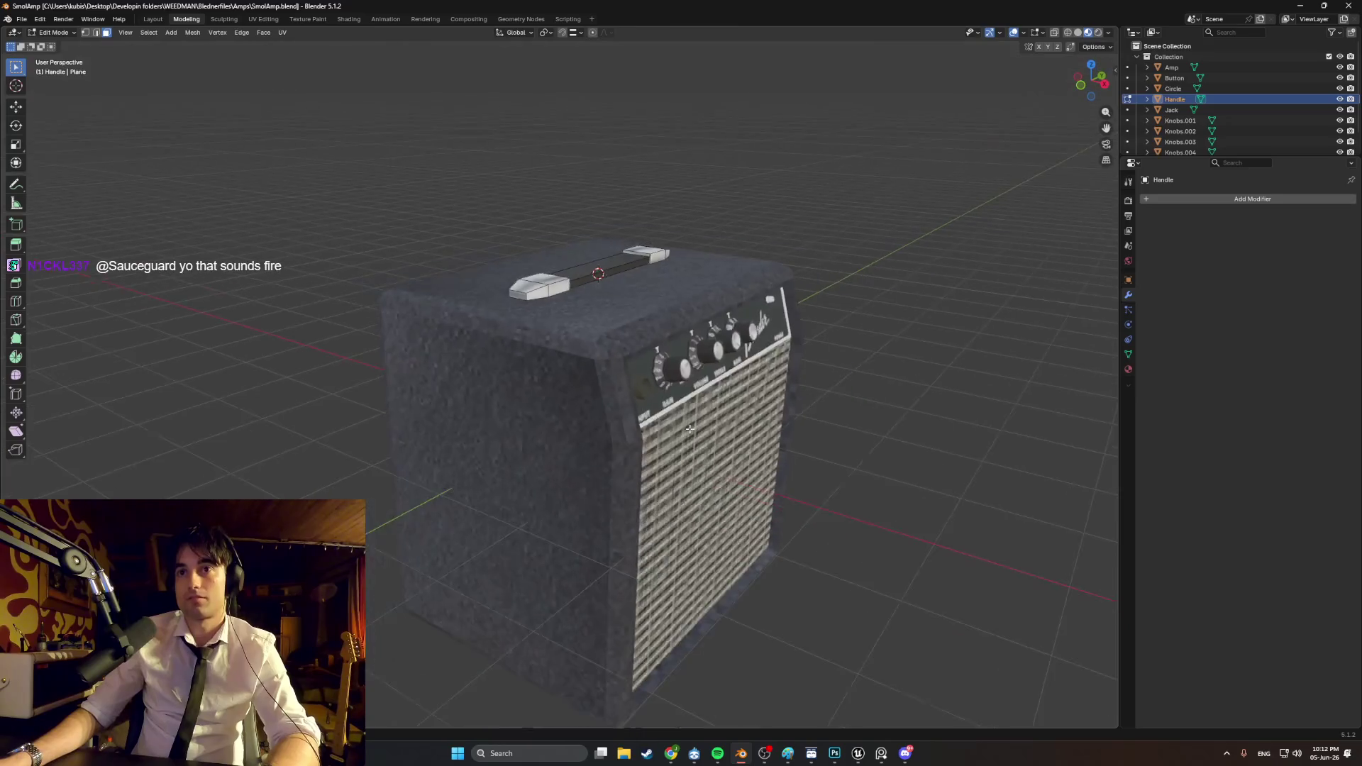
{"action": "scroll", "coordinate": [1299, 98], "scroll_direction": "down", "scroll_amount": 2}
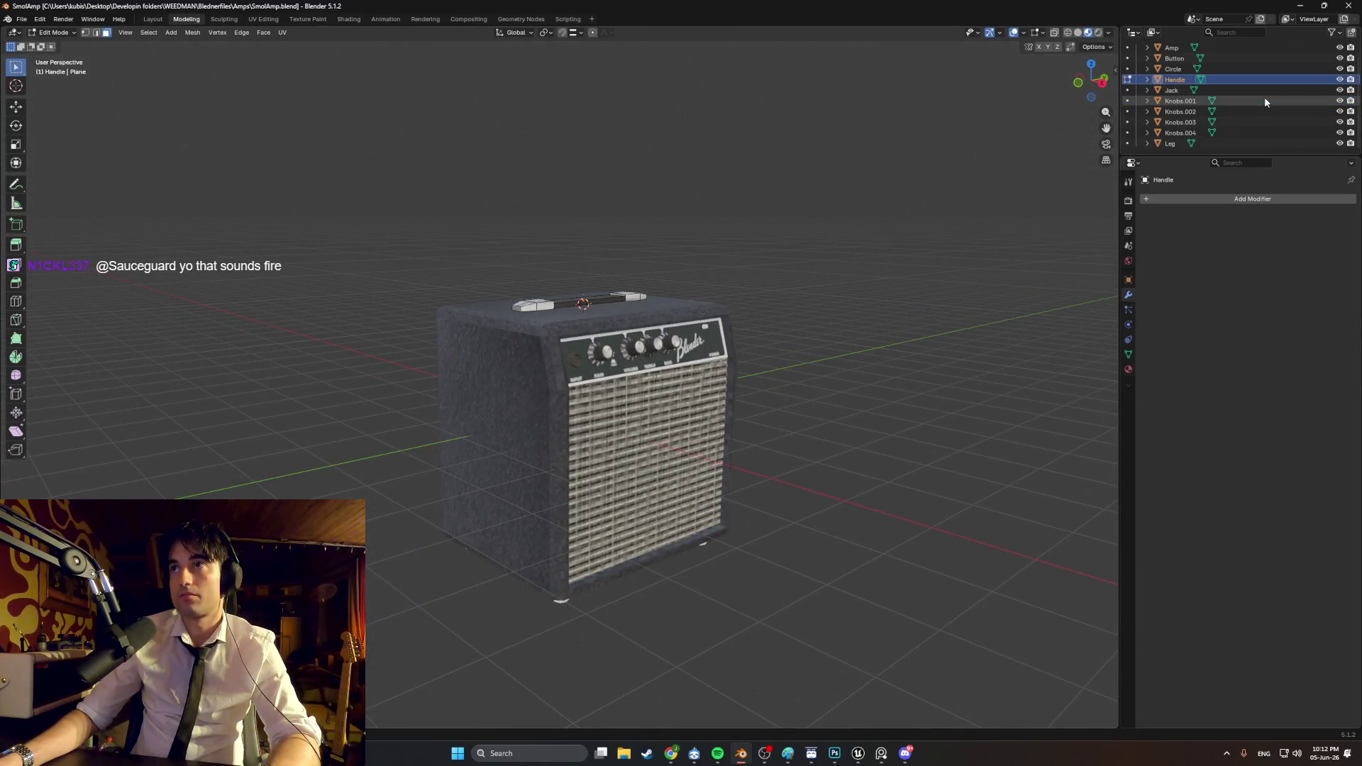
{"action": "middle_click_drag", "start_coordinate": [886, 305], "coordinate": [624, 370]}
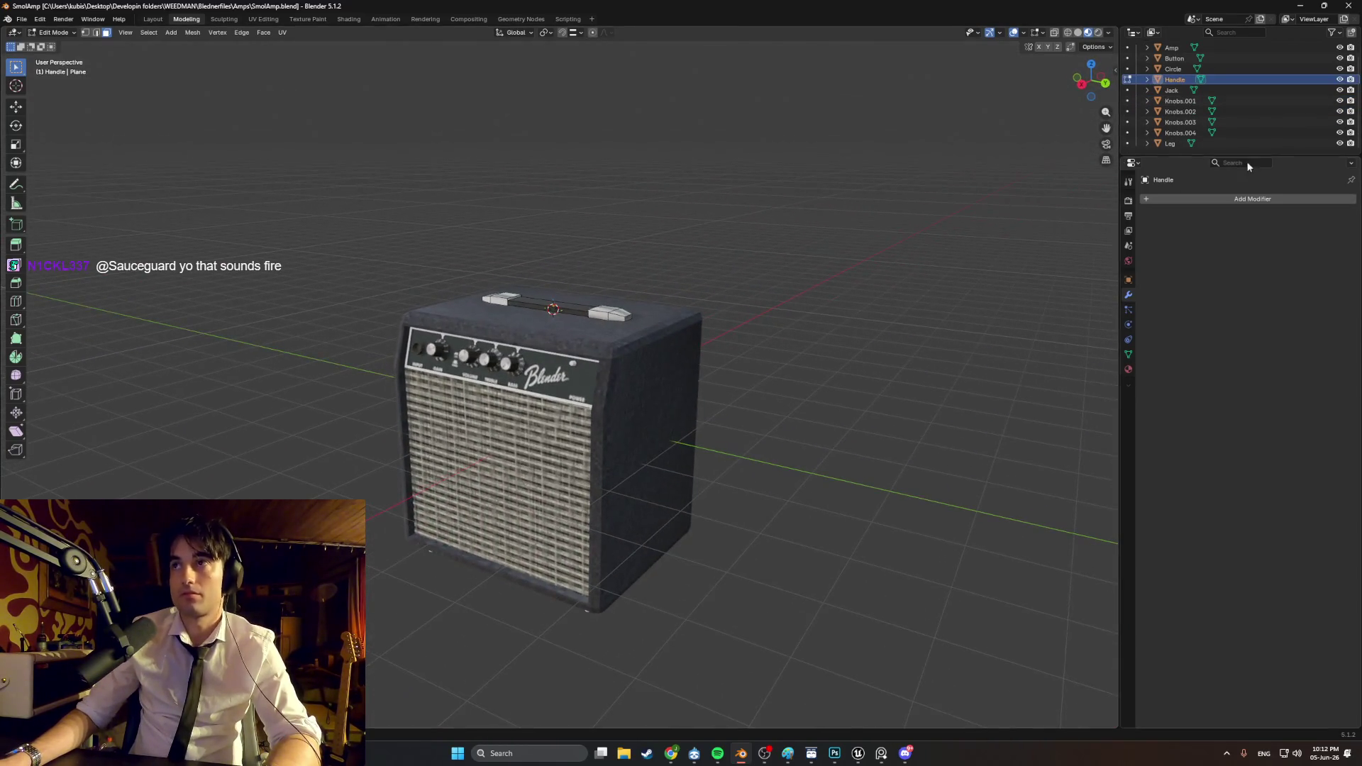
{"action": "middle_click_drag", "start_coordinate": [723, 412], "coordinate": [731, 410]}
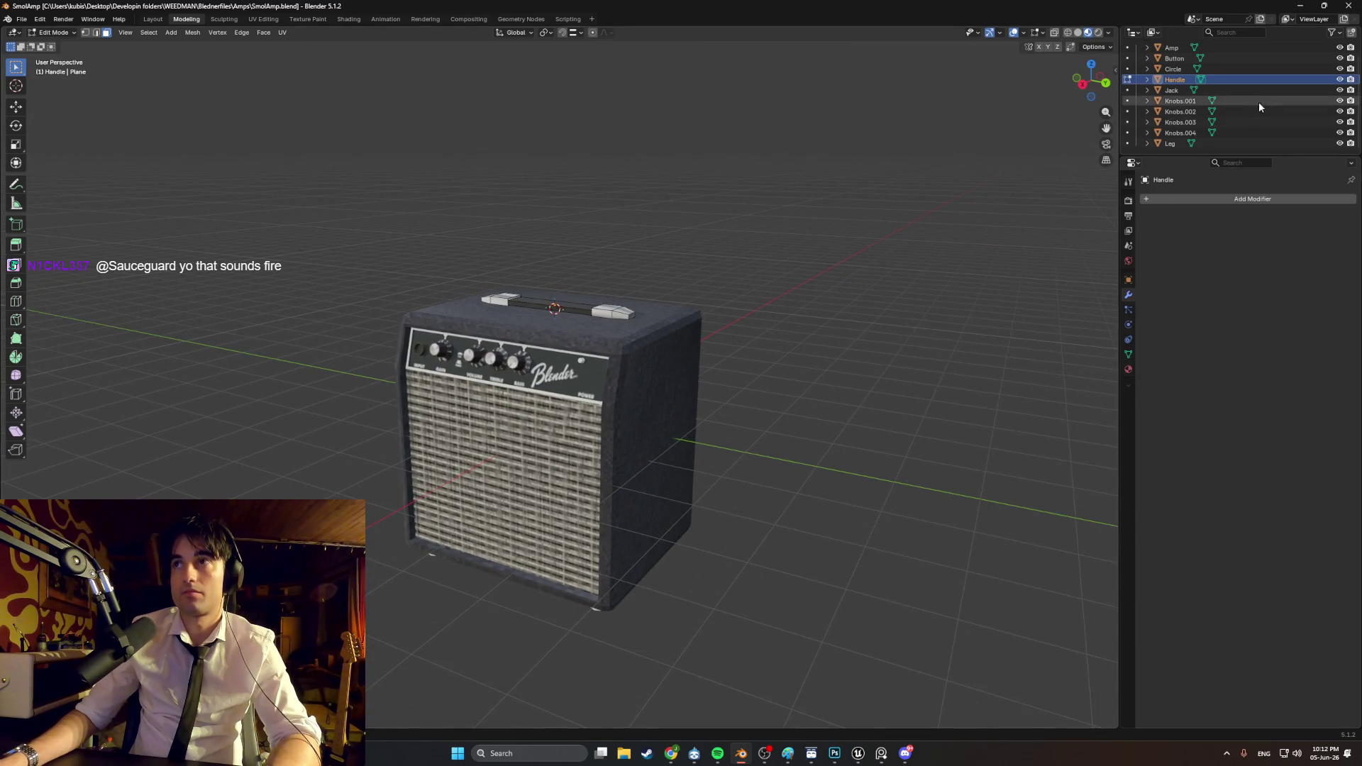
{"action": "scroll", "coordinate": [1336, 84], "scroll_direction": "up", "scroll_amount": 2}
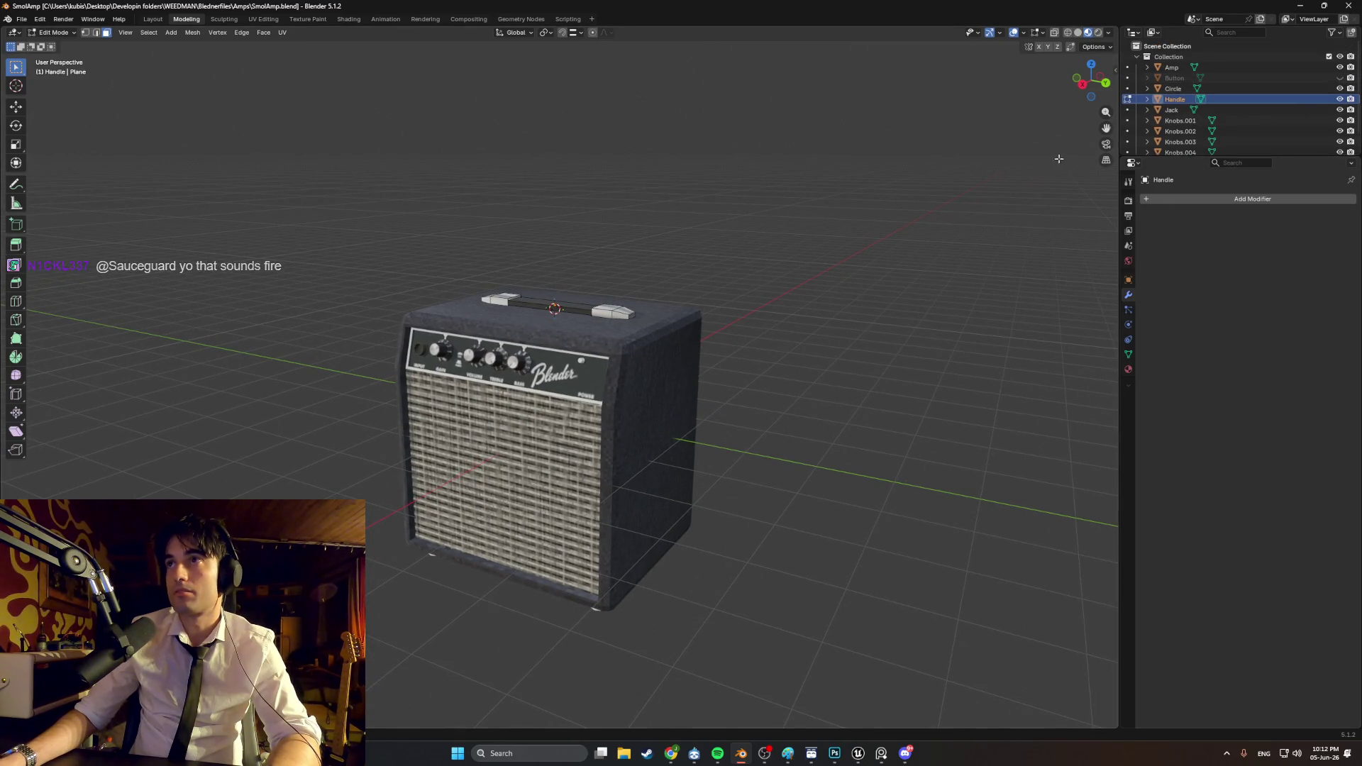
{"action": "mouse_move", "coordinate": [539, 355]}
{"action": "middle_mouse_down"}
{"action": "mouse_move", "coordinate": [607, 356]}
{"action": "mouse_move", "coordinate": [568, 340]}
{"action": "mouse_move", "coordinate": [584, 364]}
{"action": "middle_mouse_up"}
{"action": "scroll", "coordinate": [606, 356], "scroll_direction": "up", "scroll_amount": 3}
{"action": "scroll", "coordinate": [606, 356], "scroll_direction": "down", "scroll_amount": 3}
Step: Zoom in on the front panel, return to Object Mode and select the Circle power light
{"action": "scroll", "coordinate": [584, 364], "scroll_direction": "up", "scroll_amount": 3}
{"action": "scroll", "coordinate": [584, 364], "scroll_direction": "up", "scroll_amount": 4}
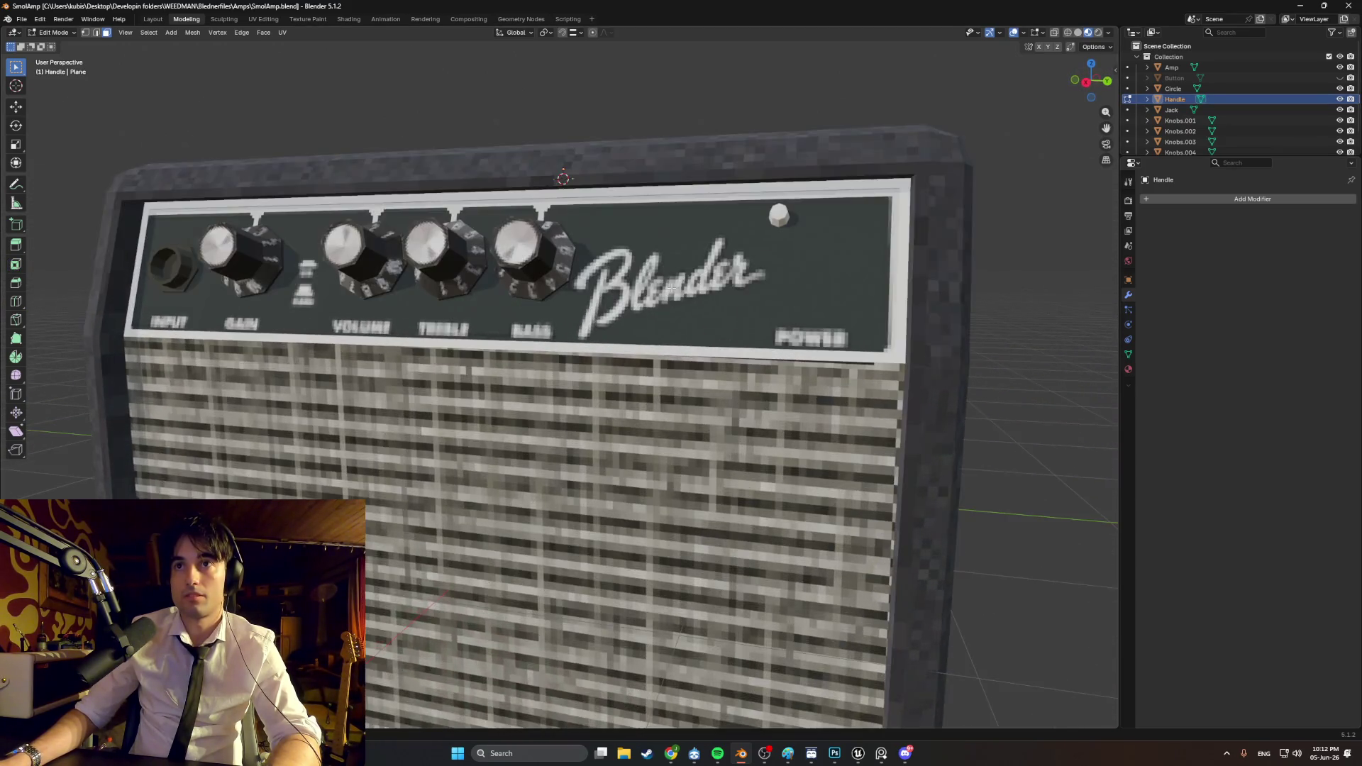
{"action": "key", "text": "Tab"}
{"action": "left_click", "coordinate": [693, 271]}
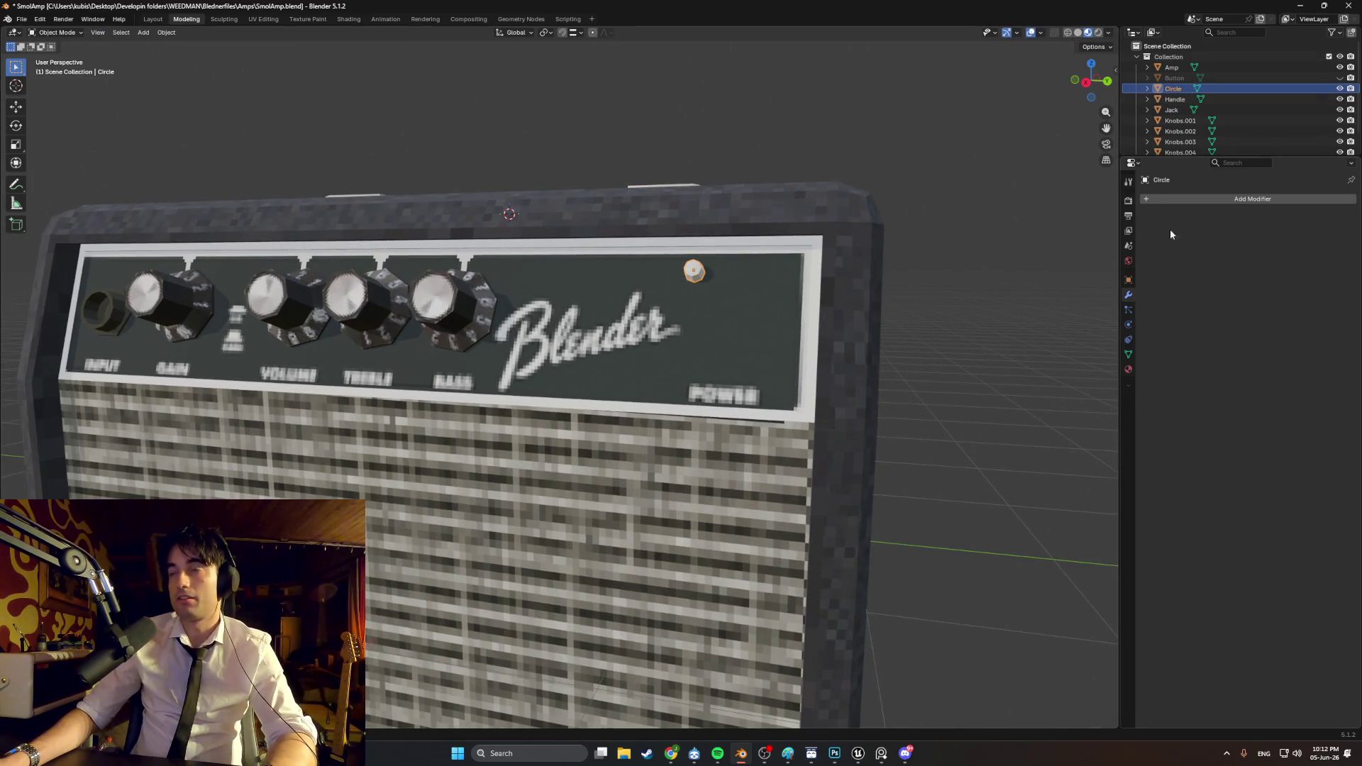
Step: Give the Circle power light a new material named AMP_Light_mat
{"action": "middle_click_drag", "start_coordinate": [849, 265], "coordinate": [837, 273]}
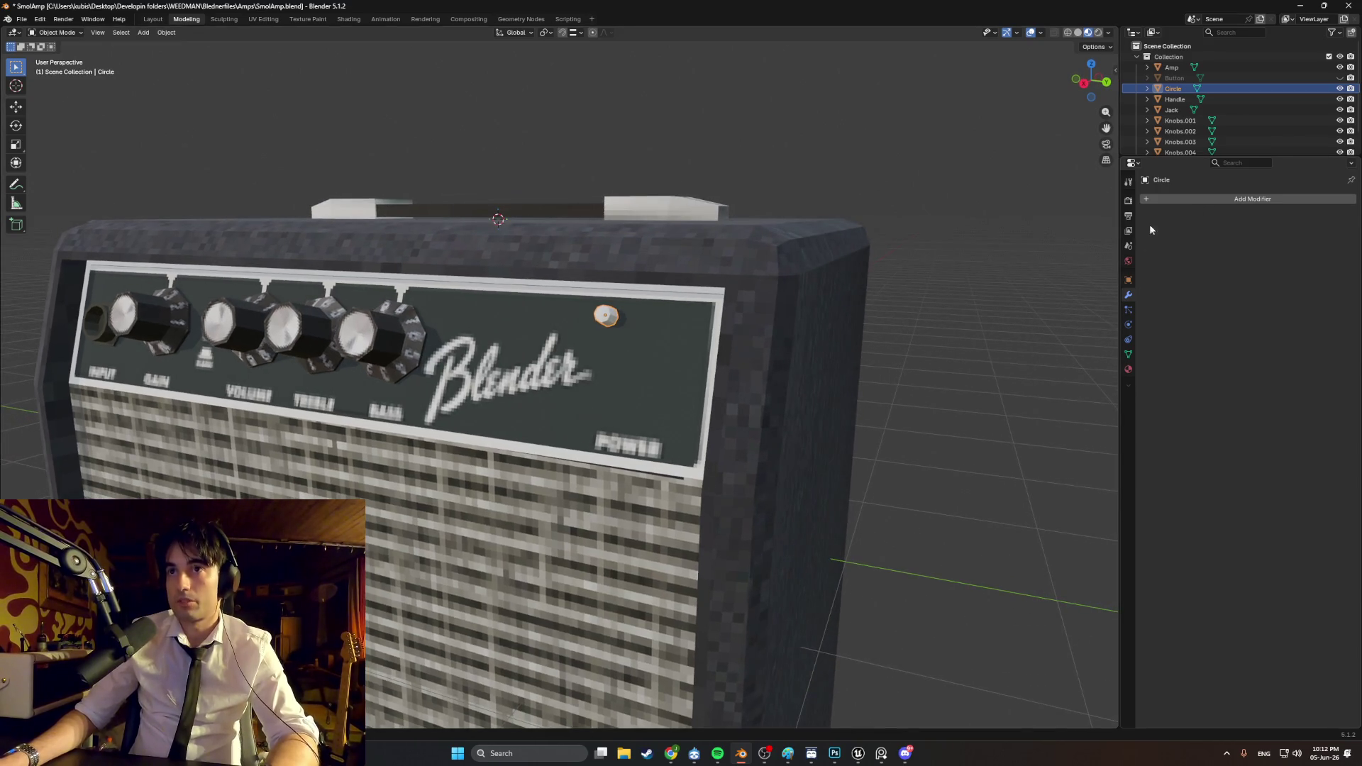
{"action": "left_click", "coordinate": [1128, 368]}
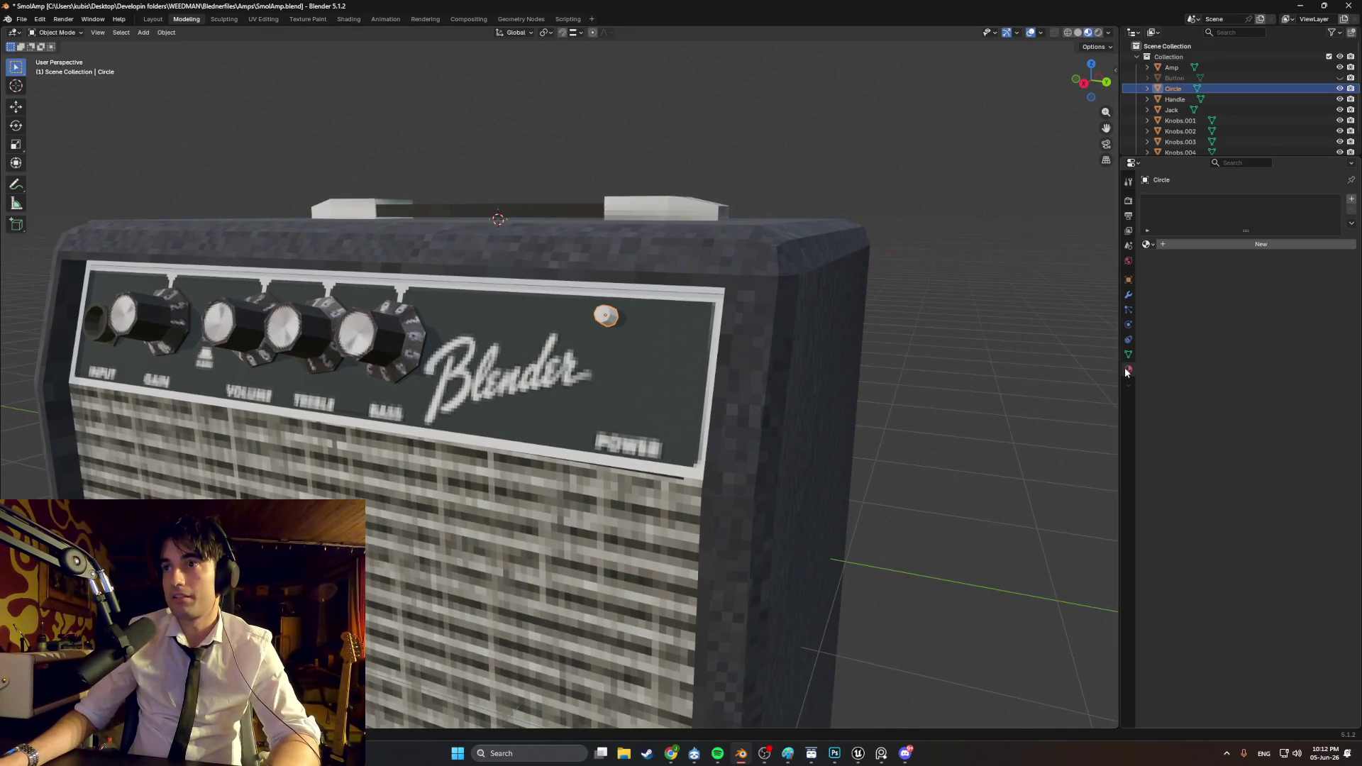
{"action": "left_click", "coordinate": [1163, 246]}
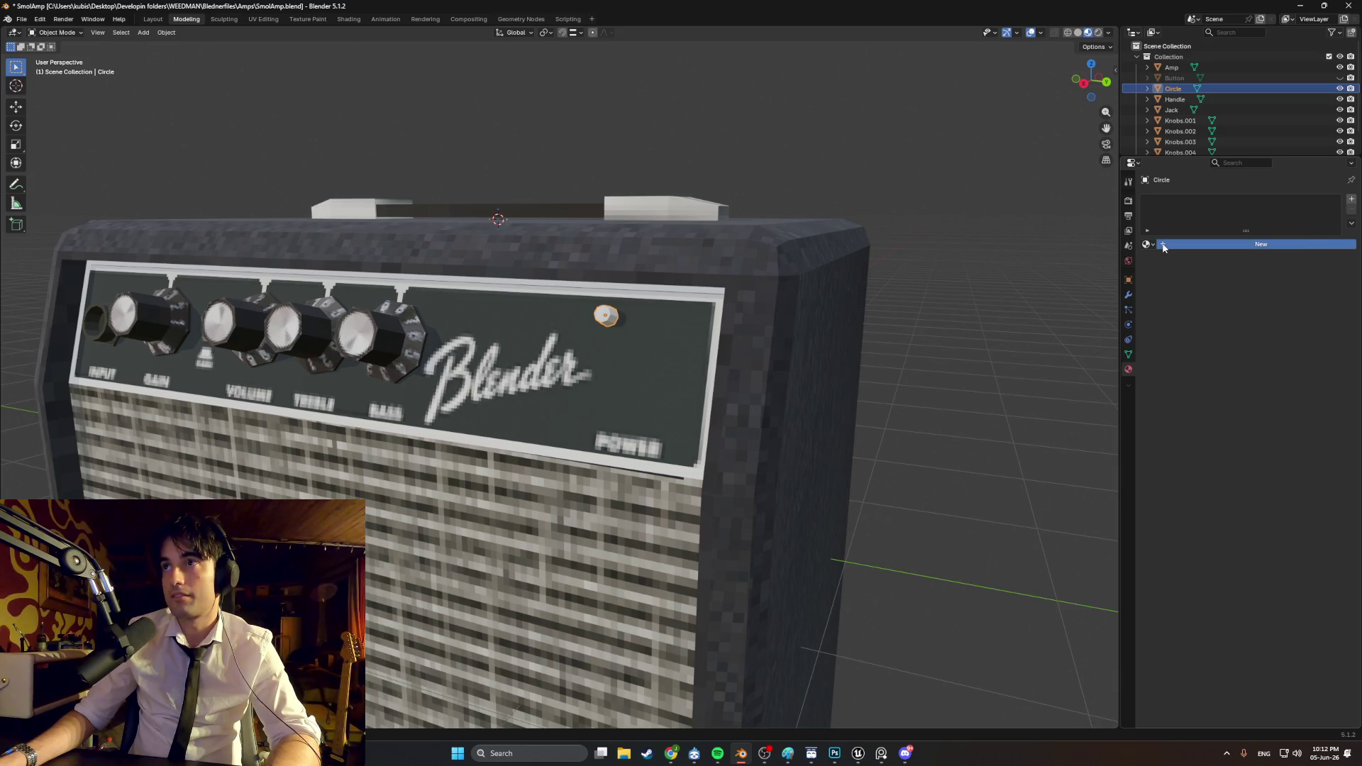
{"action": "type", "text": "AMP_Light_mat"}
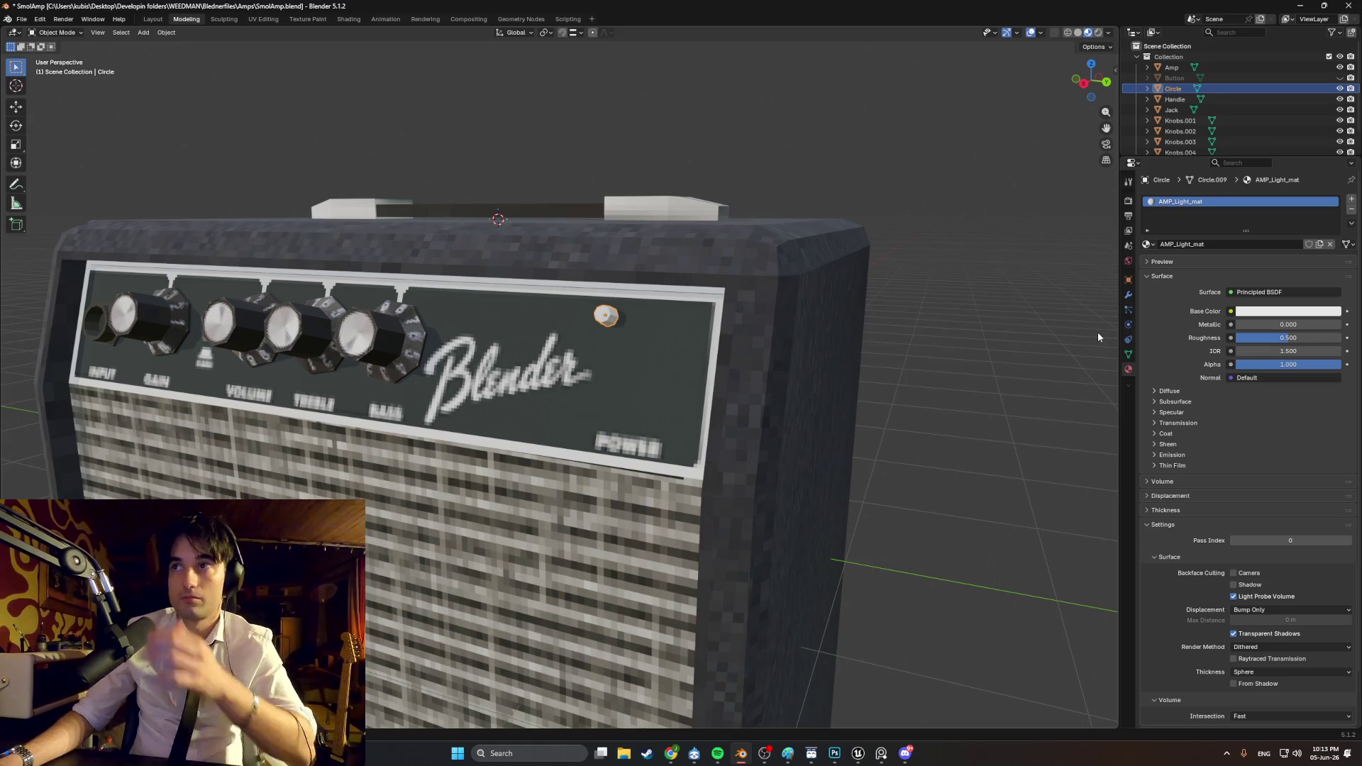
Step: Set the light material's base colour to a deep saturated red (E71605)
{"action": "left_click", "coordinate": [1261, 310]}
{"action": "left_click", "coordinate": [1280, 198]}
{"action": "left_click_drag", "start_coordinate": [1281, 197], "coordinate": [1279, 208]}
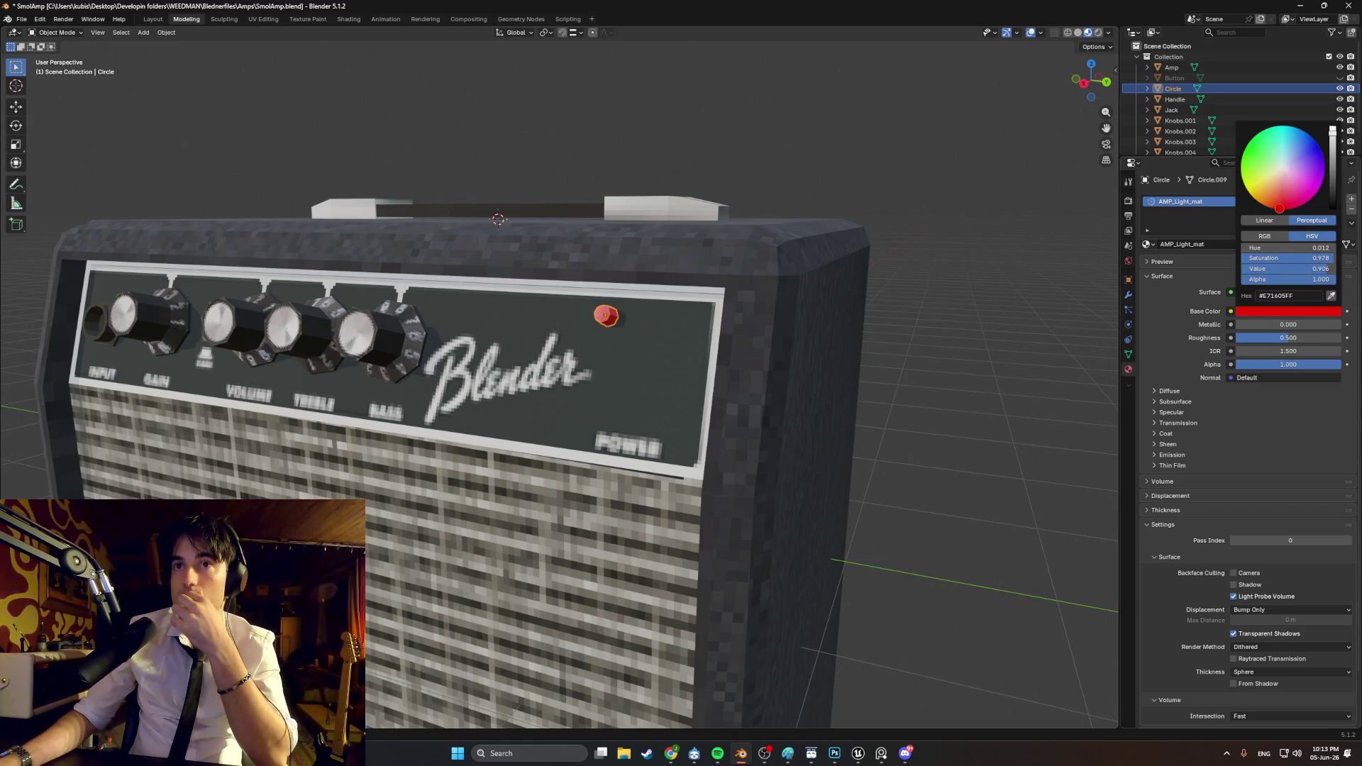
Step: Frame the amp's front panel and reselect the Circle power light
{"action": "mouse_move", "coordinate": [956, 352]}
{"action": "middle_mouse_down"}
{"action": "mouse_move", "coordinate": [847, 346]}
{"action": "mouse_move", "coordinate": [887, 348]}
{"action": "mouse_move", "coordinate": [909, 314]}
{"action": "mouse_move", "coordinate": [884, 242]}
{"action": "mouse_move", "coordinate": [551, 321]}
{"action": "mouse_move", "coordinate": [693, 341]}
{"action": "mouse_move", "coordinate": [770, 301]}
{"action": "mouse_move", "coordinate": [727, 332]}
{"action": "mouse_move", "coordinate": [745, 335]}
{"action": "mouse_move", "coordinate": [701, 358]}
{"action": "mouse_move", "coordinate": [731, 319]}
{"action": "mouse_move", "coordinate": [711, 323]}
{"action": "middle_mouse_up"}
{"action": "scroll", "coordinate": [857, 339], "scroll_direction": "down", "scroll_amount": 4}
{"action": "scroll", "coordinate": [551, 320], "scroll_direction": "up", "scroll_amount": 1}
{"action": "scroll", "coordinate": [719, 336], "scroll_direction": "up", "scroll_amount": 3}
{"action": "left_click", "coordinate": [649, 346]}
{"action": "middle_click_drag", "start_coordinate": [517, 316], "coordinate": [532, 319]}
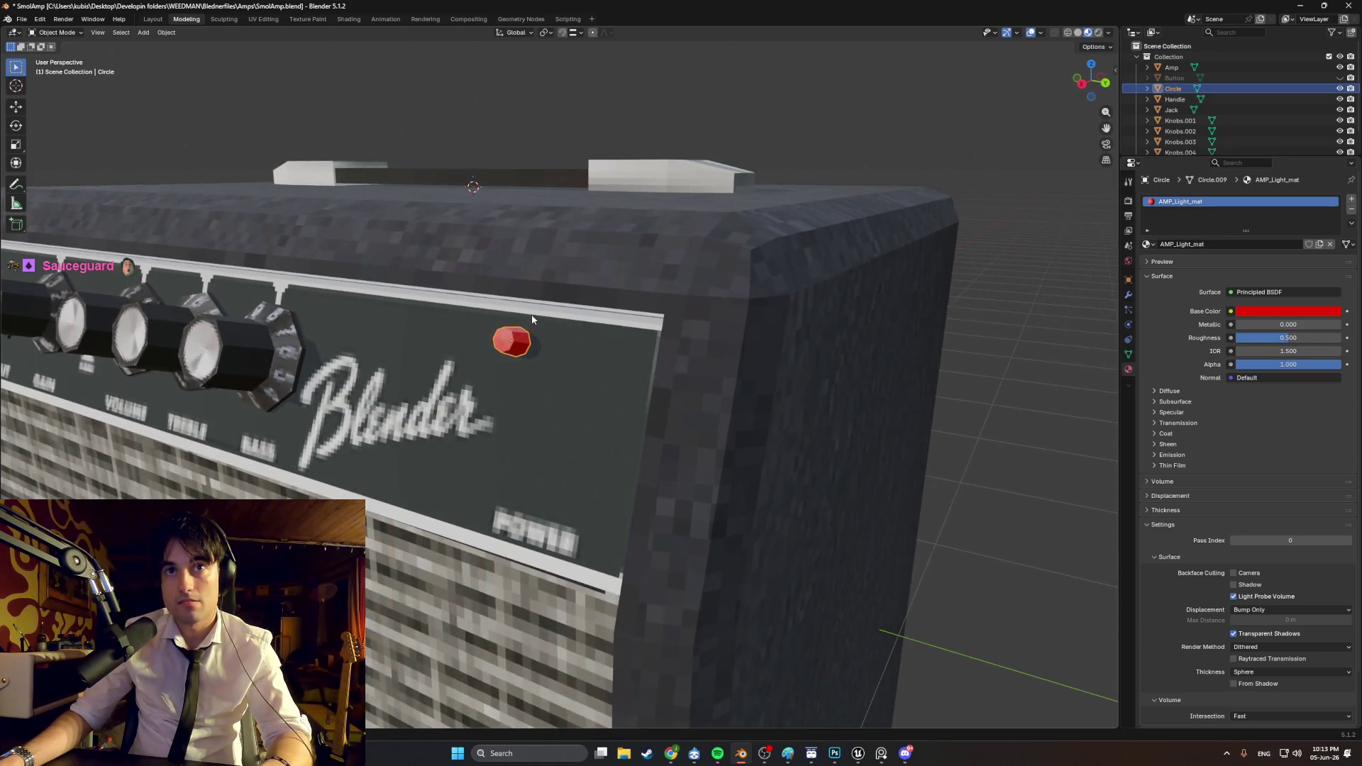
Step: Move the light vertically, then reposition it in a wireframe back view
{"action": "key", "text": "g"}
{"action": "key", "text": "z"}
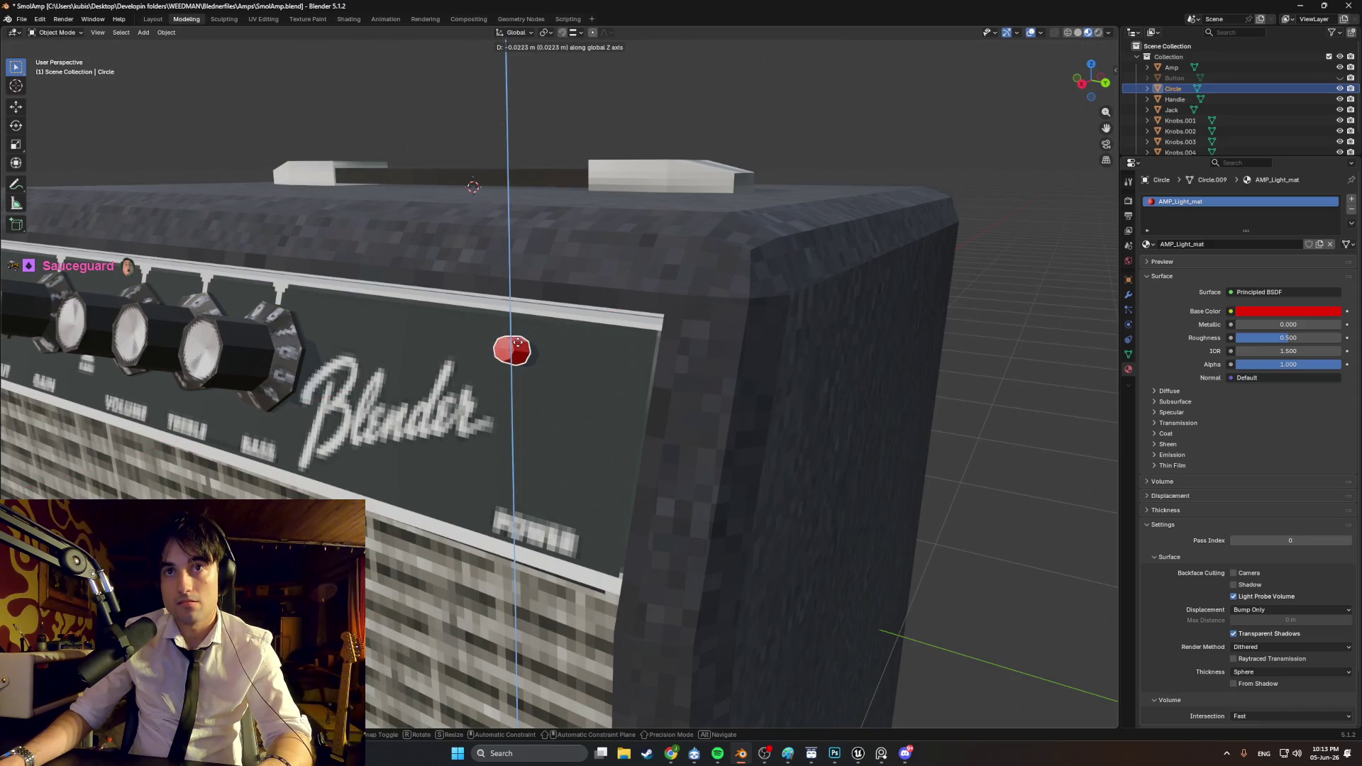
{"action": "left_click", "coordinate": [518, 344]}
{"action": "key", "text": "4"}
{"action": "key", "text": "ctrl+KP_1"}
{"action": "scroll", "coordinate": [502, 304], "scroll_direction": "up", "scroll_amount": 2}
{"action": "scroll", "coordinate": [560, 298], "scroll_direction": "up", "scroll_amount": 8}
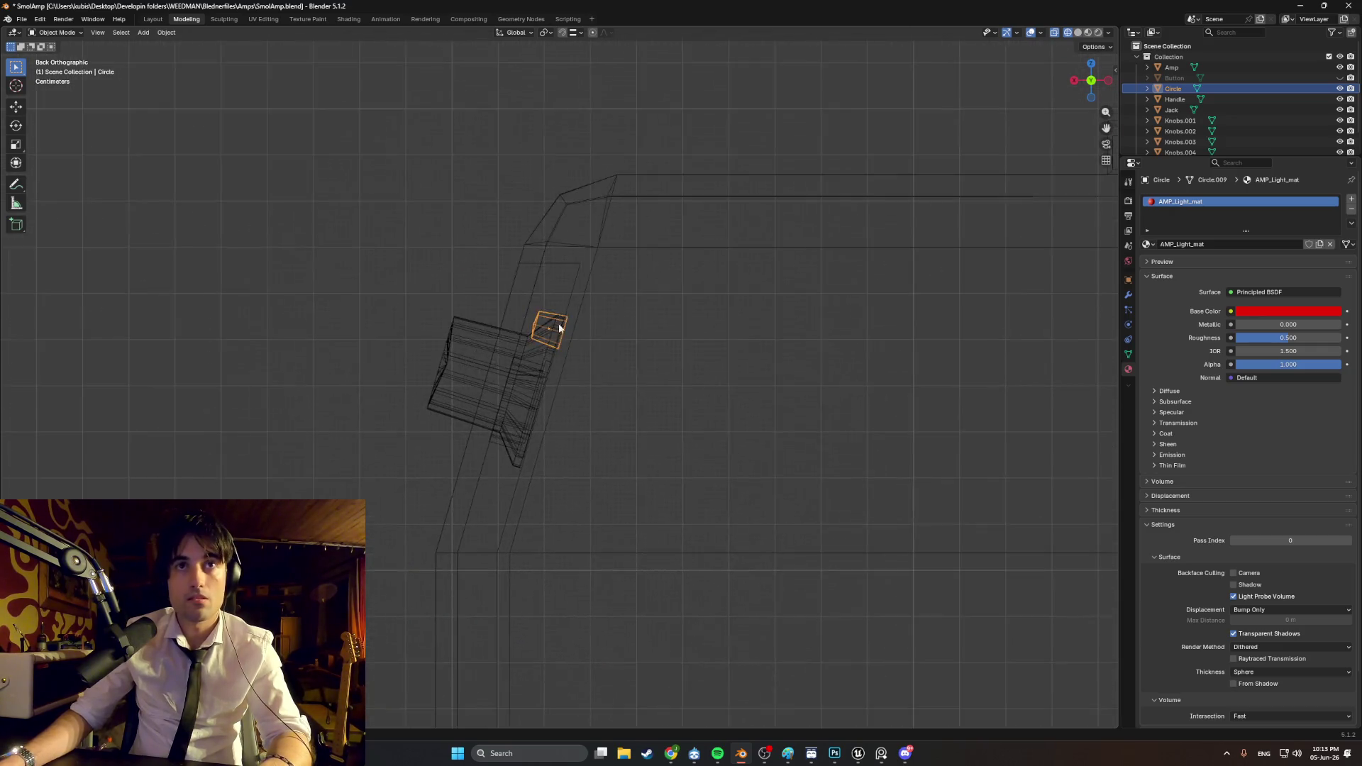
{"action": "key", "text": "g"}
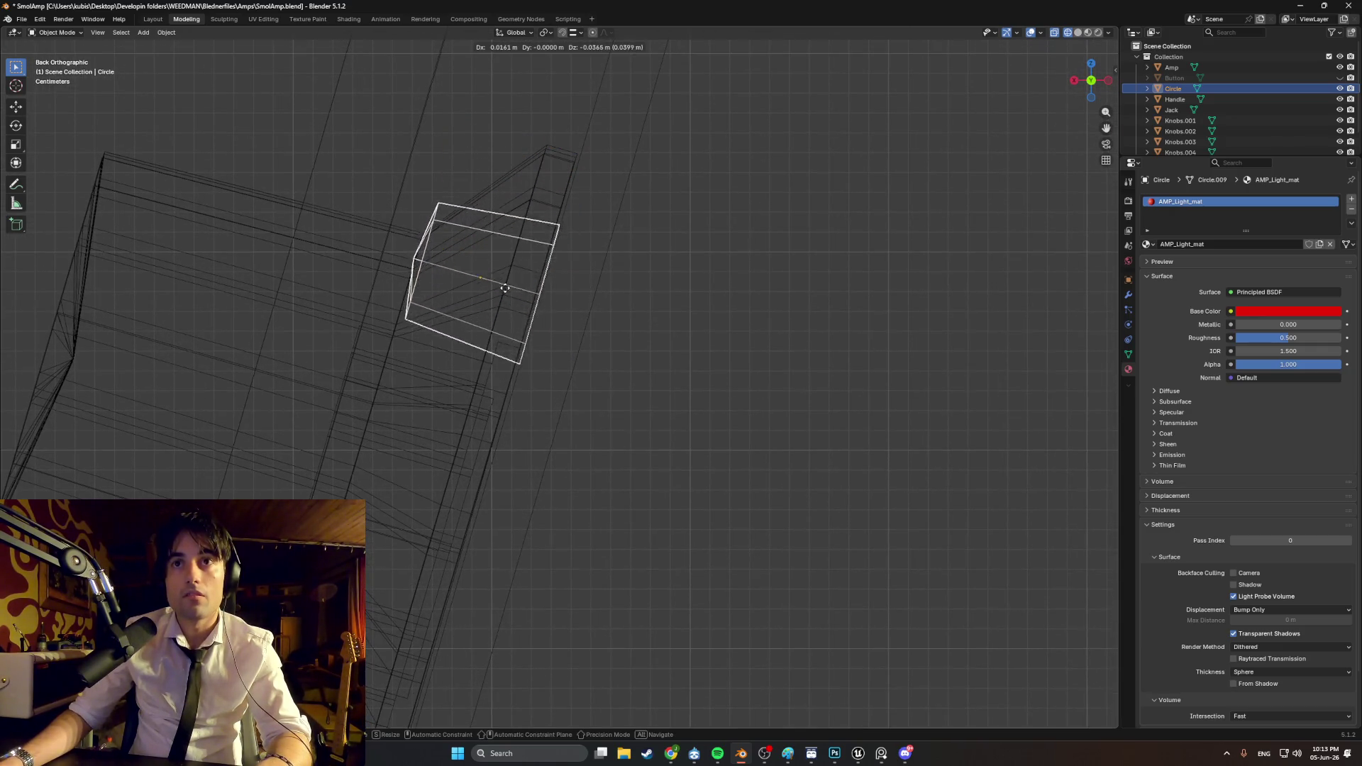
{"action": "left_click", "coordinate": [498, 304]}
Step: Return to Material Preview shading and check the light from a perspective view
{"action": "key", "text": "KP_3"}
{"action": "key", "text": "z"}
{"action": "left_click", "coordinate": [862, 379]}
{"action": "scroll", "coordinate": [832, 381], "scroll_direction": "down", "scroll_amount": 3}
{"action": "key", "text": "z"}
{"action": "left_click", "coordinate": [849, 419]}
{"action": "mouse_move", "coordinate": [849, 420]}
{"action": "middle_mouse_down"}
{"action": "mouse_move", "coordinate": [836, 403]}
{"action": "mouse_move", "coordinate": [827, 417]}
{"action": "mouse_move", "coordinate": [786, 405]}
{"action": "mouse_move", "coordinate": [823, 420]}
{"action": "mouse_move", "coordinate": [871, 407]}
{"action": "mouse_move", "coordinate": [818, 395]}
{"action": "middle_mouse_up"}
{"action": "scroll", "coordinate": [827, 417], "scroll_direction": "down", "scroll_amount": 2}
{"action": "scroll", "coordinate": [871, 407], "scroll_direction": "up", "scroll_amount": 2}
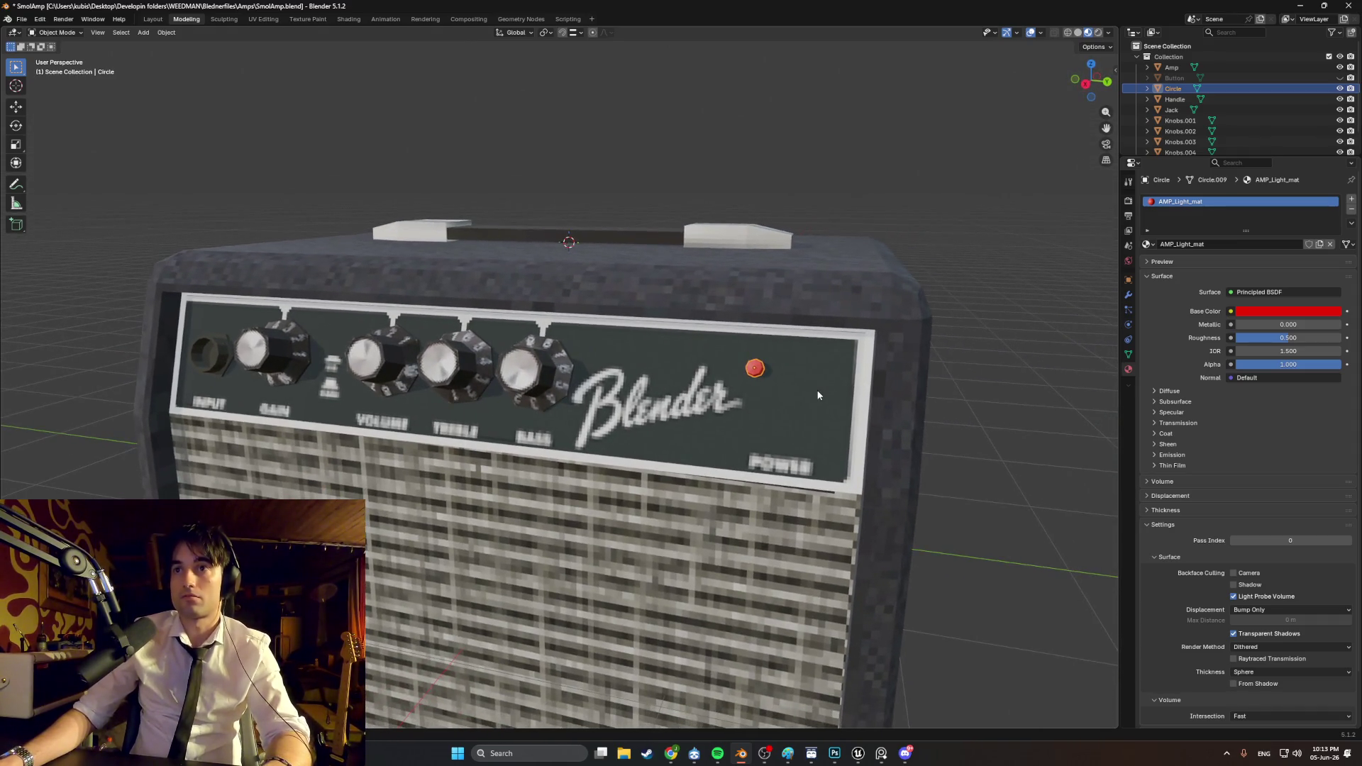
{"action": "scroll", "coordinate": [783, 372], "scroll_direction": "up", "scroll_amount": 2}
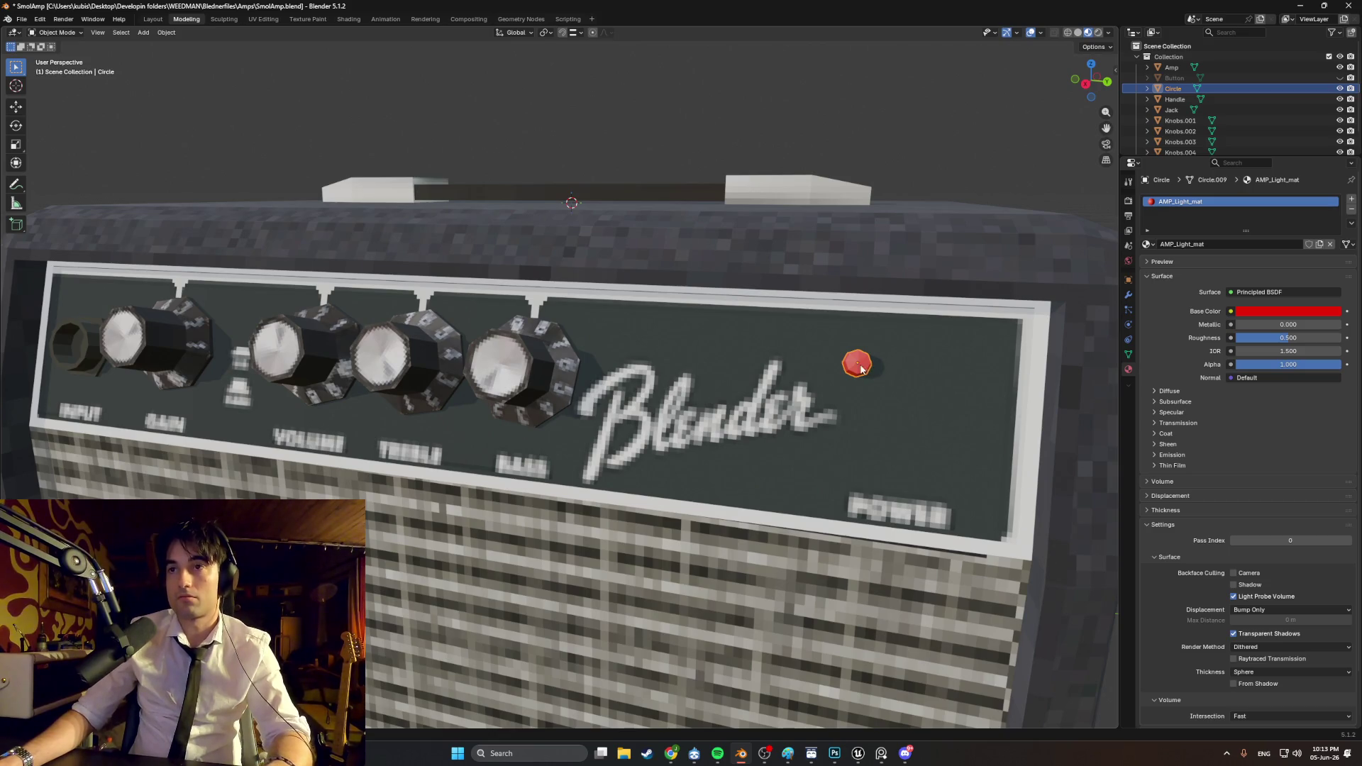
Step: Fine-tune the light's final position on the front panel in a wireframe back view
{"action": "key", "text": "g"}
{"action": "key", "text": "z"}
{"action": "key", "text": "Escape"}
{"action": "key", "text": "g"}
{"action": "key", "text": "y"}
{"action": "key", "text": "Escape"}
{"action": "key", "text": "ctrl+KP_1"}
{"action": "key", "text": "z"}
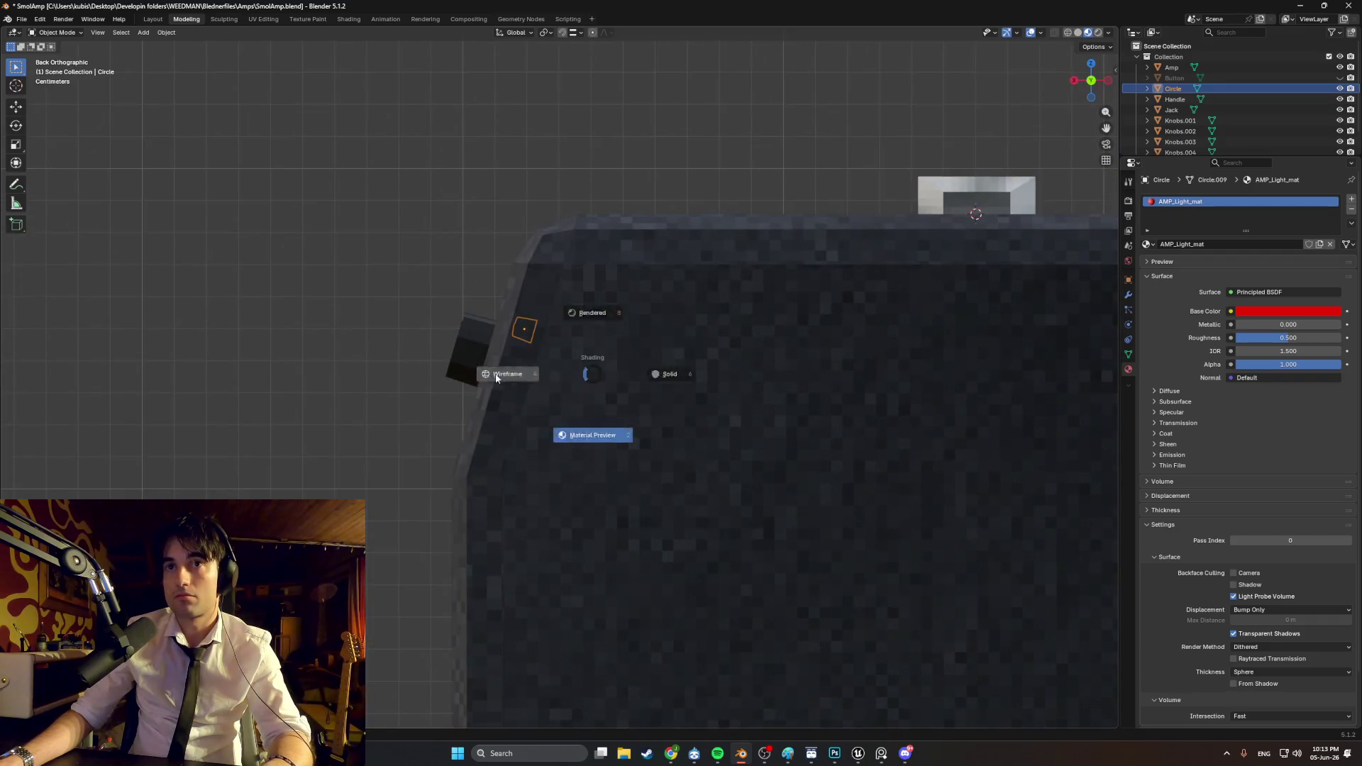
{"action": "left_click", "coordinate": [497, 371]}
{"action": "scroll", "coordinate": [609, 359], "scroll_direction": "up", "scroll_amount": 10}
{"action": "scroll", "coordinate": [616, 364], "scroll_direction": "up", "scroll_amount": 2}
{"action": "key", "text": "g"}
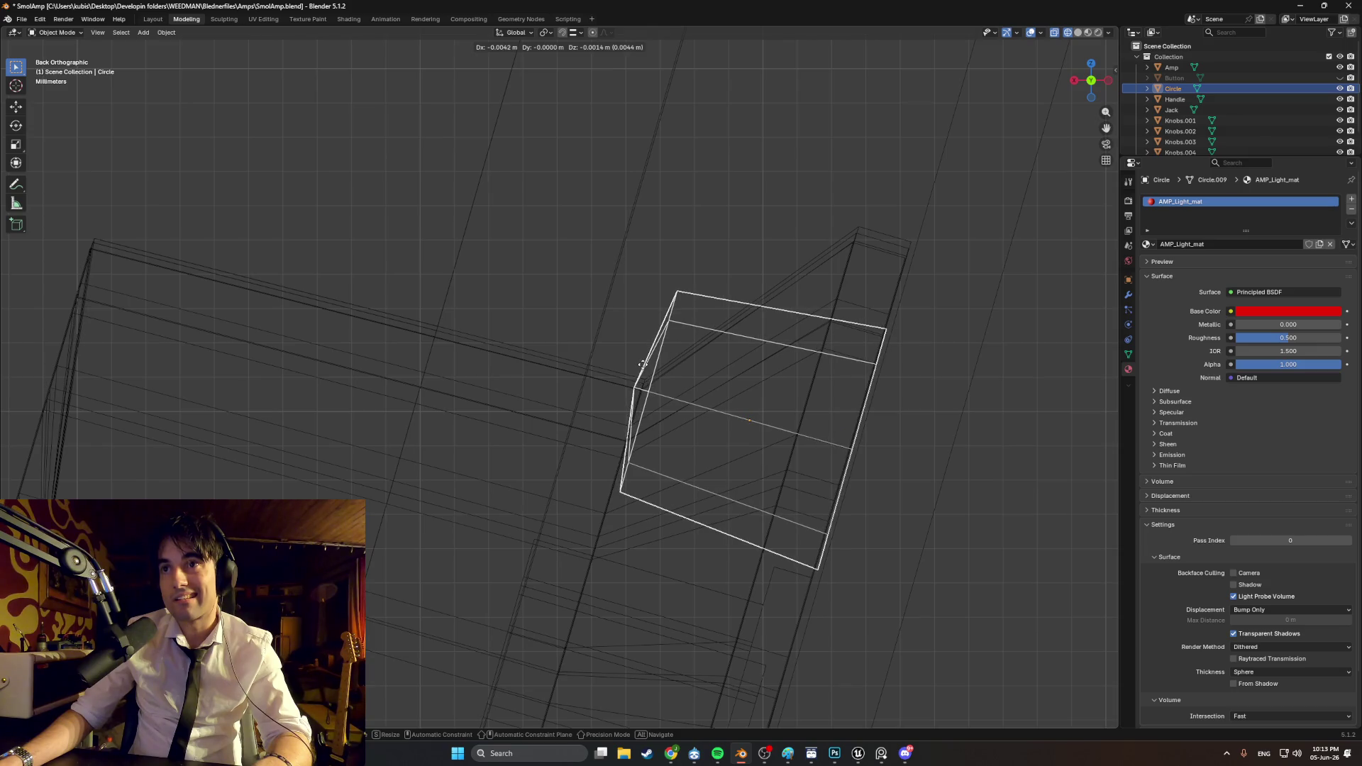
{"action": "left_click", "coordinate": [645, 366]}
Step: Switch back to Material Preview and frame the whole amp from the front
{"action": "middle_click_drag", "start_coordinate": [449, 238], "coordinate": [508, 277]}
{"action": "key", "text": "z"}
{"action": "left_click", "coordinate": [574, 337]}
{"action": "scroll", "coordinate": [600, 366], "scroll_direction": "down", "scroll_amount": 5}
{"action": "mouse_move", "coordinate": [688, 363]}
{"action": "middle_mouse_down"}
{"action": "mouse_move", "coordinate": [696, 385]}
{"action": "mouse_move", "coordinate": [740, 376]}
{"action": "mouse_move", "coordinate": [709, 383]}
{"action": "middle_mouse_up"}
{"action": "scroll", "coordinate": [739, 376], "scroll_direction": "down", "scroll_amount": 2}
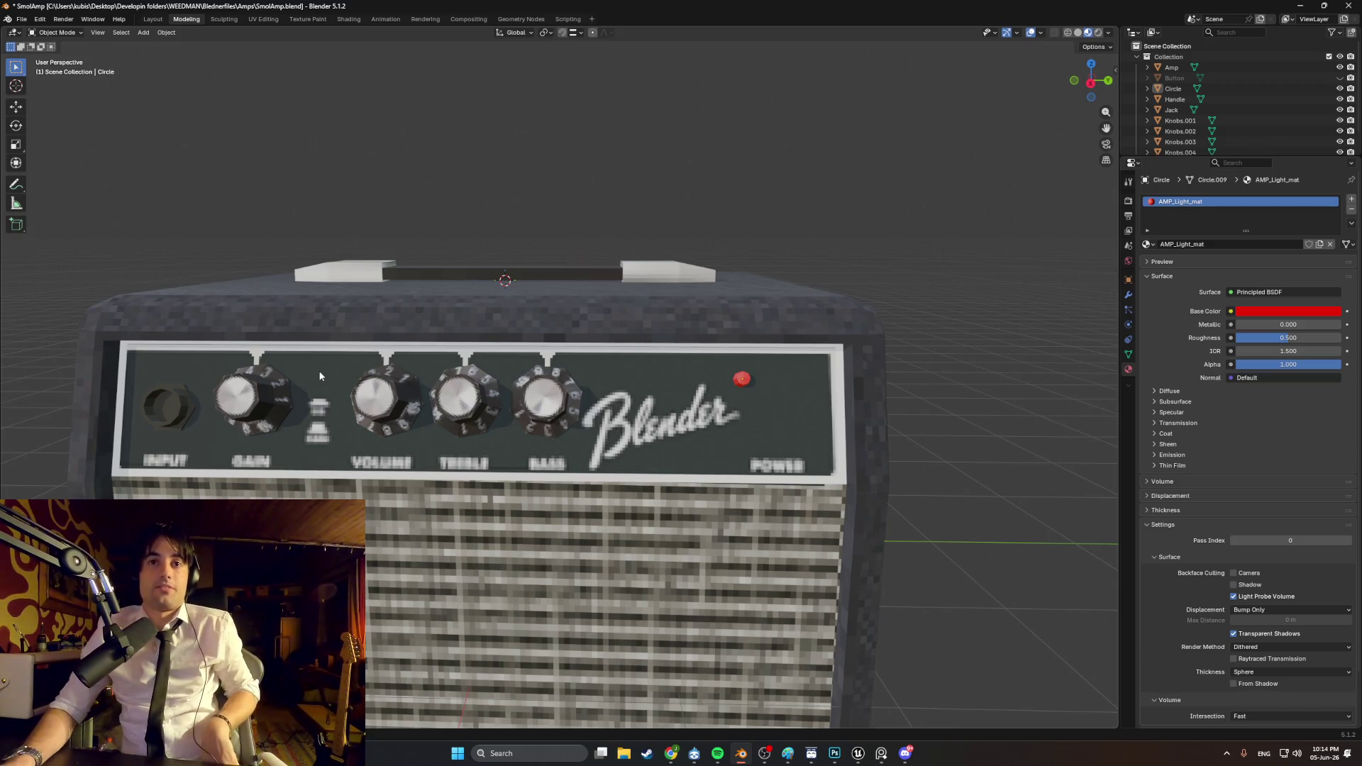
Step: Assign the existing SmolAMP_Mat material to the Leg object
{"action": "middle_click_drag", "start_coordinate": [320, 370], "coordinate": [372, 395]}
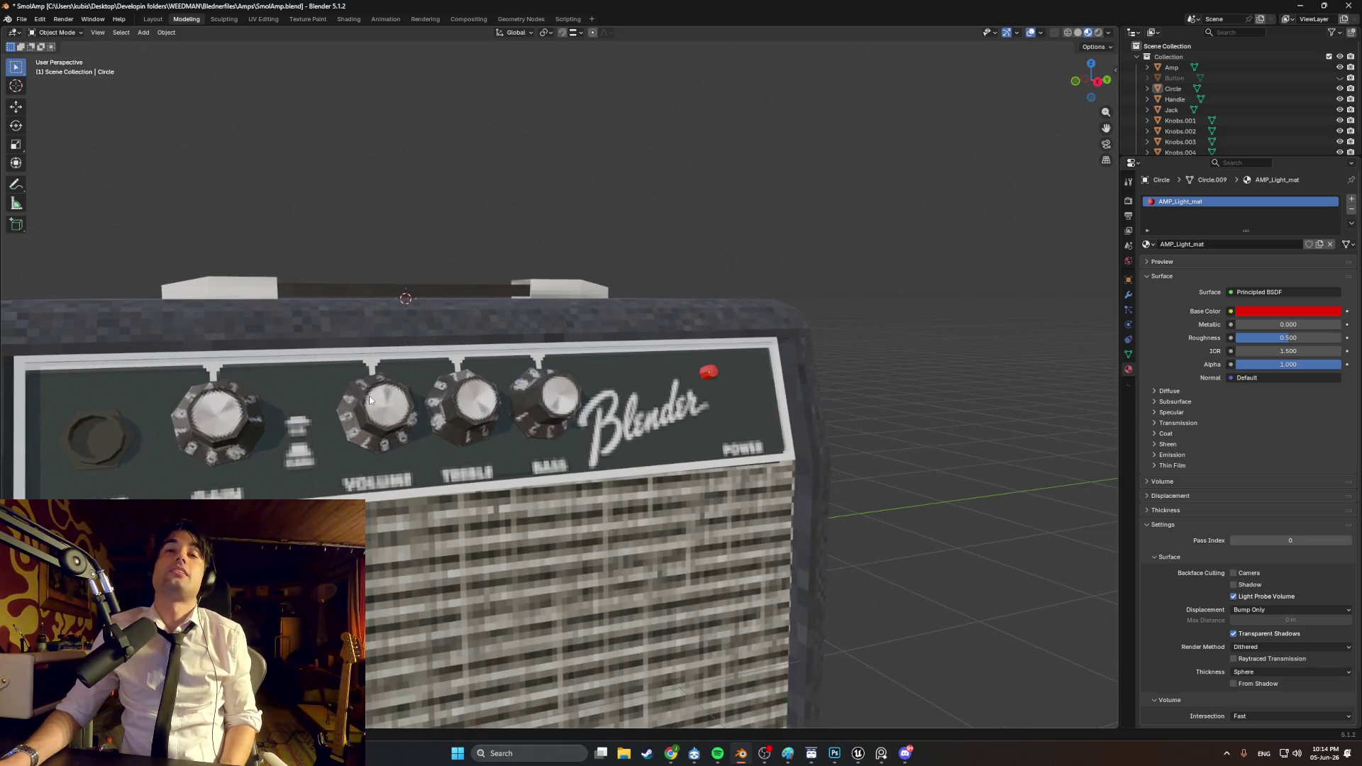
{"action": "mouse_move", "coordinate": [460, 429]}
{"action": "middle_mouse_down"}
{"action": "mouse_move", "coordinate": [442, 445]}
{"action": "mouse_move", "coordinate": [531, 434]}
{"action": "mouse_move", "coordinate": [465, 408]}
{"action": "mouse_move", "coordinate": [562, 411]}
{"action": "mouse_move", "coordinate": [599, 476]}
{"action": "mouse_move", "coordinate": [556, 471]}
{"action": "mouse_move", "coordinate": [623, 470]}
{"action": "mouse_move", "coordinate": [595, 479]}
{"action": "mouse_move", "coordinate": [656, 453]}
{"action": "mouse_move", "coordinate": [471, 495]}
{"action": "mouse_move", "coordinate": [358, 470]}
{"action": "mouse_move", "coordinate": [365, 429]}
{"action": "mouse_move", "coordinate": [361, 468]}
{"action": "mouse_move", "coordinate": [328, 465]}
{"action": "middle_mouse_up"}
{"action": "mouse_move", "coordinate": [565, 483]}
{"action": "middle_mouse_down"}
{"action": "mouse_move", "coordinate": [637, 530]}
{"action": "mouse_move", "coordinate": [780, 535]}
{"action": "mouse_move", "coordinate": [657, 520]}
{"action": "mouse_move", "coordinate": [756, 518]}
{"action": "mouse_move", "coordinate": [714, 521]}
{"action": "mouse_move", "coordinate": [756, 516]}
{"action": "mouse_move", "coordinate": [759, 493]}
{"action": "mouse_move", "coordinate": [887, 501]}
{"action": "mouse_move", "coordinate": [769, 510]}
{"action": "mouse_move", "coordinate": [520, 478]}
{"action": "mouse_move", "coordinate": [671, 496]}
{"action": "mouse_move", "coordinate": [707, 485]}
{"action": "middle_mouse_up"}
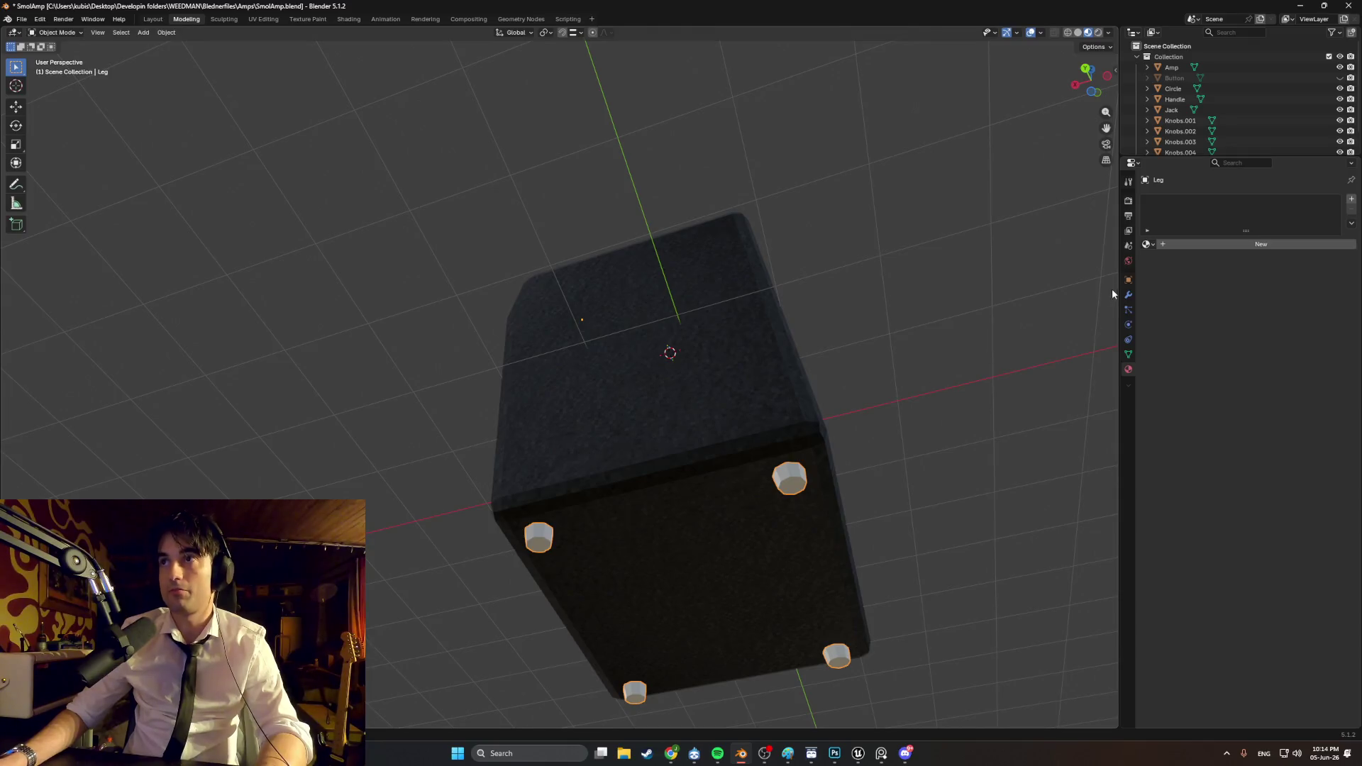
{"action": "left_click", "coordinate": [1149, 246]}
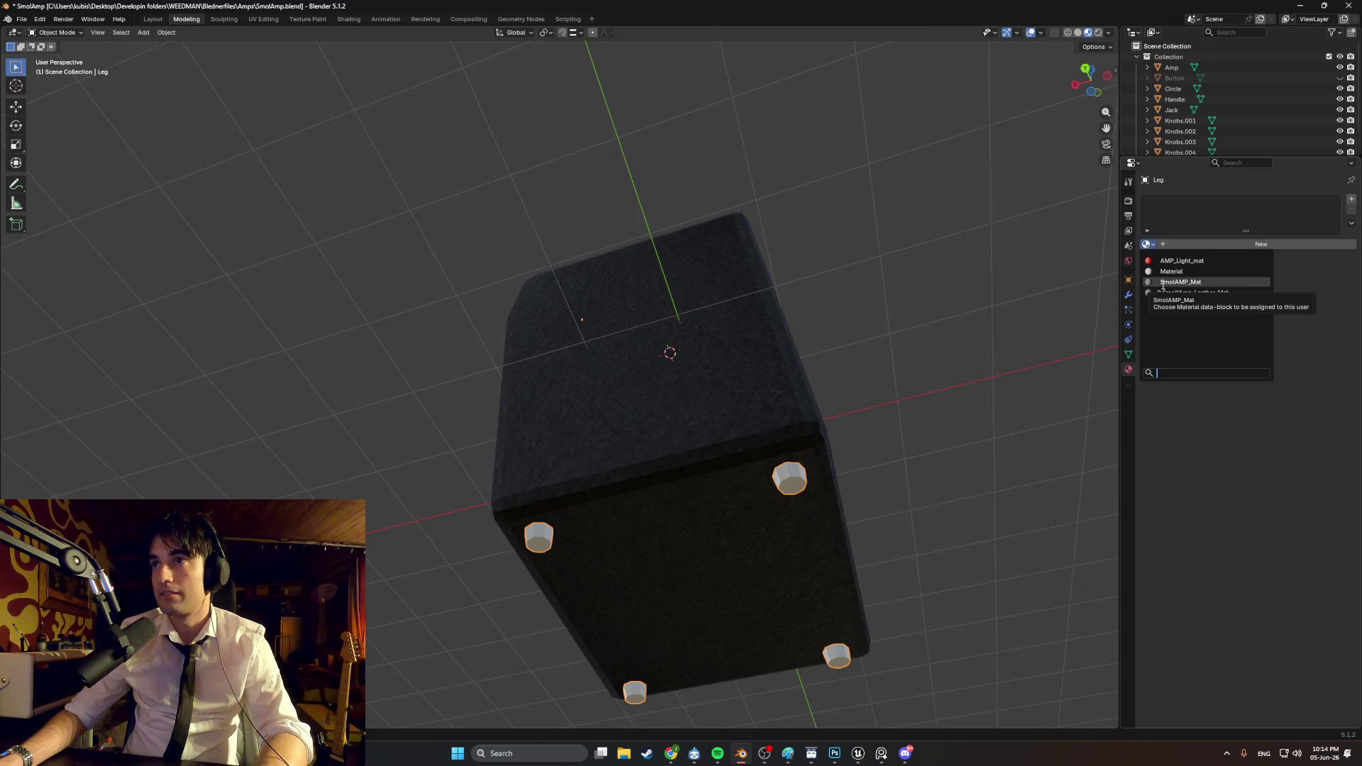
{"action": "left_click", "coordinate": [1161, 282]}
{"action": "mouse_move", "coordinate": [670, 453]}
{"action": "middle_mouse_down"}
{"action": "mouse_move", "coordinate": [770, 520]}
{"action": "mouse_move", "coordinate": [674, 490]}
{"action": "mouse_move", "coordinate": [689, 522]}
{"action": "mouse_move", "coordinate": [843, 495]}
{"action": "middle_mouse_up"}
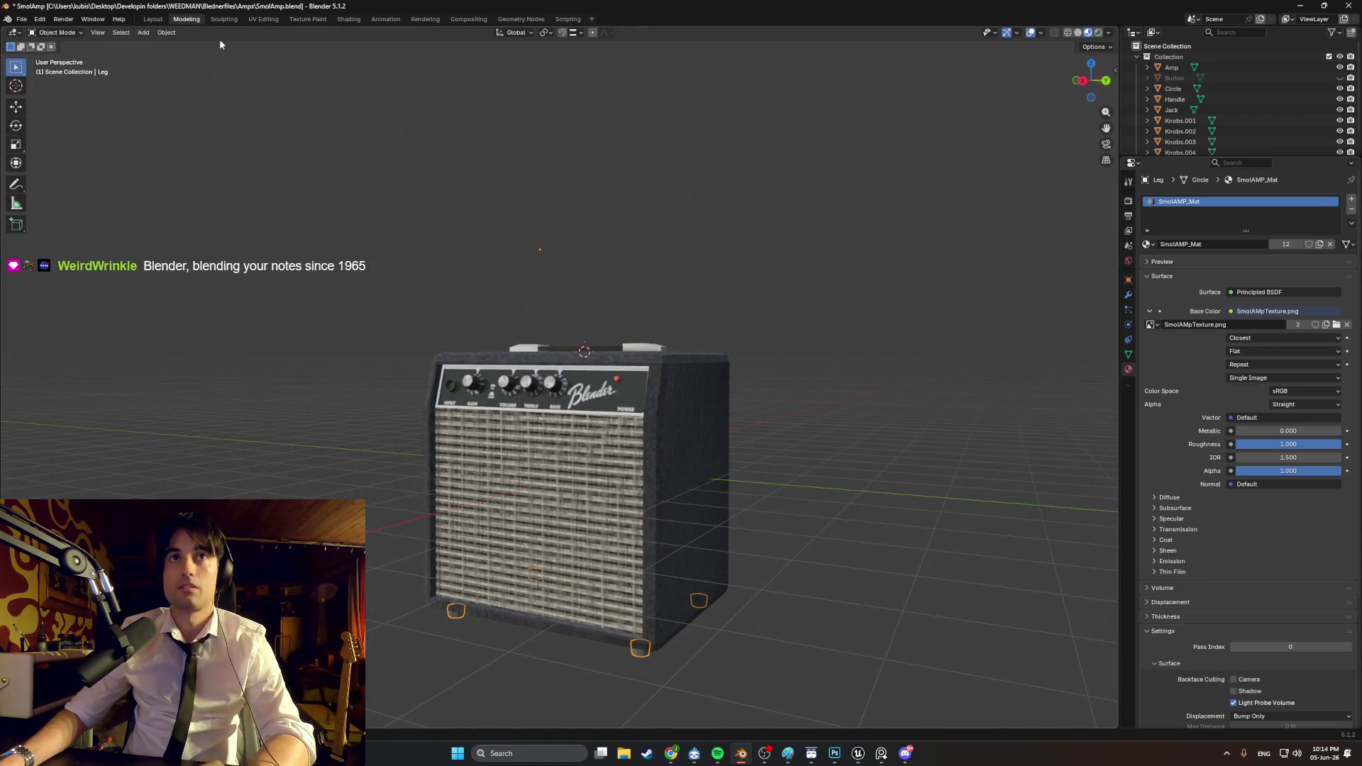
Step: Switch to the UV Editing workspace
{"action": "left_click", "coordinate": [263, 19]}
{"action": "scroll", "coordinate": [661, 470], "scroll_direction": "down", "scroll_amount": 5}
{"action": "scroll", "coordinate": [299, 343], "scroll_direction": "down", "scroll_amount": 5}
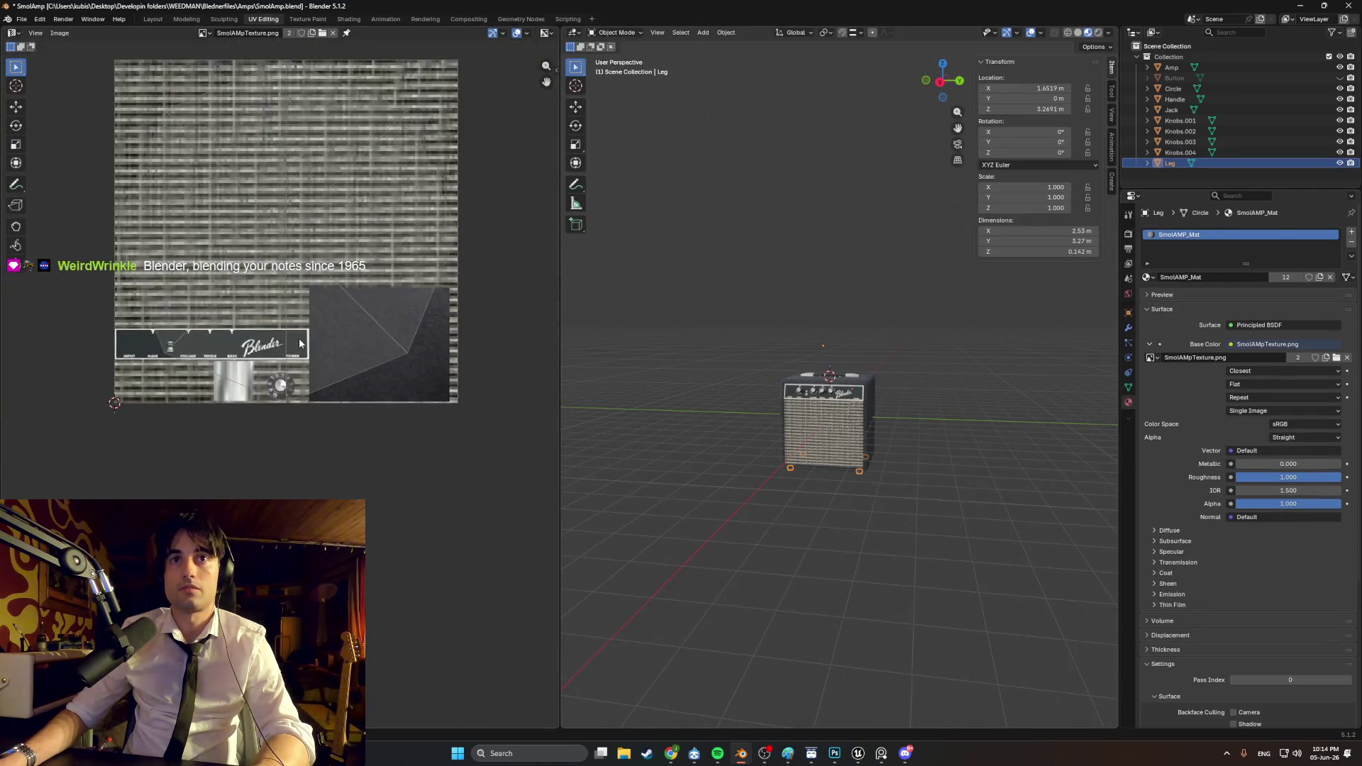
Step: Re-unwrap the leg mesh in Edit Mode with Smart UV Project
{"action": "scroll", "coordinate": [299, 343], "scroll_direction": "down", "scroll_amount": 1}
{"action": "middle_click_drag", "start_coordinate": [899, 492], "coordinate": [814, 483]}
{"action": "key", "text": "Tab"}
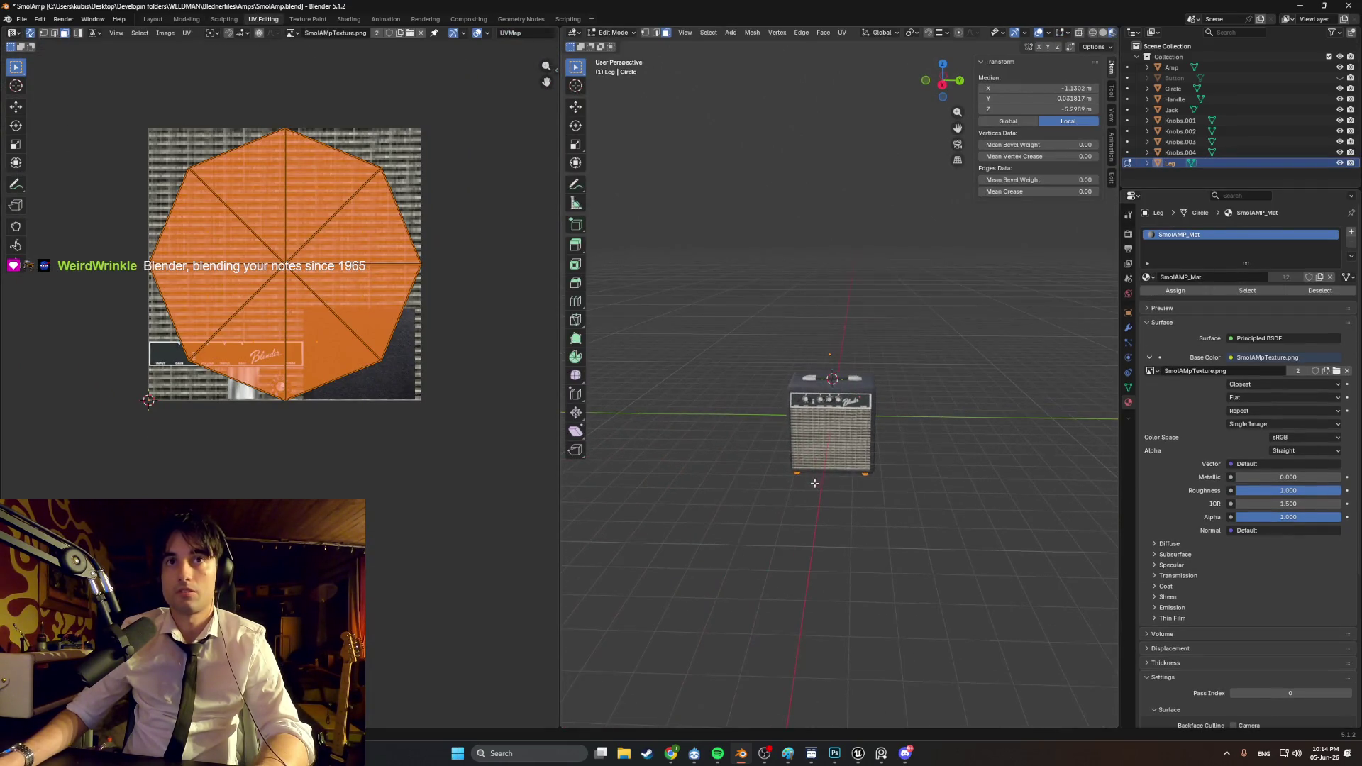
{"action": "right_click", "coordinate": [835, 501]}
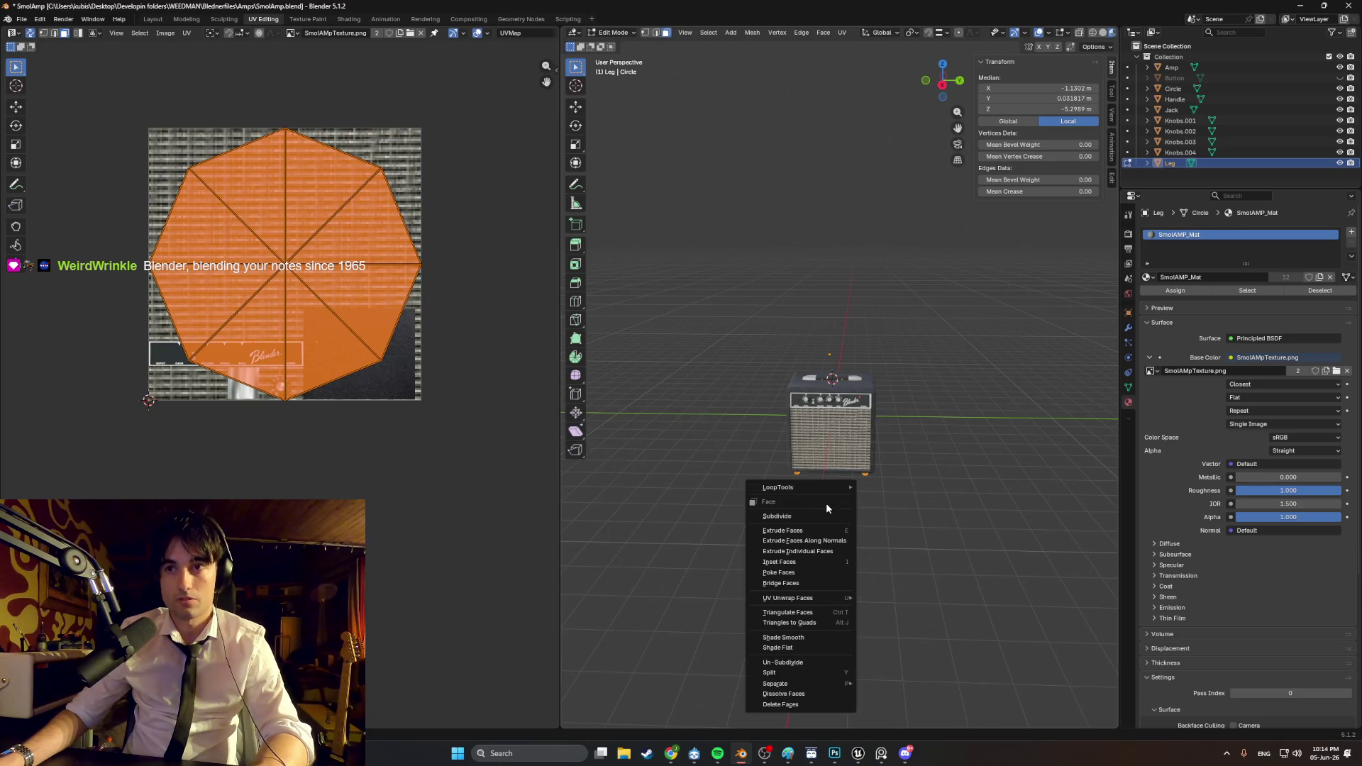
{"action": "key", "text": "u"}
{"action": "left_click", "coordinate": [718, 474]}
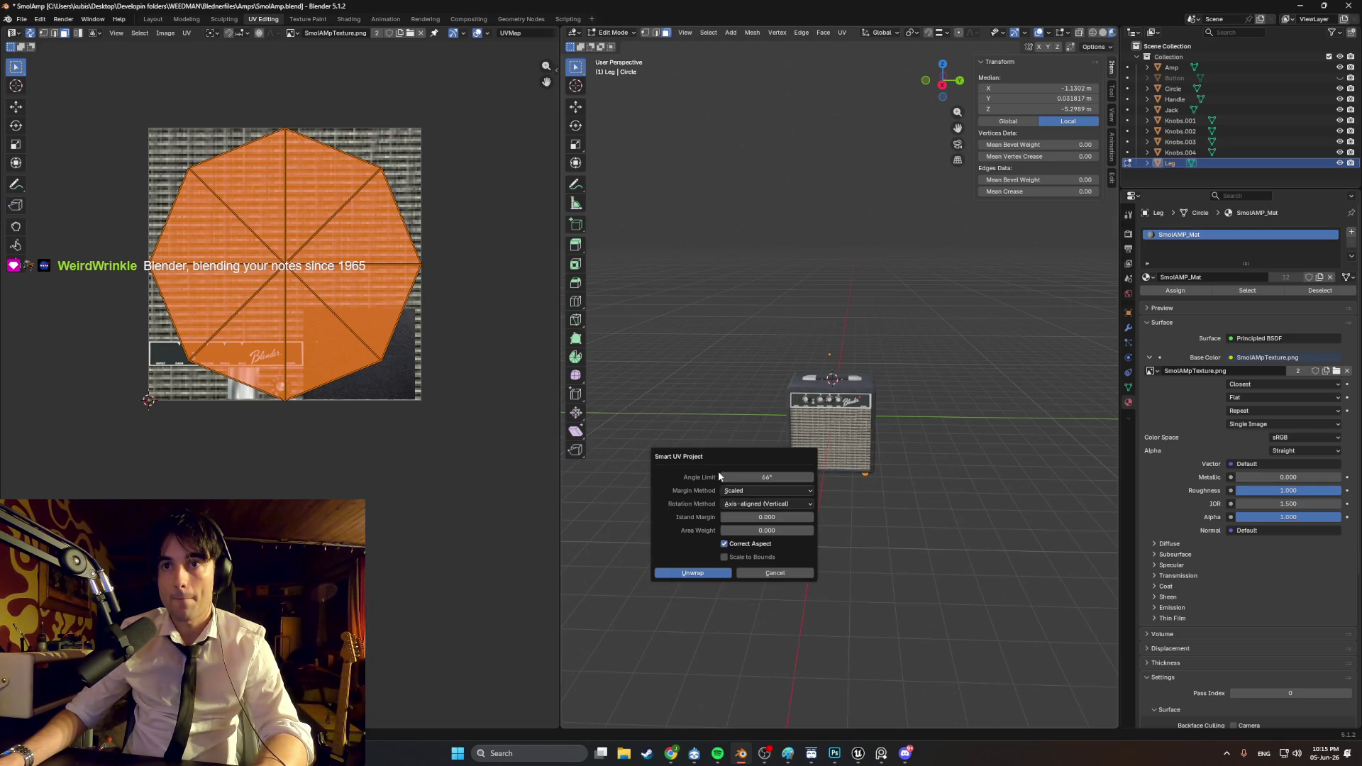
{"action": "left_click", "coordinate": [716, 572]}
Step: Scale down the leg's UV islands and bring them into view
{"action": "scroll", "coordinate": [383, 351], "scroll_direction": "up", "scroll_amount": 4}
{"action": "key", "text": "s"}
{"action": "left_click", "coordinate": [290, 342]}
{"action": "scroll", "coordinate": [290, 341], "scroll_direction": "up", "scroll_amount": 3}
{"action": "scroll", "coordinate": [290, 342], "scroll_direction": "down", "scroll_amount": 3}
{"action": "mouse_move", "coordinate": [333, 390]}
{"action": "middle_mouse_down"}
{"action": "mouse_move", "coordinate": [482, 283]}
{"action": "mouse_move", "coordinate": [477, 231]}
{"action": "mouse_move", "coordinate": [355, 201]}
{"action": "mouse_move", "coordinate": [341, 313]}
{"action": "mouse_move", "coordinate": [441, 399]}
{"action": "middle_mouse_up"}
{"action": "scroll", "coordinate": [441, 399], "scroll_direction": "up", "scroll_amount": 6}
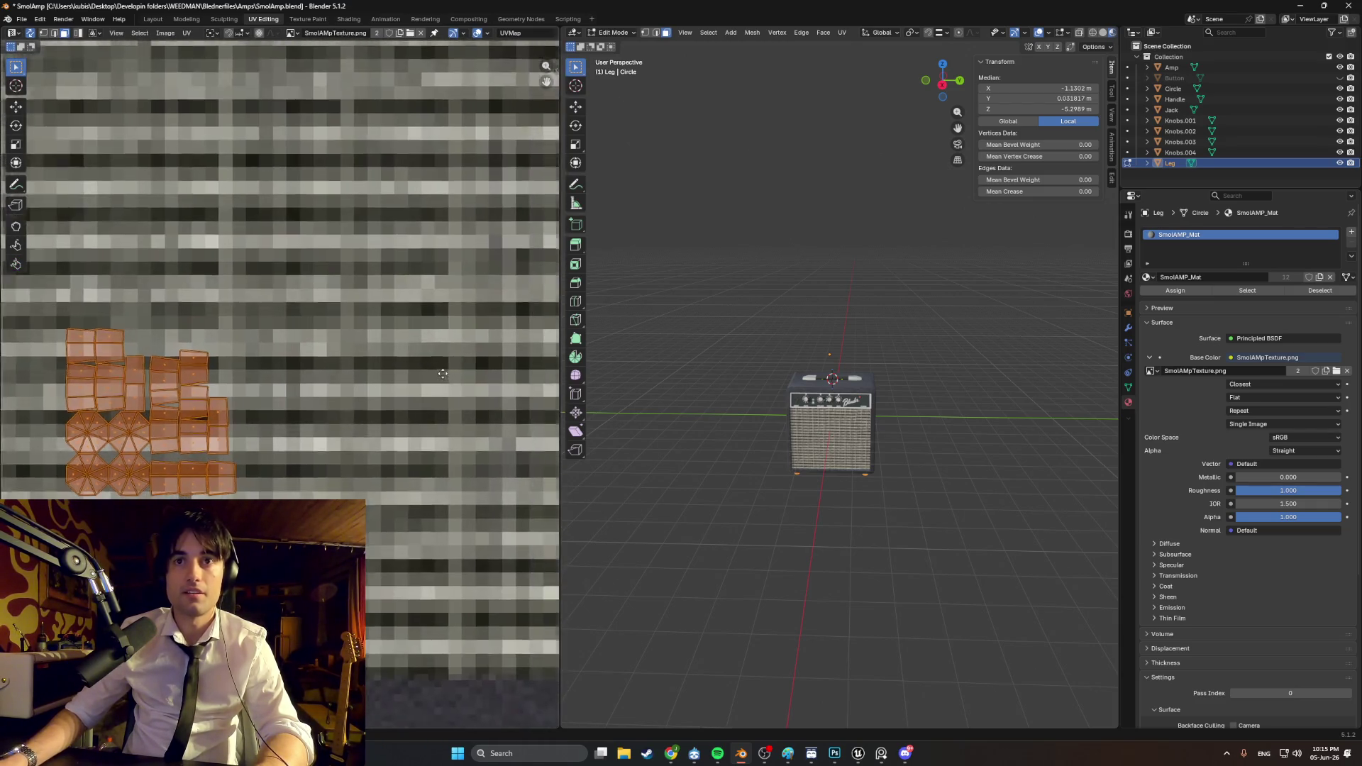
{"action": "scroll", "coordinate": [340, 383], "scroll_direction": "down", "scroll_amount": 5}
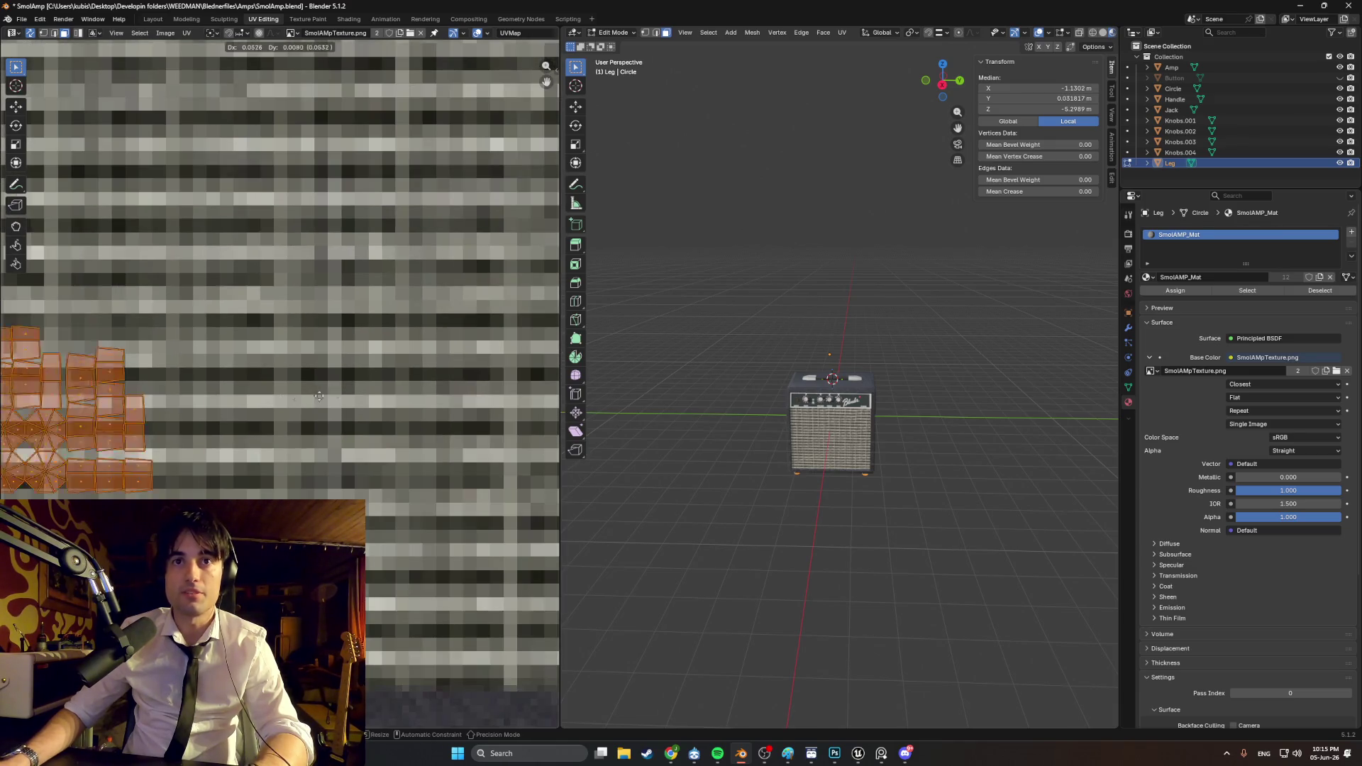
Step: Shrink the leg UV islands further and place them on a dark texture patch
{"action": "key", "text": "g"}
{"action": "key", "text": "s"}
{"action": "scroll", "coordinate": [334, 380], "scroll_direction": "up", "scroll_amount": 3}
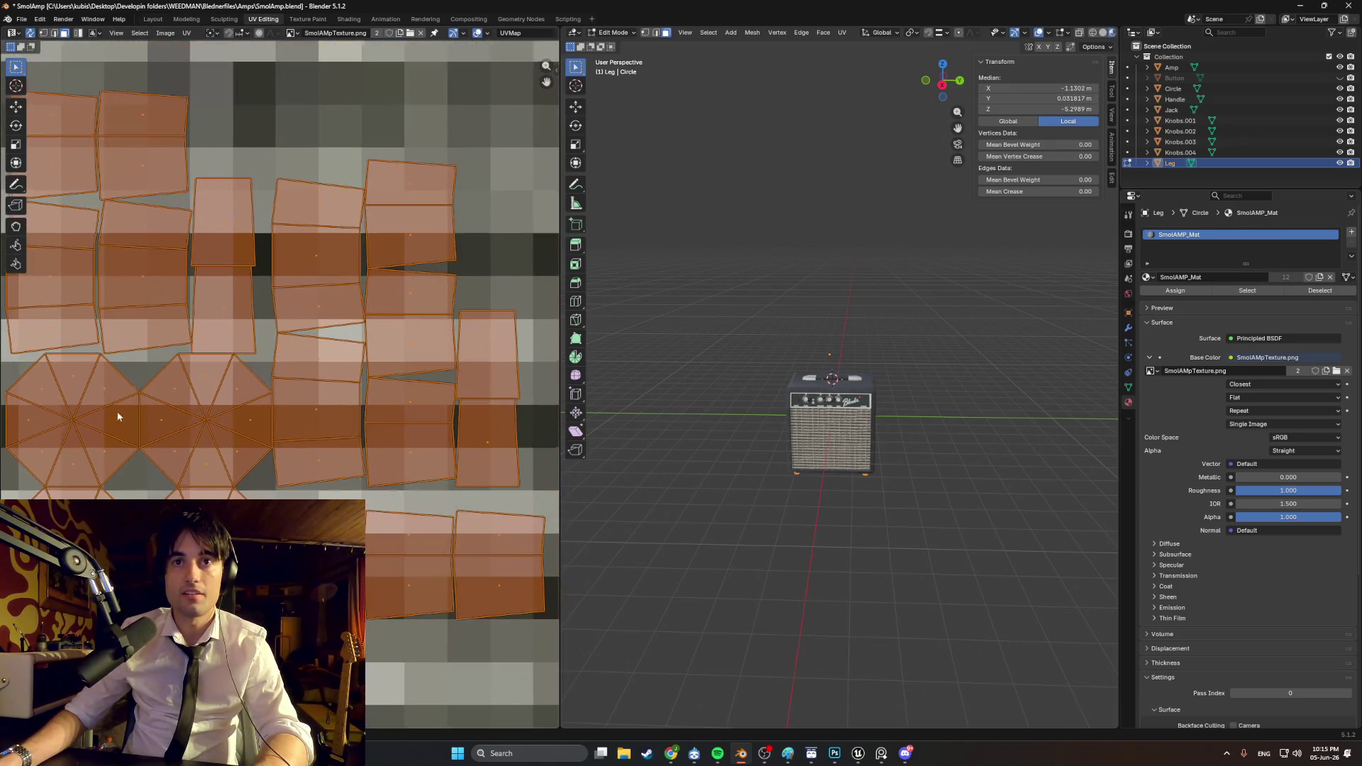
{"action": "scroll", "coordinate": [282, 386], "scroll_direction": "down", "scroll_amount": 2}
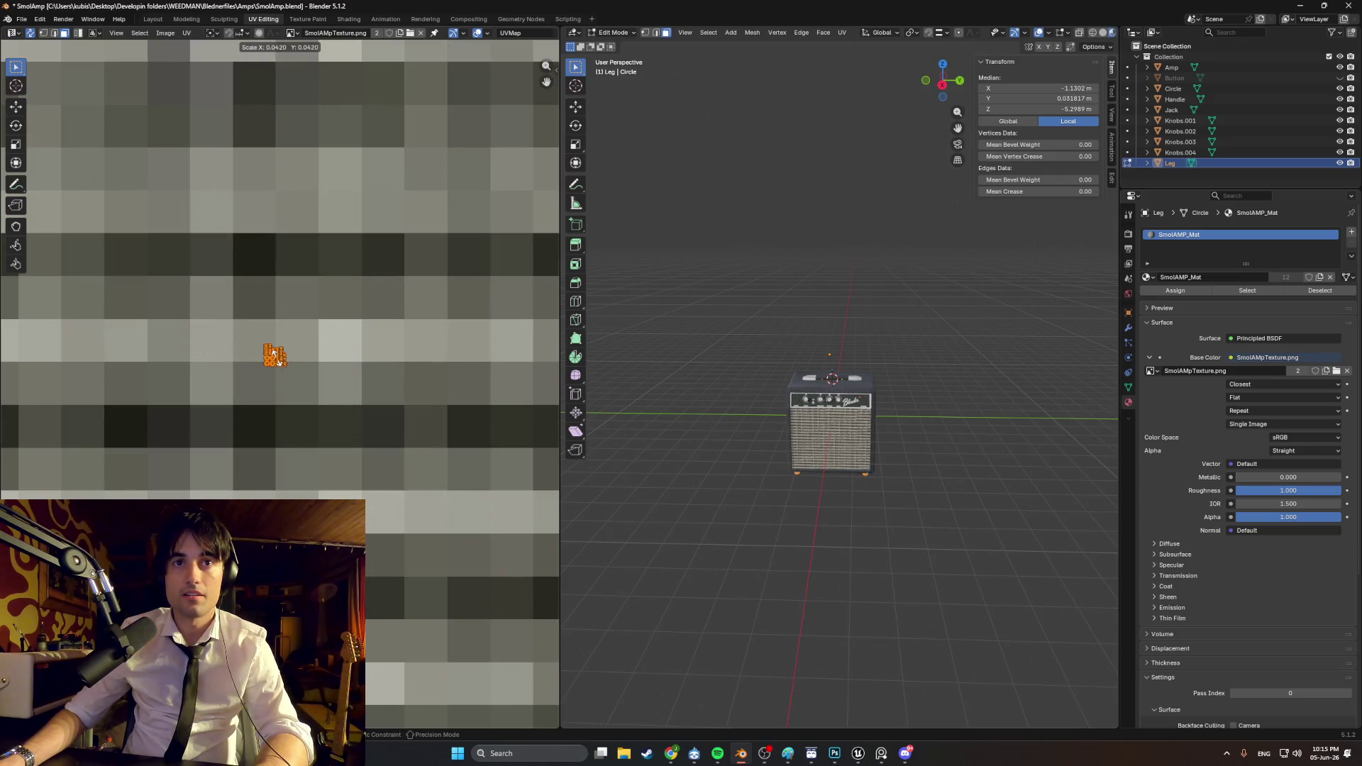
{"action": "left_click", "coordinate": [276, 355]}
{"action": "key", "text": "g"}
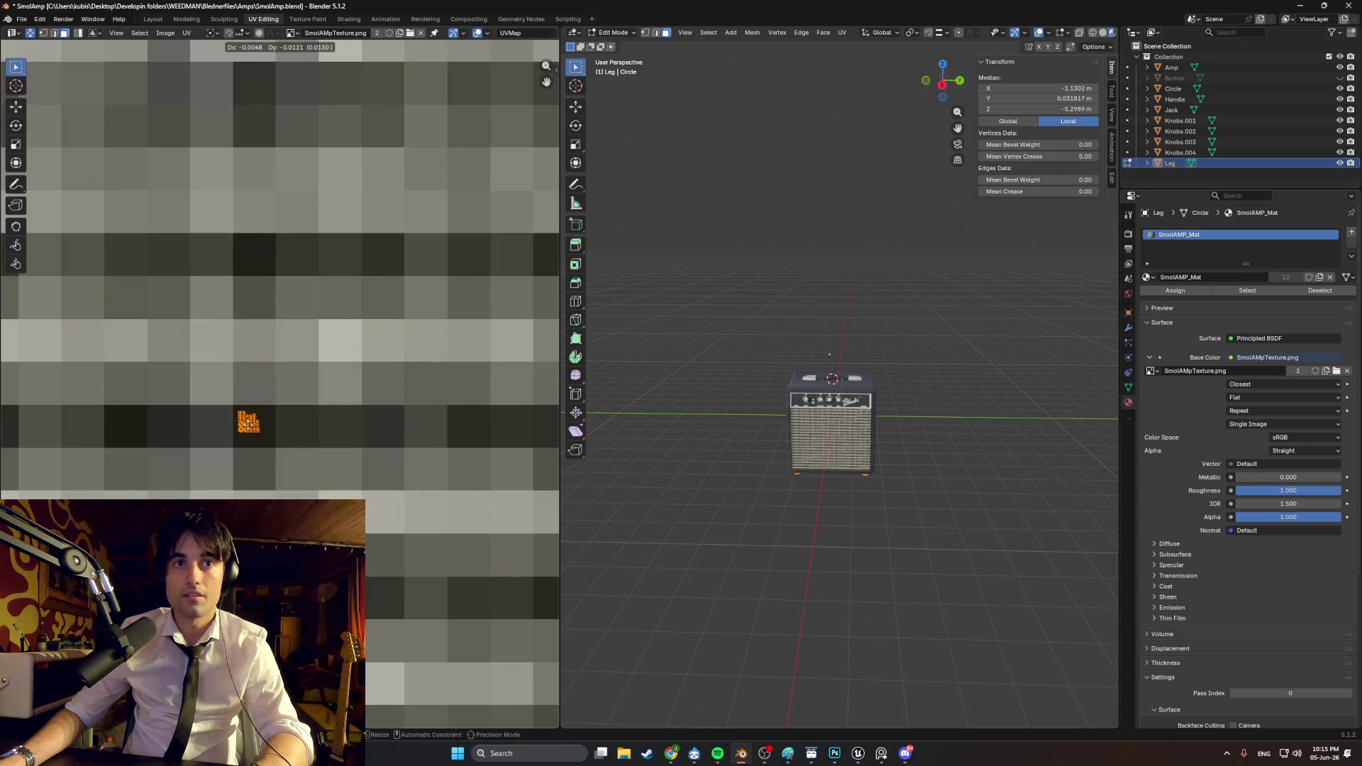
{"action": "left_click", "coordinate": [253, 259]}
Step: Return to Object Mode, deselect the legs, check the amp and save SmolAmp.blend
{"action": "mouse_move", "coordinate": [967, 401]}
{"action": "middle_mouse_down"}
{"action": "mouse_move", "coordinate": [904, 431]}
{"action": "mouse_move", "coordinate": [1024, 450]}
{"action": "mouse_move", "coordinate": [961, 459]}
{"action": "mouse_move", "coordinate": [877, 325]}
{"action": "mouse_move", "coordinate": [895, 317]}
{"action": "mouse_move", "coordinate": [958, 373]}
{"action": "mouse_move", "coordinate": [860, 389]}
{"action": "mouse_move", "coordinate": [773, 374]}
{"action": "mouse_move", "coordinate": [792, 389]}
{"action": "middle_mouse_up"}
{"action": "key", "text": "Tab"}
{"action": "left_click", "coordinate": [957, 373]}
{"action": "scroll", "coordinate": [709, 453], "scroll_direction": "up", "scroll_amount": 5}
{"action": "mouse_move", "coordinate": [709, 454]}
{"action": "middle_mouse_down"}
{"action": "mouse_move", "coordinate": [811, 450]}
{"action": "mouse_move", "coordinate": [854, 496]}
{"action": "mouse_move", "coordinate": [896, 461]}
{"action": "mouse_move", "coordinate": [895, 439]}
{"action": "mouse_move", "coordinate": [798, 462]}
{"action": "mouse_move", "coordinate": [935, 473]}
{"action": "middle_mouse_up"}
{"action": "scroll", "coordinate": [895, 440], "scroll_direction": "down", "scroll_amount": 5}
{"action": "mouse_move", "coordinate": [935, 413]}
{"action": "middle_mouse_down"}
{"action": "mouse_move", "coordinate": [860, 395]}
{"action": "mouse_move", "coordinate": [897, 399]}
{"action": "mouse_move", "coordinate": [863, 361]}
{"action": "mouse_move", "coordinate": [887, 380]}
{"action": "mouse_move", "coordinate": [784, 352]}
{"action": "mouse_move", "coordinate": [832, 395]}
{"action": "mouse_move", "coordinate": [910, 410]}
{"action": "middle_mouse_up"}
{"action": "key", "text": "ctrl+s"}
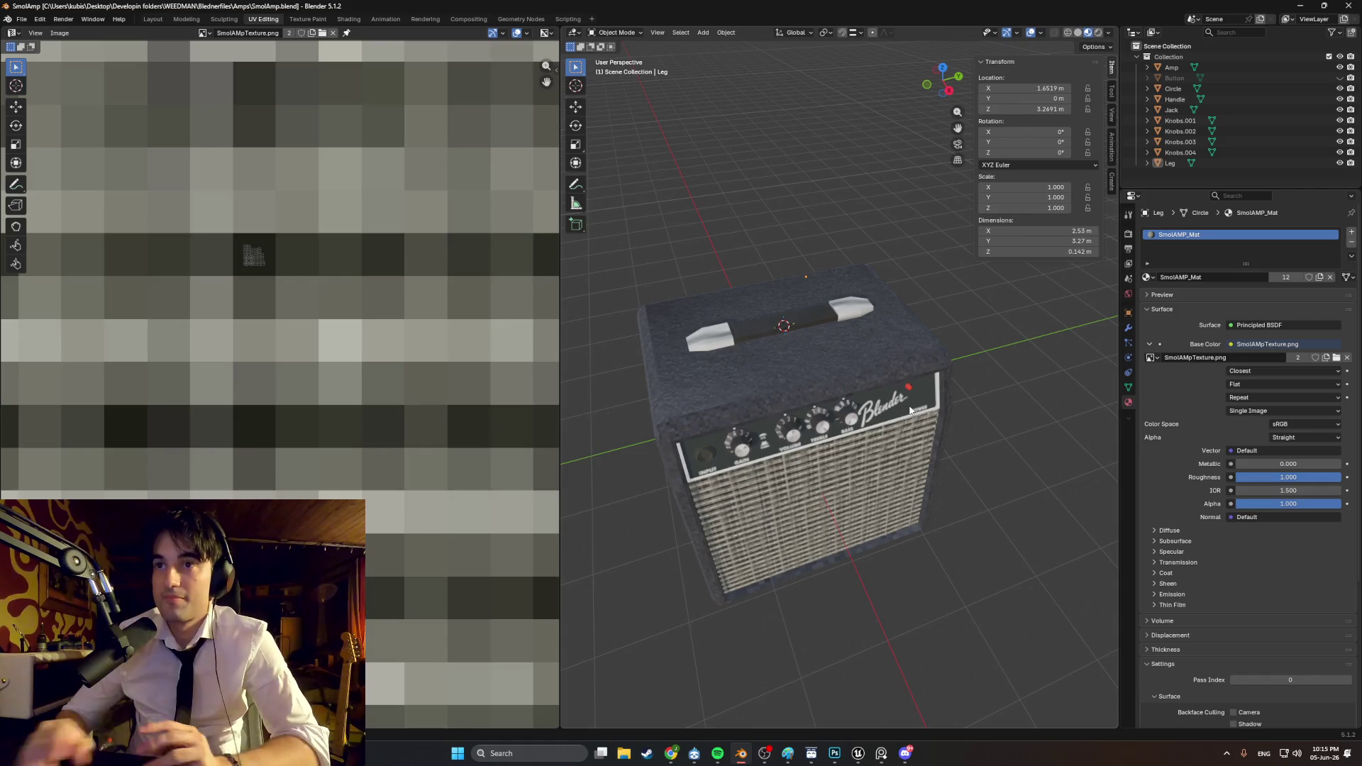
Step: Orbit and zoom onto the amp's front control panel and select the INPUT jack
{"action": "mouse_move", "coordinate": [943, 458]}
{"action": "middle_mouse_down"}
{"action": "mouse_move", "coordinate": [888, 424]}
{"action": "mouse_move", "coordinate": [906, 457]}
{"action": "mouse_move", "coordinate": [892, 410]}
{"action": "mouse_move", "coordinate": [915, 448]}
{"action": "mouse_move", "coordinate": [745, 441]}
{"action": "mouse_move", "coordinate": [827, 428]}
{"action": "mouse_move", "coordinate": [897, 534]}
{"action": "mouse_move", "coordinate": [796, 446]}
{"action": "mouse_move", "coordinate": [939, 462]}
{"action": "mouse_move", "coordinate": [800, 448]}
{"action": "mouse_move", "coordinate": [819, 476]}
{"action": "mouse_move", "coordinate": [859, 471]}
{"action": "mouse_move", "coordinate": [820, 343]}
{"action": "mouse_move", "coordinate": [842, 471]}
{"action": "mouse_move", "coordinate": [882, 495]}
{"action": "mouse_move", "coordinate": [803, 476]}
{"action": "middle_mouse_up"}
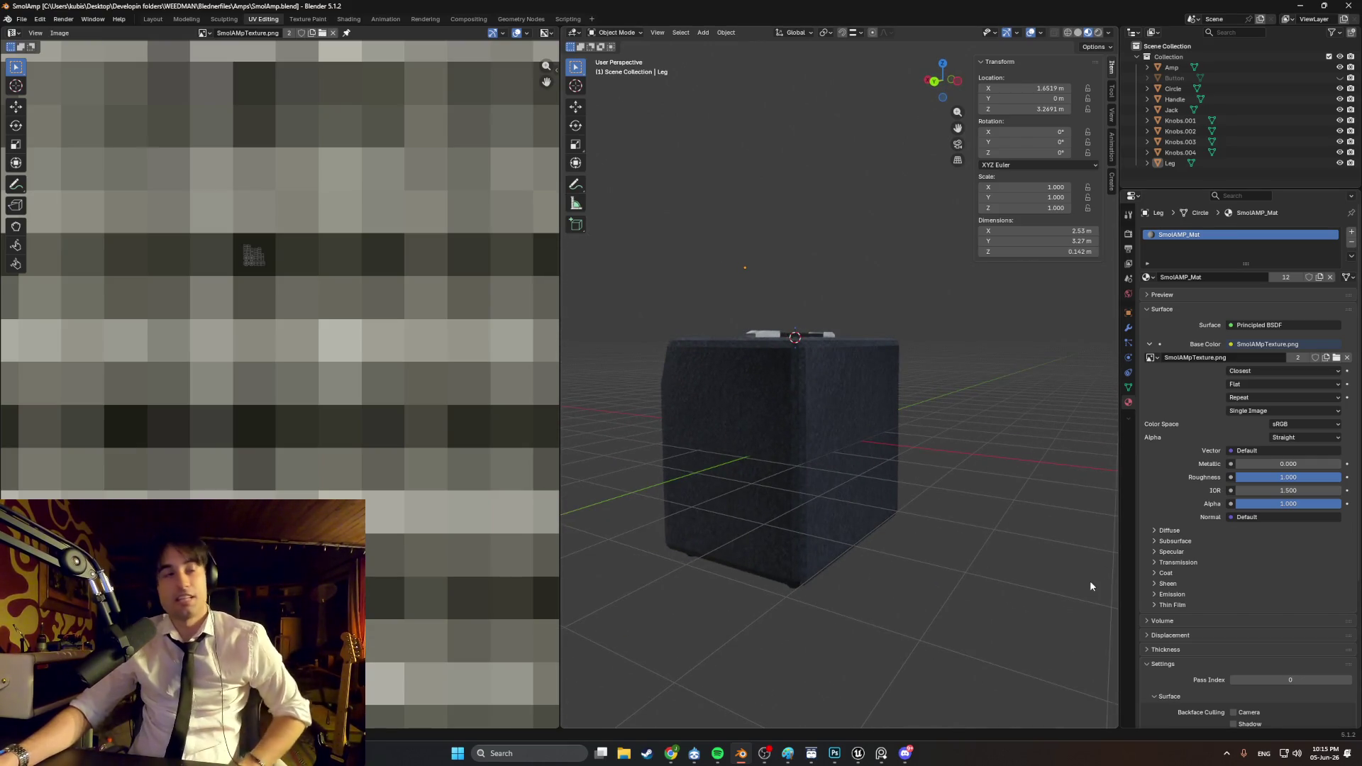
{"action": "mouse_move", "coordinate": [863, 496]}
{"action": "middle_mouse_down"}
{"action": "mouse_move", "coordinate": [956, 486]}
{"action": "mouse_move", "coordinate": [743, 406]}
{"action": "middle_mouse_up"}
{"action": "scroll", "coordinate": [709, 419], "scroll_direction": "up", "scroll_amount": 5}
{"action": "scroll", "coordinate": [709, 422], "scroll_direction": "up", "scroll_amount": 1}
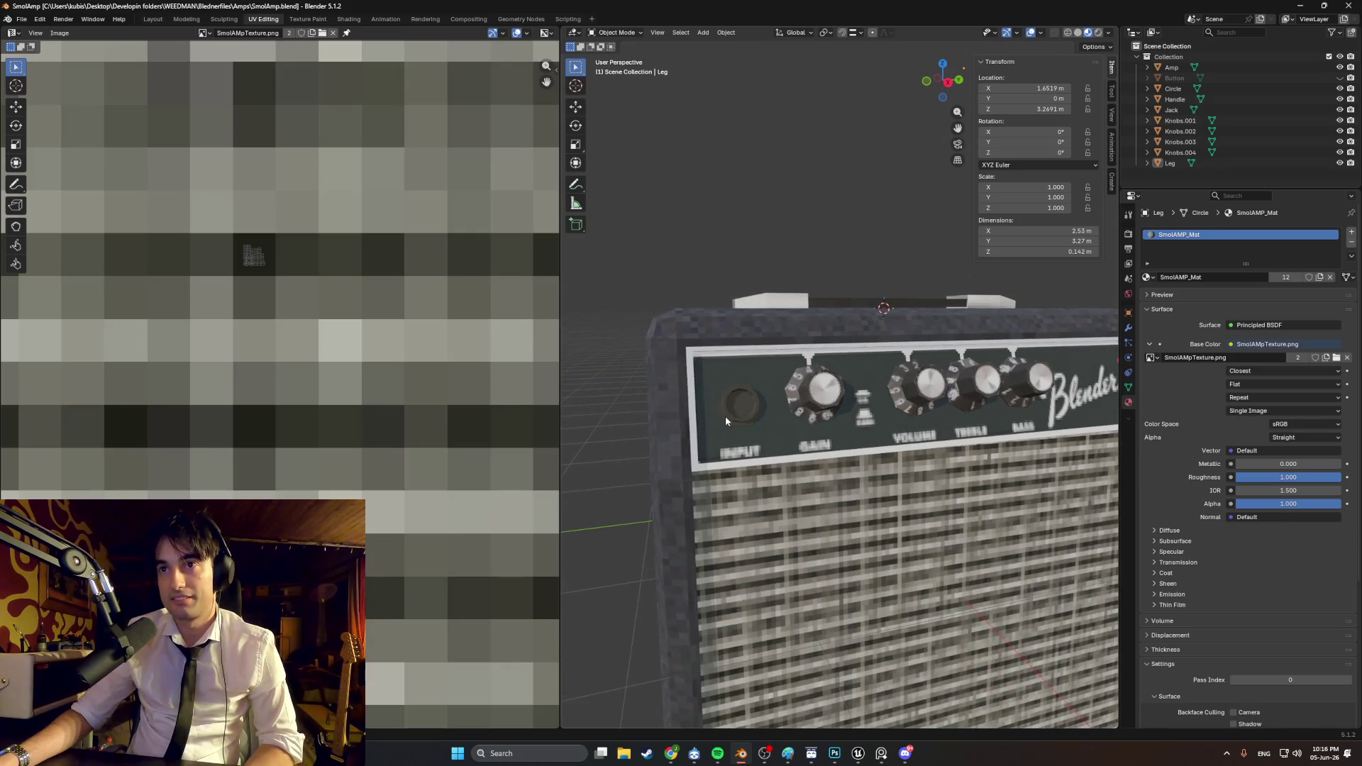
{"action": "left_click", "coordinate": [746, 419]}
{"action": "scroll", "coordinate": [763, 419], "scroll_direction": "up", "scroll_amount": 3}
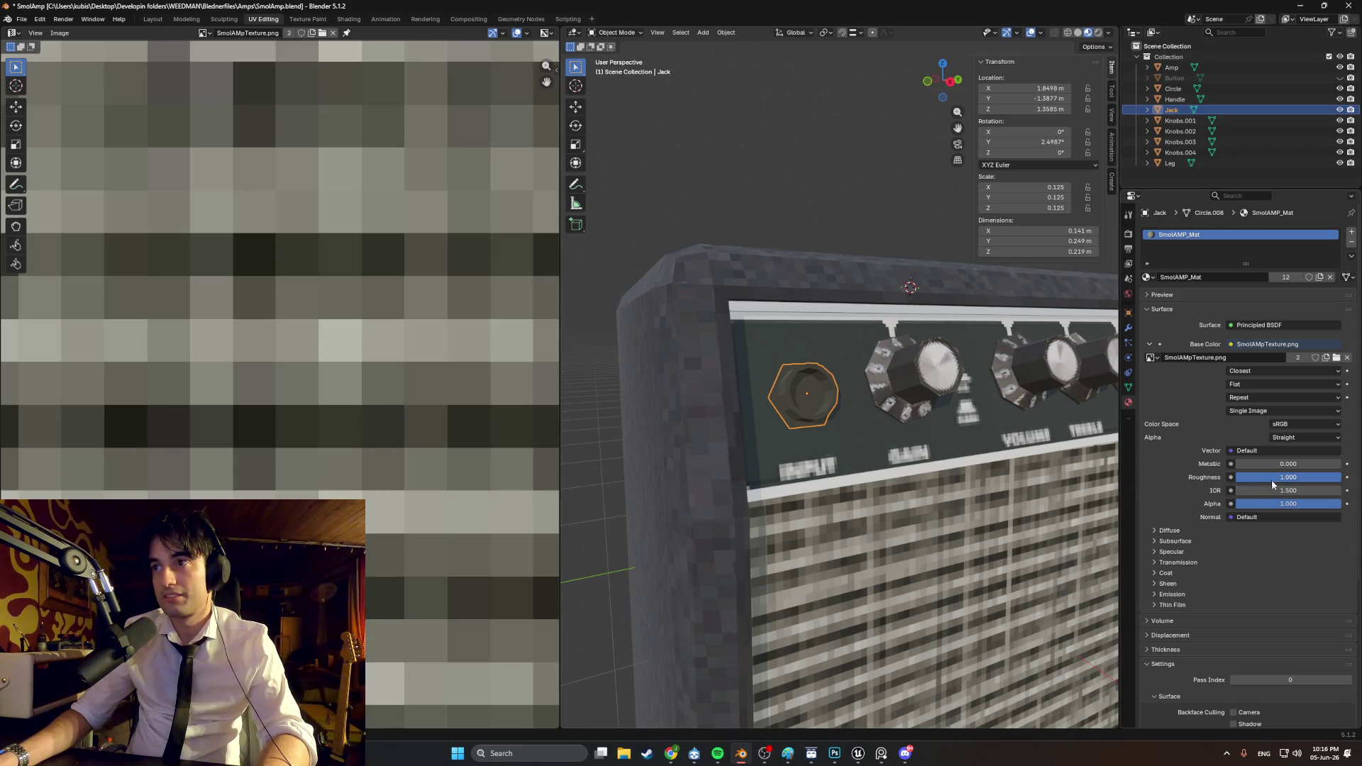
{"action": "mouse_move", "coordinate": [1319, 477]}
{"action": "left_mouse_down"}
{"action": "mouse_move", "coordinate": [1277, 478]}
{"action": "mouse_move", "coordinate": [1326, 480]}
{"action": "left_mouse_up"}
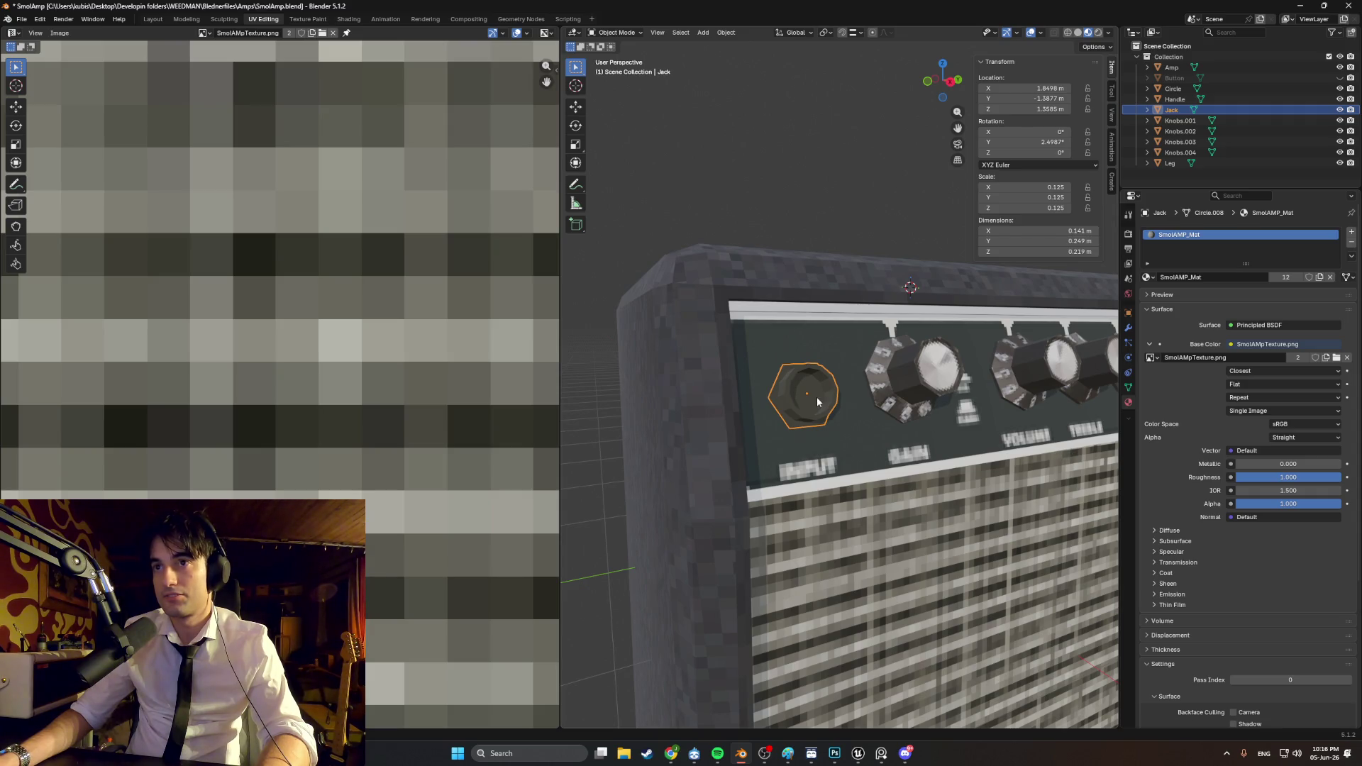
{"action": "middle_click_drag", "start_coordinate": [922, 414], "coordinate": [871, 425]}
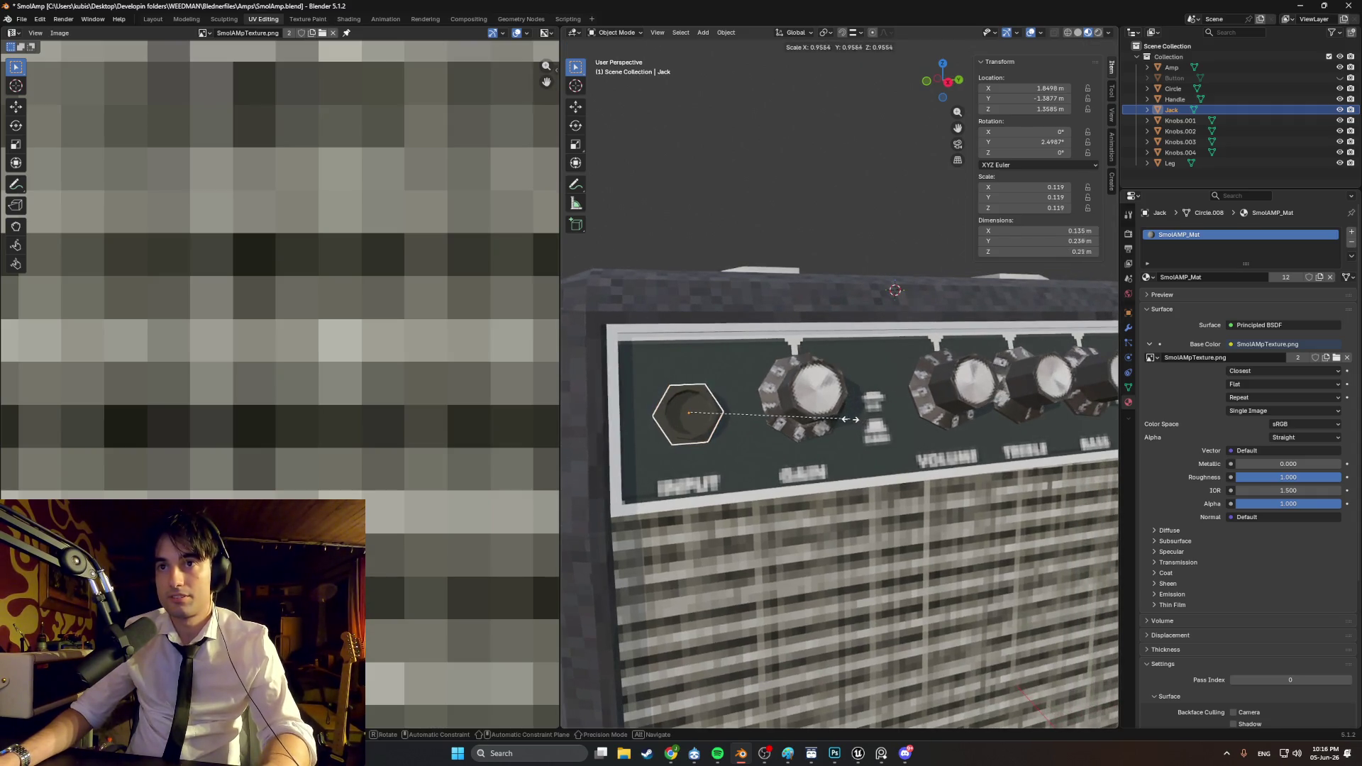
{"action": "left_click", "coordinate": [833, 418]}
{"action": "mouse_move", "coordinate": [834, 418]}
{"action": "middle_mouse_down"}
{"action": "mouse_move", "coordinate": [811, 424]}
{"action": "mouse_move", "coordinate": [882, 432]}
{"action": "mouse_move", "coordinate": [746, 421]}
{"action": "middle_mouse_up"}
{"action": "key", "text": "ctrl+KP_1"}
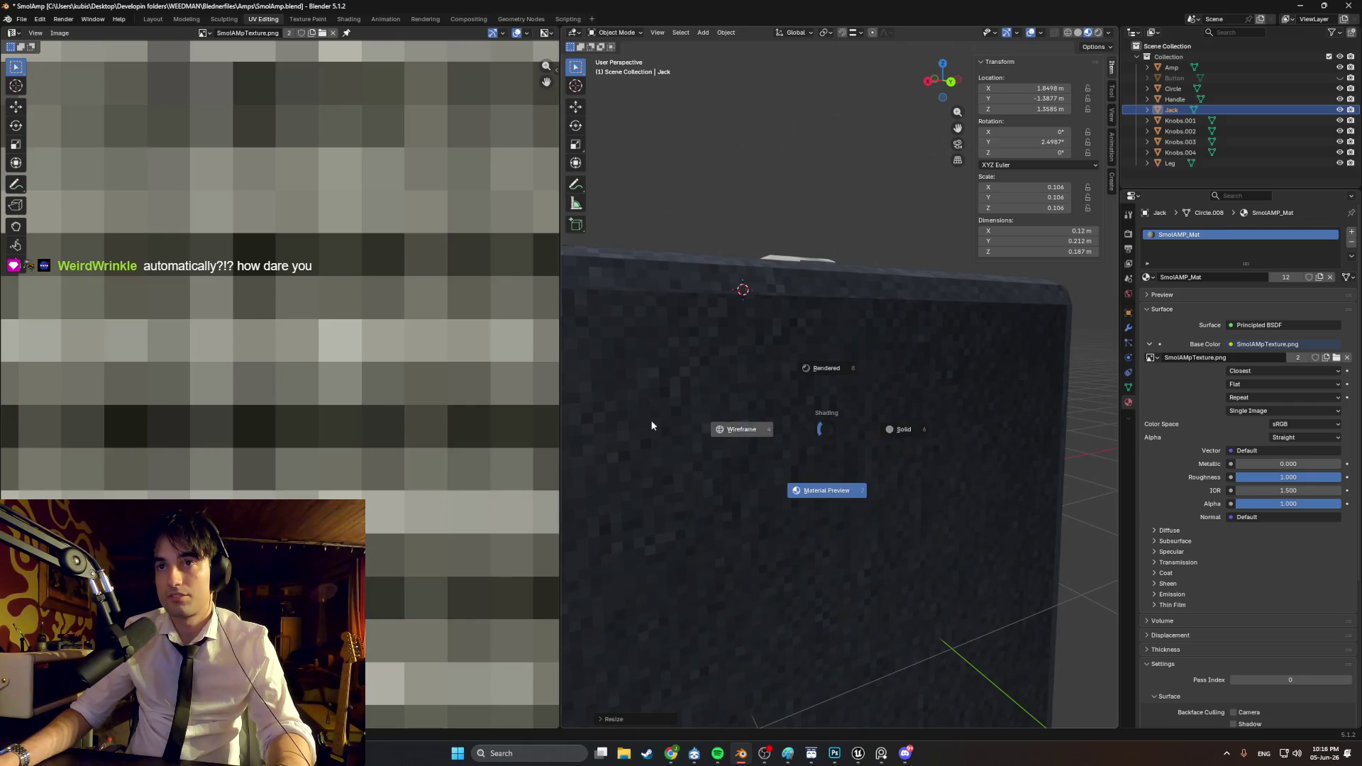
{"action": "left_click", "coordinate": [651, 423]}
{"action": "key", "text": "KP_3"}
{"action": "mouse_move", "coordinate": [948, 461]}
{"action": "middle_mouse_down"}
{"action": "mouse_move", "coordinate": [1012, 422]}
{"action": "mouse_move", "coordinate": [713, 422]}
{"action": "mouse_move", "coordinate": [802, 395]}
{"action": "mouse_move", "coordinate": [637, 390]}
{"action": "mouse_move", "coordinate": [785, 380]}
{"action": "mouse_move", "coordinate": [769, 404]}
{"action": "mouse_move", "coordinate": [791, 410]}
{"action": "middle_mouse_up"}
{"action": "scroll", "coordinate": [638, 389], "scroll_direction": "up", "scroll_amount": 2}
{"action": "key", "text": "g"}
{"action": "left_click", "coordinate": [770, 376]}
{"action": "key", "text": "z"}
{"action": "left_click", "coordinate": [793, 430]}
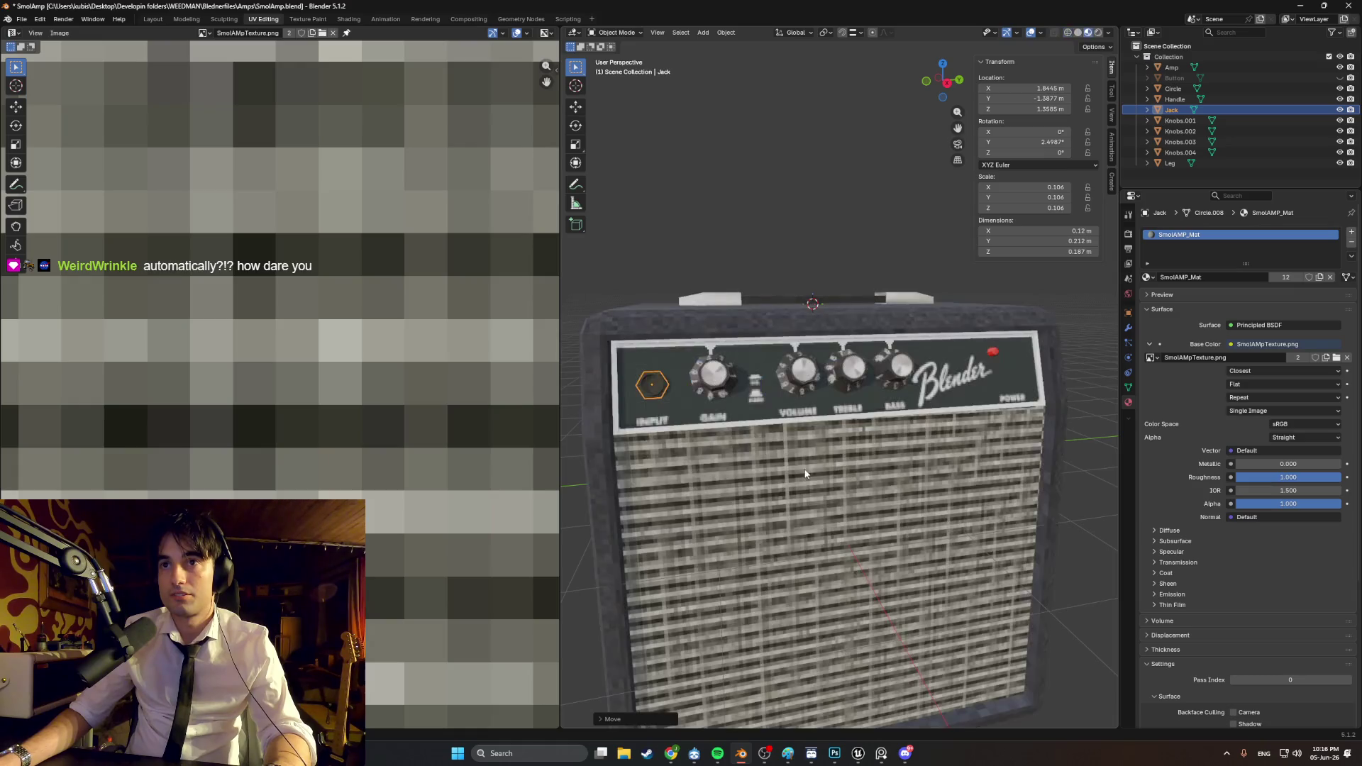
{"action": "mouse_move", "coordinate": [682, 401]}
{"action": "middle_mouse_down", "text": "shift"}
{"action": "mouse_move", "coordinate": [837, 439]}
{"action": "mouse_move", "coordinate": [752, 419]}
{"action": "mouse_move", "coordinate": [640, 445]}
{"action": "mouse_move", "coordinate": [743, 441]}
{"action": "mouse_move", "coordinate": [770, 475]}
{"action": "middle_mouse_up", "text": "shift"}
{"action": "scroll", "coordinate": [814, 402], "scroll_direction": "up", "scroll_amount": 3}
{"action": "scroll", "coordinate": [730, 442], "scroll_direction": "up", "scroll_amount": 3}
{"action": "scroll", "coordinate": [739, 474], "scroll_direction": "up", "scroll_amount": 2}
{"action": "scroll", "coordinate": [738, 312], "scroll_direction": "down", "scroll_amount": 5}
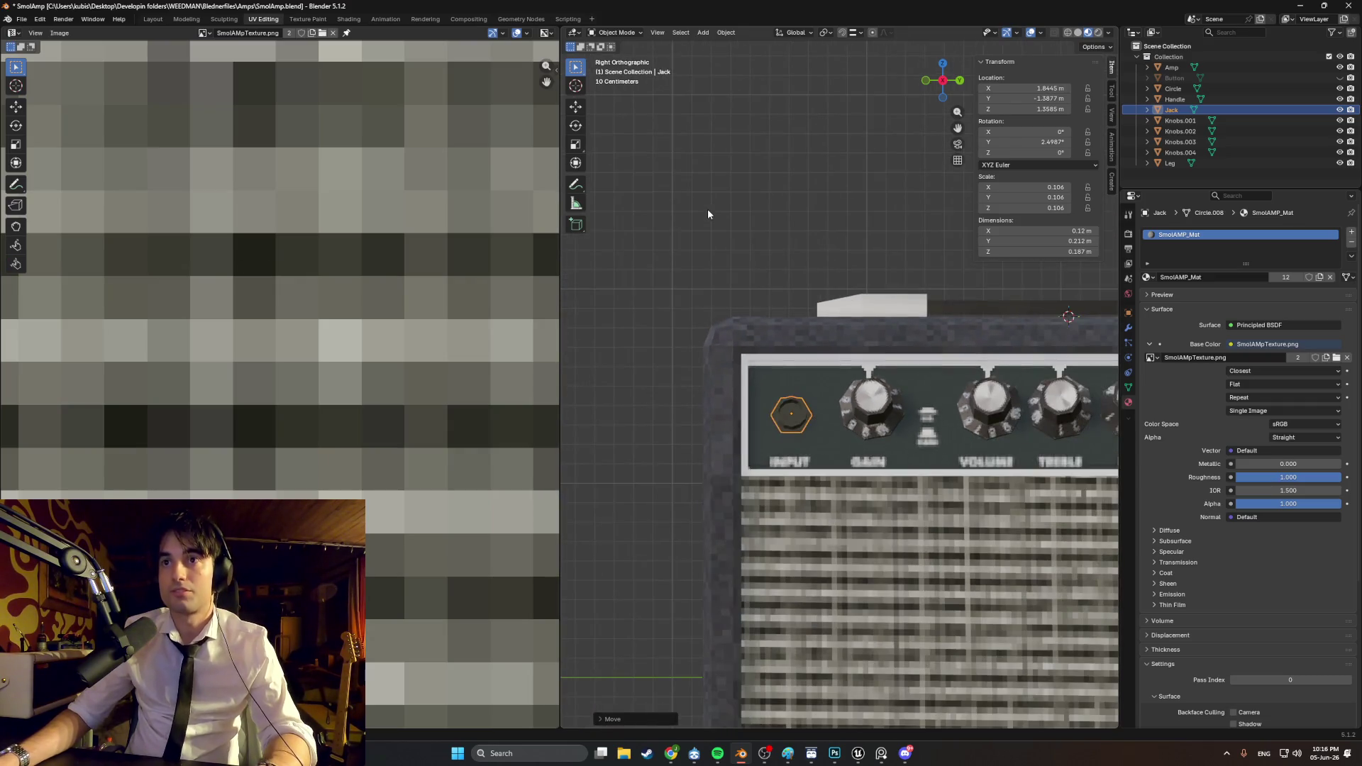
{"action": "left_click", "coordinate": [708, 209]}
{"action": "mouse_move", "coordinate": [707, 208]}
{"action": "middle_mouse_down"}
{"action": "mouse_move", "coordinate": [801, 380]}
{"action": "mouse_move", "coordinate": [786, 355]}
{"action": "mouse_move", "coordinate": [798, 411]}
{"action": "mouse_move", "coordinate": [819, 415]}
{"action": "mouse_move", "coordinate": [806, 451]}
{"action": "middle_mouse_up"}
{"action": "scroll", "coordinate": [811, 414], "scroll_direction": "up", "scroll_amount": 3}
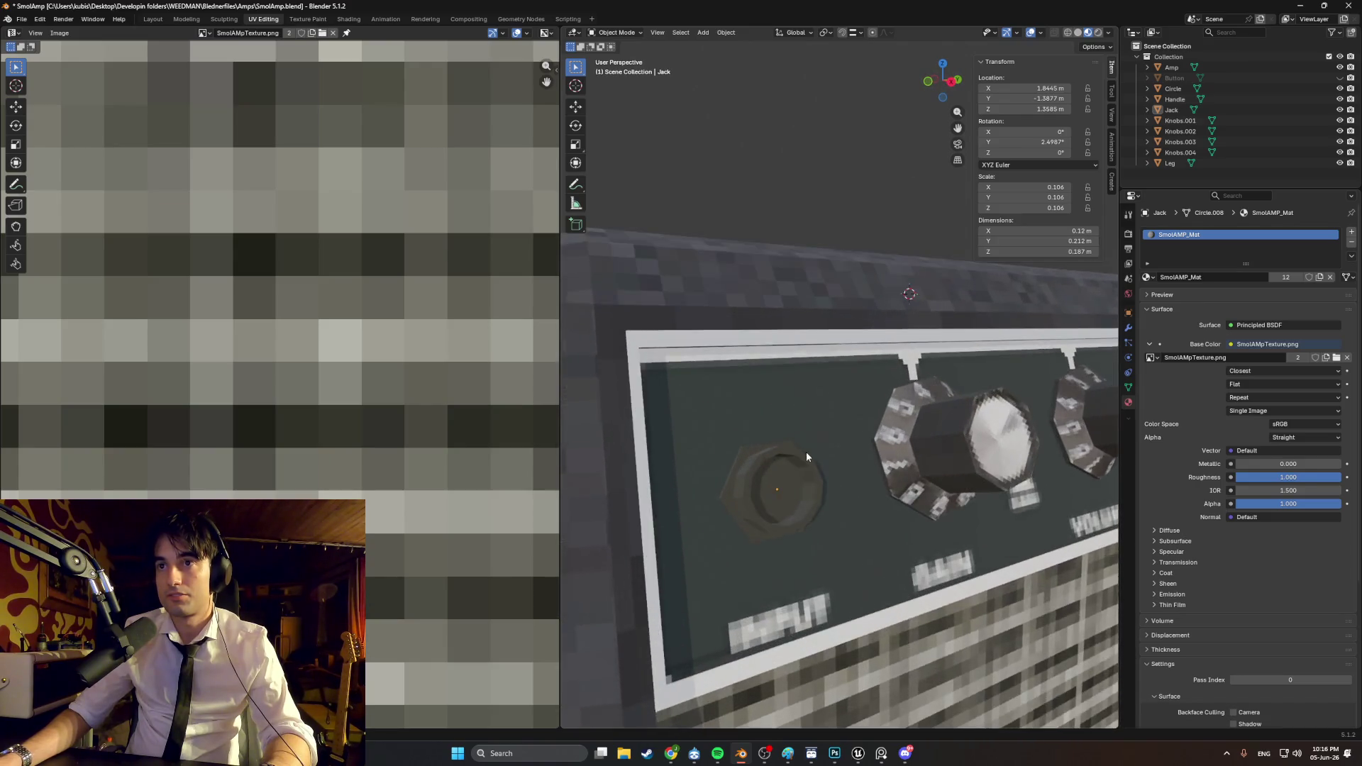
{"action": "scroll", "coordinate": [806, 451], "scroll_direction": "up", "scroll_amount": 4}
{"action": "scroll", "coordinate": [868, 389], "scroll_direction": "down", "scroll_amount": 2}
{"action": "mouse_move", "coordinate": [868, 388]}
{"action": "middle_mouse_down"}
{"action": "mouse_move", "coordinate": [815, 375]}
{"action": "mouse_move", "coordinate": [844, 378]}
{"action": "mouse_move", "coordinate": [846, 395]}
{"action": "mouse_move", "coordinate": [833, 383]}
{"action": "mouse_move", "coordinate": [853, 407]}
{"action": "mouse_move", "coordinate": [830, 397]}
{"action": "middle_mouse_up"}
{"action": "key", "text": "Tab"}
{"action": "key", "text": "Tab"}
{"action": "scroll", "coordinate": [861, 381], "scroll_direction": "down", "scroll_amount": 2}
{"action": "scroll", "coordinate": [829, 398], "scroll_direction": "down", "scroll_amount": 6}
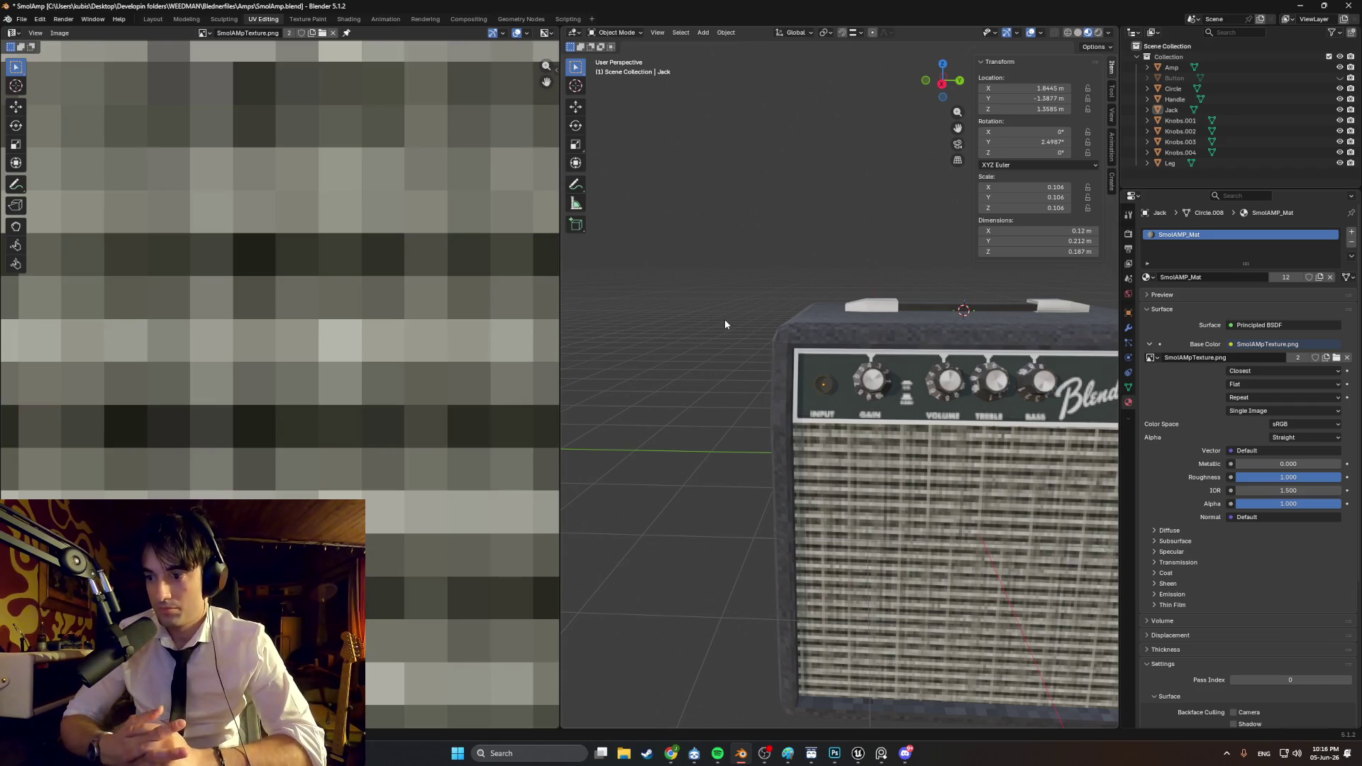
{"action": "mouse_move", "coordinate": [752, 358]}
{"action": "middle_mouse_down"}
{"action": "mouse_move", "coordinate": [665, 350]}
{"action": "mouse_move", "coordinate": [743, 353]}
{"action": "mouse_move", "coordinate": [678, 331]}
{"action": "mouse_move", "coordinate": [712, 329]}
{"action": "mouse_move", "coordinate": [662, 300]}
{"action": "mouse_move", "coordinate": [746, 338]}
{"action": "mouse_move", "coordinate": [704, 281]}
{"action": "mouse_move", "coordinate": [606, 315]}
{"action": "mouse_move", "coordinate": [807, 380]}
{"action": "mouse_move", "coordinate": [815, 292]}
{"action": "mouse_move", "coordinate": [802, 376]}
{"action": "mouse_move", "coordinate": [894, 379]}
{"action": "mouse_move", "coordinate": [831, 363]}
{"action": "mouse_move", "coordinate": [875, 368]}
{"action": "mouse_move", "coordinate": [925, 345]}
{"action": "mouse_move", "coordinate": [854, 376]}
{"action": "mouse_move", "coordinate": [802, 369]}
{"action": "mouse_move", "coordinate": [878, 391]}
{"action": "mouse_move", "coordinate": [797, 385]}
{"action": "mouse_move", "coordinate": [872, 376]}
{"action": "mouse_move", "coordinate": [860, 395]}
{"action": "mouse_move", "coordinate": [891, 390]}
{"action": "mouse_move", "coordinate": [884, 404]}
{"action": "mouse_move", "coordinate": [794, 428]}
{"action": "mouse_move", "coordinate": [745, 389]}
{"action": "mouse_move", "coordinate": [869, 380]}
{"action": "mouse_move", "coordinate": [986, 412]}
{"action": "mouse_move", "coordinate": [853, 419]}
{"action": "mouse_move", "coordinate": [817, 390]}
{"action": "mouse_move", "coordinate": [1005, 383]}
{"action": "mouse_move", "coordinate": [907, 413]}
{"action": "middle_mouse_up"}
{"action": "scroll", "coordinate": [743, 352], "scroll_direction": "down", "scroll_amount": 3}
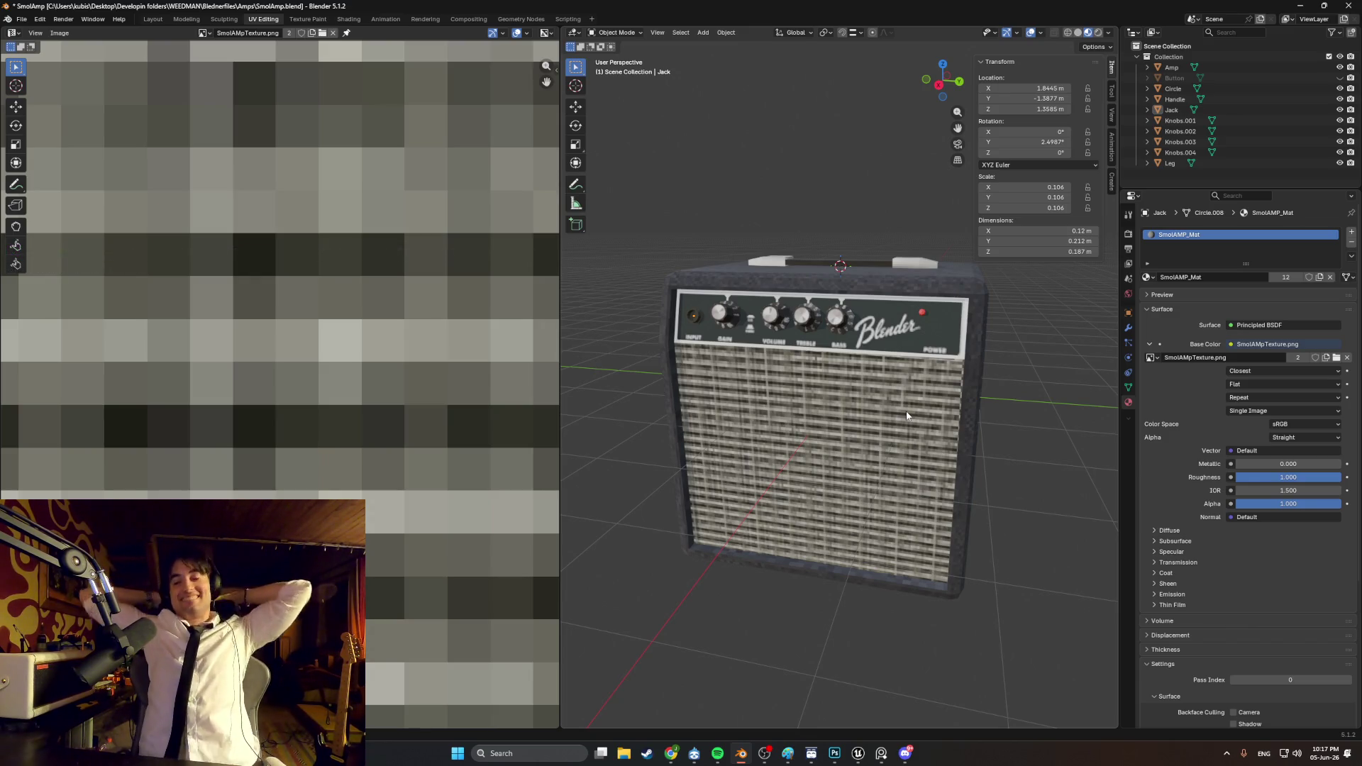
{"action": "mouse_move", "coordinate": [905, 411]}
{"action": "middle_mouse_down"}
{"action": "mouse_move", "coordinate": [836, 402]}
{"action": "mouse_move", "coordinate": [878, 438]}
{"action": "mouse_move", "coordinate": [768, 436]}
{"action": "mouse_move", "coordinate": [820, 437]}
{"action": "mouse_move", "coordinate": [844, 415]}
{"action": "mouse_move", "coordinate": [793, 441]}
{"action": "mouse_move", "coordinate": [908, 397]}
{"action": "mouse_move", "coordinate": [799, 395]}
{"action": "middle_mouse_up"}
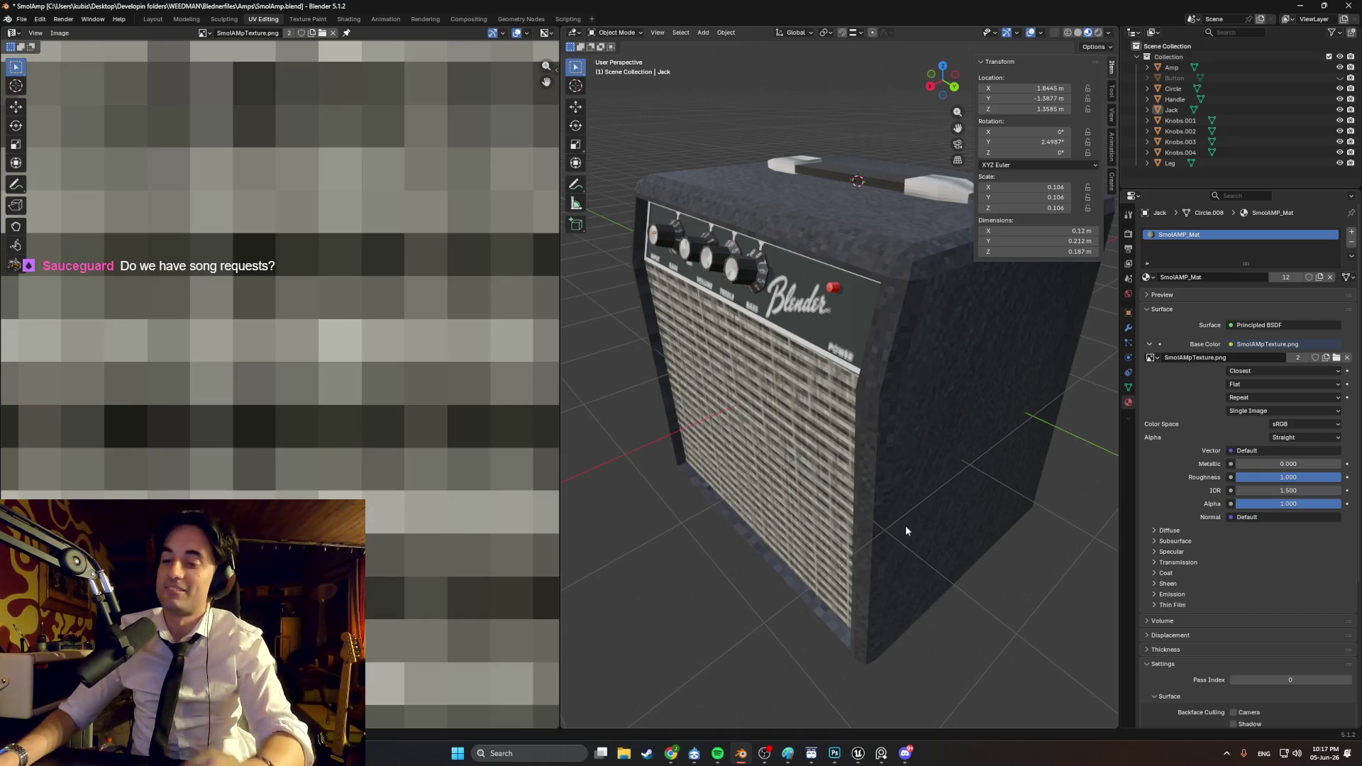
{"action": "mouse_move", "coordinate": [853, 461]}
{"action": "middle_mouse_down"}
{"action": "mouse_move", "coordinate": [687, 448]}
{"action": "mouse_move", "coordinate": [929, 439]}
{"action": "mouse_move", "coordinate": [844, 431]}
{"action": "mouse_move", "coordinate": [784, 471]}
{"action": "mouse_move", "coordinate": [809, 489]}
{"action": "mouse_move", "coordinate": [946, 449]}
{"action": "mouse_move", "coordinate": [909, 434]}
{"action": "middle_mouse_up"}
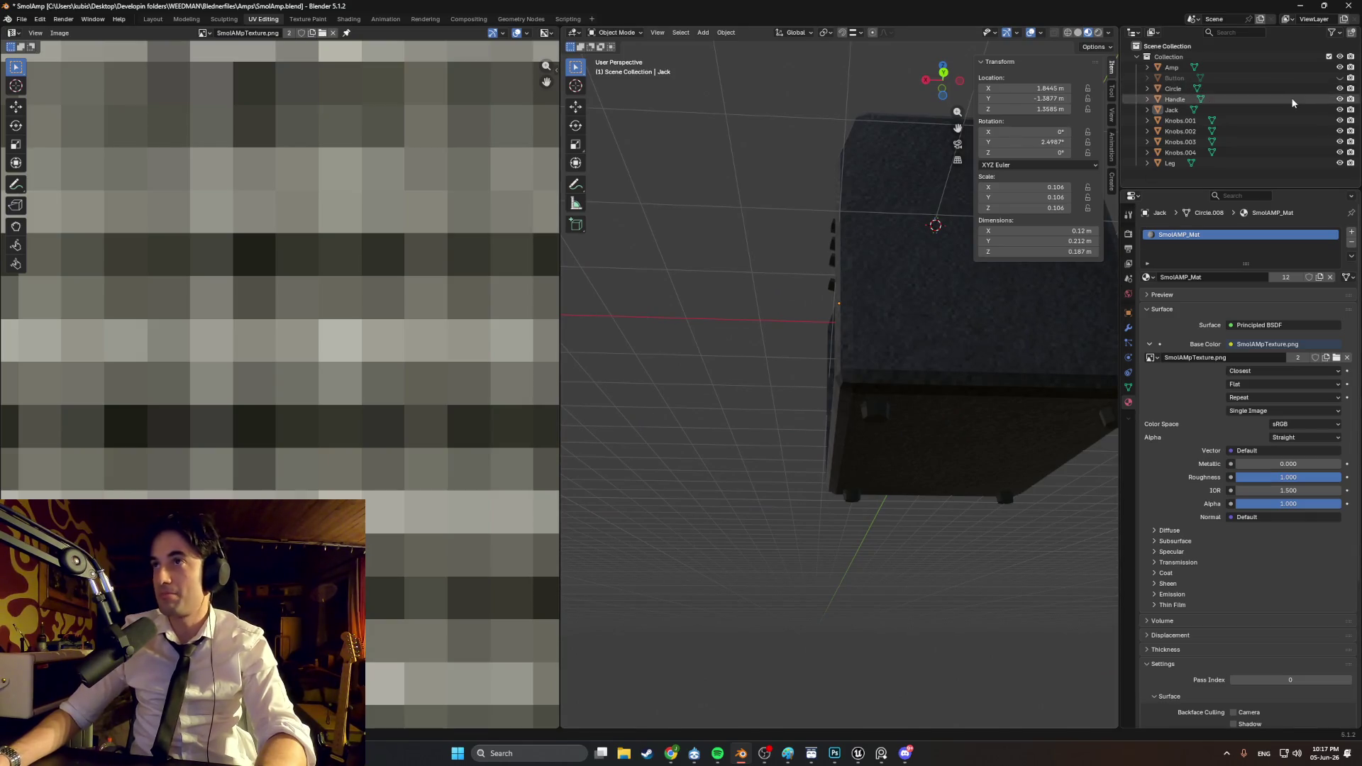
{"action": "mouse_move", "coordinate": [837, 411]}
{"action": "middle_mouse_down"}
{"action": "mouse_move", "coordinate": [781, 437]}
{"action": "mouse_move", "coordinate": [926, 488]}
{"action": "mouse_move", "coordinate": [1007, 390]}
{"action": "mouse_move", "coordinate": [1121, 293]}
{"action": "middle_mouse_up"}
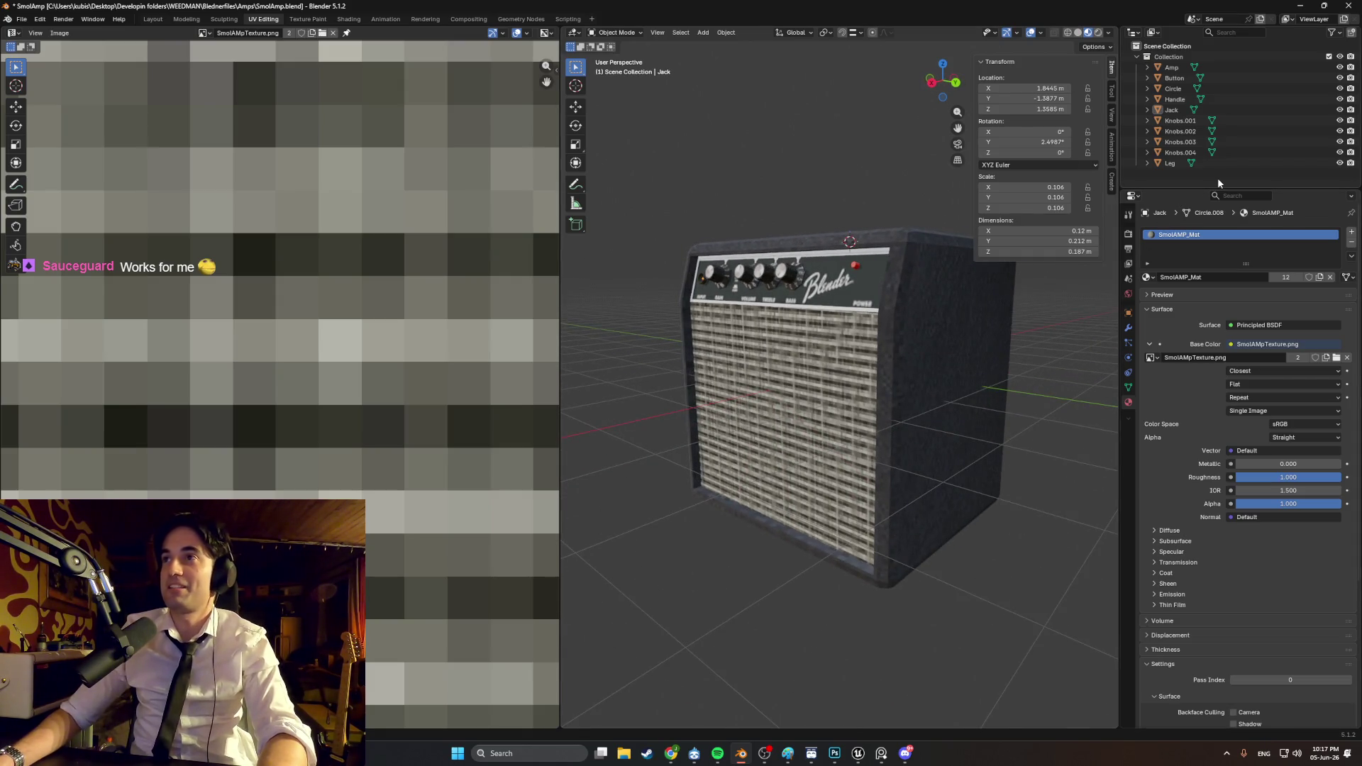
{"action": "mouse_move", "coordinate": [1007, 400]}
{"action": "middle_mouse_down"}
{"action": "mouse_move", "coordinate": [841, 477]}
{"action": "mouse_move", "coordinate": [891, 474]}
{"action": "middle_mouse_up"}
{"action": "scroll", "coordinate": [891, 474], "scroll_direction": "up", "scroll_amount": 3}
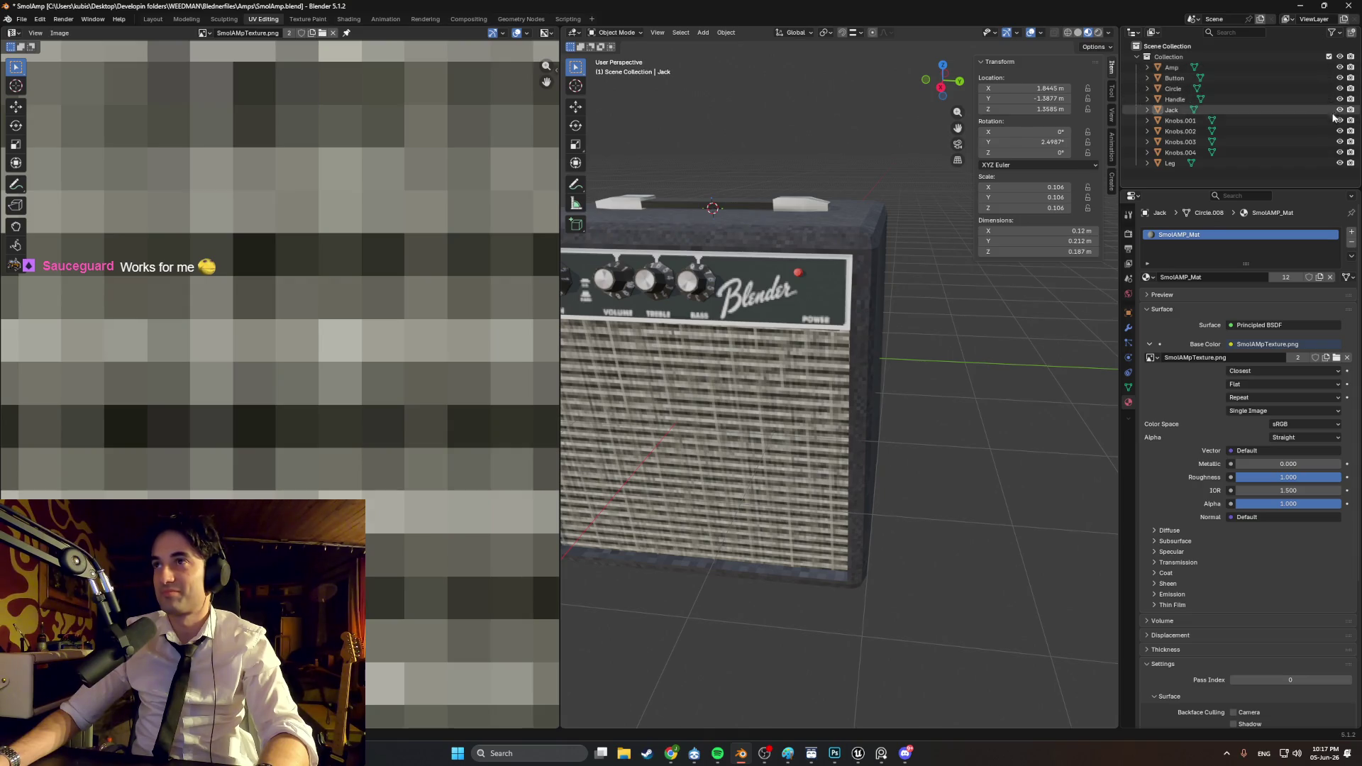
{"action": "key", "text": "Home"}
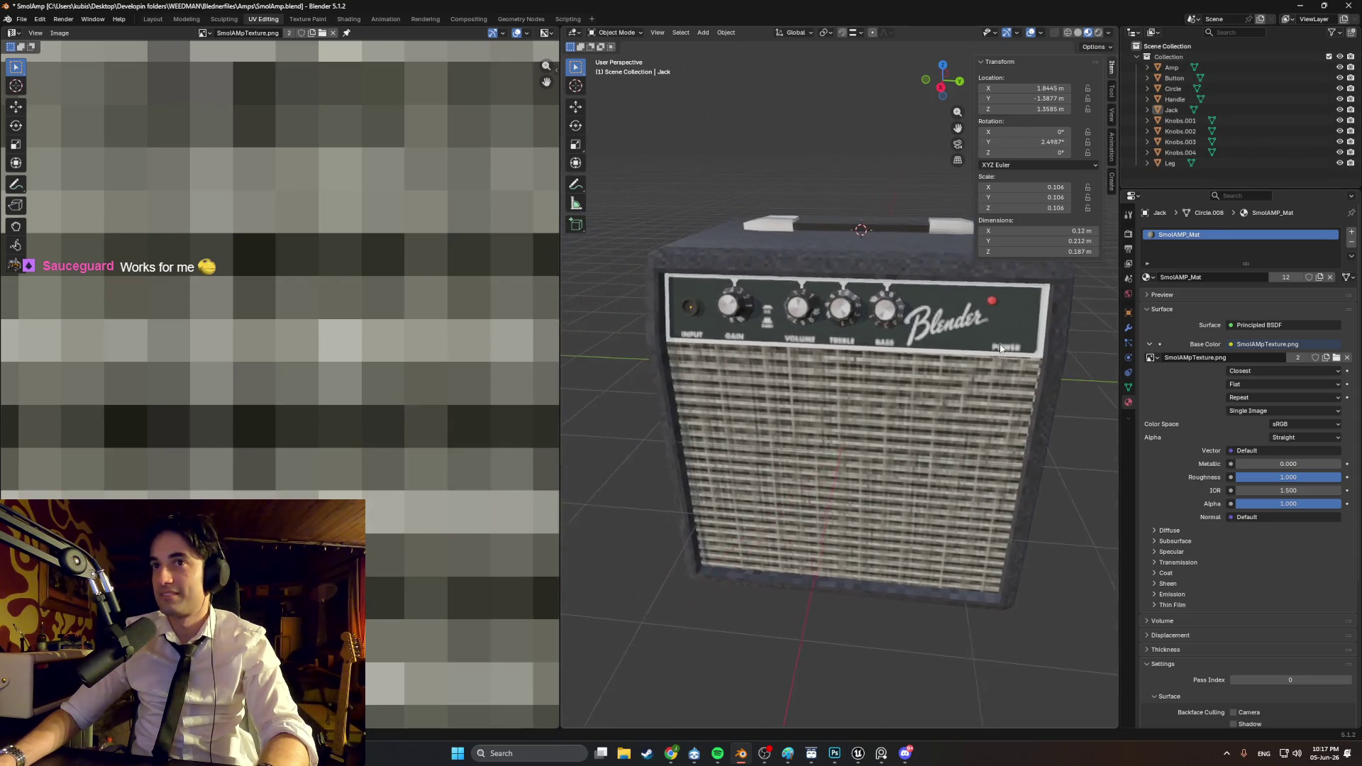
Step: Select Jack, the knobs, Amp body, Circle light, Handle and Leg, then join them with Ctrl+J
{"action": "left_click", "coordinate": [693, 312], "text": "shift"}
{"action": "left_click", "coordinate": [802, 309], "text": "shift"}
{"action": "left_click", "coordinate": [846, 310], "text": "shift"}
{"action": "left_click", "coordinate": [889, 311], "text": "shift"}
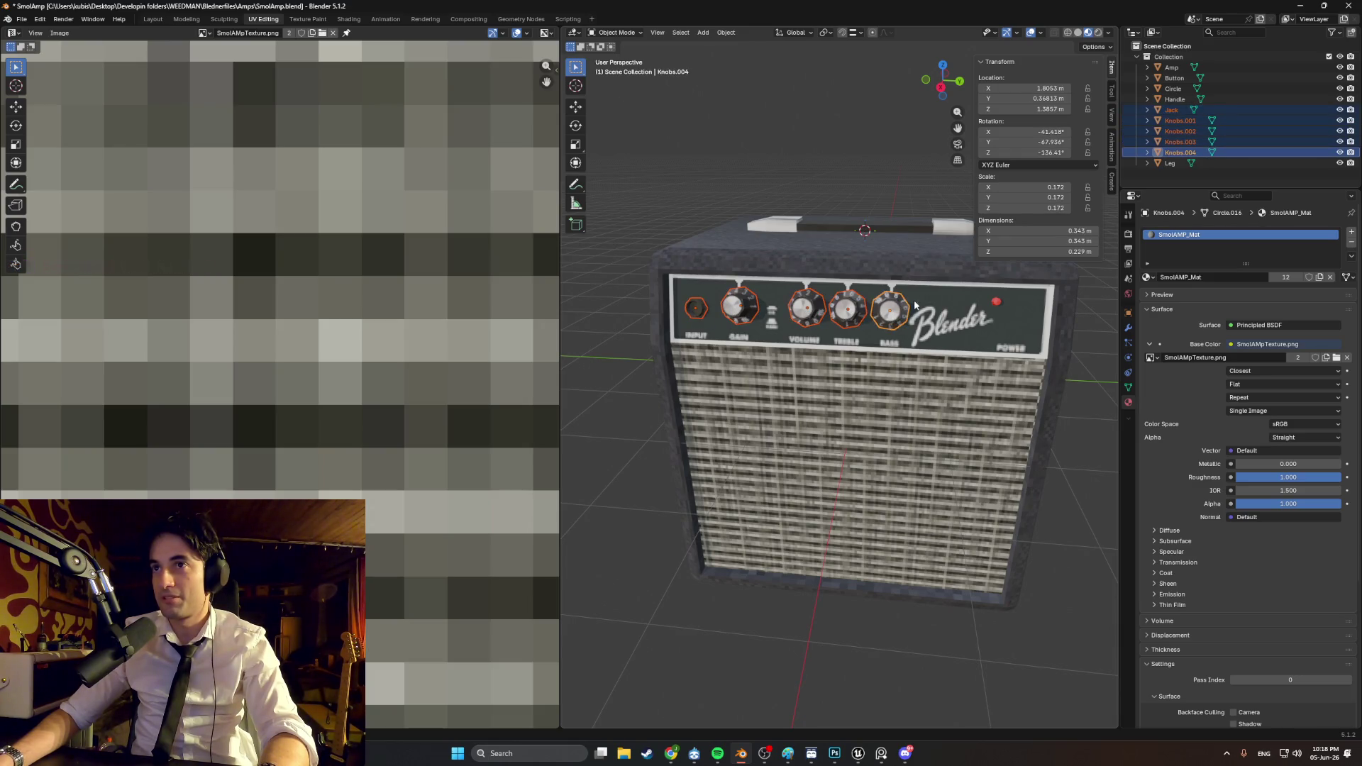
{"action": "left_click", "coordinate": [946, 324], "text": "shift"}
{"action": "left_click", "coordinate": [996, 305], "text": "shift"}
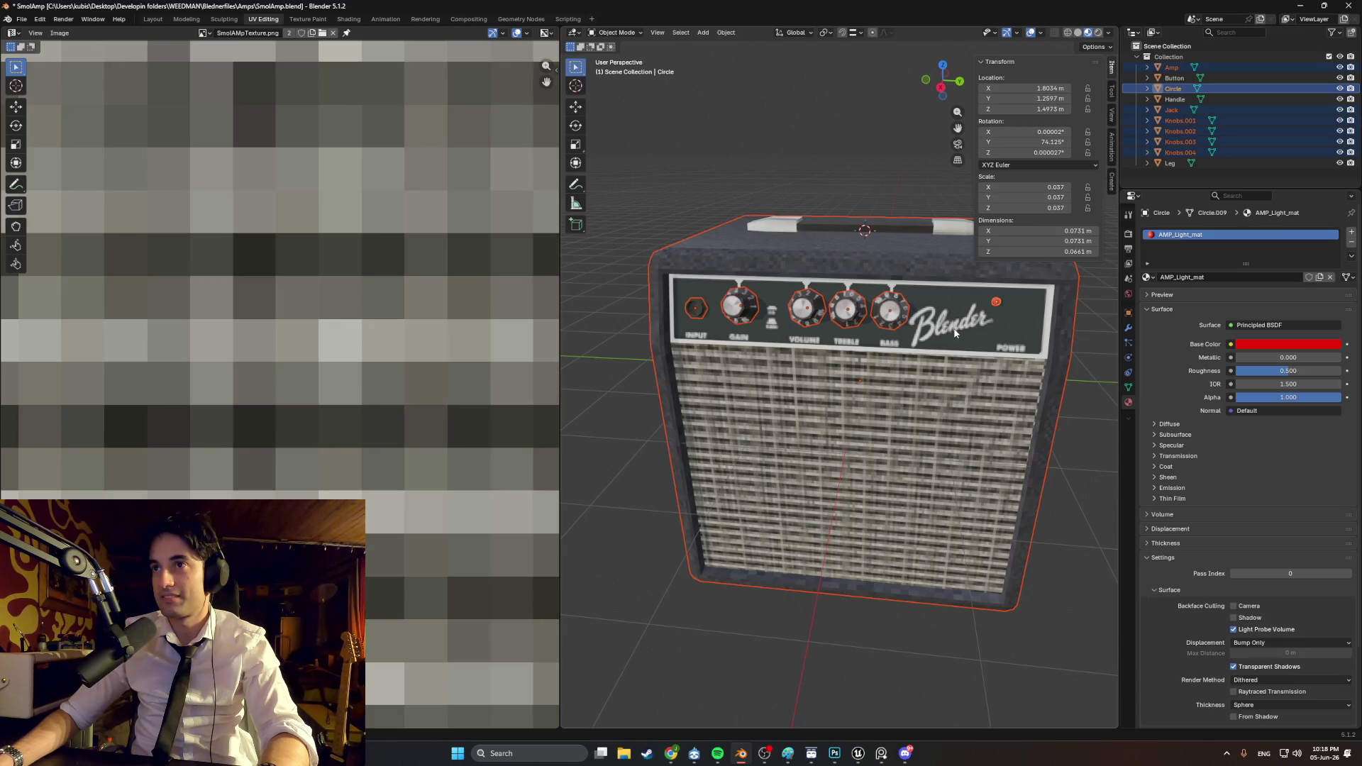
{"action": "mouse_move", "coordinate": [950, 329]}
{"action": "middle_mouse_down"}
{"action": "mouse_move", "coordinate": [885, 331]}
{"action": "mouse_move", "coordinate": [947, 333]}
{"action": "mouse_move", "coordinate": [831, 247]}
{"action": "mouse_move", "coordinate": [846, 245]}
{"action": "mouse_move", "coordinate": [694, 405]}
{"action": "middle_mouse_up"}
{"action": "left_click", "coordinate": [832, 246], "text": "shift"}
{"action": "left_click", "coordinate": [687, 415], "text": "shift"}
{"action": "middle_click_drag", "start_coordinate": [831, 407], "coordinate": [826, 430]}
{"action": "key", "text": "ctrl+j"}
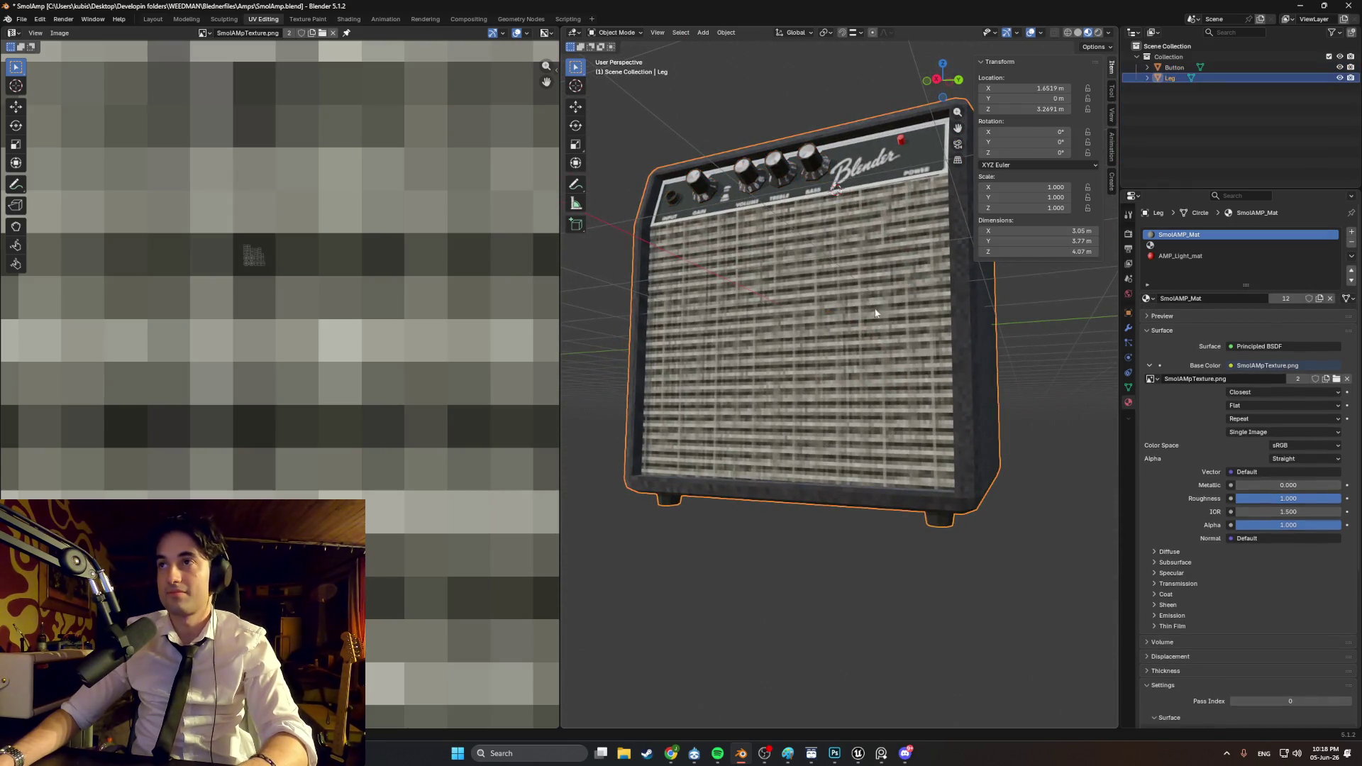
Step: Deselect the merged amp, inspect it from several angles, then hide it
{"action": "mouse_move", "coordinate": [823, 184]}
{"action": "middle_mouse_down"}
{"action": "mouse_move", "coordinate": [815, 227]}
{"action": "mouse_move", "coordinate": [797, 232]}
{"action": "mouse_move", "coordinate": [808, 232]}
{"action": "middle_mouse_up"}
{"action": "key", "text": "alt+a"}
{"action": "scroll", "coordinate": [829, 237], "scroll_direction": "up", "scroll_amount": 2}
{"action": "mouse_move", "coordinate": [874, 302]}
{"action": "middle_mouse_down"}
{"action": "mouse_move", "coordinate": [909, 287]}
{"action": "mouse_move", "coordinate": [902, 317]}
{"action": "middle_mouse_up"}
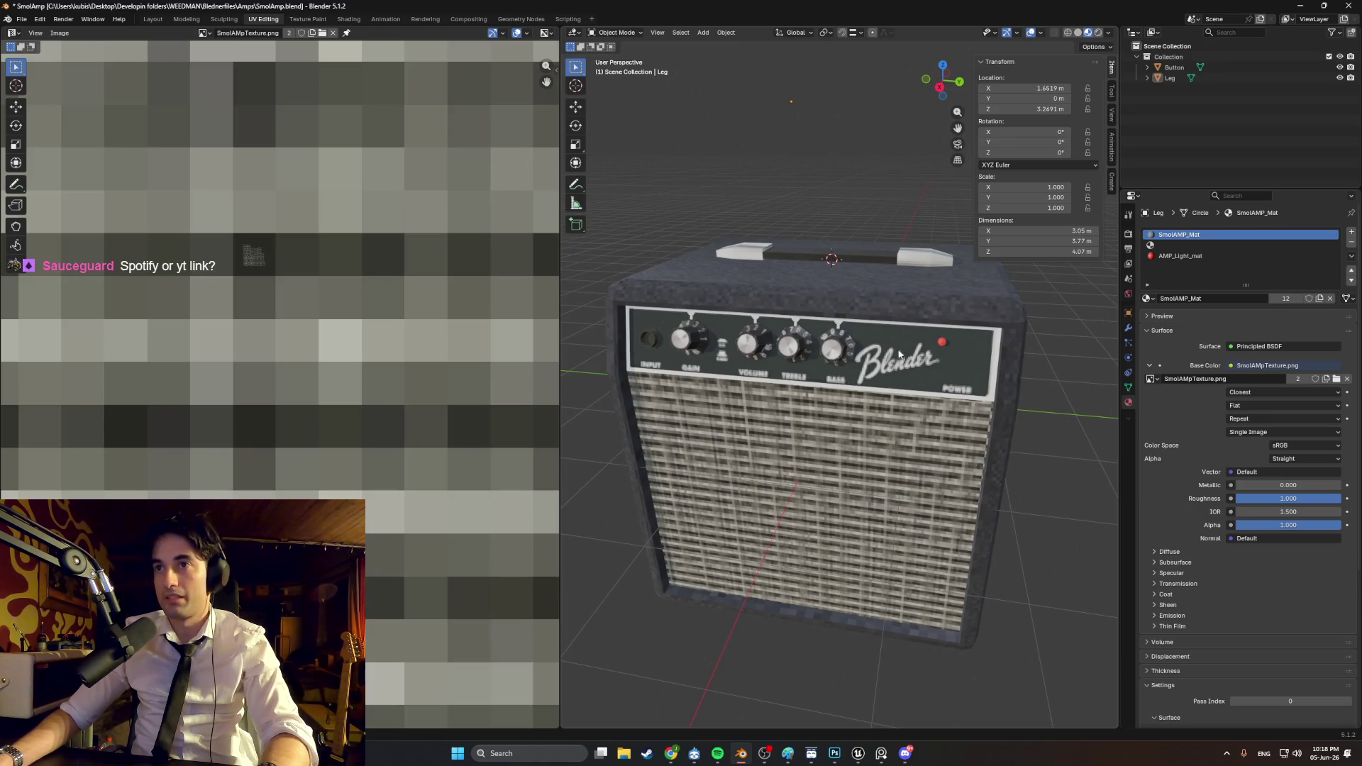
{"action": "scroll", "coordinate": [906, 375], "scroll_direction": "up", "scroll_amount": 4}
{"action": "middle_click_drag", "start_coordinate": [851, 371], "coordinate": [858, 359]}
{"action": "scroll", "coordinate": [861, 372], "scroll_direction": "down", "scroll_amount": 5}
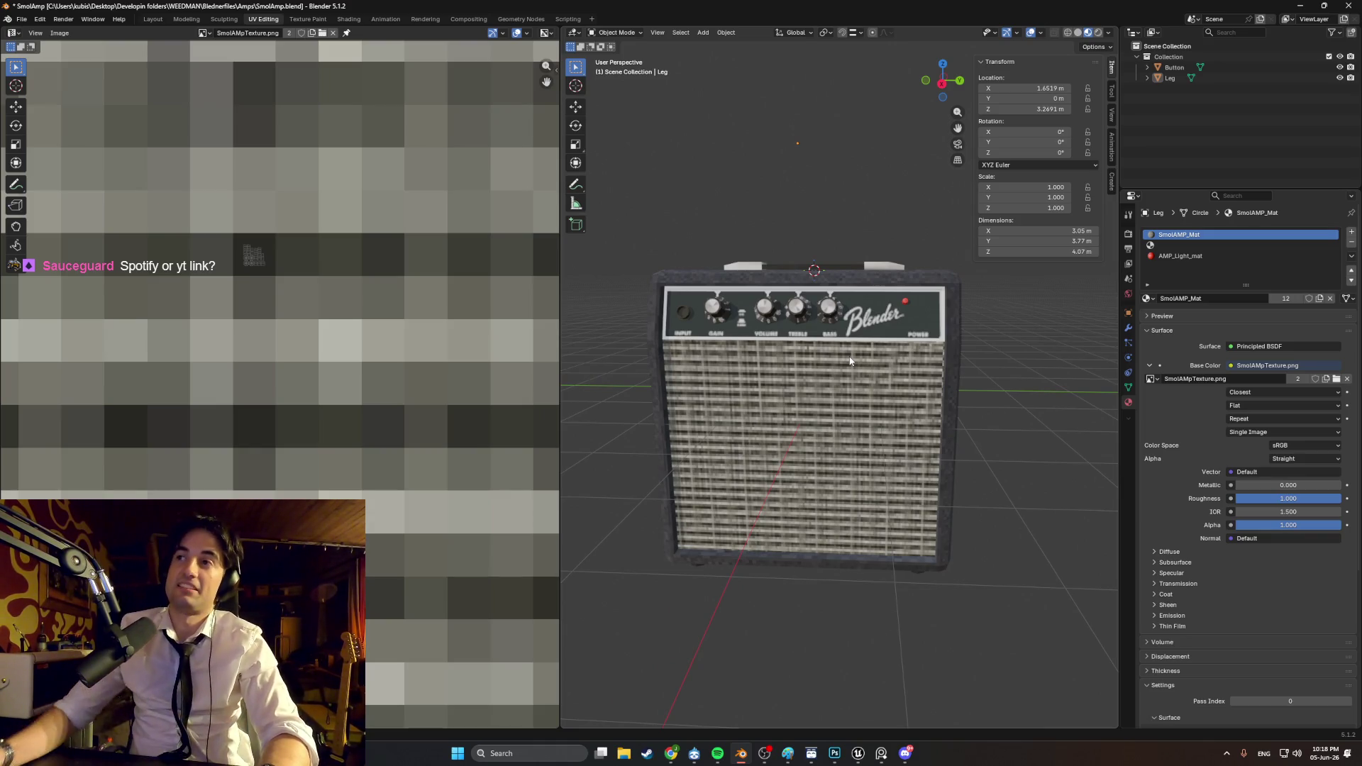
{"action": "scroll", "coordinate": [790, 356], "scroll_direction": "down", "scroll_amount": 2}
{"action": "scroll", "coordinate": [790, 351], "scroll_direction": "up", "scroll_amount": 6}
{"action": "middle_click_drag", "start_coordinate": [785, 353], "coordinate": [806, 359]}
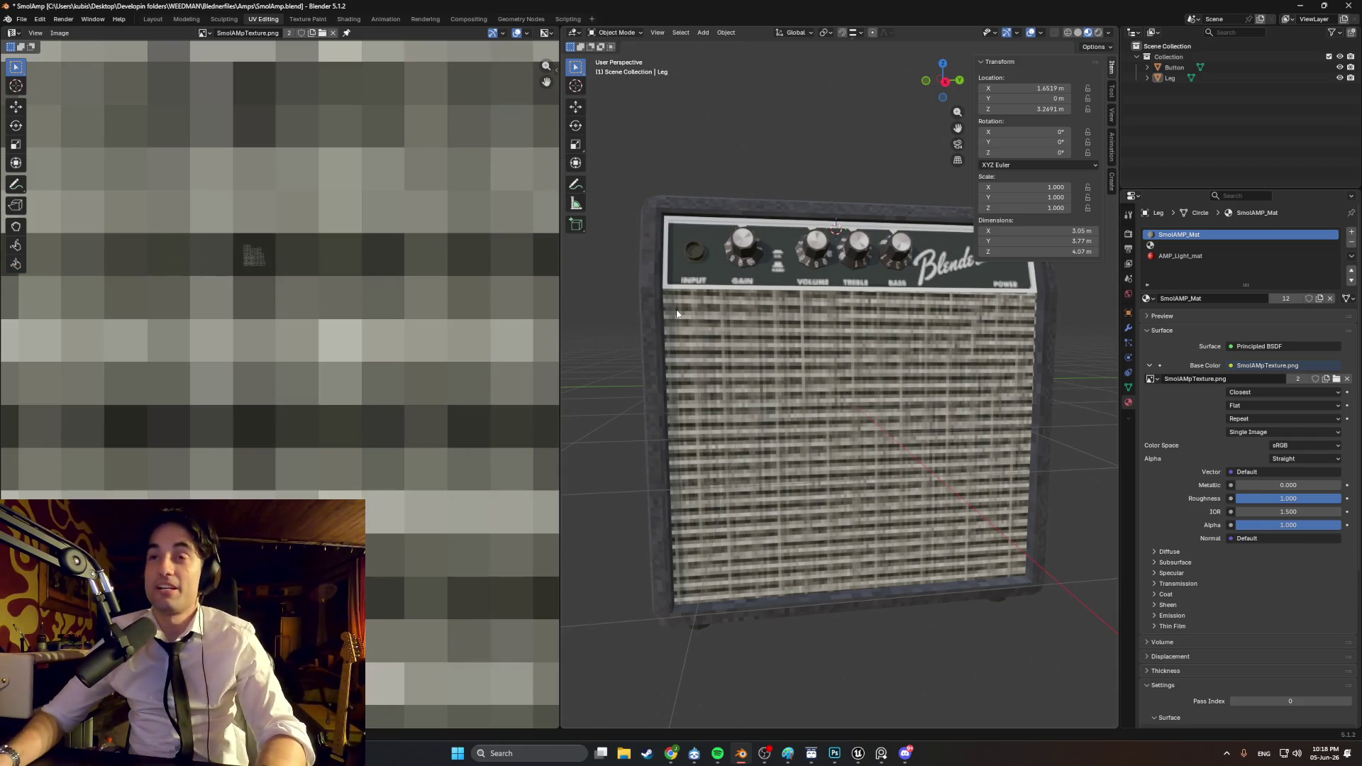
{"action": "scroll", "coordinate": [677, 312], "scroll_direction": "down", "scroll_amount": 2}
{"action": "middle_click_drag", "start_coordinate": [680, 314], "coordinate": [711, 333]}
{"action": "mouse_move", "coordinate": [878, 315]}
{"action": "middle_mouse_down"}
{"action": "mouse_move", "coordinate": [772, 321]}
{"action": "mouse_move", "coordinate": [874, 330]}
{"action": "mouse_move", "coordinate": [680, 327]}
{"action": "mouse_move", "coordinate": [871, 296]}
{"action": "mouse_move", "coordinate": [886, 270]}
{"action": "mouse_move", "coordinate": [915, 333]}
{"action": "mouse_move", "coordinate": [973, 378]}
{"action": "middle_mouse_up"}
{"action": "left_click", "coordinate": [1339, 78]}
Step: Select the Button object and assign it the SmolAMP_Mat material
{"action": "mouse_move", "coordinate": [922, 426]}
{"action": "middle_mouse_down"}
{"action": "mouse_move", "coordinate": [895, 434]}
{"action": "mouse_move", "coordinate": [900, 450]}
{"action": "mouse_move", "coordinate": [767, 398]}
{"action": "mouse_move", "coordinate": [842, 383]}
{"action": "middle_mouse_up"}
{"action": "scroll", "coordinate": [767, 398], "scroll_direction": "up", "scroll_amount": 2}
{"action": "left_click", "coordinate": [762, 388]}
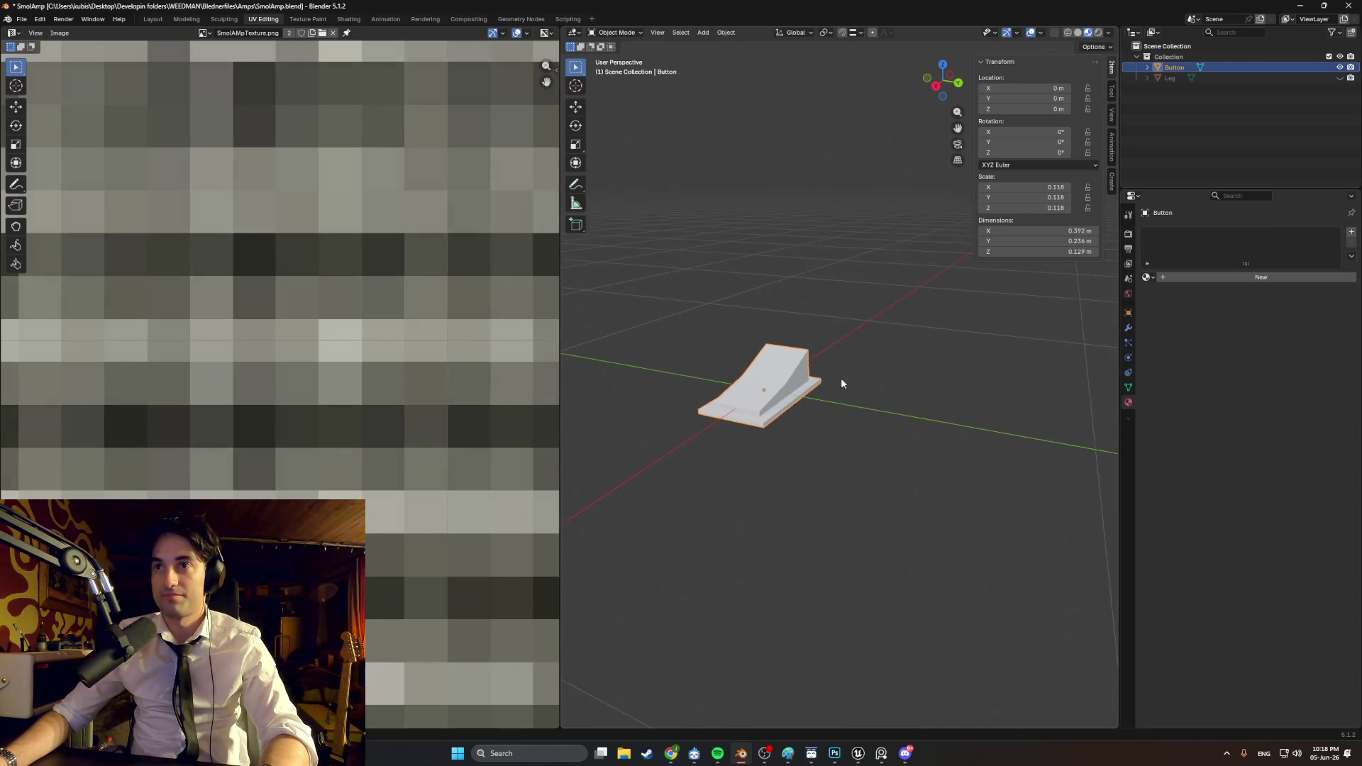
{"action": "left_click", "coordinate": [1148, 277]}
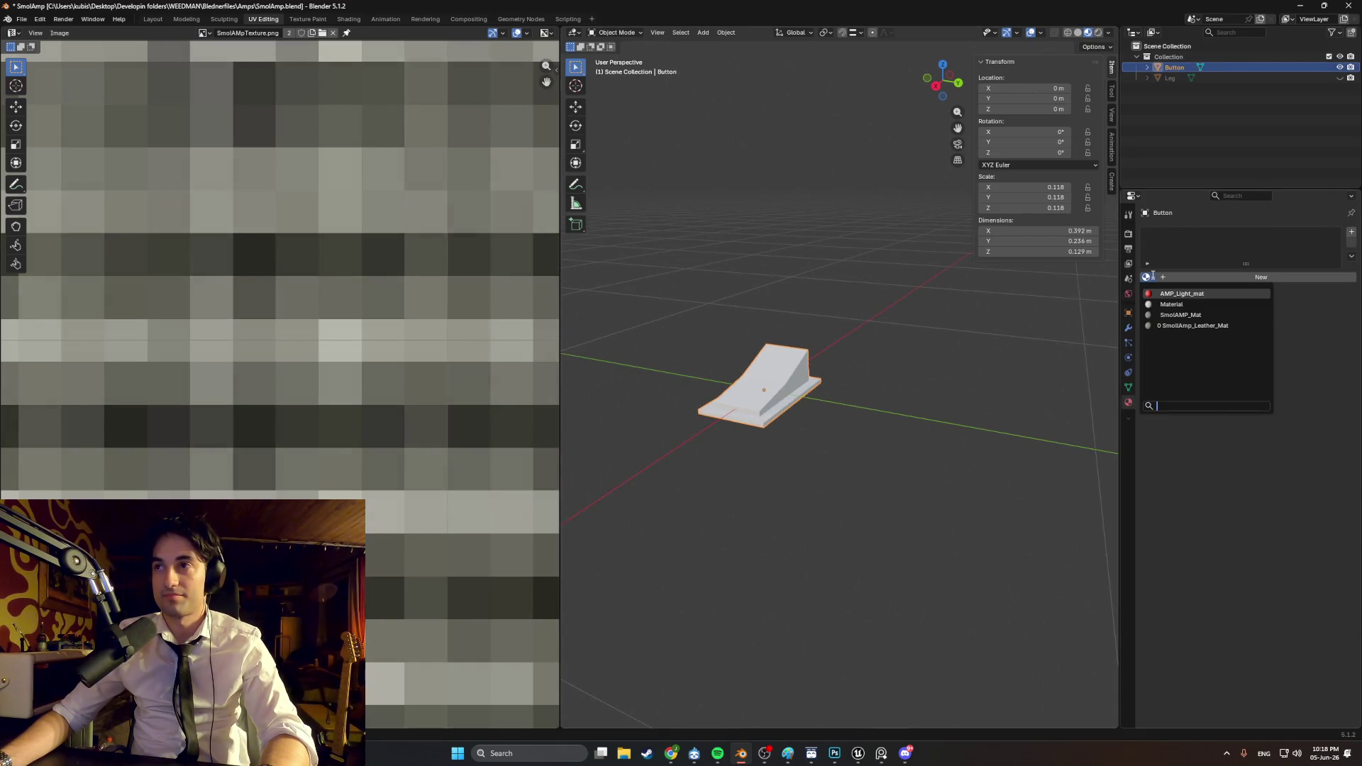
{"action": "left_click", "coordinate": [1182, 314]}
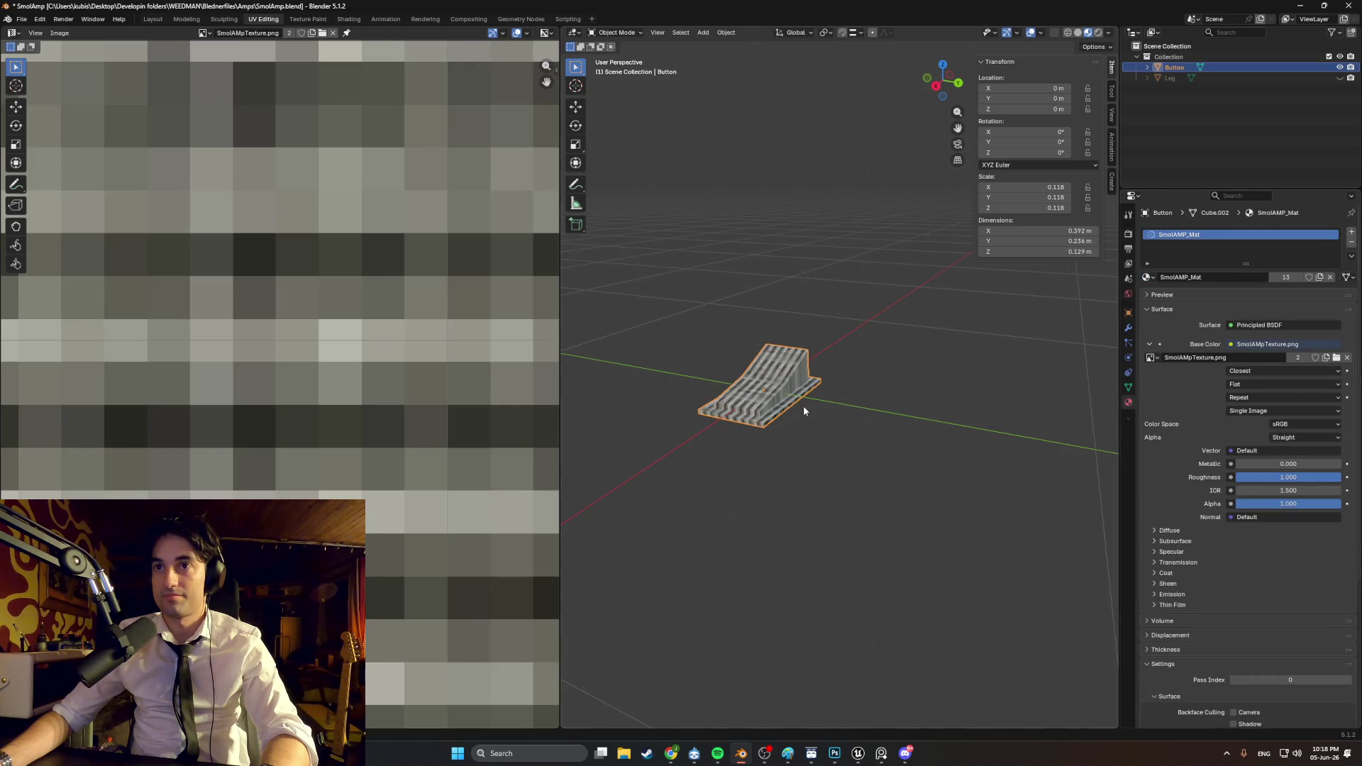
Step: Unwrap the Button's mesh in Edit Mode with Smart UV Project
{"action": "key", "text": "Tab"}
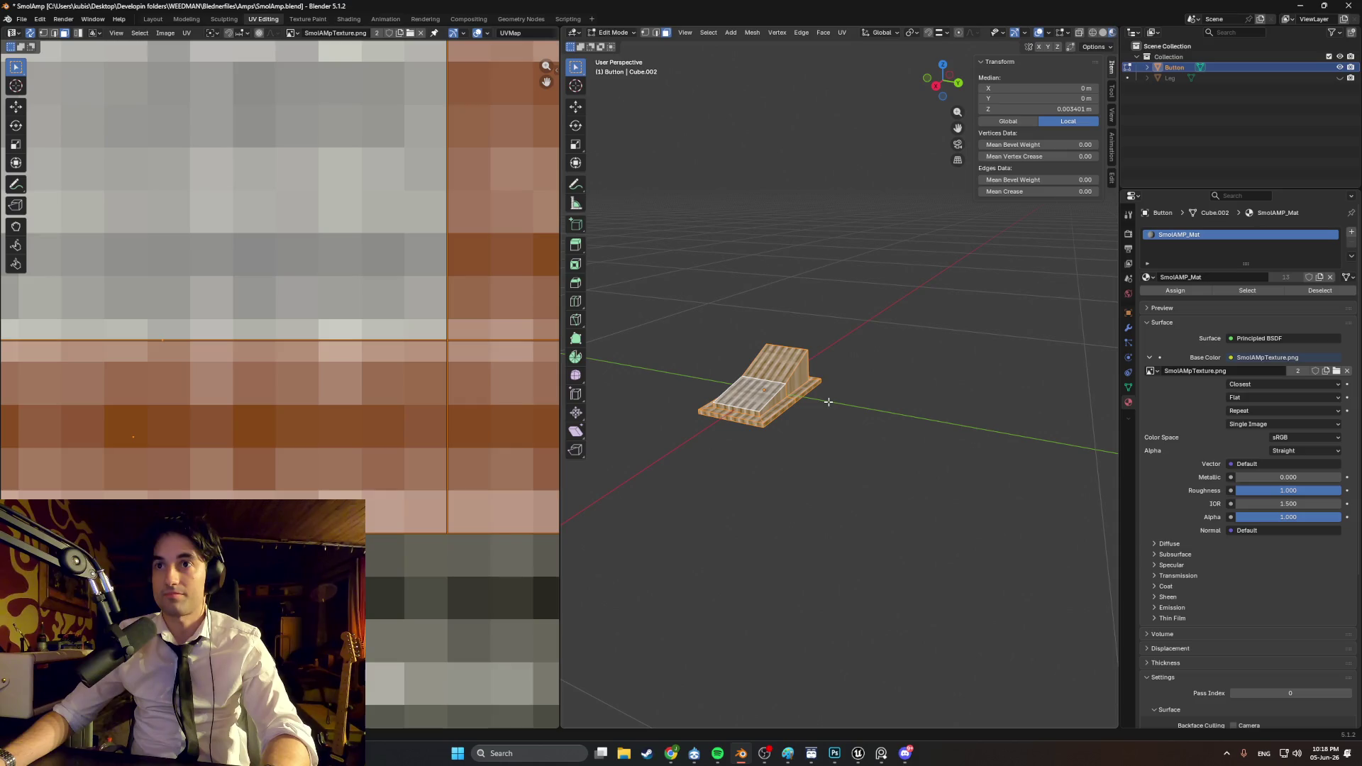
{"action": "key", "text": "u"}
{"action": "left_click", "coordinate": [812, 404]}
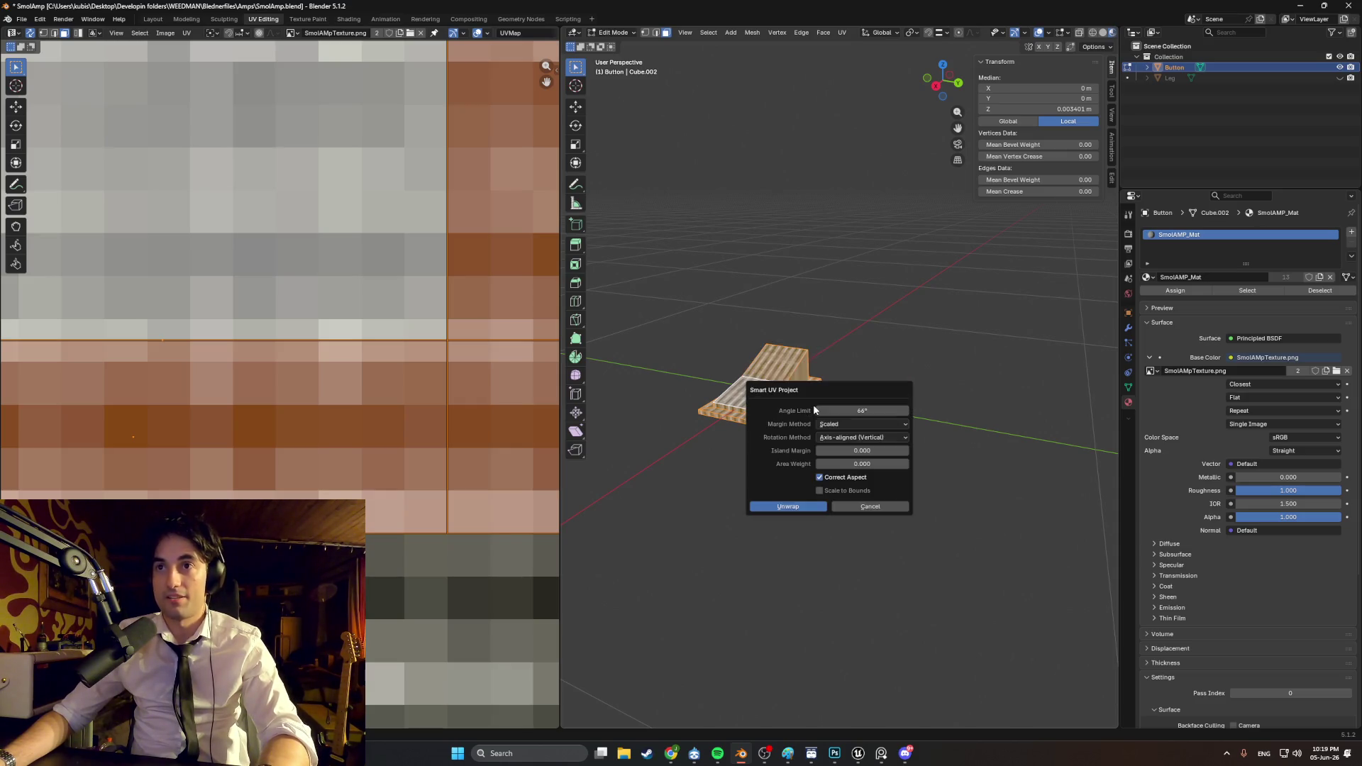
{"action": "left_click", "coordinate": [788, 508]}
{"action": "scroll", "coordinate": [360, 381], "scroll_direction": "down", "scroll_amount": 6}
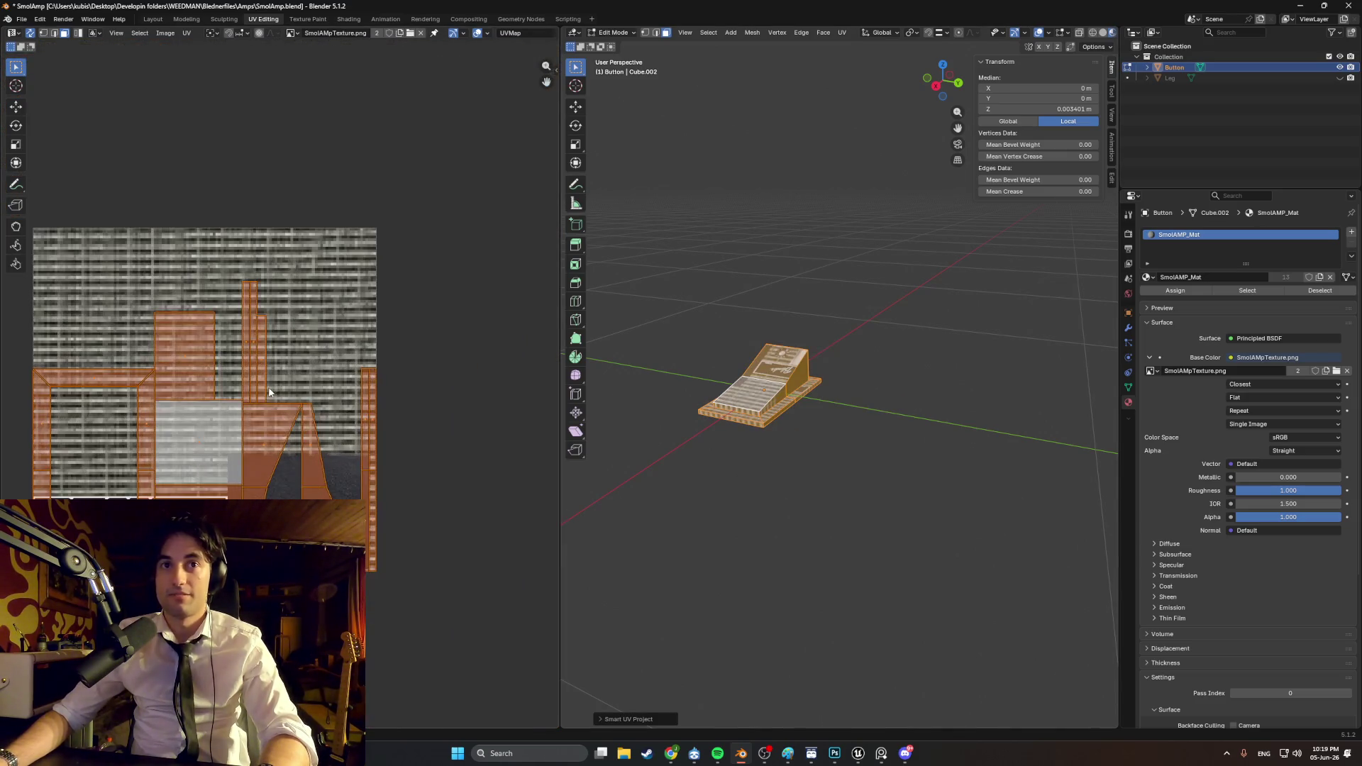
Step: Shrink the Button's UV islands to a tiny size and move them
{"action": "key", "text": "s"}
{"action": "left_click", "coordinate": [284, 373]}
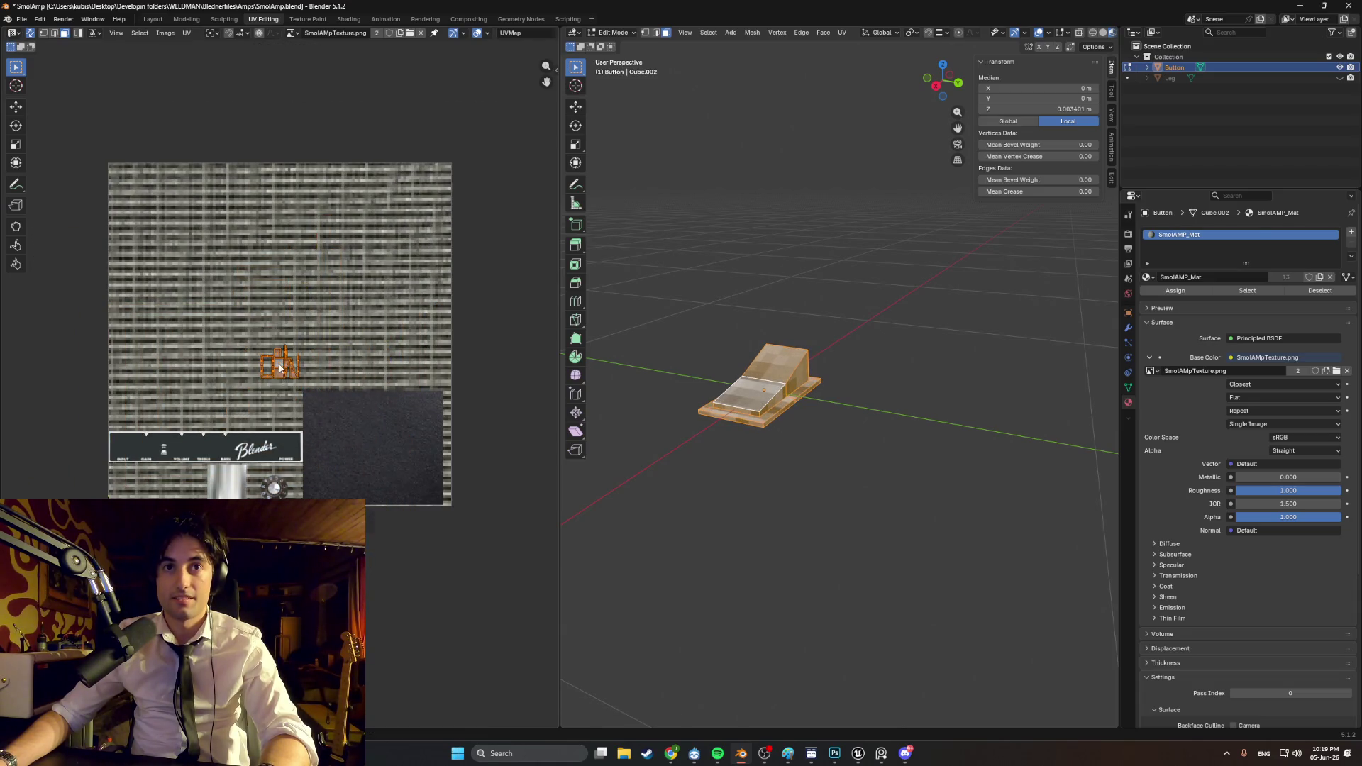
{"action": "scroll", "coordinate": [318, 312], "scroll_direction": "up", "scroll_amount": 5}
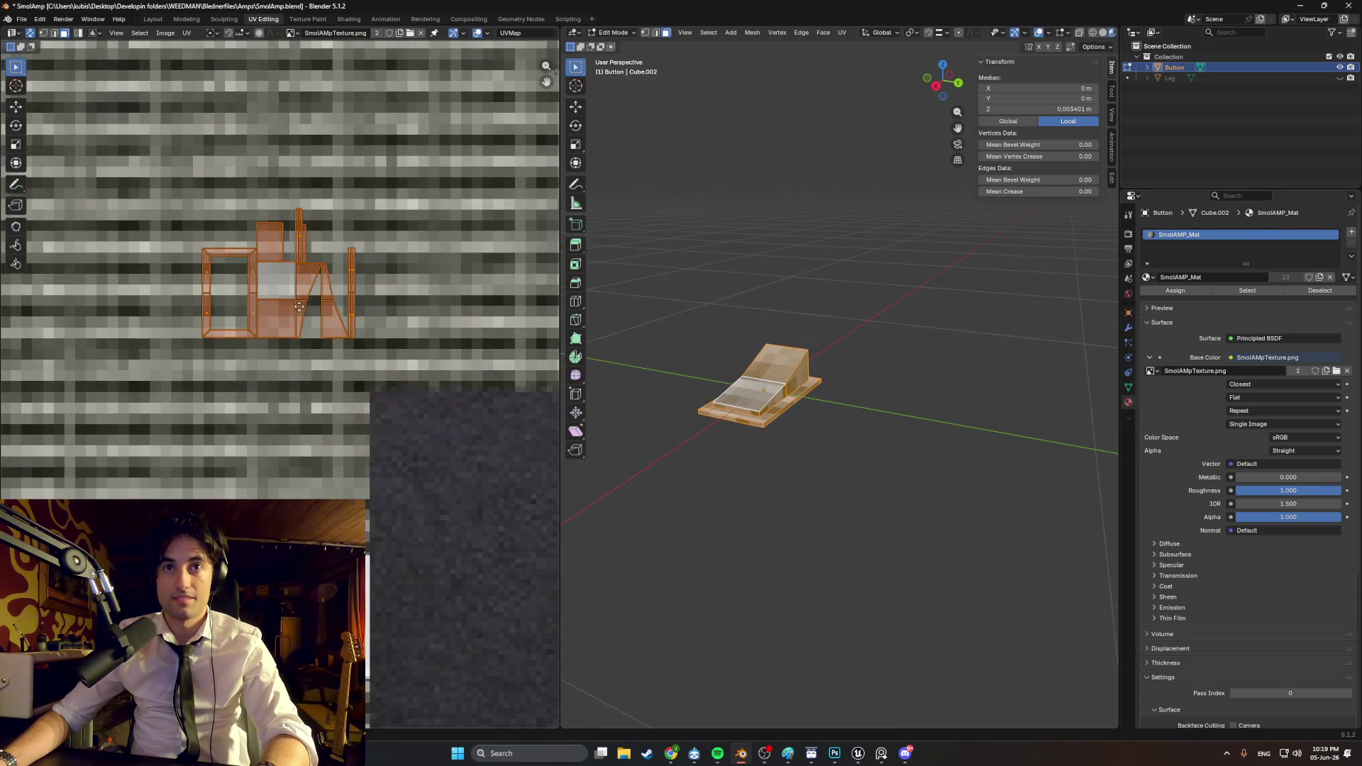
{"action": "key", "text": "g"}
{"action": "left_click", "coordinate": [479, 512]}
Step: Place the Button's UV islands on the dark texture area and check it from new angles
{"action": "scroll", "coordinate": [433, 444], "scroll_direction": "down", "scroll_amount": 5}
{"action": "middle_click_drag", "start_coordinate": [752, 414], "coordinate": [791, 420]}
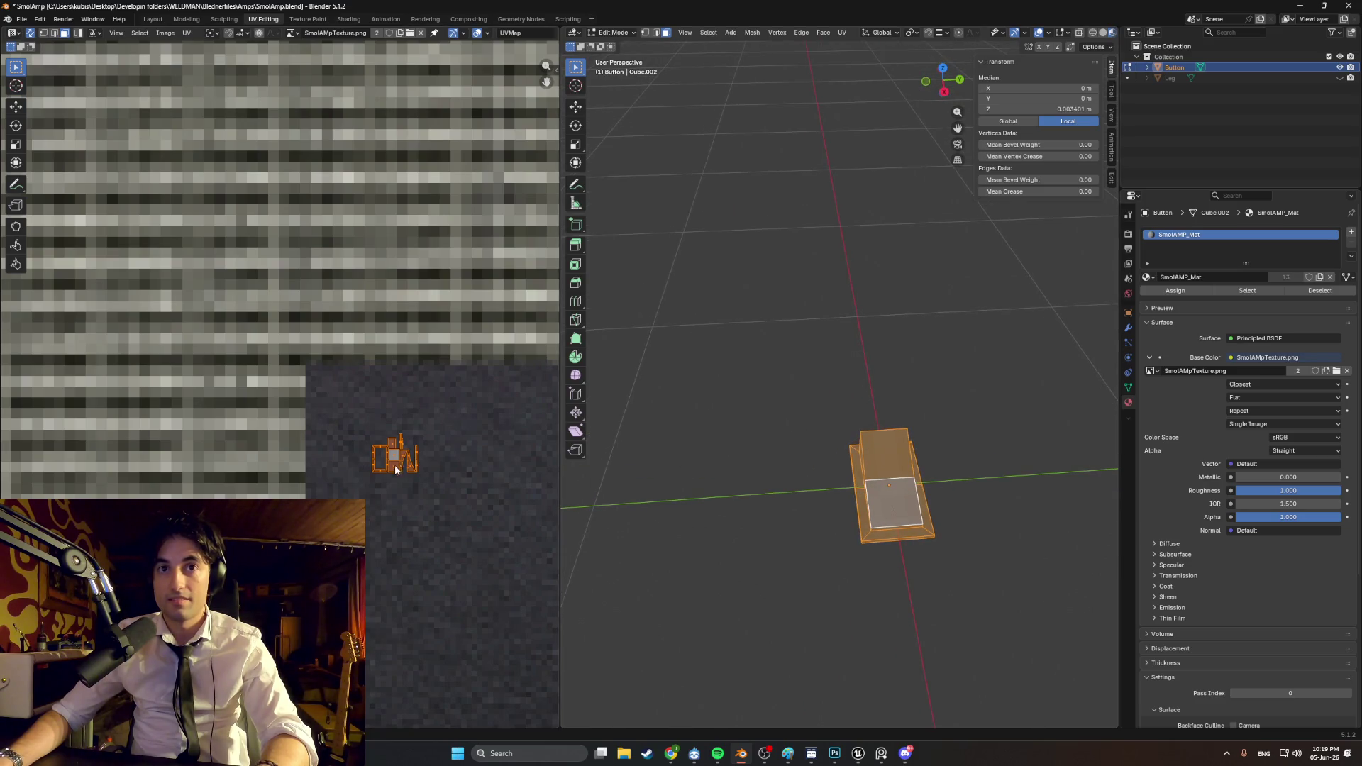
{"action": "scroll", "coordinate": [395, 469], "scroll_direction": "down", "scroll_amount": 5, "text": "shift"}
{"action": "key", "text": "g"}
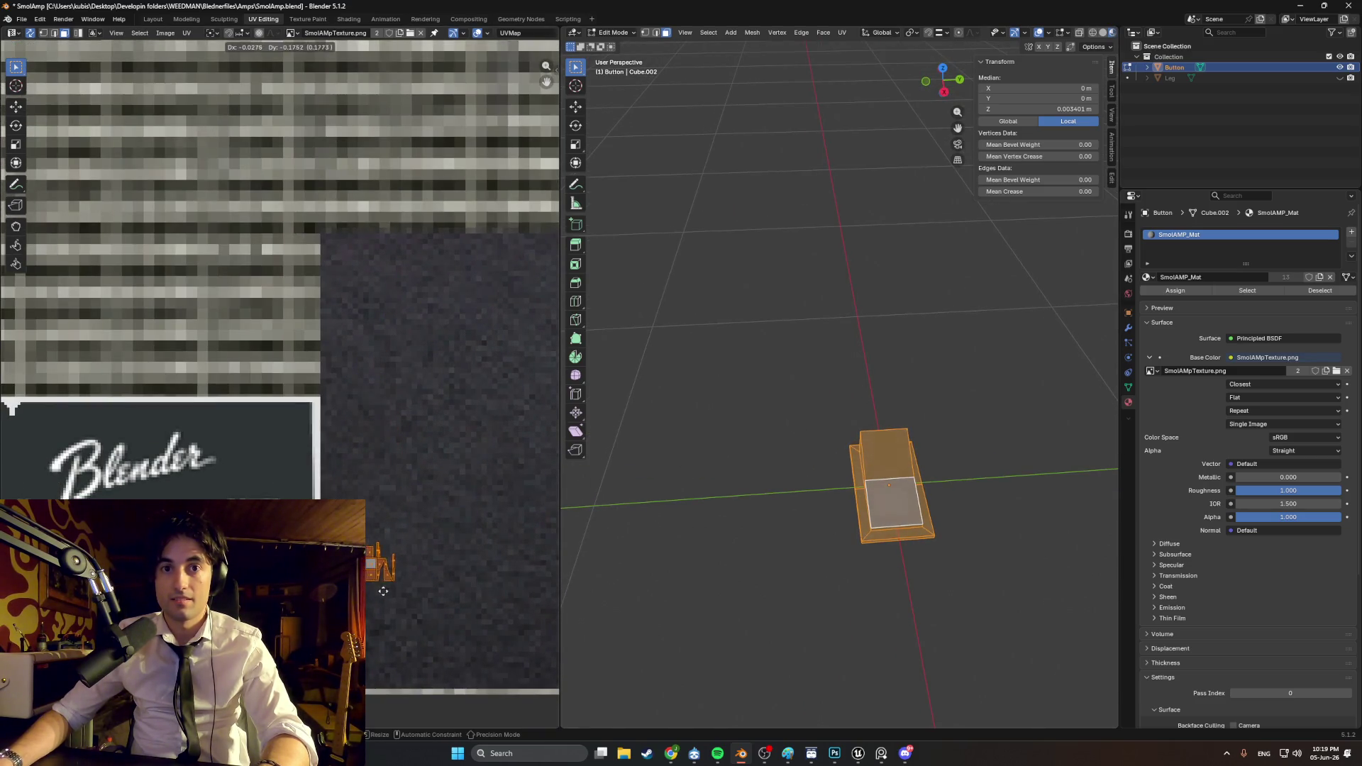
{"action": "left_click", "coordinate": [367, 670]}
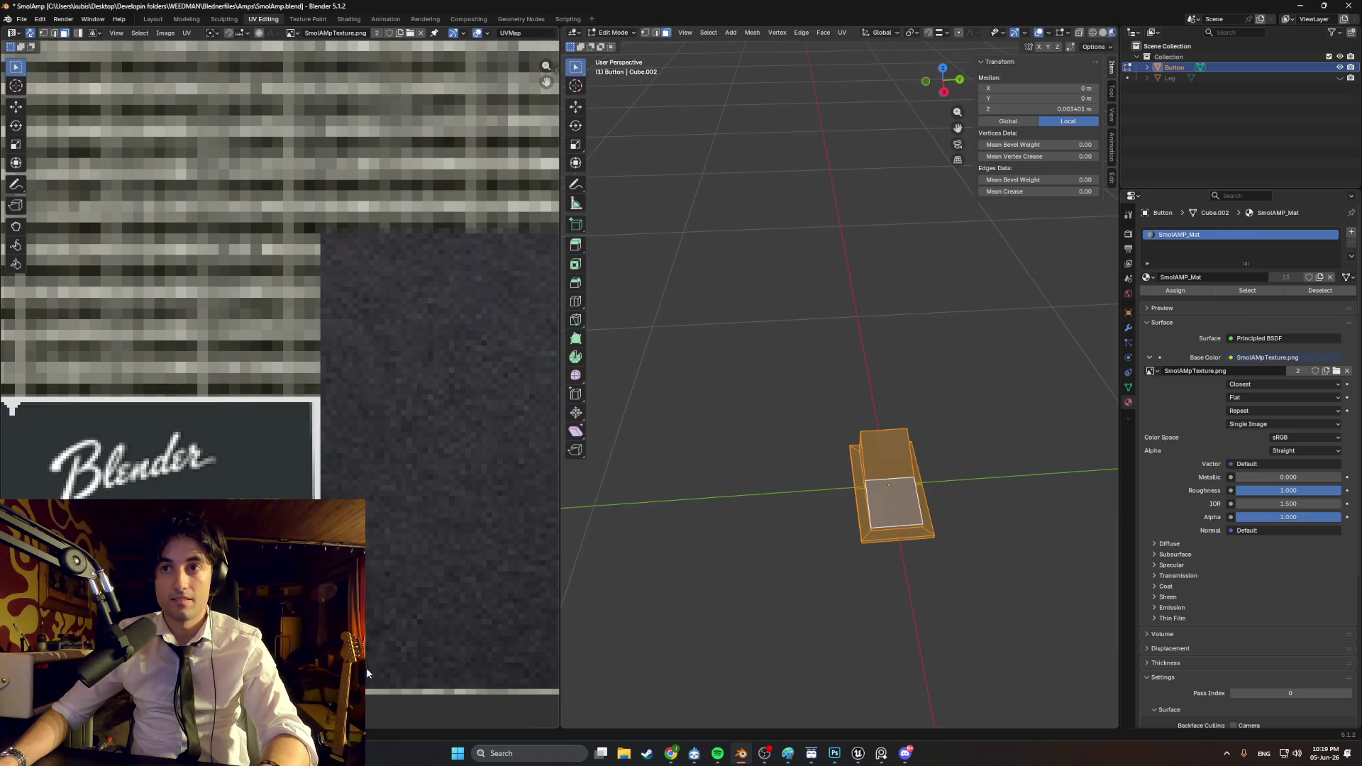
{"action": "left_click", "coordinate": [845, 439]}
{"action": "mouse_move", "coordinate": [815, 401]}
{"action": "middle_mouse_down"}
{"action": "mouse_move", "coordinate": [857, 372]}
{"action": "mouse_move", "coordinate": [769, 390]}
{"action": "mouse_move", "coordinate": [841, 383]}
{"action": "mouse_move", "coordinate": [826, 396]}
{"action": "mouse_move", "coordinate": [784, 383]}
{"action": "middle_mouse_up"}
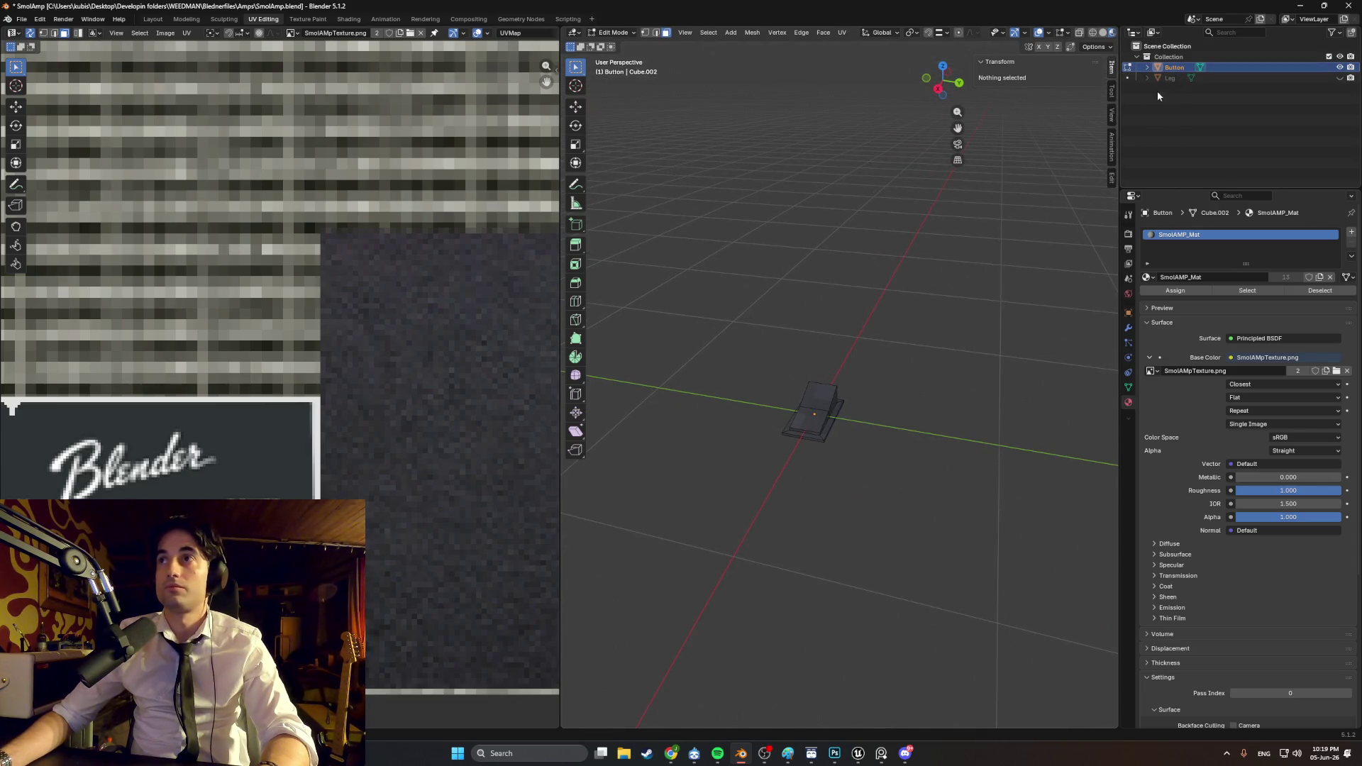
{"action": "middle_click_drag", "start_coordinate": [795, 328], "coordinate": [816, 333]}
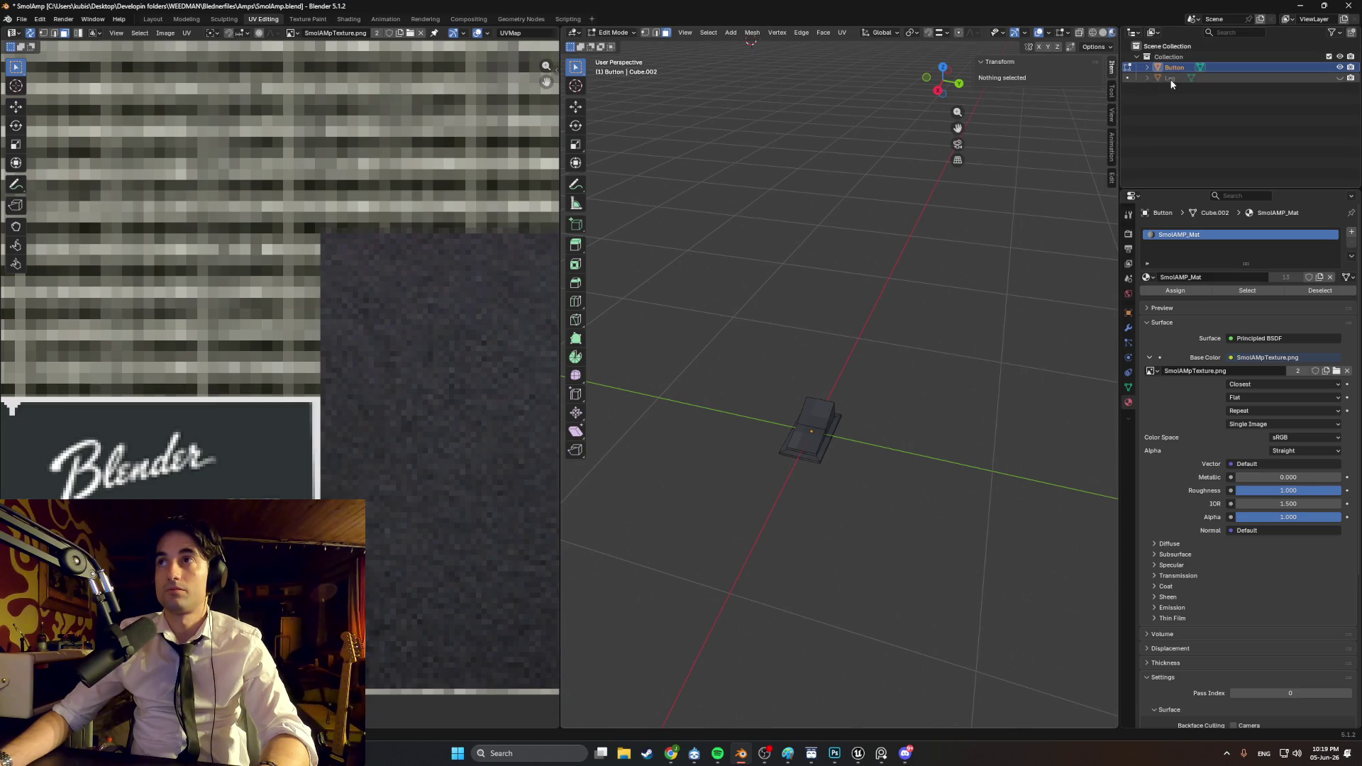
Step: Unhide the merged amp, renaming it Smol_AMP and the Button AMP_Button
{"action": "left_click", "coordinate": [1339, 78]}
{"action": "double_click", "coordinate": [1237, 77]}
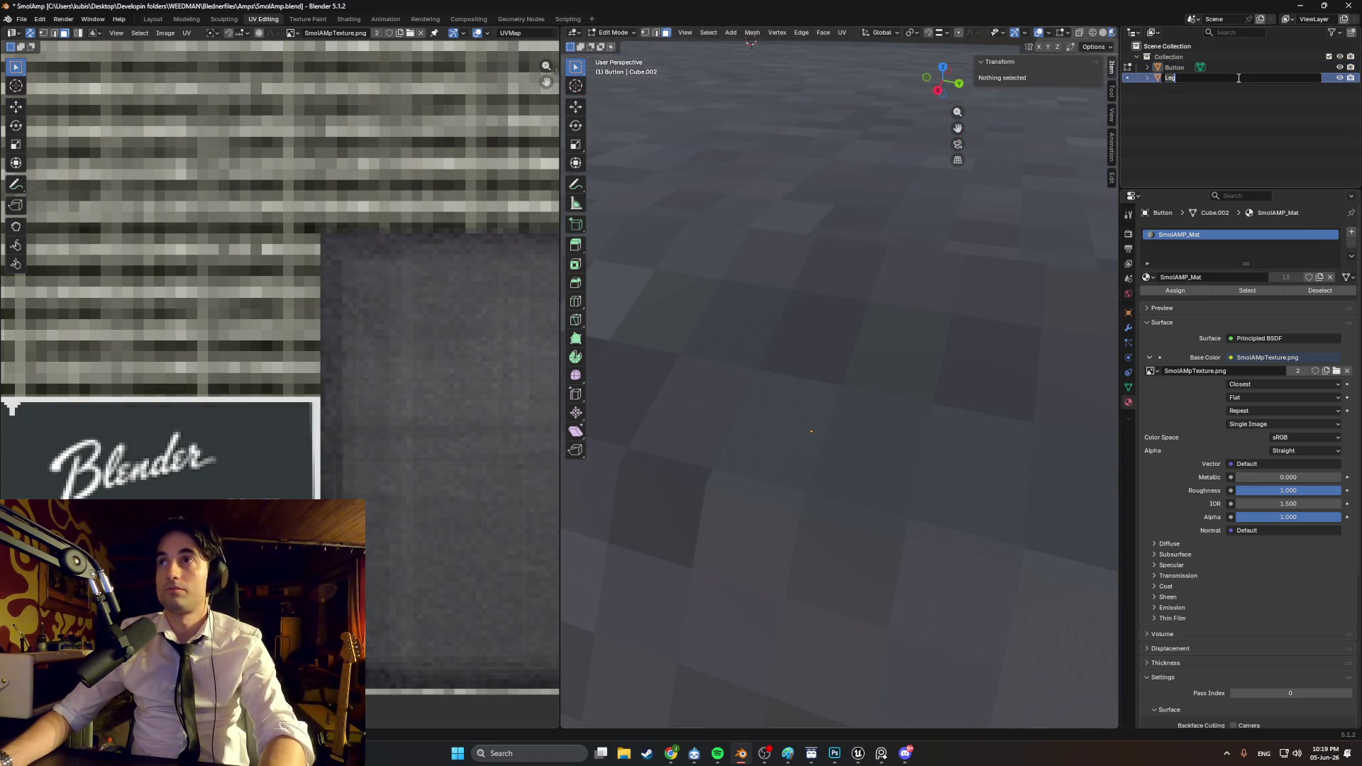
{"action": "type", "text": "Smol"}
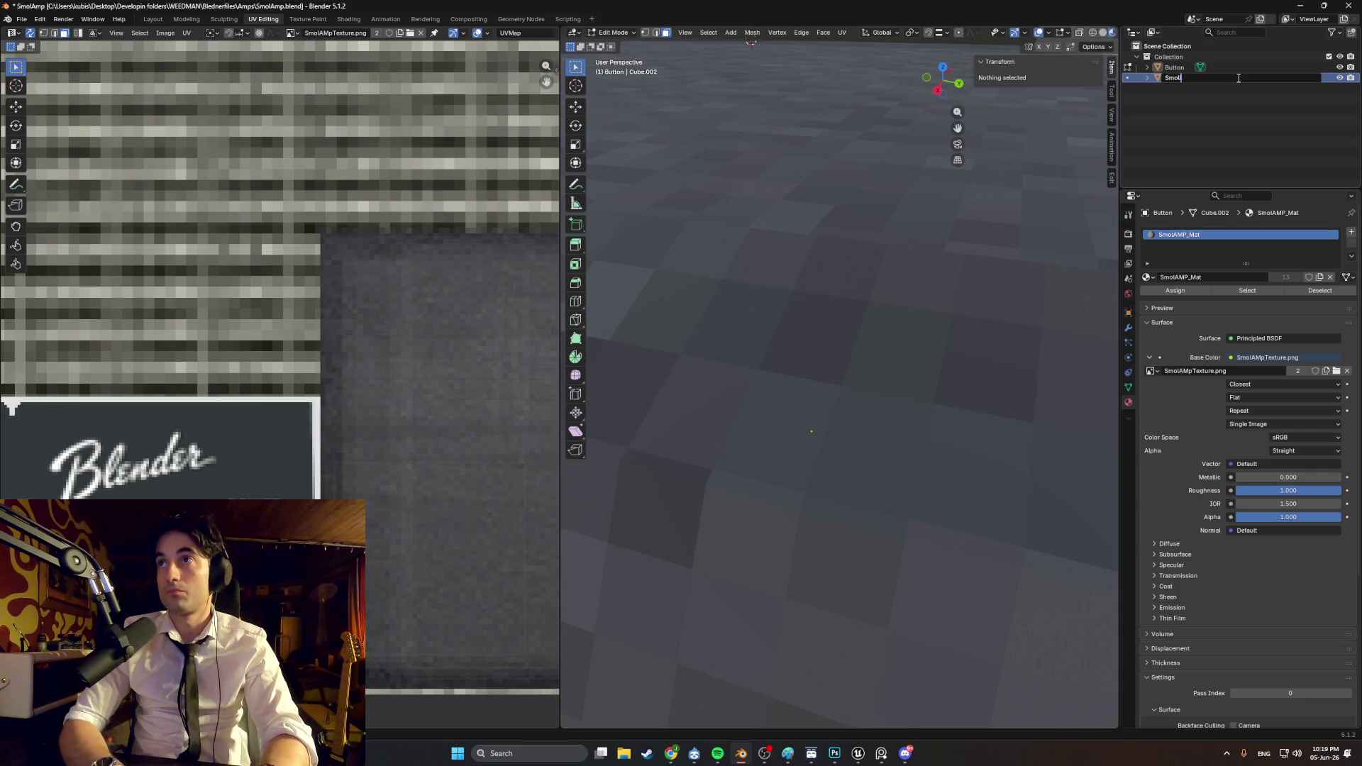
{"action": "type", "text": "_AMP"}
{"action": "key", "text": "Return"}
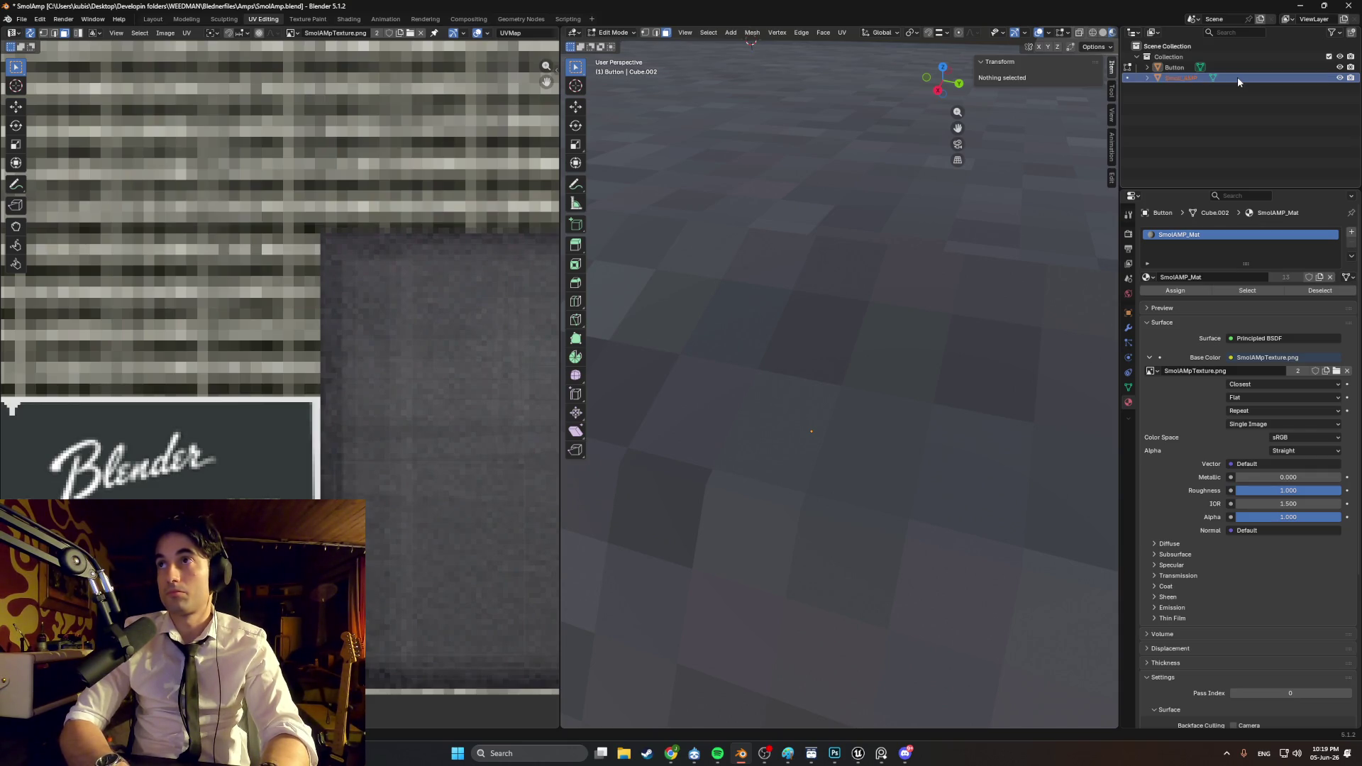
{"action": "double_click", "coordinate": [1180, 67]}
{"action": "type", "text": "AMP_Button"}
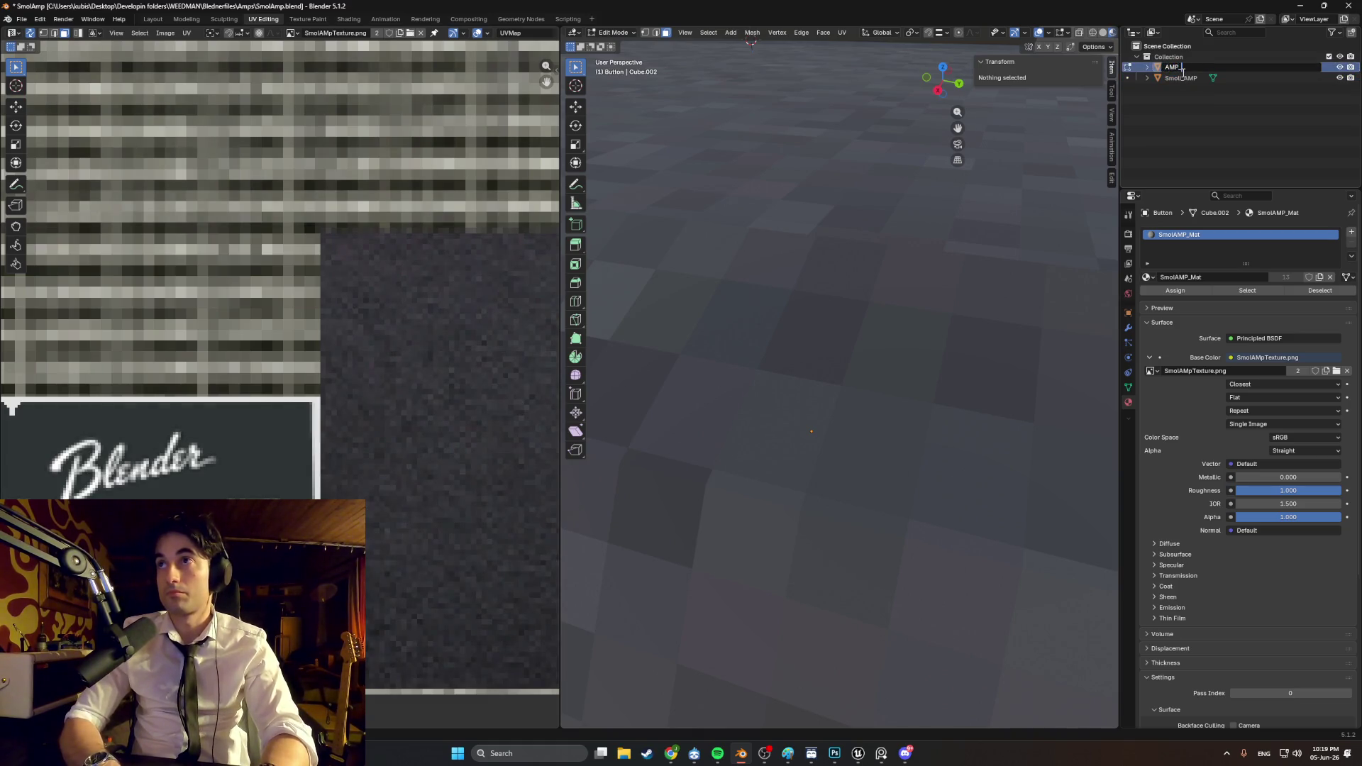
{"action": "key", "text": "Return"}
Step: Leave the Button's Edit Mode and return to Object Mode
{"action": "scroll", "coordinate": [816, 239], "scroll_direction": "down", "scroll_amount": 8}
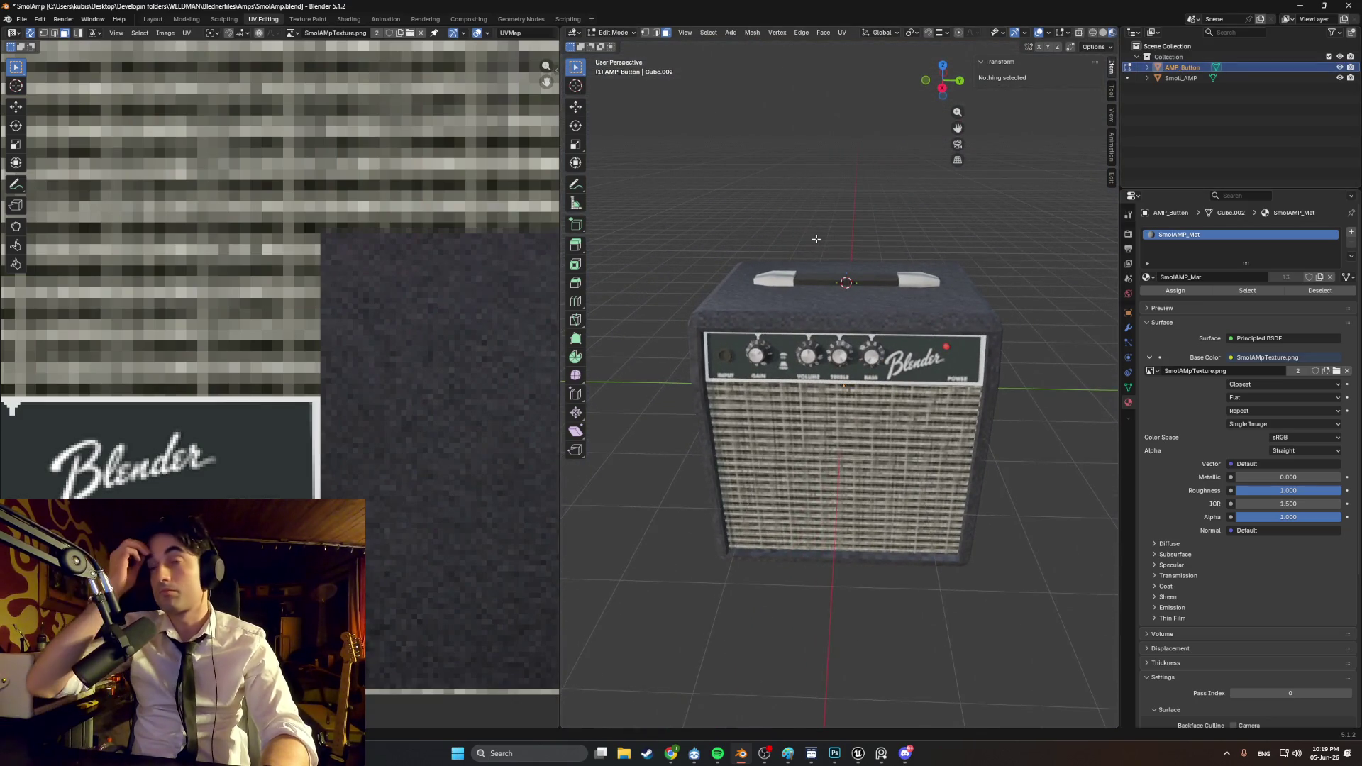
{"action": "right_click", "coordinate": [812, 313]}
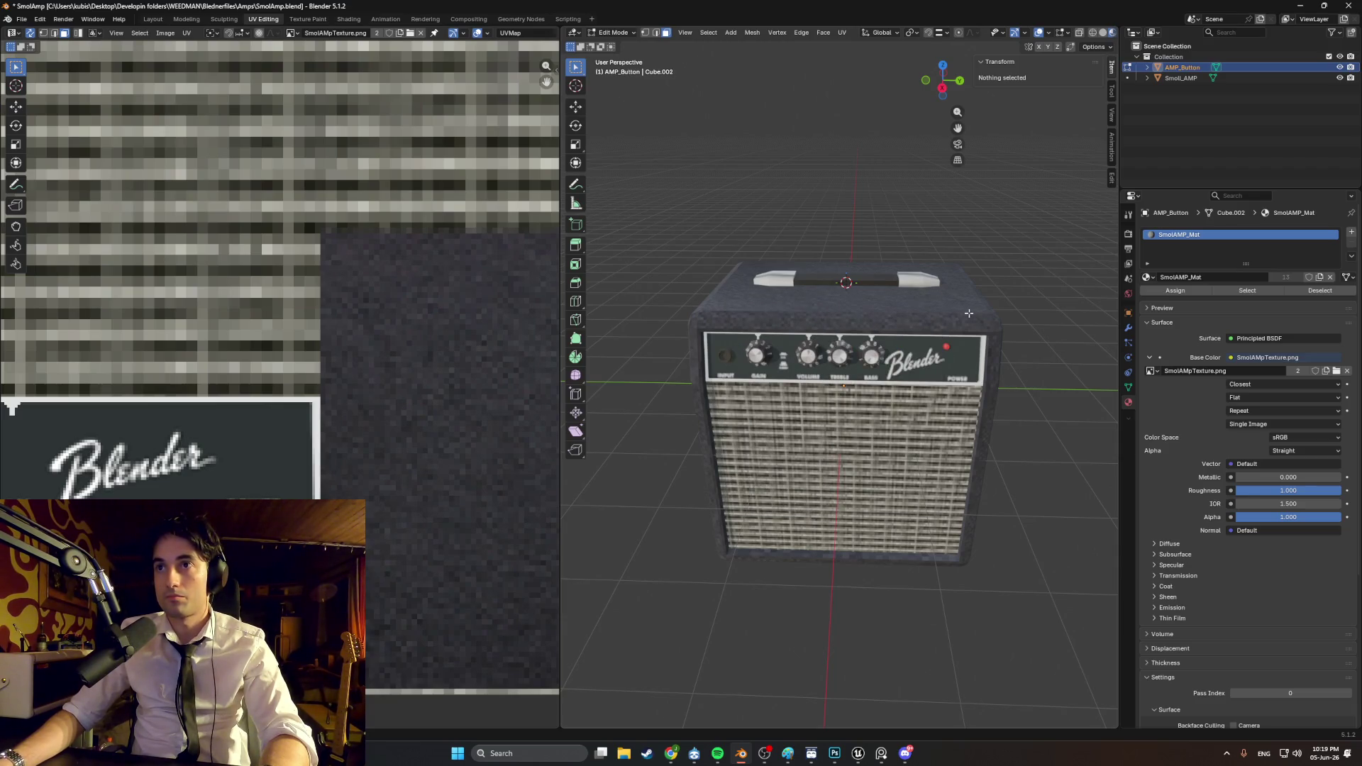
{"action": "key", "text": "Tab"}
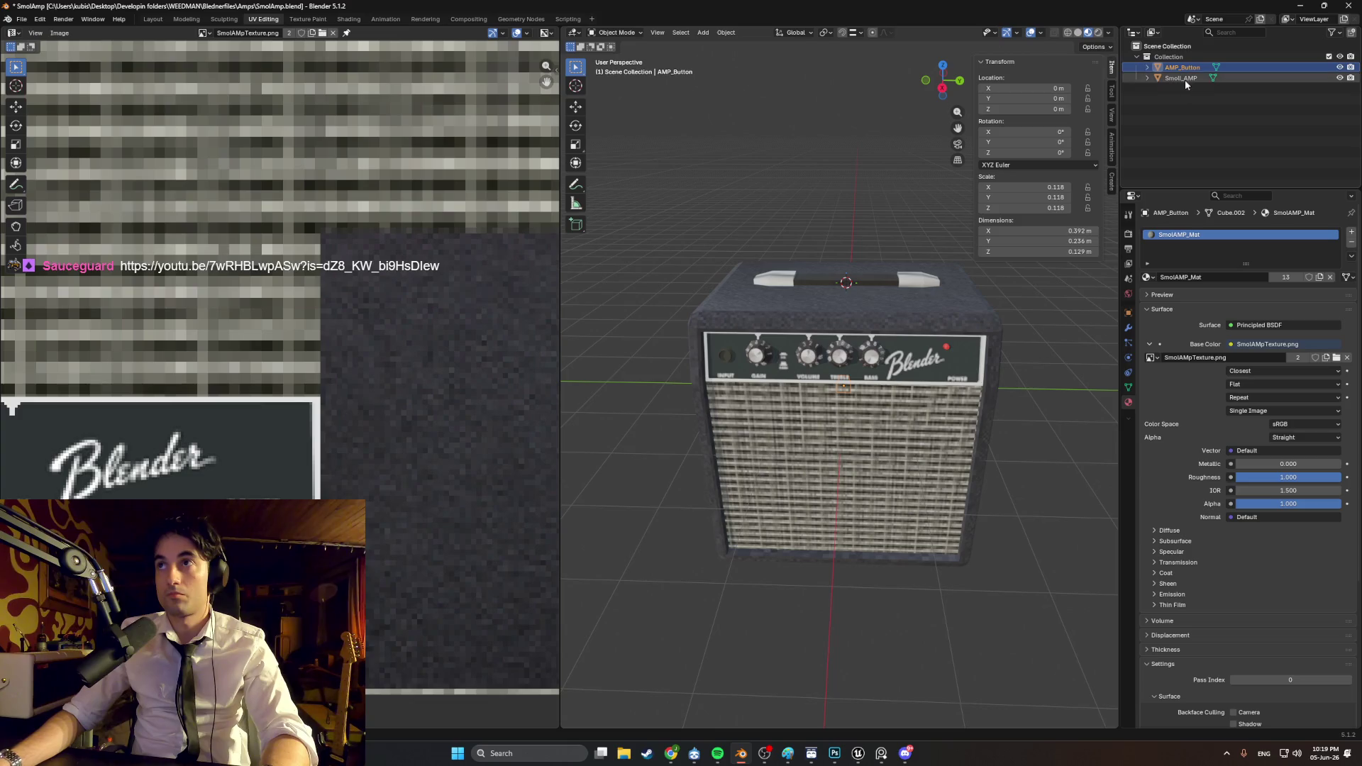
Step: Set the Smol_AMP object's origin to its geometry centre
{"action": "left_click", "coordinate": [1181, 78]}
{"action": "right_click", "coordinate": [1014, 351]}
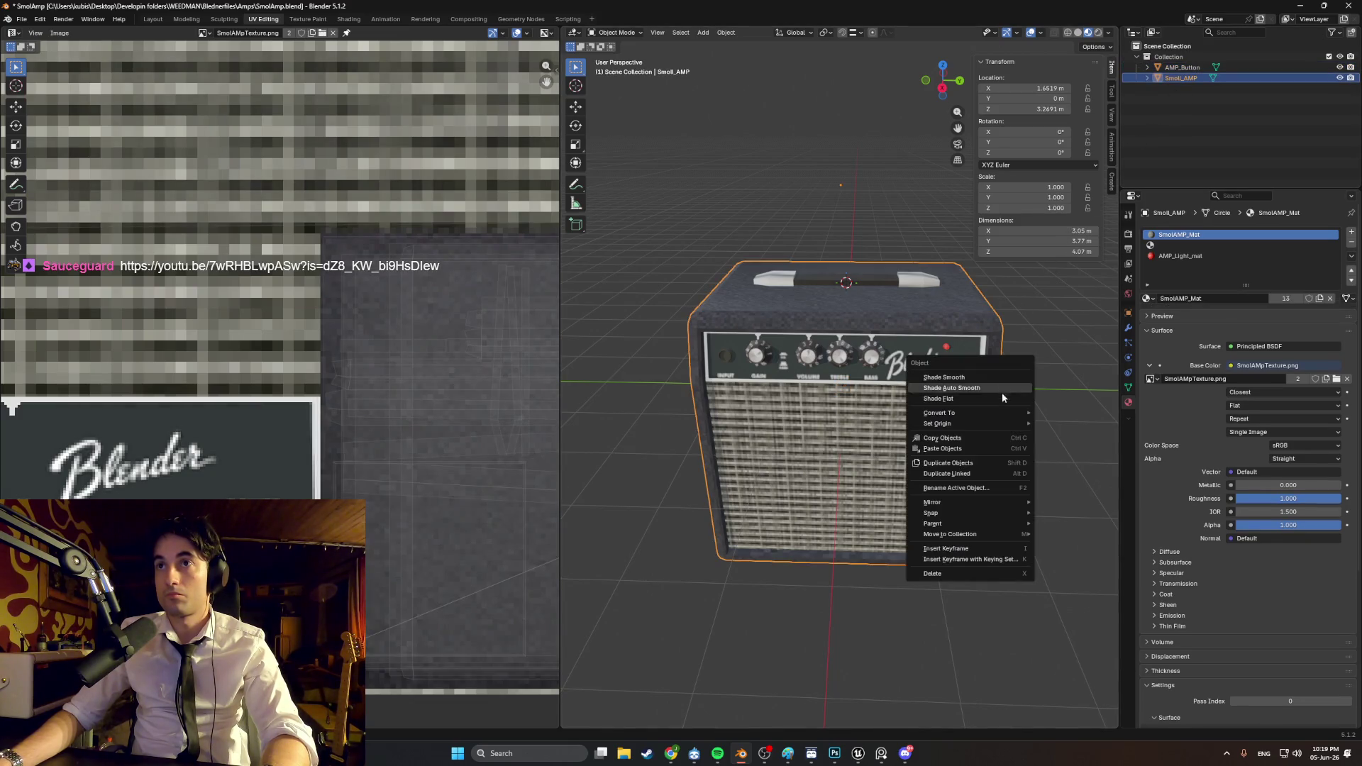
{"action": "mouse_move", "coordinate": [996, 423]}
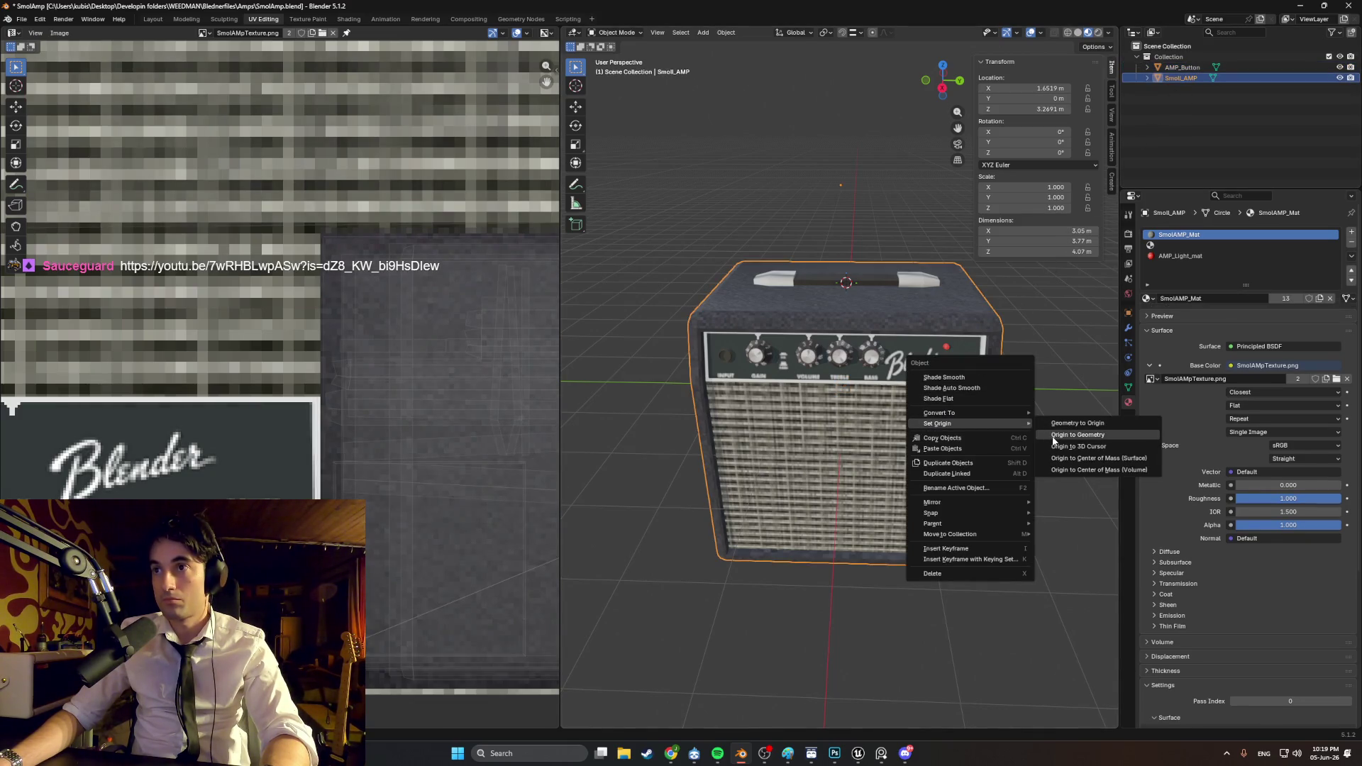
{"action": "left_click", "coordinate": [1049, 435]}
Step: Orbit around the amp to inspect it from several sides and bring up the reference photos
{"action": "mouse_move", "coordinate": [973, 393]}
{"action": "middle_mouse_down"}
{"action": "mouse_move", "coordinate": [910, 387]}
{"action": "mouse_move", "coordinate": [1079, 381]}
{"action": "mouse_move", "coordinate": [1106, 394]}
{"action": "mouse_move", "coordinate": [577, 393]}
{"action": "mouse_move", "coordinate": [1091, 389]}
{"action": "mouse_move", "coordinate": [1052, 389]}
{"action": "mouse_move", "coordinate": [1041, 412]}
{"action": "mouse_move", "coordinate": [794, 367]}
{"action": "mouse_move", "coordinate": [982, 386]}
{"action": "mouse_move", "coordinate": [763, 340]}
{"action": "mouse_move", "coordinate": [897, 377]}
{"action": "mouse_move", "coordinate": [869, 362]}
{"action": "mouse_move", "coordinate": [912, 359]}
{"action": "mouse_move", "coordinate": [866, 368]}
{"action": "mouse_move", "coordinate": [935, 387]}
{"action": "mouse_move", "coordinate": [895, 413]}
{"action": "mouse_move", "coordinate": [838, 305]}
{"action": "middle_mouse_up"}
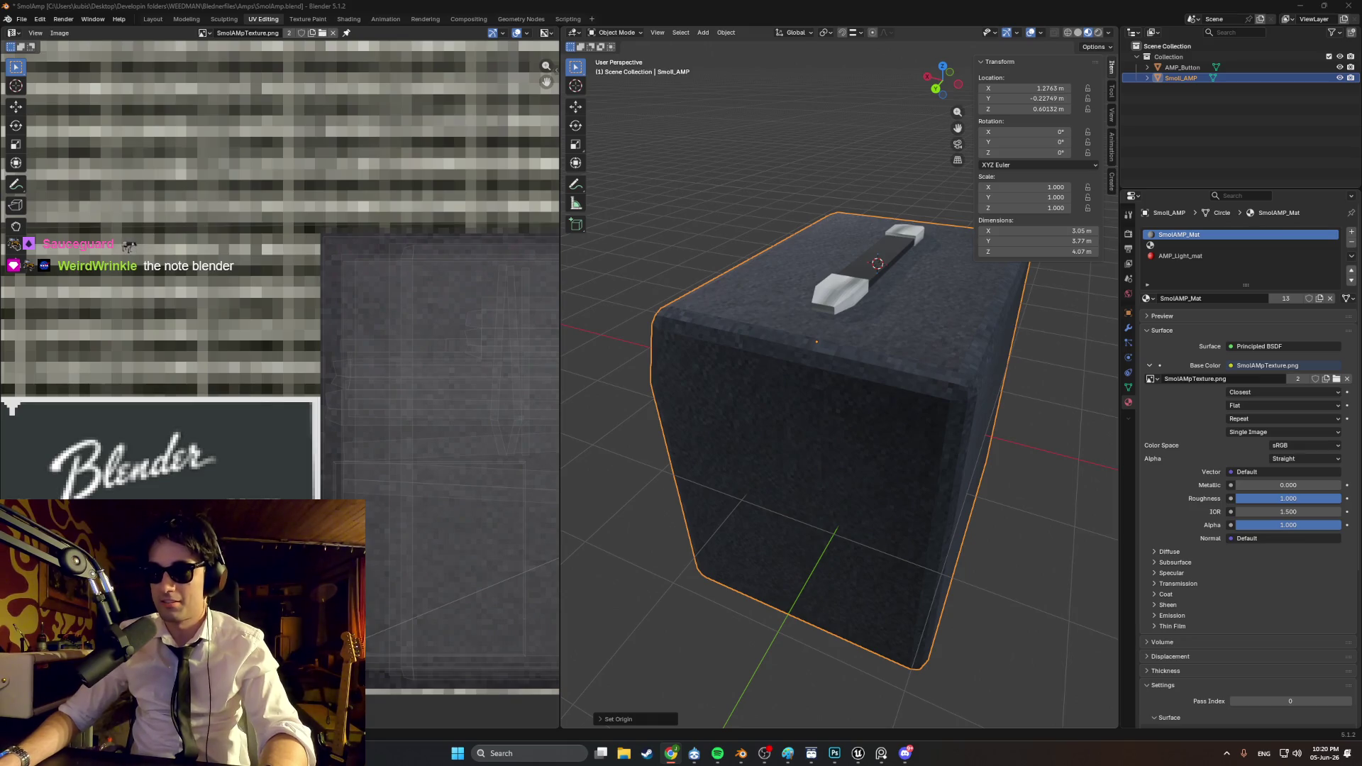
{"action": "mouse_move", "coordinate": [847, 609]}
{"action": "middle_mouse_down"}
{"action": "mouse_move", "coordinate": [797, 570]}
{"action": "mouse_move", "coordinate": [918, 556]}
{"action": "mouse_move", "coordinate": [834, 658]}
{"action": "mouse_move", "coordinate": [858, 623]}
{"action": "mouse_move", "coordinate": [851, 580]}
{"action": "mouse_move", "coordinate": [866, 574]}
{"action": "mouse_move", "coordinate": [843, 624]}
{"action": "mouse_move", "coordinate": [875, 583]}
{"action": "mouse_move", "coordinate": [841, 529]}
{"action": "mouse_move", "coordinate": [878, 526]}
{"action": "mouse_move", "coordinate": [854, 564]}
{"action": "mouse_move", "coordinate": [729, 528]}
{"action": "mouse_move", "coordinate": [775, 477]}
{"action": "mouse_move", "coordinate": [893, 551]}
{"action": "middle_mouse_up"}
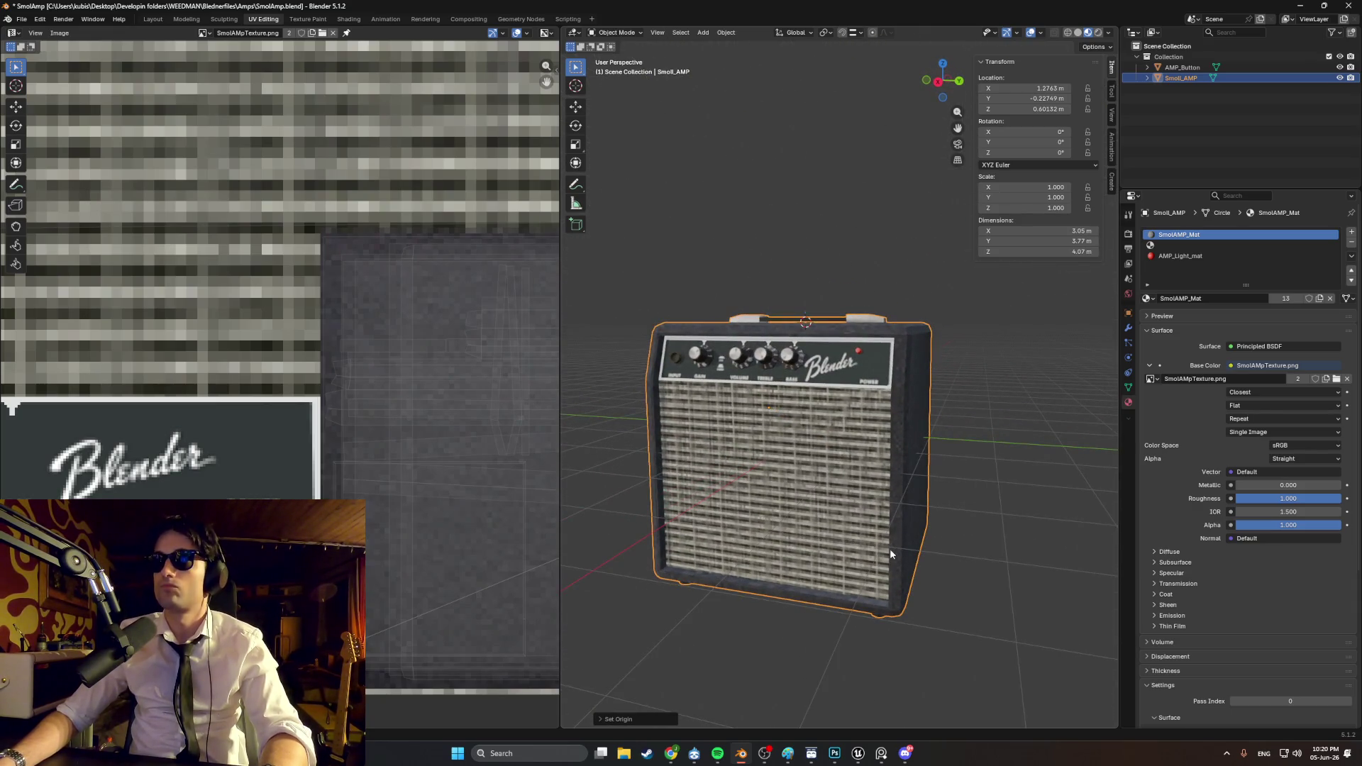
{"action": "mouse_move", "coordinate": [890, 548]}
{"action": "middle_mouse_down"}
{"action": "mouse_move", "coordinate": [773, 502]}
{"action": "mouse_move", "coordinate": [833, 458]}
{"action": "mouse_move", "coordinate": [887, 474]}
{"action": "mouse_move", "coordinate": [906, 497]}
{"action": "middle_mouse_up"}
{"action": "scroll", "coordinate": [410, 480], "scroll_direction": "down", "scroll_amount": 10}
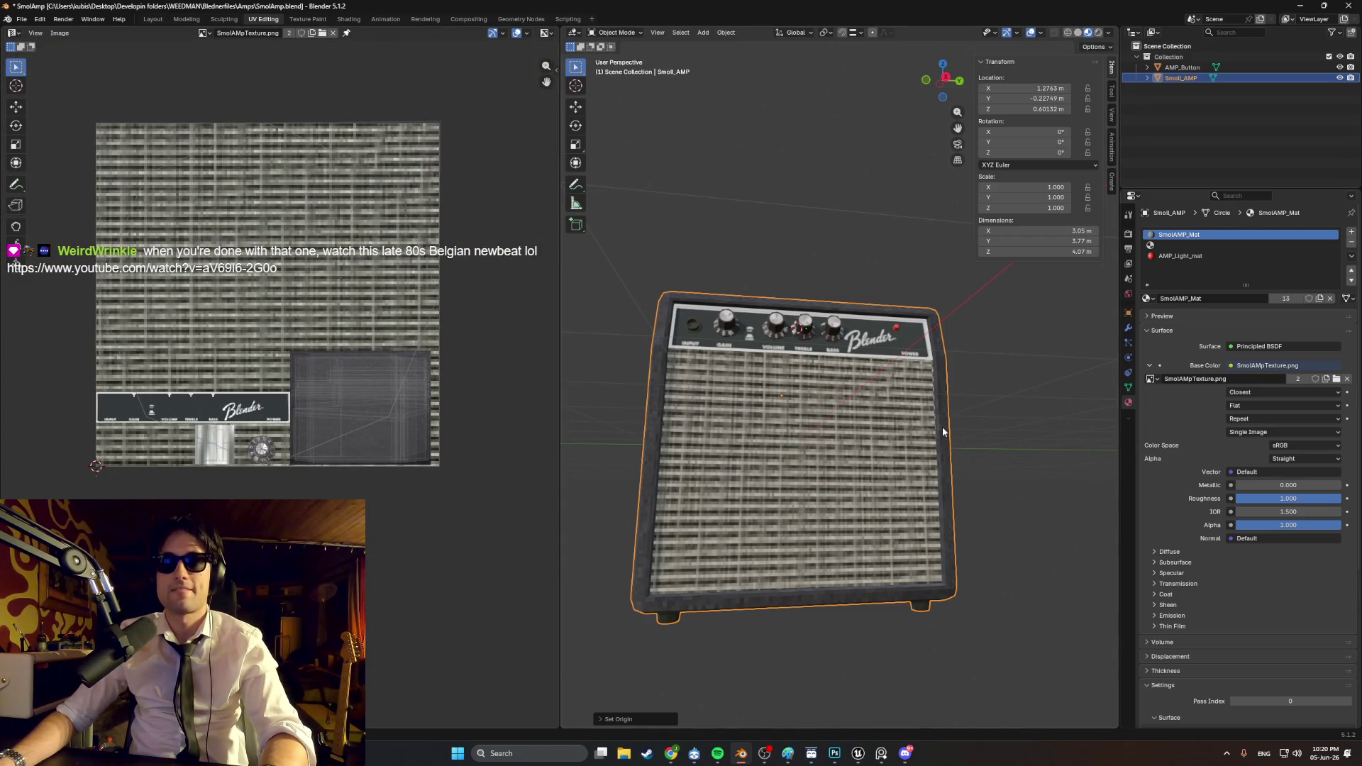
{"action": "mouse_move", "coordinate": [969, 436]}
{"action": "middle_mouse_down"}
{"action": "mouse_move", "coordinate": [958, 461]}
{"action": "mouse_move", "coordinate": [845, 480]}
{"action": "mouse_move", "coordinate": [939, 478]}
{"action": "middle_mouse_up"}
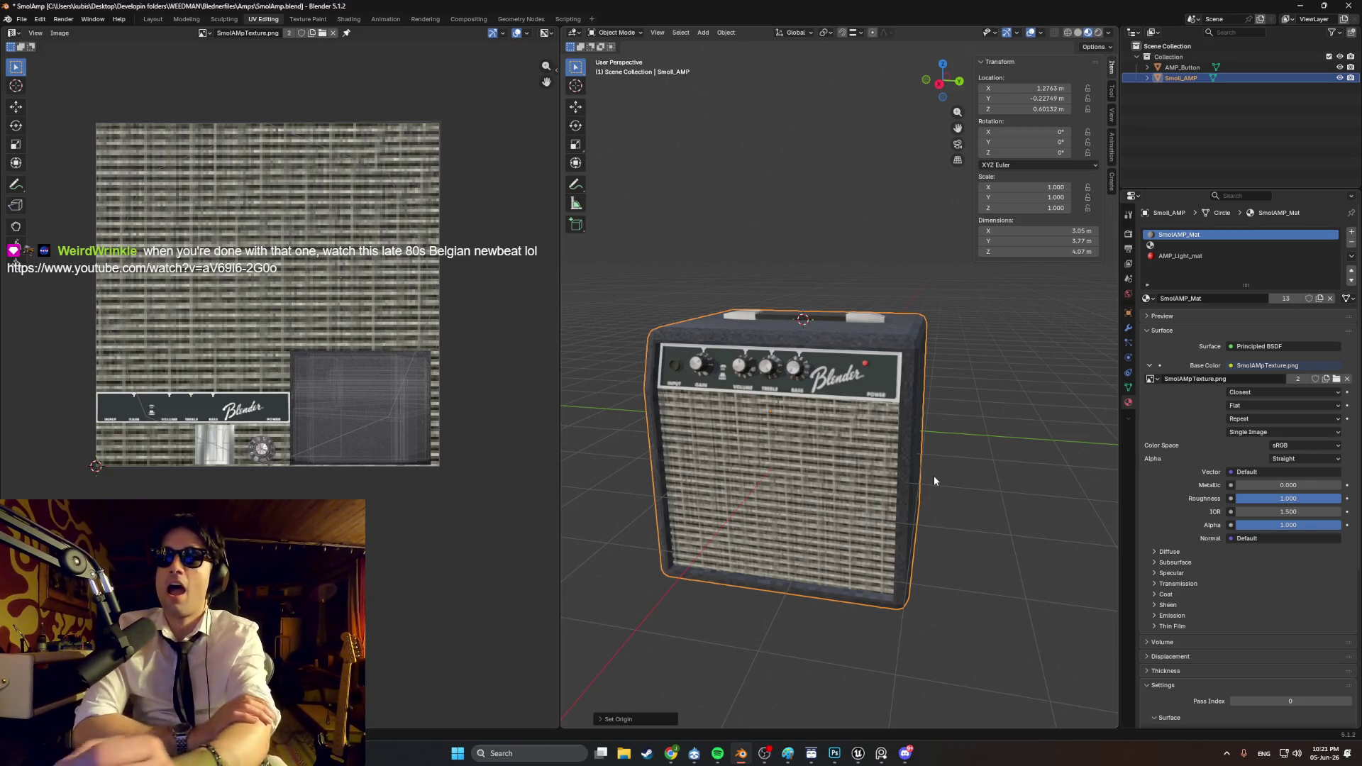
{"action": "mouse_move", "coordinate": [945, 491]}
{"action": "middle_mouse_down"}
{"action": "mouse_move", "coordinate": [862, 478]}
{"action": "mouse_move", "coordinate": [807, 505]}
{"action": "mouse_move", "coordinate": [863, 526]}
{"action": "mouse_move", "coordinate": [865, 501]}
{"action": "mouse_move", "coordinate": [764, 512]}
{"action": "mouse_move", "coordinate": [794, 490]}
{"action": "mouse_move", "coordinate": [820, 501]}
{"action": "mouse_move", "coordinate": [773, 474]}
{"action": "middle_mouse_up"}
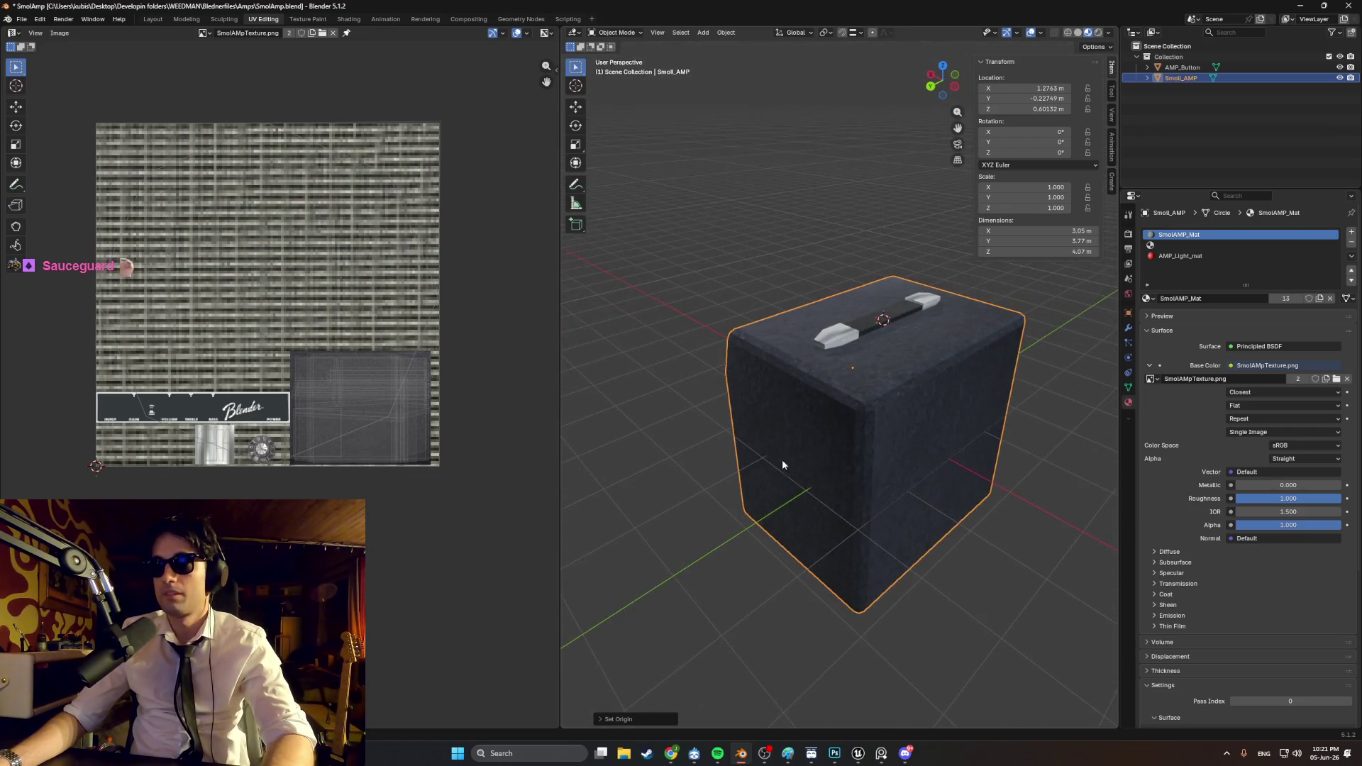
{"action": "mouse_move", "coordinate": [866, 421]}
{"action": "middle_mouse_down"}
{"action": "mouse_move", "coordinate": [907, 406]}
{"action": "mouse_move", "coordinate": [784, 411]}
{"action": "mouse_move", "coordinate": [969, 417]}
{"action": "mouse_move", "coordinate": [874, 452]}
{"action": "middle_mouse_up"}
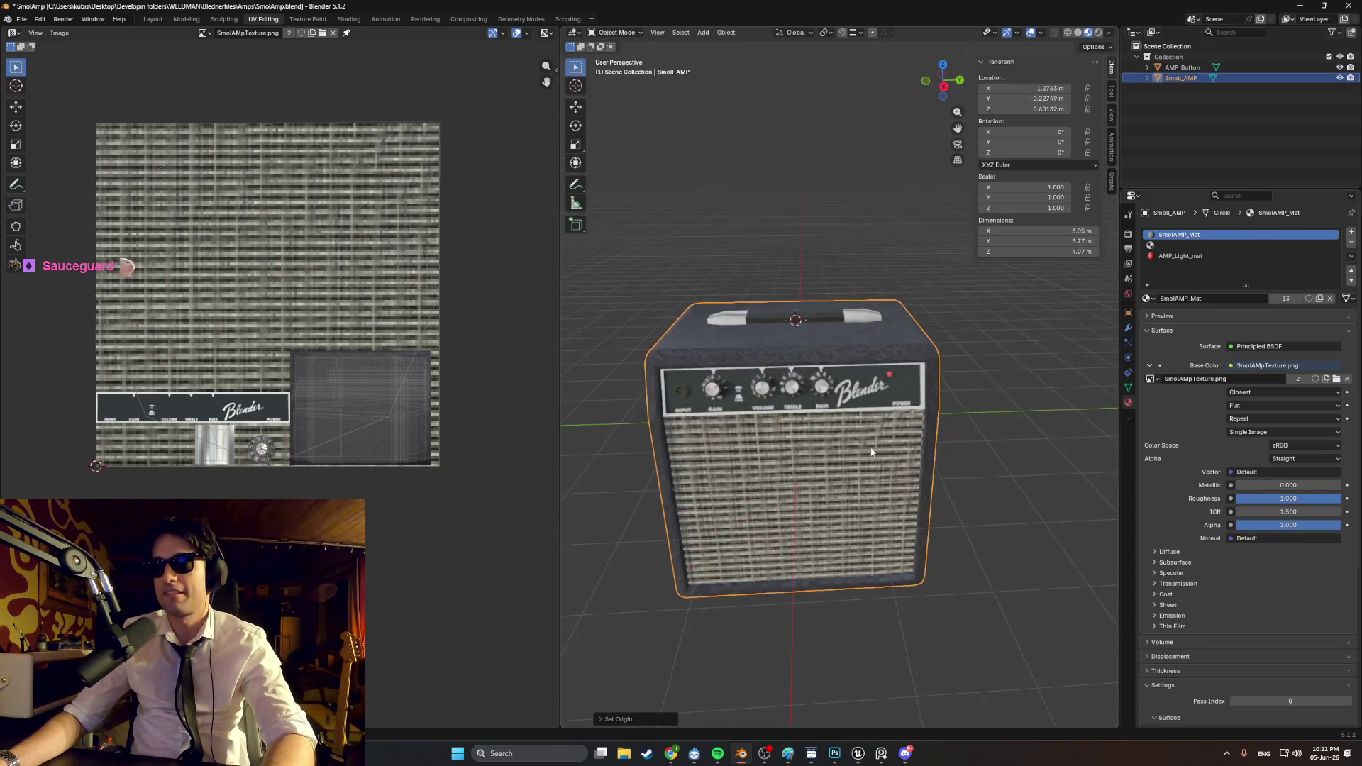
{"action": "left_click", "coordinate": [879, 756]}
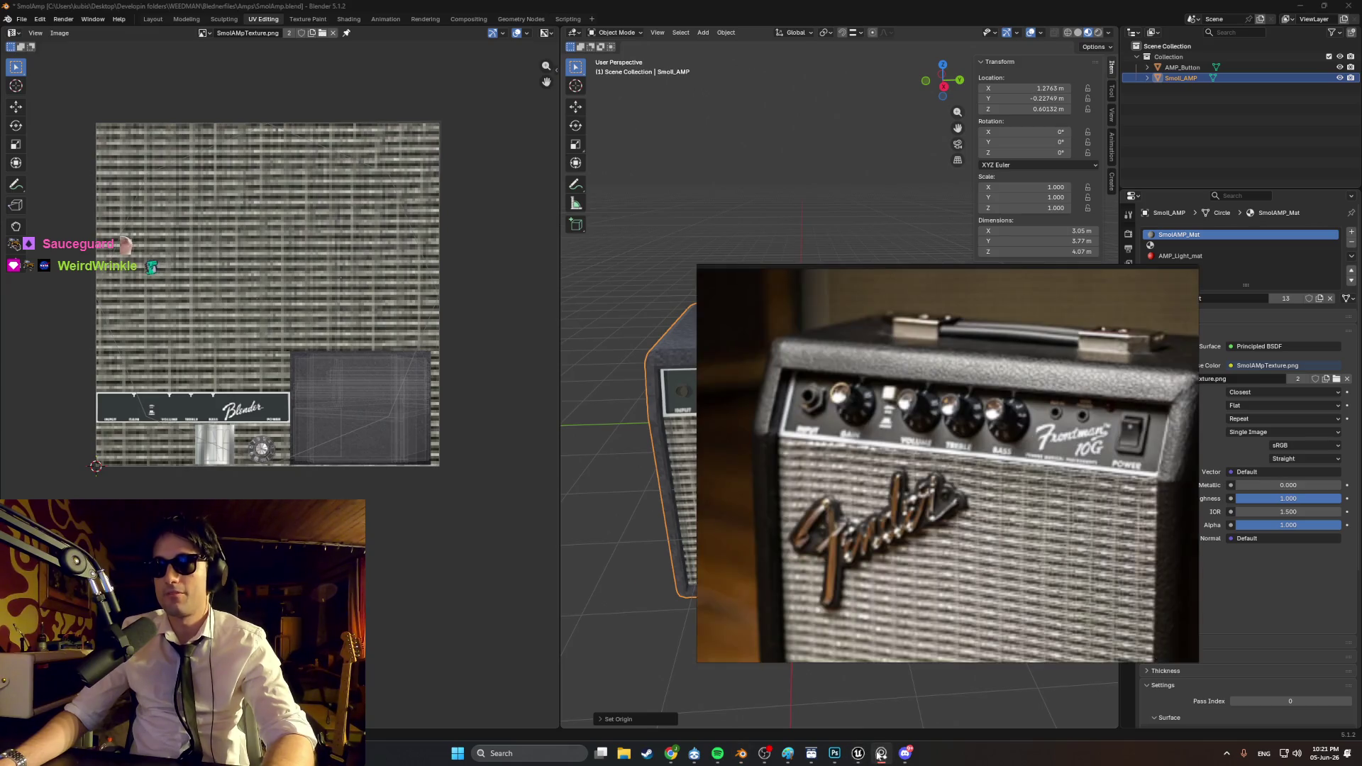
{"action": "scroll", "coordinate": [1005, 391], "scroll_direction": "down", "scroll_amount": 6}
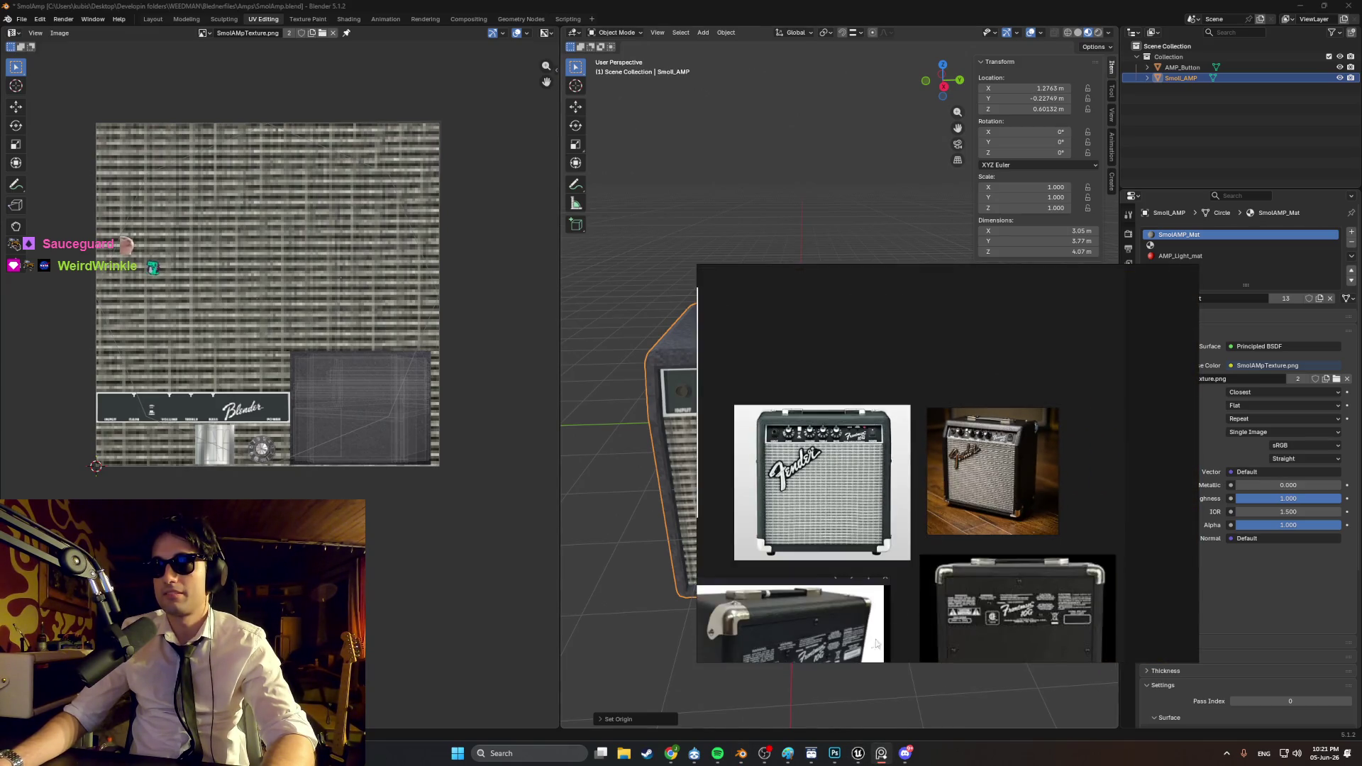
{"action": "scroll", "coordinate": [822, 622], "scroll_direction": "up", "scroll_amount": 5}
{"action": "mouse_move", "coordinate": [823, 623]}
{"action": "left_mouse_down"}
{"action": "mouse_move", "coordinate": [902, 529]}
{"action": "mouse_move", "coordinate": [1082, 487]}
{"action": "left_mouse_up"}
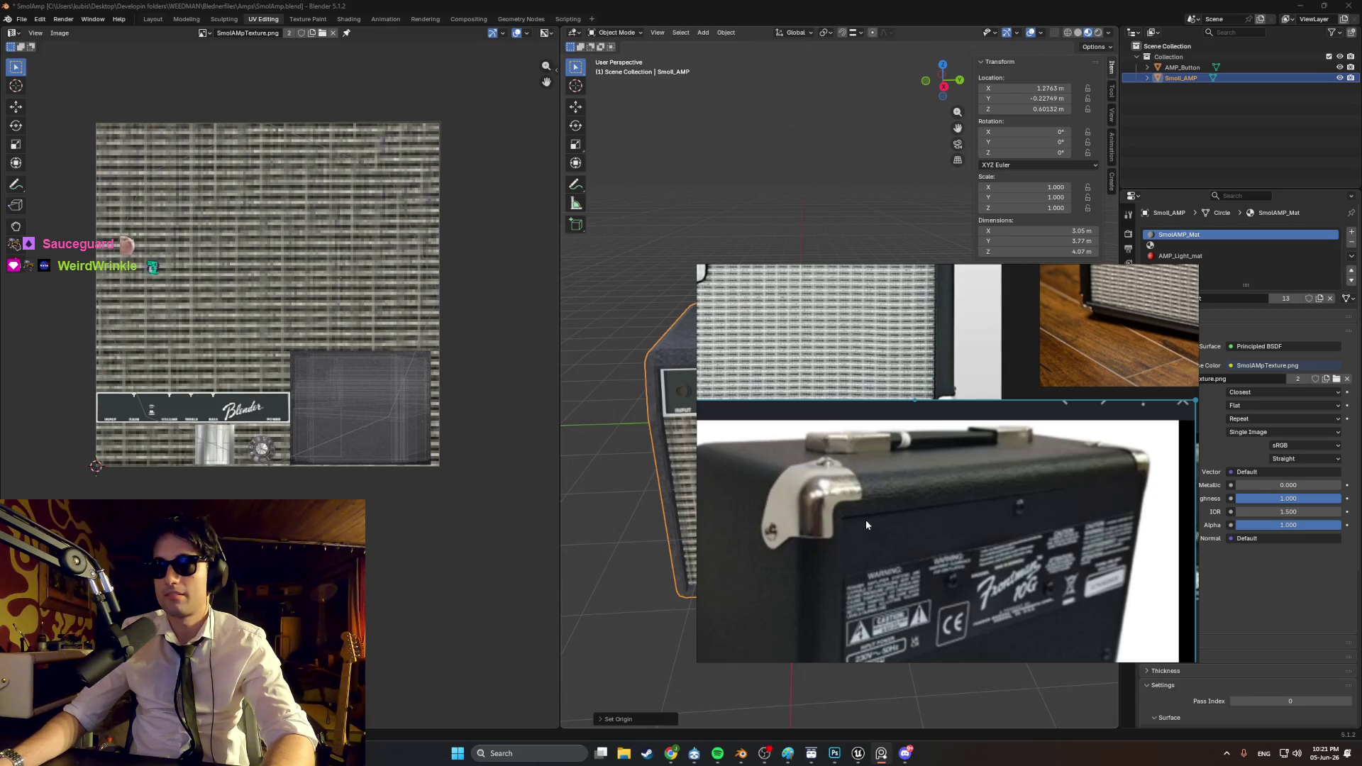
{"action": "scroll", "coordinate": [866, 523], "scroll_direction": "down", "scroll_amount": 3}
{"action": "scroll", "coordinate": [887, 473], "scroll_direction": "up", "scroll_amount": 5}
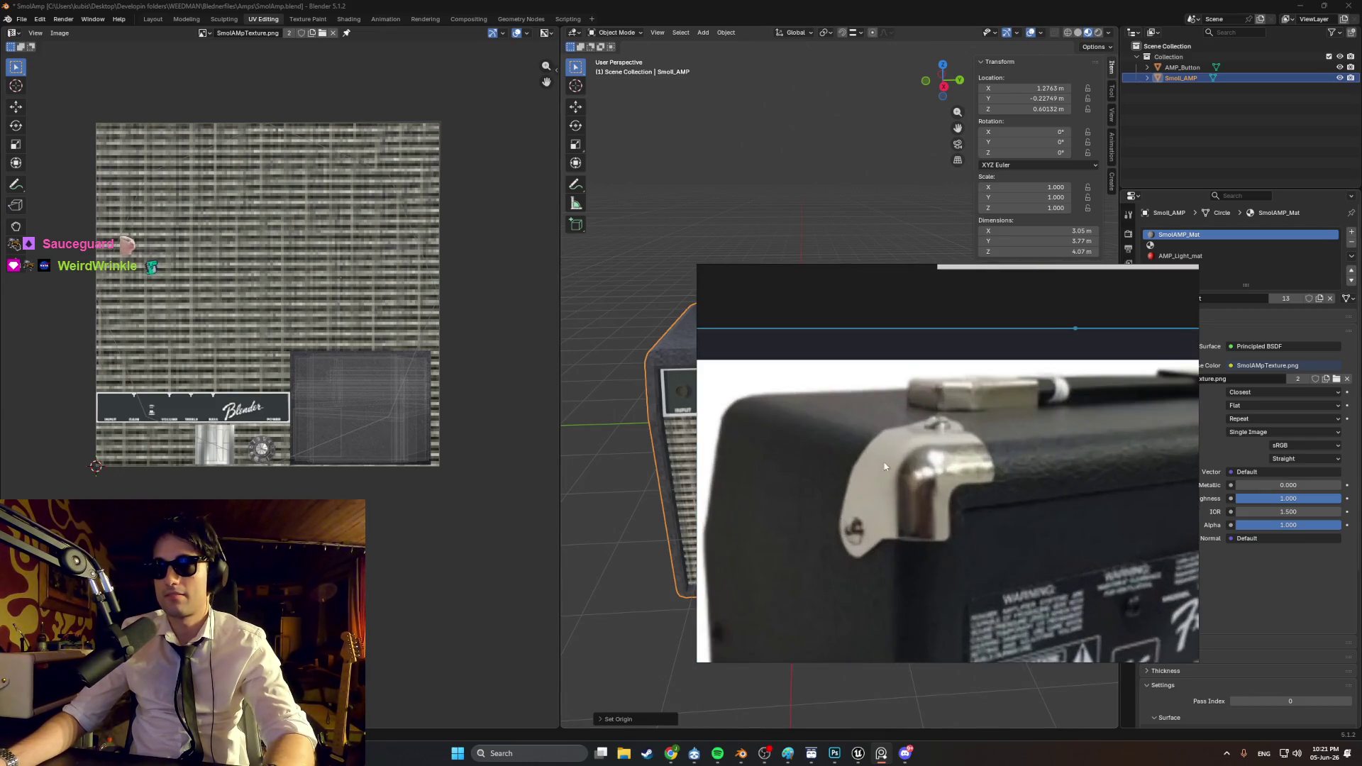
{"action": "scroll", "coordinate": [1008, 475], "scroll_direction": "down", "scroll_amount": 3}
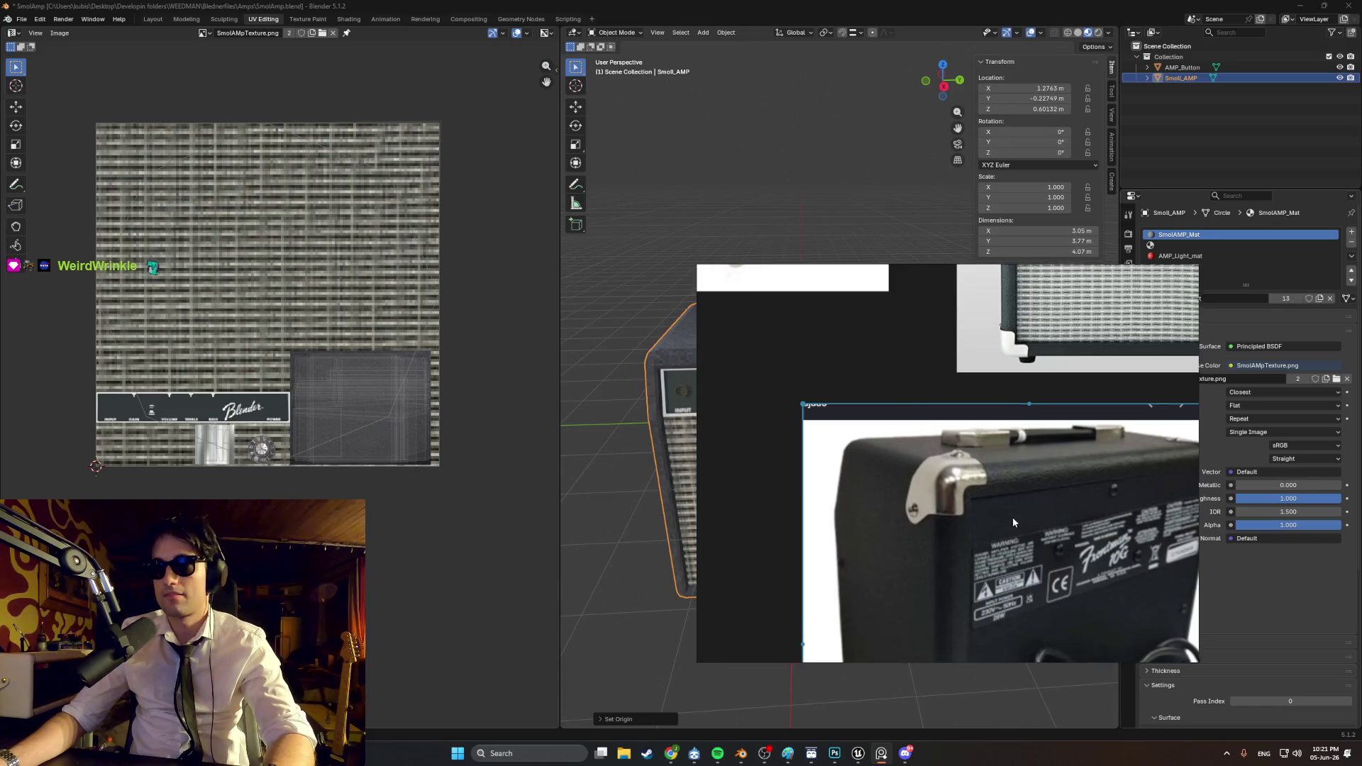
{"action": "double_click", "coordinate": [1012, 525]}
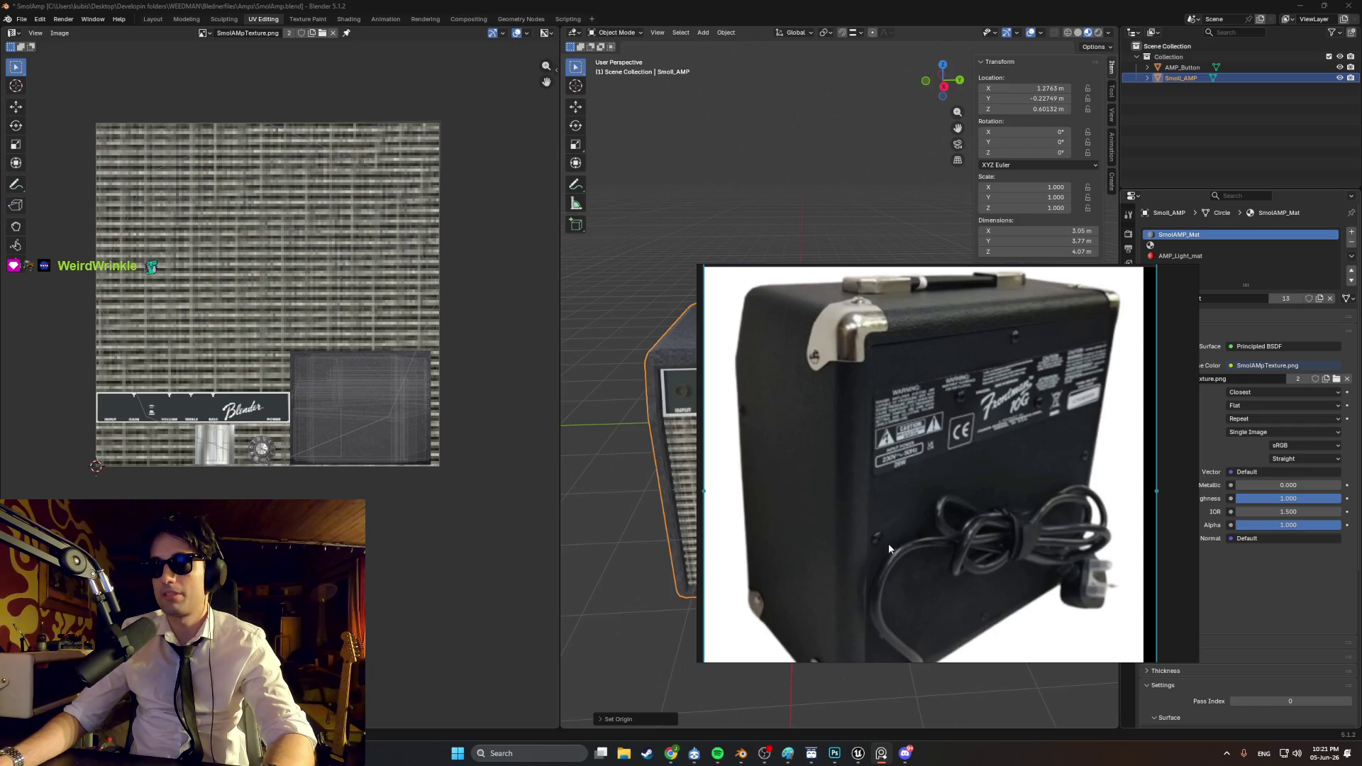
{"action": "mouse_move", "coordinate": [784, 173]}
{"action": "middle_mouse_down"}
{"action": "mouse_move", "coordinate": [630, 316]}
{"action": "mouse_move", "coordinate": [786, 343]}
{"action": "mouse_move", "coordinate": [753, 369]}
{"action": "mouse_move", "coordinate": [800, 348]}
{"action": "middle_mouse_up"}
{"action": "key", "text": "Tab"}
{"action": "left_click", "coordinate": [763, 389]}
Step: Add the top strip face to the back-panel selection and inset the faces, checking the reference photo
{"action": "left_click", "coordinate": [805, 350], "text": "shift"}
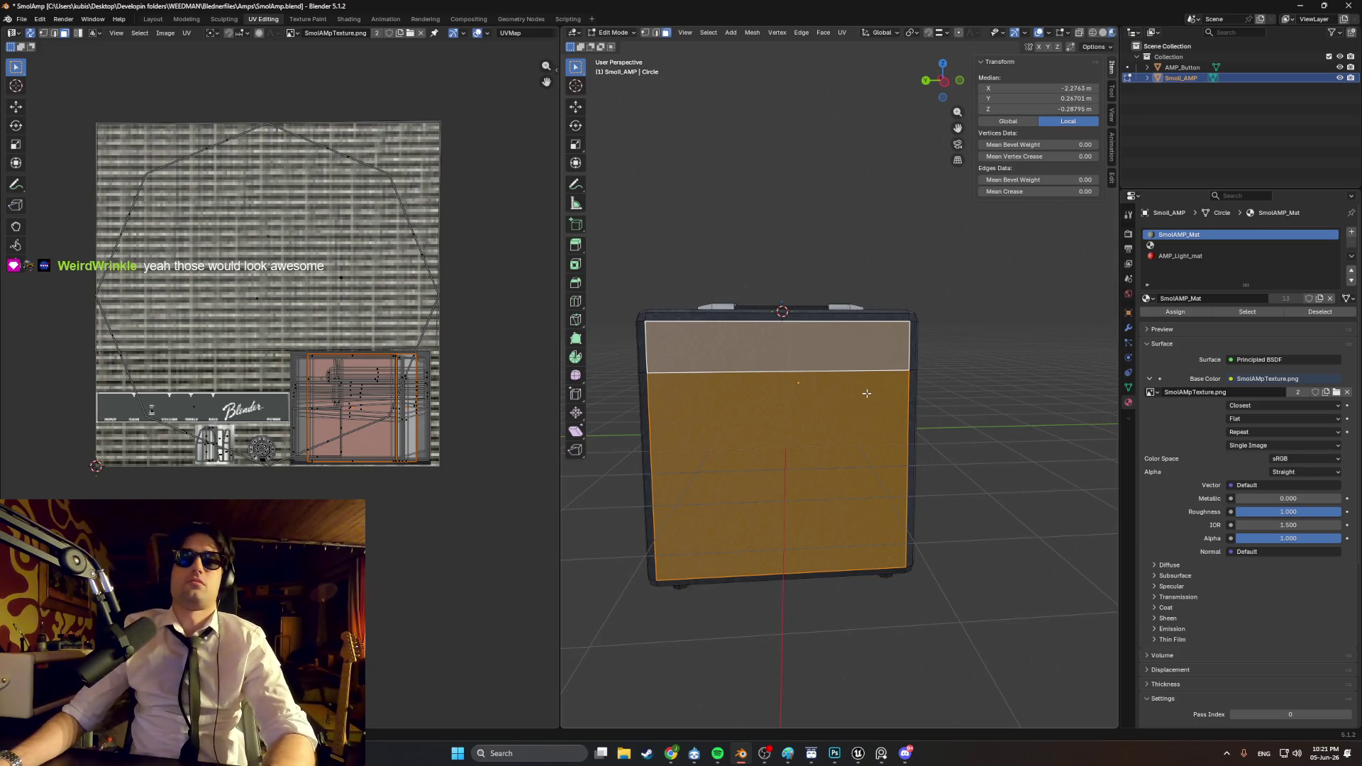
{"action": "scroll", "coordinate": [865, 393], "scroll_direction": "up", "scroll_amount": 5}
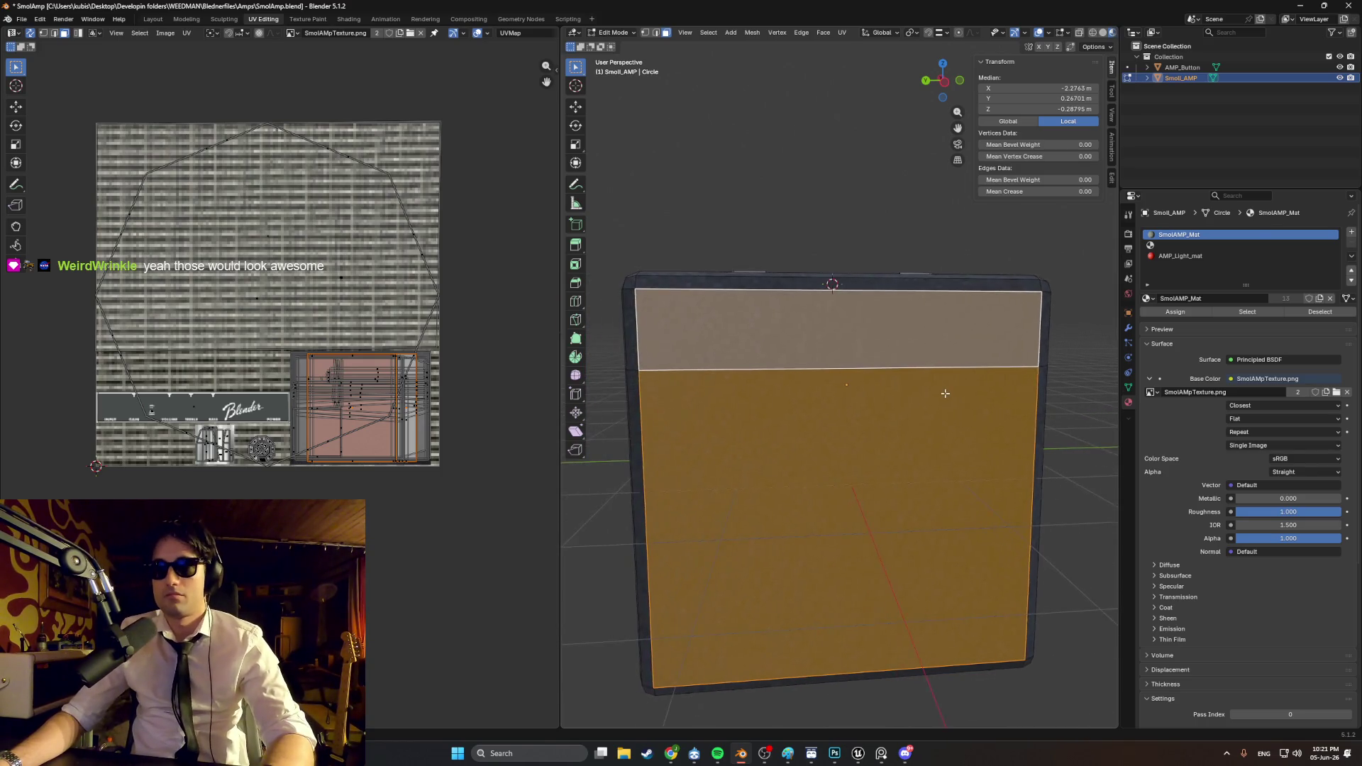
{"action": "middle_click_drag", "start_coordinate": [925, 393], "coordinate": [935, 393], "text": "shift"}
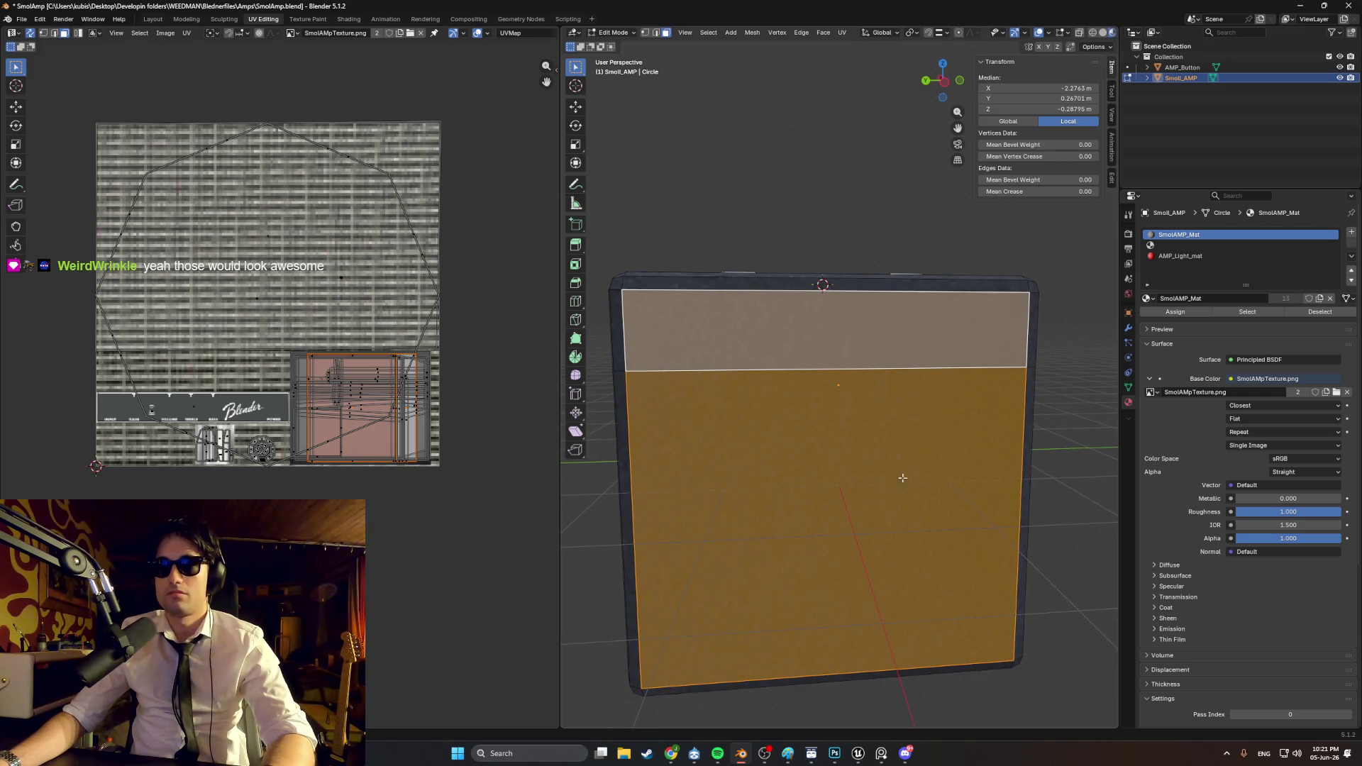
{"action": "left_click", "coordinate": [881, 754]}
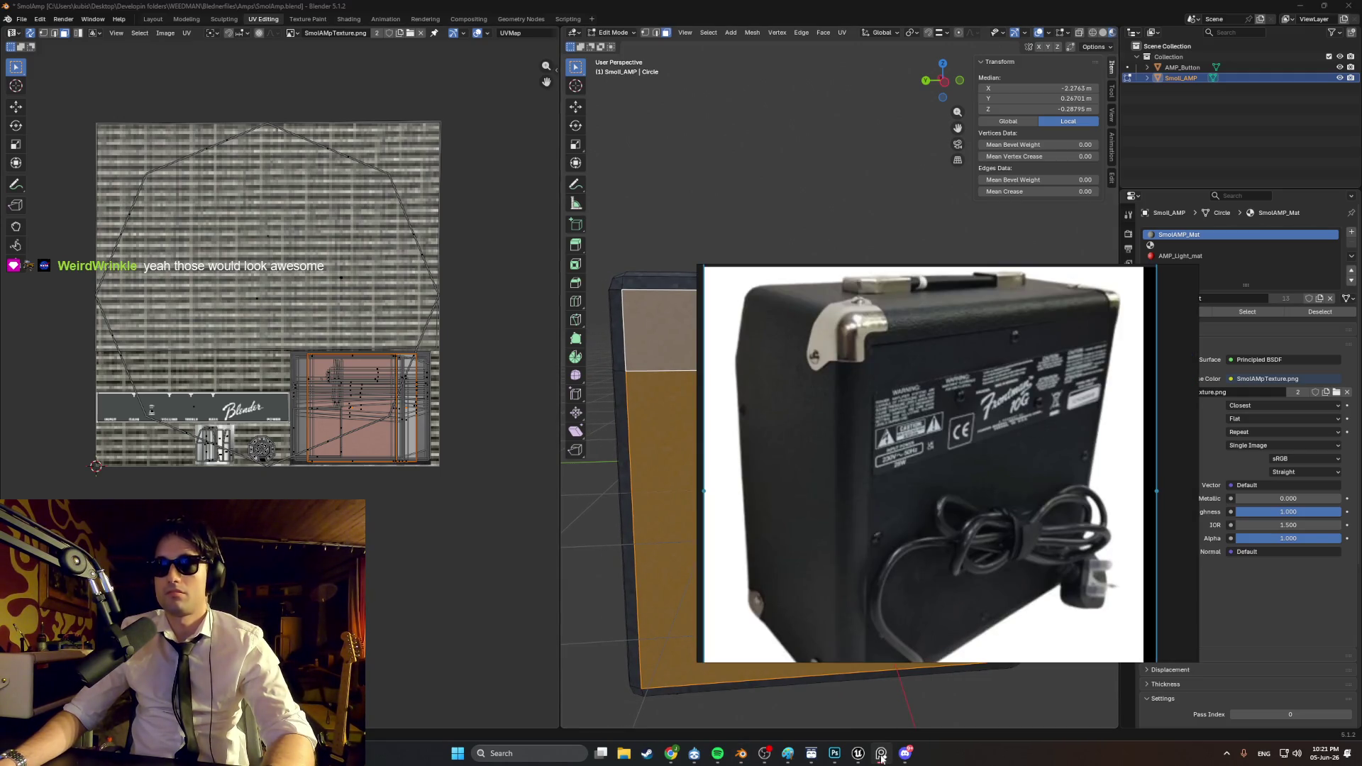
{"action": "left_click", "coordinate": [881, 758]}
{"action": "key", "text": "i"}
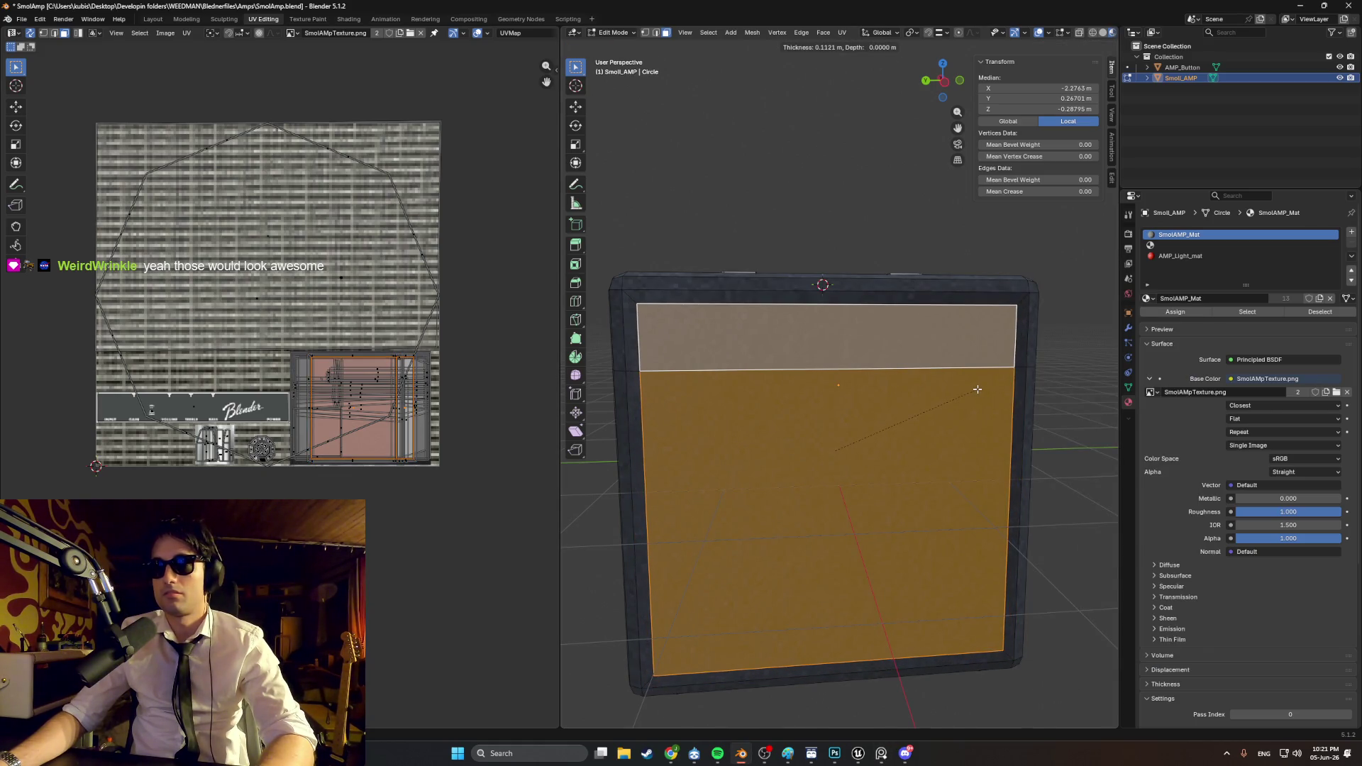
{"action": "left_click", "coordinate": [977, 390]}
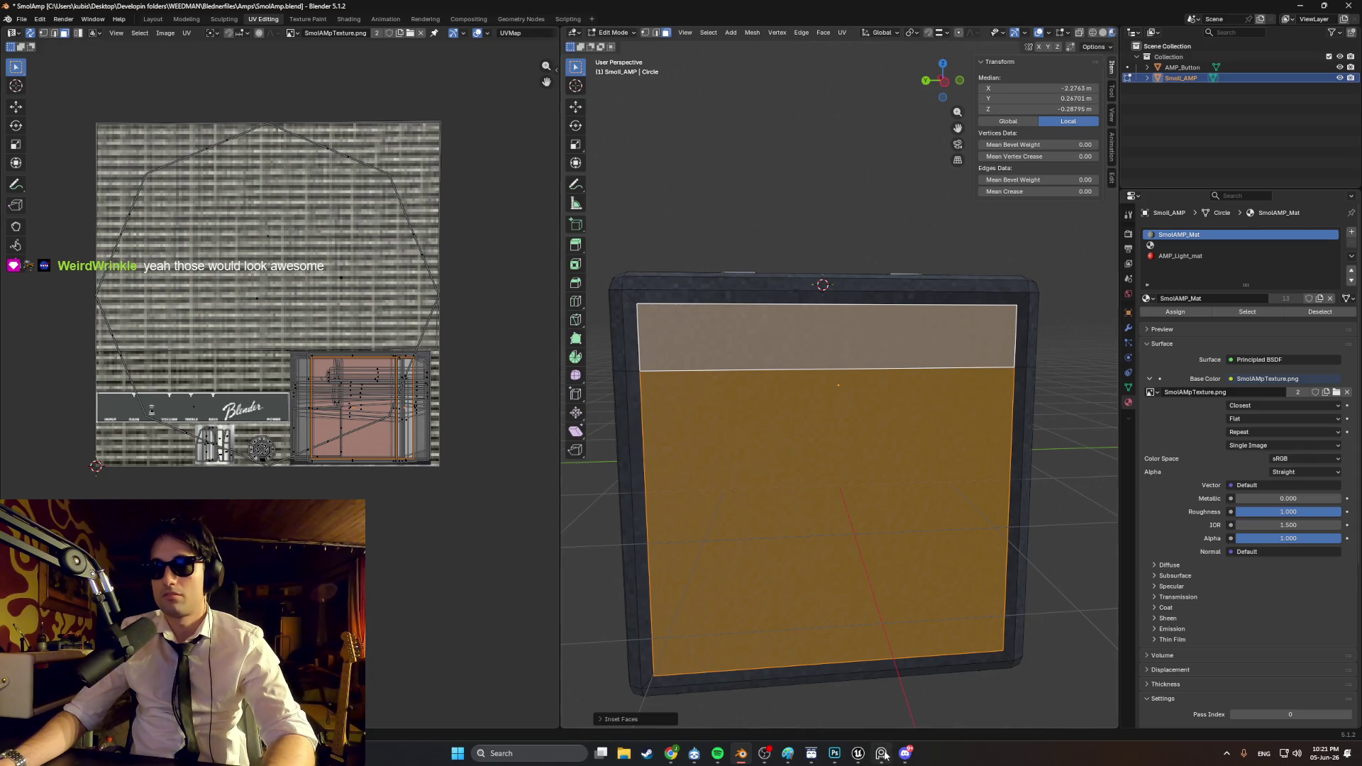
{"action": "left_click", "coordinate": [883, 754]}
{"action": "left_click", "coordinate": [883, 754]}
{"action": "mouse_move", "coordinate": [879, 569]}
{"action": "middle_mouse_down"}
{"action": "mouse_move", "coordinate": [899, 556]}
{"action": "mouse_move", "coordinate": [879, 531]}
{"action": "middle_mouse_up"}
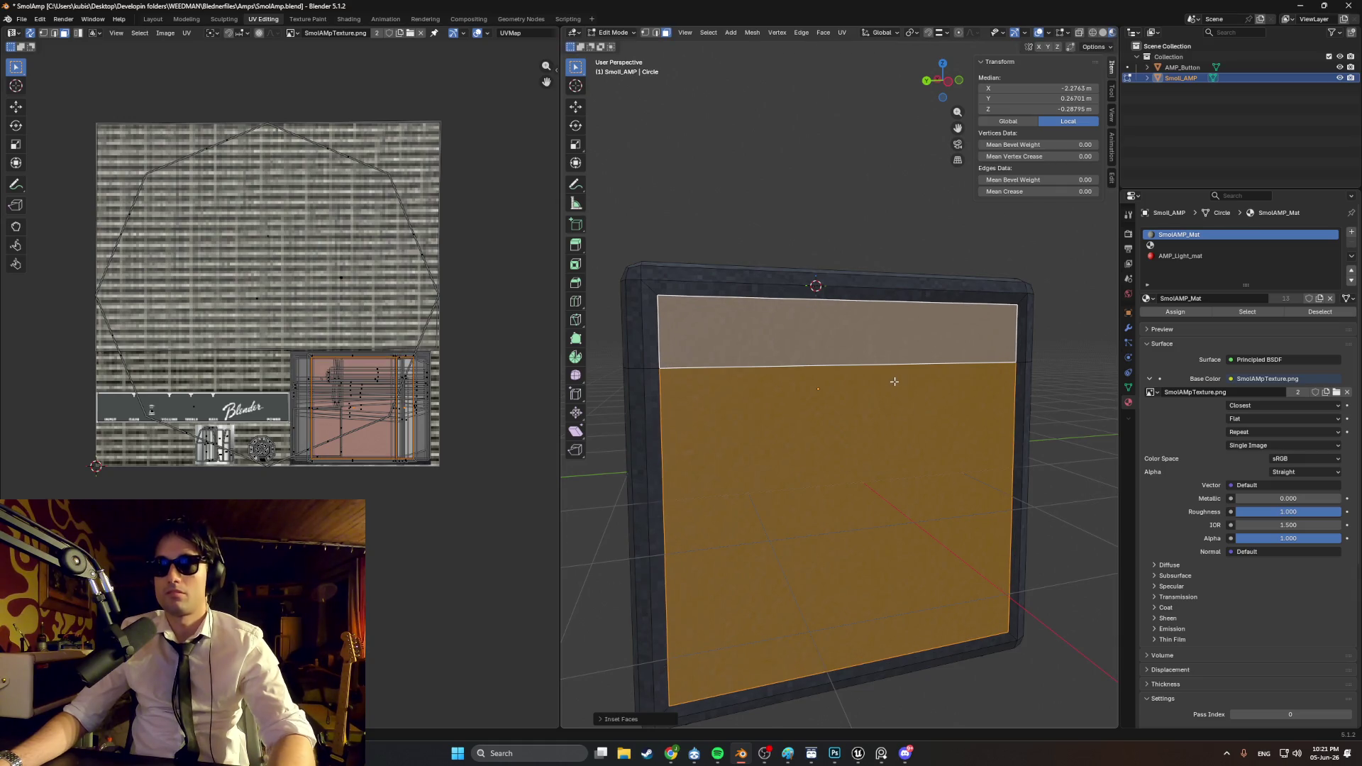
Step: Smart UV Project the back panel and shrink its UV island
{"action": "key", "text": "u"}
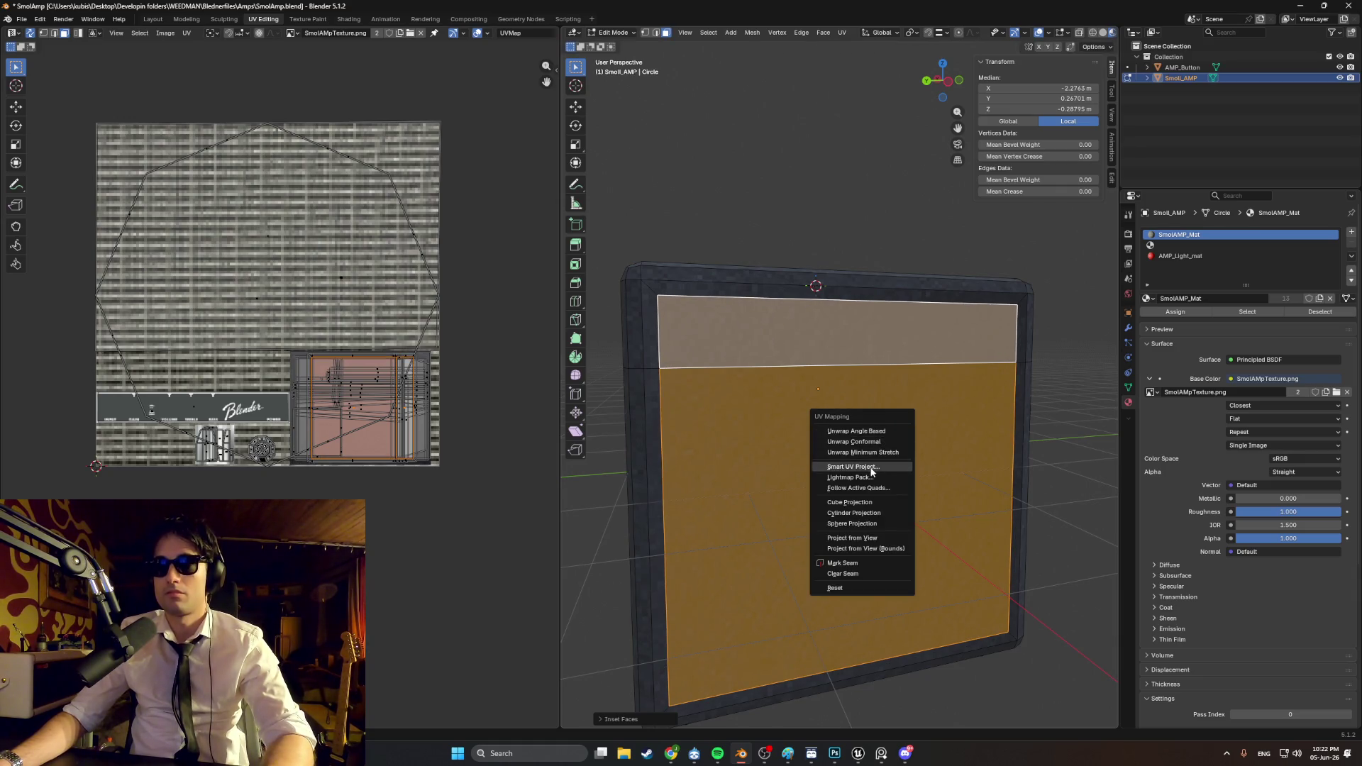
{"action": "left_click", "coordinate": [871, 467]}
{"action": "left_click", "coordinate": [842, 572]}
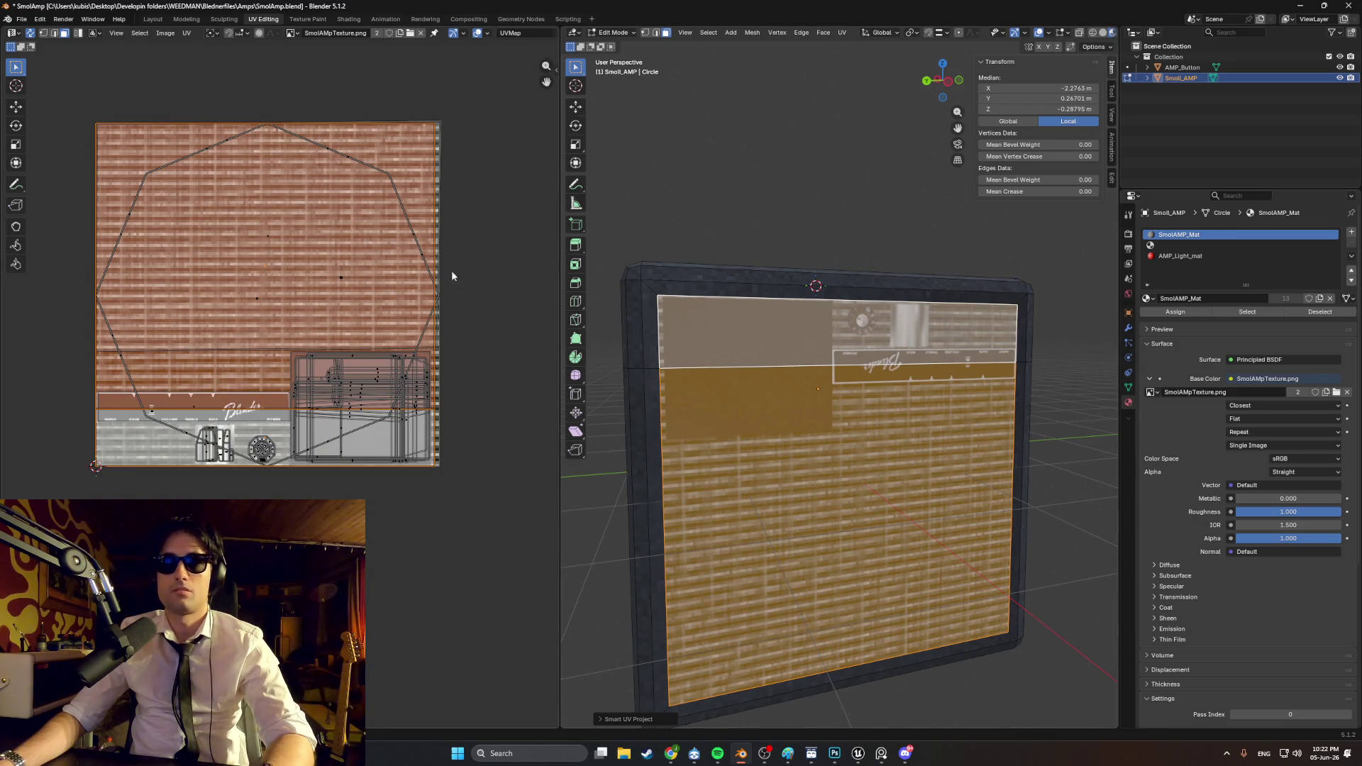
{"action": "key", "text": "s"}
{"action": "left_click", "coordinate": [284, 278]}
{"action": "scroll", "coordinate": [283, 279], "scroll_direction": "up", "scroll_amount": 3}
{"action": "middle_click_drag", "start_coordinate": [284, 279], "coordinate": [372, 293]}
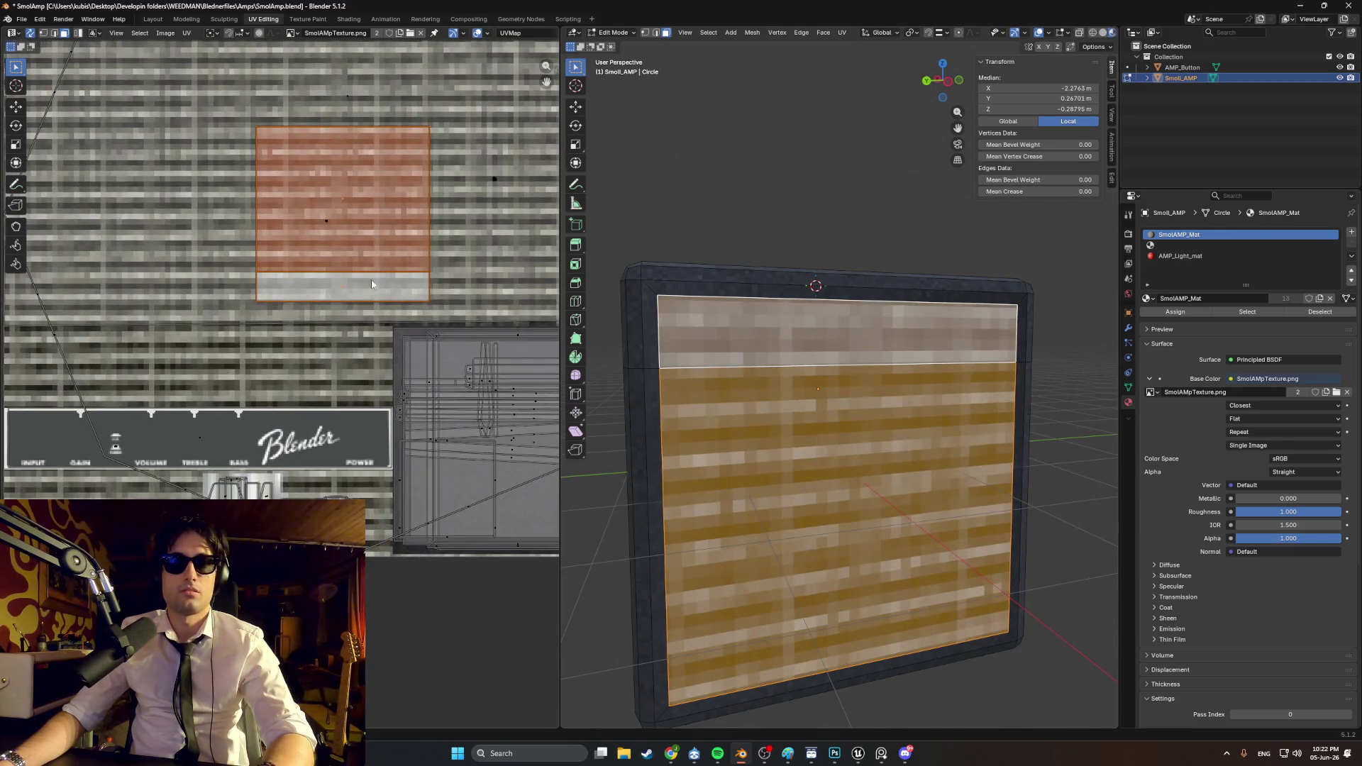
Step: Scale the back-panel island smaller and move it onto a dark area of the texture
{"action": "left_click_drag", "start_coordinate": [372, 294], "coordinate": [400, 547]}
{"action": "scroll", "coordinate": [460, 472], "scroll_direction": "up", "scroll_amount": 2}
{"action": "mouse_move", "coordinate": [460, 471]}
{"action": "middle_mouse_down"}
{"action": "mouse_move", "coordinate": [242, 386]}
{"action": "mouse_move", "coordinate": [322, 411]}
{"action": "mouse_move", "coordinate": [310, 390]}
{"action": "mouse_move", "coordinate": [420, 395]}
{"action": "middle_mouse_up"}
{"action": "key", "text": "s"}
{"action": "left_click", "coordinate": [317, 411]}
{"action": "left_click_drag", "start_coordinate": [420, 394], "coordinate": [325, 445]}
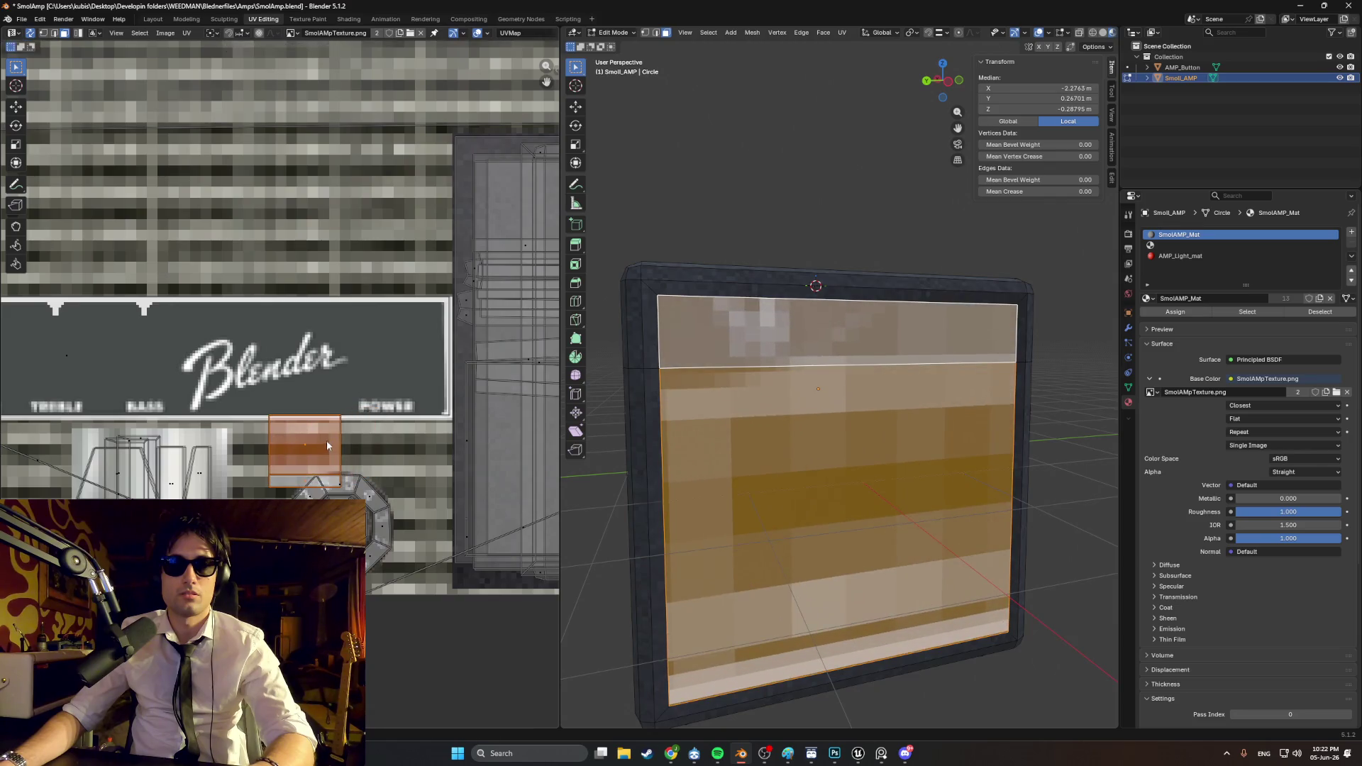
{"action": "scroll", "coordinate": [325, 445], "scroll_direction": "up", "scroll_amount": 2}
{"action": "middle_click_drag", "start_coordinate": [325, 446], "coordinate": [383, 397]}
Step: Shrink the island to fit inside one dark texture pixel, then deselect all faces
{"action": "key", "text": "s"}
{"action": "left_click", "coordinate": [408, 413]}
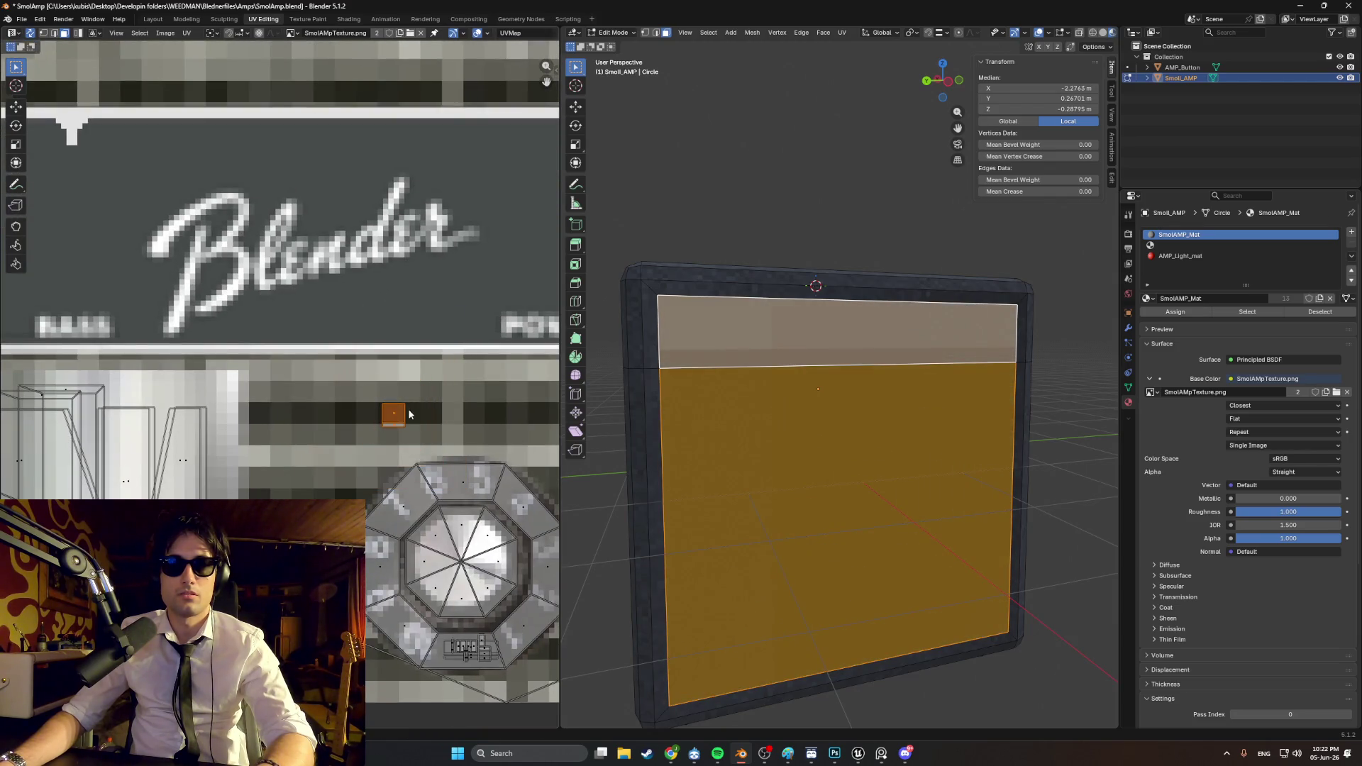
{"action": "scroll", "coordinate": [424, 413], "scroll_direction": "up", "scroll_amount": 3}
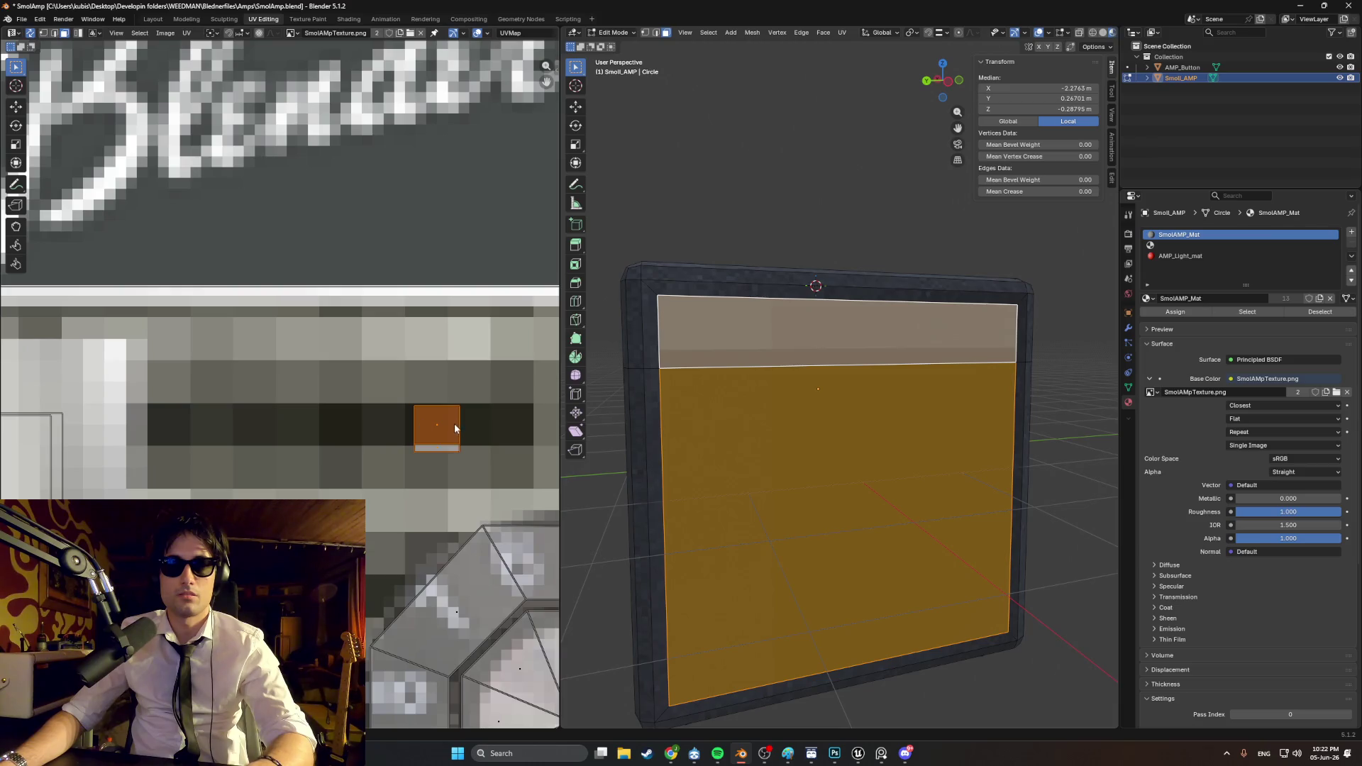
{"action": "key", "text": "s"}
{"action": "left_click", "coordinate": [457, 417]}
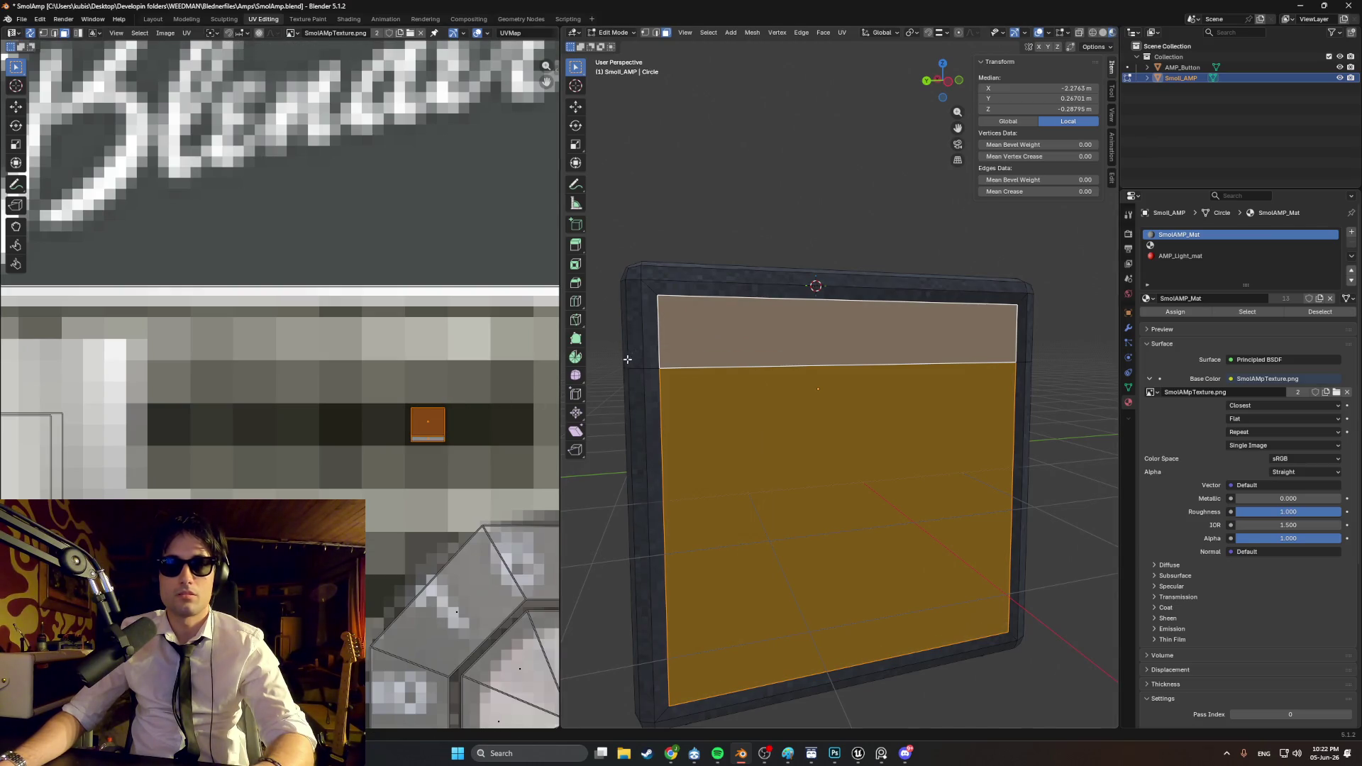
{"action": "key", "text": "alt+a"}
{"action": "mouse_move", "coordinate": [745, 237]}
{"action": "middle_mouse_down"}
{"action": "mouse_move", "coordinate": [783, 333]}
{"action": "mouse_move", "coordinate": [768, 331]}
{"action": "mouse_move", "coordinate": [875, 334]}
{"action": "mouse_move", "coordinate": [909, 360]}
{"action": "middle_mouse_up"}
Step: Select the top strip and large back panel faces and extrude them inward to recess the panel
{"action": "left_click", "coordinate": [784, 333]}
{"action": "left_click", "coordinate": [792, 384], "text": "shift"}
{"action": "scroll", "coordinate": [909, 359], "scroll_direction": "up", "scroll_amount": 3}
{"action": "key", "text": "e"}
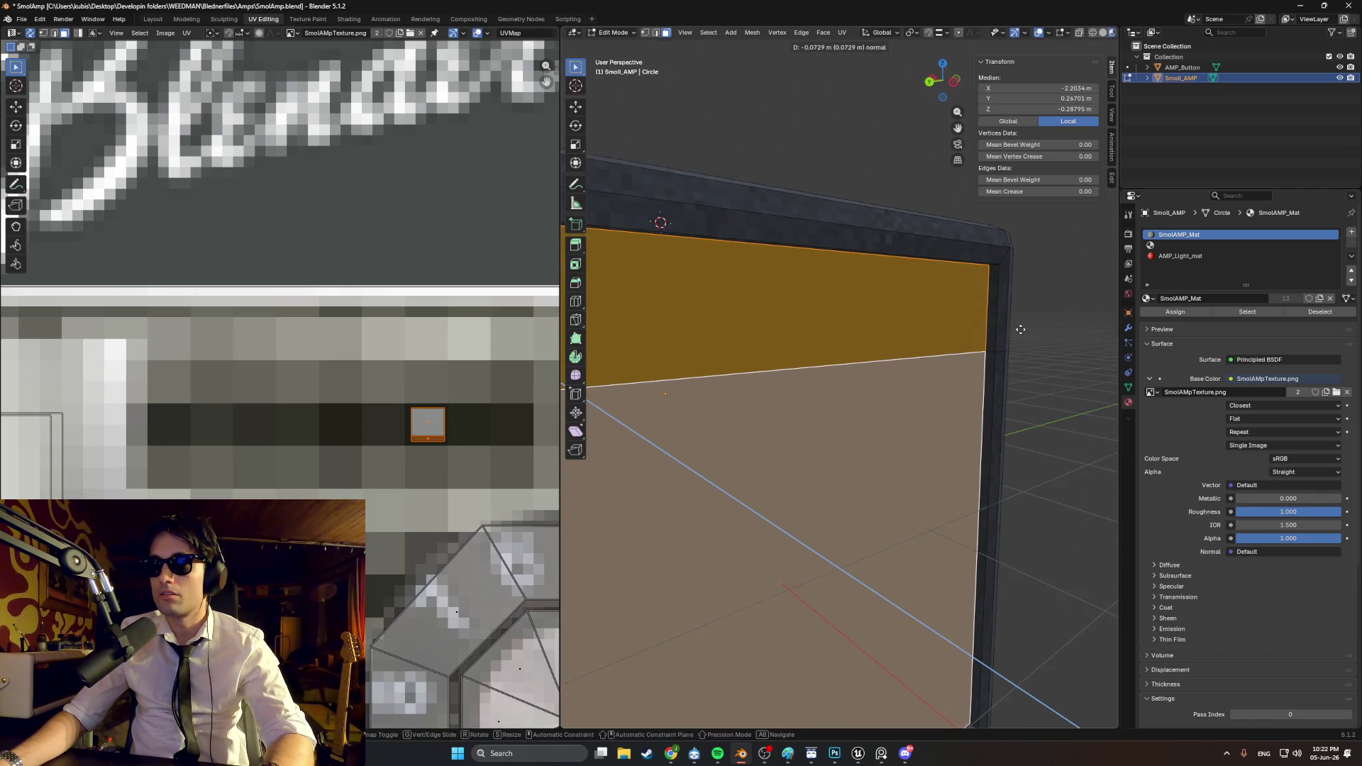
{"action": "left_click", "coordinate": [1020, 329]}
Step: Deselect all, inspect the recessed back panel, and bring the amp-back reference photo back up
{"action": "key", "text": "alt+a"}
{"action": "mouse_move", "coordinate": [1019, 329]}
{"action": "middle_mouse_down"}
{"action": "mouse_move", "coordinate": [1042, 325]}
{"action": "mouse_move", "coordinate": [902, 389]}
{"action": "mouse_move", "coordinate": [830, 402]}
{"action": "mouse_move", "coordinate": [730, 222]}
{"action": "mouse_move", "coordinate": [753, 278]}
{"action": "middle_mouse_up"}
{"action": "scroll", "coordinate": [1032, 329], "scroll_direction": "down", "scroll_amount": 5}
{"action": "left_click", "coordinate": [881, 753]}
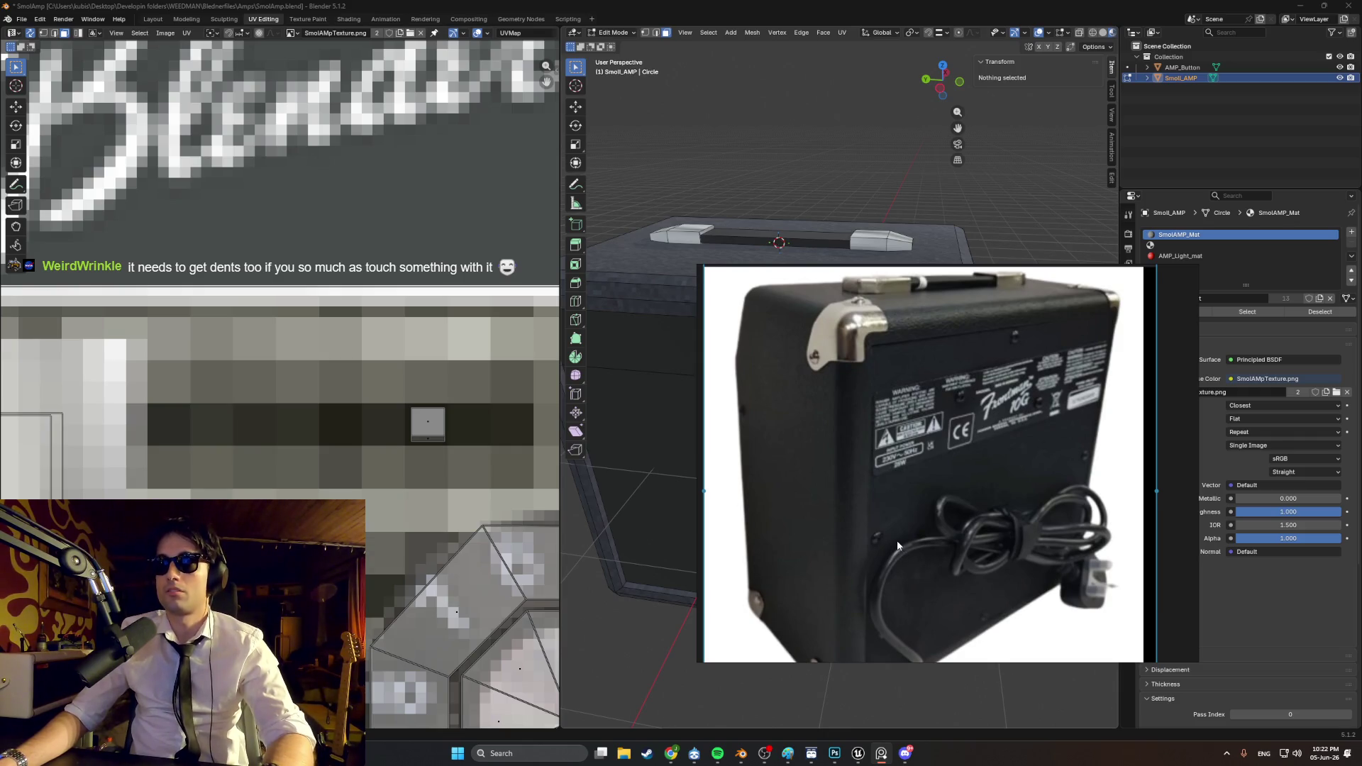
Step: Bring Blender in front of the reference image, frame the whole amp, and save SmolAmp.blend
{"action": "mouse_move", "coordinate": [965, 262]}
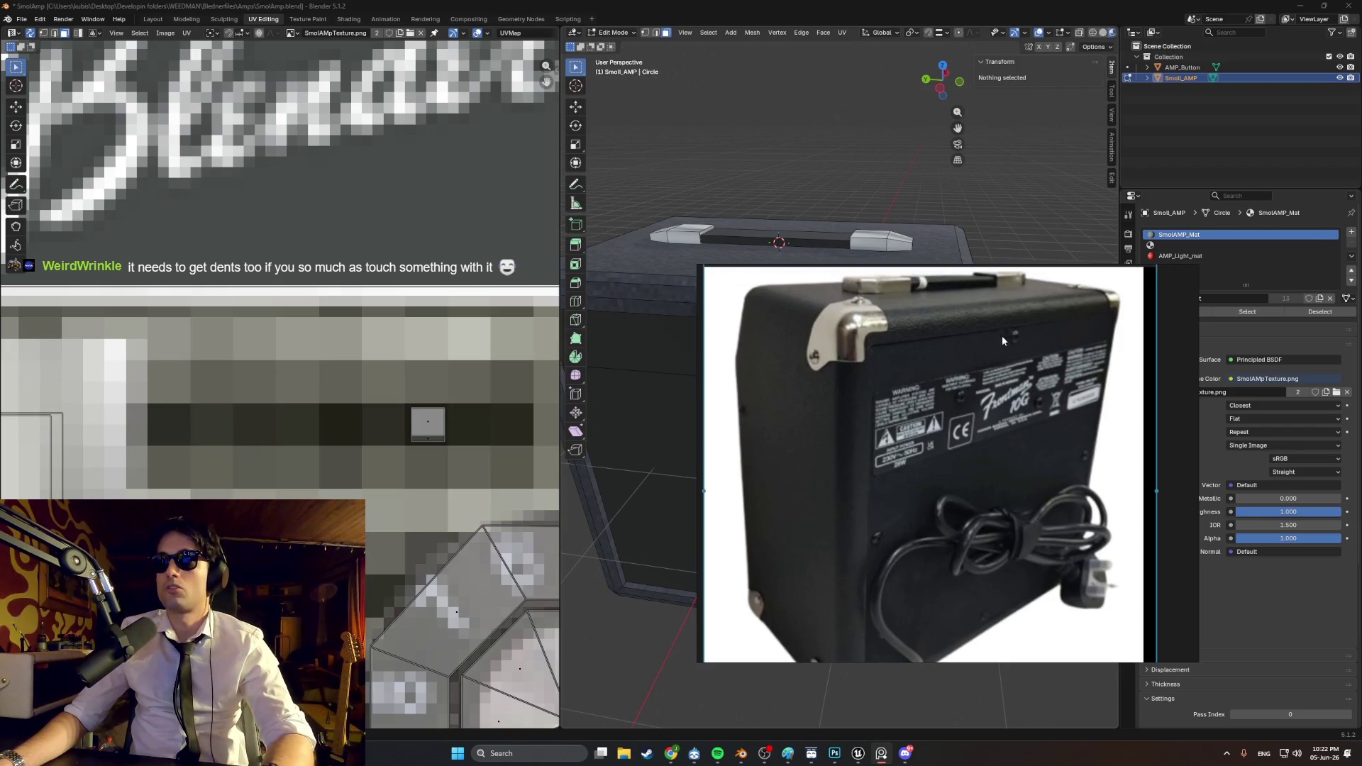
{"action": "left_click", "coordinate": [1001, 231]}
{"action": "mouse_move", "coordinate": [839, 398]}
{"action": "middle_mouse_down"}
{"action": "mouse_move", "coordinate": [851, 344]}
{"action": "mouse_move", "coordinate": [911, 649]}
{"action": "middle_mouse_up"}
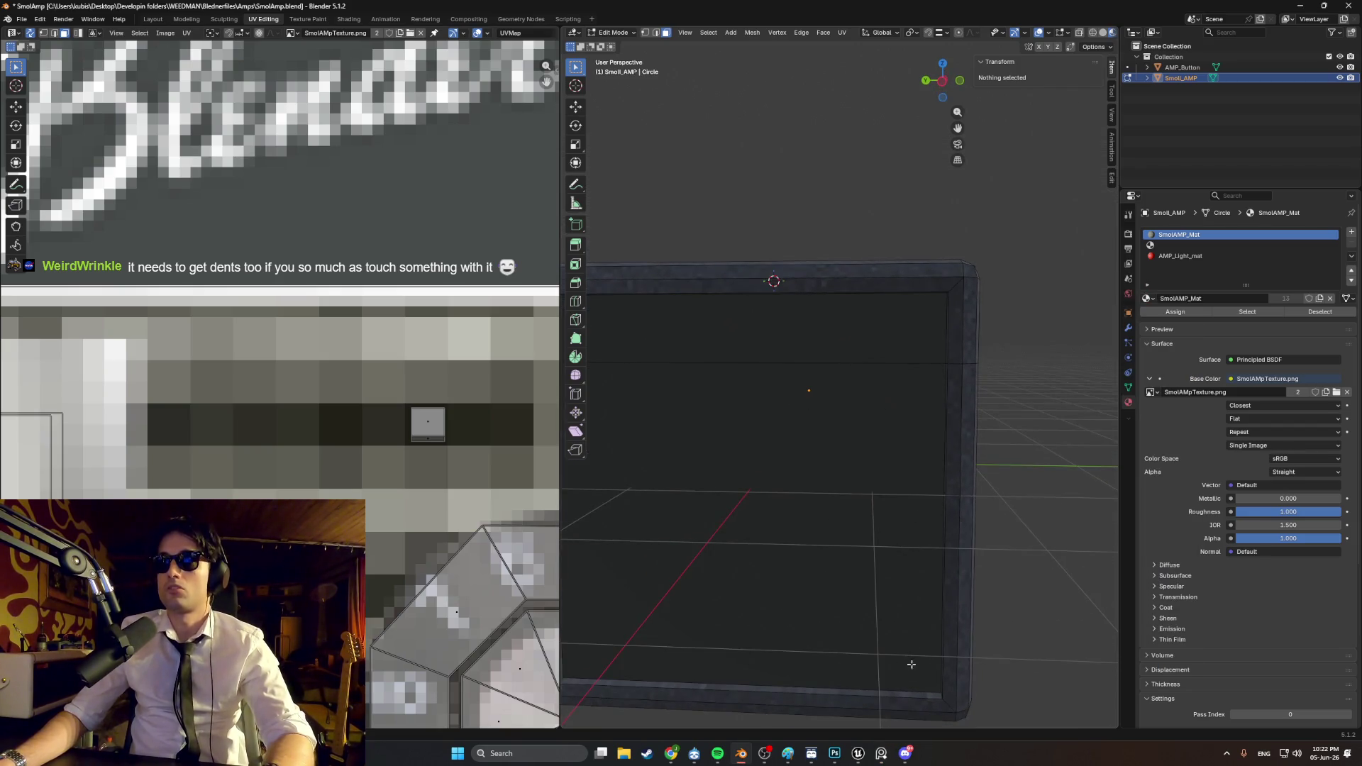
{"action": "mouse_move", "coordinate": [886, 539]}
{"action": "middle_mouse_down"}
{"action": "mouse_move", "coordinate": [937, 444]}
{"action": "mouse_move", "coordinate": [922, 532]}
{"action": "mouse_move", "coordinate": [927, 447]}
{"action": "mouse_move", "coordinate": [932, 457]}
{"action": "mouse_move", "coordinate": [768, 556]}
{"action": "mouse_move", "coordinate": [779, 518]}
{"action": "middle_mouse_up"}
{"action": "key", "text": "ctrl+s"}
Step: Extrude the amp's front face and top strip about 0.04 m along the X axis
{"action": "scroll", "coordinate": [769, 556], "scroll_direction": "up", "scroll_amount": 5}
{"action": "left_click", "coordinate": [779, 518]}
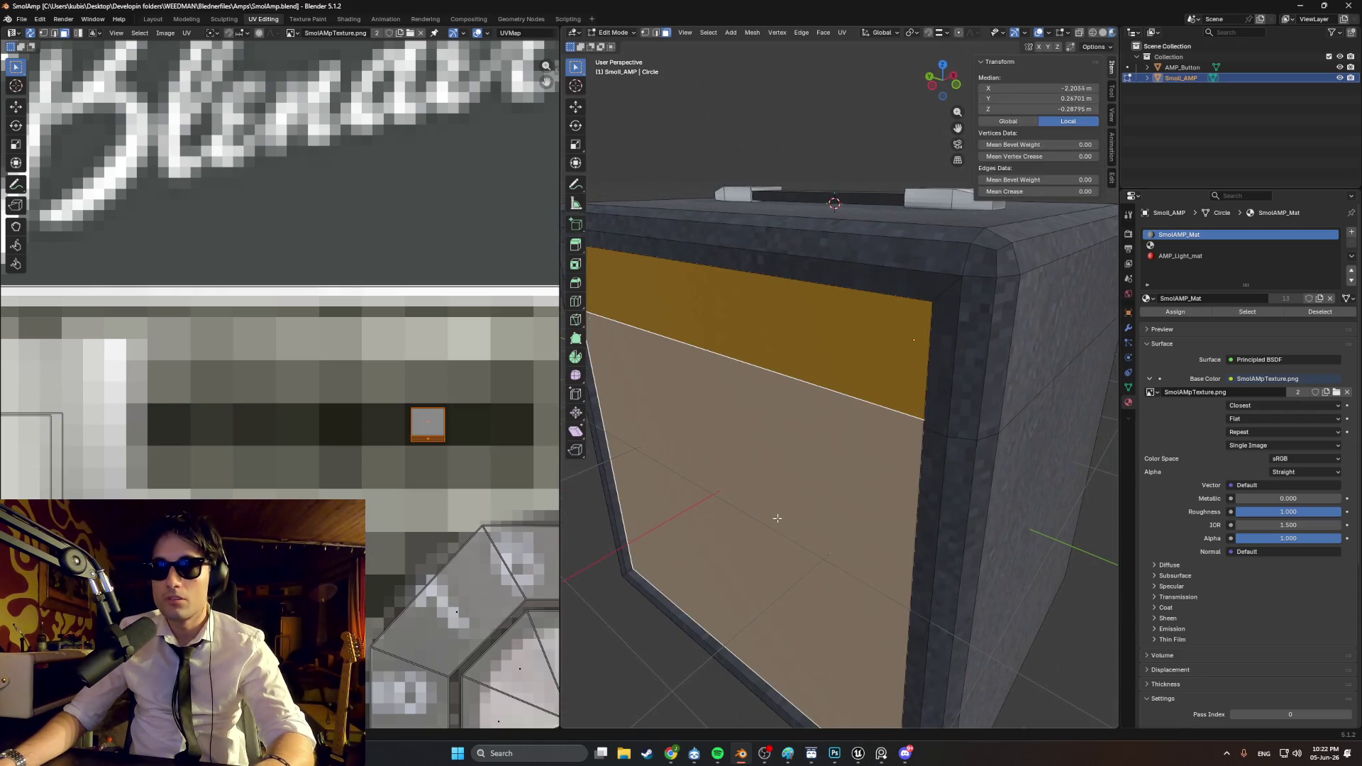
{"action": "key", "text": "g"}
{"action": "key", "text": "x"}
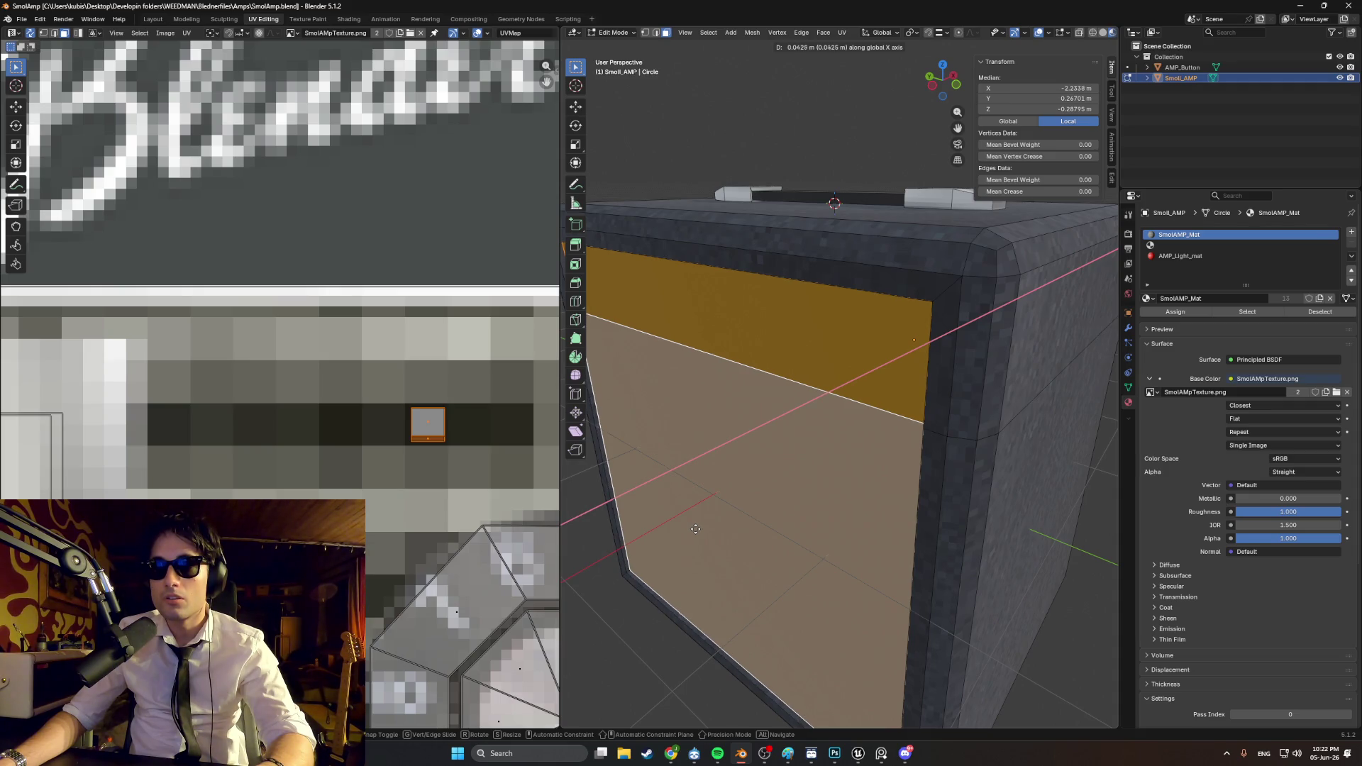
{"action": "left_click", "coordinate": [695, 528]}
Step: Inspect the extruded box side up close and clear the selection
{"action": "left_click", "coordinate": [971, 579]}
{"action": "middle_click_drag", "start_coordinate": [971, 578], "coordinate": [1056, 523]}
{"action": "scroll", "coordinate": [1056, 523], "scroll_direction": "down", "scroll_amount": 3}
{"action": "left_click", "coordinate": [982, 398]}
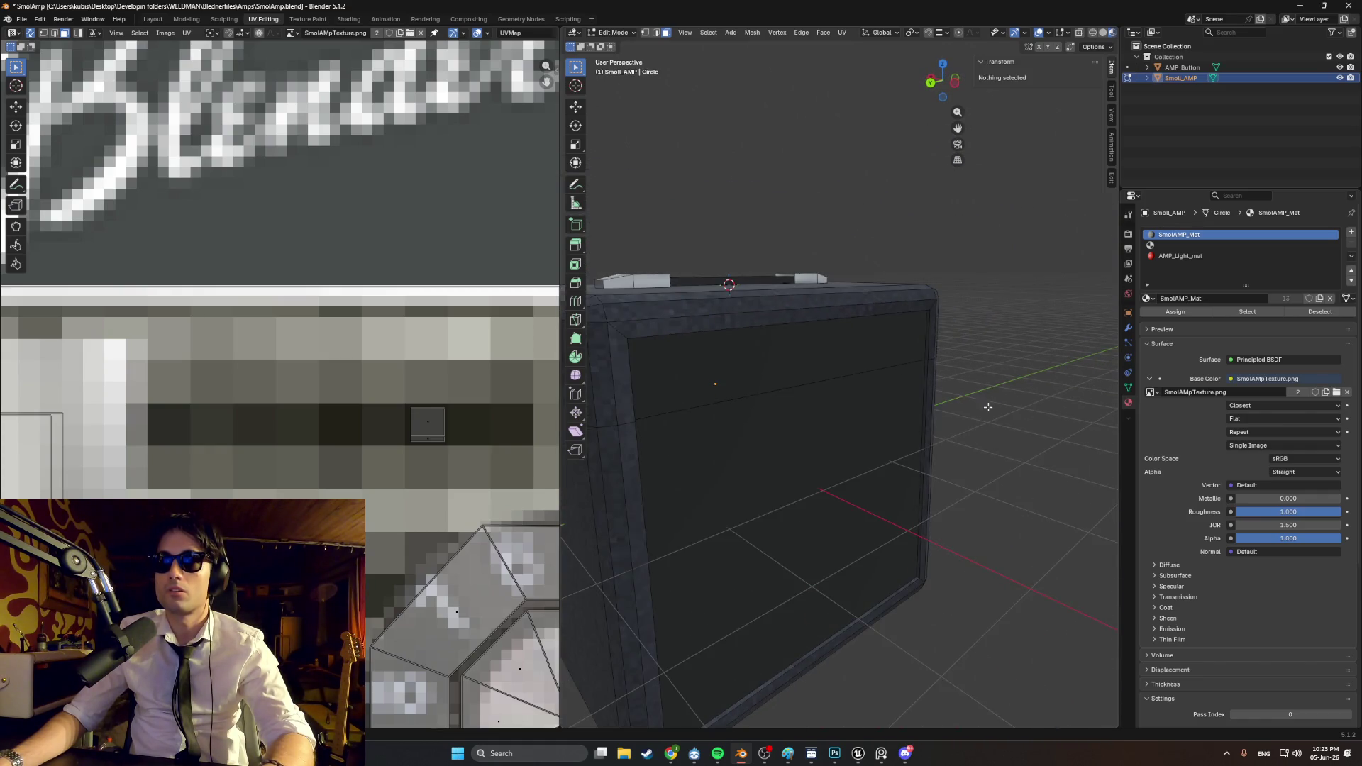
{"action": "middle_click_drag", "start_coordinate": [982, 398], "coordinate": [976, 377]}
{"action": "scroll", "coordinate": [997, 395], "scroll_direction": "up", "scroll_amount": 2}
{"action": "scroll", "coordinate": [998, 396], "scroll_direction": "down", "scroll_amount": 3}
Step: Orbit around the back and front-right of the amp, then hide the Smoll_AMP object
{"action": "mouse_move", "coordinate": [915, 414]}
{"action": "middle_mouse_down"}
{"action": "mouse_move", "coordinate": [729, 404]}
{"action": "mouse_move", "coordinate": [834, 380]}
{"action": "mouse_move", "coordinate": [1018, 383]}
{"action": "middle_mouse_up"}
{"action": "scroll", "coordinate": [834, 381], "scroll_direction": "down", "scroll_amount": 3}
{"action": "scroll", "coordinate": [1018, 383], "scroll_direction": "up", "scroll_amount": 3}
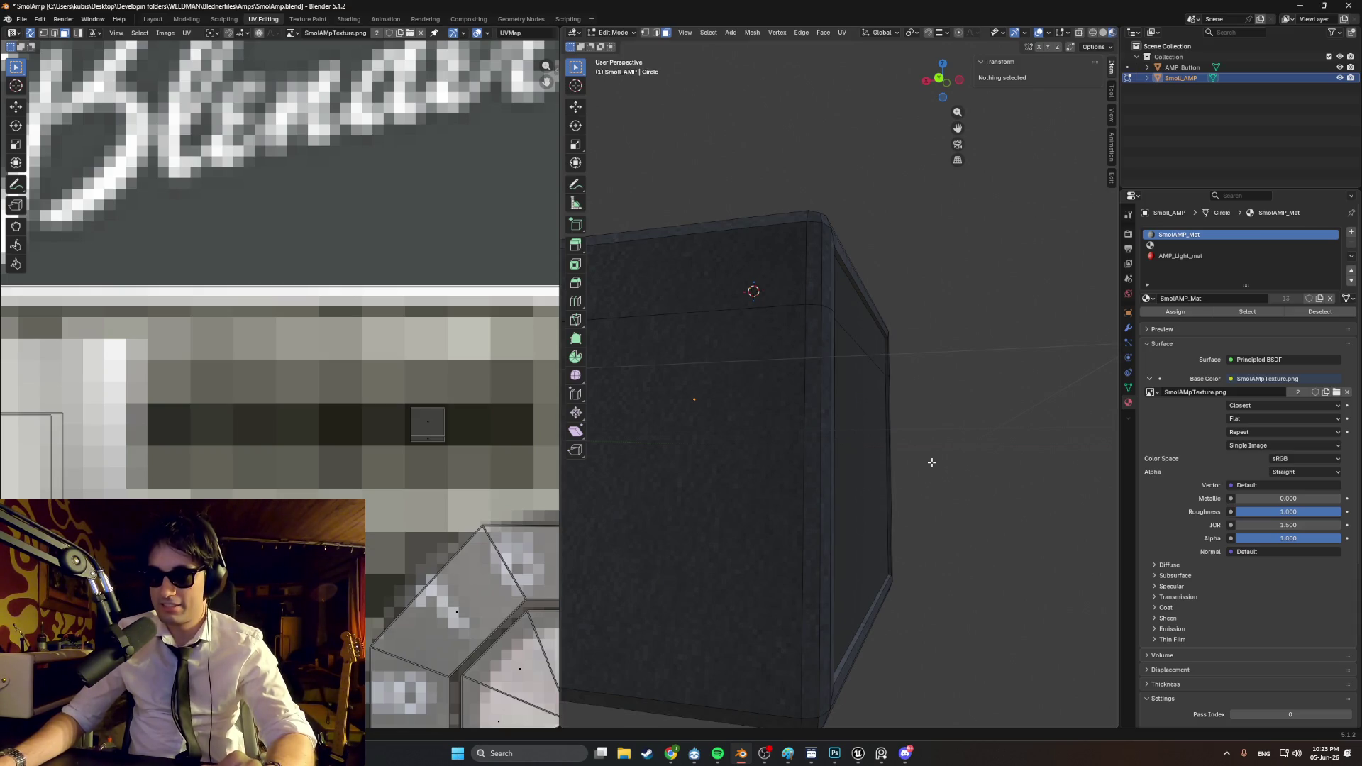
{"action": "scroll", "coordinate": [780, 434], "scroll_direction": "down", "scroll_amount": 8}
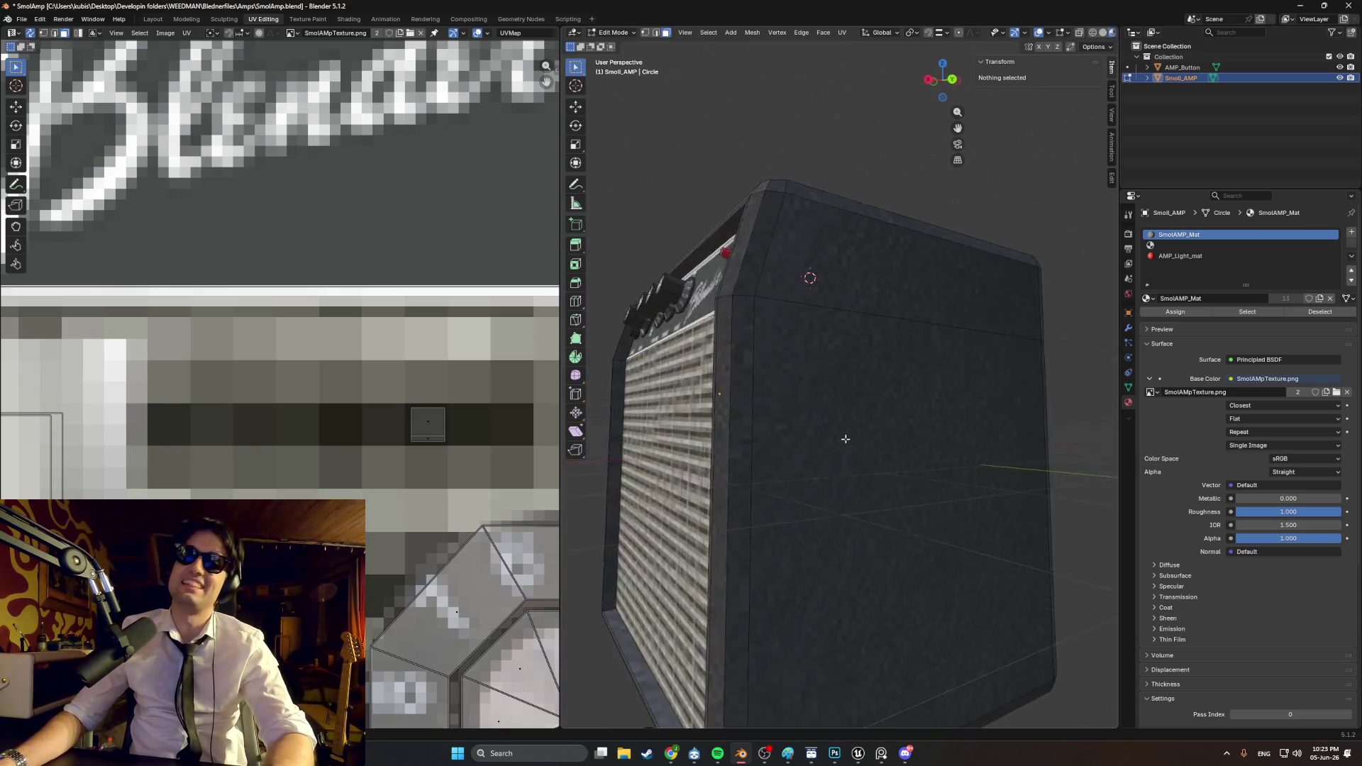
{"action": "mouse_move", "coordinate": [861, 447]}
{"action": "middle_mouse_down"}
{"action": "mouse_move", "coordinate": [873, 468]}
{"action": "mouse_move", "coordinate": [951, 430]}
{"action": "mouse_move", "coordinate": [873, 411]}
{"action": "middle_mouse_up"}
{"action": "scroll", "coordinate": [951, 430], "scroll_direction": "up", "scroll_amount": 3}
{"action": "left_click", "coordinate": [1339, 77]}
Step: Show Smoll_AMP again and check the amp from the front, from above and from its left side
{"action": "mouse_move", "coordinate": [997, 289]}
{"action": "middle_mouse_down"}
{"action": "mouse_move", "coordinate": [788, 506]}
{"action": "mouse_move", "coordinate": [844, 328]}
{"action": "middle_mouse_up"}
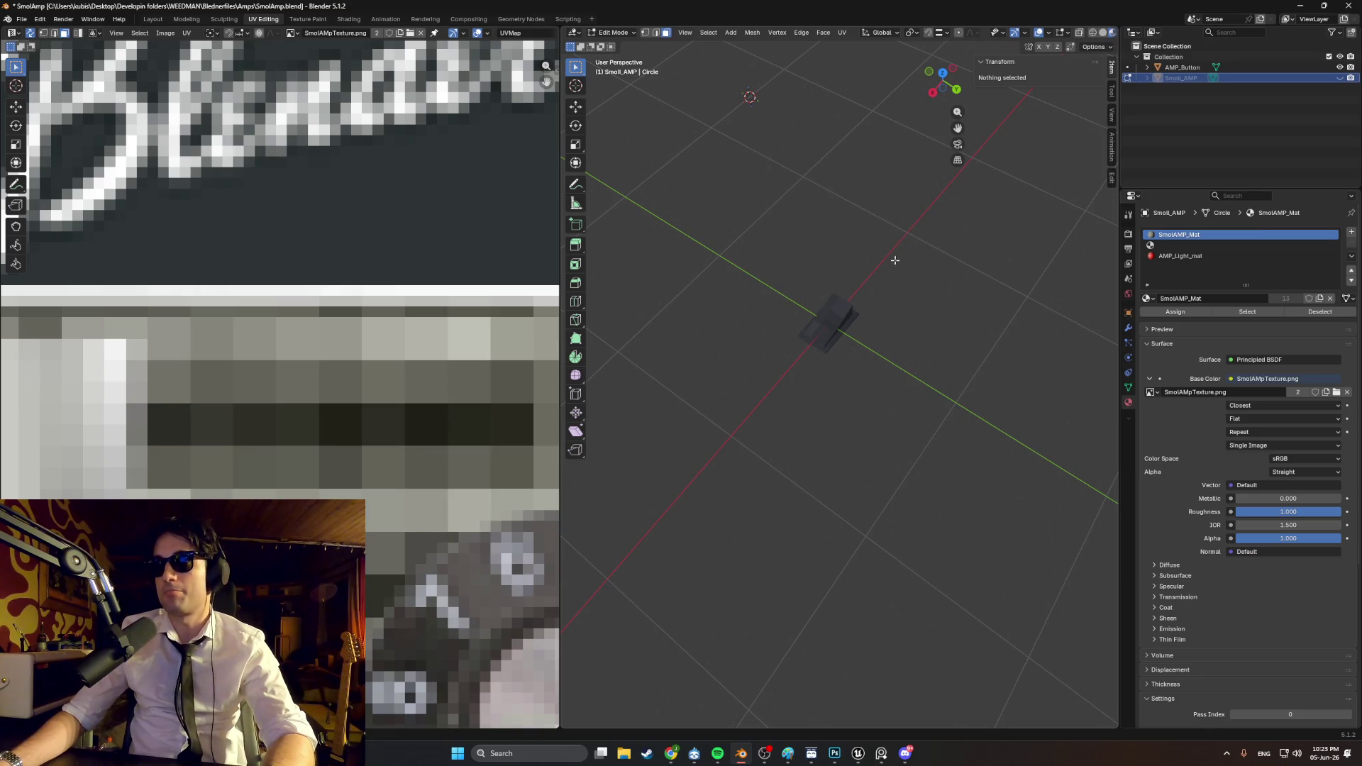
{"action": "left_click", "coordinate": [1339, 77]}
{"action": "scroll", "coordinate": [766, 294], "scroll_direction": "up", "scroll_amount": 8}
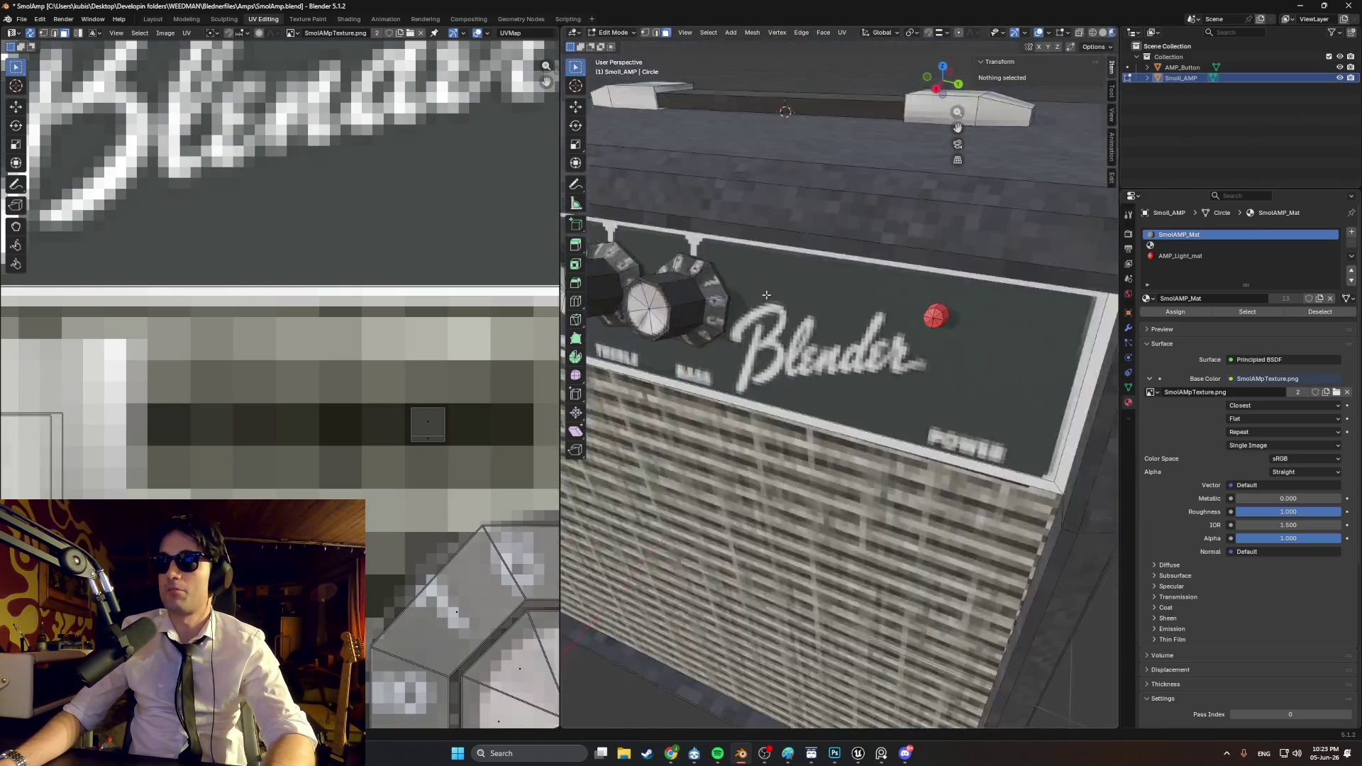
{"action": "scroll", "coordinate": [869, 362], "scroll_direction": "down", "scroll_amount": 5}
{"action": "mouse_move", "coordinate": [891, 372]}
{"action": "middle_mouse_down"}
{"action": "mouse_move", "coordinate": [786, 412]}
{"action": "mouse_move", "coordinate": [860, 391]}
{"action": "mouse_move", "coordinate": [834, 392]}
{"action": "mouse_move", "coordinate": [857, 383]}
{"action": "mouse_move", "coordinate": [846, 386]}
{"action": "middle_mouse_up"}
{"action": "scroll", "coordinate": [861, 392], "scroll_direction": "down", "scroll_amount": 2}
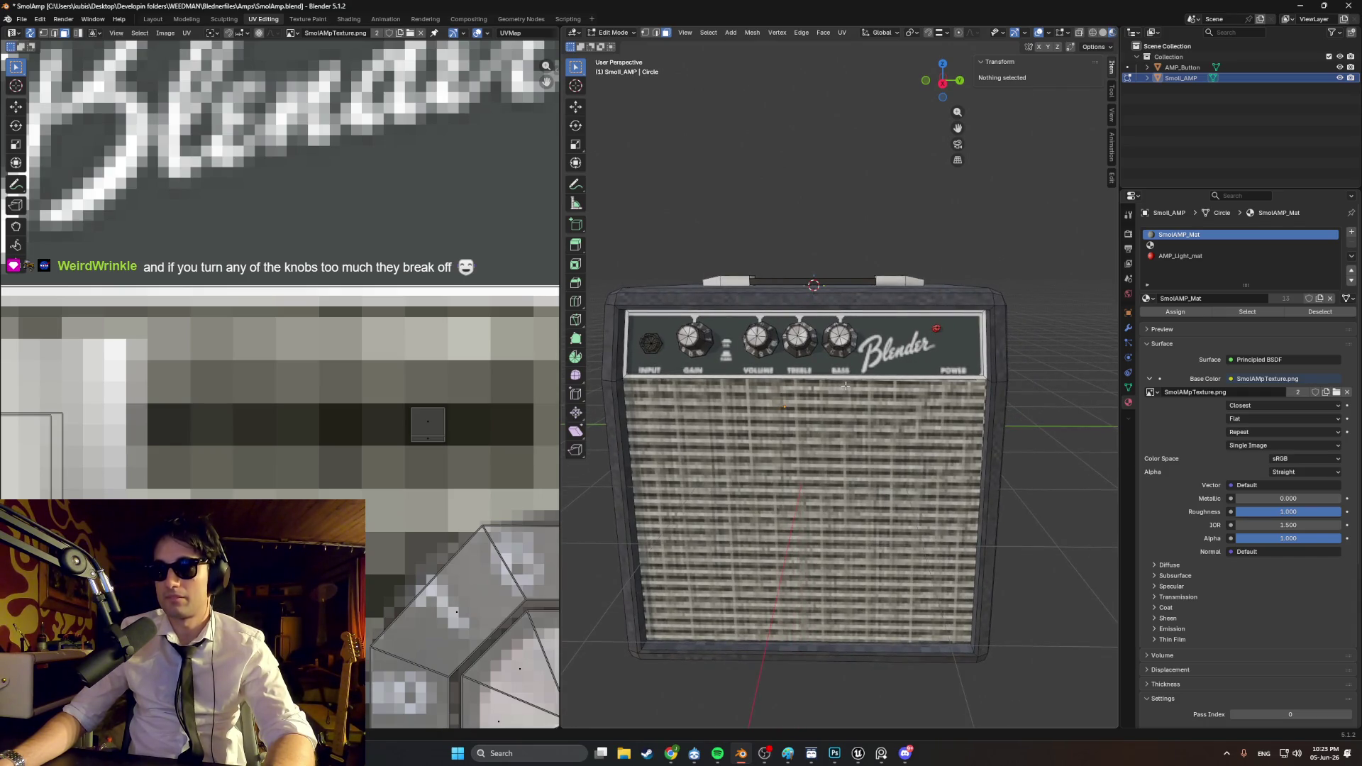
{"action": "mouse_move", "coordinate": [846, 386]}
{"action": "middle_mouse_down"}
{"action": "mouse_move", "coordinate": [857, 388]}
{"action": "mouse_move", "coordinate": [863, 347]}
{"action": "mouse_move", "coordinate": [939, 350]}
{"action": "mouse_move", "coordinate": [861, 364]}
{"action": "middle_mouse_up"}
{"action": "scroll", "coordinate": [858, 389], "scroll_direction": "down", "scroll_amount": 5}
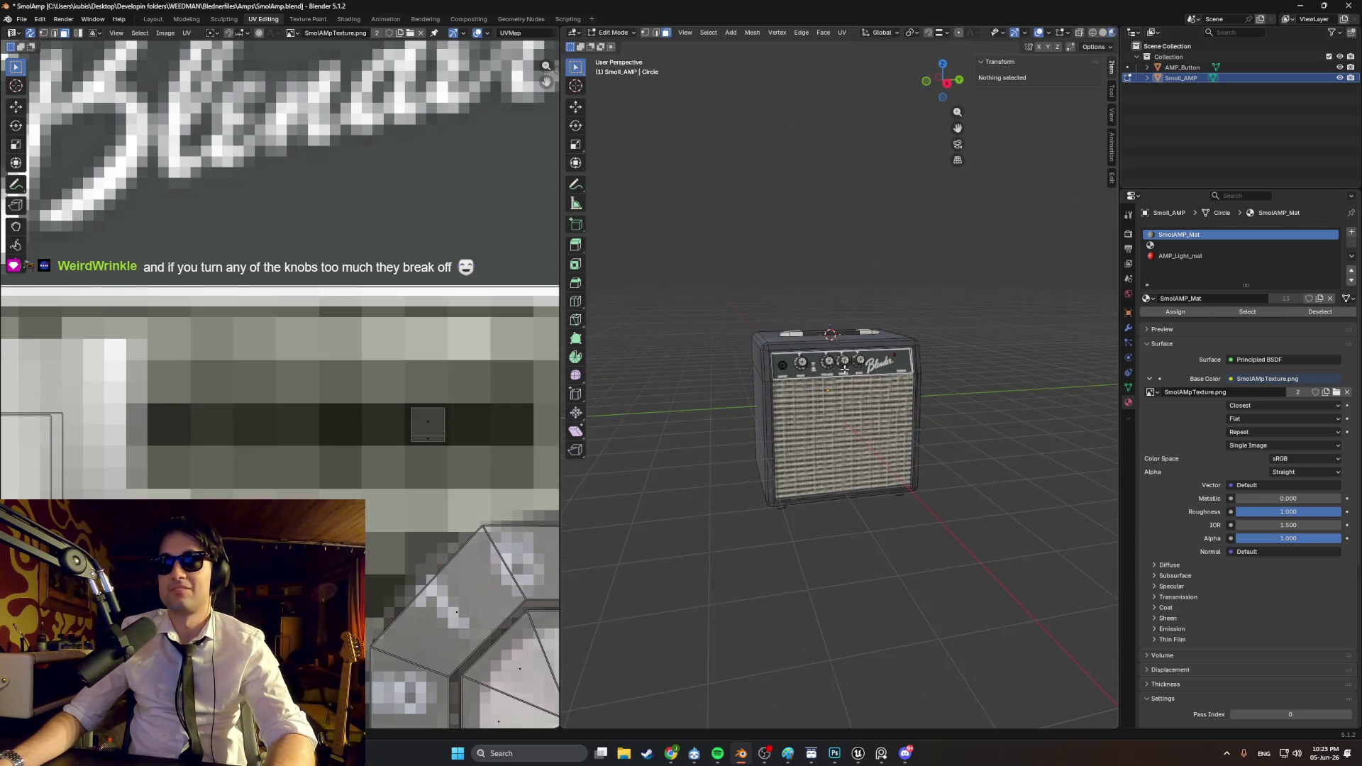
{"action": "middle_click_drag", "start_coordinate": [739, 664], "coordinate": [802, 639]}
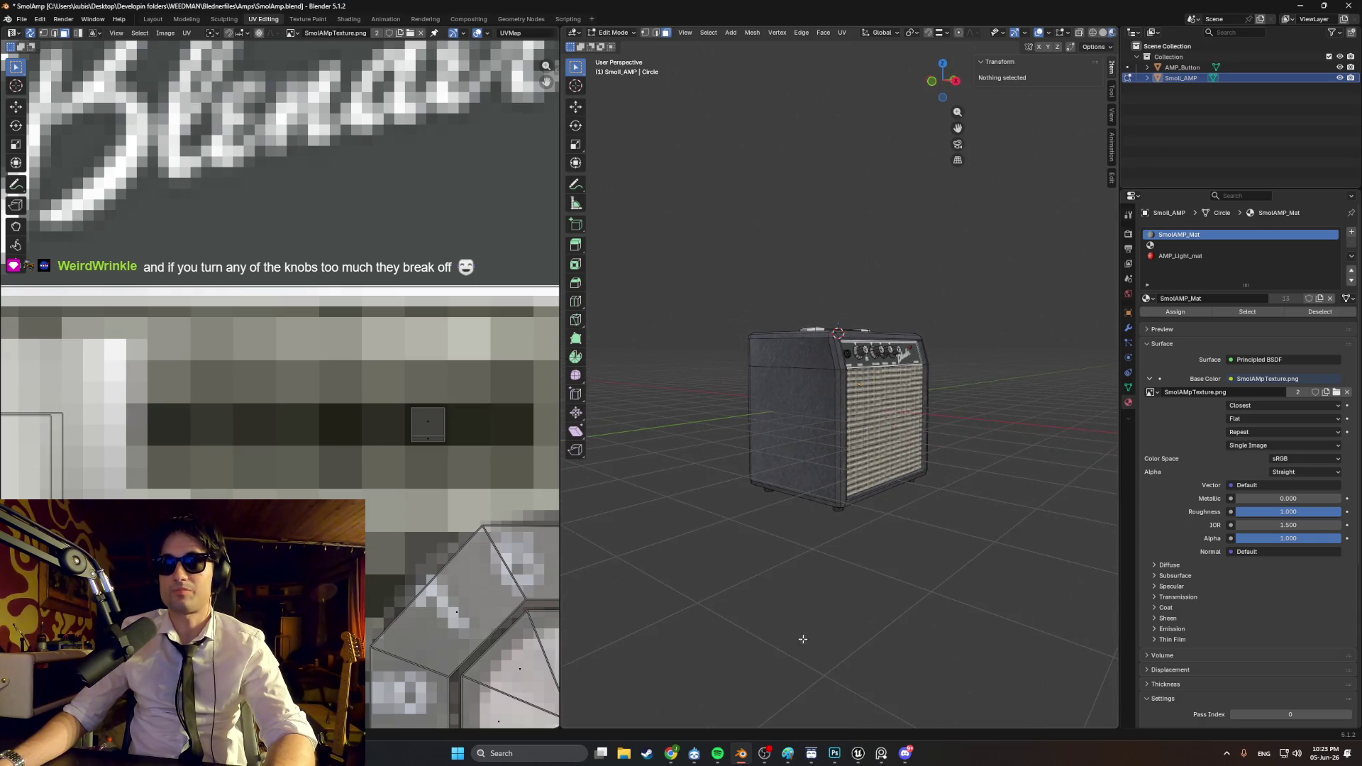
Step: Bring the Chrome window with YouTube up over Blender
{"action": "left_click", "coordinate": [677, 754]}
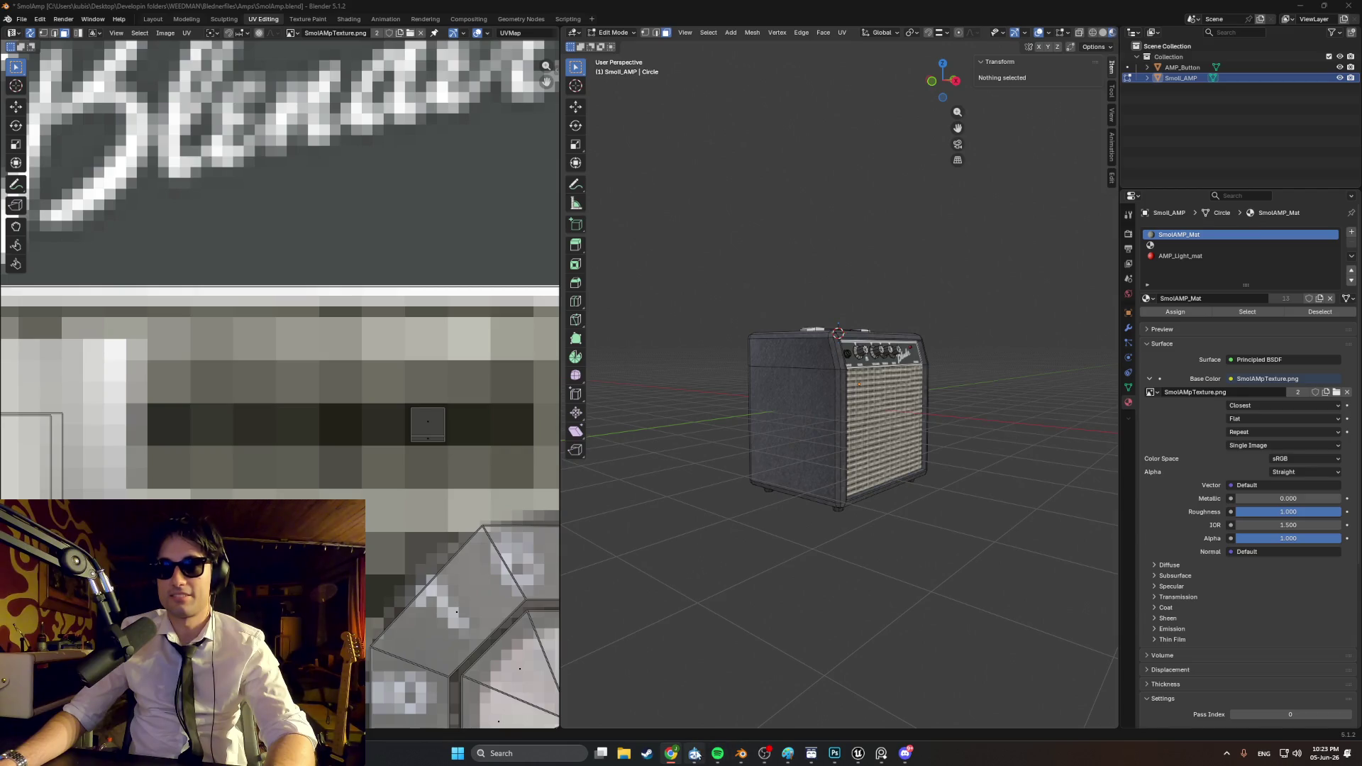
{"action": "mouse_move", "coordinate": [668, 756]}
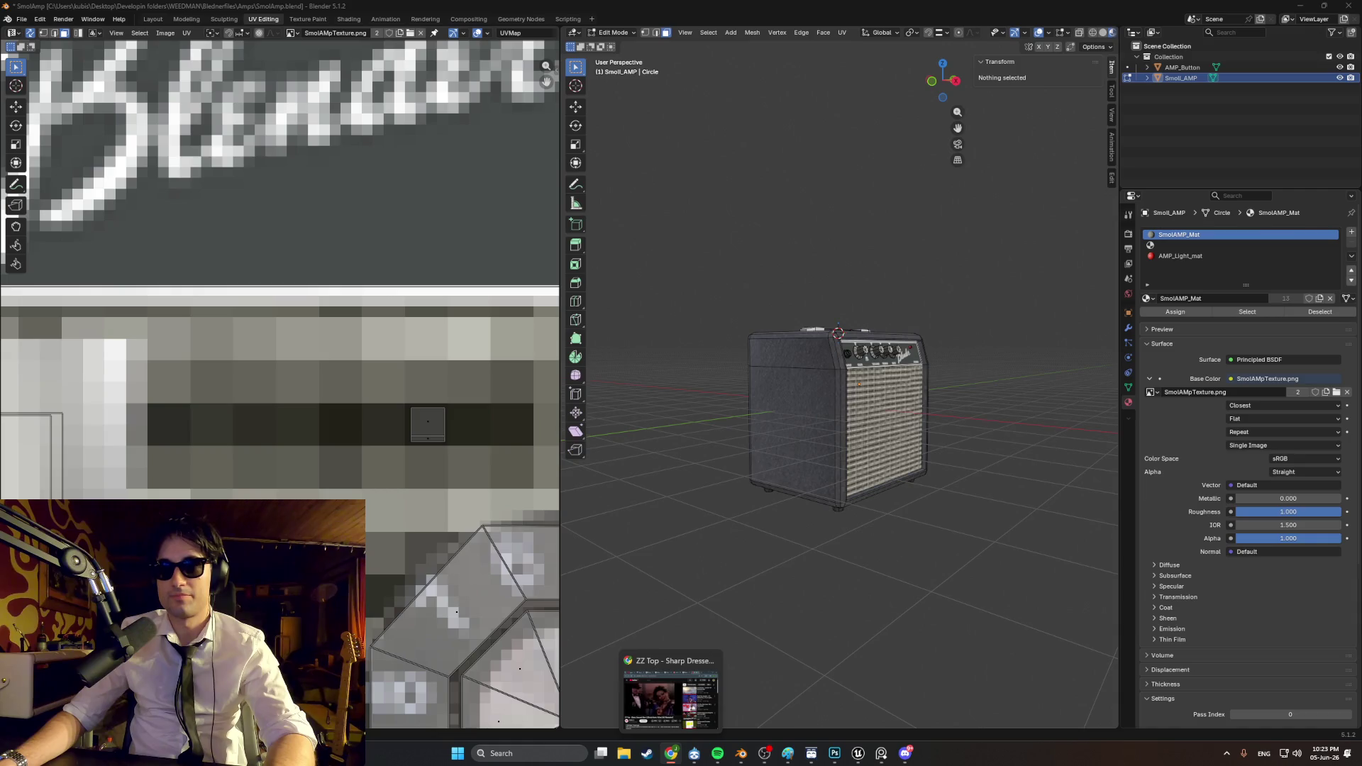
{"action": "left_click", "coordinate": [670, 753]}
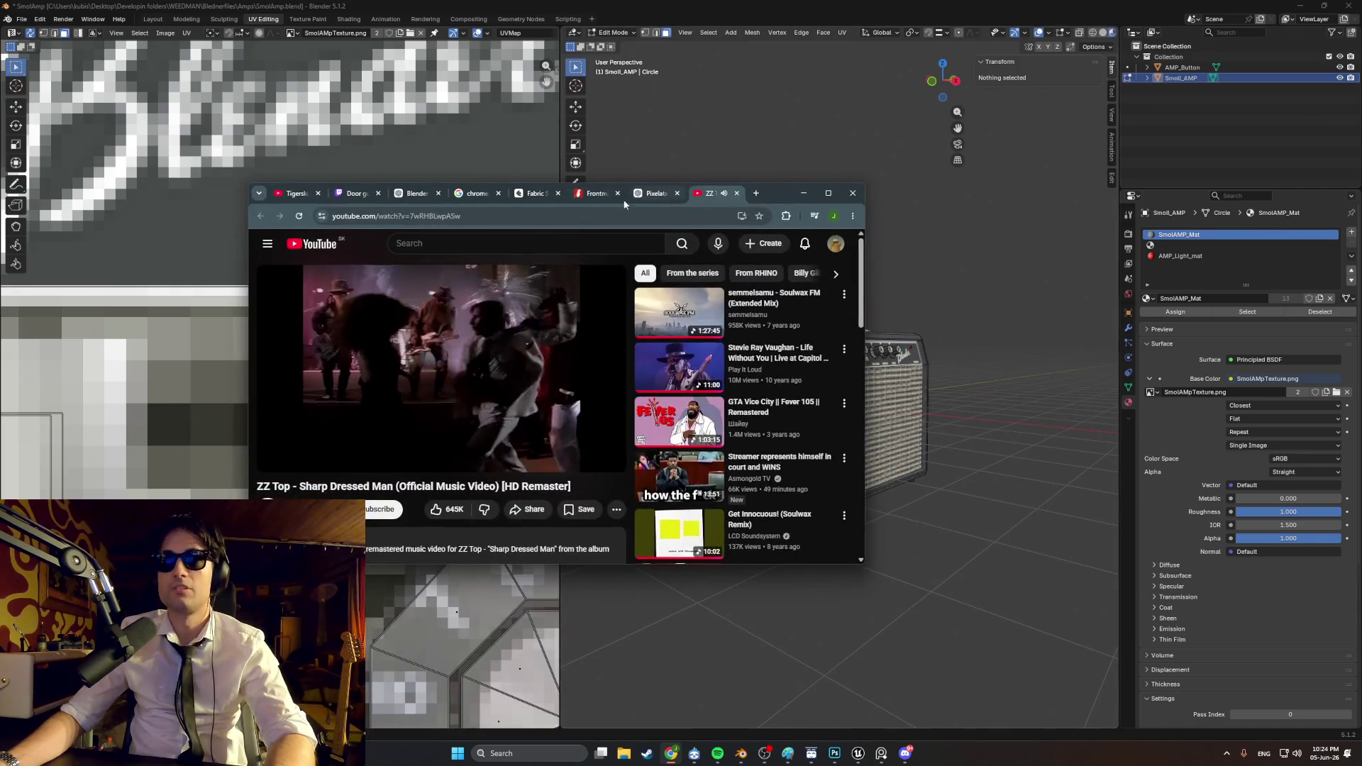
Step: On the Fender Frontman tab, maximize Chrome, close the enlarged image and scroll down the page
{"action": "left_click", "coordinate": [600, 193]}
{"action": "left_click", "coordinate": [826, 193]}
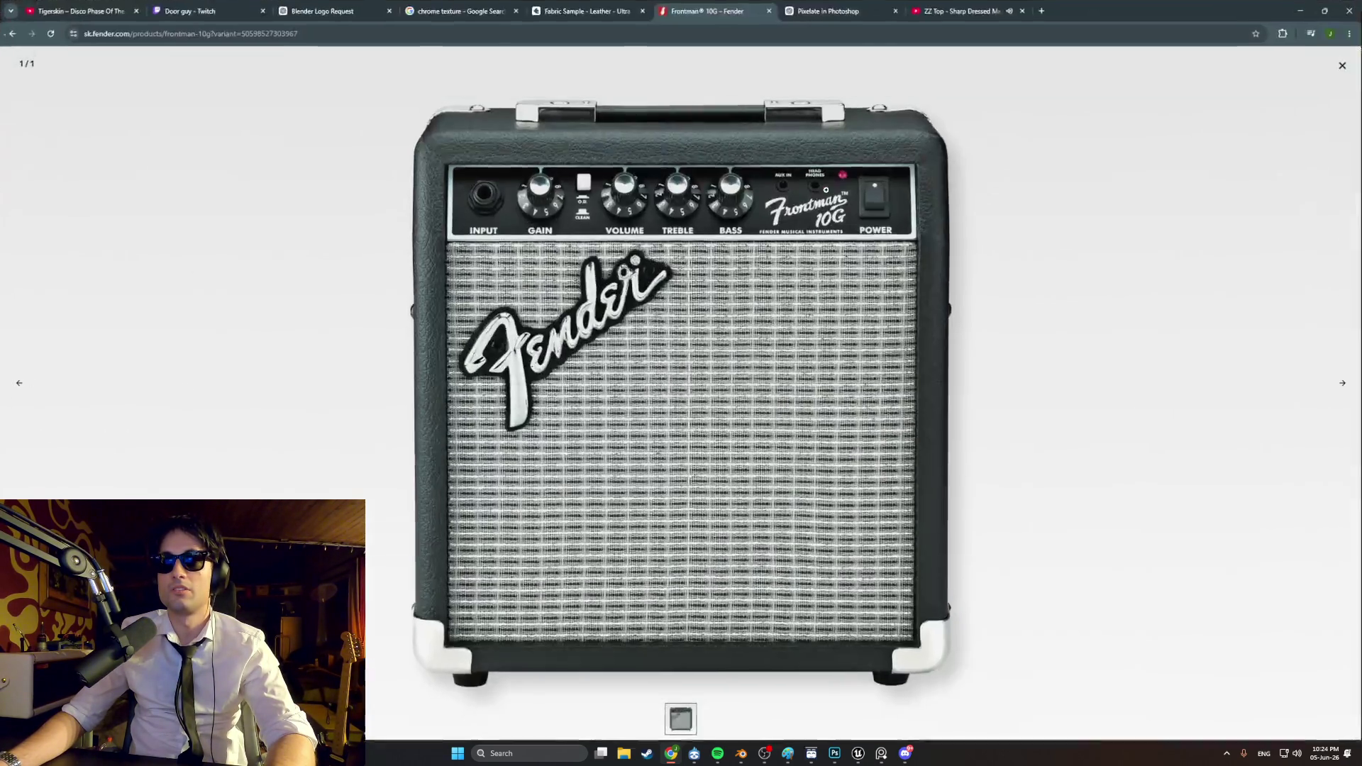
{"action": "left_click", "coordinate": [1342, 66]}
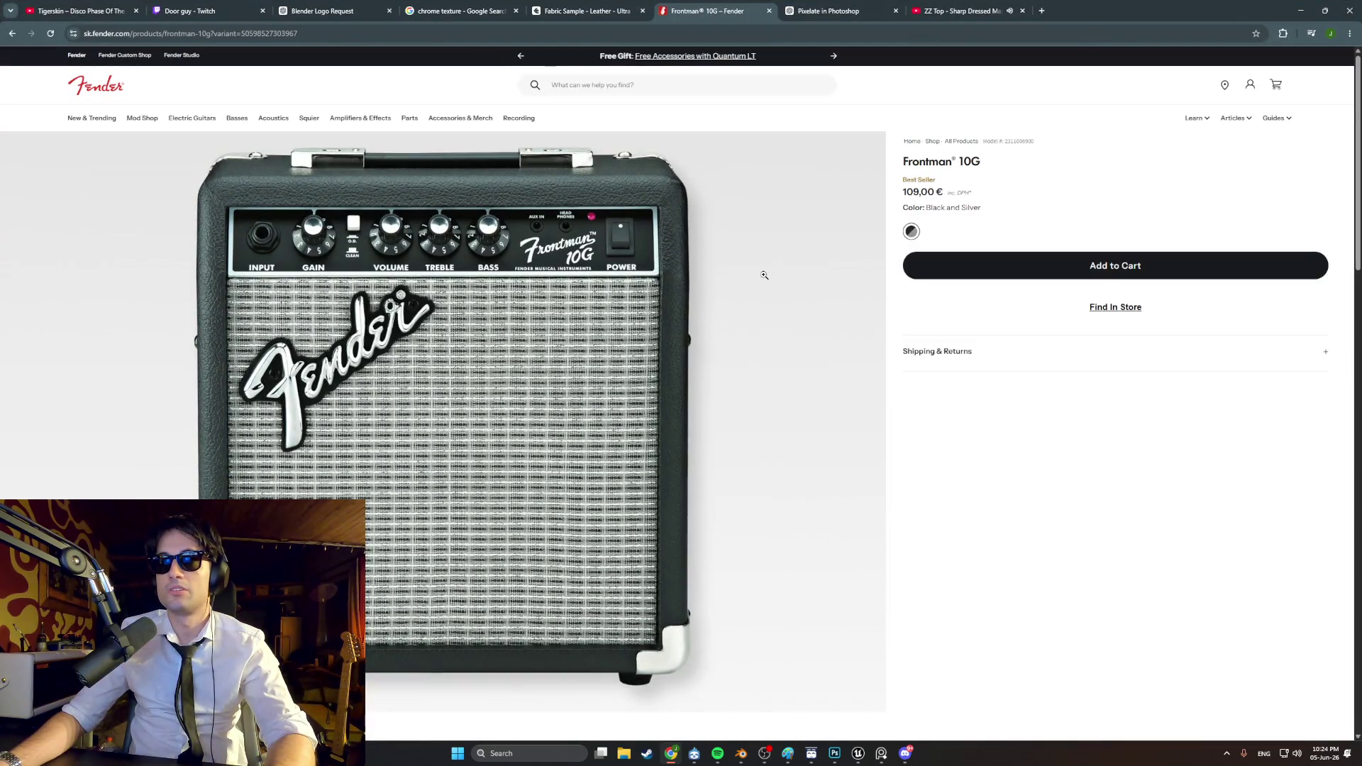
{"action": "scroll", "coordinate": [694, 390], "scroll_direction": "down", "scroll_amount": 5}
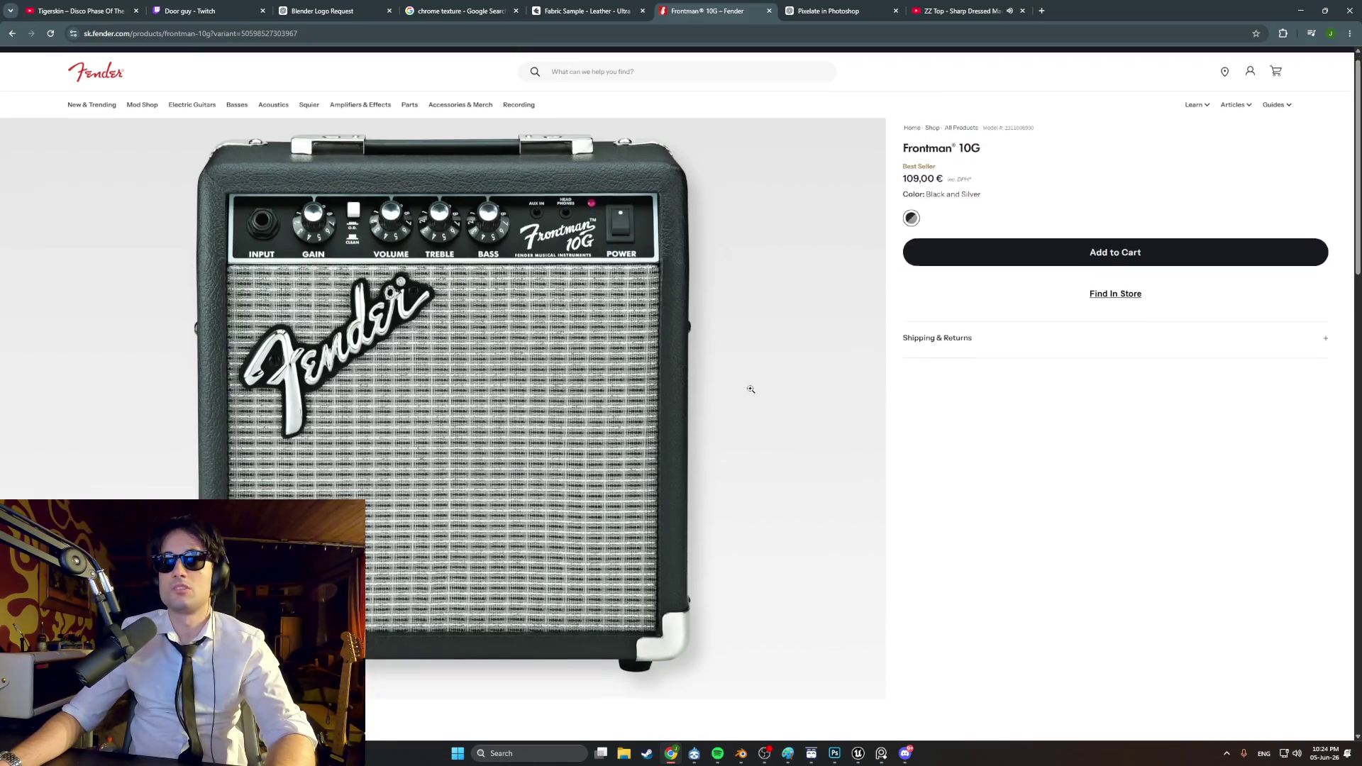
{"action": "scroll", "coordinate": [658, 395], "scroll_direction": "down", "scroll_amount": 2}
{"action": "scroll", "coordinate": [659, 403], "scroll_direction": "down", "scroll_amount": 2}
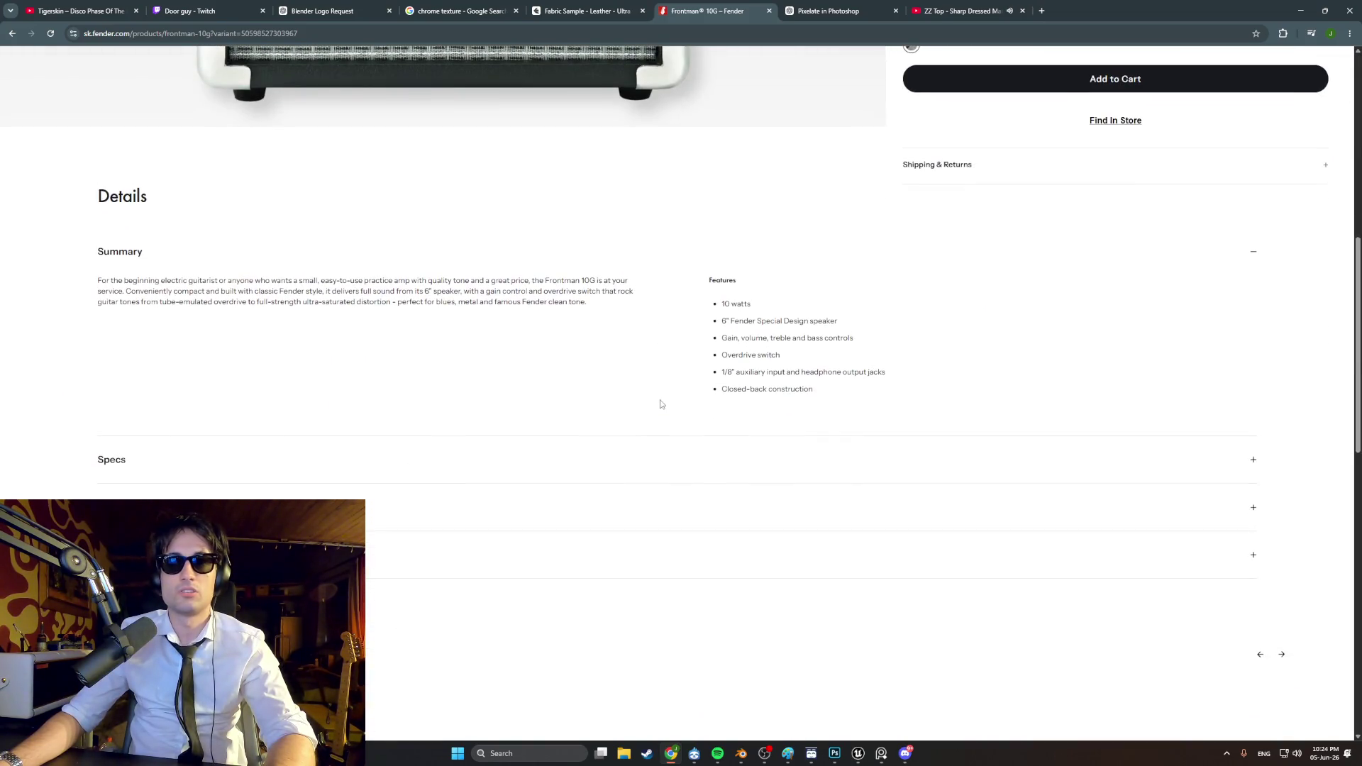
{"action": "scroll", "coordinate": [660, 405], "scroll_direction": "down", "scroll_amount": 1}
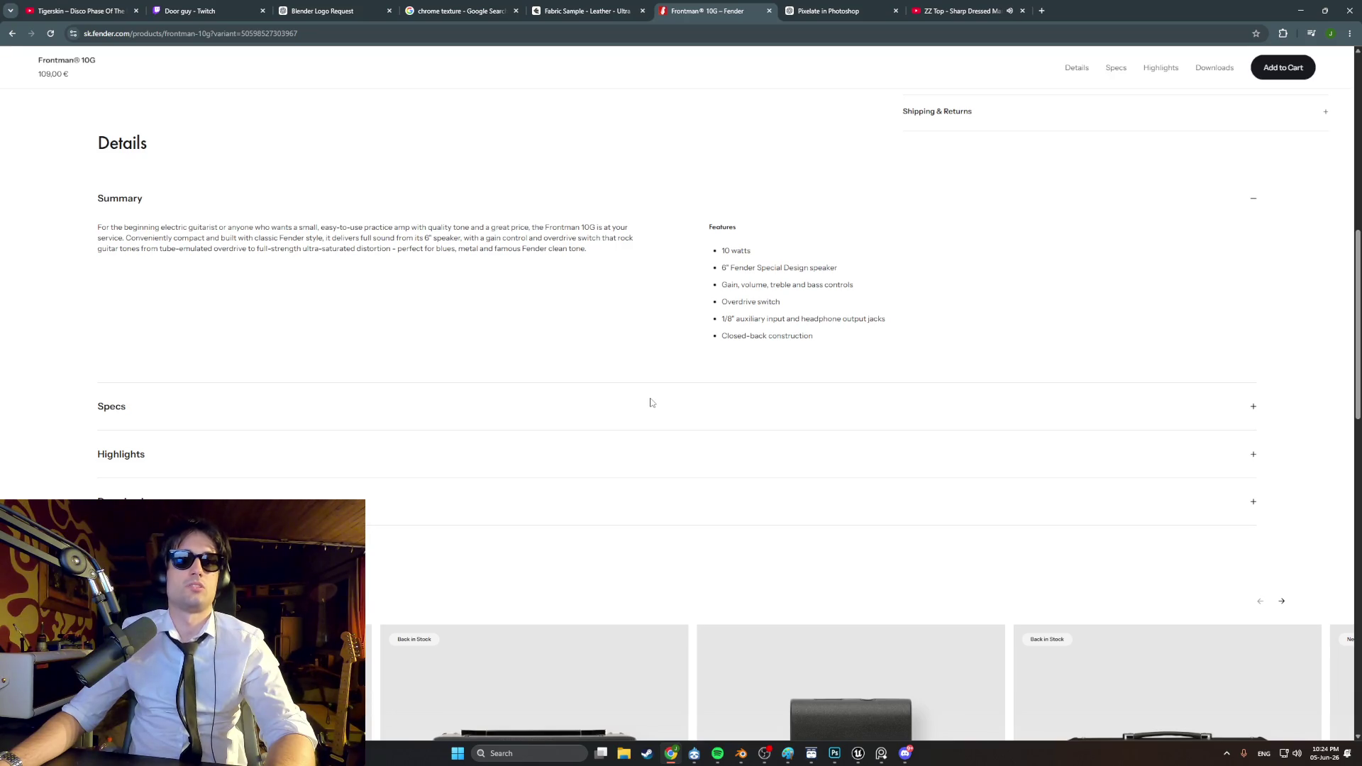
Step: Expand Specs and scroll to the measurements: 11" high, 10.25" wide, 5.75" deep
{"action": "left_click", "coordinate": [269, 418]}
{"action": "scroll", "coordinate": [298, 407], "scroll_direction": "down", "scroll_amount": 3}
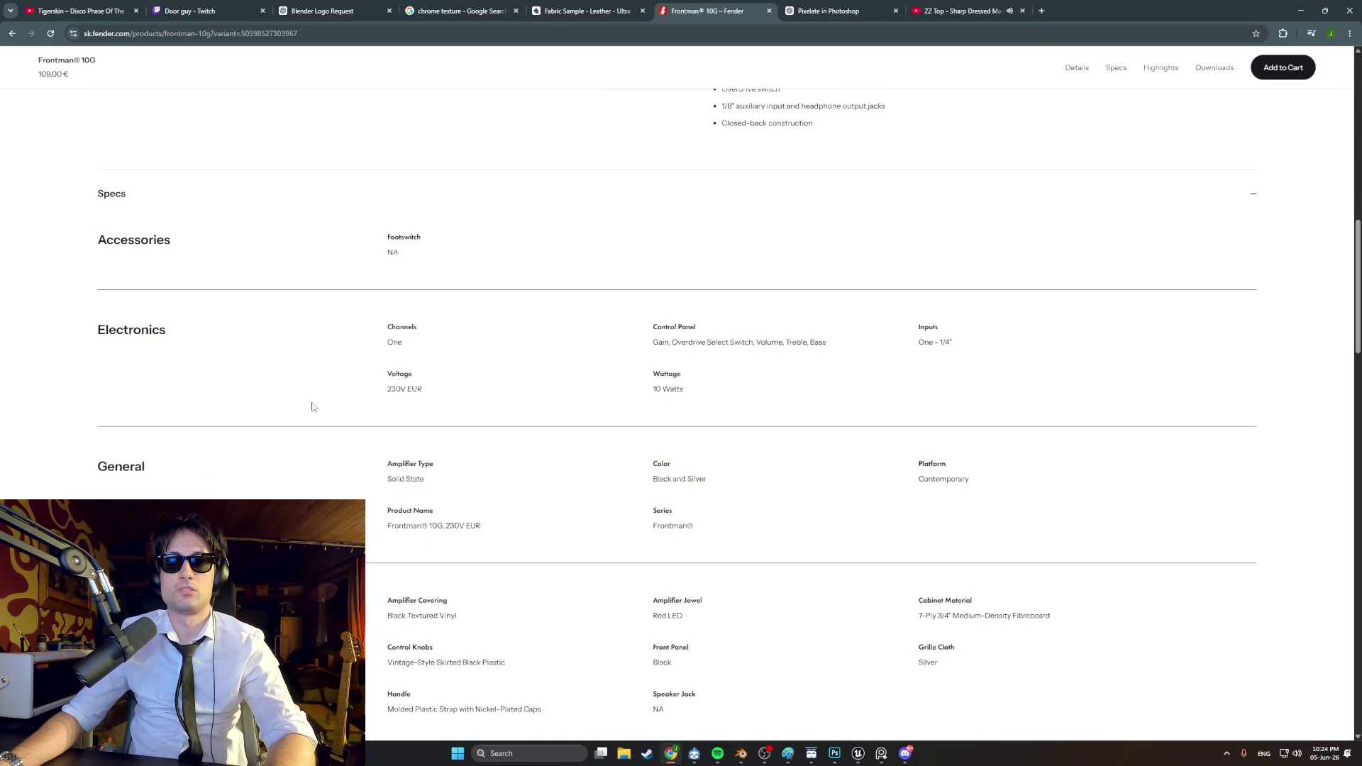
{"action": "scroll", "coordinate": [317, 405], "scroll_direction": "down", "scroll_amount": 2}
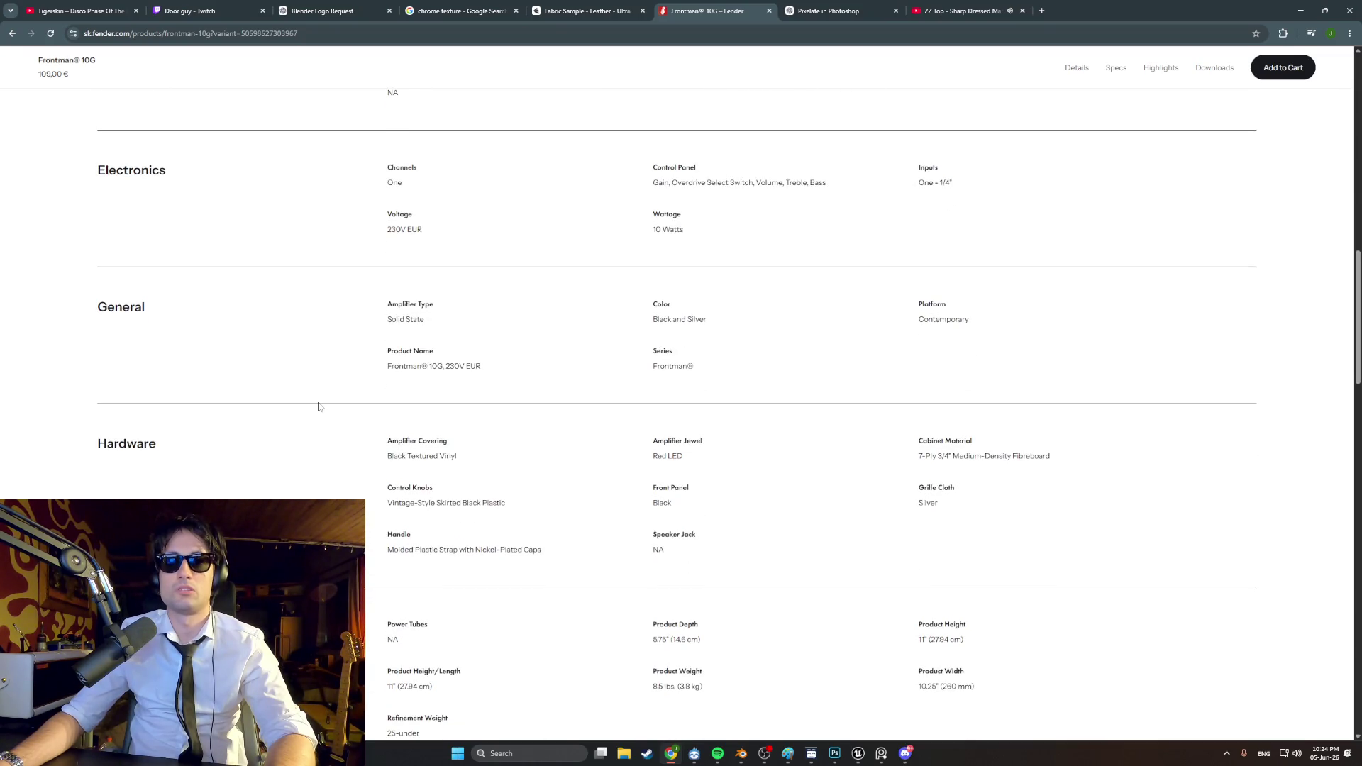
{"action": "scroll", "coordinate": [319, 406], "scroll_direction": "down", "scroll_amount": 2}
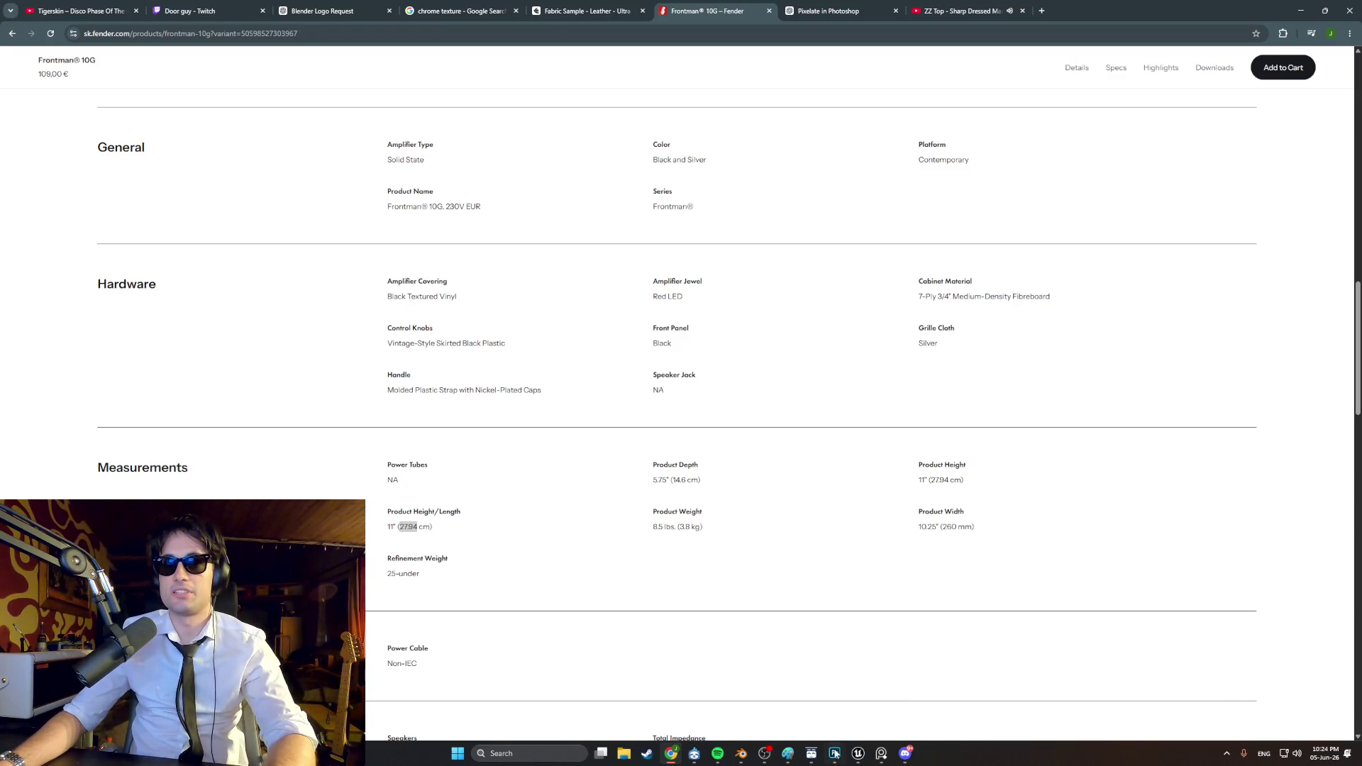
Step: Minimize Chrome, zoom closer to the amp in Blender, then bring Chrome back
{"action": "left_click", "coordinate": [1296, 10]}
{"action": "mouse_move", "coordinate": [979, 454]}
{"action": "middle_mouse_down"}
{"action": "mouse_move", "coordinate": [995, 466]}
{"action": "mouse_move", "coordinate": [821, 475]}
{"action": "middle_mouse_up"}
{"action": "scroll", "coordinate": [995, 466], "scroll_direction": "up", "scroll_amount": 5}
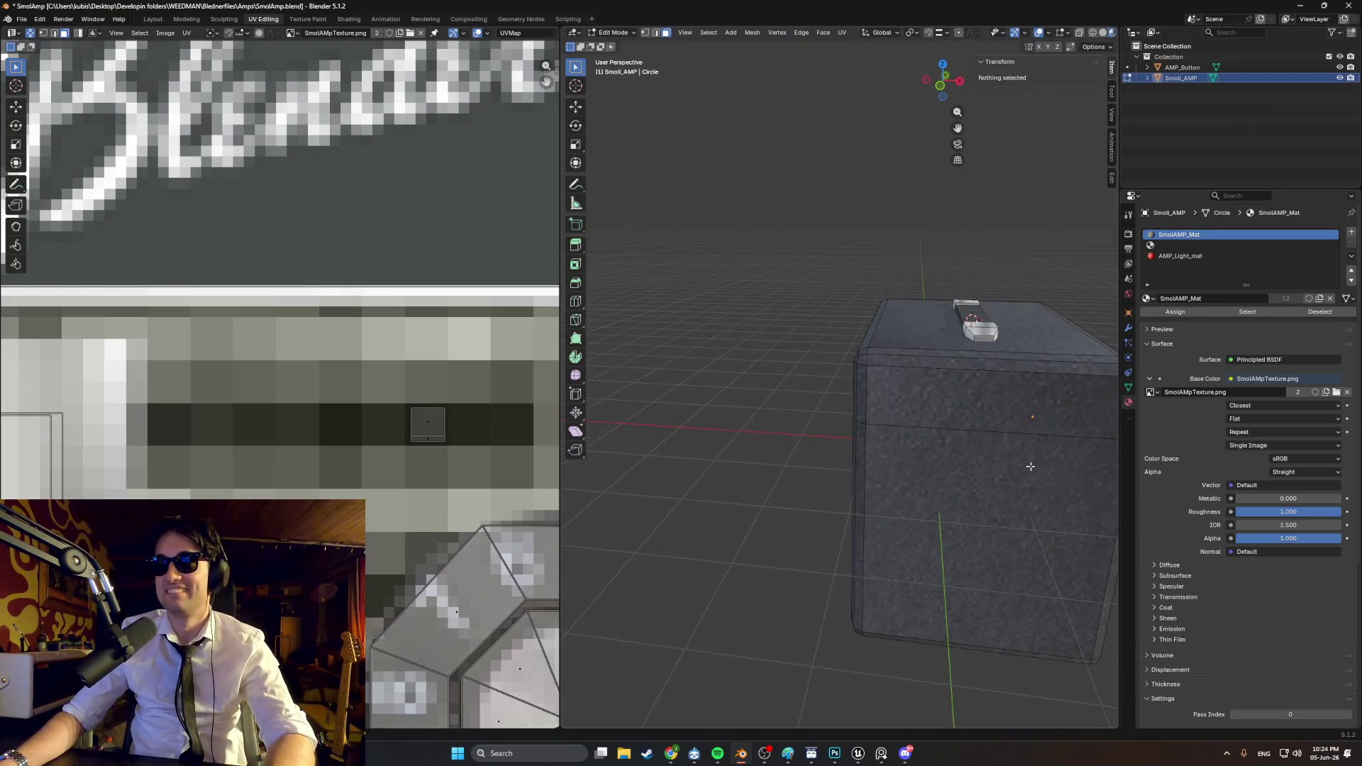
{"action": "left_click", "coordinate": [671, 755]}
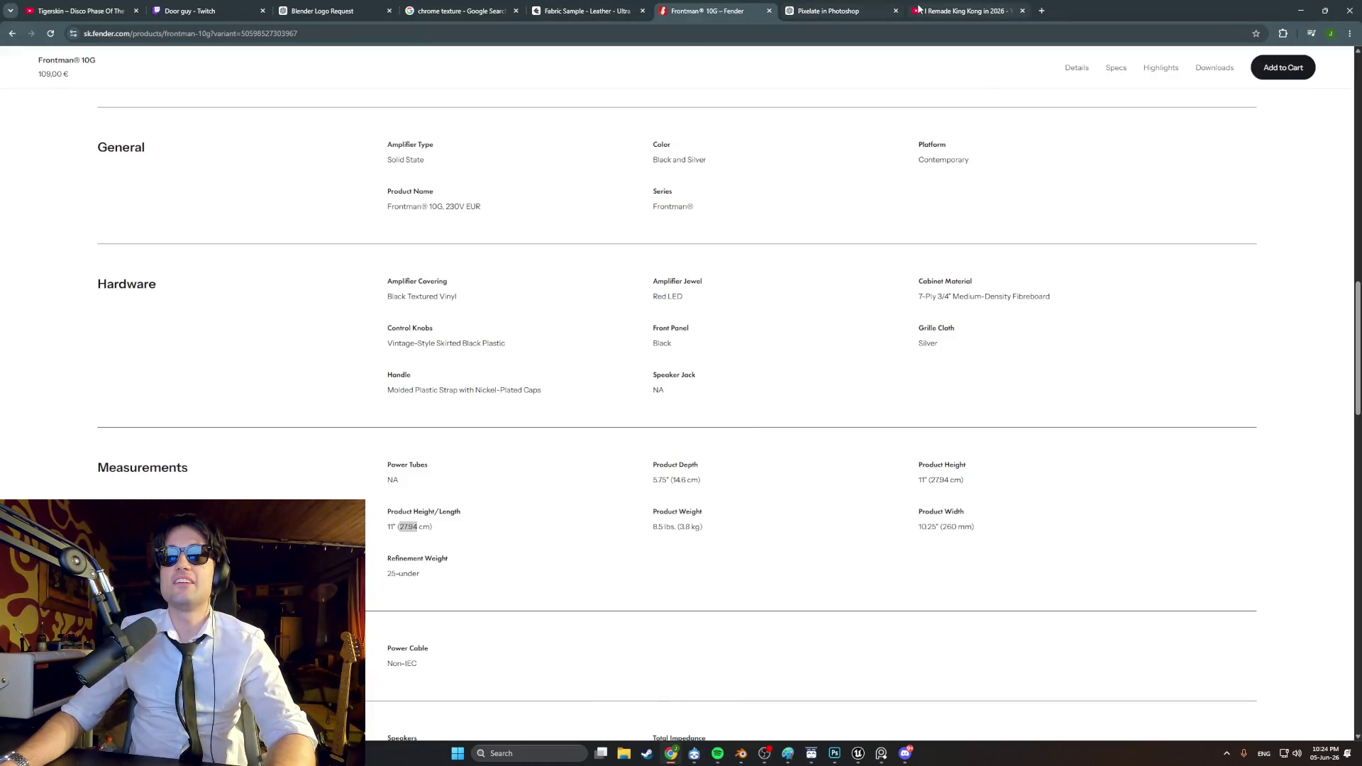
Step: From the King Kong tab, open a recommended video in a new tab and close the old tab
{"action": "left_click", "coordinate": [919, 10]}
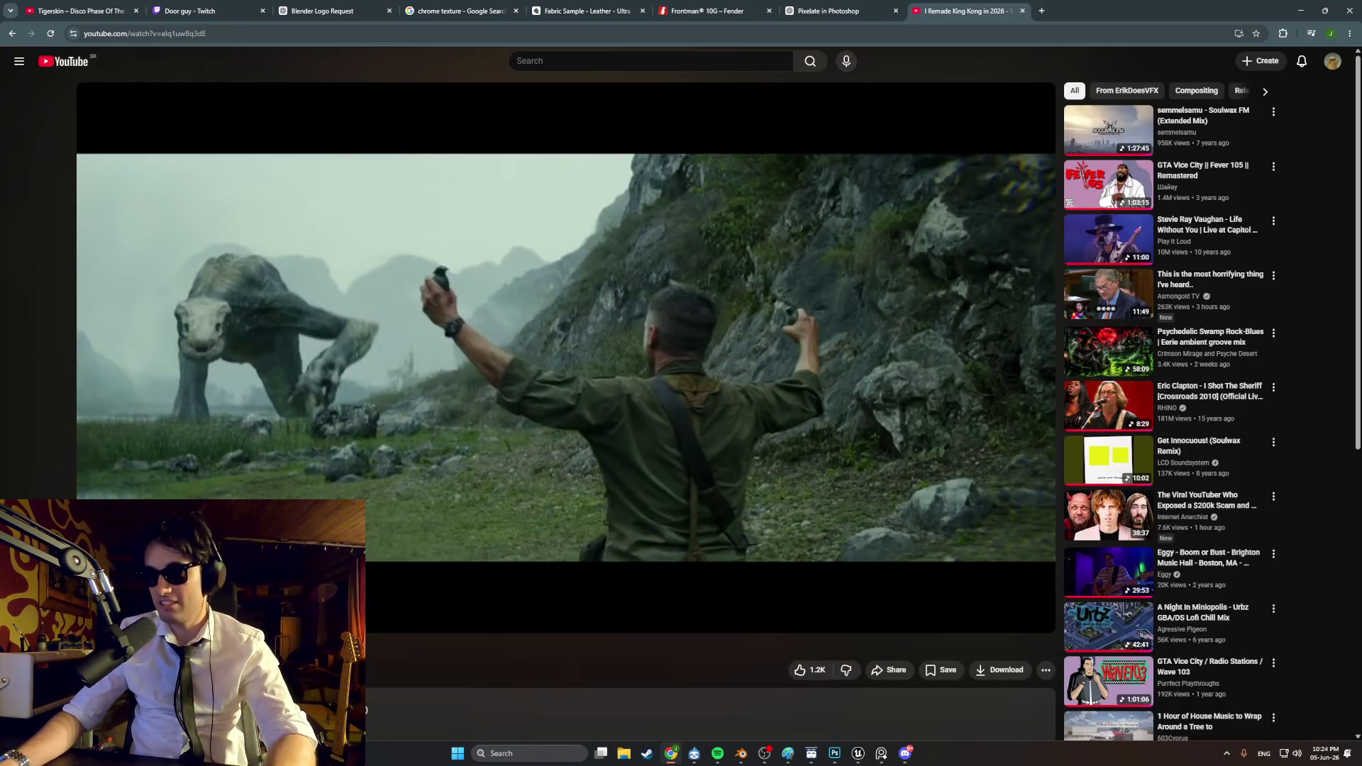
{"action": "left_click", "coordinate": [948, 229]}
{"action": "left_click", "coordinate": [1021, 11]}
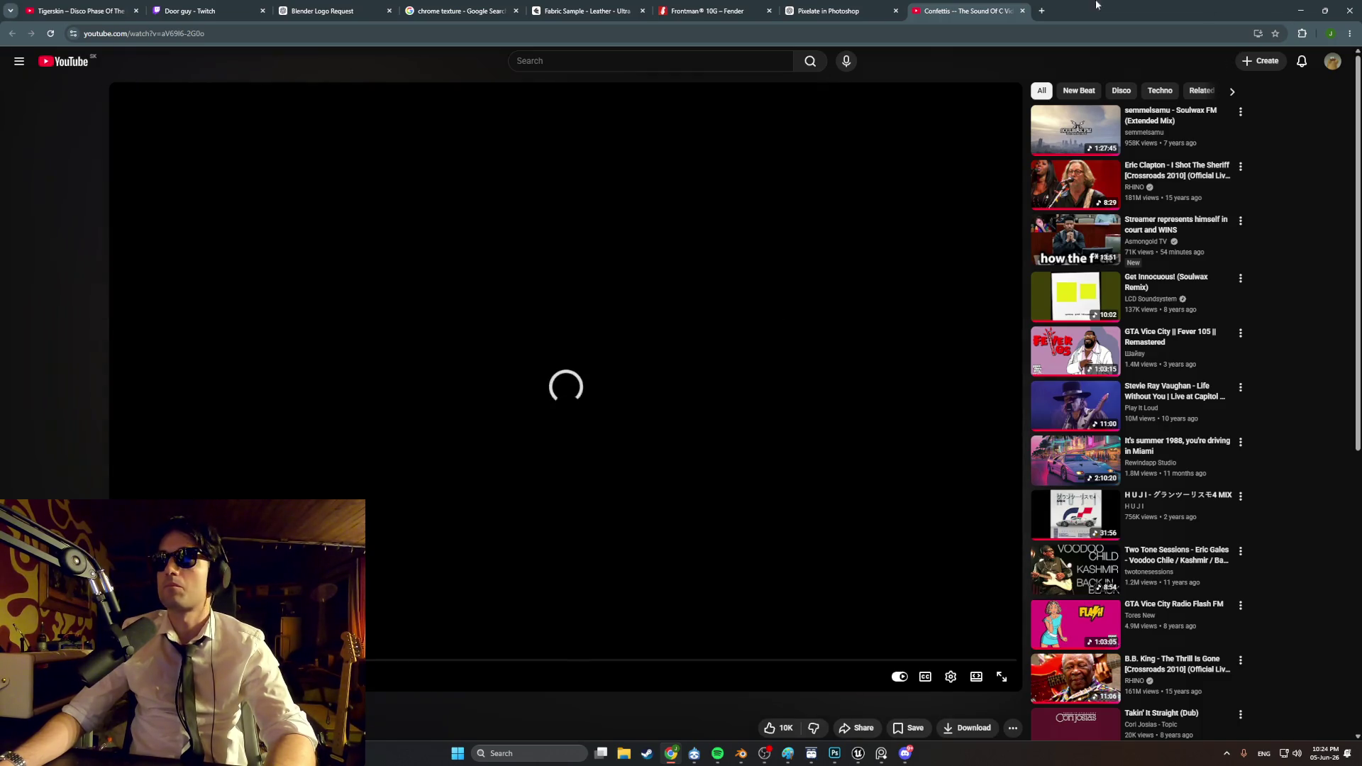
Step: Go to the playing Confettis – The Sound Of C video tab, then minimize Chrome back to Blender
{"action": "left_click", "coordinate": [826, 10]}
{"action": "left_click", "coordinate": [724, 9]}
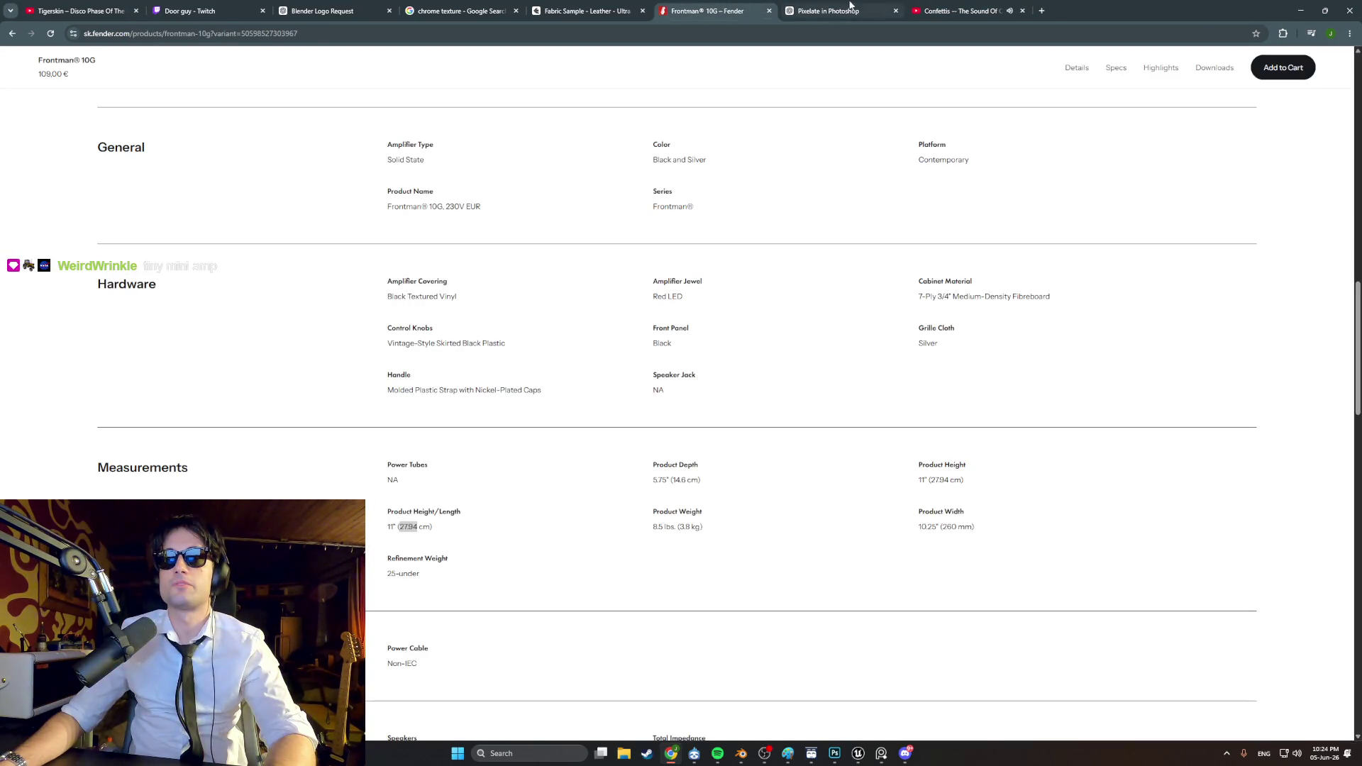
{"action": "left_click", "coordinate": [587, 10]}
{"action": "left_click", "coordinate": [930, 9]}
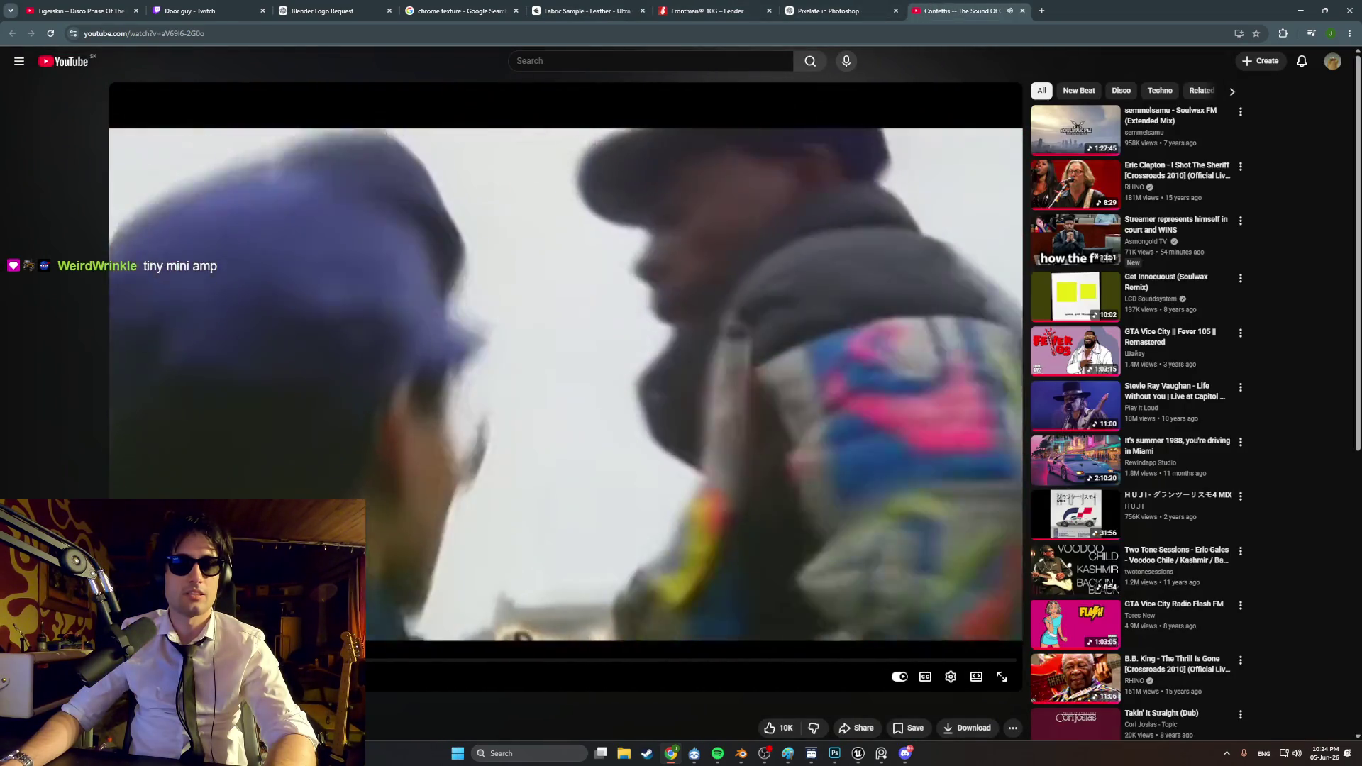
{"action": "scroll", "coordinate": [1040, 69], "scroll_direction": "down", "scroll_amount": 2}
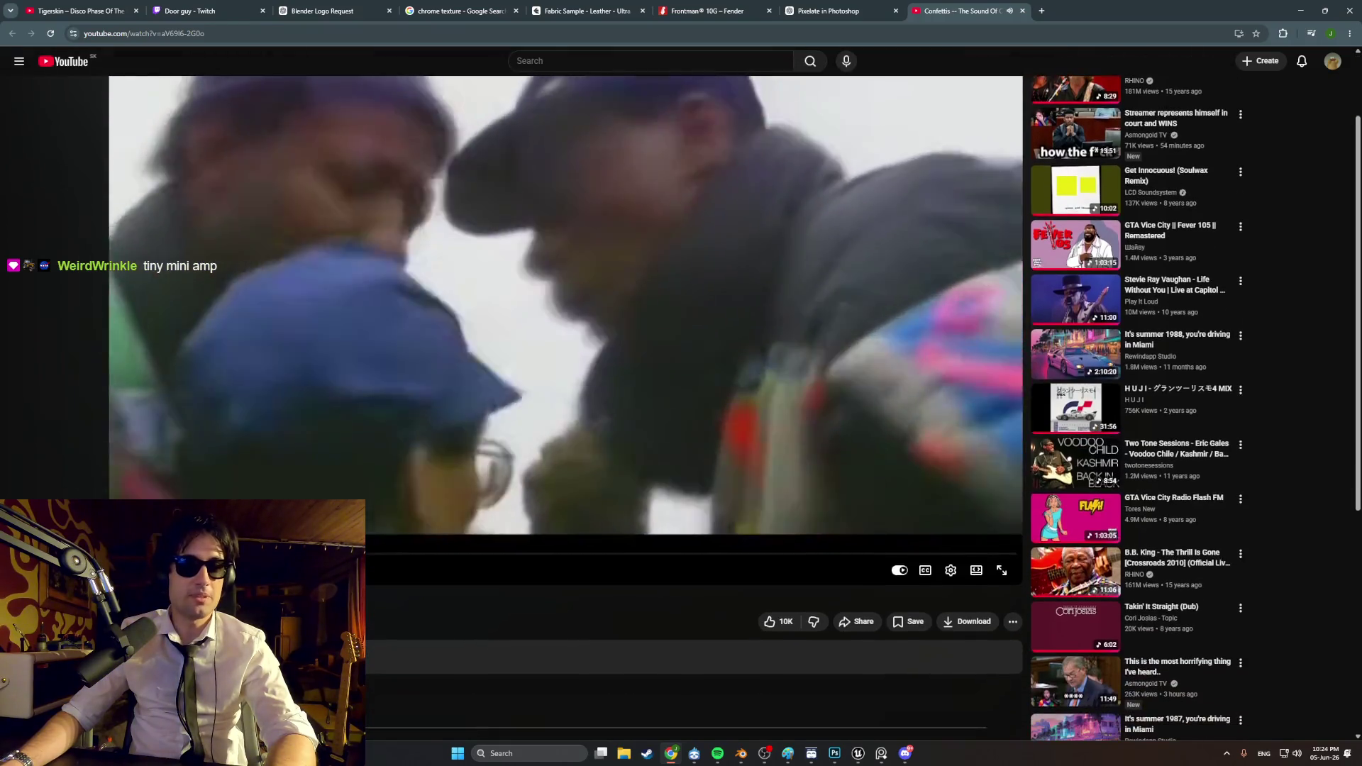
{"action": "scroll", "coordinate": [454, 500], "scroll_direction": "down", "scroll_amount": 2}
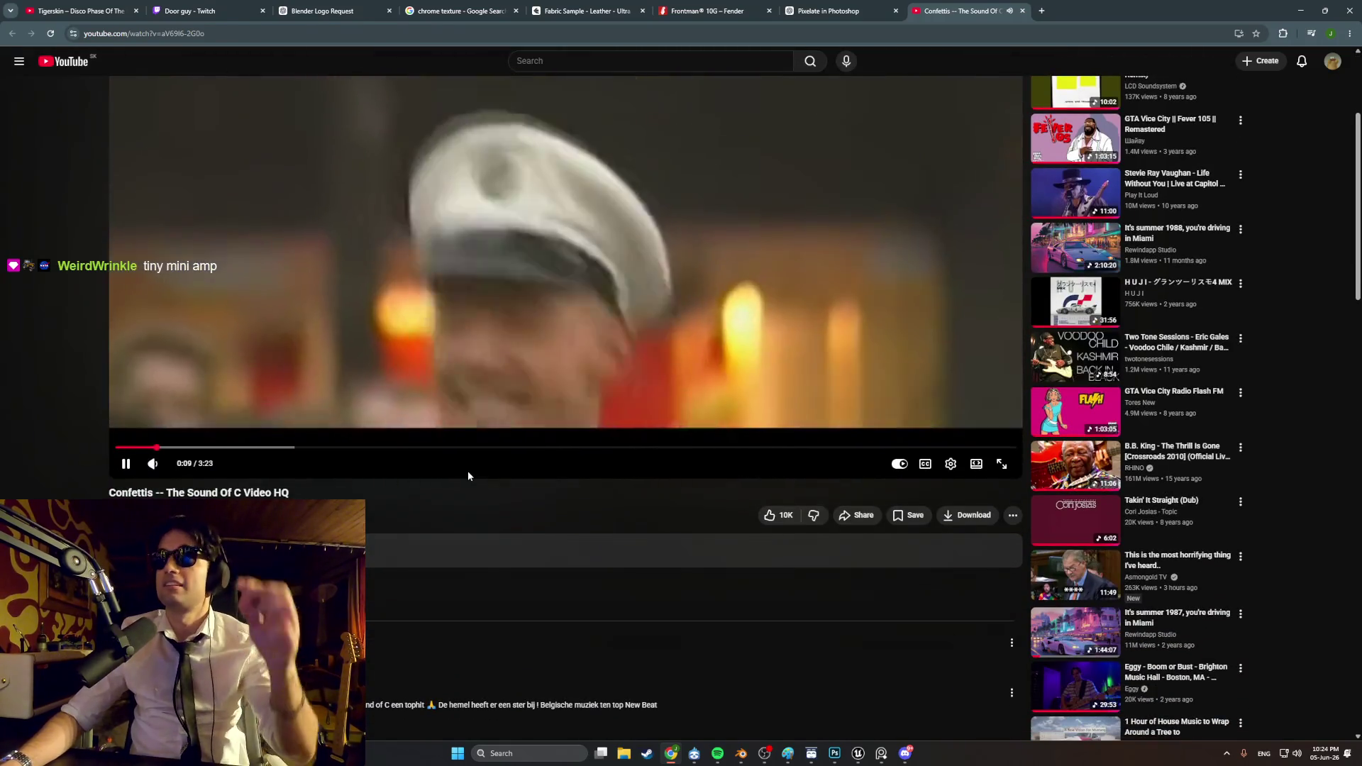
{"action": "left_click", "coordinate": [1300, 11]}
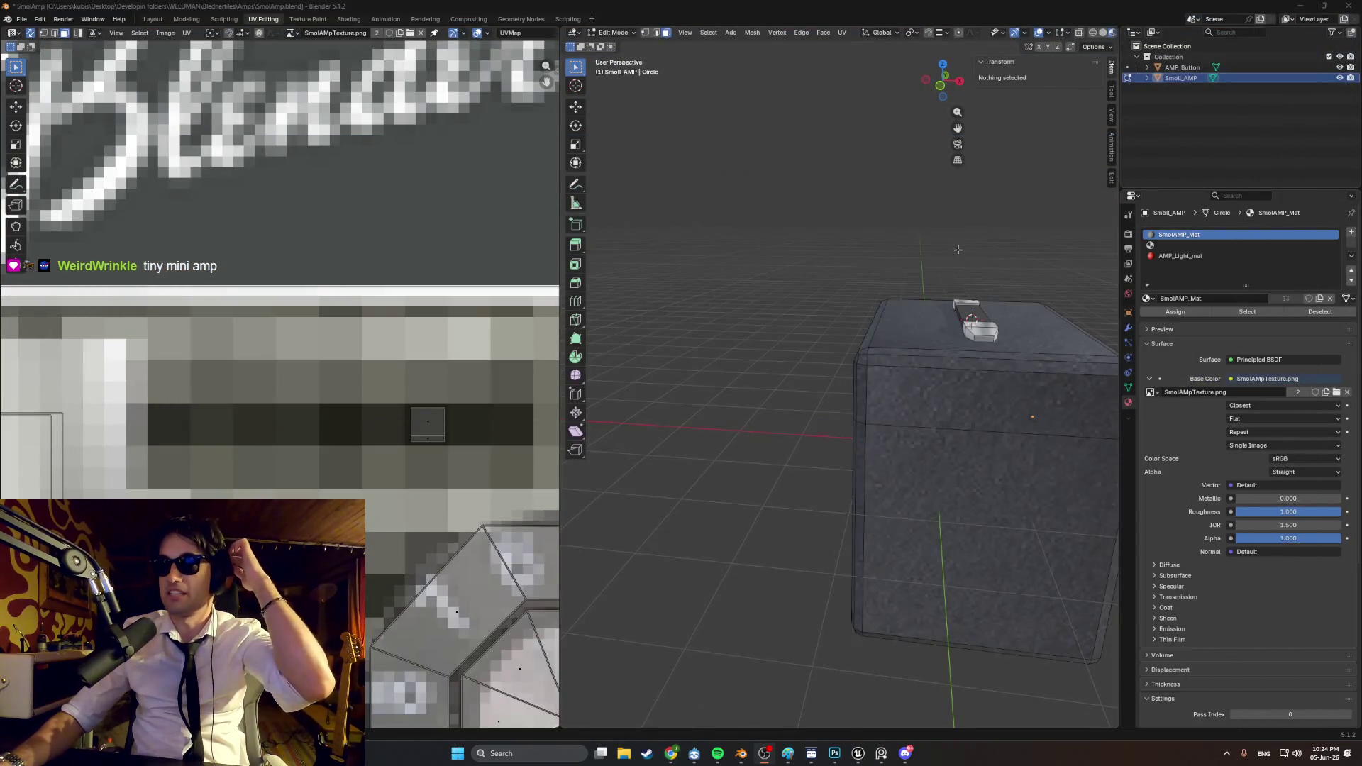
Step: Orbit around the textured amp box to check its front and back
{"action": "middle_click_drag", "start_coordinate": [974, 229], "coordinate": [887, 326]}
{"action": "scroll", "coordinate": [861, 370], "scroll_direction": "up", "scroll_amount": 5}
{"action": "mouse_move", "coordinate": [861, 370]}
{"action": "middle_mouse_down"}
{"action": "mouse_move", "coordinate": [884, 352]}
{"action": "mouse_move", "coordinate": [960, 371]}
{"action": "mouse_move", "coordinate": [851, 358]}
{"action": "mouse_move", "coordinate": [954, 334]}
{"action": "mouse_move", "coordinate": [925, 322]}
{"action": "mouse_move", "coordinate": [918, 414]}
{"action": "mouse_move", "coordinate": [937, 368]}
{"action": "mouse_move", "coordinate": [934, 412]}
{"action": "middle_mouse_up"}
{"action": "mouse_move", "coordinate": [1007, 454]}
{"action": "middle_mouse_down"}
{"action": "mouse_move", "coordinate": [848, 407]}
{"action": "mouse_move", "coordinate": [916, 460]}
{"action": "mouse_move", "coordinate": [849, 439]}
{"action": "middle_mouse_up"}
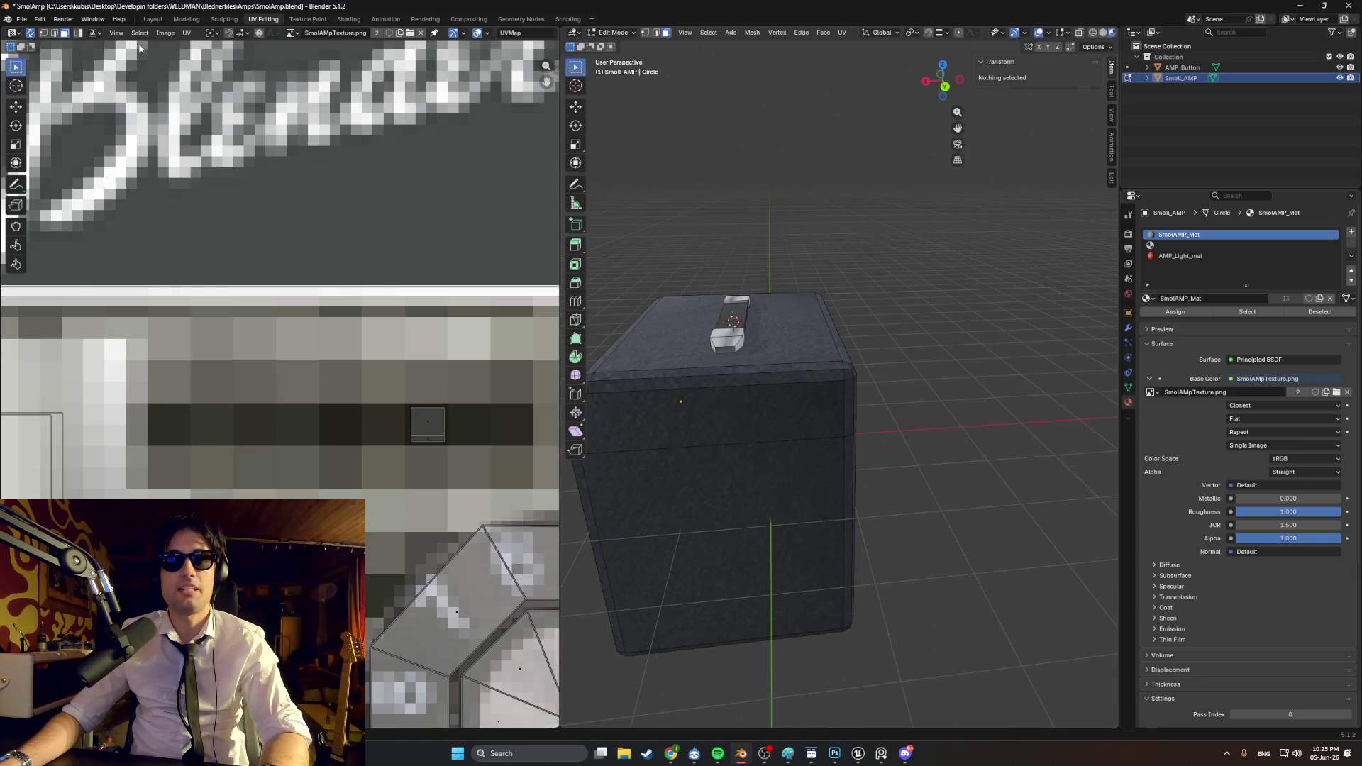
{"action": "middle_click_drag", "start_coordinate": [925, 277], "coordinate": [920, 249]}
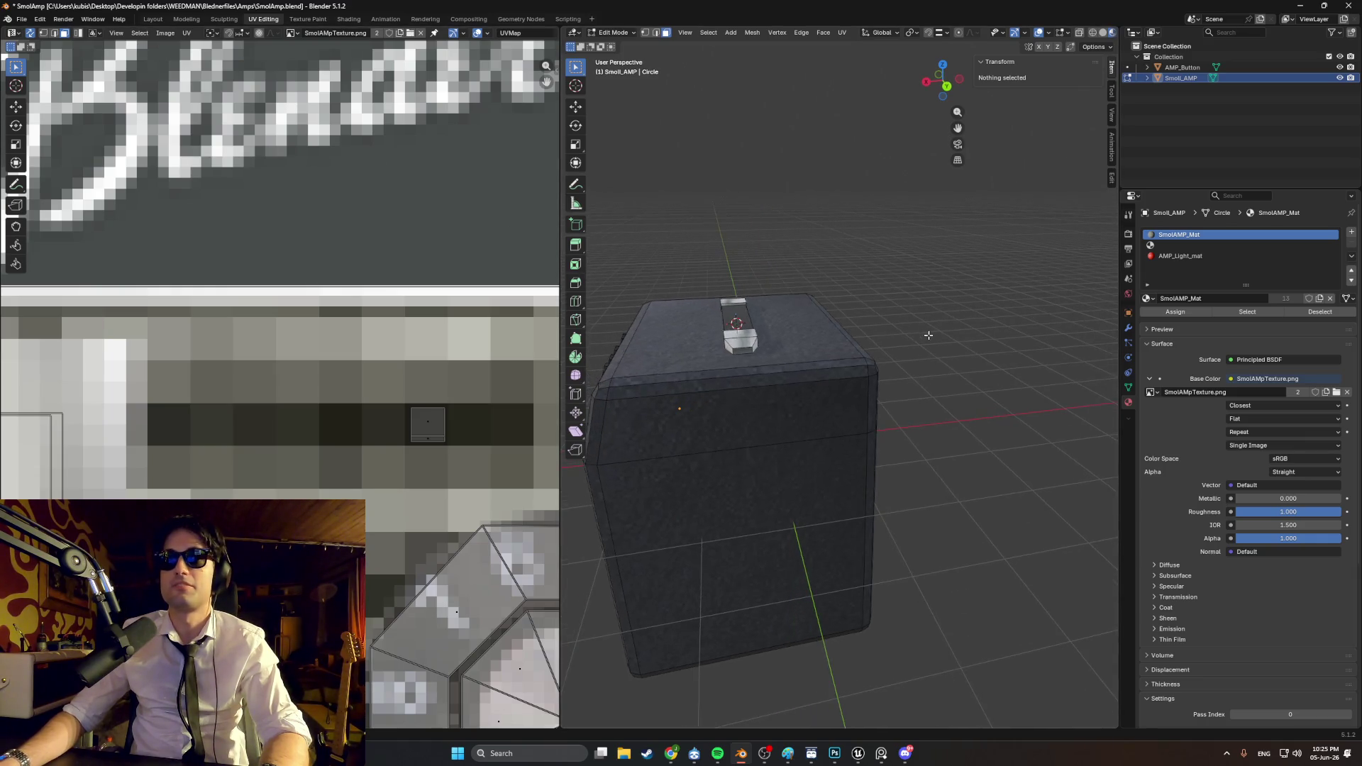
{"action": "mouse_move", "coordinate": [994, 313]}
{"action": "middle_mouse_down"}
{"action": "mouse_move", "coordinate": [988, 344]}
{"action": "mouse_move", "coordinate": [912, 314]}
{"action": "middle_mouse_up"}
Step: Undo a stray plane, switch to the Modeling workspace, and save SmolAmp.blend
{"action": "key", "text": "shift+a"}
{"action": "left_click", "coordinate": [929, 328]}
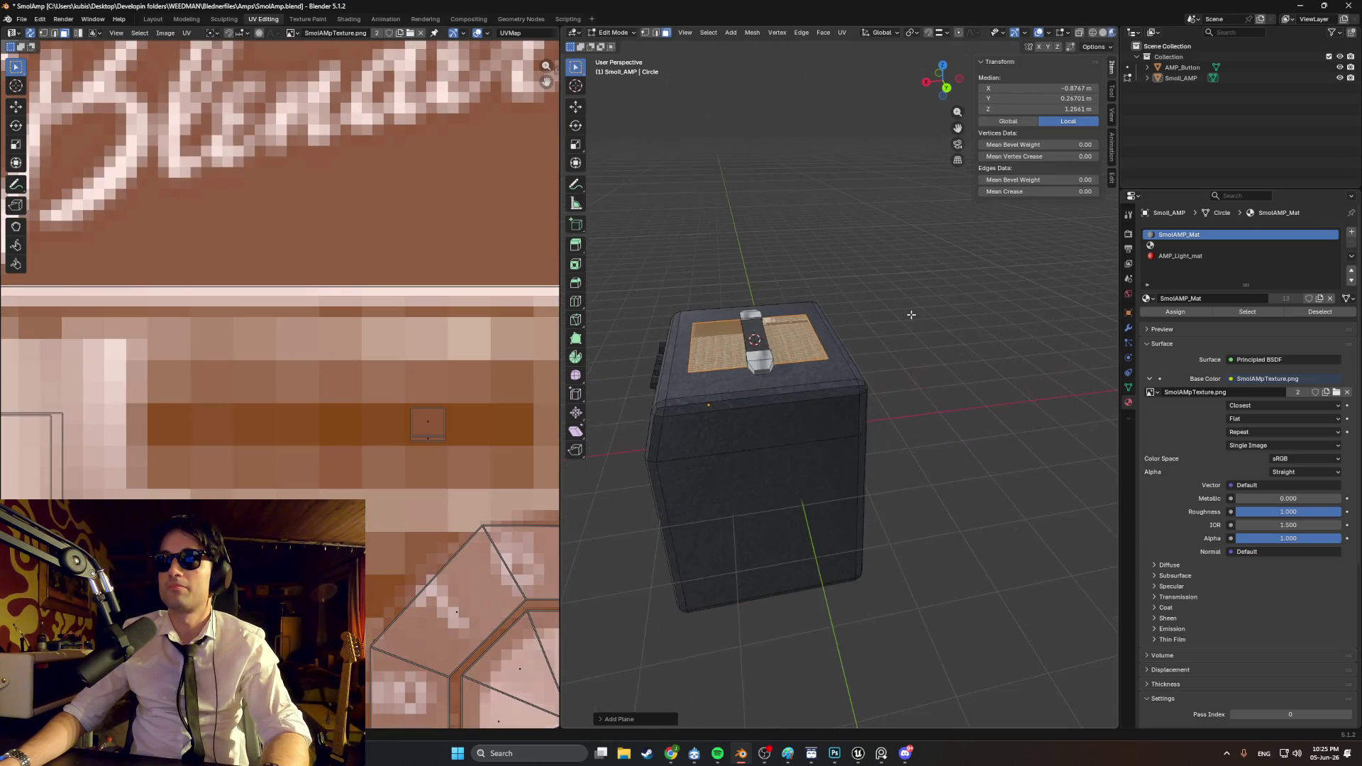
{"action": "key", "text": "ctrl+z"}
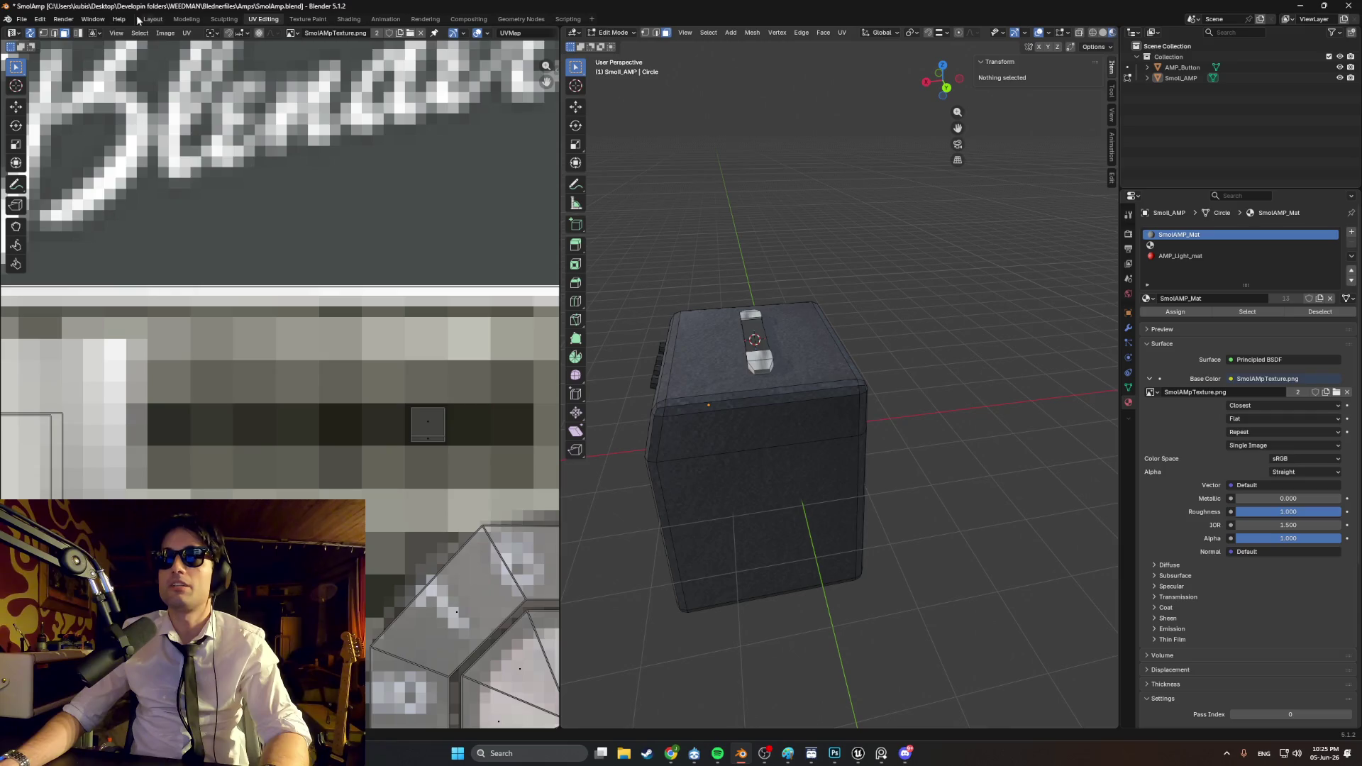
{"action": "left_click", "coordinate": [186, 19]}
{"action": "mouse_move", "coordinate": [851, 418]}
{"action": "middle_mouse_down"}
{"action": "mouse_move", "coordinate": [806, 441]}
{"action": "mouse_move", "coordinate": [837, 408]}
{"action": "mouse_move", "coordinate": [773, 409]}
{"action": "middle_mouse_up"}
{"action": "key", "text": "ctrl+s"}
{"action": "key", "text": "shift+s"}
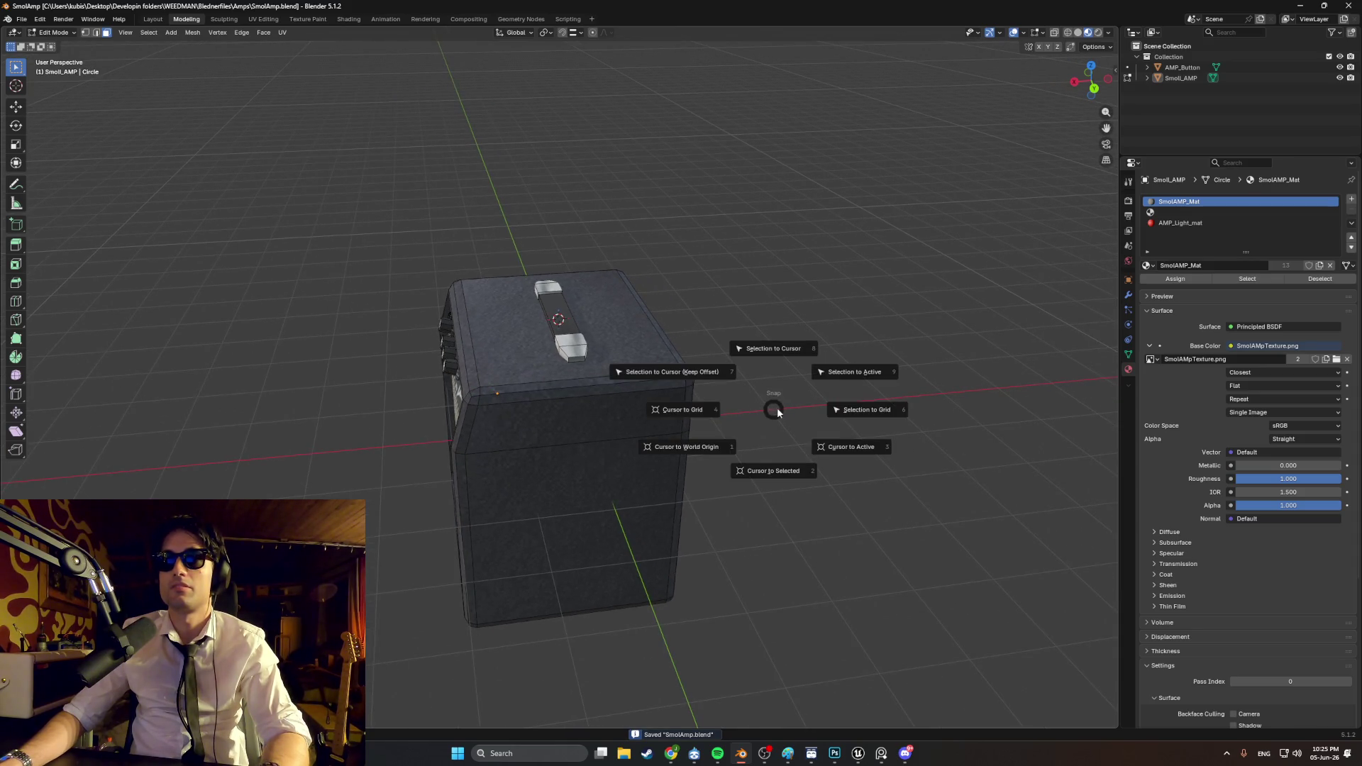
Step: Dismiss the snapping menu, undo an added plane, and switch the amp to Object Mode
{"action": "left_click", "coordinate": [760, 361]}
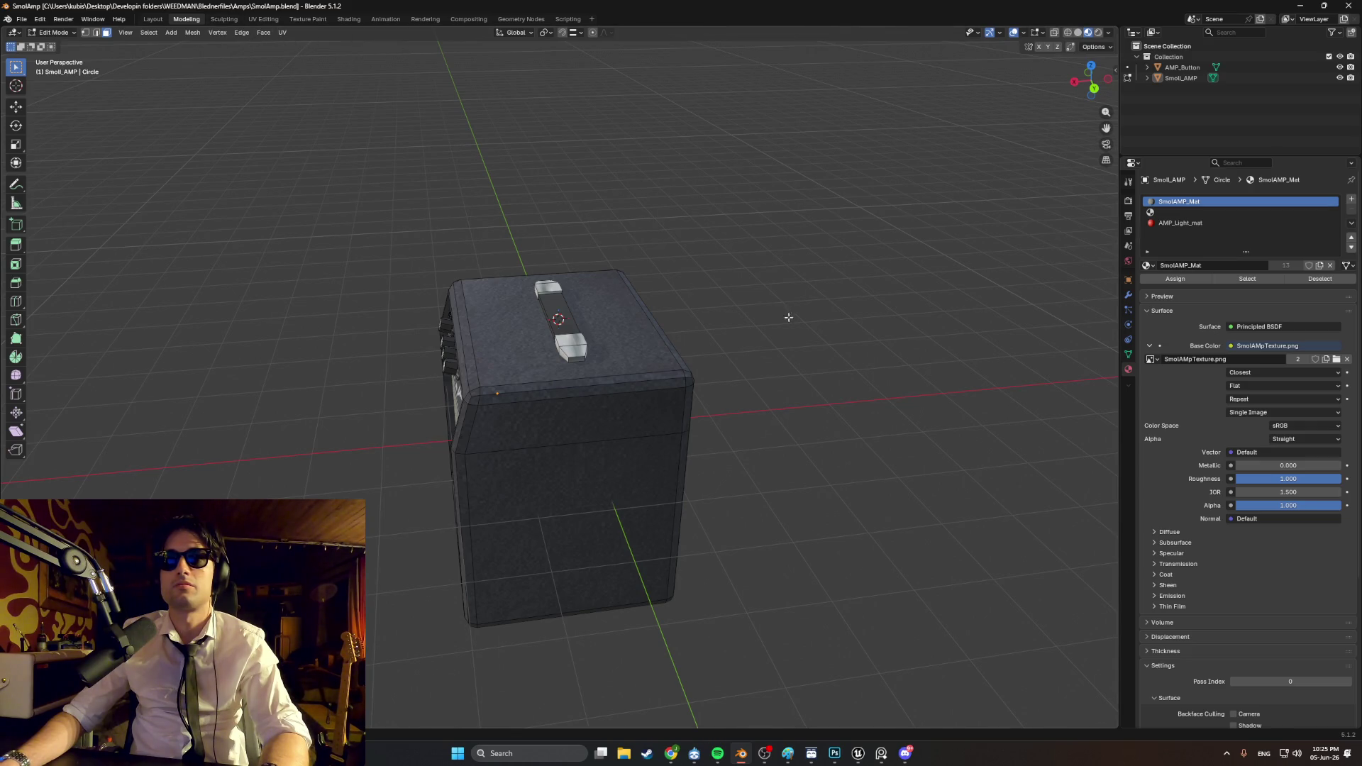
{"action": "middle_click_drag", "start_coordinate": [790, 317], "coordinate": [804, 343]}
{"action": "key", "text": "shift+a"}
{"action": "left_click", "coordinate": [777, 342]}
{"action": "key", "text": "ctrl+z"}
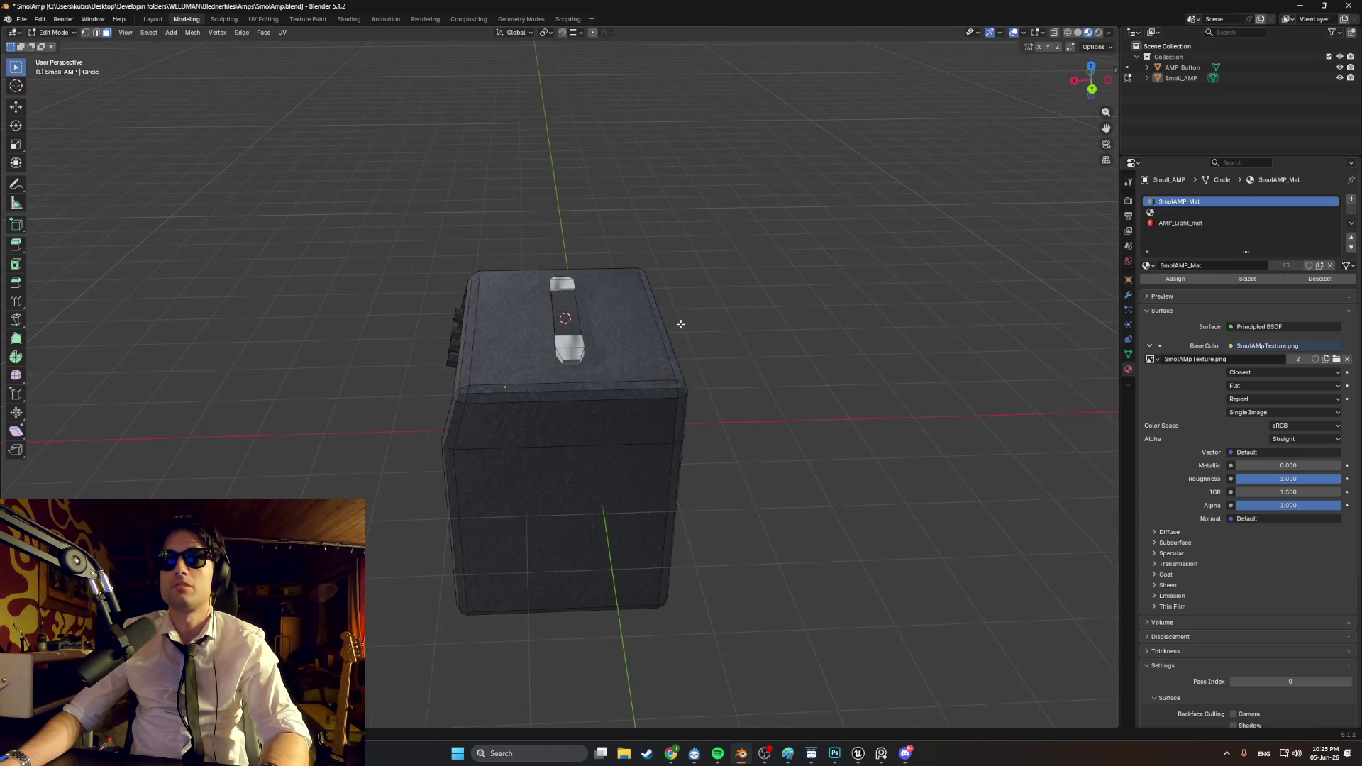
{"action": "key", "text": "Tab"}
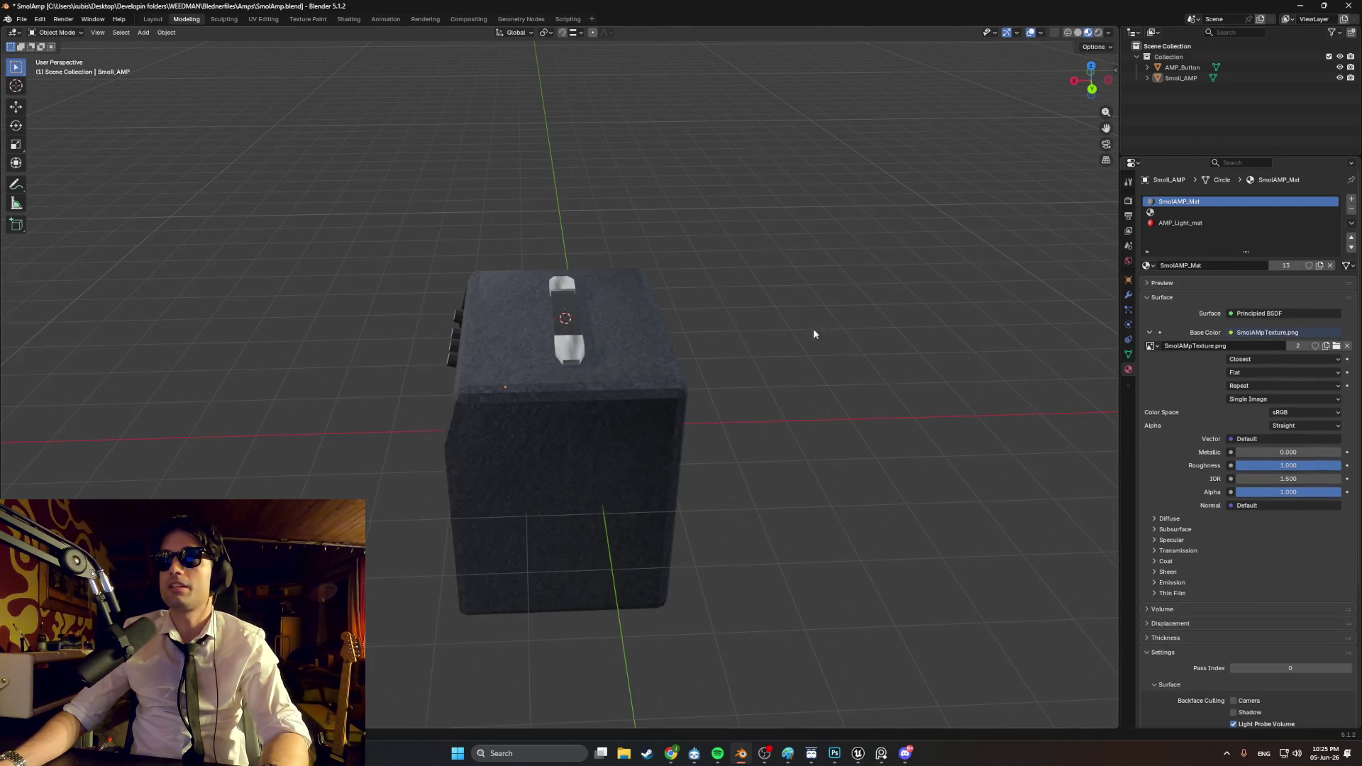
Step: Add a plane, move it right of the amp, and rotate it 90° on Y to stand upright
{"action": "key", "text": "shift+a"}
{"action": "mouse_move", "coordinate": [735, 339]}
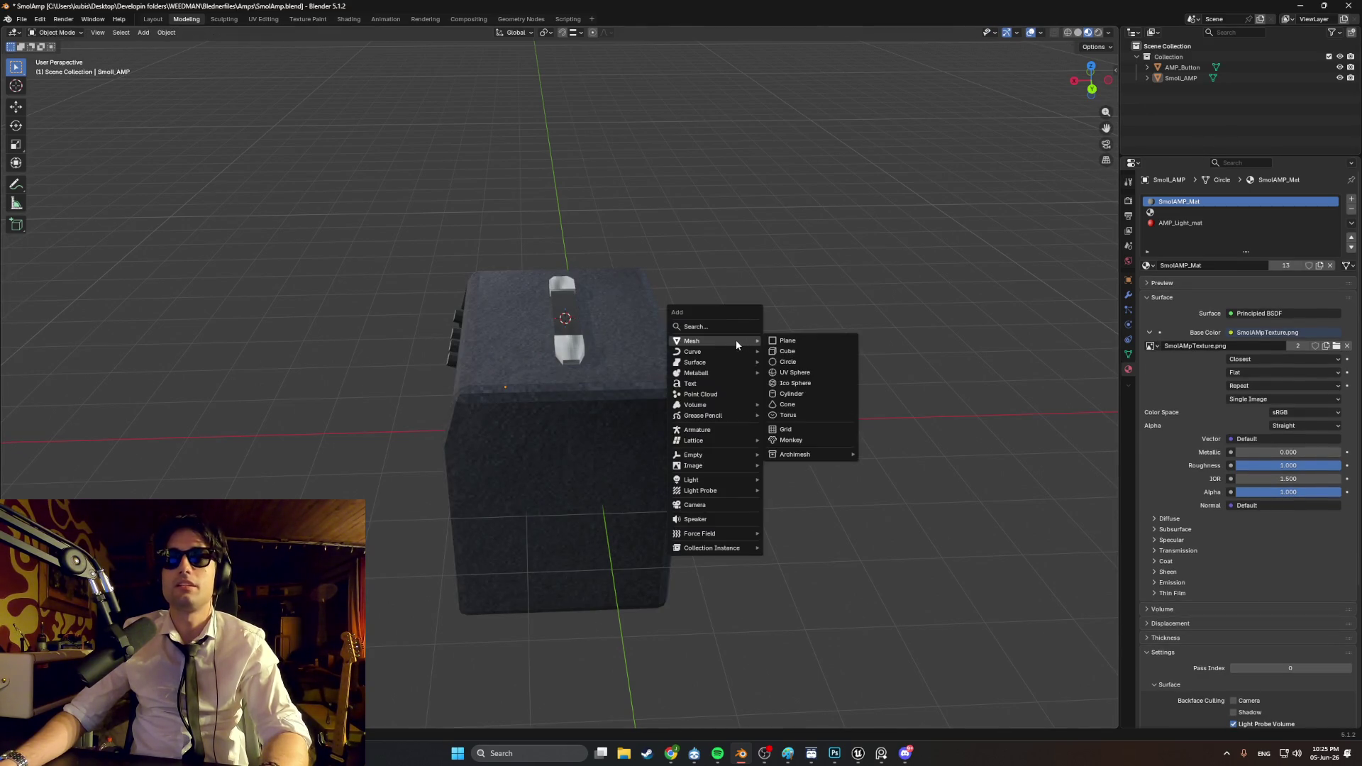
{"action": "left_click", "coordinate": [780, 344]}
{"action": "key", "text": "g"}
{"action": "left_click", "coordinate": [826, 323]}
{"action": "key", "text": "r"}
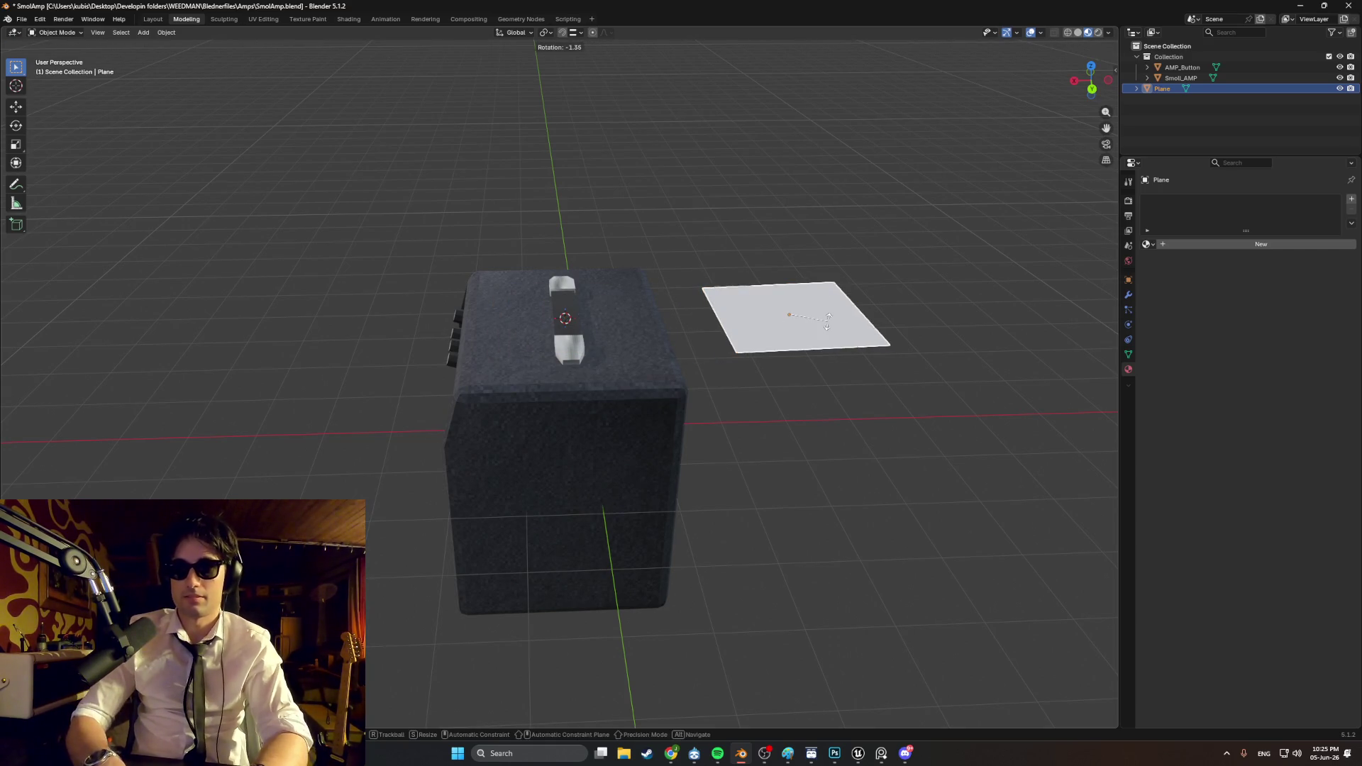
{"action": "type", "text": "y"}
{"action": "type", "text": "90"}
{"action": "key", "text": "Return"}
Step: Compare the upright plane in solid and material preview shading, then delete it
{"action": "mouse_move", "coordinate": [783, 314]}
{"action": "middle_mouse_down"}
{"action": "mouse_move", "coordinate": [871, 329]}
{"action": "mouse_move", "coordinate": [672, 322]}
{"action": "mouse_move", "coordinate": [804, 133]}
{"action": "middle_mouse_up"}
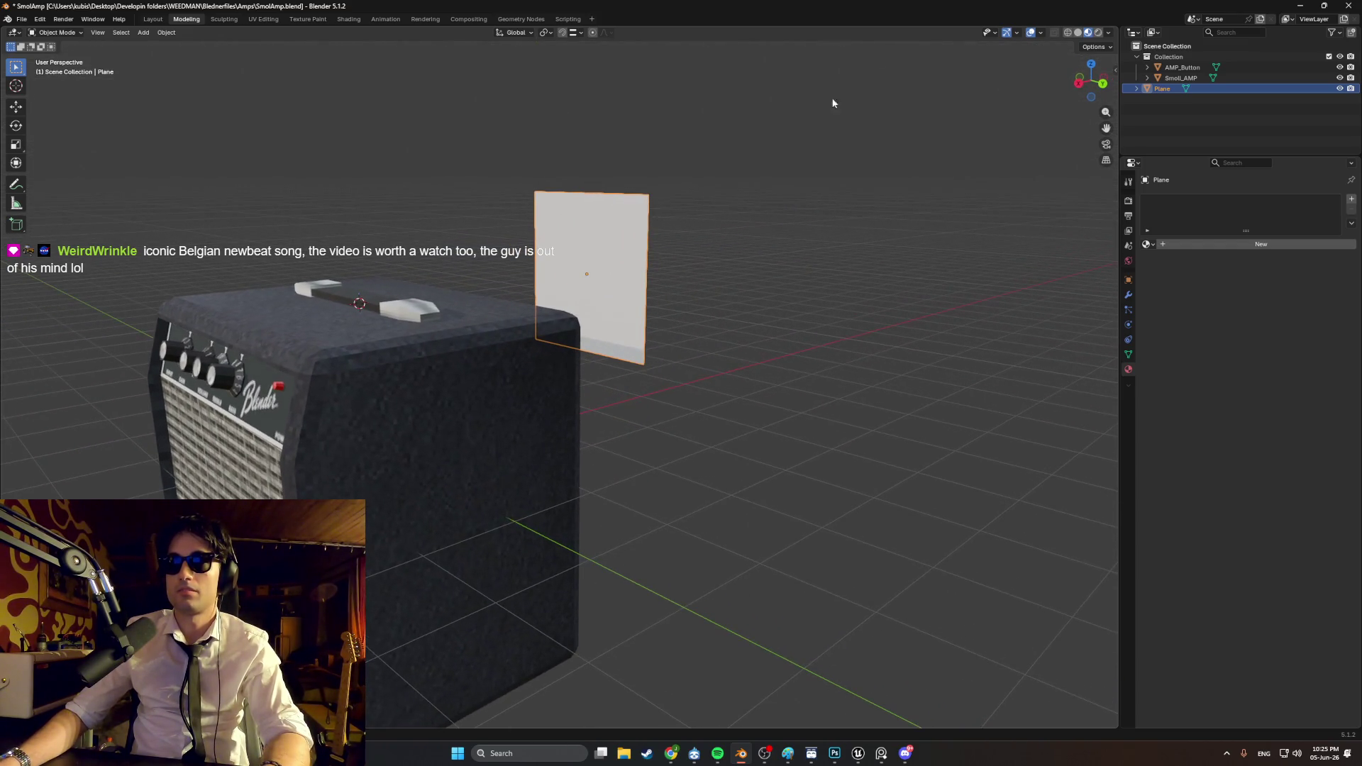
{"action": "left_click", "coordinate": [1039, 33]}
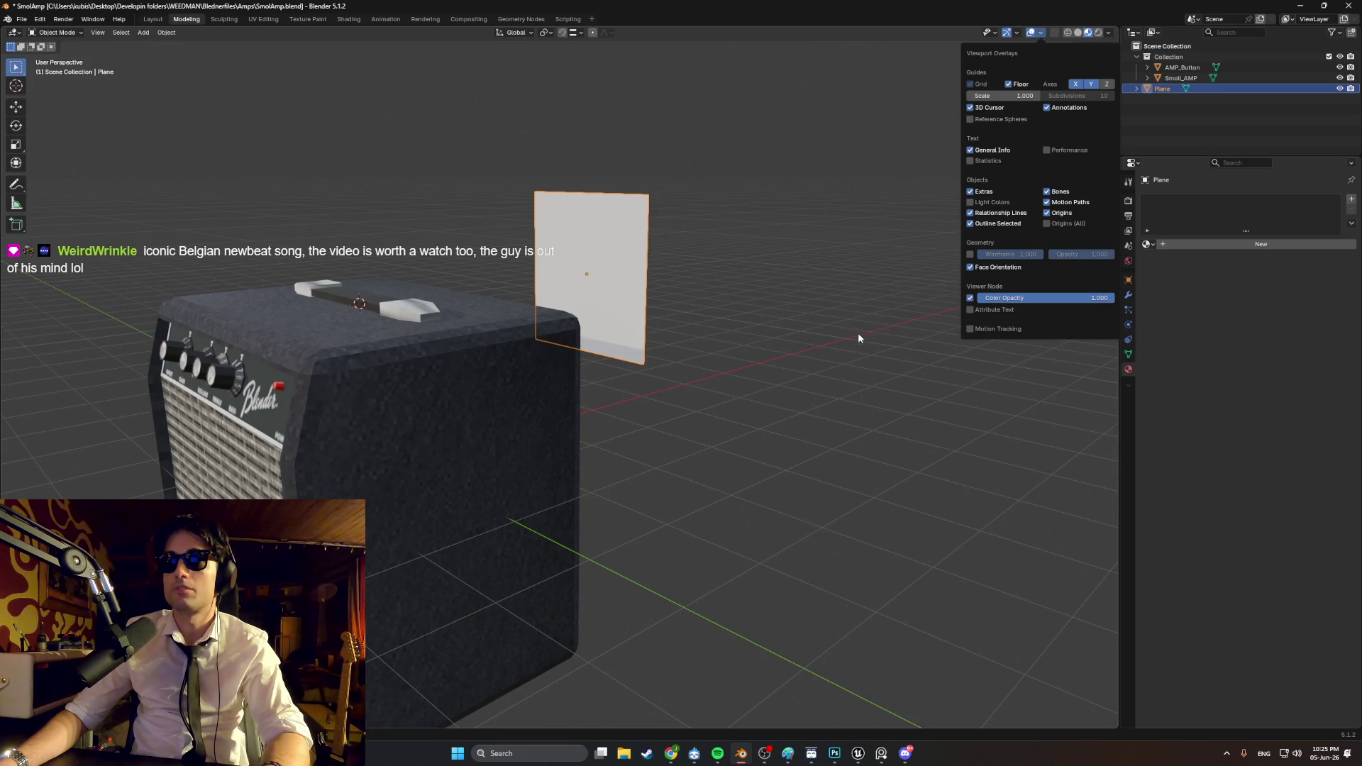
{"action": "key", "text": "z"}
{"action": "left_click", "coordinate": [870, 388]}
{"action": "mouse_move", "coordinate": [645, 403]}
{"action": "middle_mouse_down"}
{"action": "mouse_move", "coordinate": [501, 353]}
{"action": "mouse_move", "coordinate": [608, 386]}
{"action": "mouse_move", "coordinate": [623, 288]}
{"action": "mouse_move", "coordinate": [594, 362]}
{"action": "mouse_move", "coordinate": [703, 424]}
{"action": "mouse_move", "coordinate": [605, 476]}
{"action": "mouse_move", "coordinate": [547, 461]}
{"action": "middle_mouse_up"}
{"action": "mouse_move", "coordinate": [628, 475]}
{"action": "middle_mouse_down"}
{"action": "mouse_move", "coordinate": [645, 414]}
{"action": "mouse_move", "coordinate": [674, 416]}
{"action": "middle_mouse_up"}
{"action": "key", "text": "z"}
{"action": "left_click", "coordinate": [649, 449]}
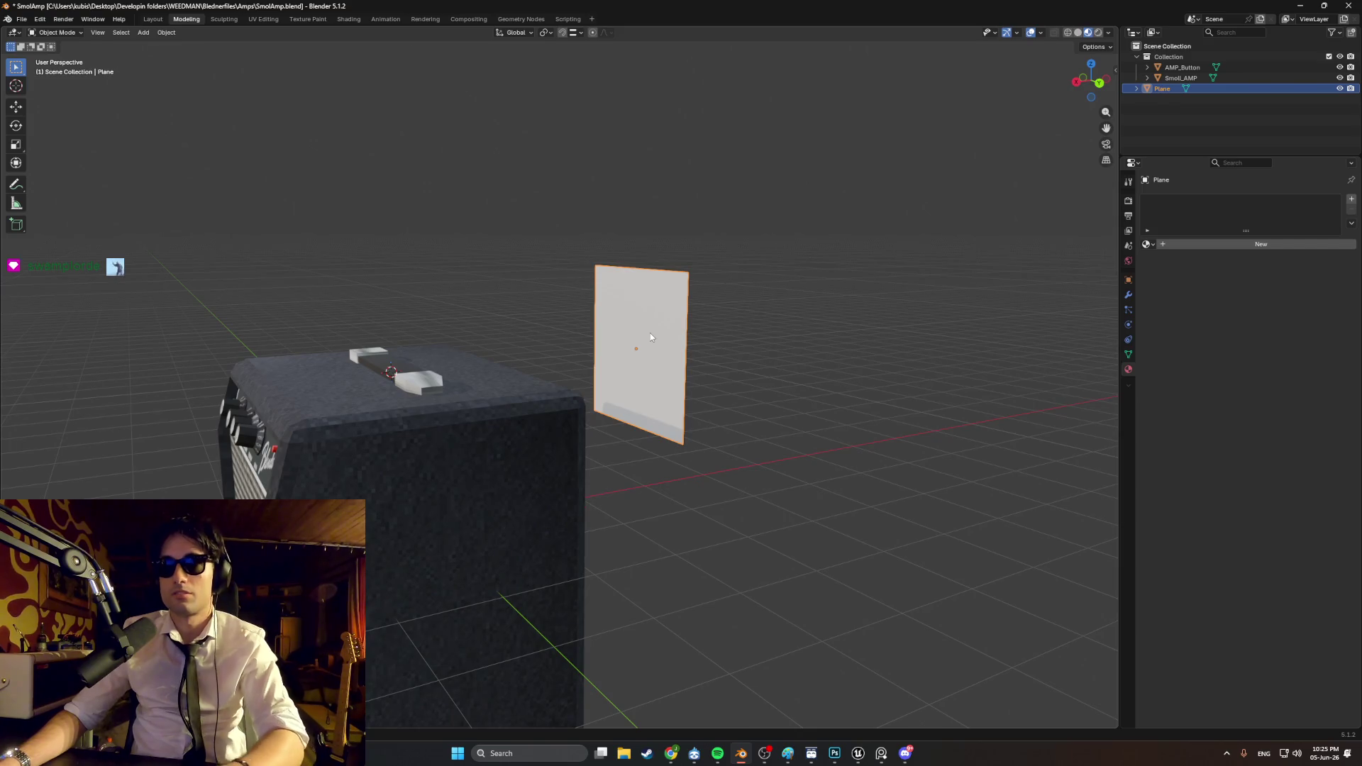
{"action": "key", "text": "Delete"}
{"action": "key", "text": "shift+a"}
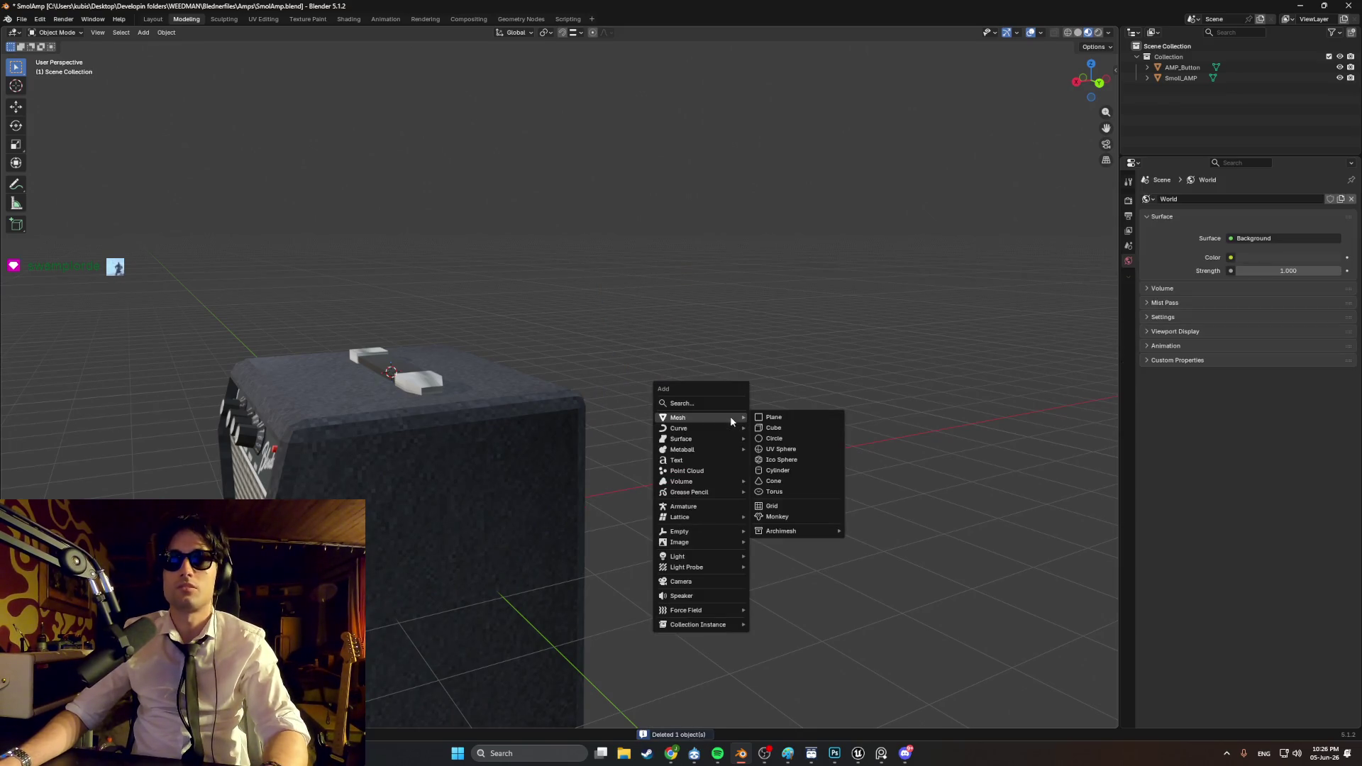
Step: Add a new plane and scale it down to a small square
{"action": "left_click", "coordinate": [753, 418]}
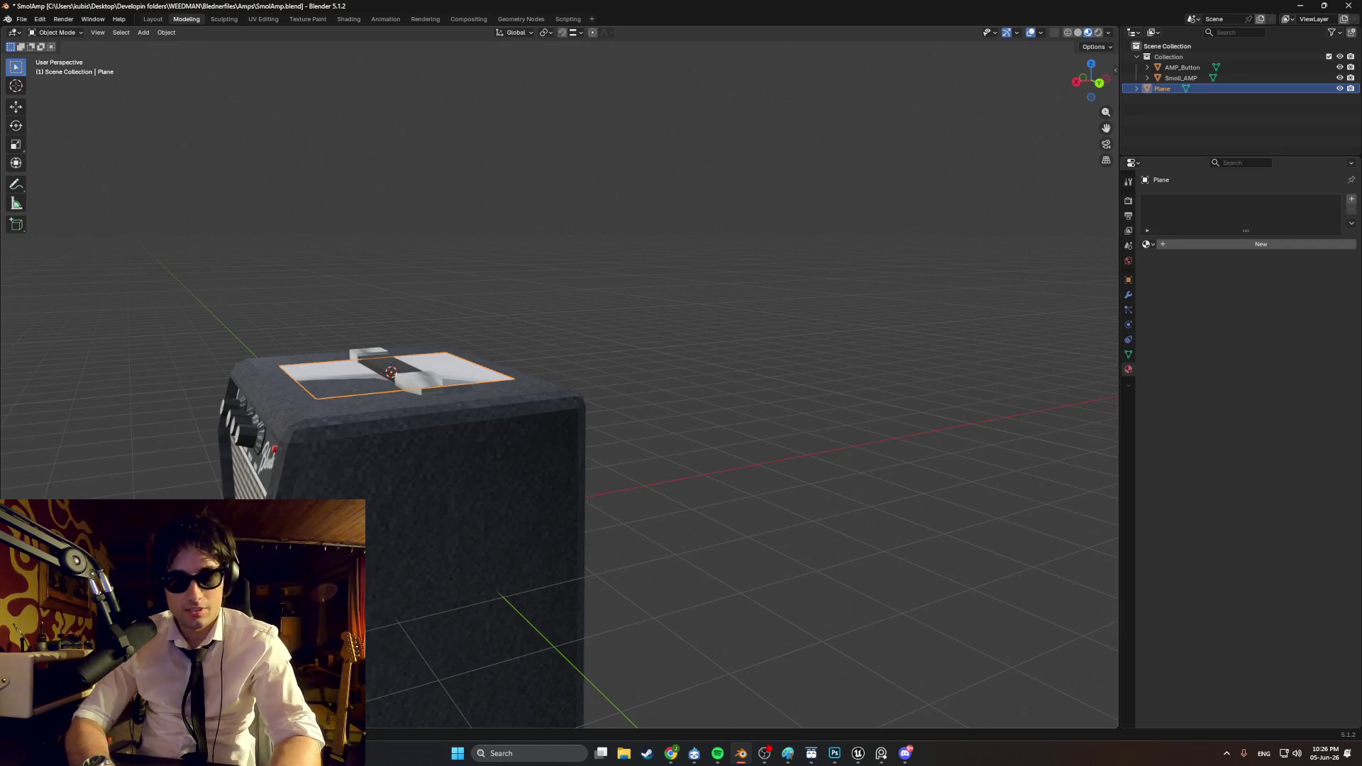
{"action": "key", "text": "s"}
{"action": "left_click", "coordinate": [386, 366]}
{"action": "mouse_move", "coordinate": [426, 368]}
{"action": "middle_mouse_down"}
{"action": "mouse_move", "coordinate": [352, 368]}
{"action": "mouse_move", "coordinate": [383, 410]}
{"action": "middle_mouse_up"}
Step: Move the plane along X beside the amp and rotate it 90° on Y to stand vertical
{"action": "key", "text": "g"}
{"action": "key", "text": "x"}
{"action": "left_click", "coordinate": [652, 381]}
{"action": "mouse_move", "coordinate": [652, 380]}
{"action": "middle_mouse_down"}
{"action": "mouse_move", "coordinate": [626, 351]}
{"action": "mouse_move", "coordinate": [885, 343]}
{"action": "mouse_move", "coordinate": [909, 328]}
{"action": "middle_mouse_up"}
{"action": "key", "text": "r"}
{"action": "type", "text": "y"}
{"action": "type", "text": "90"}
{"action": "key", "text": "Return"}
{"action": "scroll", "coordinate": [522, 530], "scroll_direction": "down", "scroll_amount": 3}
{"action": "mouse_move", "coordinate": [586, 495]}
{"action": "middle_mouse_down"}
{"action": "mouse_move", "coordinate": [641, 480]}
{"action": "mouse_move", "coordinate": [568, 502]}
{"action": "mouse_move", "coordinate": [756, 432]}
{"action": "mouse_move", "coordinate": [789, 462]}
{"action": "middle_mouse_up"}
{"action": "scroll", "coordinate": [789, 463], "scroll_direction": "down", "scroll_amount": 2}
Step: Select Smoll_AMP and AMP_Button and, in Right Orthographic view, scale the amp toward the grey square
{"action": "left_click", "coordinate": [730, 464]}
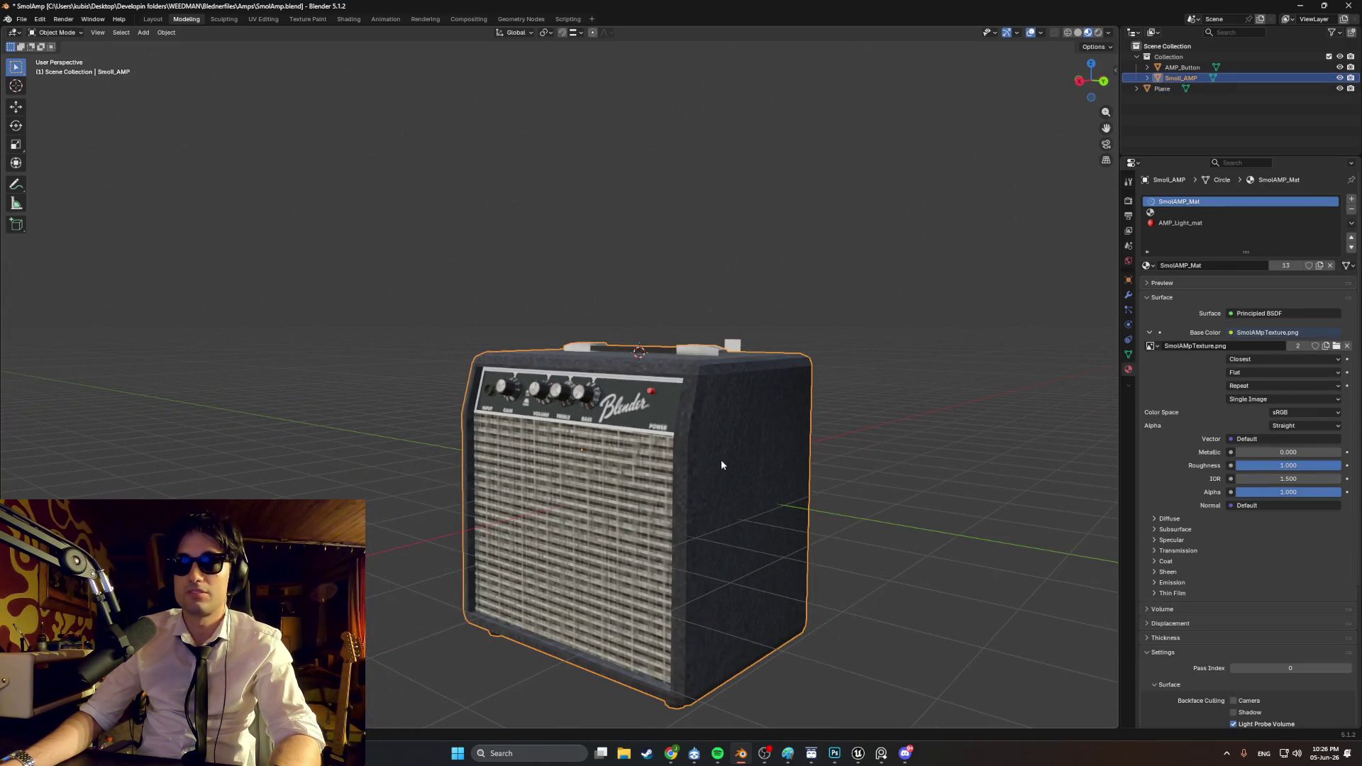
{"action": "left_click", "coordinate": [1183, 68], "text": "ctrl"}
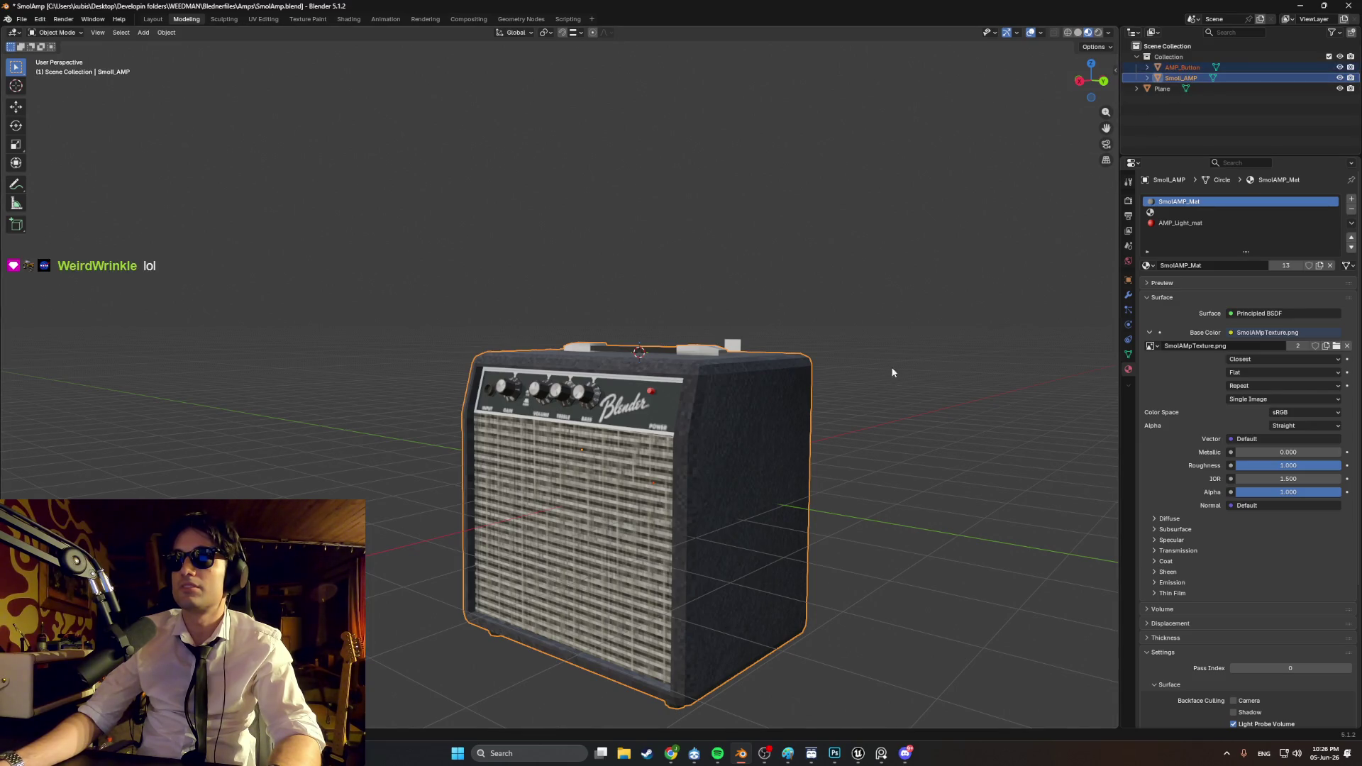
{"action": "key", "text": "KP_3"}
{"action": "scroll", "coordinate": [667, 444], "scroll_direction": "up", "scroll_amount": 2}
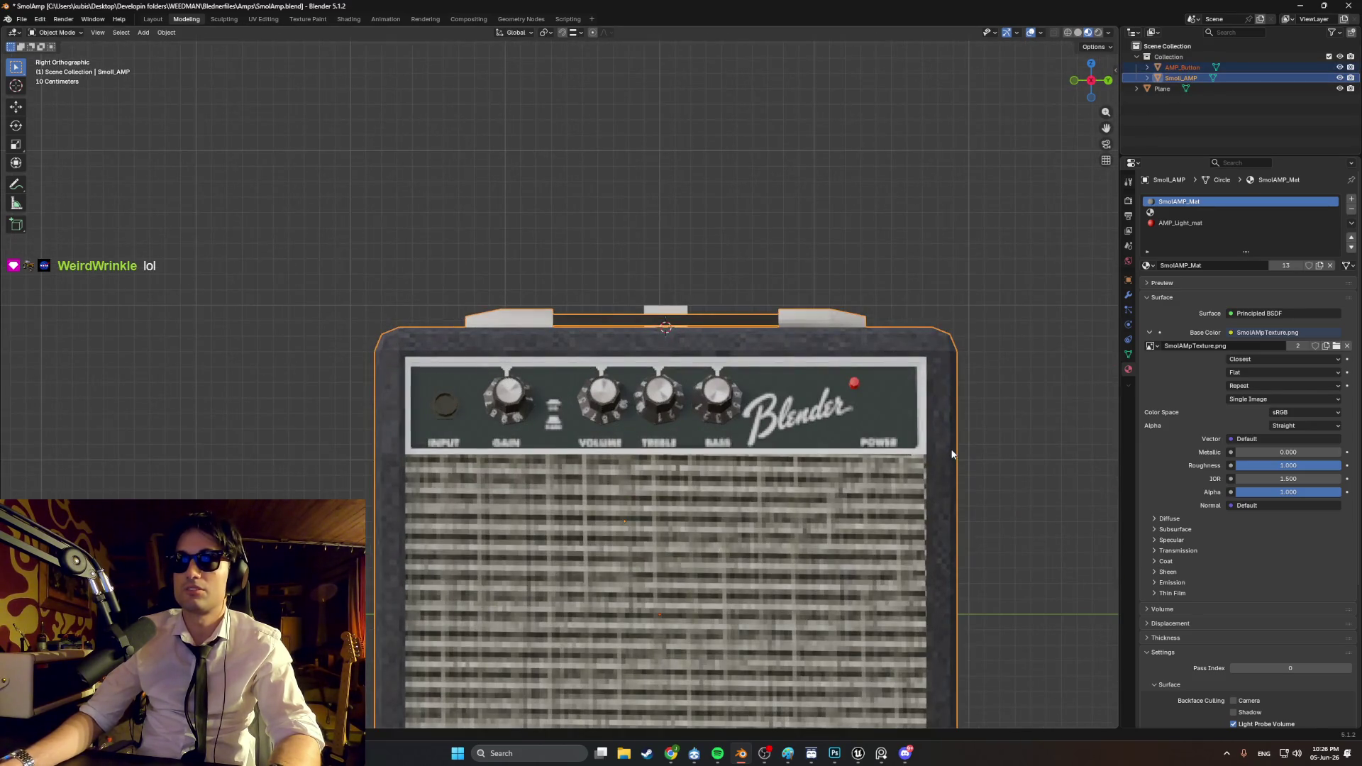
{"action": "key", "text": "s"}
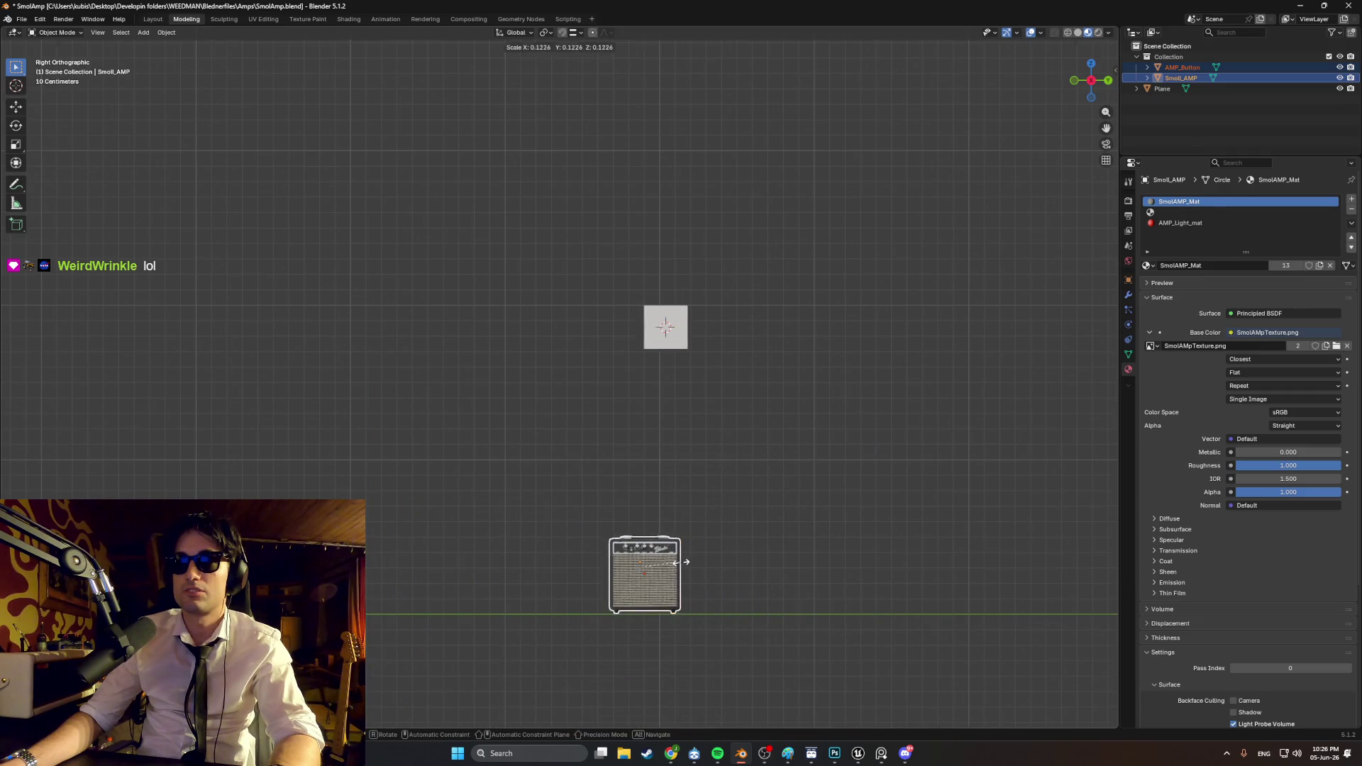
{"action": "key", "text": "g"}
{"action": "left_click", "coordinate": [699, 351]}
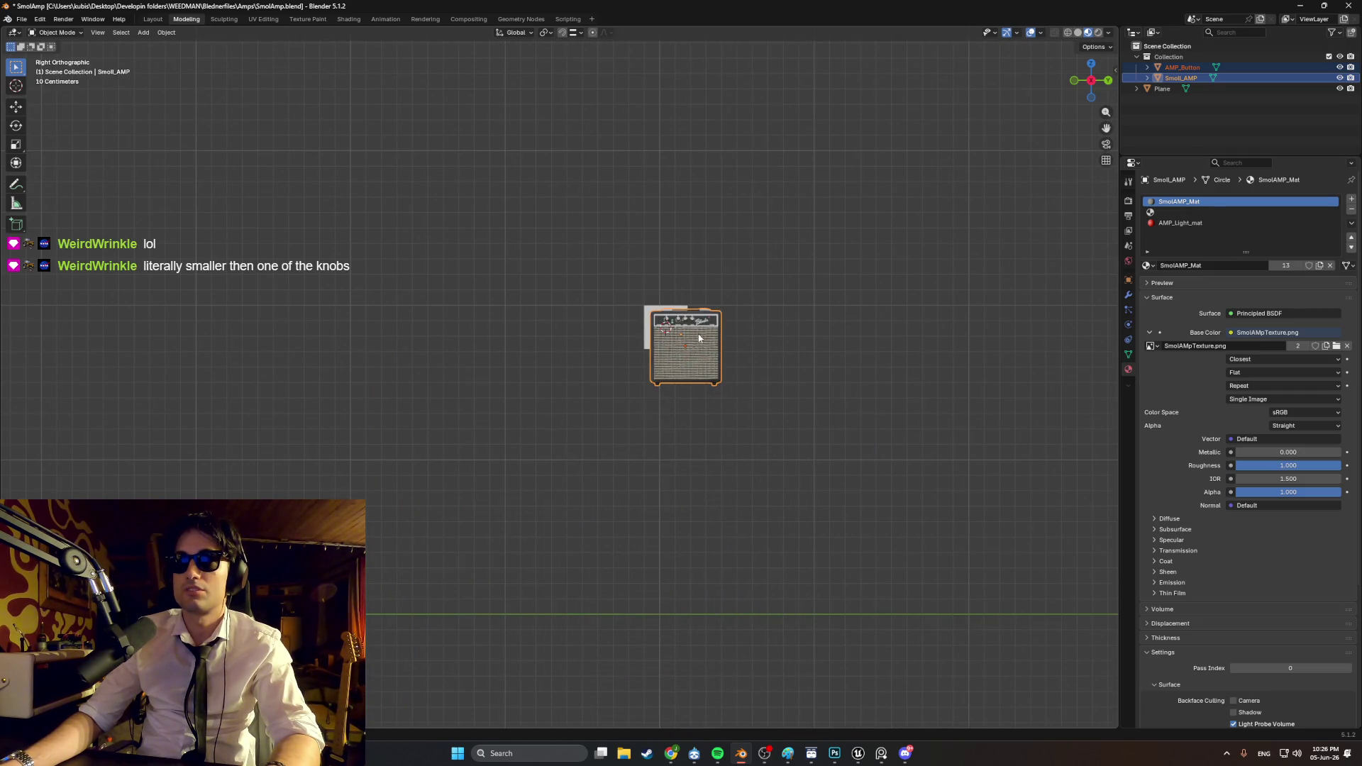
Step: Shrink the amp further and move it onto the upright reference square
{"action": "scroll", "coordinate": [699, 346], "scroll_direction": "up", "scroll_amount": 8}
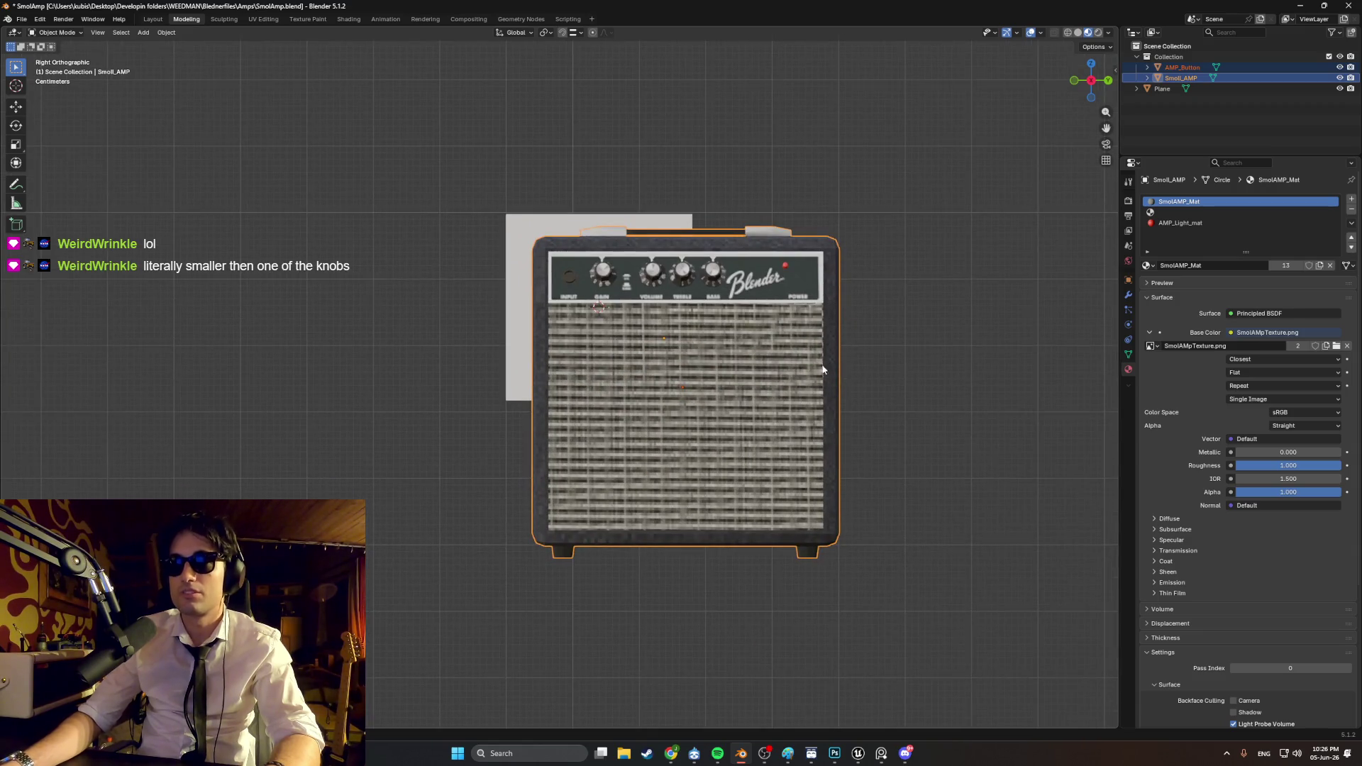
{"action": "key", "text": "s"}
{"action": "left_click", "coordinate": [759, 370]}
{"action": "key", "text": "g"}
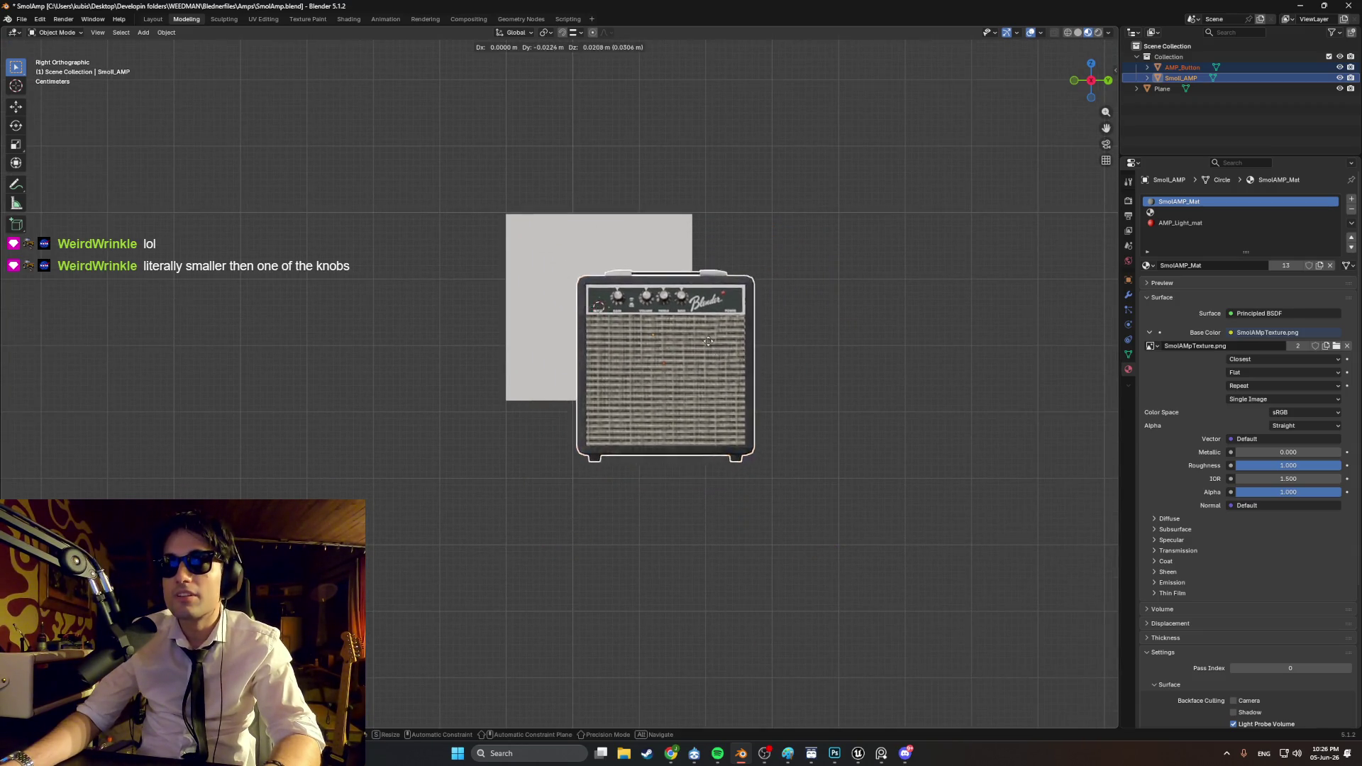
{"action": "left_click", "coordinate": [645, 289]}
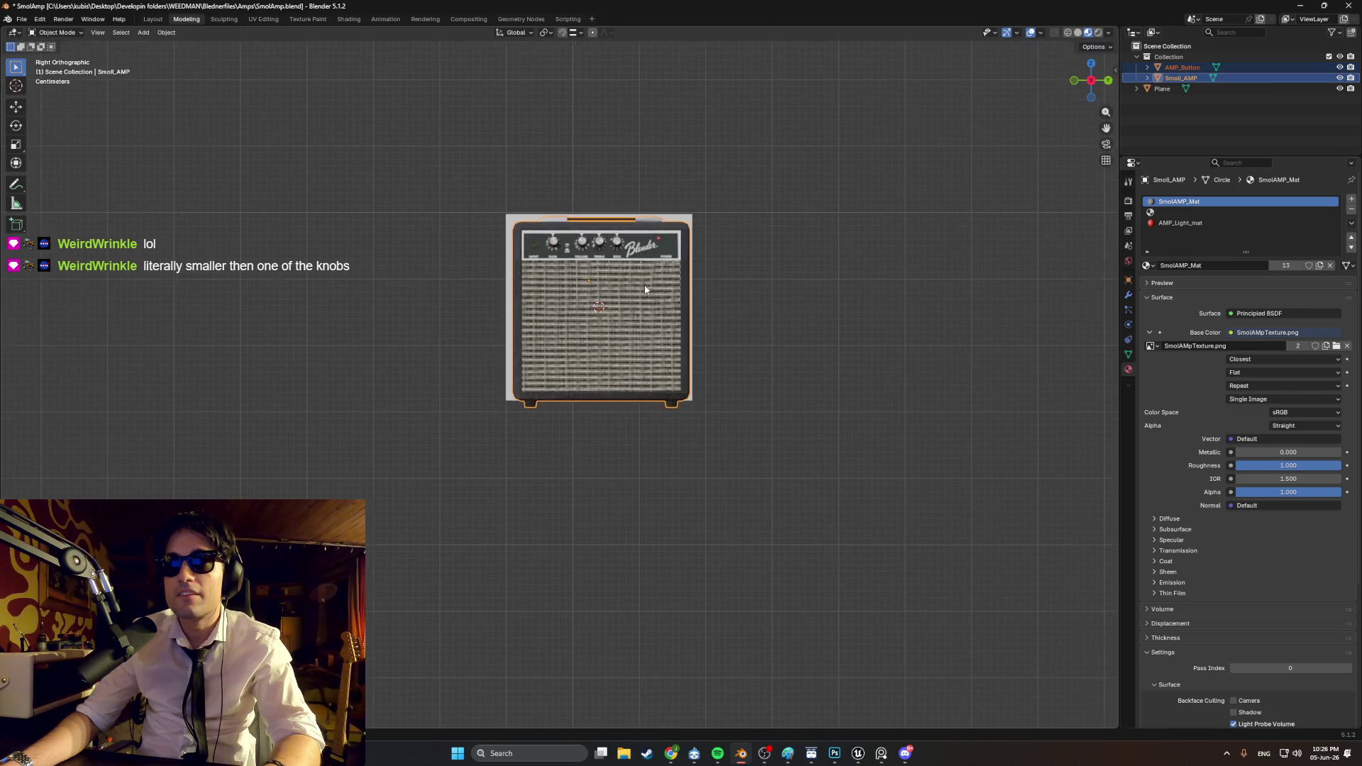
{"action": "scroll", "coordinate": [599, 283], "scroll_direction": "up", "scroll_amount": 2}
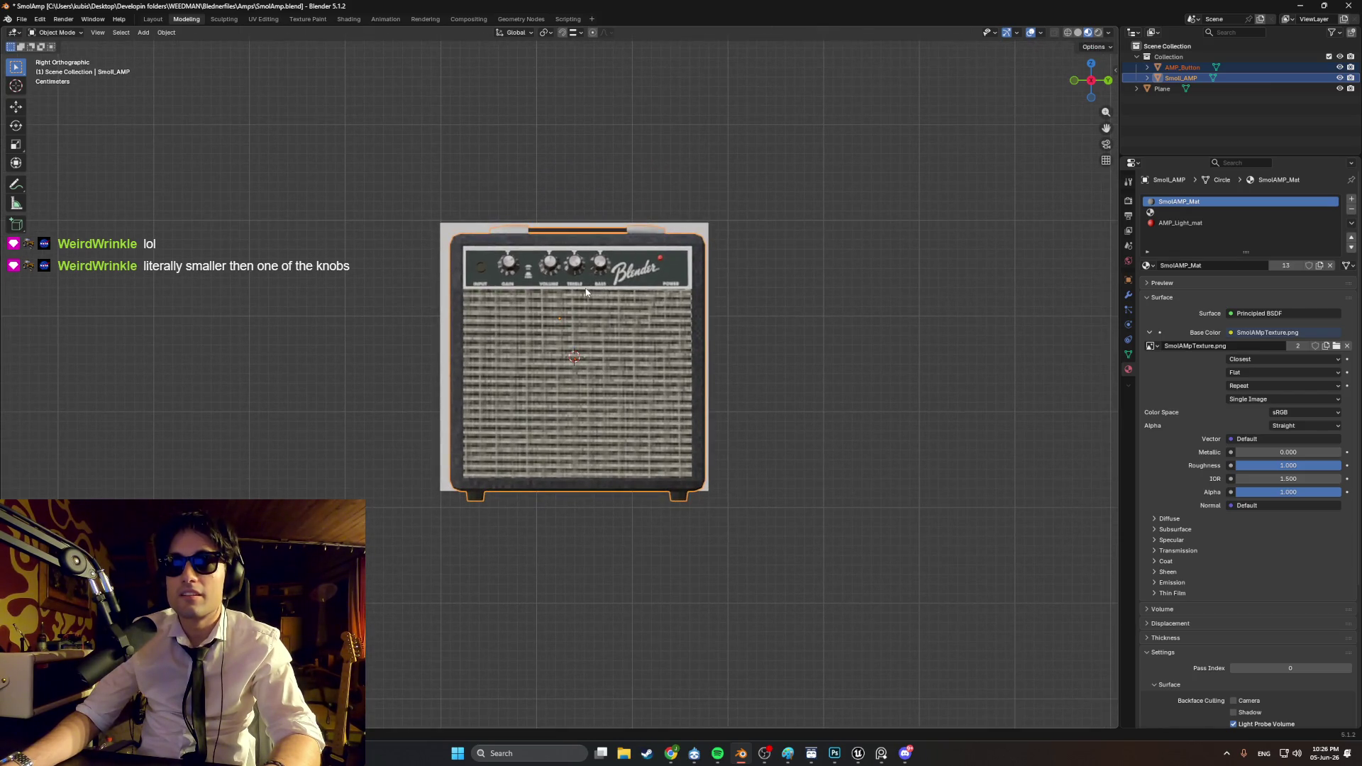
{"action": "key", "text": "g"}
{"action": "left_click", "coordinate": [583, 290]}
Step: Fine-tune the amp's size and placement on the square, then deselect and orbit back to perspective
{"action": "key", "text": "s"}
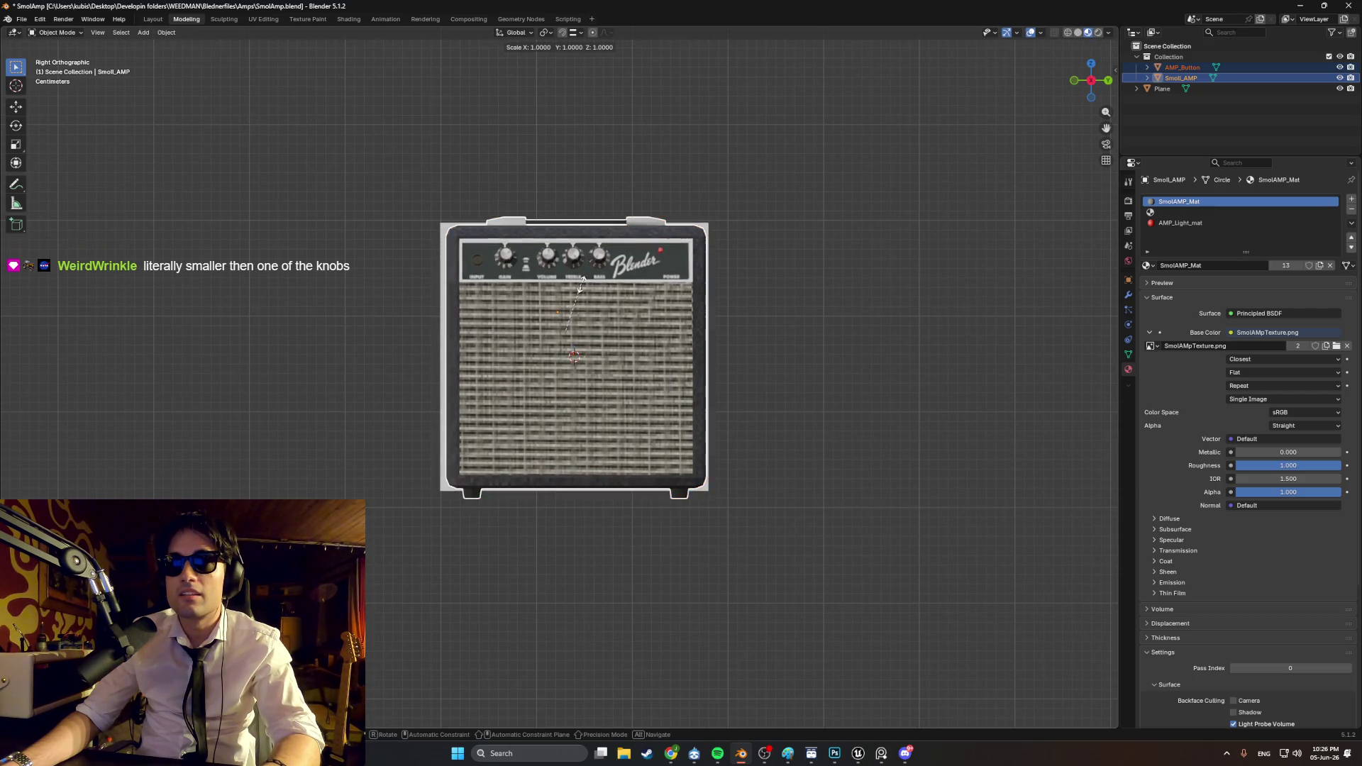
{"action": "left_click", "coordinate": [582, 281]}
{"action": "key", "text": "g"}
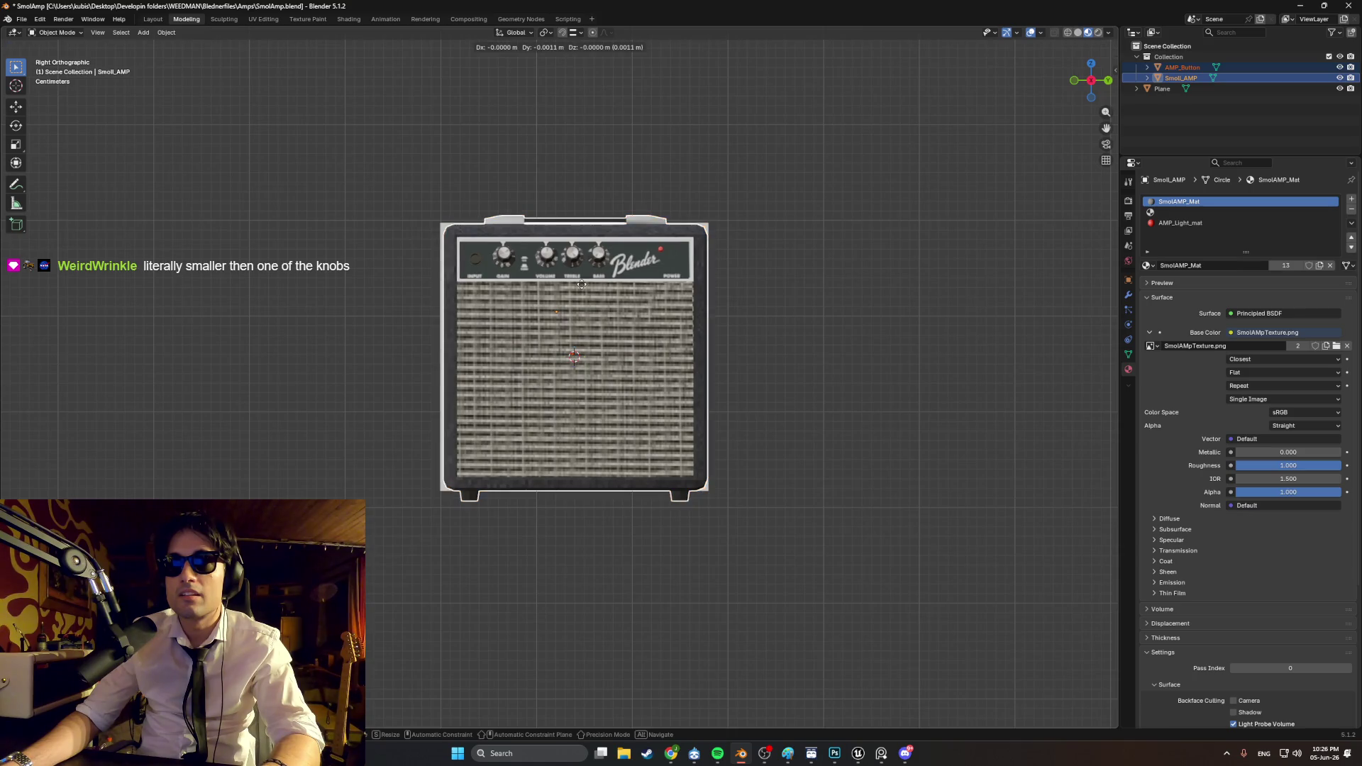
{"action": "left_click", "coordinate": [581, 284]}
{"action": "key", "text": "g"}
{"action": "left_click", "coordinate": [582, 288]}
{"action": "key", "text": "s"}
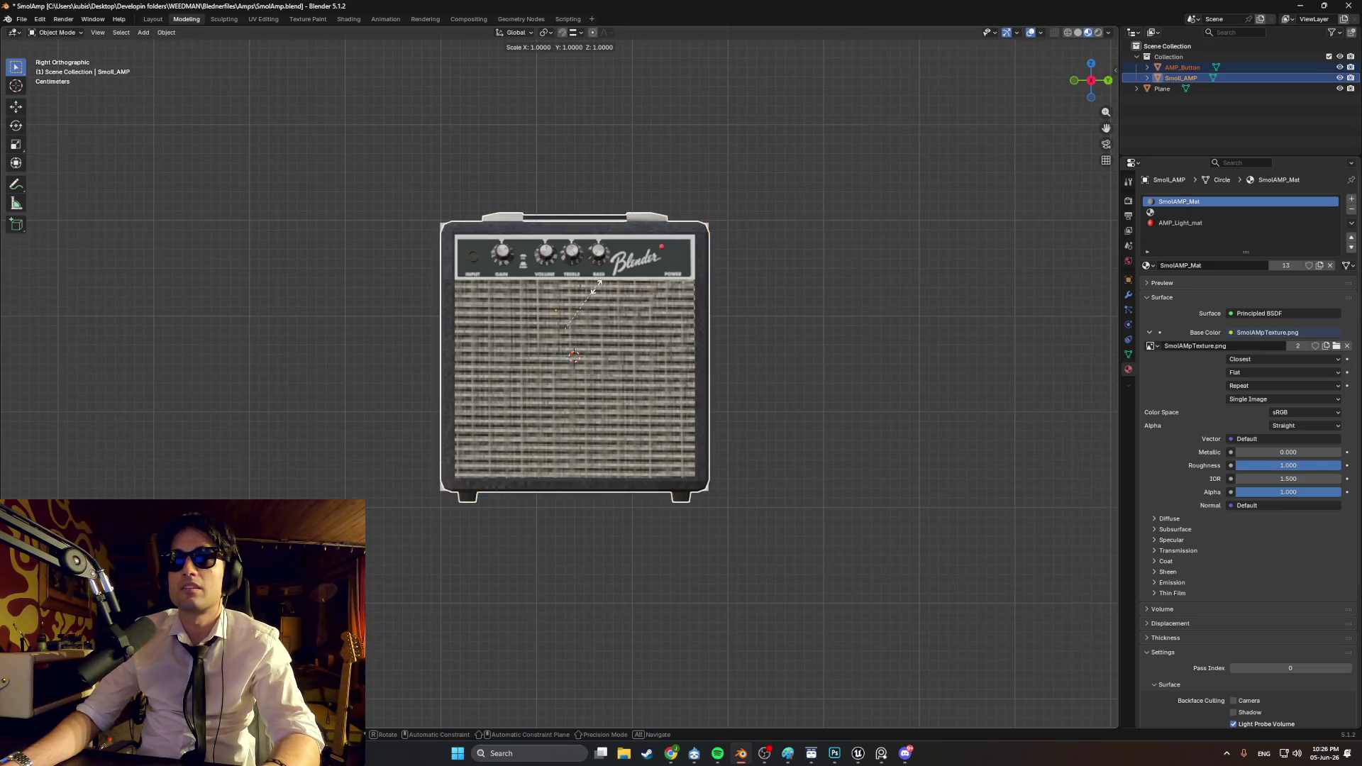
{"action": "left_click", "coordinate": [595, 284]}
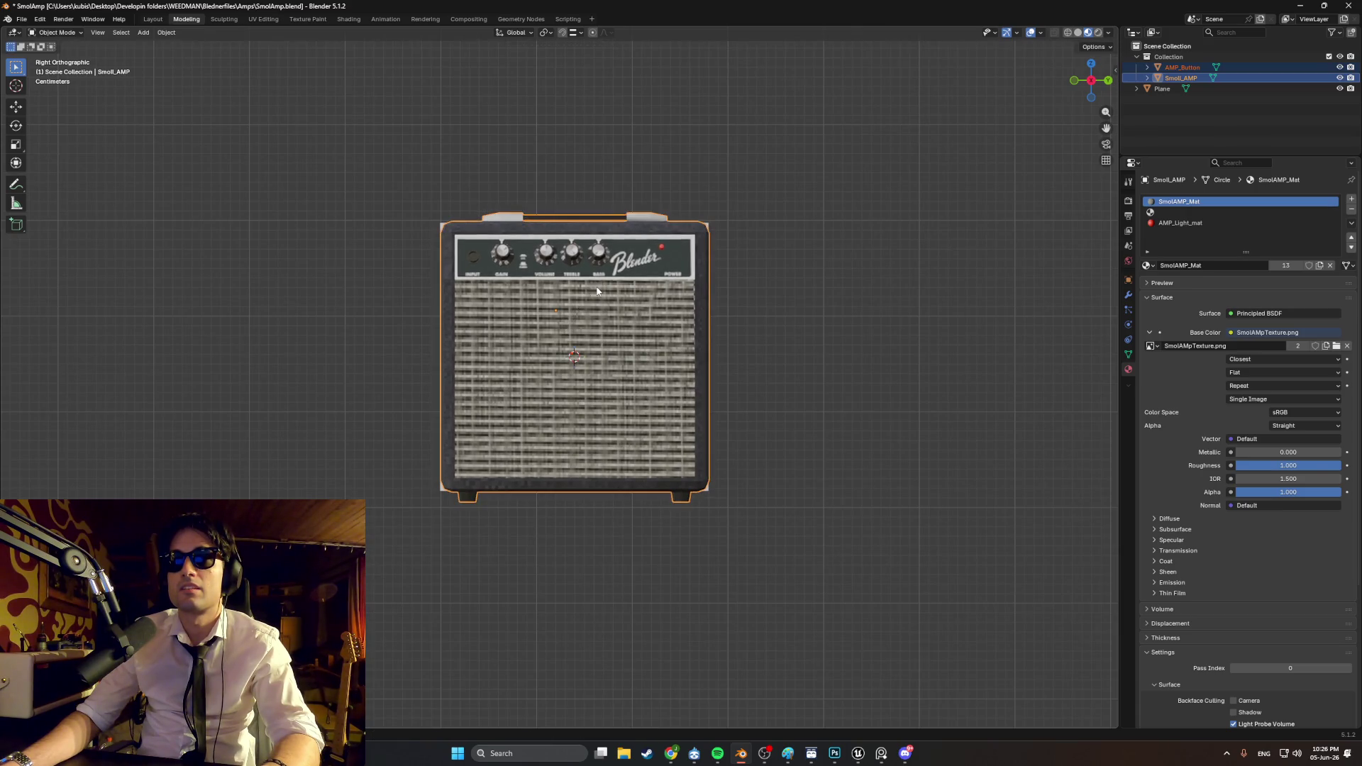
{"action": "left_click", "coordinate": [766, 308]}
{"action": "middle_click_drag", "start_coordinate": [766, 308], "coordinate": [682, 345]}
{"action": "scroll", "coordinate": [986, 286], "scroll_direction": "down", "scroll_amount": 5}
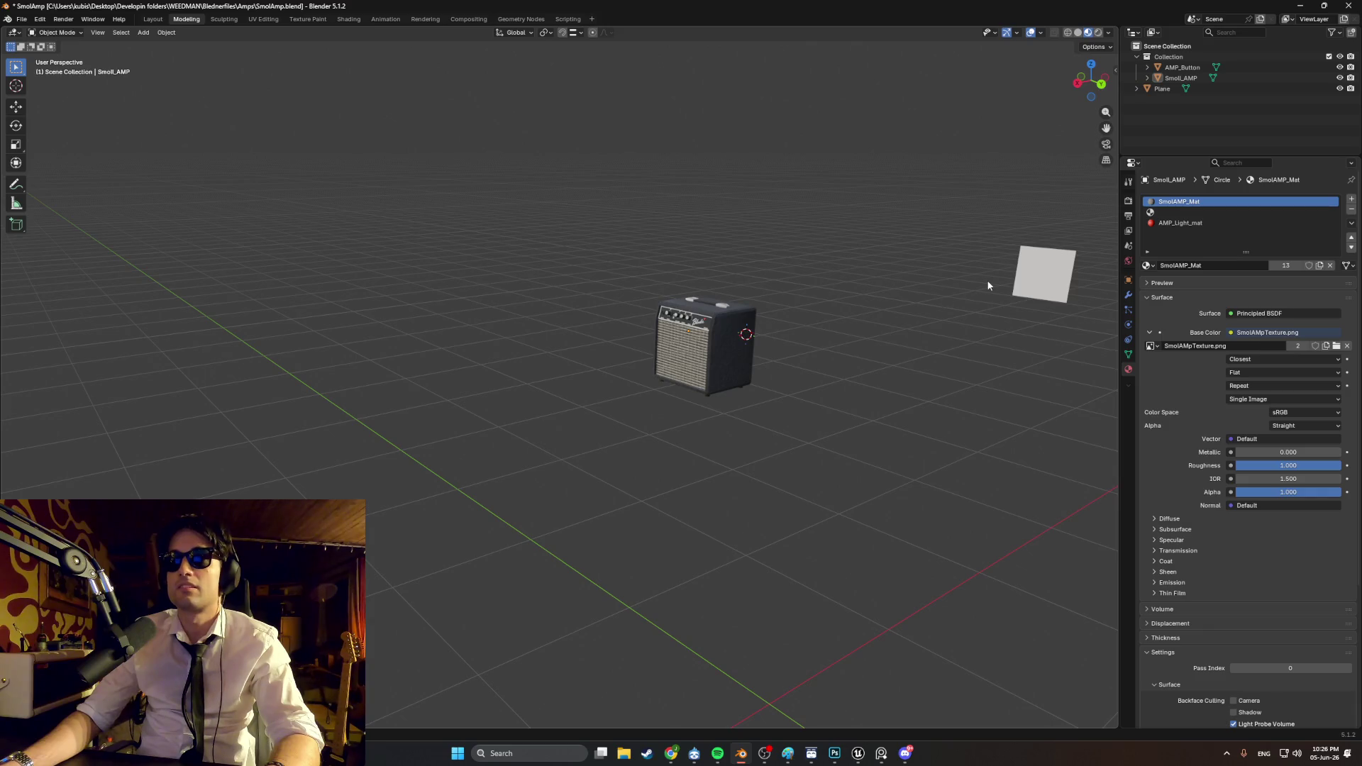
Step: Delete the reference plane and set the X, Y and Z location of the amp and AMP_Button to 0 m
{"action": "left_click", "coordinate": [1041, 280]}
{"action": "key", "text": "Delete"}
{"action": "left_click", "coordinate": [679, 338]}
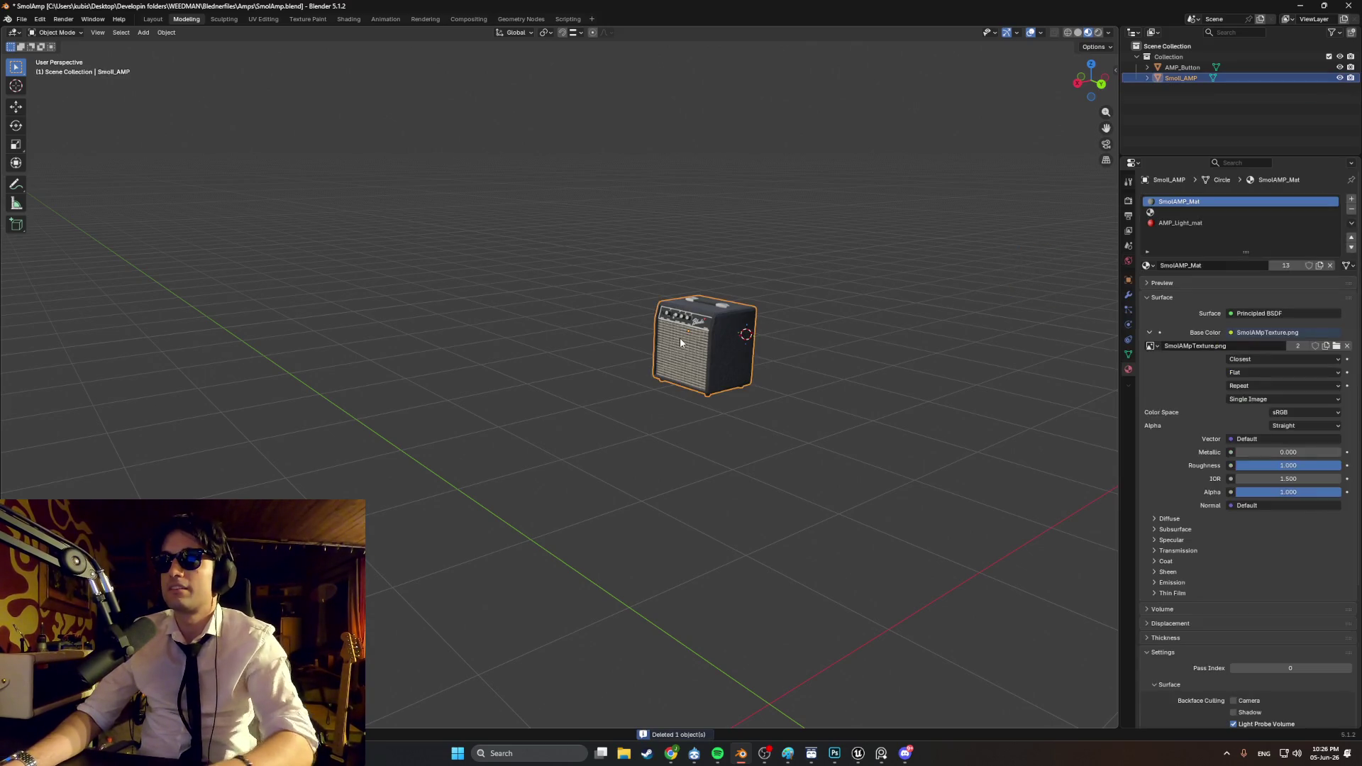
{"action": "left_click", "coordinate": [1114, 70]}
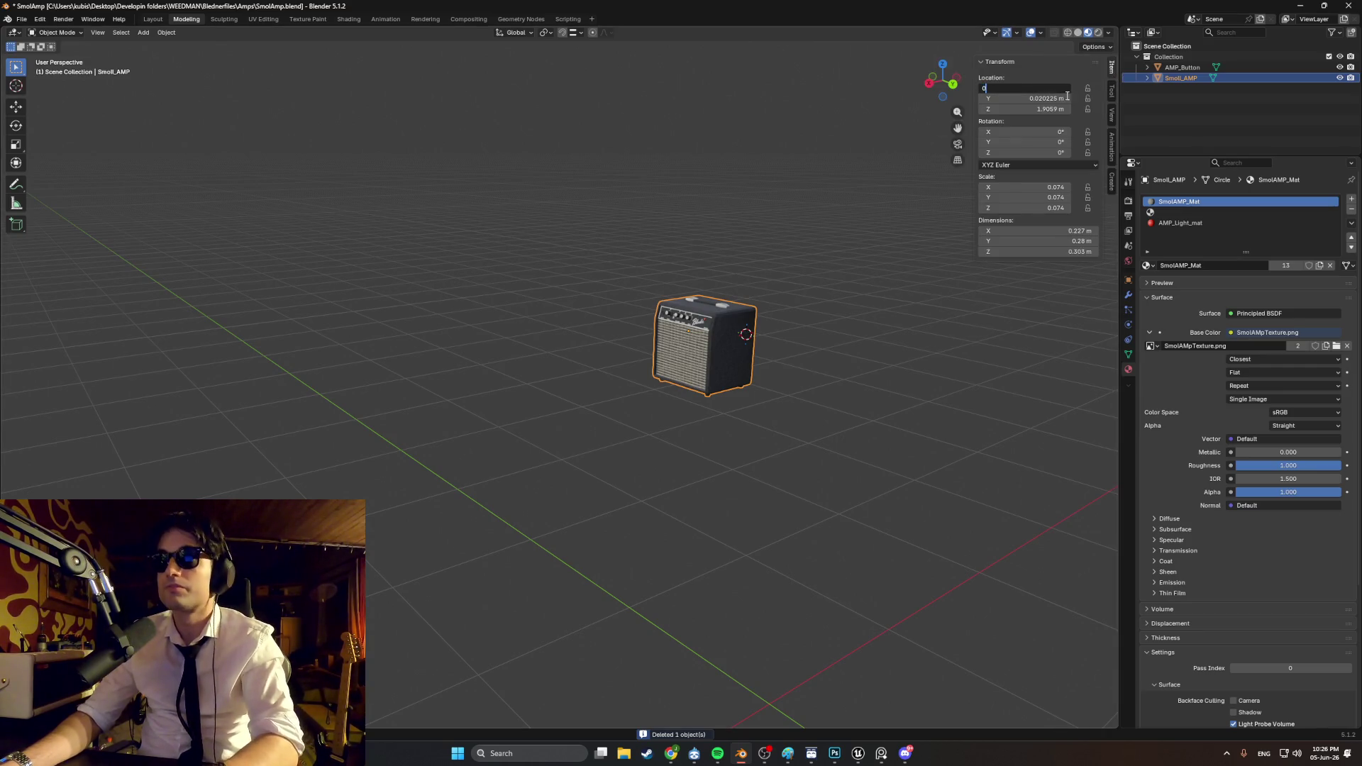
{"action": "key", "text": "Return"}
{"action": "key", "text": "Return"}
{"action": "double_click", "coordinate": [1052, 108]}
{"action": "type", "text": "0"}
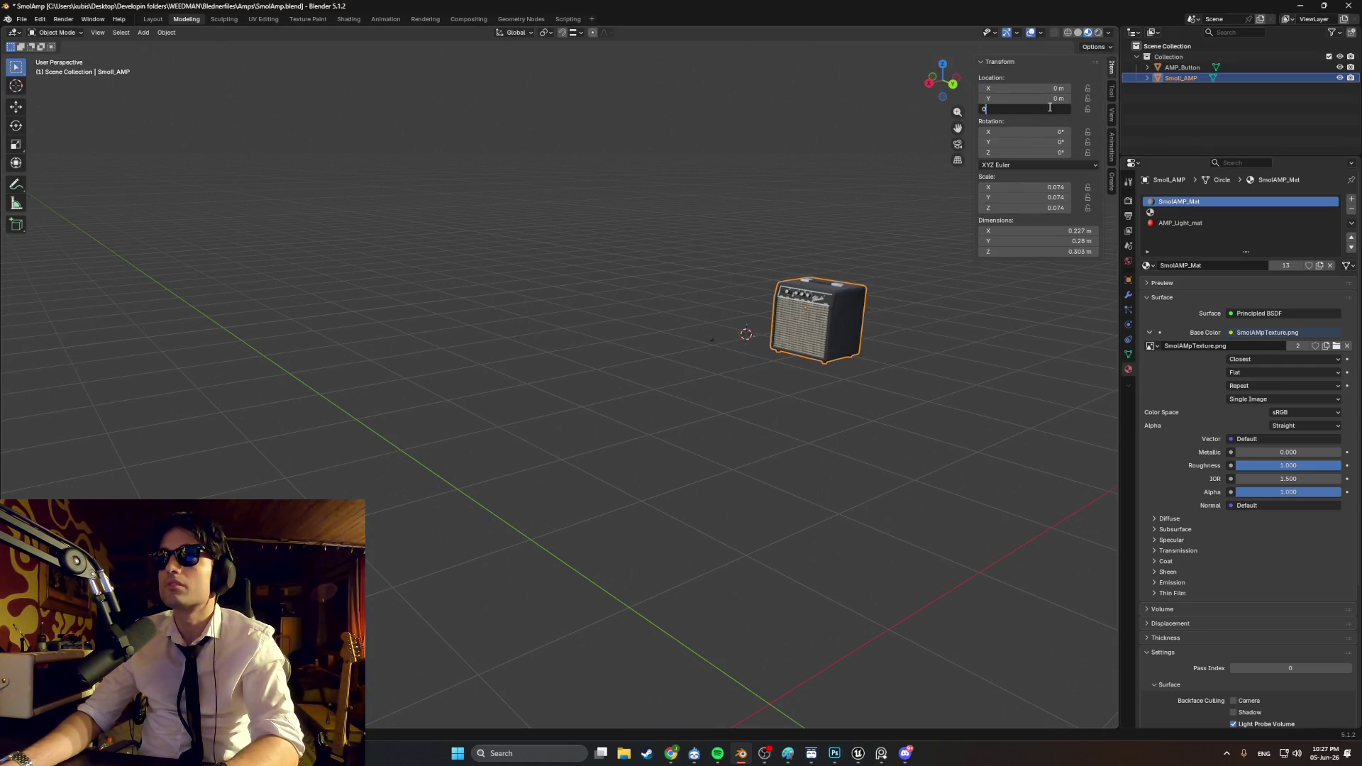
{"action": "key", "text": "Return"}
{"action": "left_click", "coordinate": [1175, 68]}
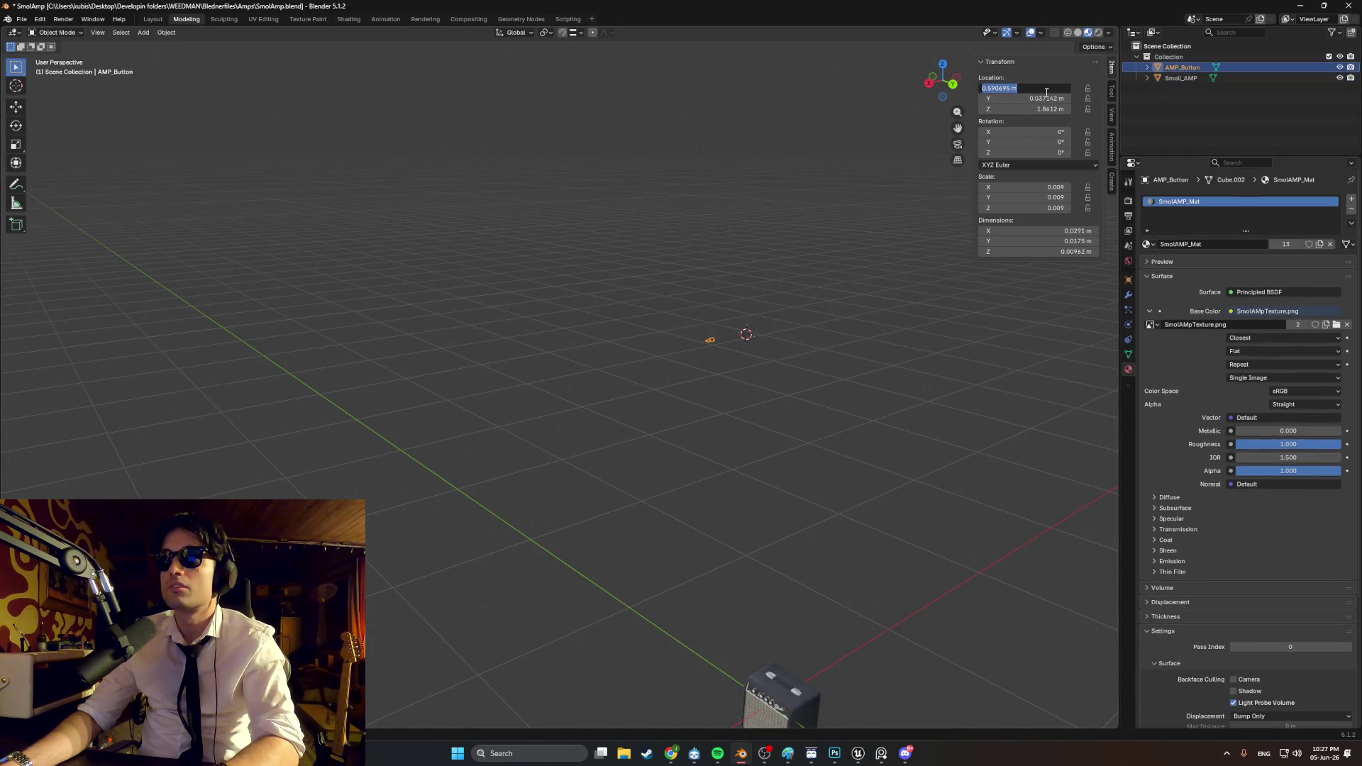
{"action": "type", "text": "0"}
{"action": "key", "text": "Return"}
{"action": "double_click", "coordinate": [1035, 108]}
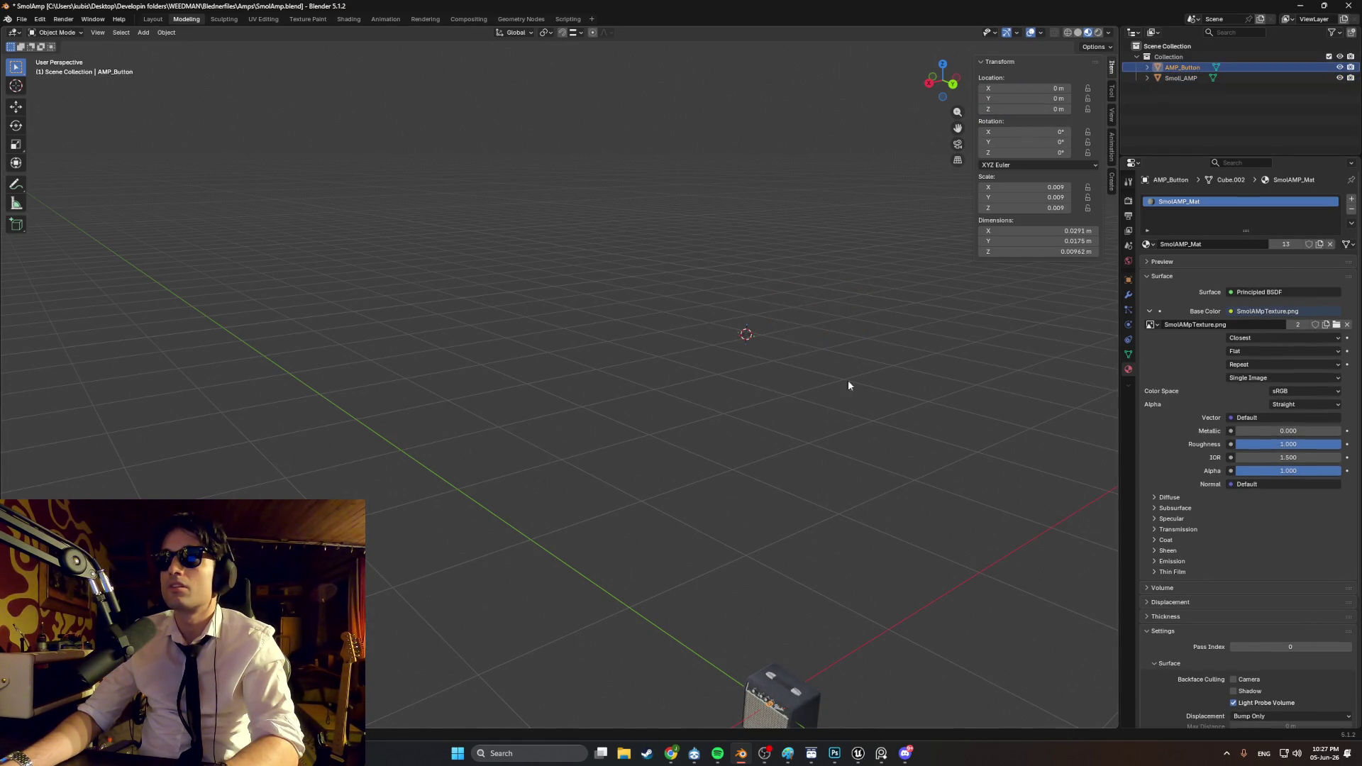
Step: Orbit and zoom to check the centered amp, then browse to the Desktop in File Explorer
{"action": "left_click", "coordinate": [858, 369]}
{"action": "middle_click_drag", "start_coordinate": [859, 368], "coordinate": [886, 377]}
{"action": "scroll", "coordinate": [804, 331], "scroll_direction": "down", "scroll_amount": 6}
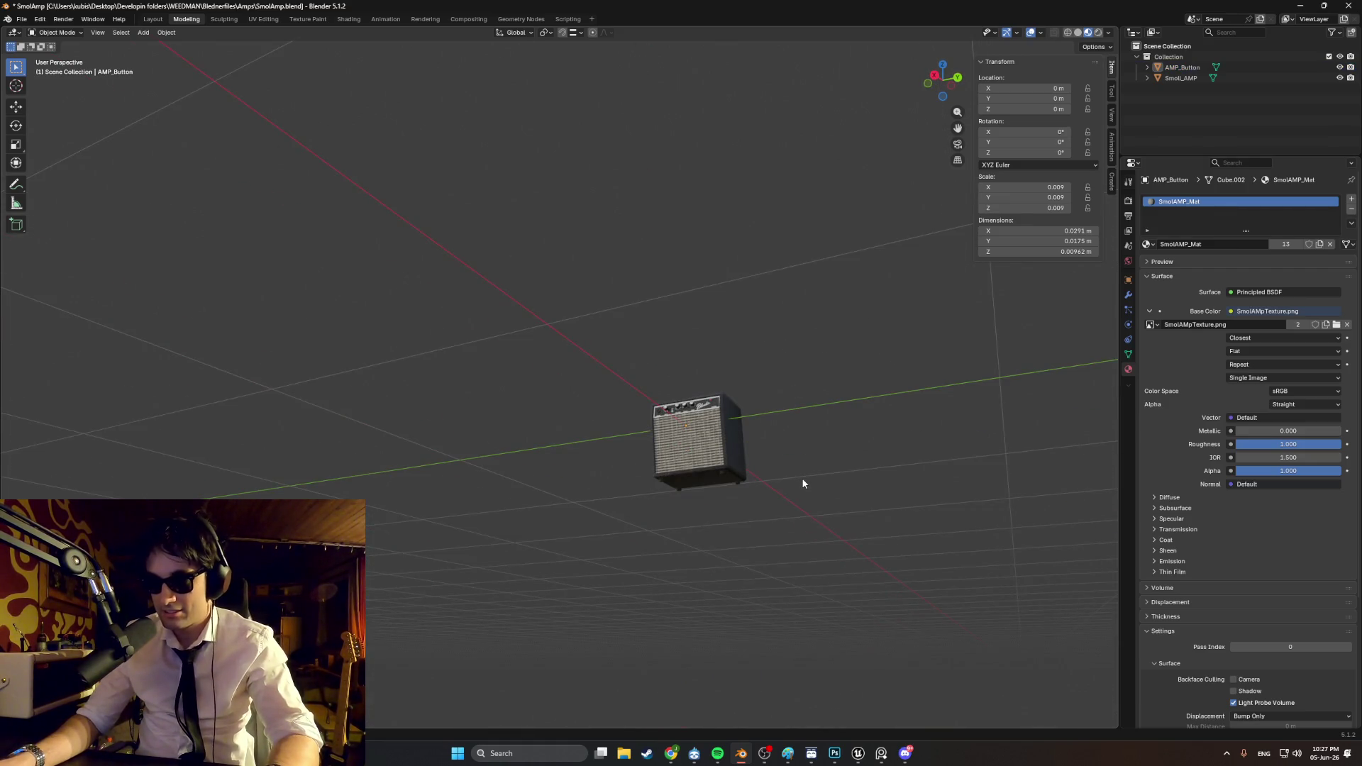
{"action": "mouse_move", "coordinate": [783, 522]}
{"action": "middle_mouse_down"}
{"action": "mouse_move", "coordinate": [830, 534]}
{"action": "mouse_move", "coordinate": [675, 509]}
{"action": "middle_mouse_up"}
{"action": "scroll", "coordinate": [676, 510], "scroll_direction": "up", "scroll_amount": 5}
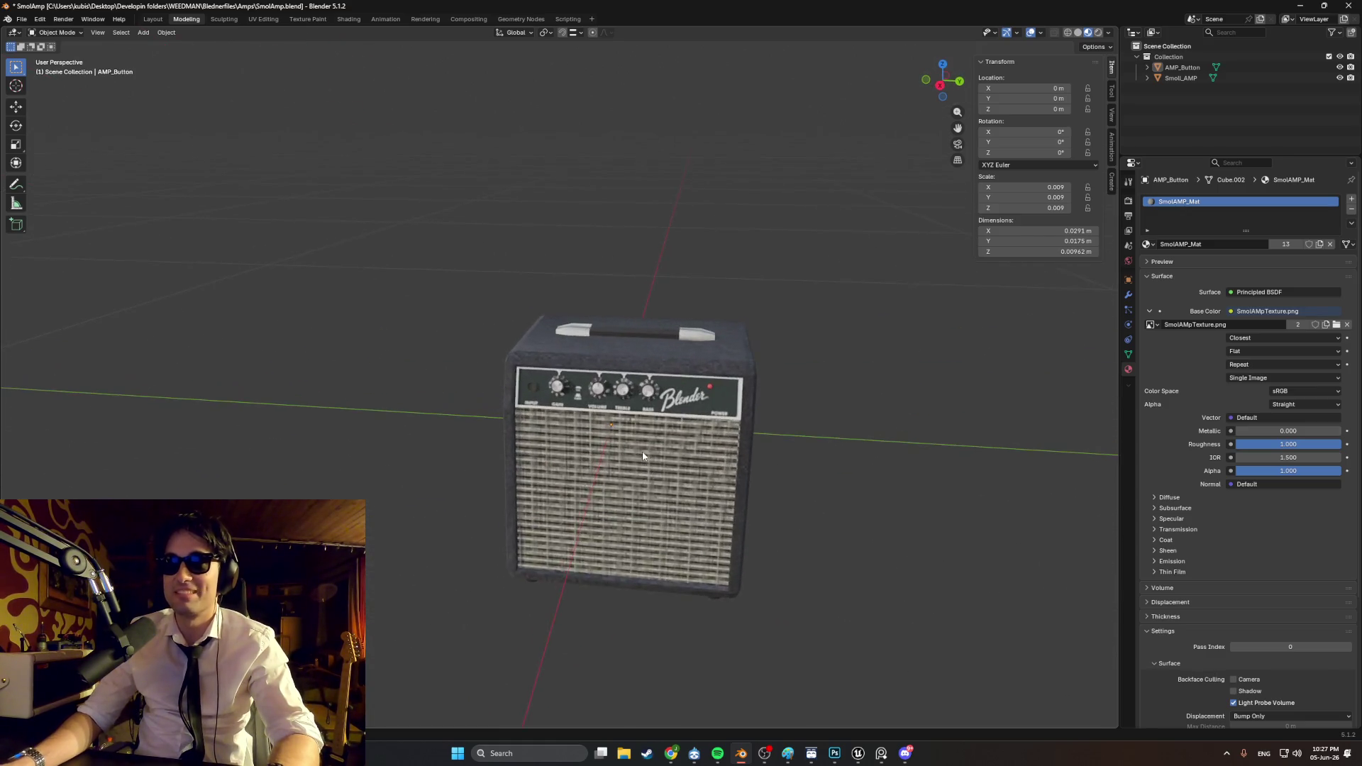
{"action": "scroll", "coordinate": [620, 344], "scroll_direction": "down", "scroll_amount": 4}
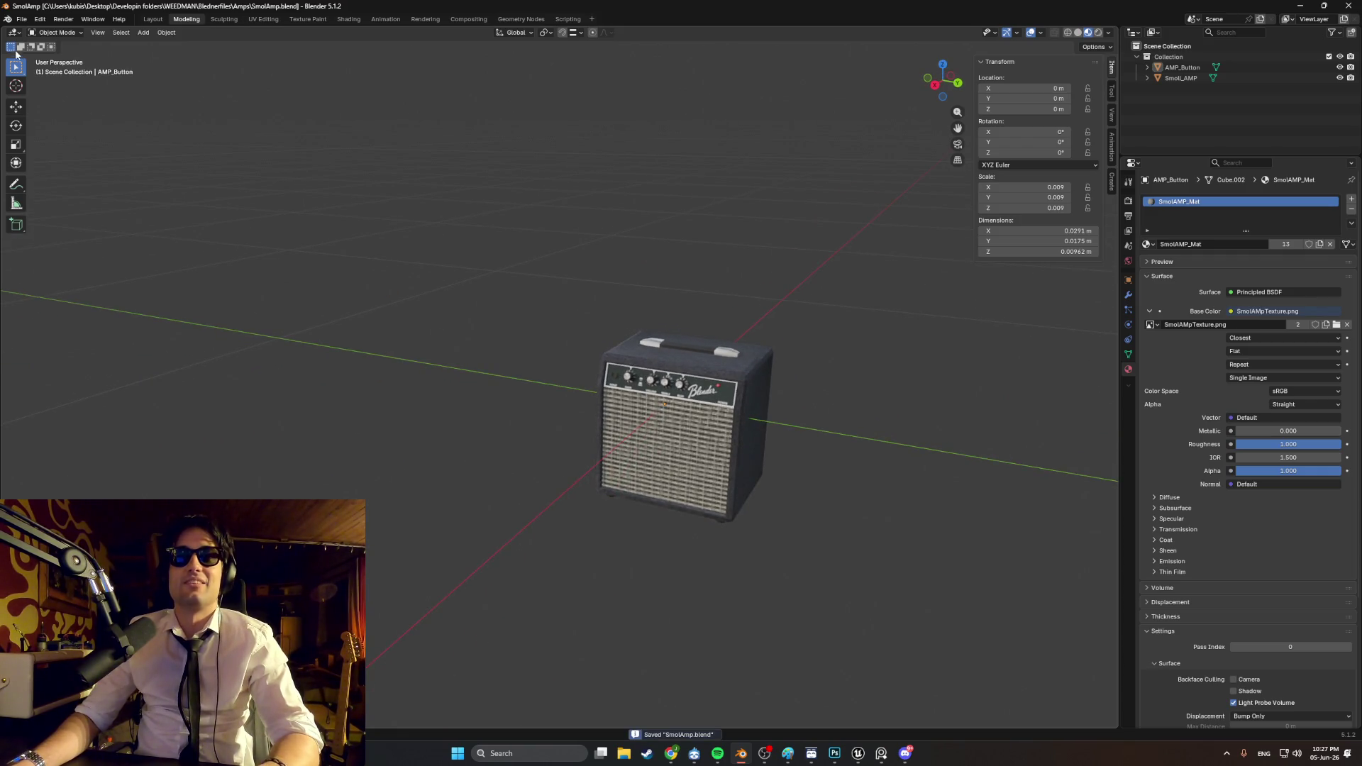
{"action": "left_click", "coordinate": [28, 21]}
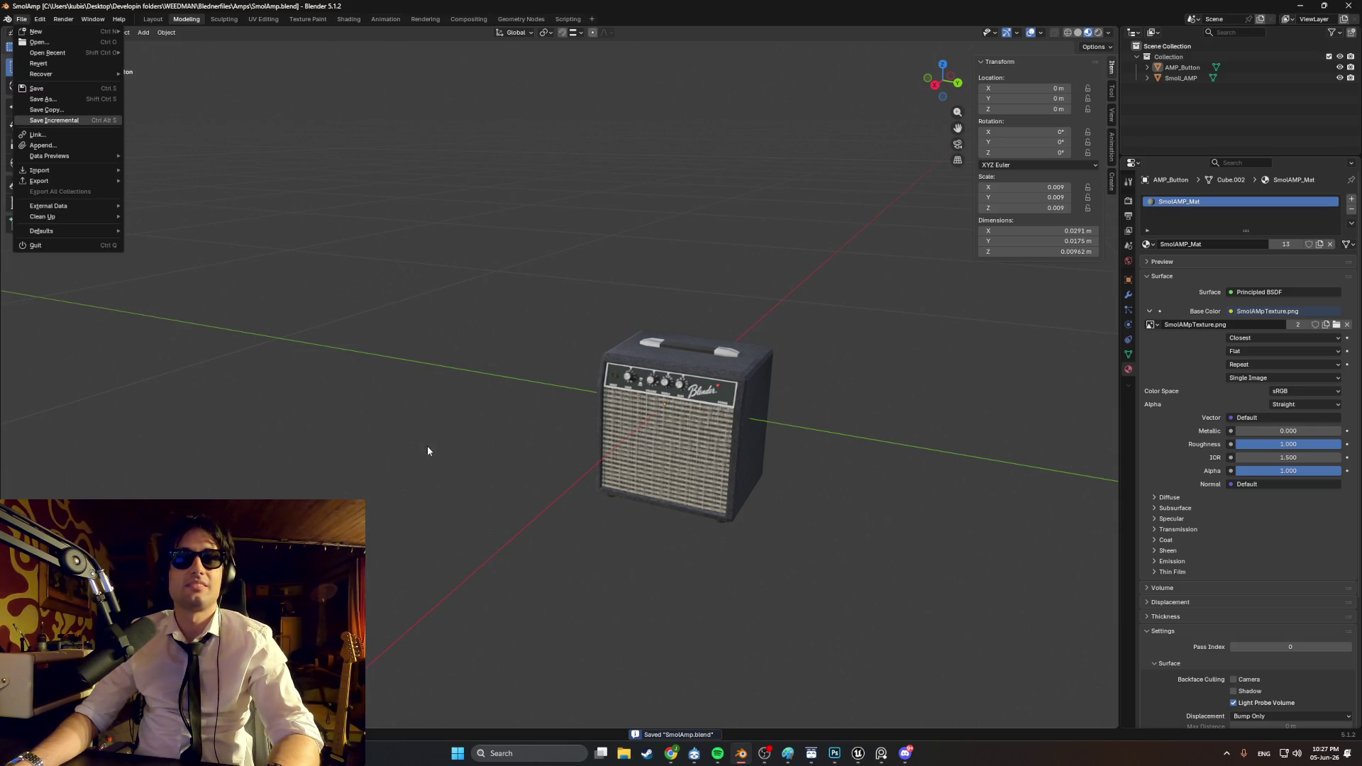
{"action": "left_click", "coordinate": [623, 754]}
{"action": "left_click", "coordinate": [418, 287]}
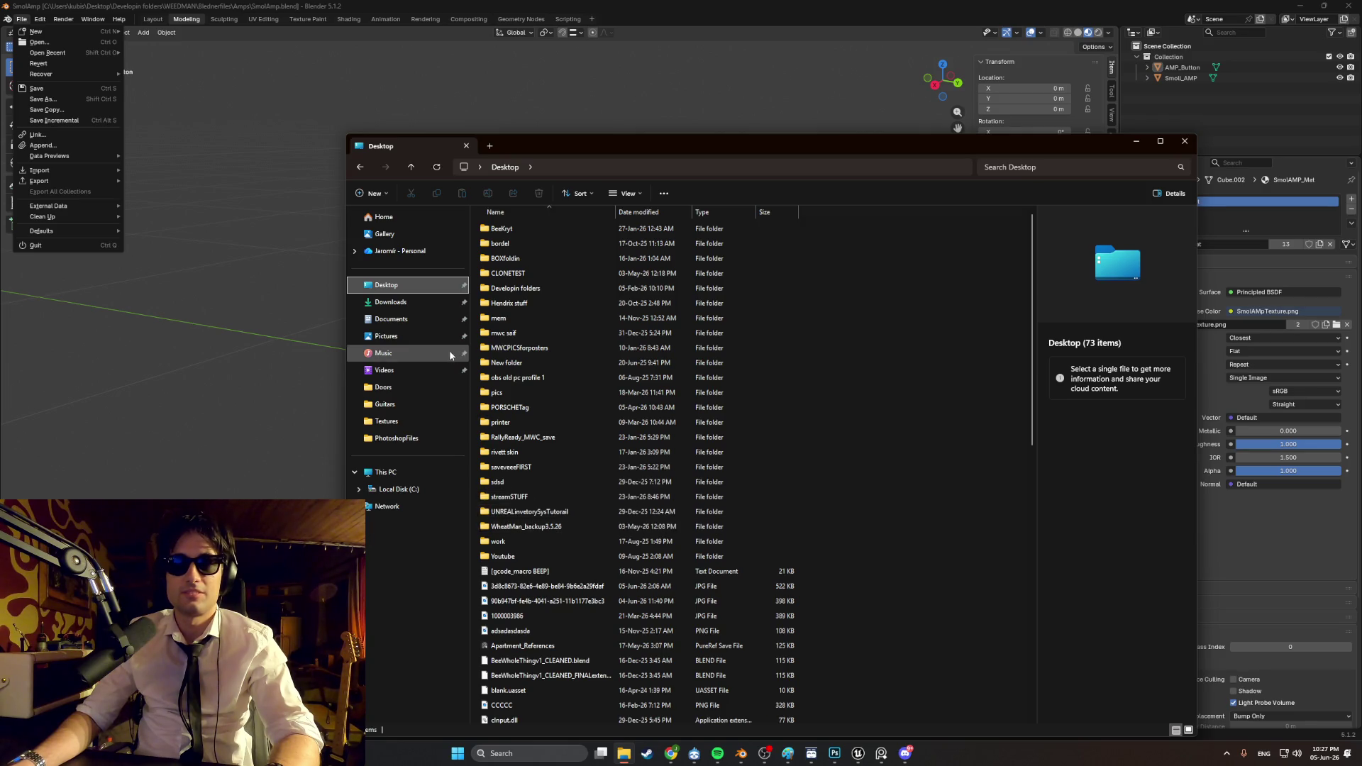
Step: Browse Developin folders > WEEDMAN > Blednerfiles > Amps to view SmolAmp.blend, then close Explorer
{"action": "left_click", "coordinate": [535, 290]}
{"action": "double_click", "coordinate": [535, 290]}
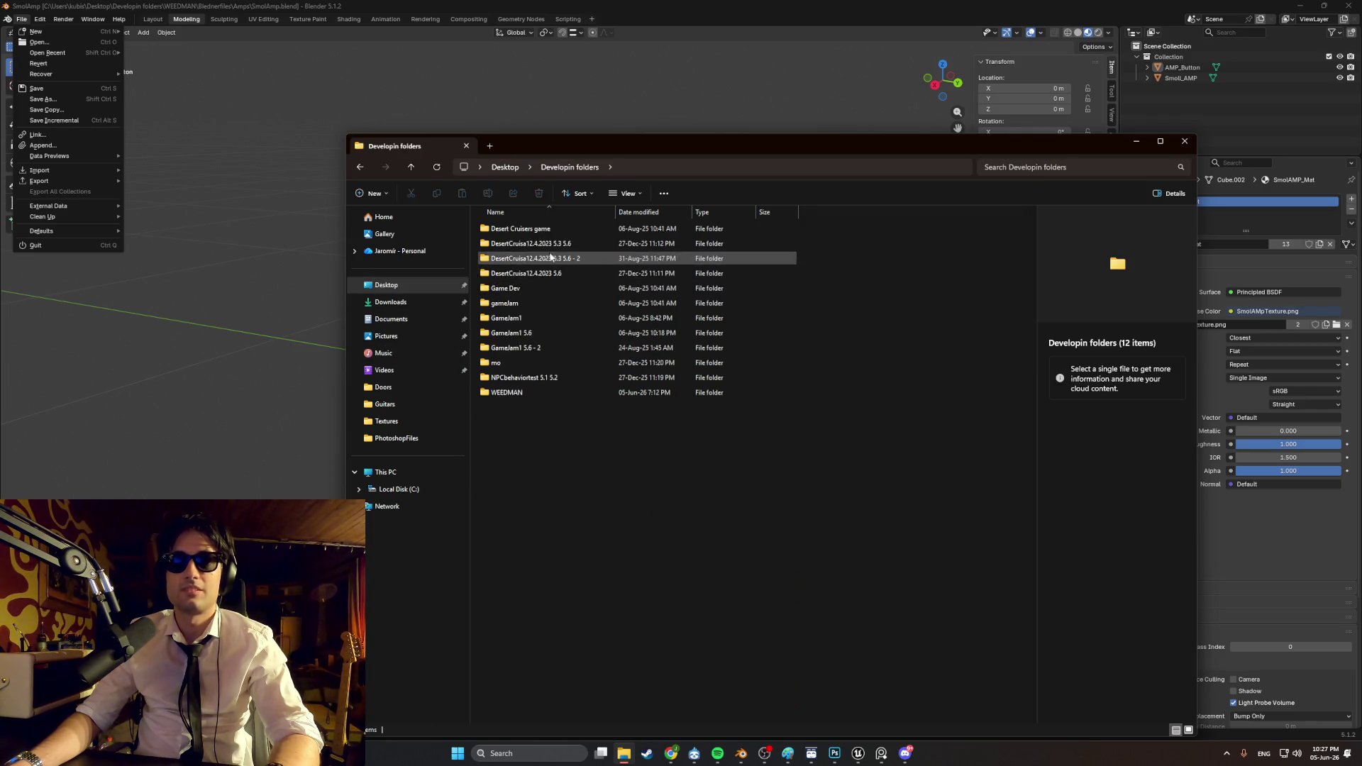
{"action": "double_click", "coordinate": [523, 393]}
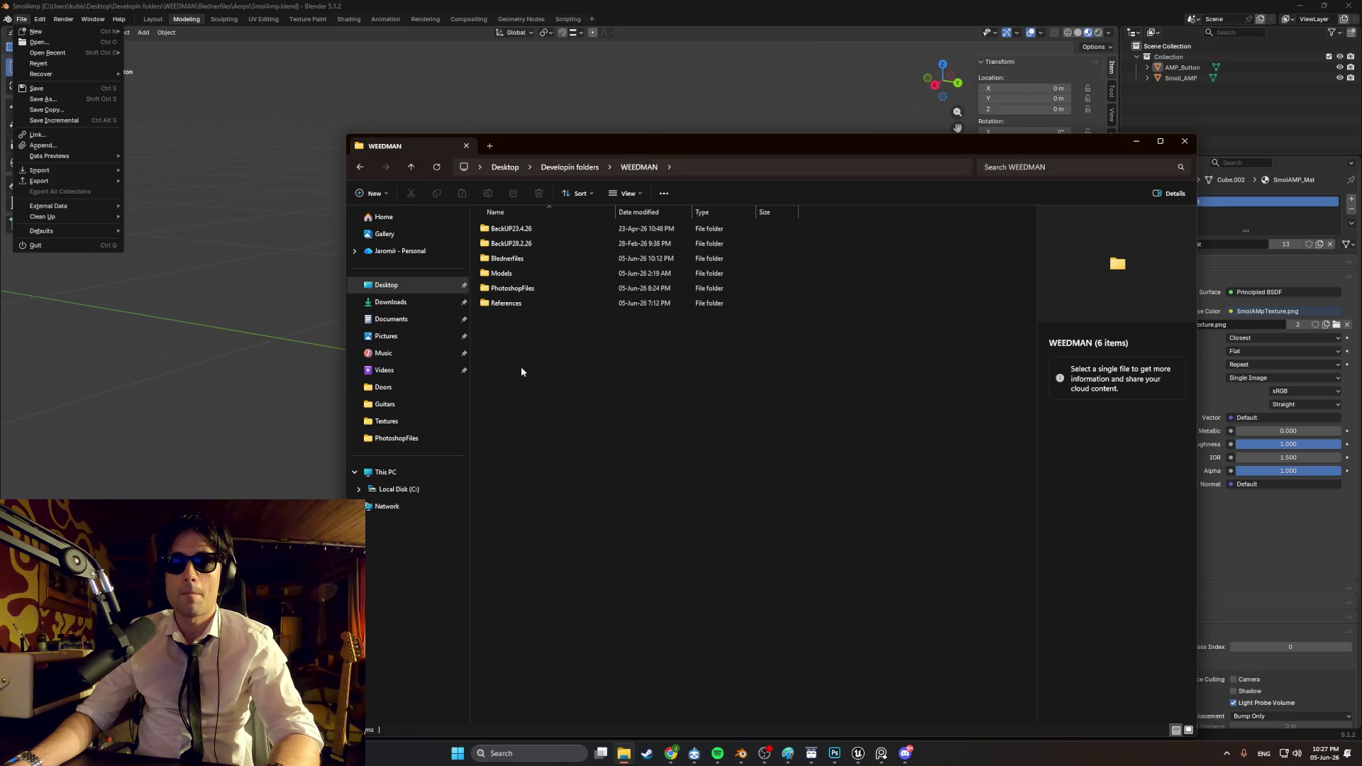
{"action": "double_click", "coordinate": [532, 258]}
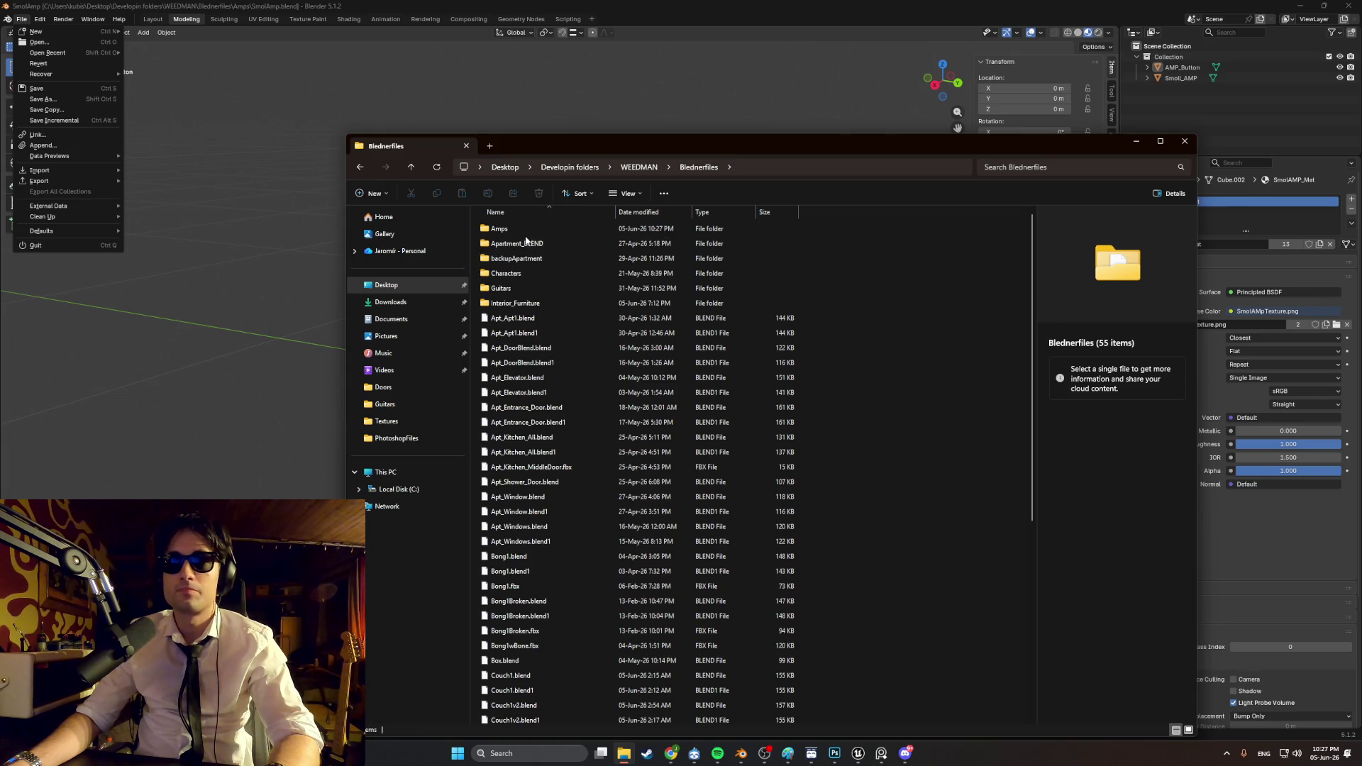
{"action": "double_click", "coordinate": [525, 229]}
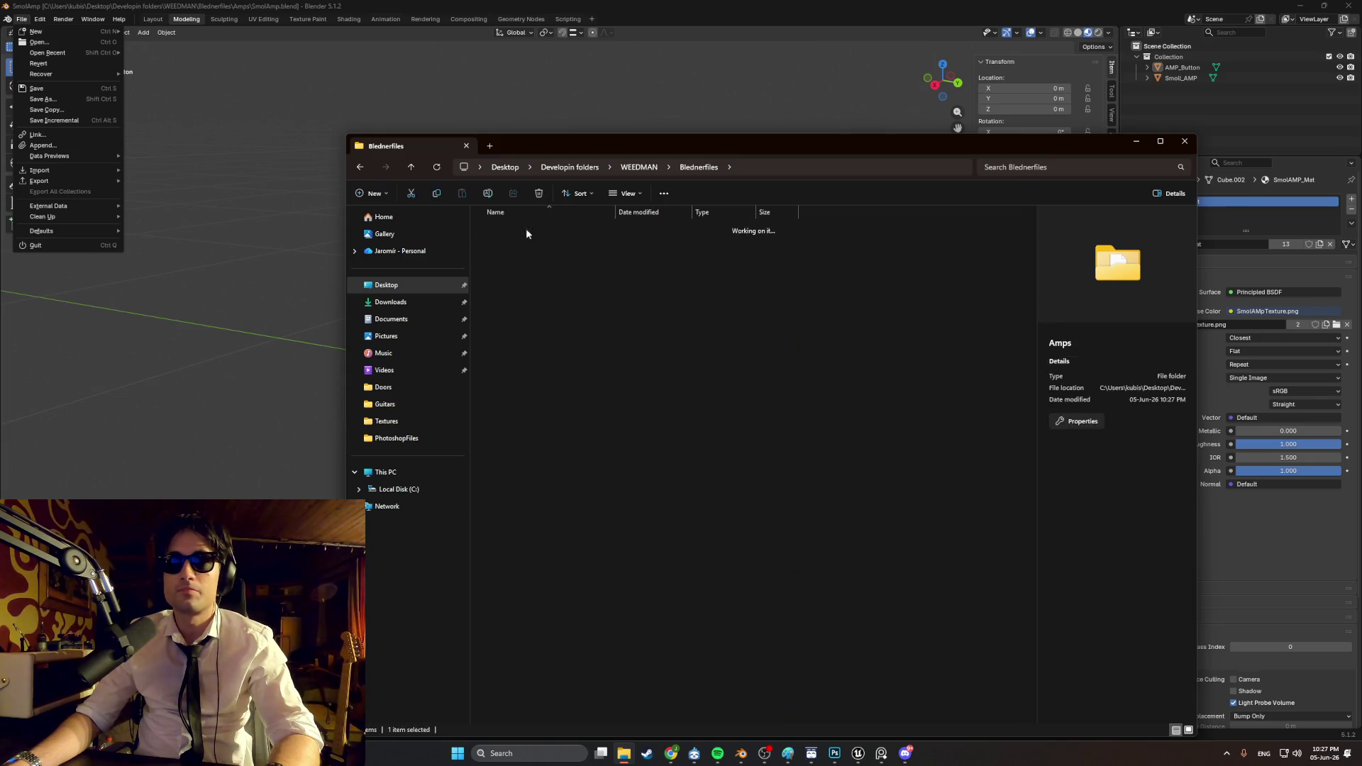
{"action": "left_click", "coordinate": [361, 167]}
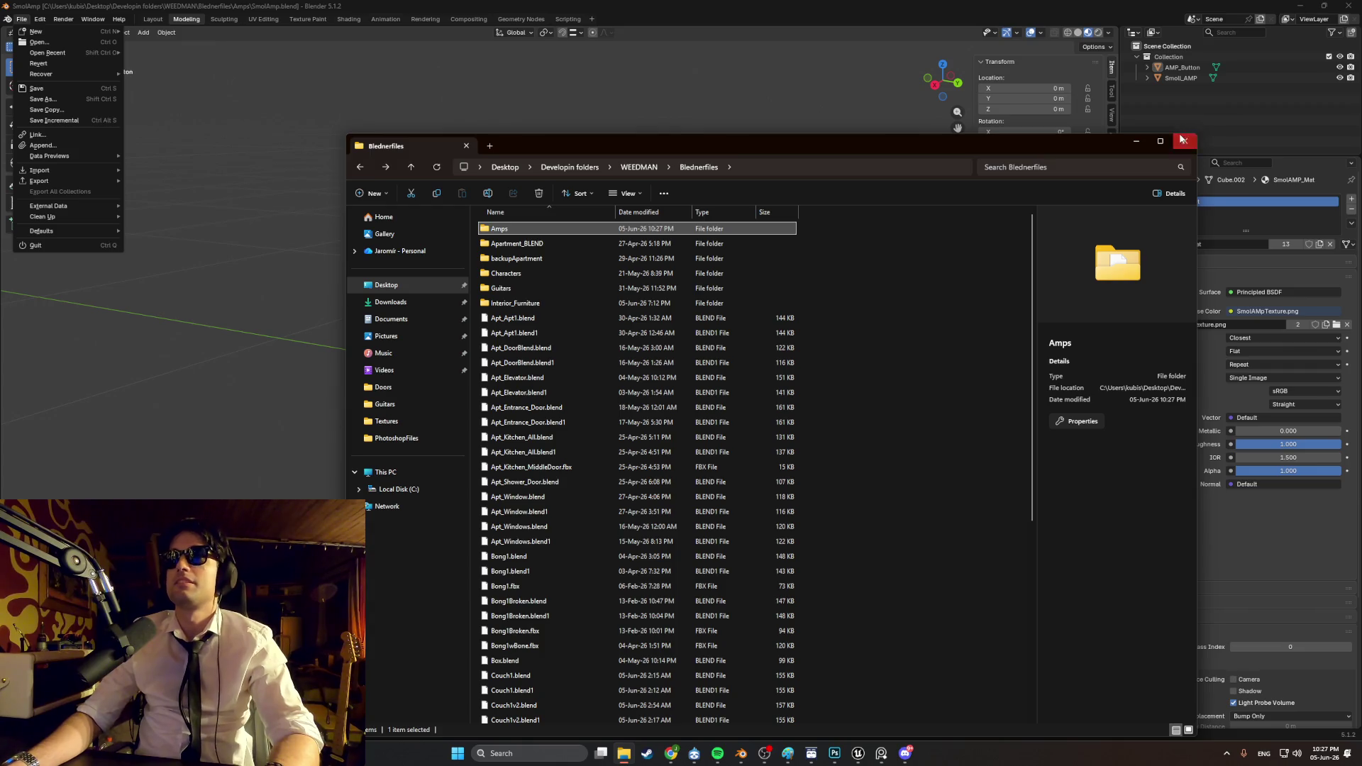
{"action": "left_click", "coordinate": [1182, 140]}
Step: Set up an FBX export limited to the selected AMP_Button and Smoll_AMP with Face smoothing
{"action": "mouse_move", "coordinate": [71, 182]}
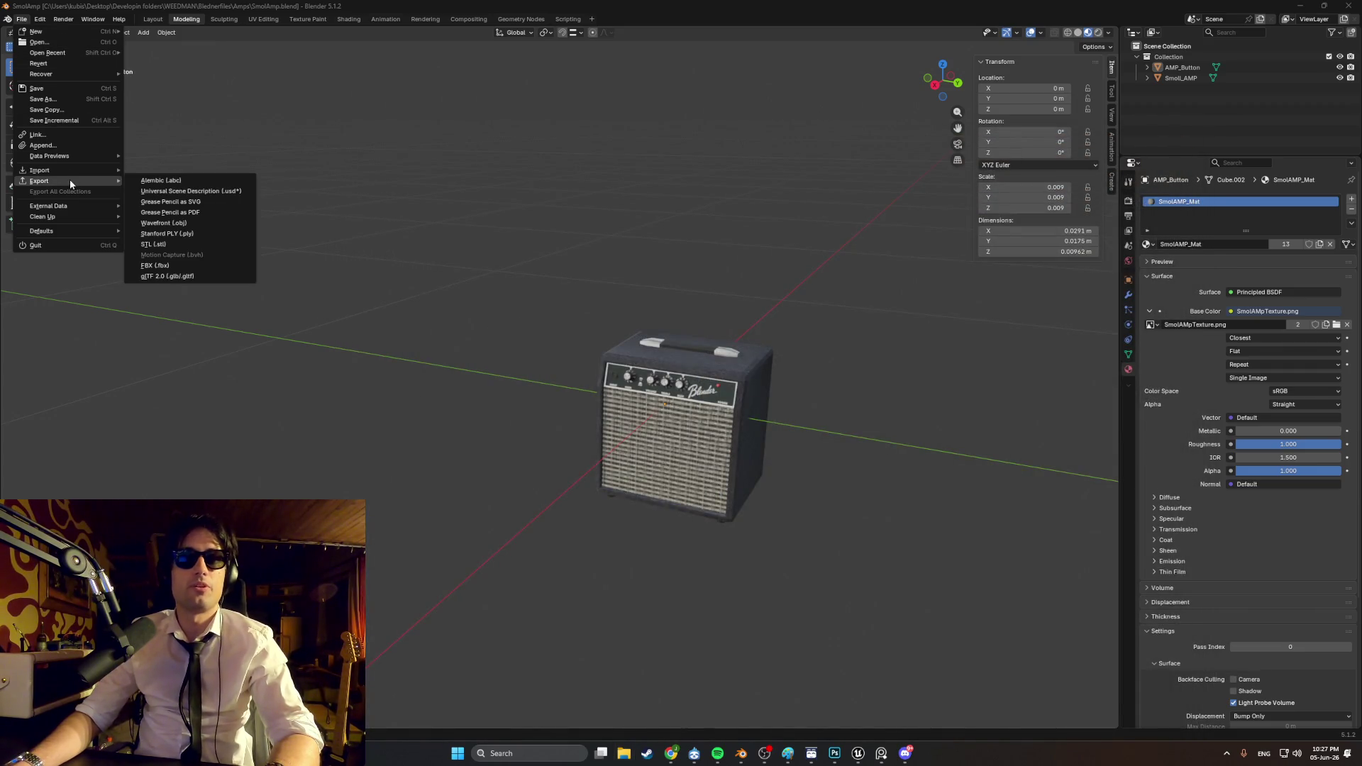
{"action": "left_click", "coordinate": [192, 266]}
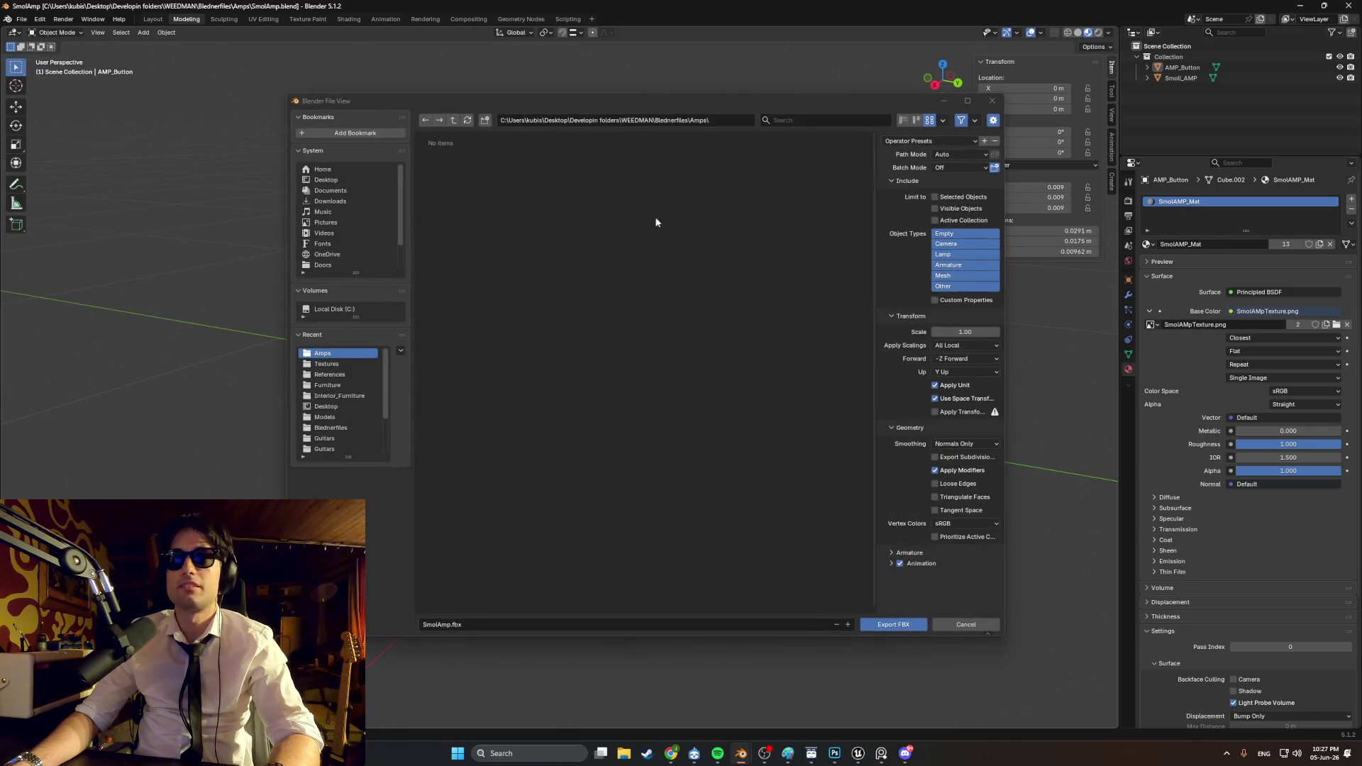
{"action": "left_click", "coordinate": [1183, 68]}
{"action": "left_click", "coordinate": [1183, 78], "text": "shift"}
{"action": "left_click", "coordinate": [936, 197]}
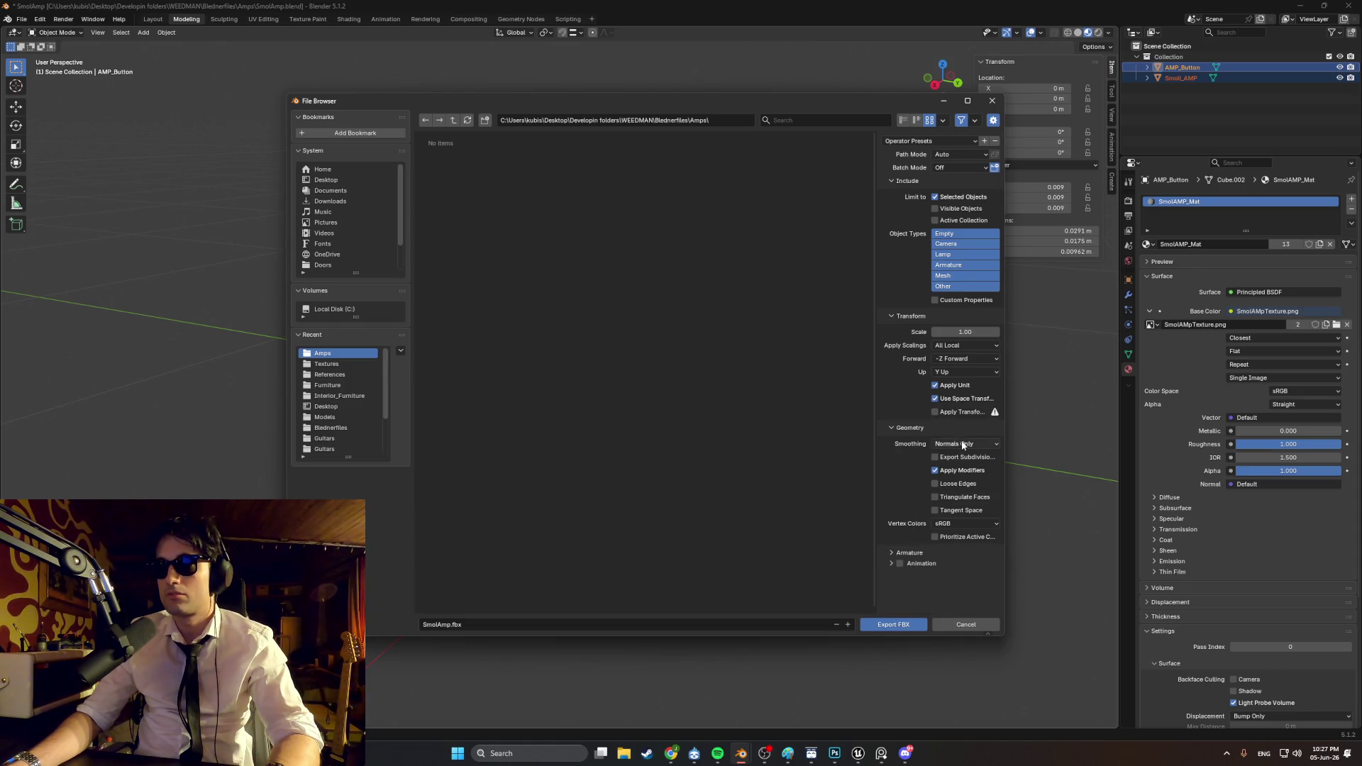
{"action": "left_click", "coordinate": [962, 466]}
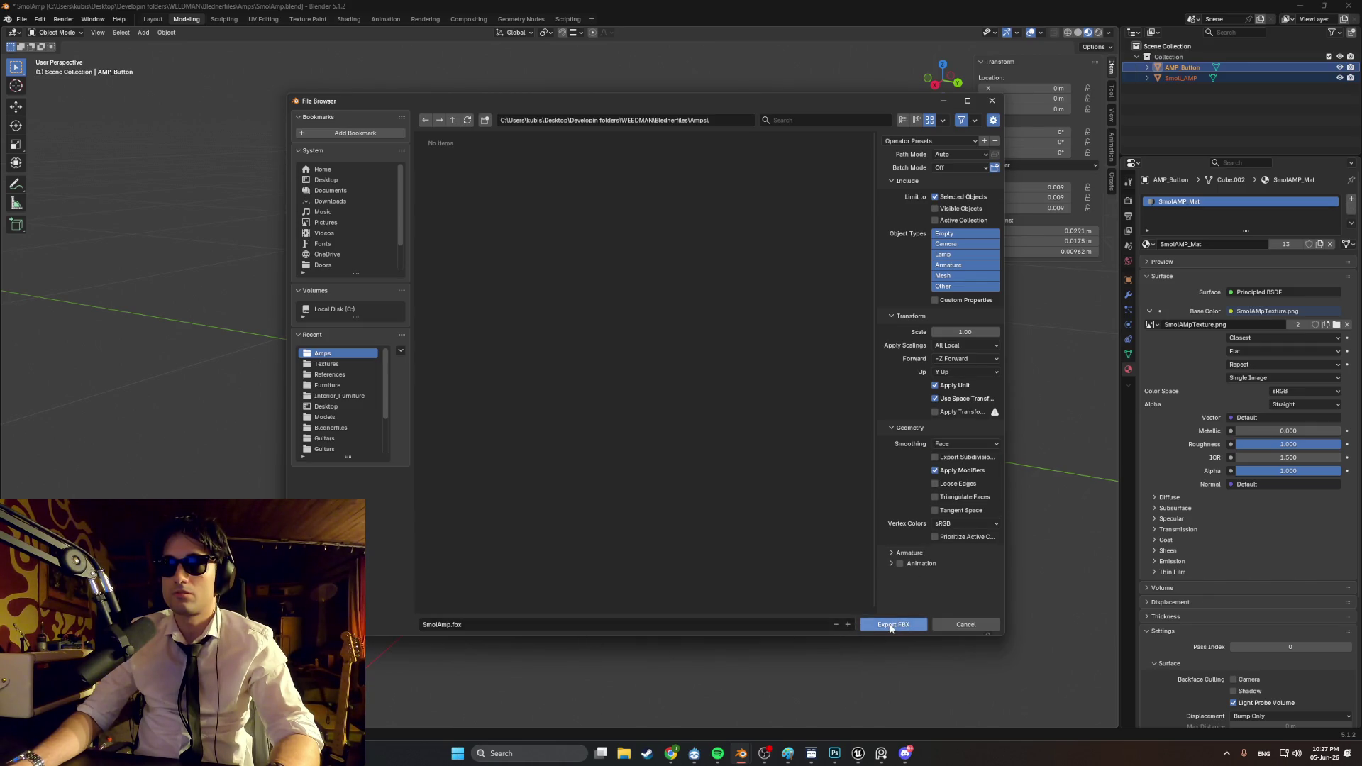
Step: Target the Models\Guitars folder as SmolAmp.fbx for the export, then switch to Spotify
{"action": "left_click", "coordinate": [348, 419]}
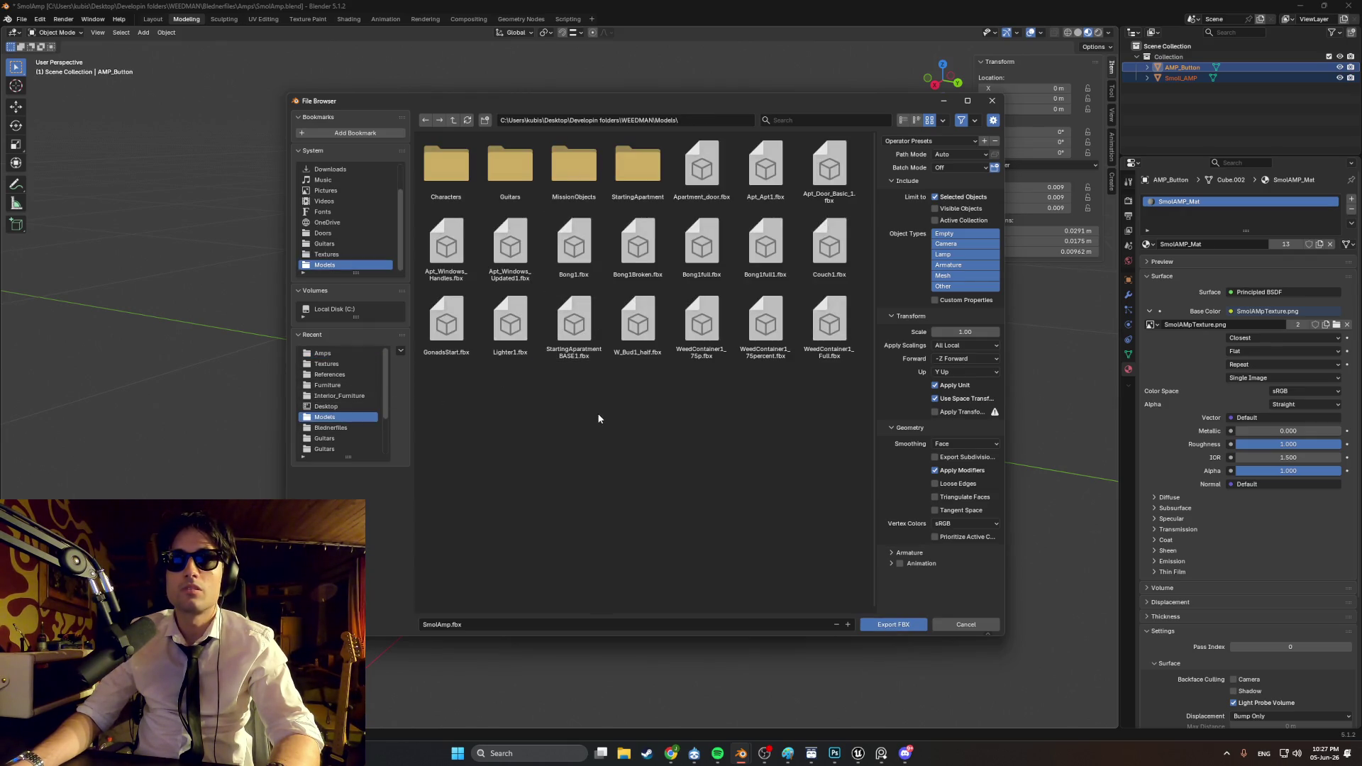
{"action": "double_click", "coordinate": [519, 192]}
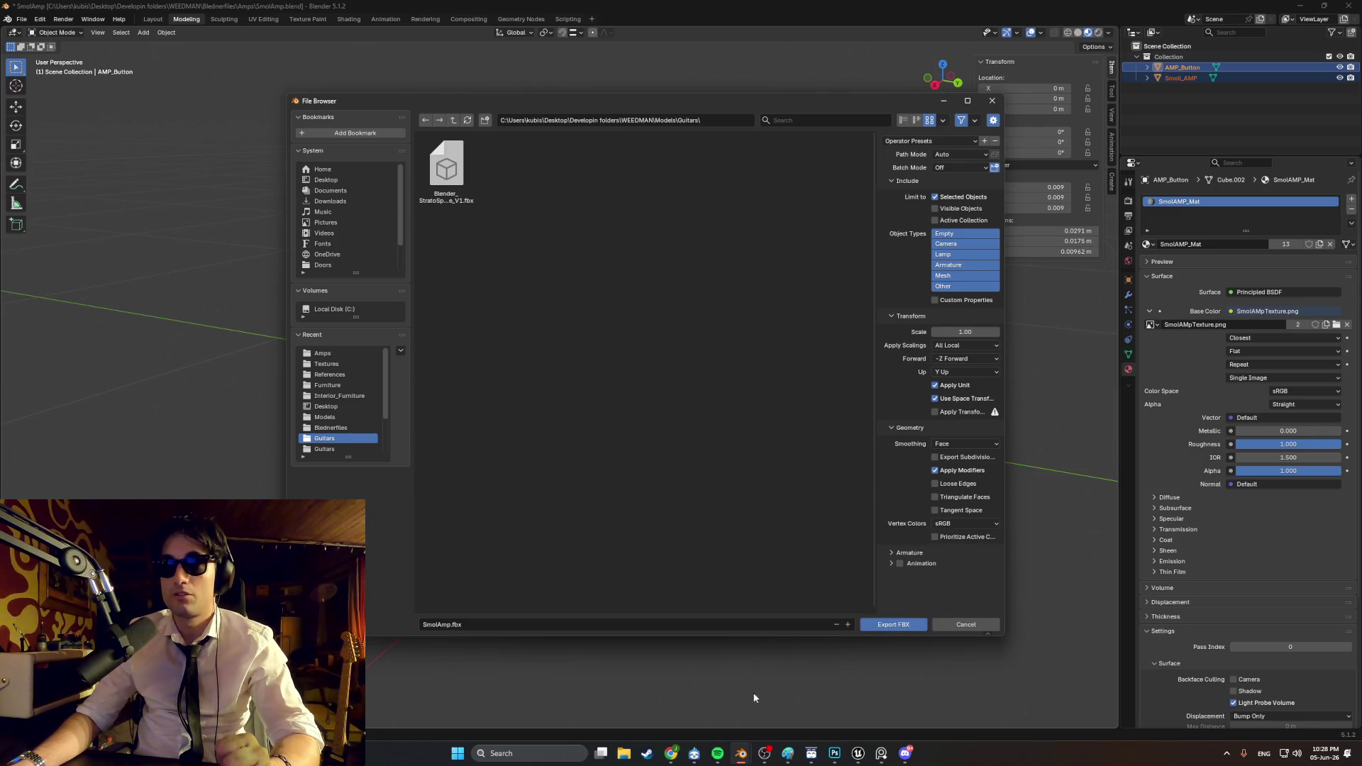
{"action": "left_click", "coordinate": [718, 753]}
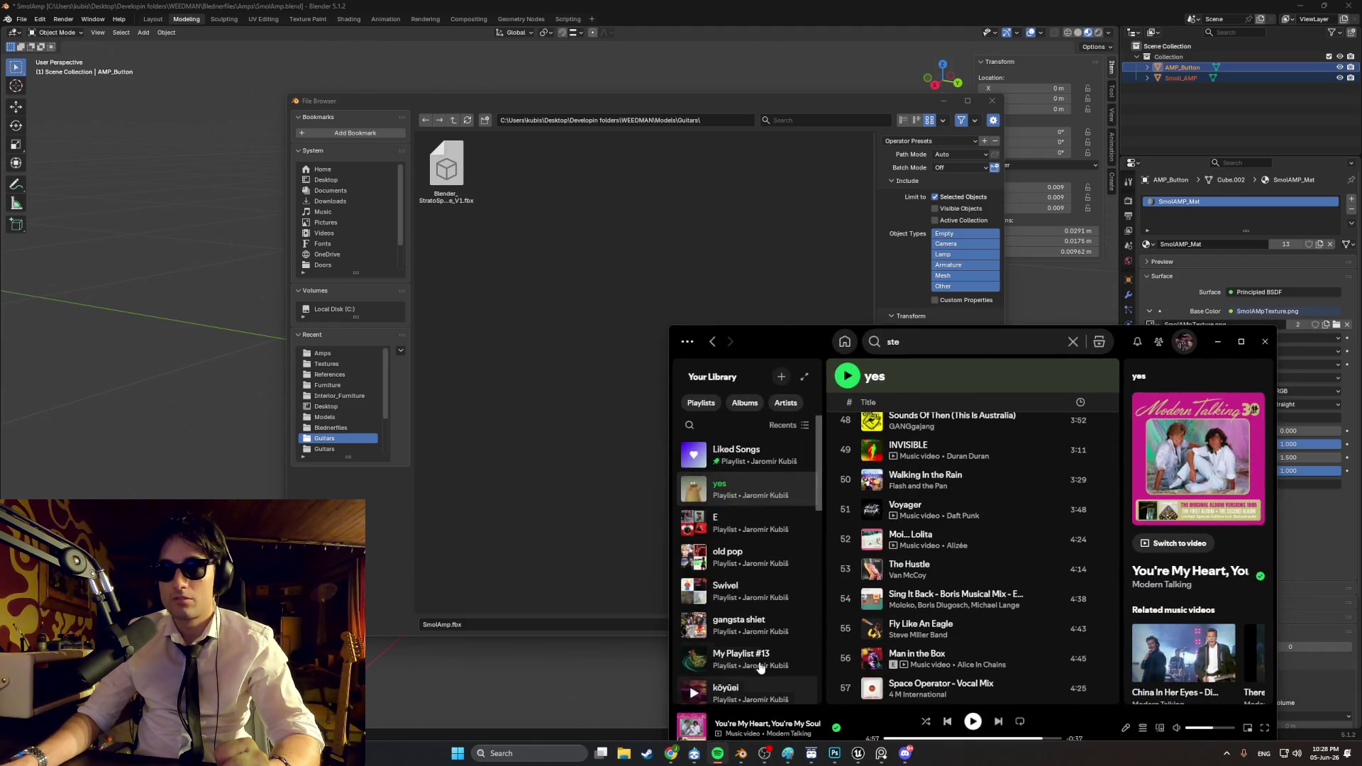
Step: Move the Spotify window, play Taking Me Back from the yes playlist, then pause it
{"action": "scroll", "coordinate": [978, 553], "scroll_direction": "down", "scroll_amount": 10}
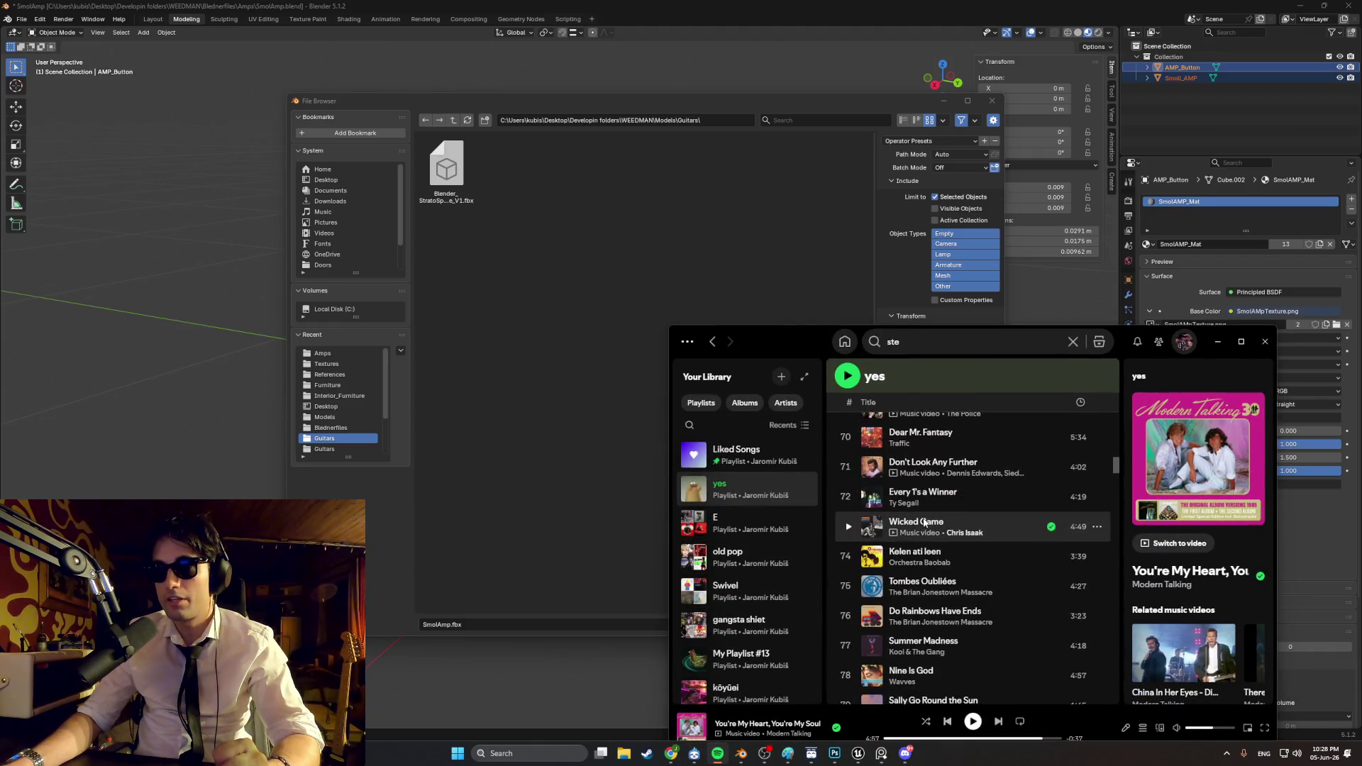
{"action": "left_click_drag", "start_coordinate": [791, 334], "coordinate": [672, 199]}
{"action": "scroll", "coordinate": [753, 335], "scroll_direction": "down", "scroll_amount": 8}
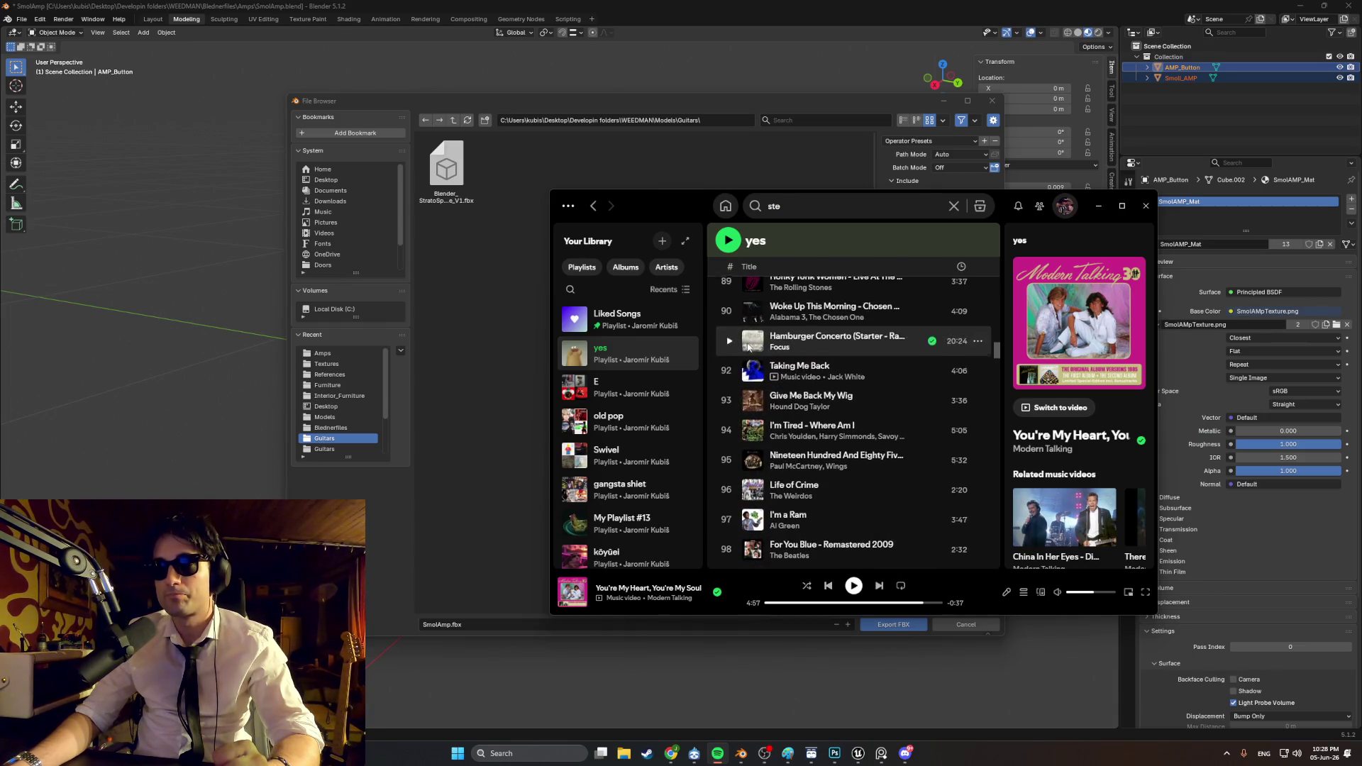
{"action": "left_click", "coordinate": [729, 369]}
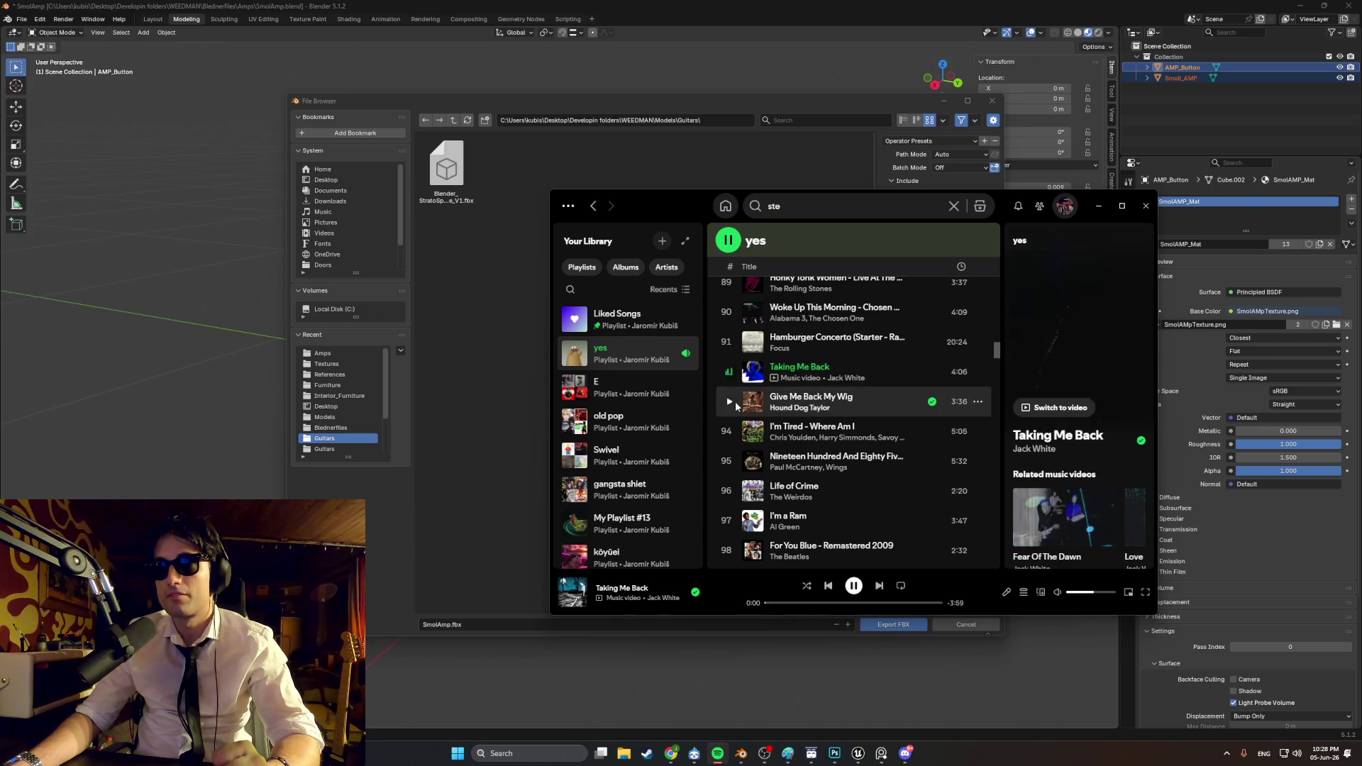
{"action": "scroll", "coordinate": [734, 404], "scroll_direction": "down", "scroll_amount": 1}
{"action": "key", "text": "space"}
Step: Scroll through the yes playlist and enlarge the Spotify window from its corner
{"action": "scroll", "coordinate": [753, 405], "scroll_direction": "down", "scroll_amount": 7}
{"action": "scroll", "coordinate": [755, 403], "scroll_direction": "up", "scroll_amount": 2}
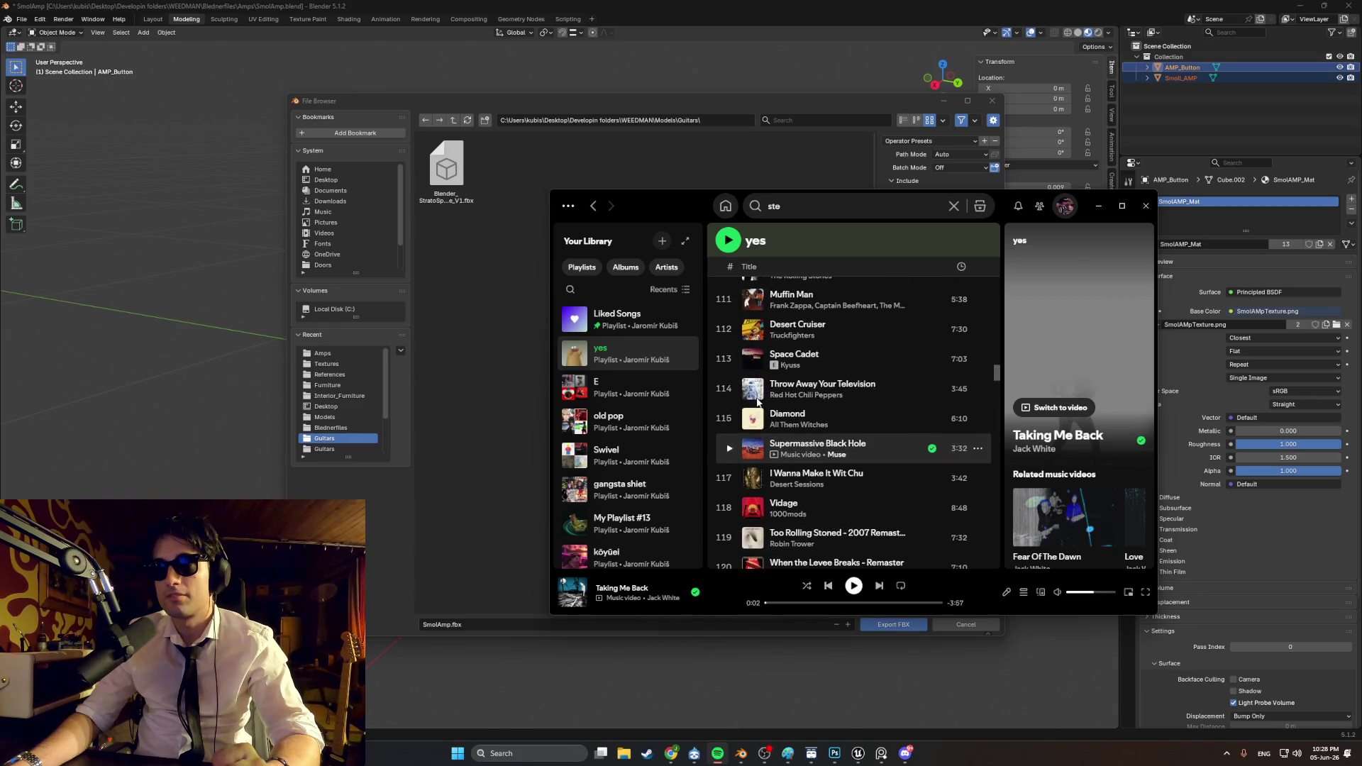
{"action": "scroll", "coordinate": [734, 458], "scroll_direction": "up", "scroll_amount": 3}
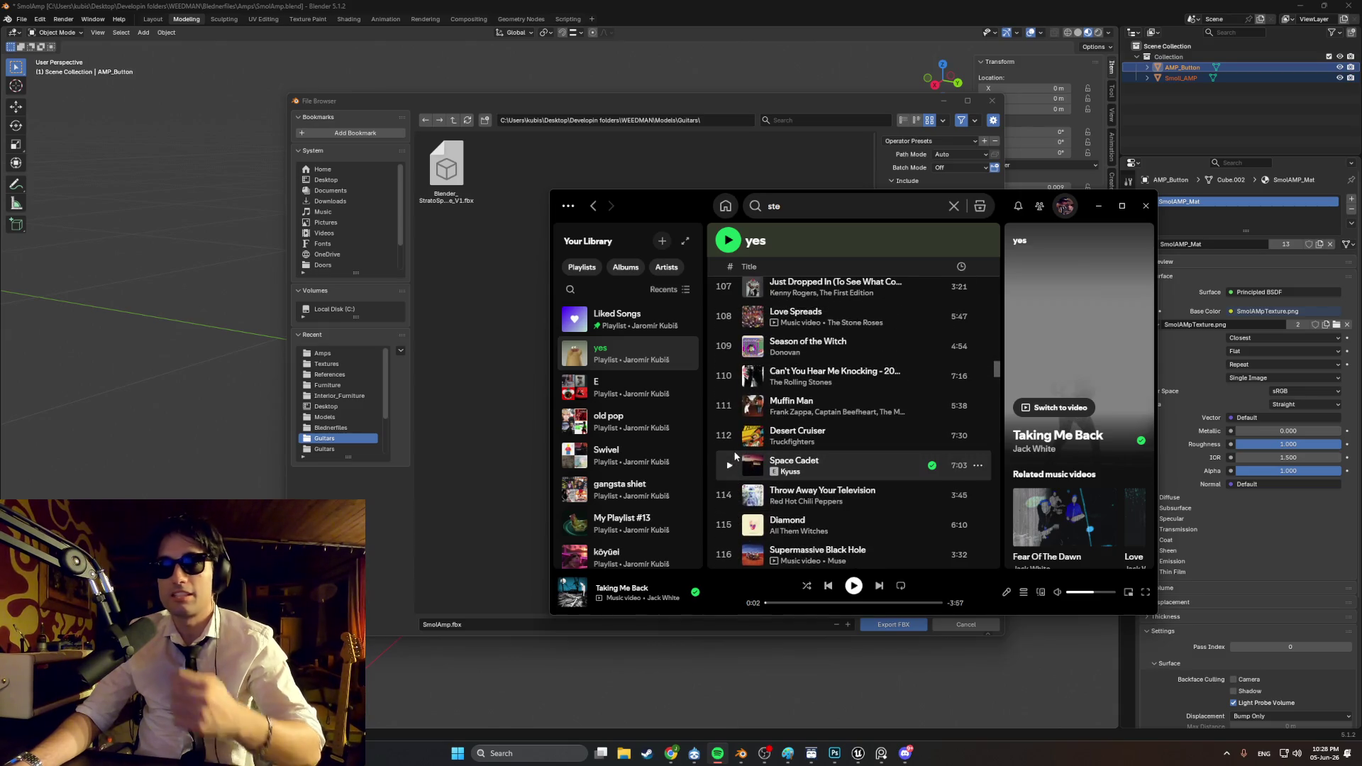
{"action": "scroll", "coordinate": [750, 435], "scroll_direction": "up", "scroll_amount": 5}
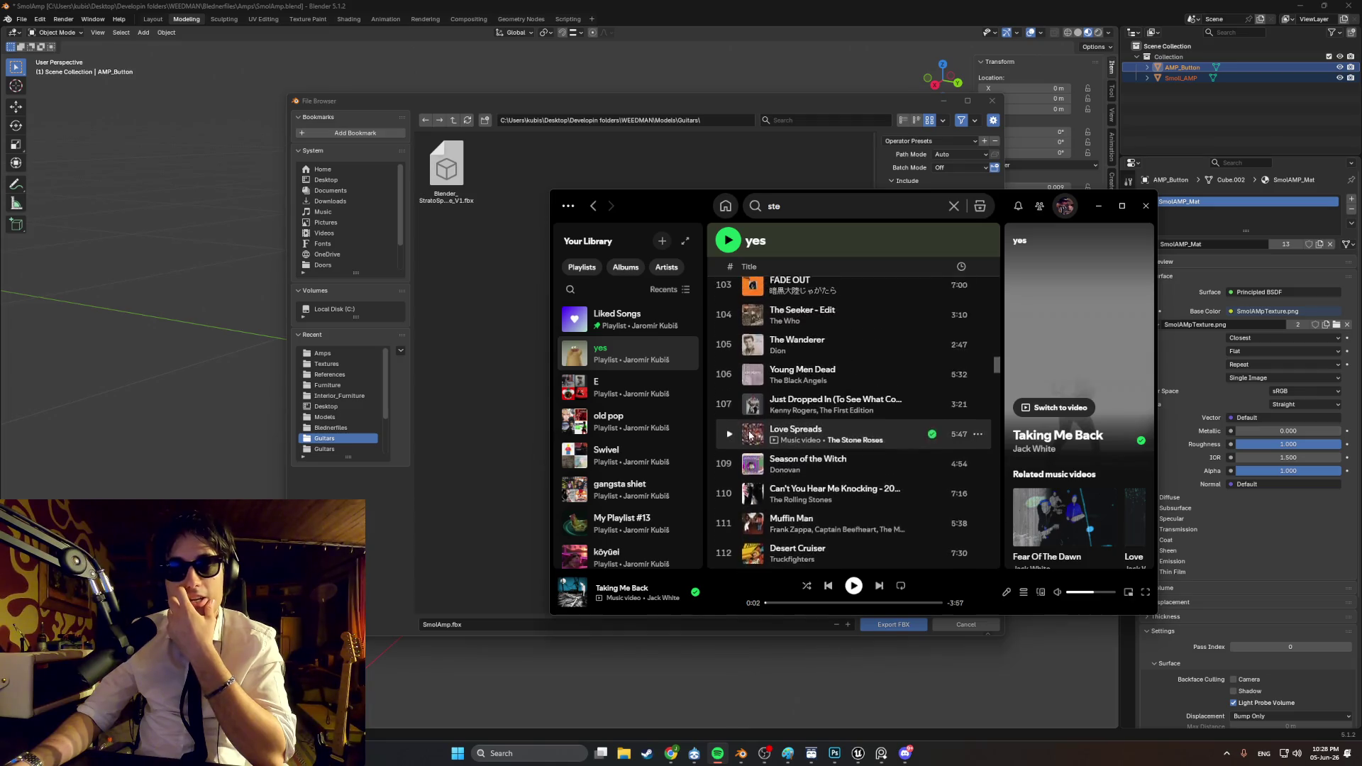
{"action": "scroll", "coordinate": [749, 435], "scroll_direction": "up", "scroll_amount": 2}
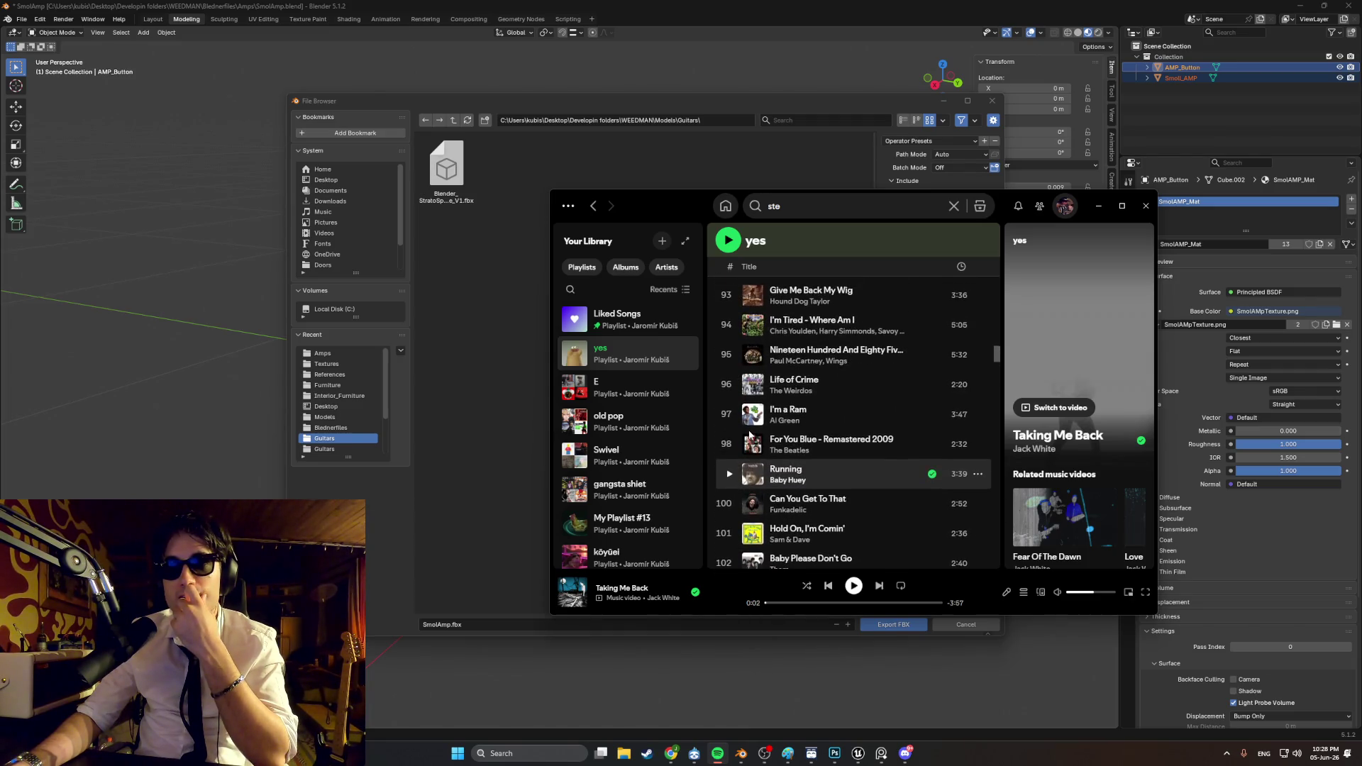
{"action": "scroll", "coordinate": [750, 436], "scroll_direction": "down", "scroll_amount": 5}
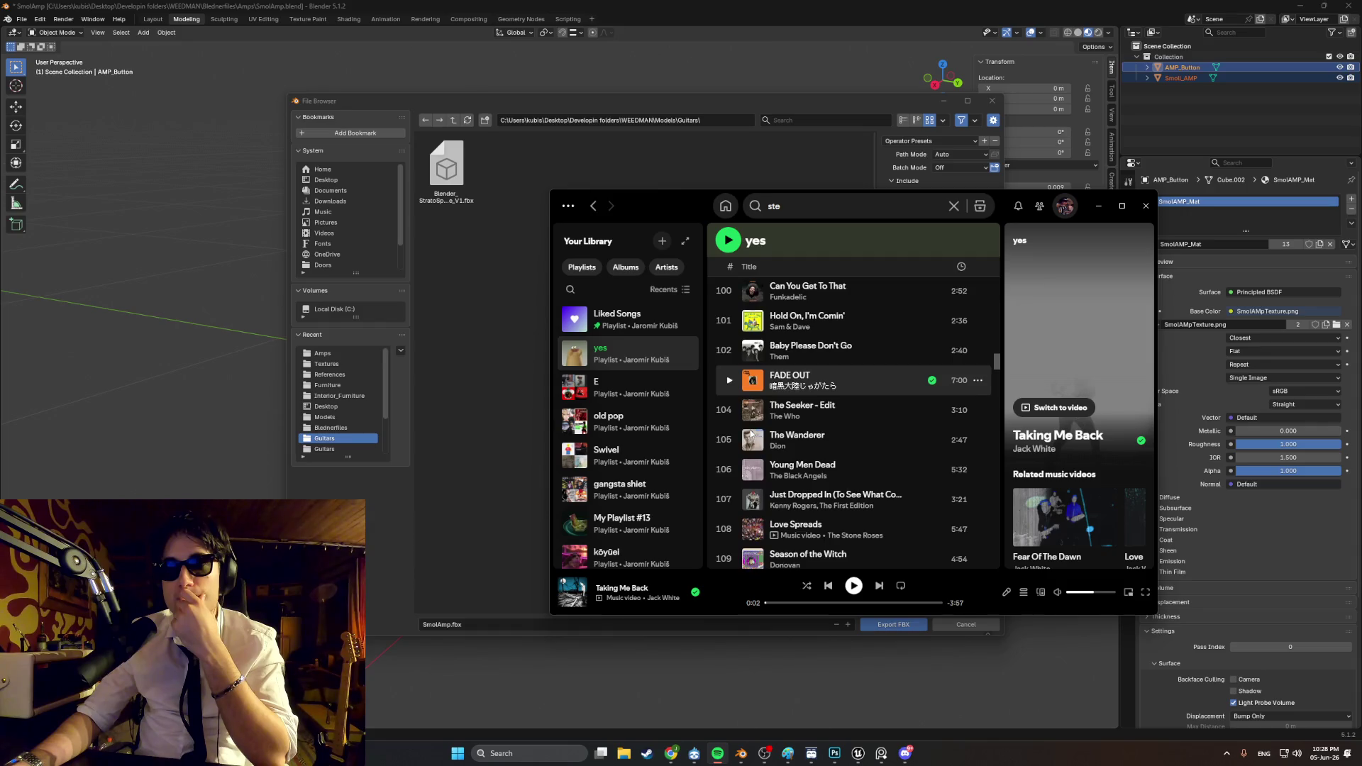
{"action": "scroll", "coordinate": [751, 433], "scroll_direction": "down", "scroll_amount": 2}
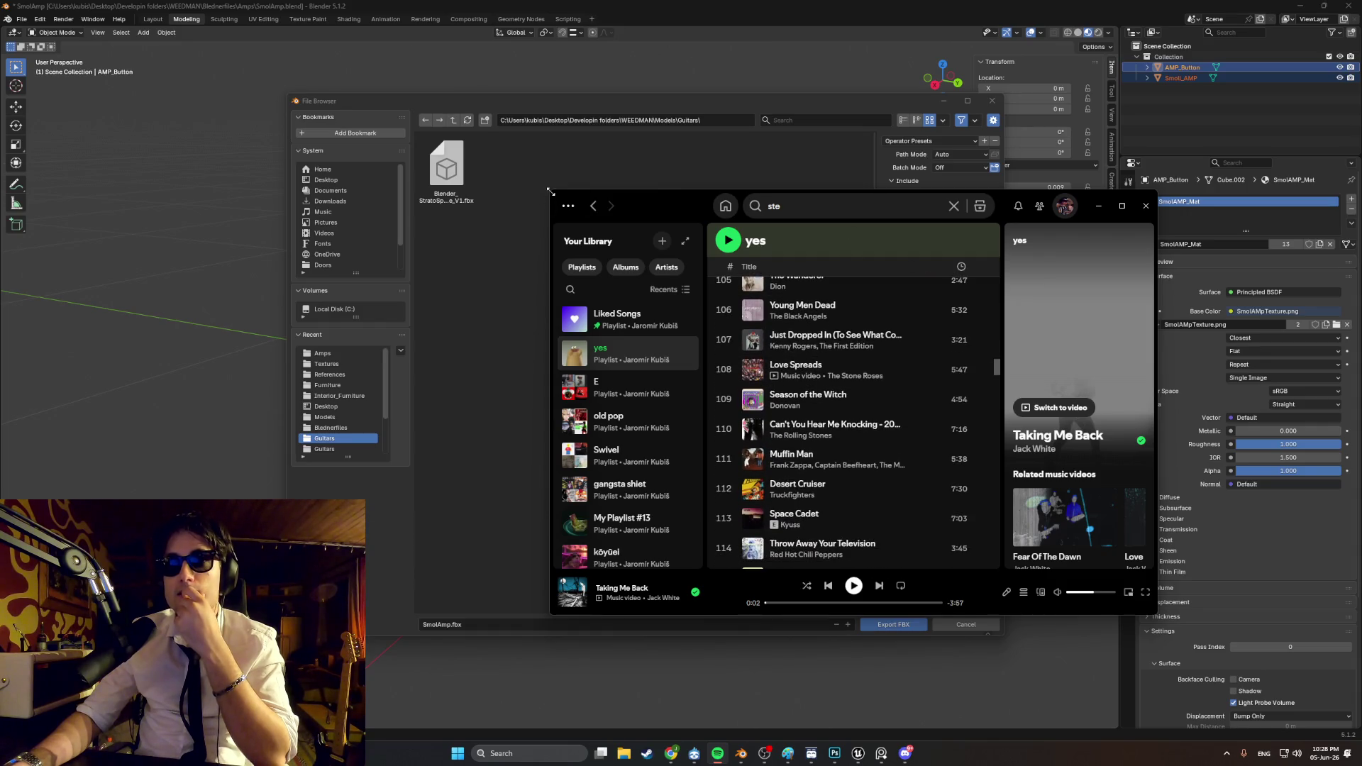
{"action": "left_click_drag", "start_coordinate": [551, 190], "coordinate": [297, 33]}
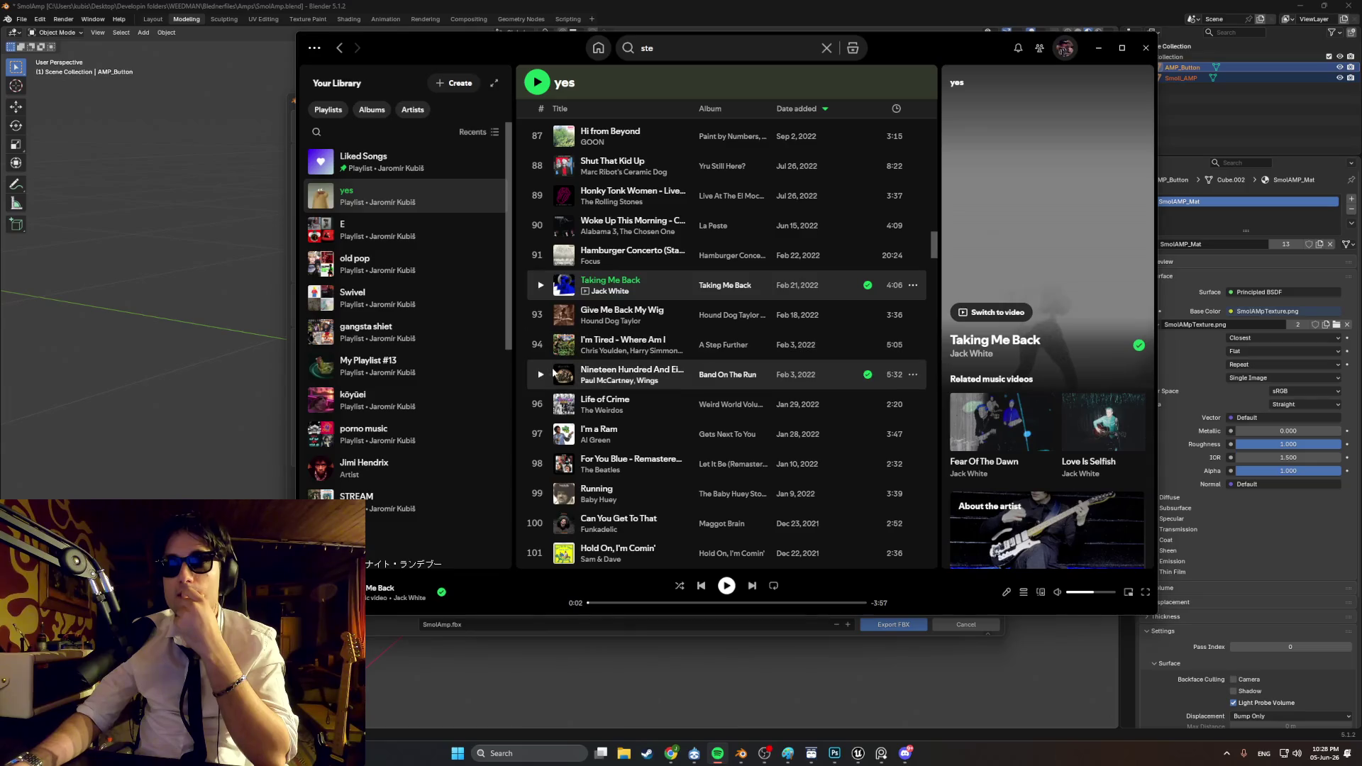
{"action": "scroll", "coordinate": [588, 375], "scroll_direction": "up", "scroll_amount": 5}
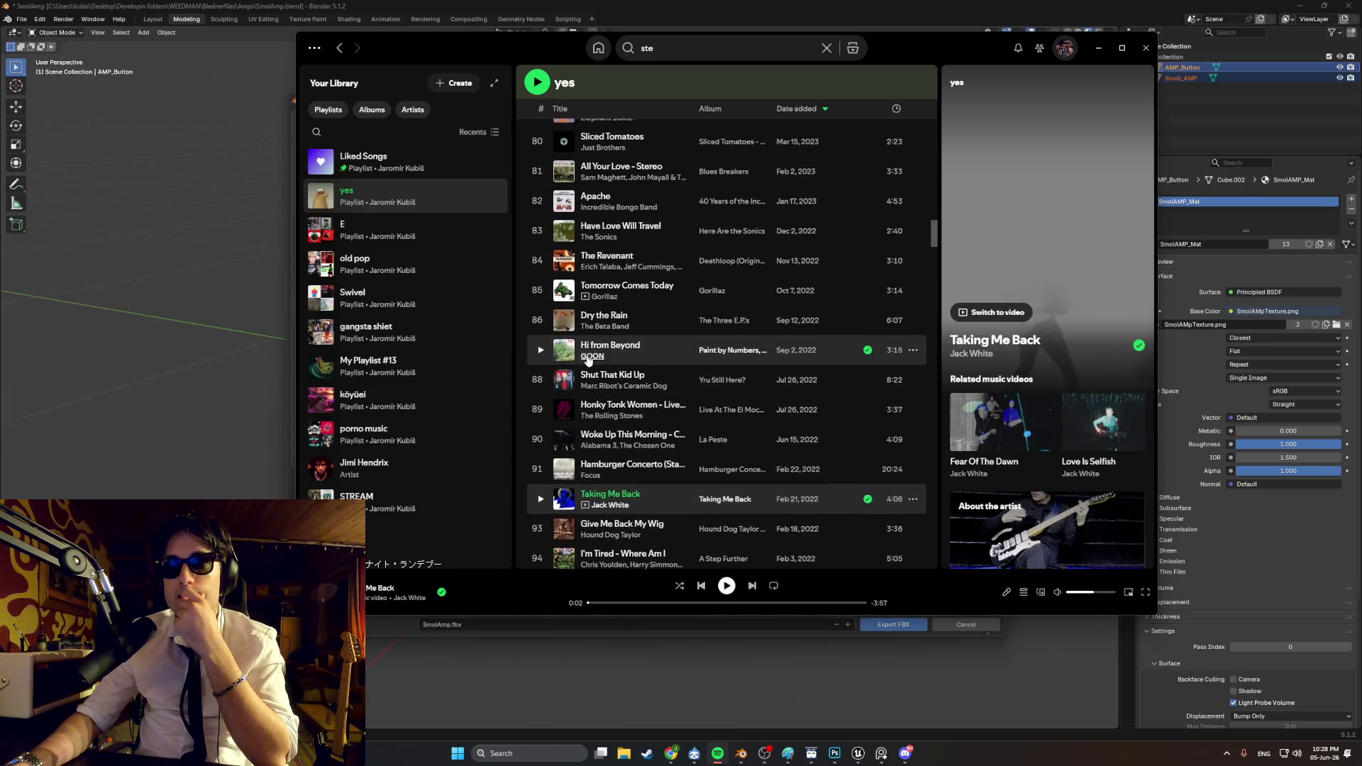